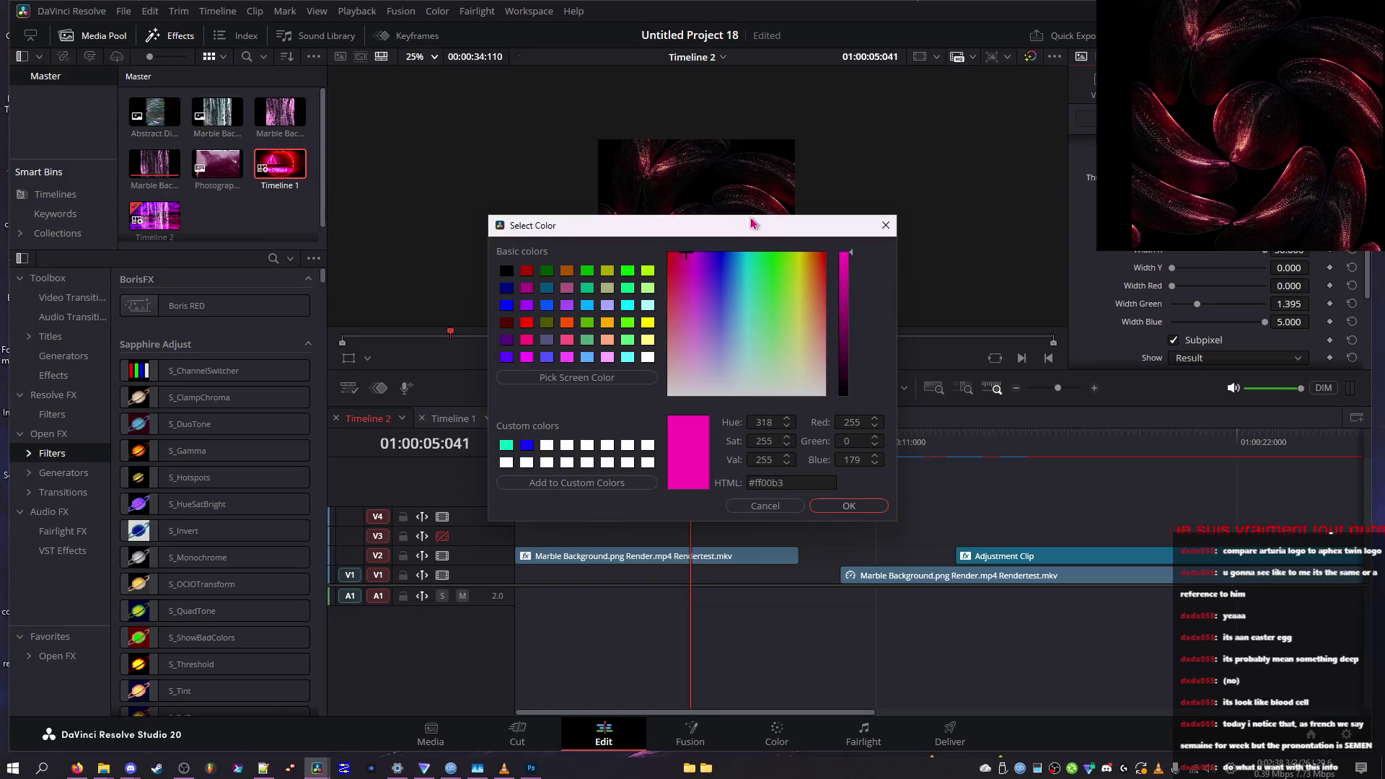
Try black, teal, brown and dark red shades in the Select Color dialog
left_click_drag(846, 309, 822, 603)
mouse_move(776, 366)
left_mouse_down()
mouse_move(761, 298)
mouse_move(842, 319)
mouse_move(703, 296)
mouse_move(819, 290)
mouse_move(706, 248)
mouse_move(634, 249)
mouse_move(735, 319)
mouse_move(750, 249)
mouse_move(813, 263)
mouse_move(747, 252)
left_mouse_up()
left_click(844, 375)
left_click_drag(844, 376, 846, 395)
mouse_move(769, 312)
left_mouse_down()
mouse_move(736, 361)
mouse_move(737, 393)
mouse_move(811, 330)
left_mouse_up()
left_click(845, 366)
left_click(745, 254)
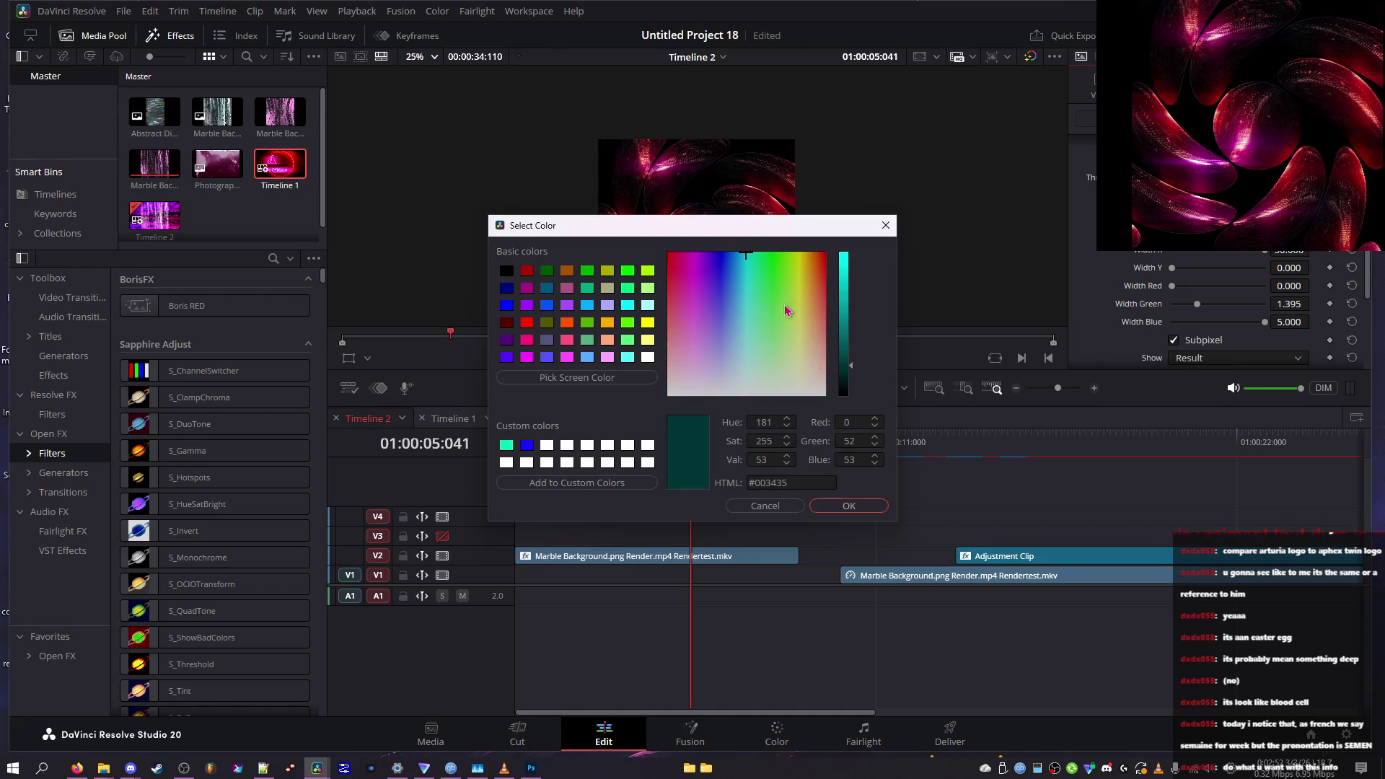
left_click(844, 378)
left_click(668, 254)
Tune the green to mid green #38c25a, confirm it, and raise Width Y to 5.000
mouse_move(768, 254)
left_mouse_down()
mouse_move(770, 239)
mouse_move(798, 269)
mouse_move(767, 251)
left_mouse_up()
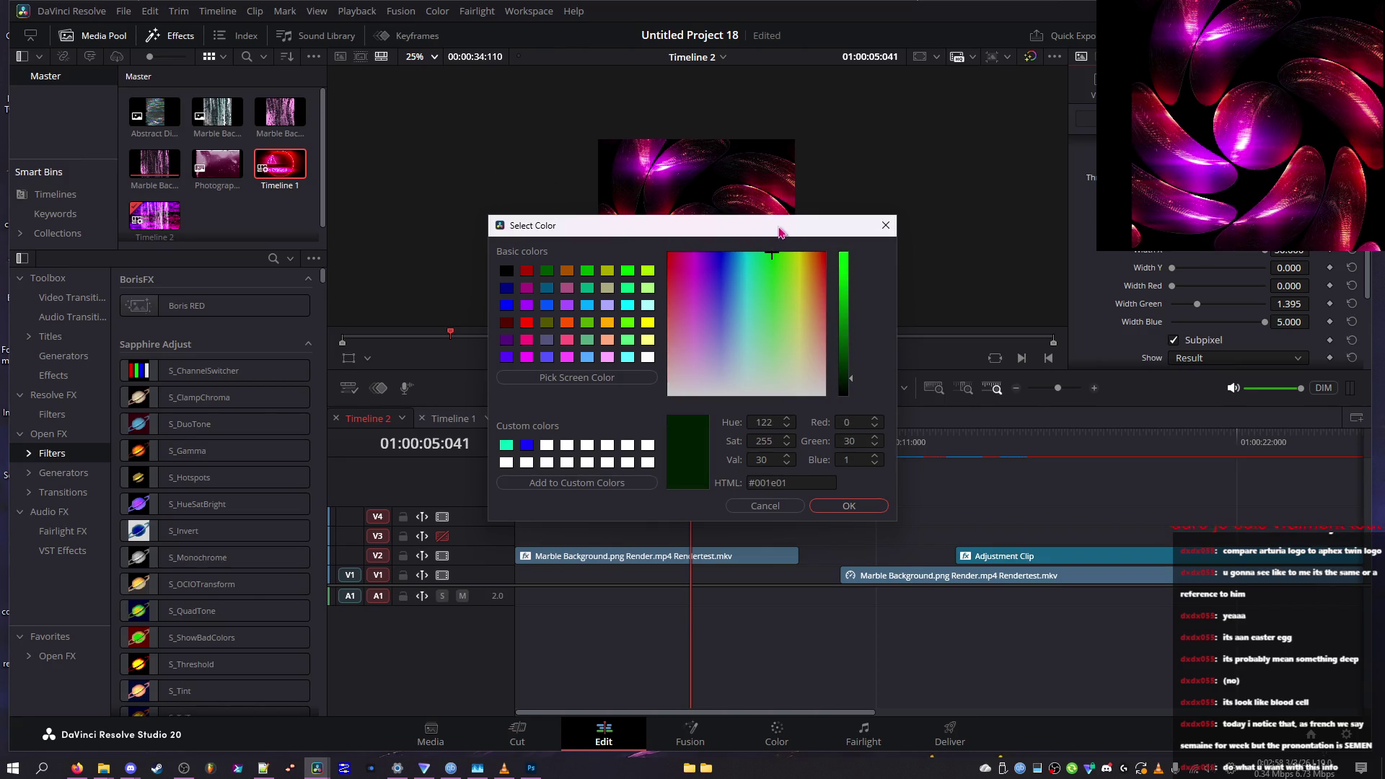
left_click_drag(846, 326, 838, 368)
left_click_drag(839, 313, 863, 202)
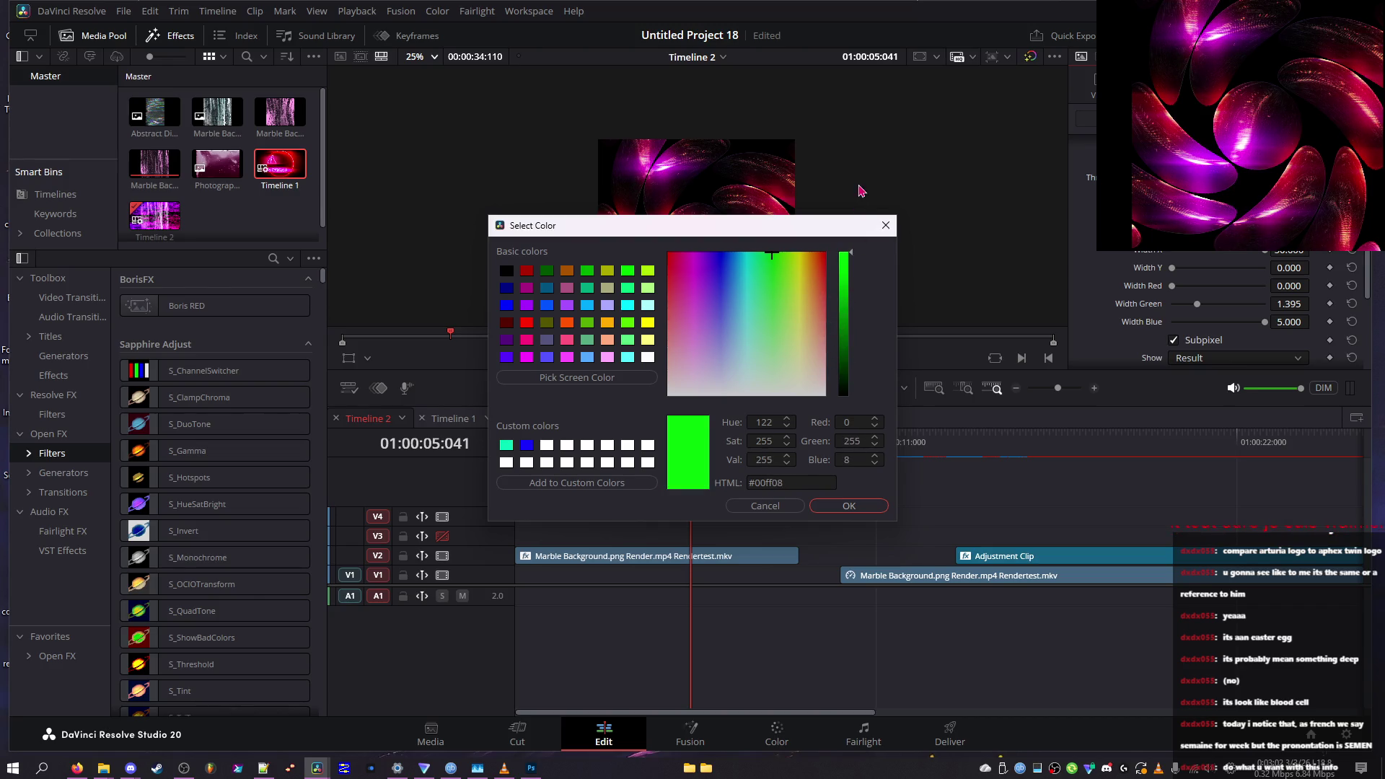
mouse_move(848, 311)
left_mouse_down()
mouse_move(847, 330)
mouse_move(777, 347)
mouse_move(754, 296)
mouse_move(843, 288)
mouse_move(843, 252)
left_mouse_up()
left_click(774, 365)
left_click(766, 295)
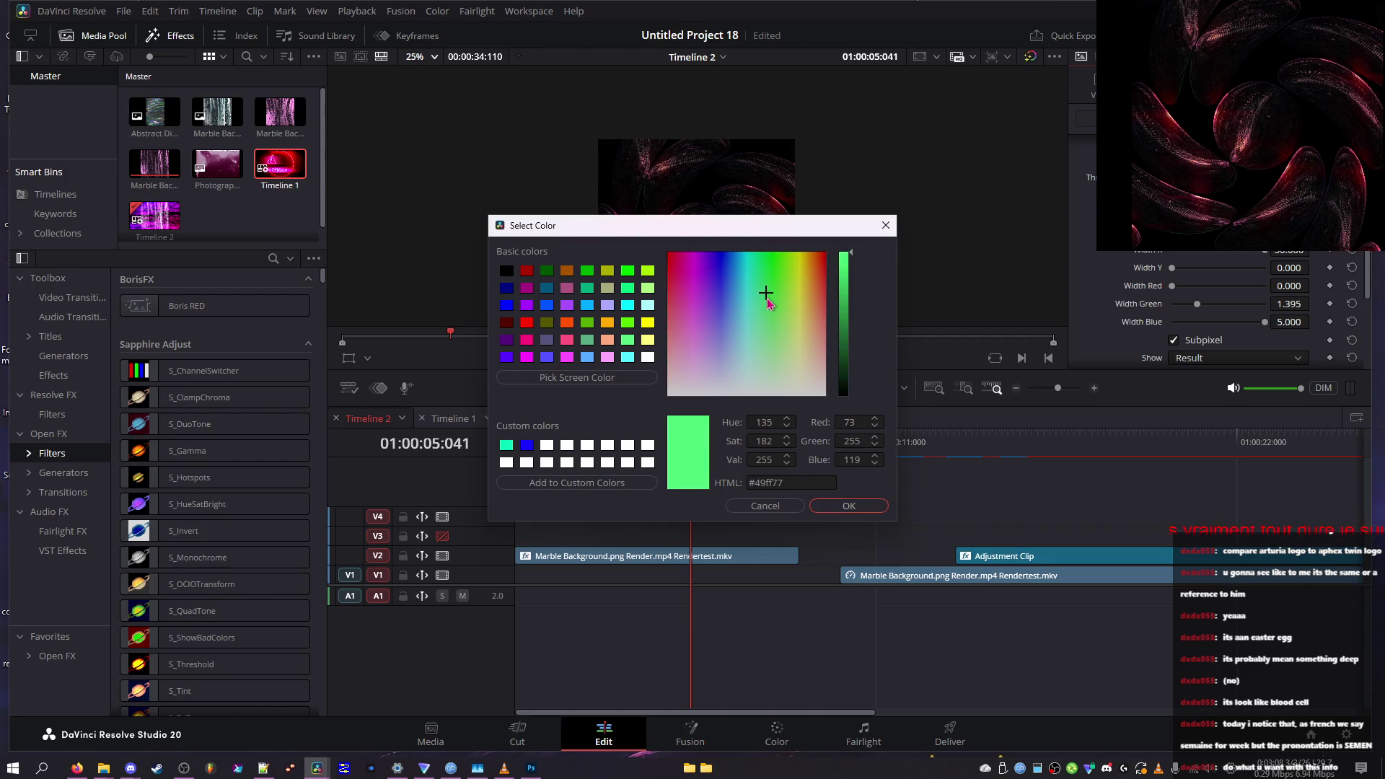
left_click_drag(853, 323, 852, 287)
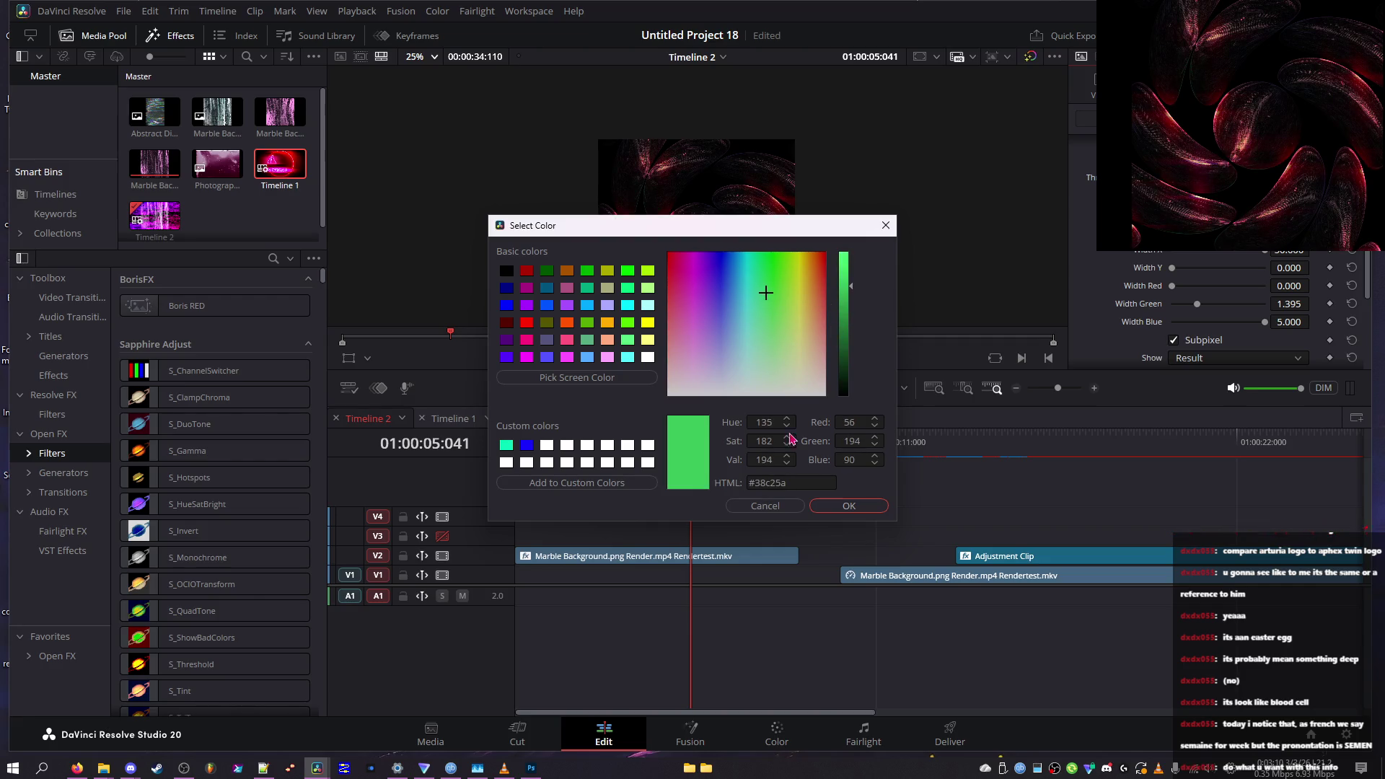
left_click(834, 507)
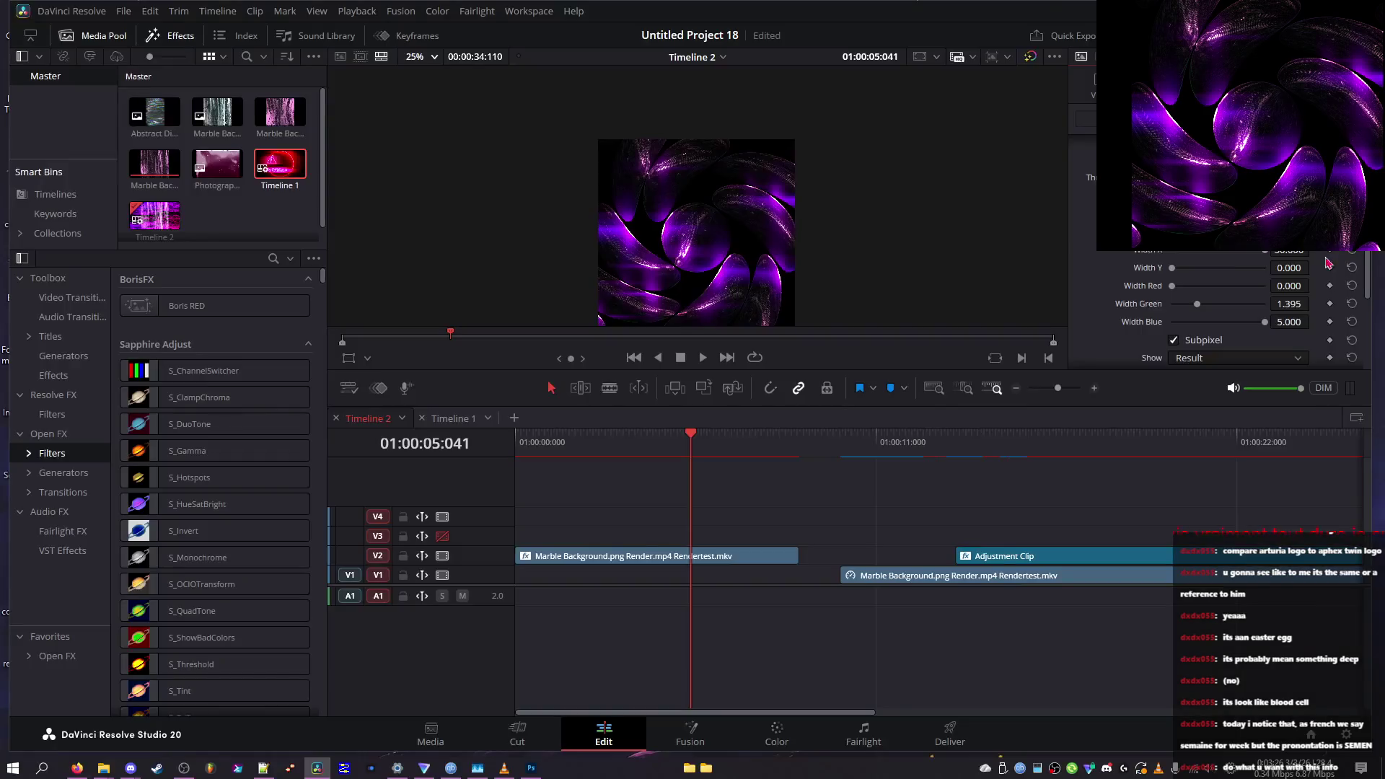
left_click_drag(1173, 268, 1318, 275)
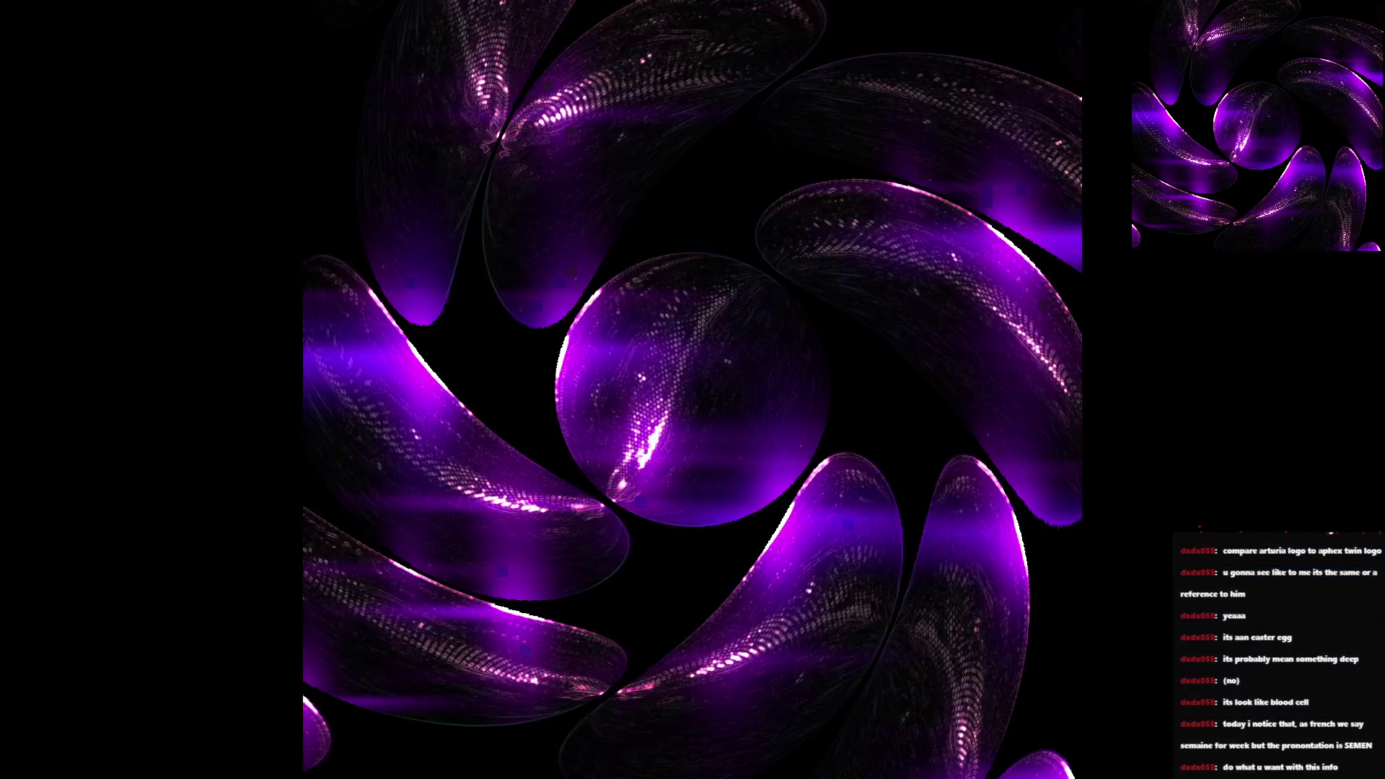
Adjust Width X, set Width Green to 0.000, and show the Threshold output in the viewer
left_click_drag(1291, 251, 1276, 252)
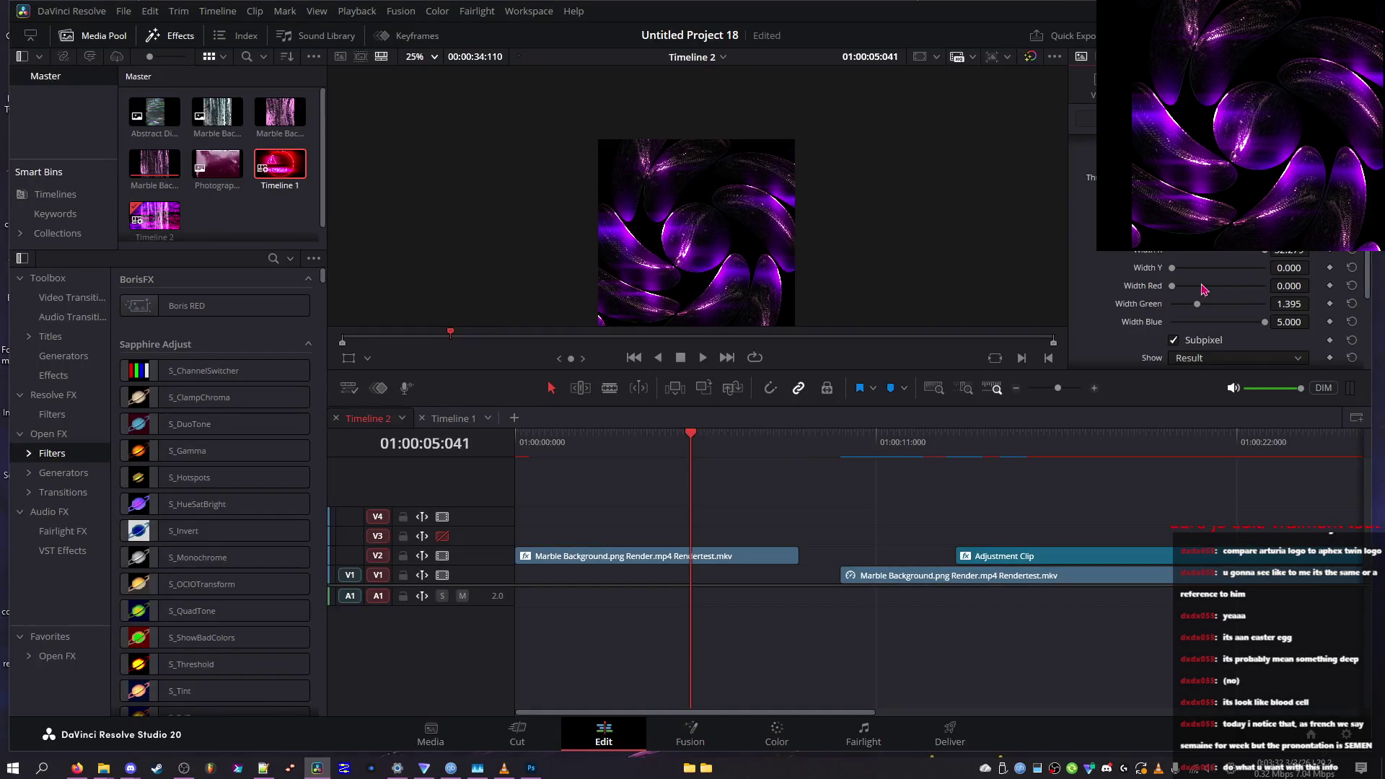
left_click_drag(1212, 306, 1130, 311)
scroll(1182, 348, "down", 2)
left_click(1198, 301)
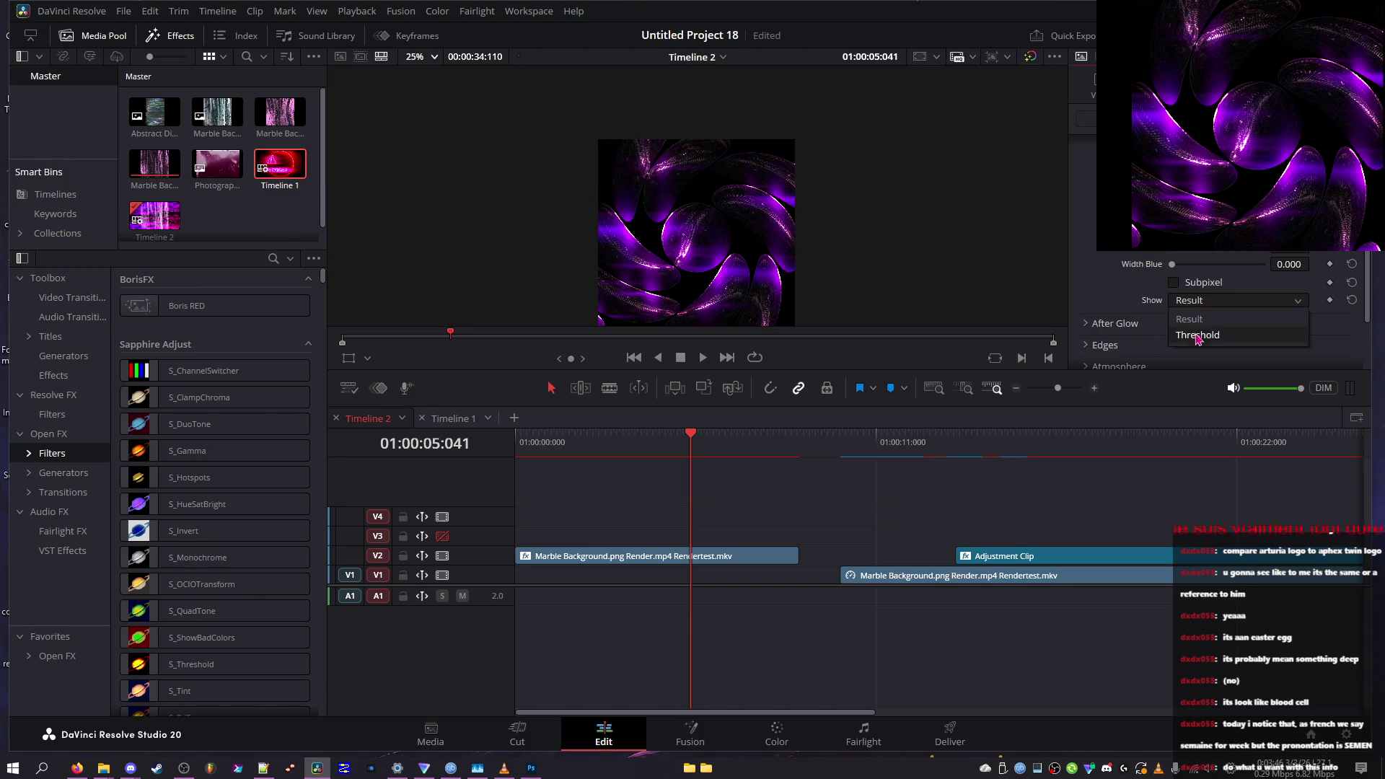
left_click(1210, 306)
Scrub the clip, switch the viewer back to Result, and raise Width Blue to 5.000
mouse_move(707, 451)
left_mouse_down()
mouse_move(722, 451)
mouse_move(634, 451)
mouse_move(776, 452)
left_mouse_up()
left_click(1230, 301)
left_click(1214, 322)
left_click_drag(1184, 264, 1267, 266)
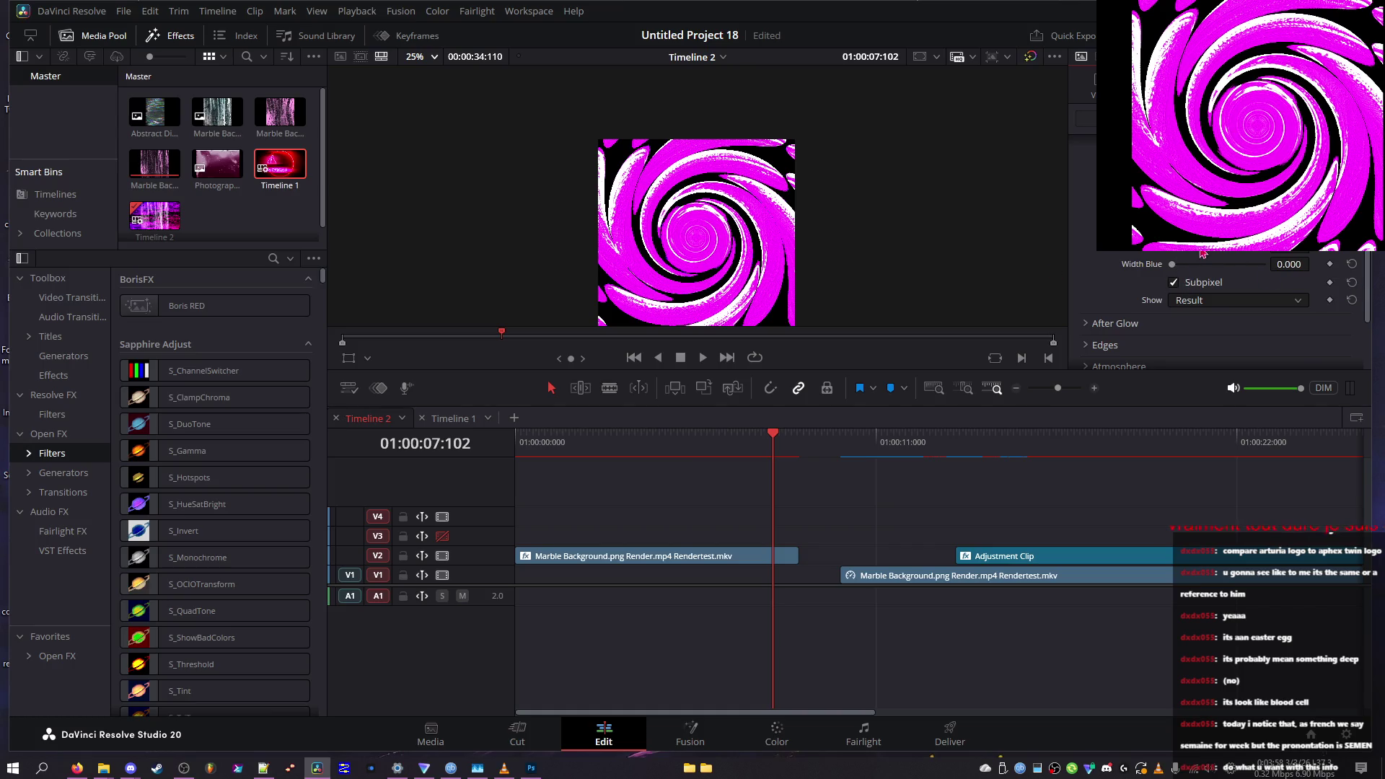
mouse_move(720, 447)
left_mouse_down()
mouse_move(504, 436)
mouse_move(719, 431)
mouse_move(663, 432)
left_mouse_up()
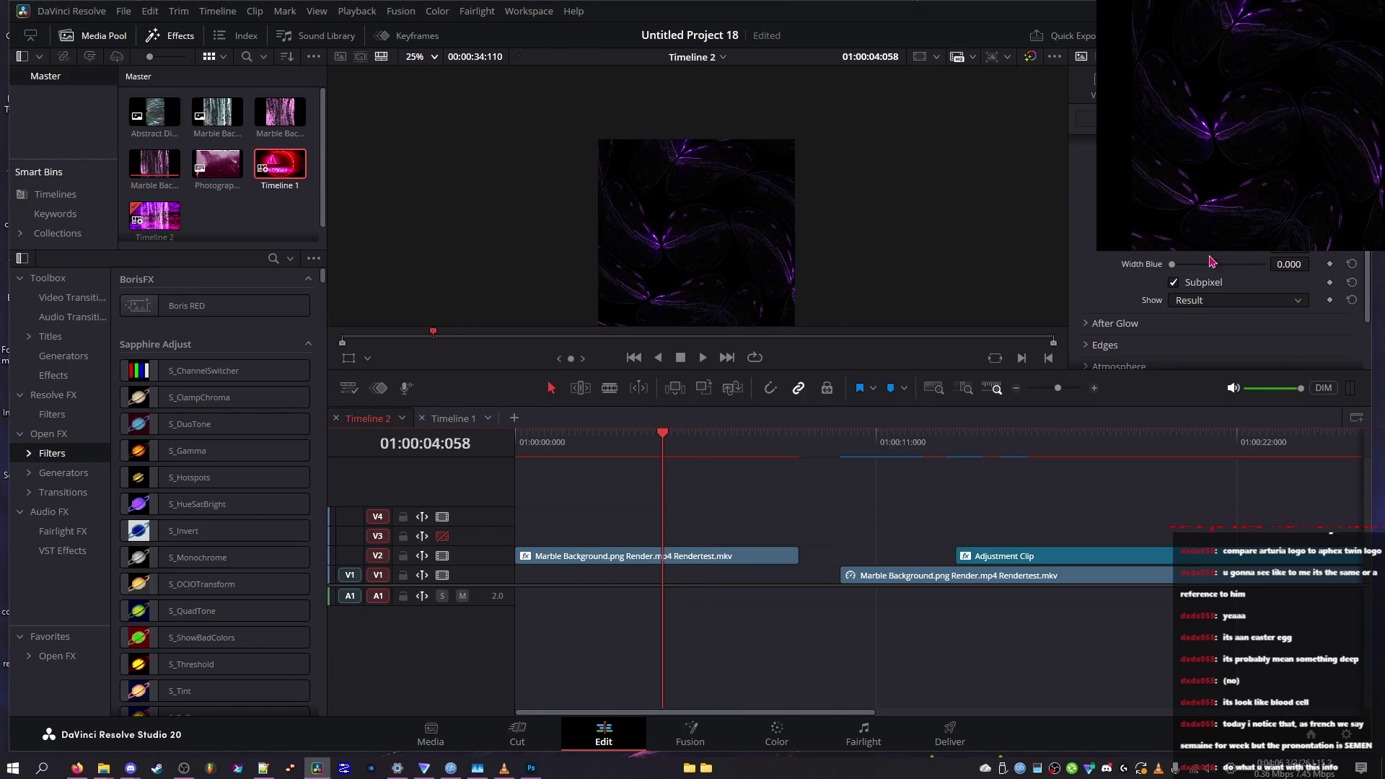
left_click_drag(1193, 265, 1315, 266)
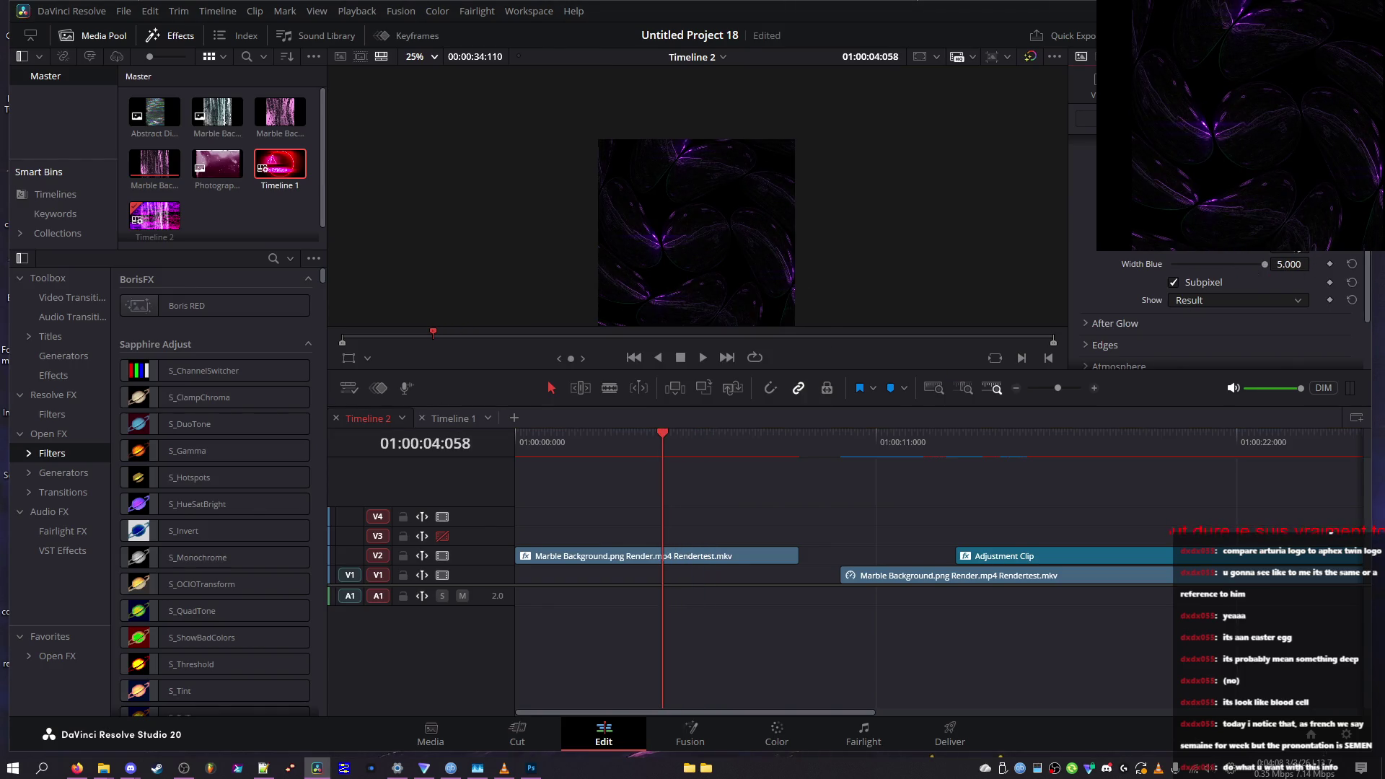
scroll(1226, 310, "up", 2)
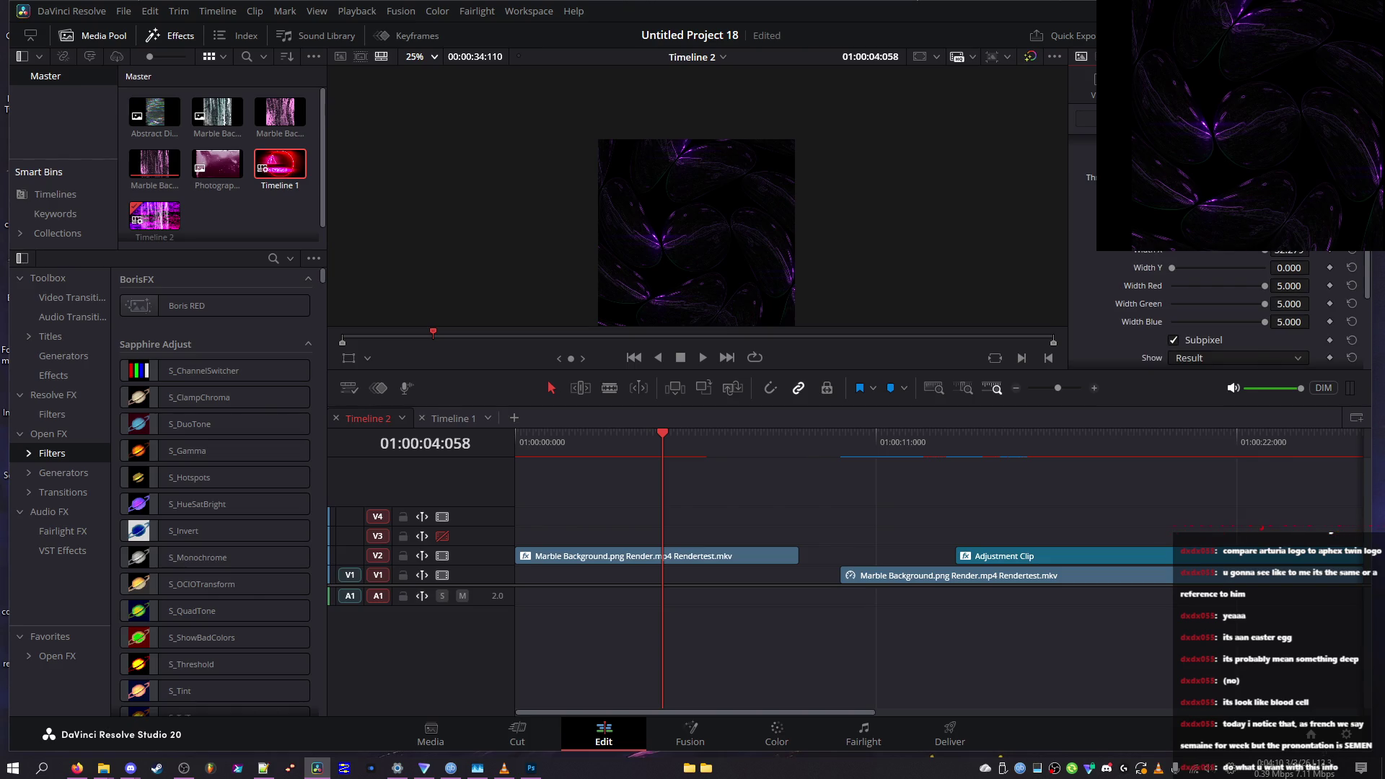
Try black, olive, deep blue, cyan and orange colours, then confirm a lighter red
left_click(791, 394)
left_click(844, 393)
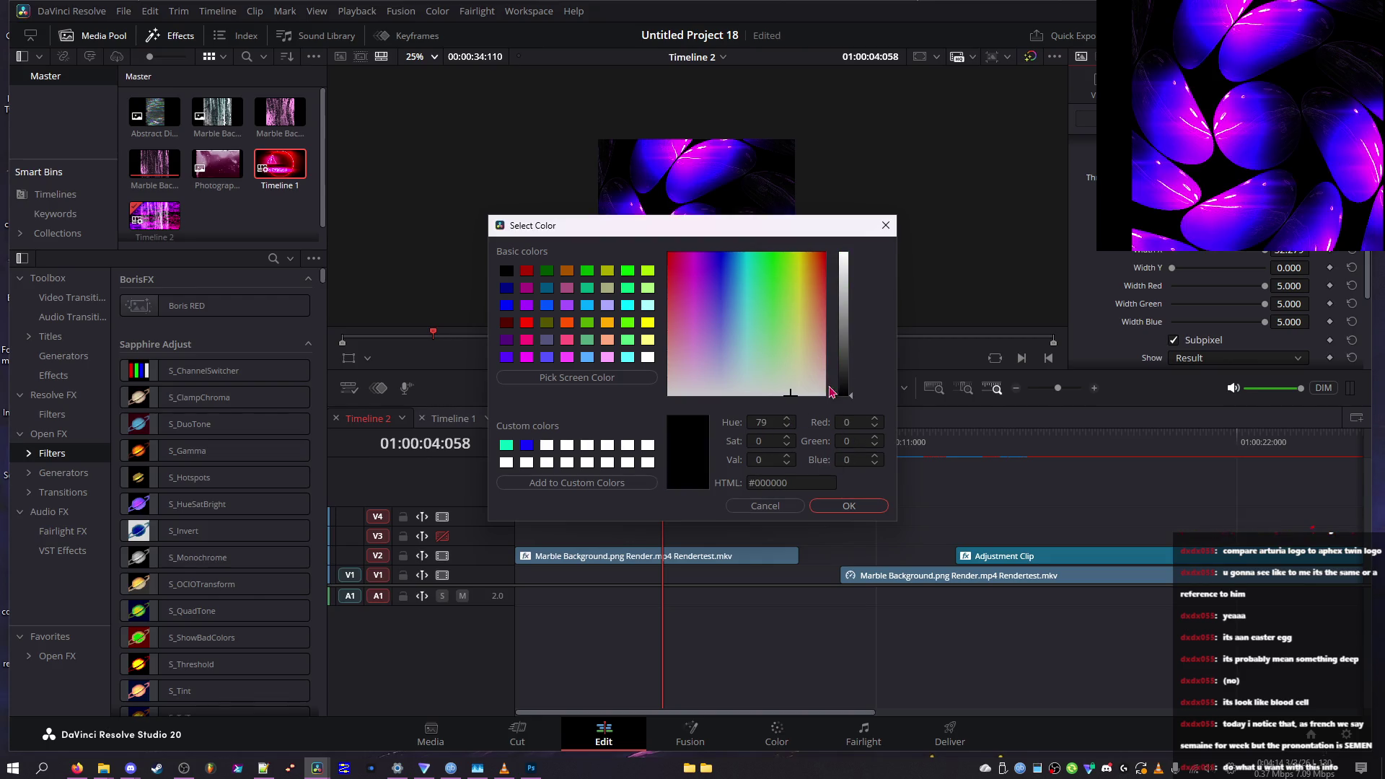
left_click(844, 349)
left_click(799, 347)
mouse_move(800, 347)
left_mouse_down()
mouse_move(722, 247)
mouse_move(658, 231)
mouse_move(653, 317)
mouse_move(642, 282)
mouse_move(525, 303)
mouse_move(557, 210)
left_mouse_up()
left_click_drag(847, 313, 845, 254)
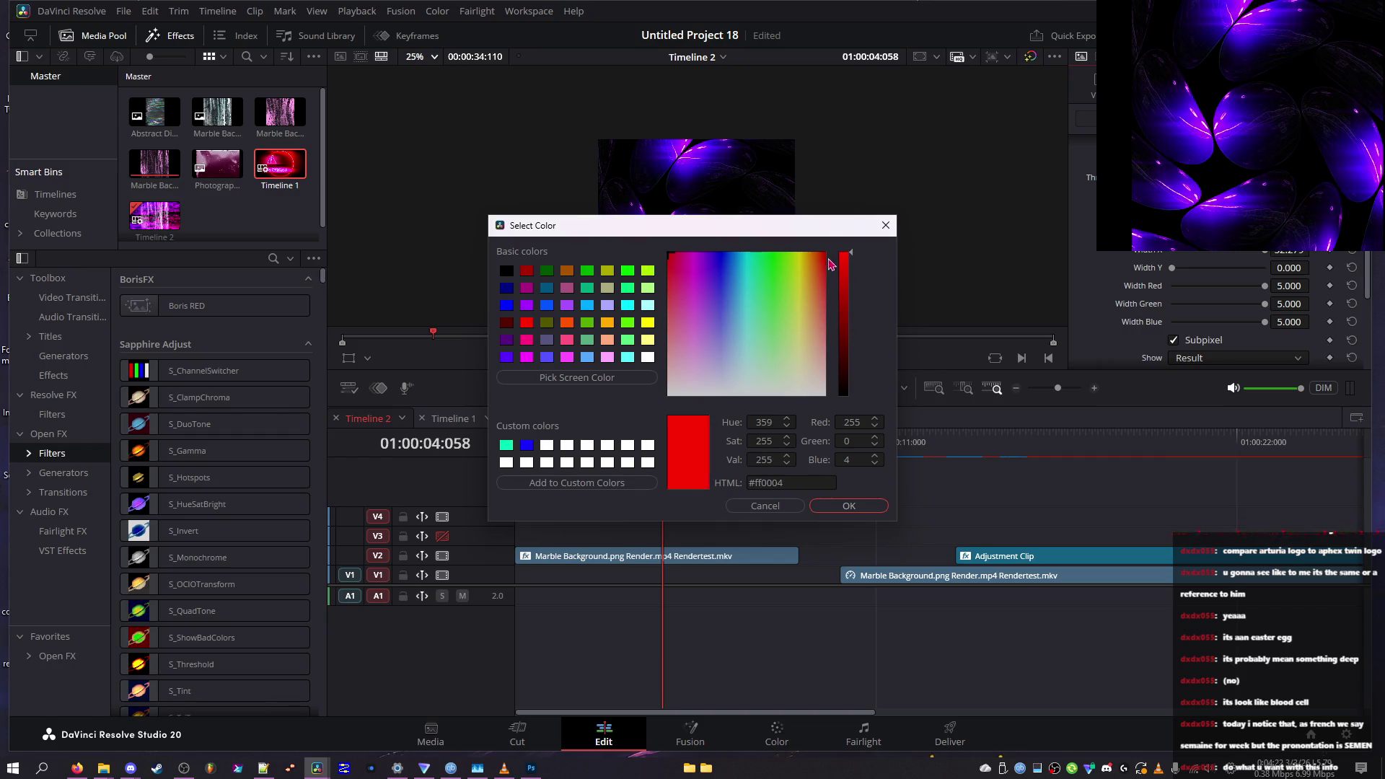
mouse_move(747, 257)
left_mouse_down()
mouse_move(745, 232)
mouse_move(807, 347)
mouse_move(830, 267)
mouse_move(884, 225)
left_mouse_up()
left_click(798, 256)
mouse_move(821, 314)
left_mouse_down()
mouse_move(863, 281)
mouse_move(856, 271)
left_mouse_up()
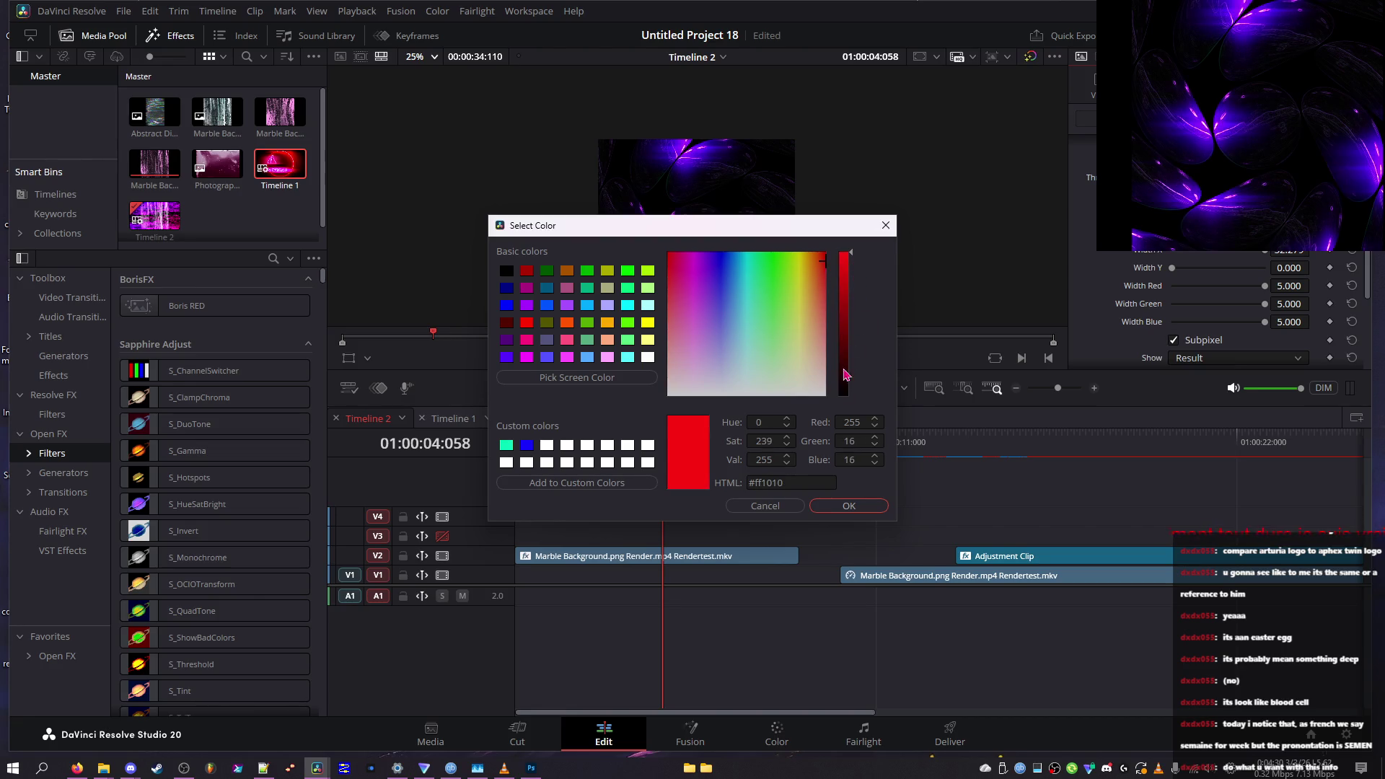
left_click(844, 505)
Scrub to preview, reopen the colour chooser, and confirm a magenta colour instead
left_click_drag(516, 436, 613, 434)
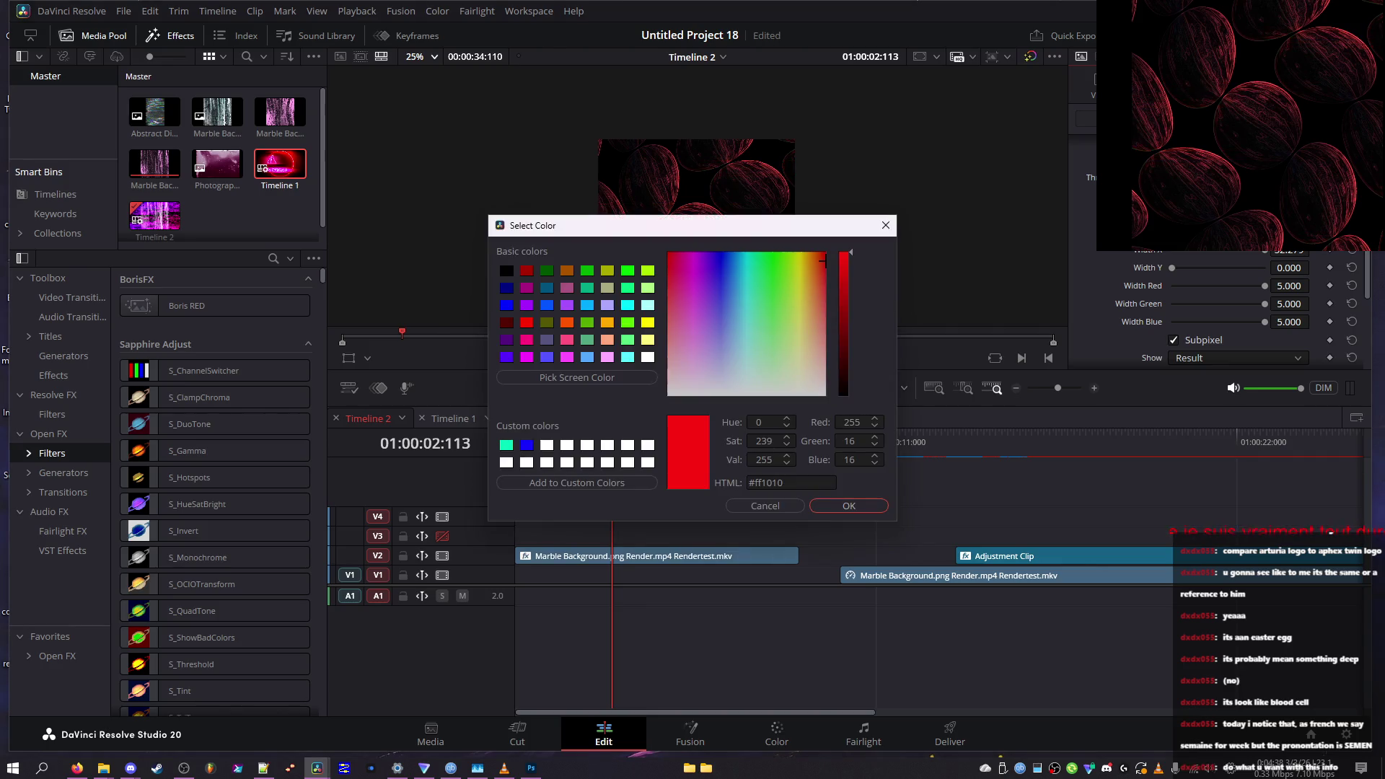
left_click(885, 225)
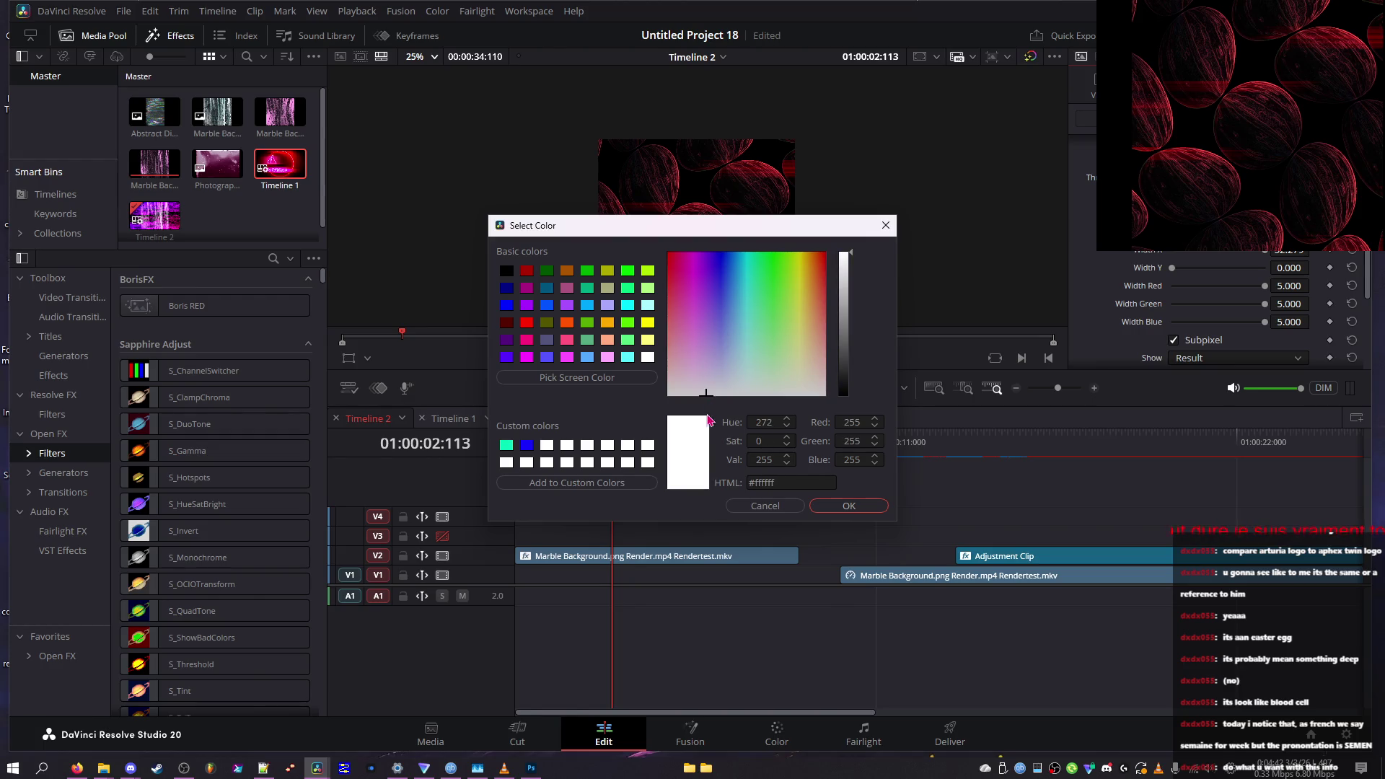
left_click(752, 254)
left_click_drag(851, 319, 830, 540)
mouse_move(789, 339)
left_mouse_down()
mouse_move(789, 252)
mouse_move(775, 395)
mouse_move(847, 258)
left_mouse_up()
left_click(846, 254)
mouse_move(711, 289)
left_mouse_down()
mouse_move(721, 254)
mouse_move(692, 231)
left_mouse_up()
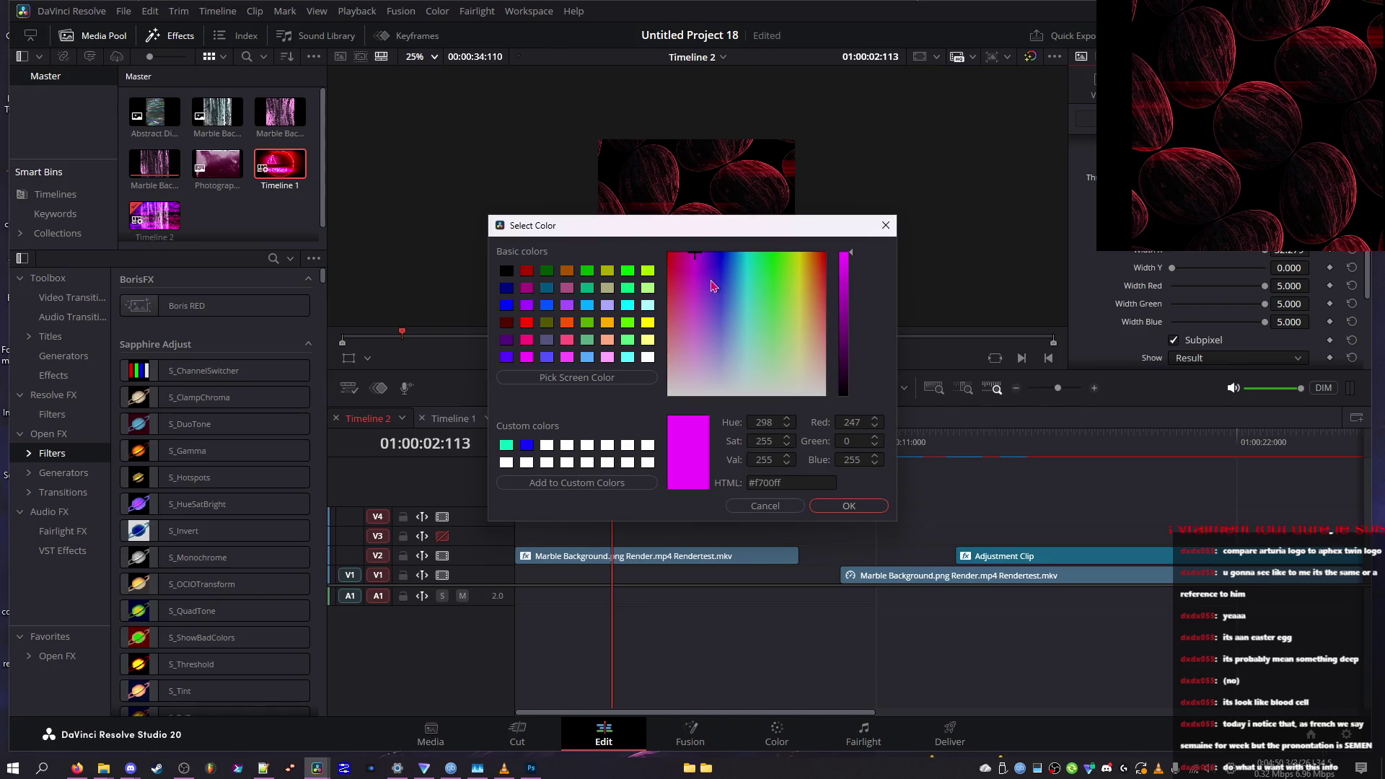
left_click(844, 506)
Try cyan-green and blue shades, then confirm dark olive #575e0e
left_click(1289, 230)
left_click(746, 332)
left_click(722, 269)
mouse_move(729, 290)
left_mouse_down()
mouse_move(736, 300)
mouse_move(744, 285)
mouse_move(717, 306)
mouse_move(735, 311)
mouse_move(794, 282)
mouse_move(721, 277)
mouse_move(715, 345)
mouse_move(772, 328)
mouse_move(772, 302)
mouse_move(671, 339)
mouse_move(749, 309)
mouse_move(745, 349)
left_mouse_up()
left_click_drag(844, 254, 845, 317)
left_click(797, 273)
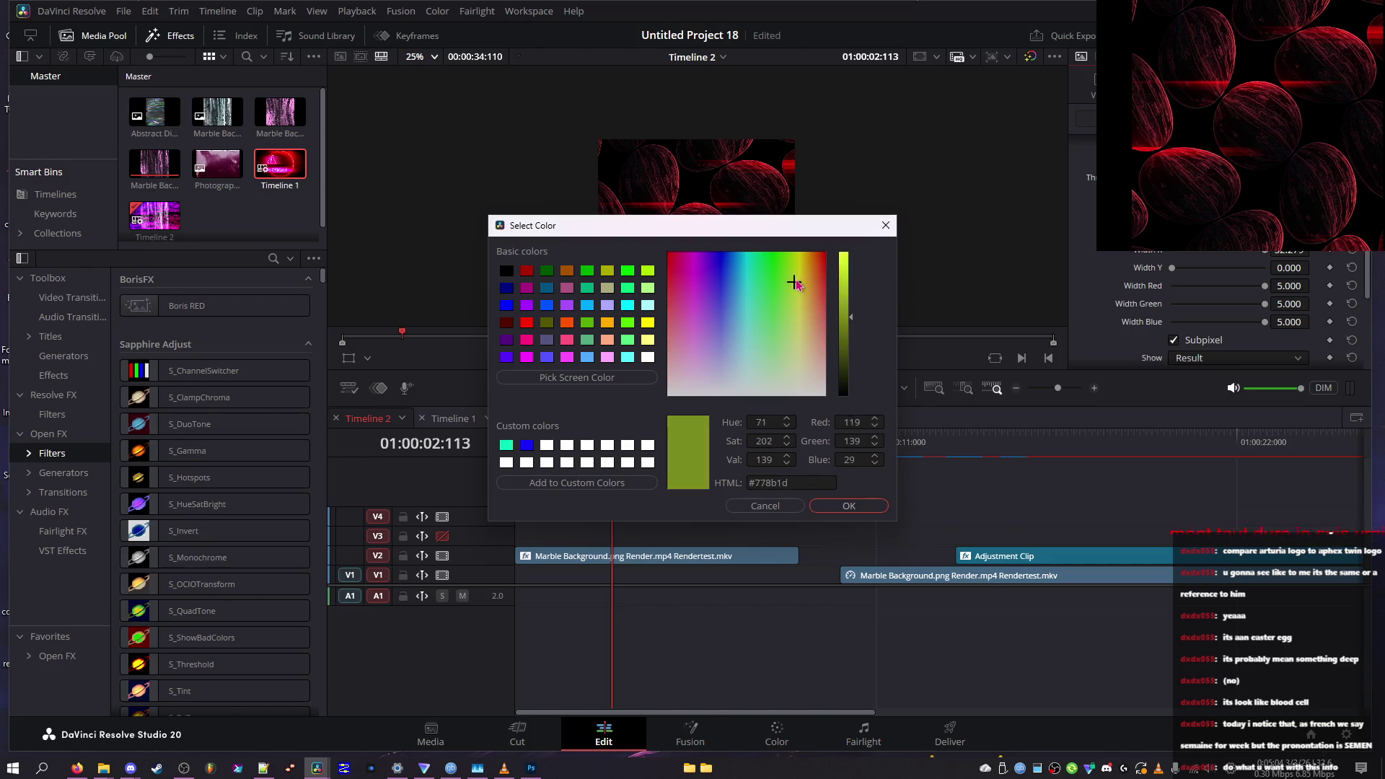
left_click(849, 335)
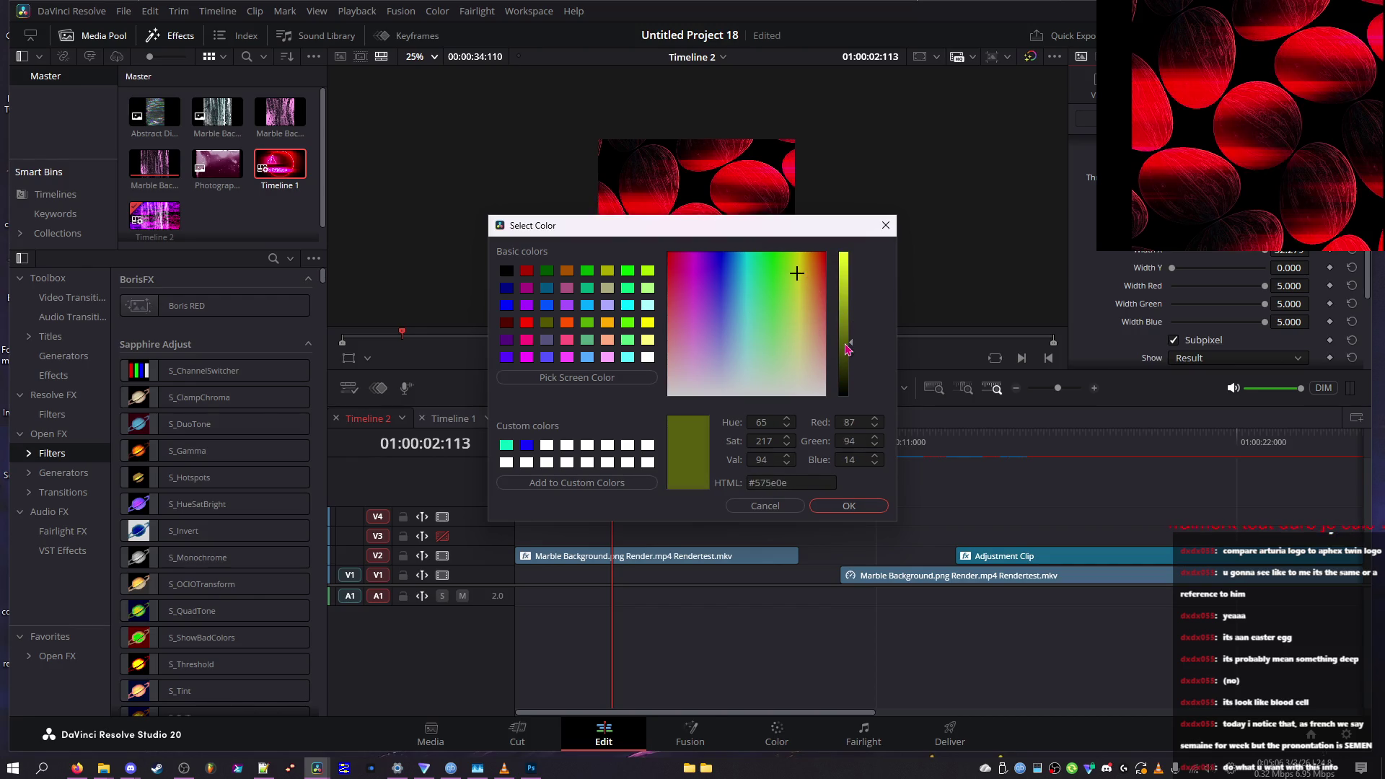
left_click_drag(850, 335, 846, 344)
left_click(861, 508)
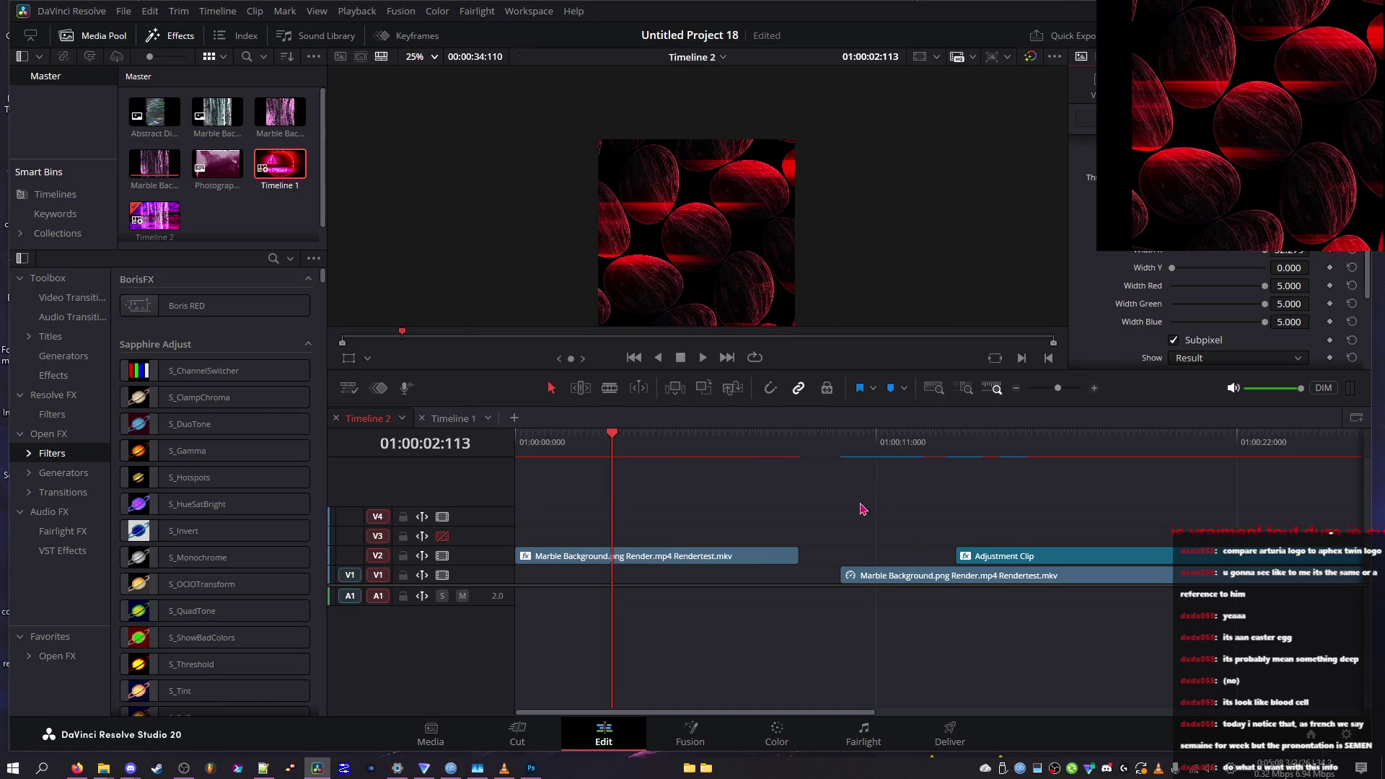
Show the Threshold output, set Width Y to 0.349 and Width Green near 1.977, and scrub ahead
left_click(1201, 360)
left_click(1201, 374)
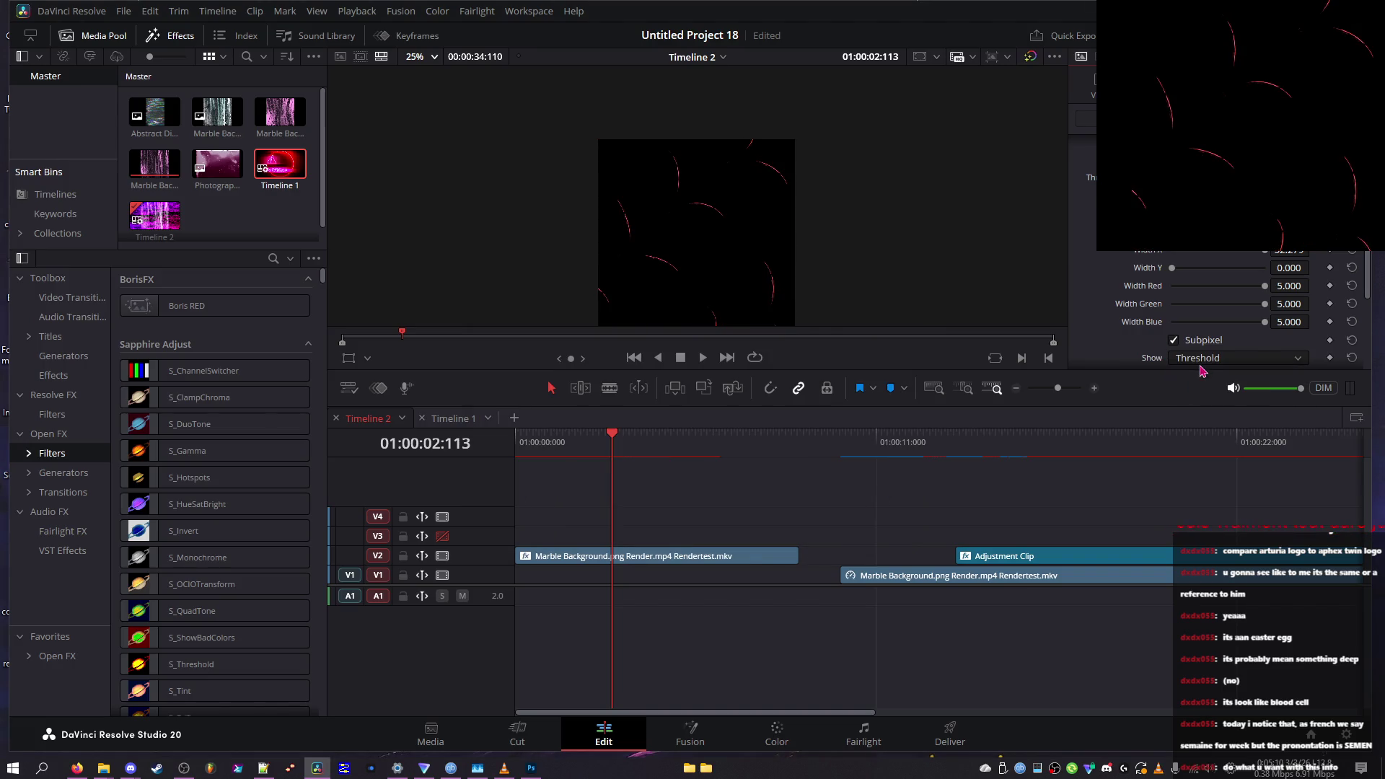
mouse_move(1188, 266)
left_mouse_down()
mouse_move(1178, 282)
mouse_move(1211, 287)
mouse_move(1126, 303)
left_mouse_up()
left_click(1194, 286)
left_click(1209, 311)
left_click(642, 440)
left_click(643, 441)
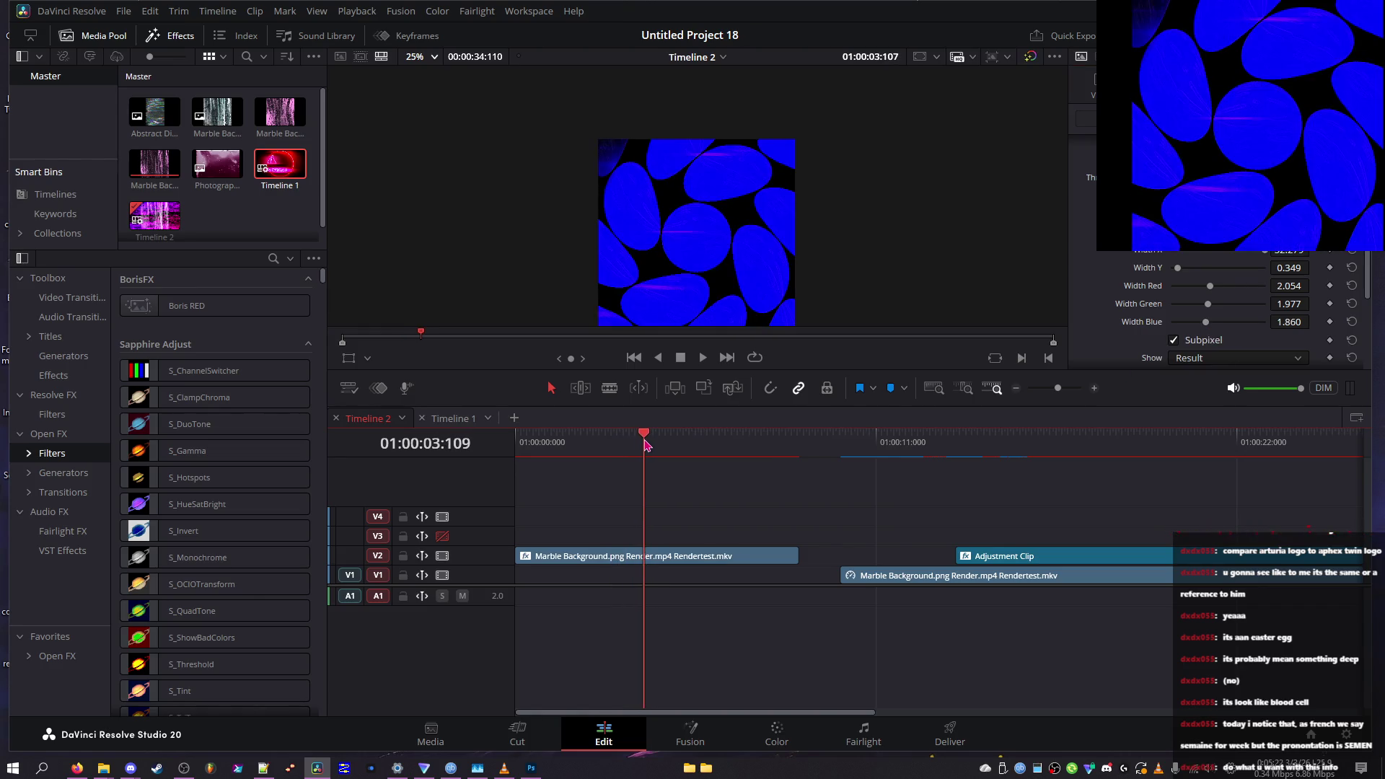
Raise Width Blue, Width Green and Width Y all to 5.000
left_click_drag(1289, 322, 1306, 323)
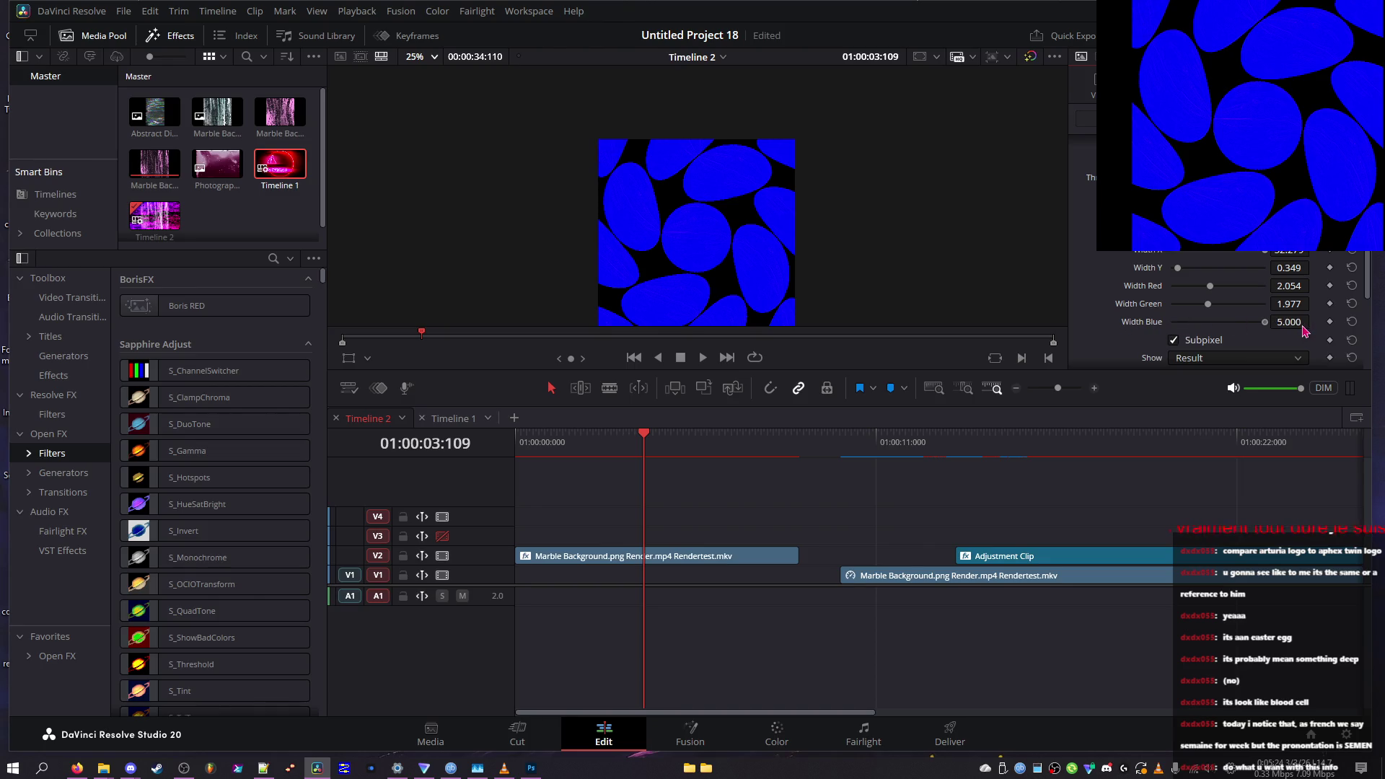
left_click_drag(1218, 305, 1294, 317)
left_click_drag(1176, 315, 1298, 312)
left_click(1176, 339)
left_click(1184, 267)
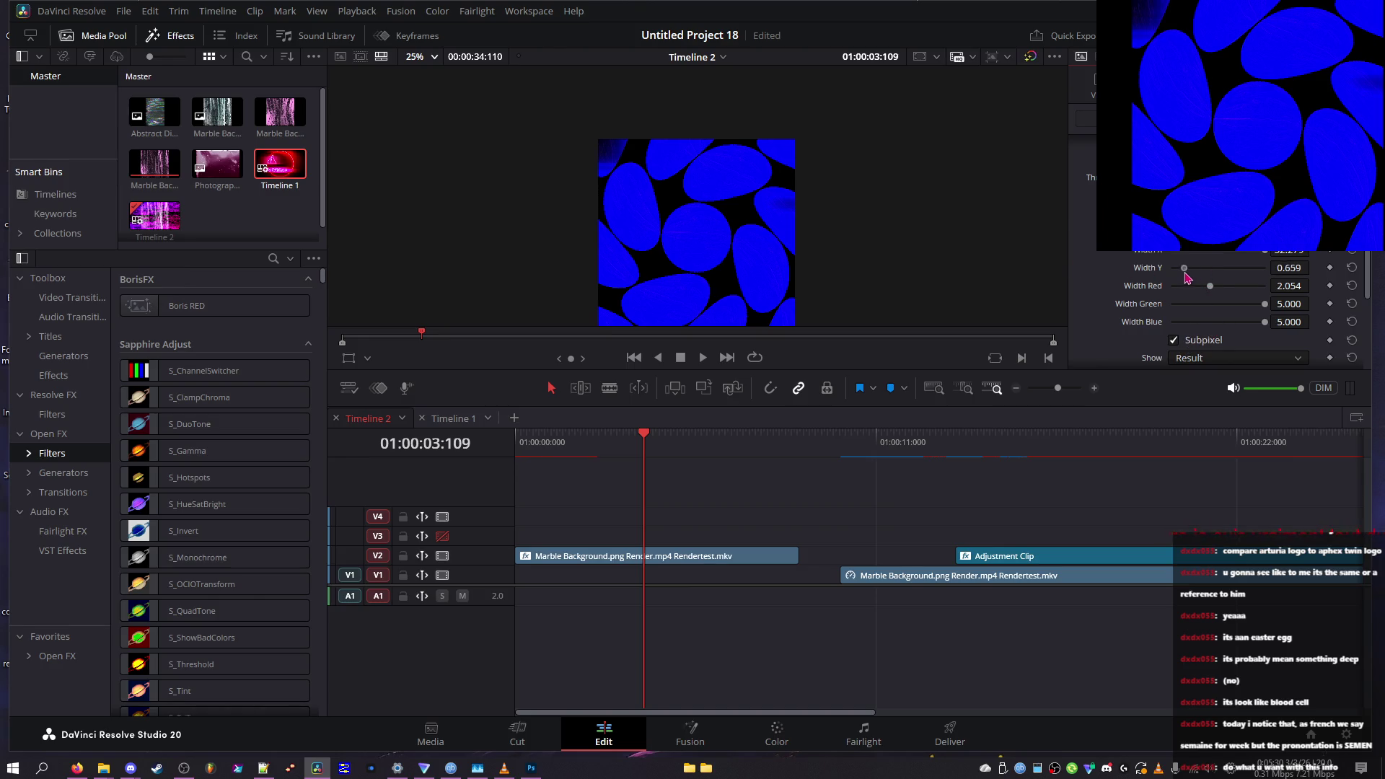
left_click_drag(1186, 272, 1340, 281)
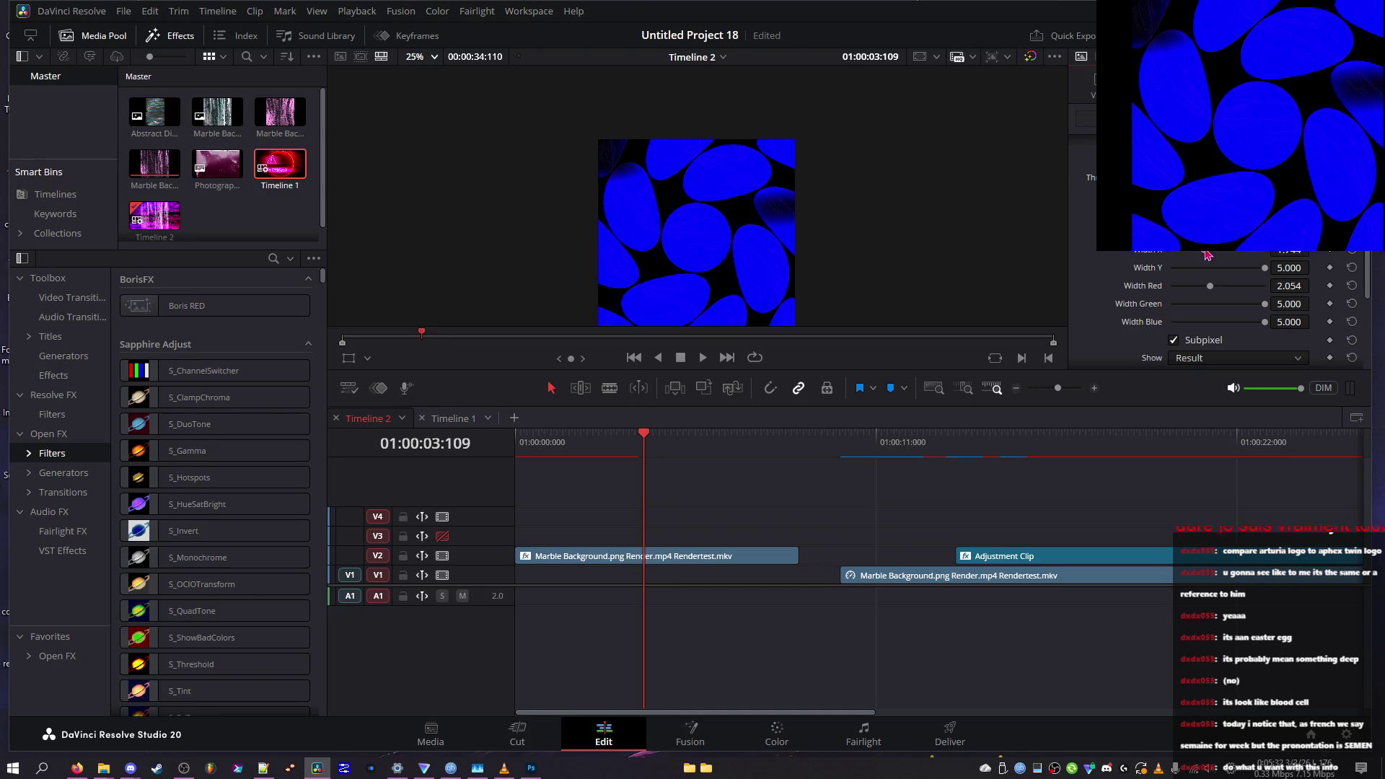
Drop Width X to 0 and restore it to 5.000, then set Width Y and Green to 2.209
left_click_drag(1209, 254, 1168, 254)
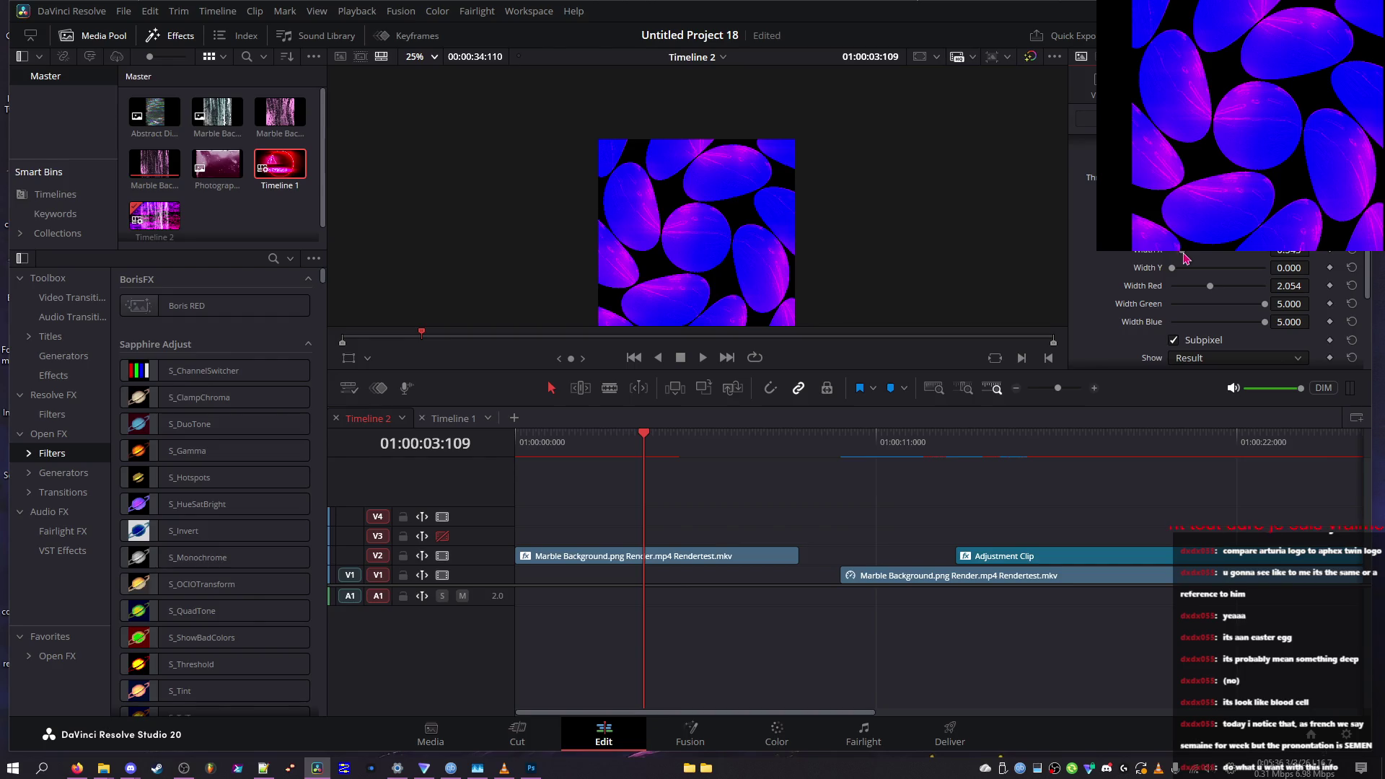
left_click(1344, 253)
left_click(1214, 268)
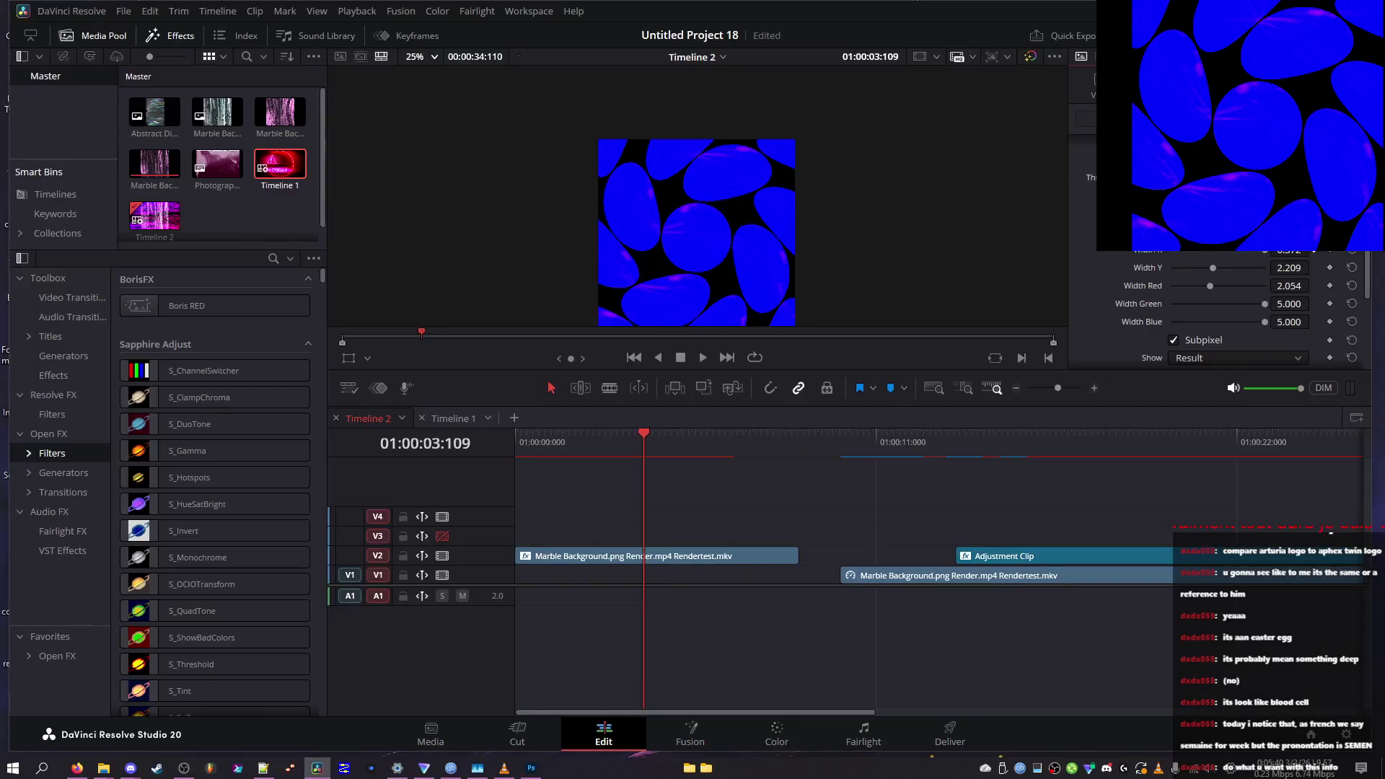
left_click_drag(1176, 304, 1213, 304)
left_click(1211, 322)
Try a muted teal-grey, then confirm a slightly brightened purple colour
left_click(1227, 238)
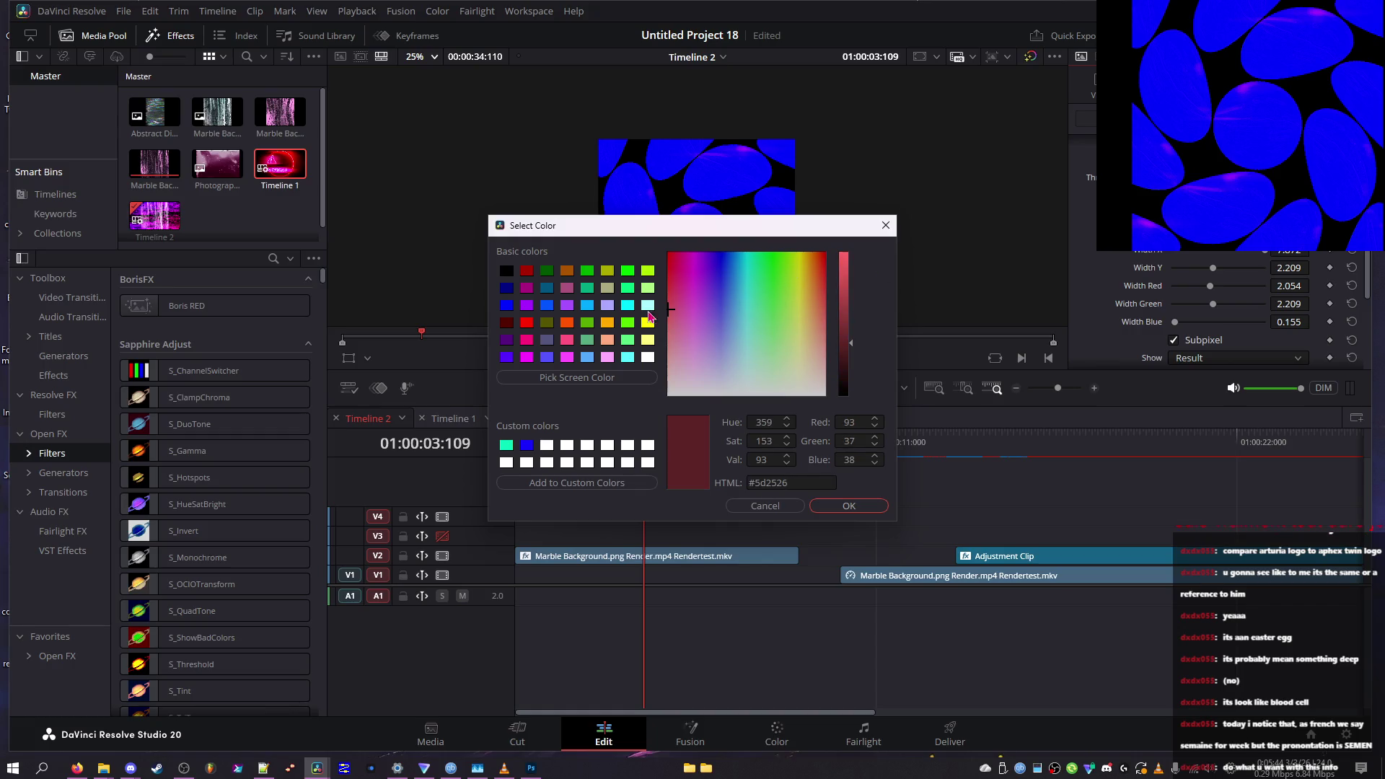
mouse_move(785, 265)
left_mouse_down()
mouse_move(766, 336)
mouse_move(797, 353)
mouse_move(725, 302)
mouse_move(743, 268)
left_mouse_up()
left_click(740, 339)
left_click_drag(846, 361, 849, 336)
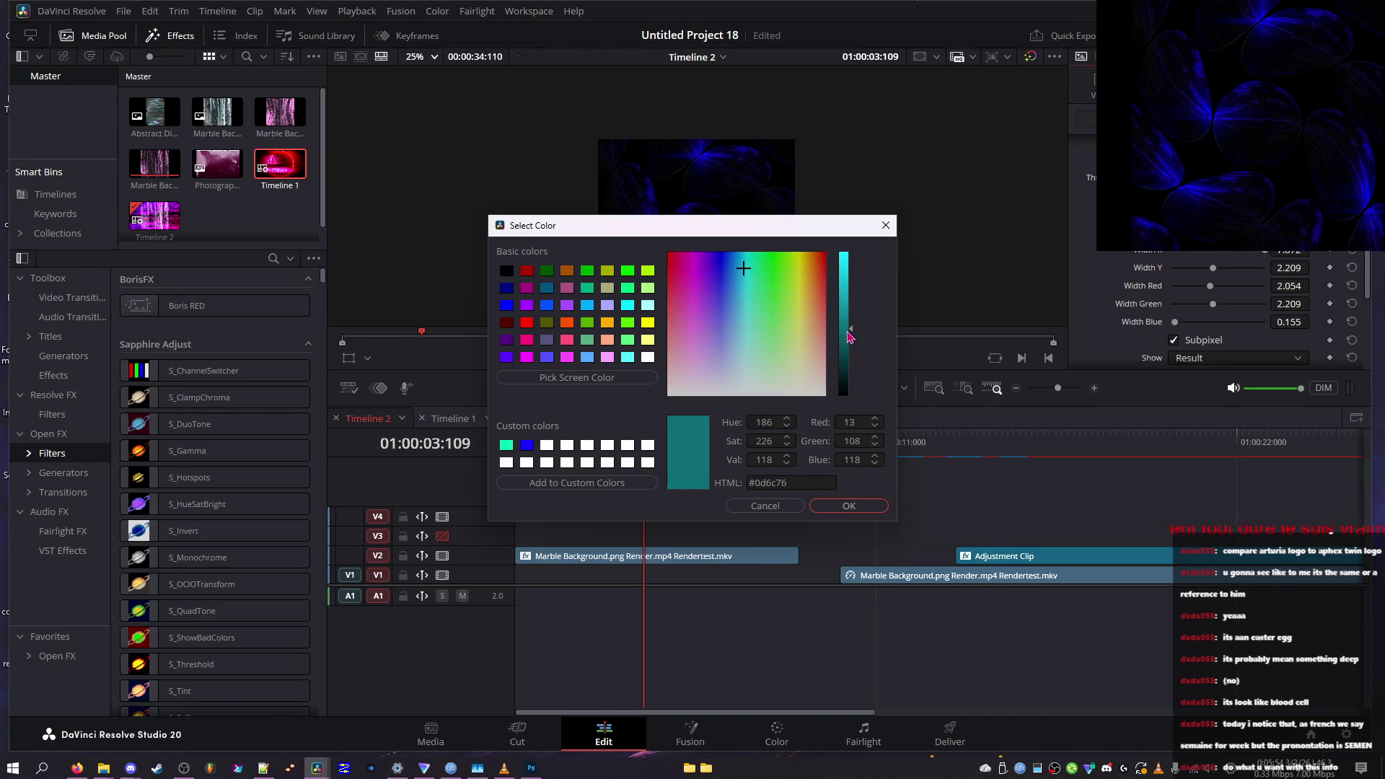
left_click(699, 303)
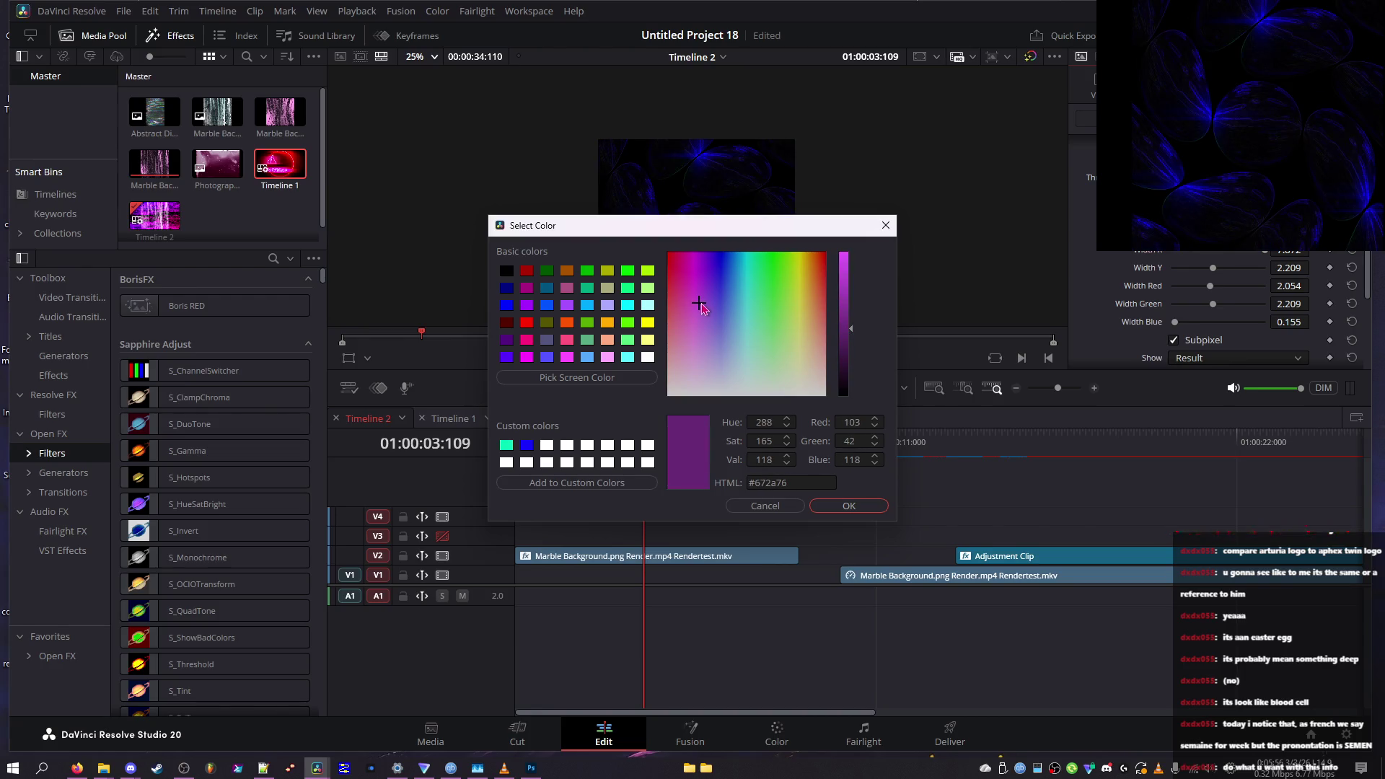
left_click_drag(849, 346, 849, 342)
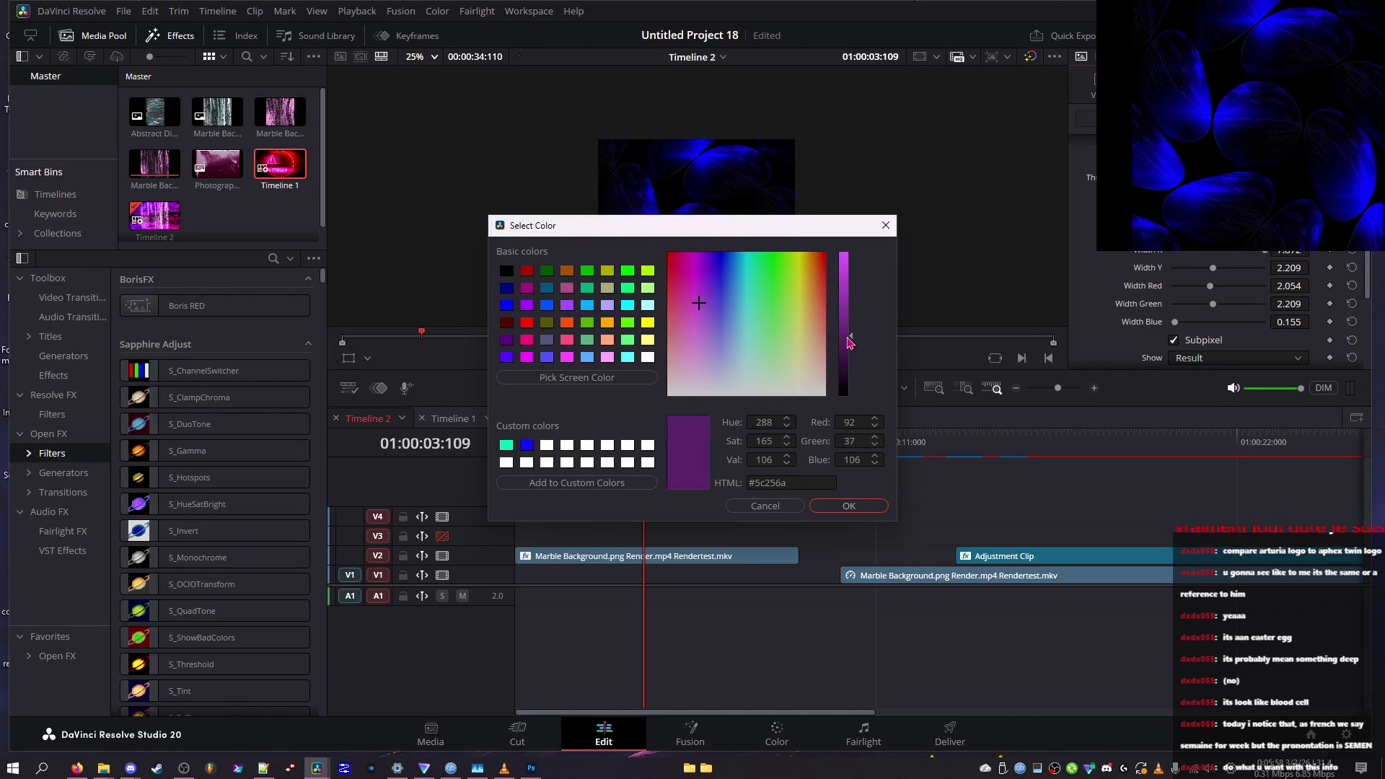
left_click(849, 506)
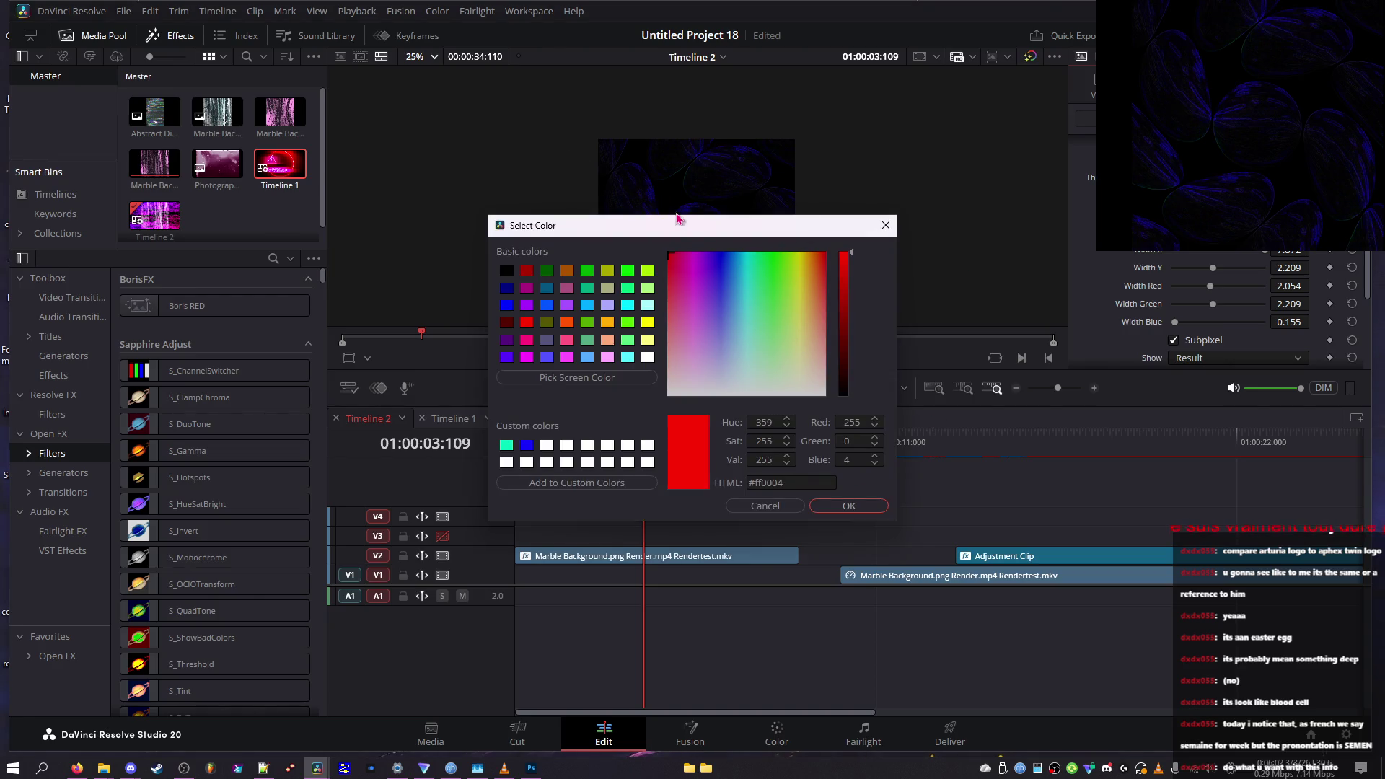
Experiment with near-white, black, red and bright green colours
left_click_drag(671, 214, 718, 179)
left_click_drag(765, 275, 789, 357)
left_click_drag(891, 311, 890, 370)
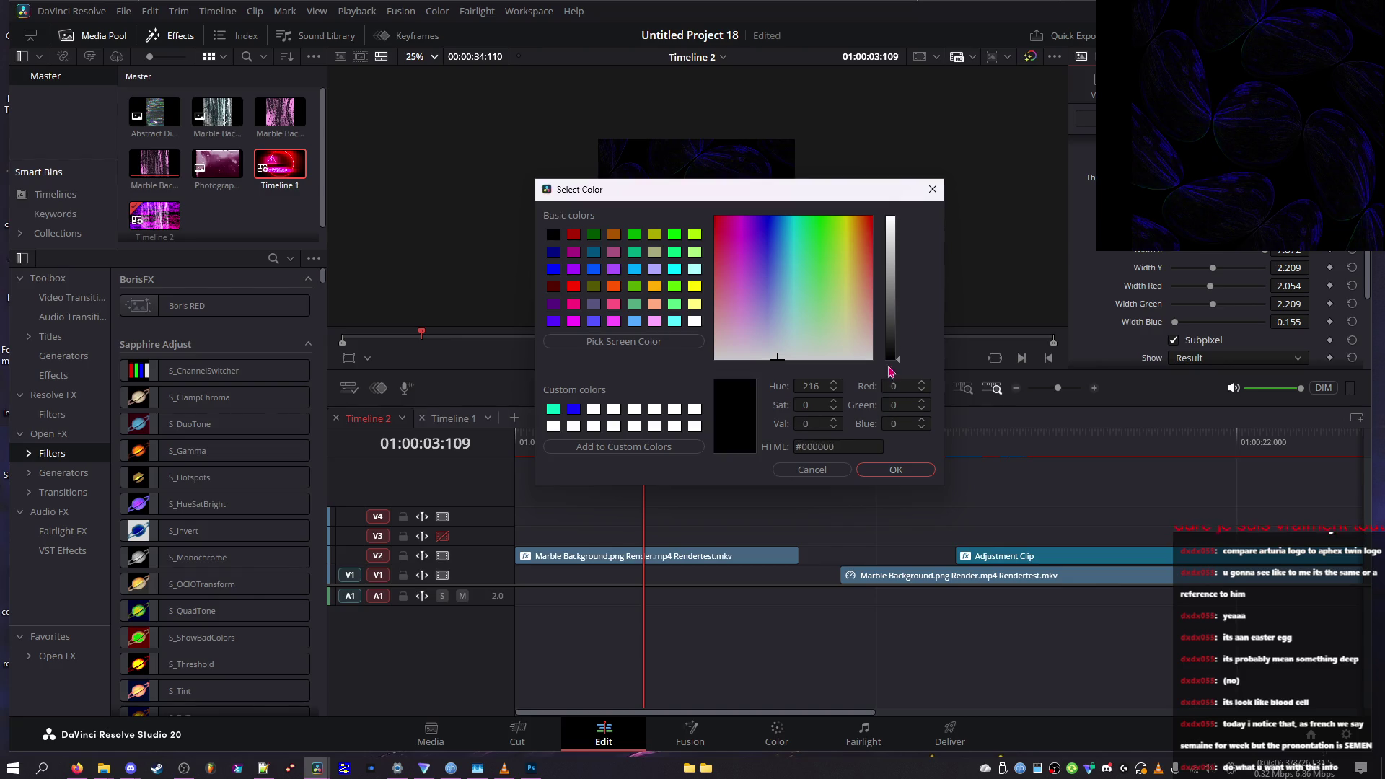
mouse_move(898, 253)
left_mouse_down()
mouse_move(896, 275)
mouse_move(807, 245)
mouse_move(947, 237)
mouse_move(840, 149)
mouse_move(844, 228)
mouse_move(820, 189)
left_mouse_up()
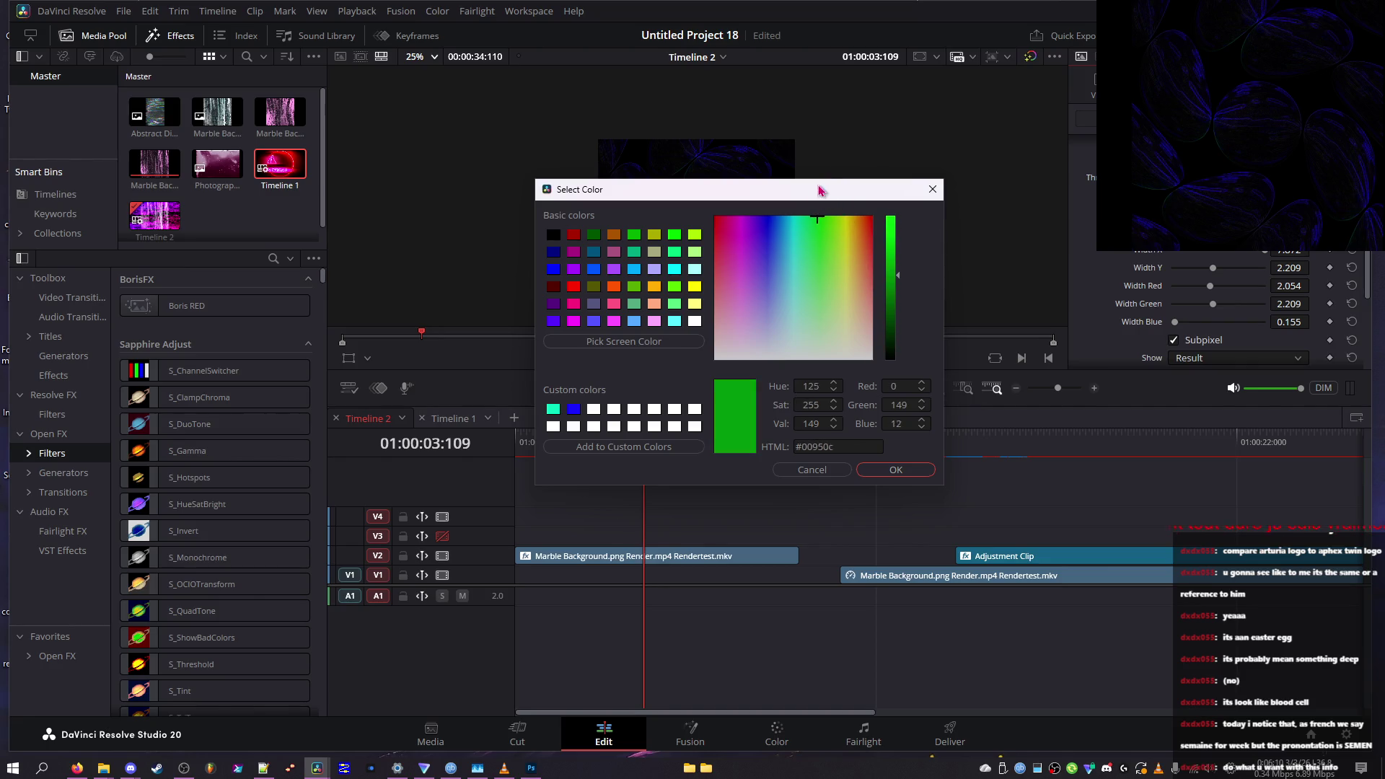
left_click_drag(893, 255, 889, 191)
left_click_drag(895, 326, 886, 377)
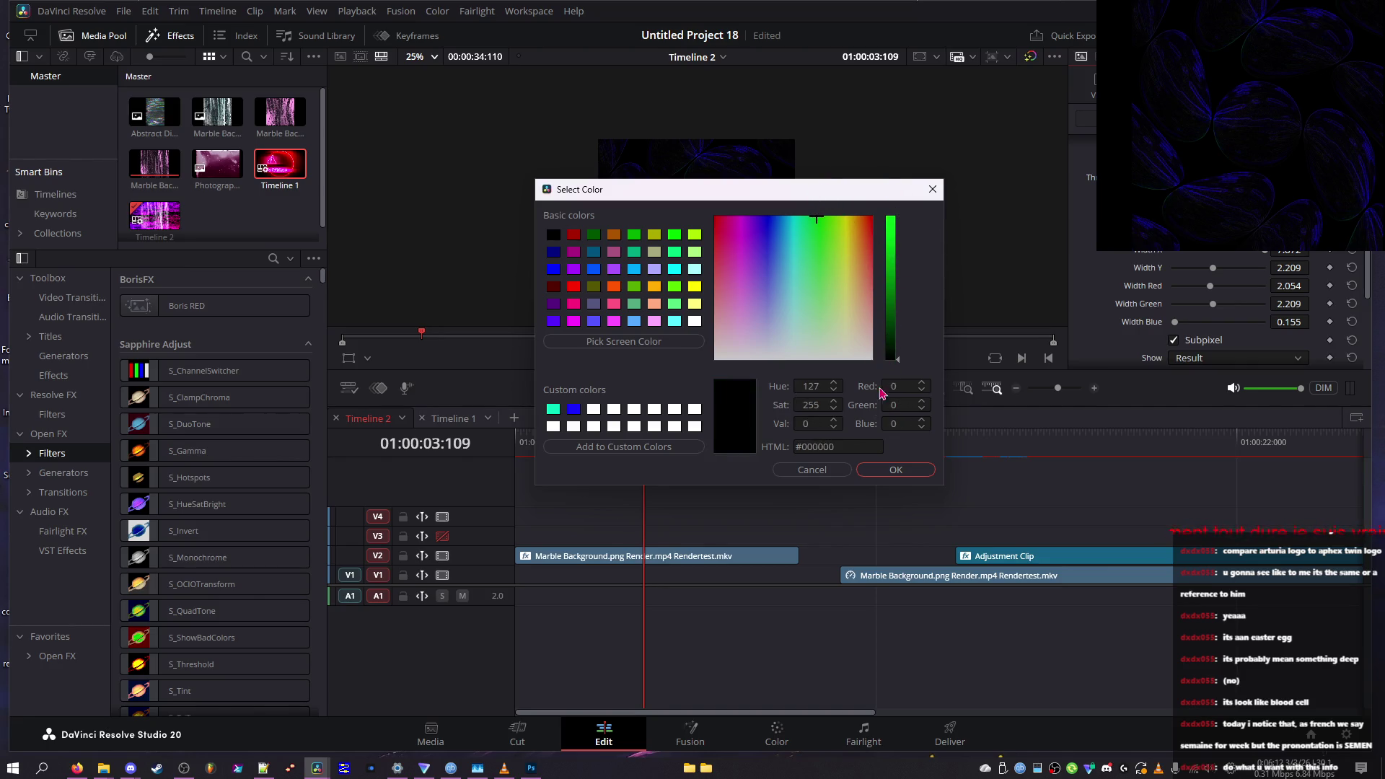
Cycle through purple, blue-violet and magenta presets, then confirm pink #ff55ff
left_click(768, 268)
left_click(634, 268)
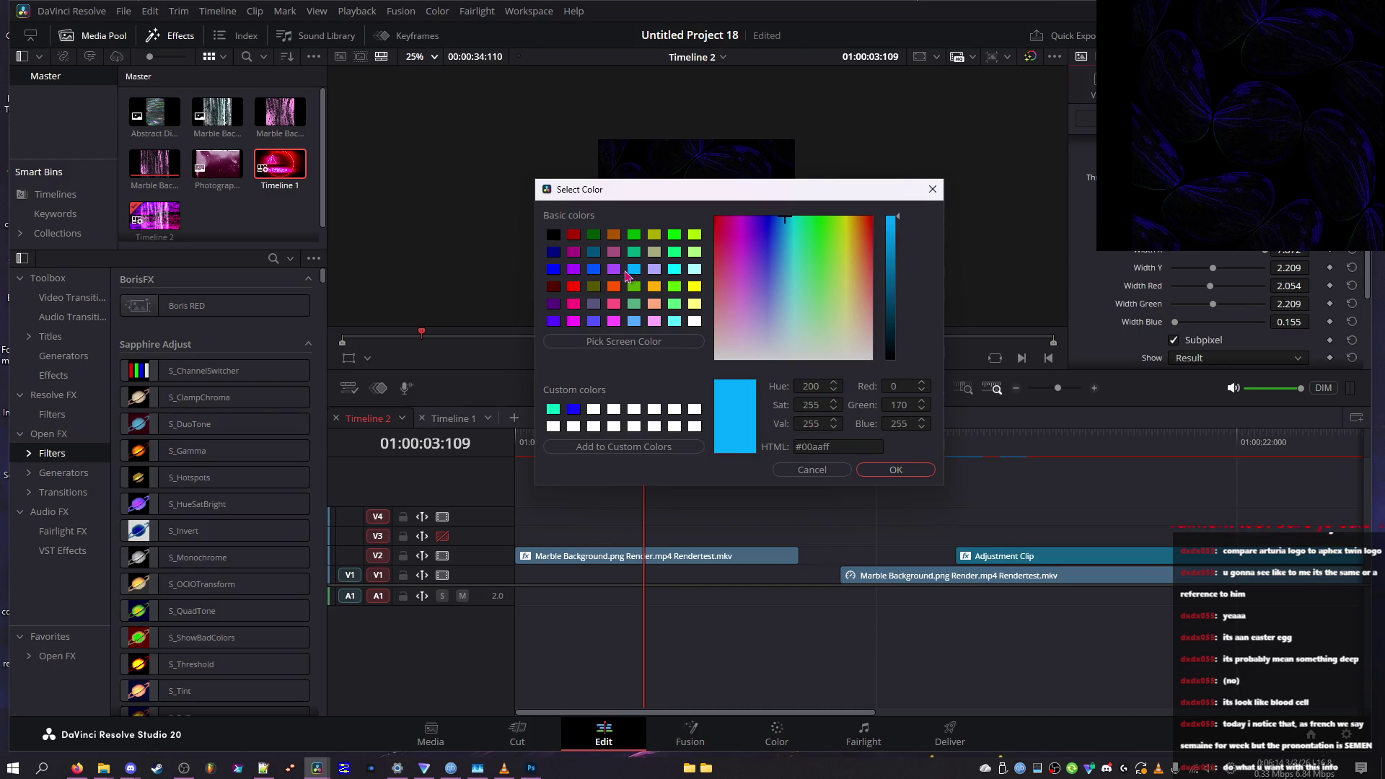
left_click(614, 269)
left_click(553, 321)
left_click(574, 320)
left_click(614, 321)
left_click(863, 471)
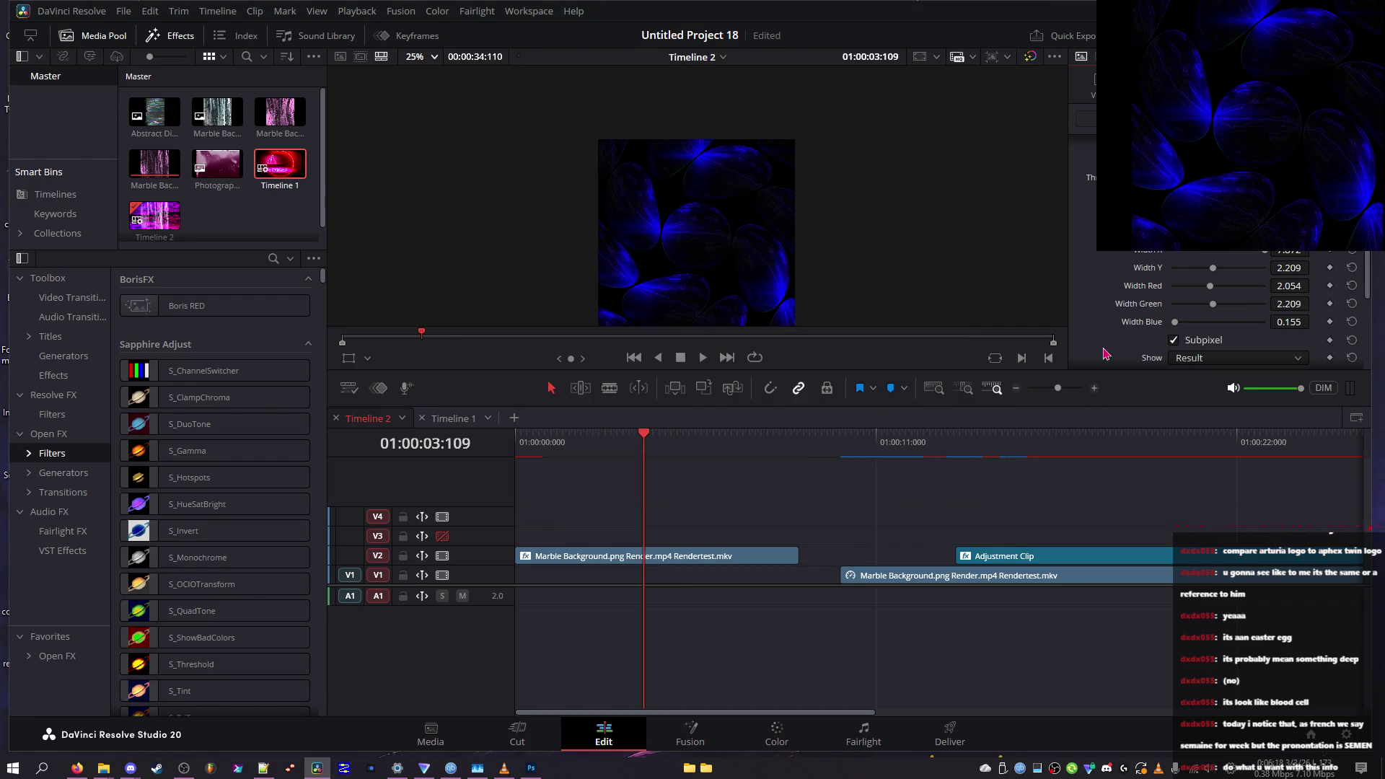
Expand the after-glow settings and try a cyan glow colour, then cancel it
left_click(1088, 215)
left_click(1189, 254)
left_click(762, 339)
left_click(769, 390)
left_click_drag(768, 383, 747, 254)
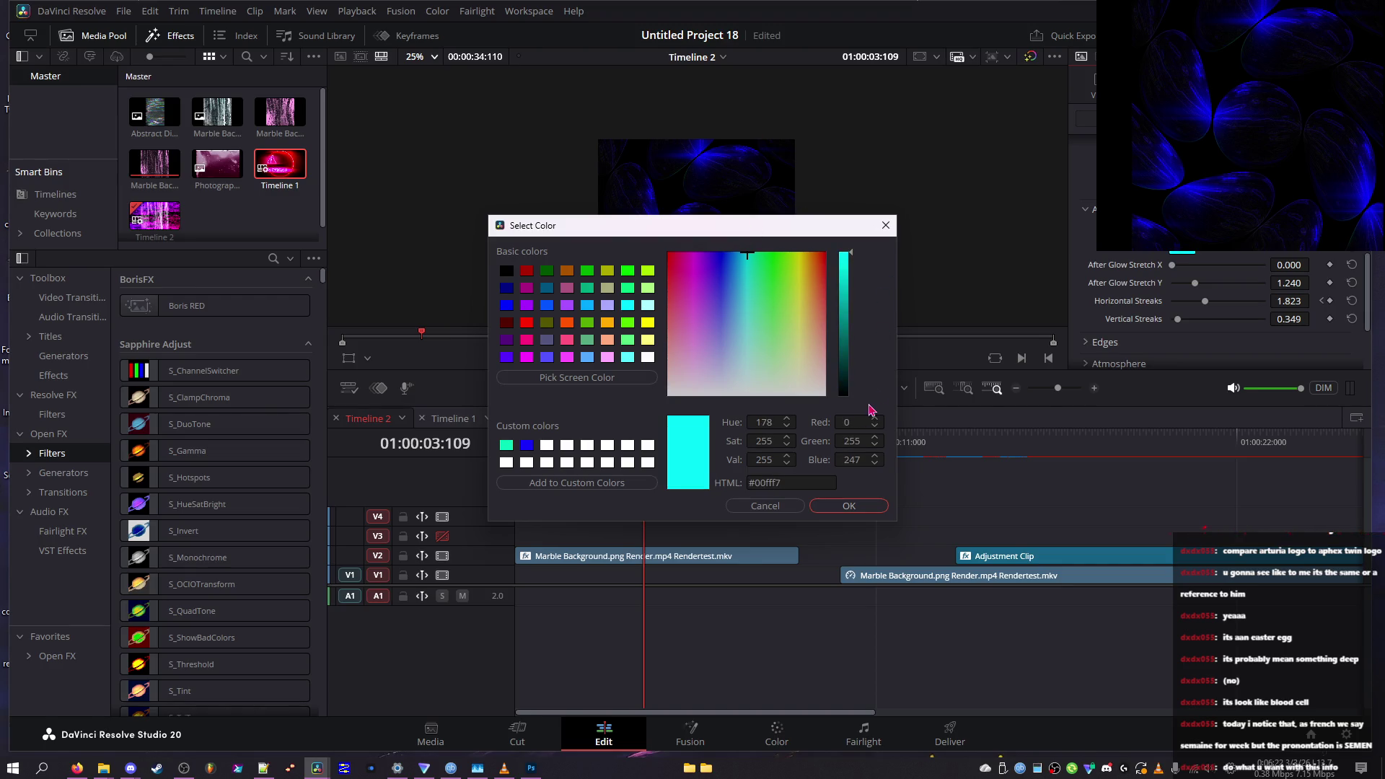
left_click(769, 506)
Increase the after-glow horizontal stretch, set vertical stretch to 1.822, and scrub to preview the streaks
mouse_move(1180, 269)
left_mouse_down()
mouse_move(1202, 267)
mouse_move(1155, 281)
mouse_move(1242, 272)
left_mouse_up()
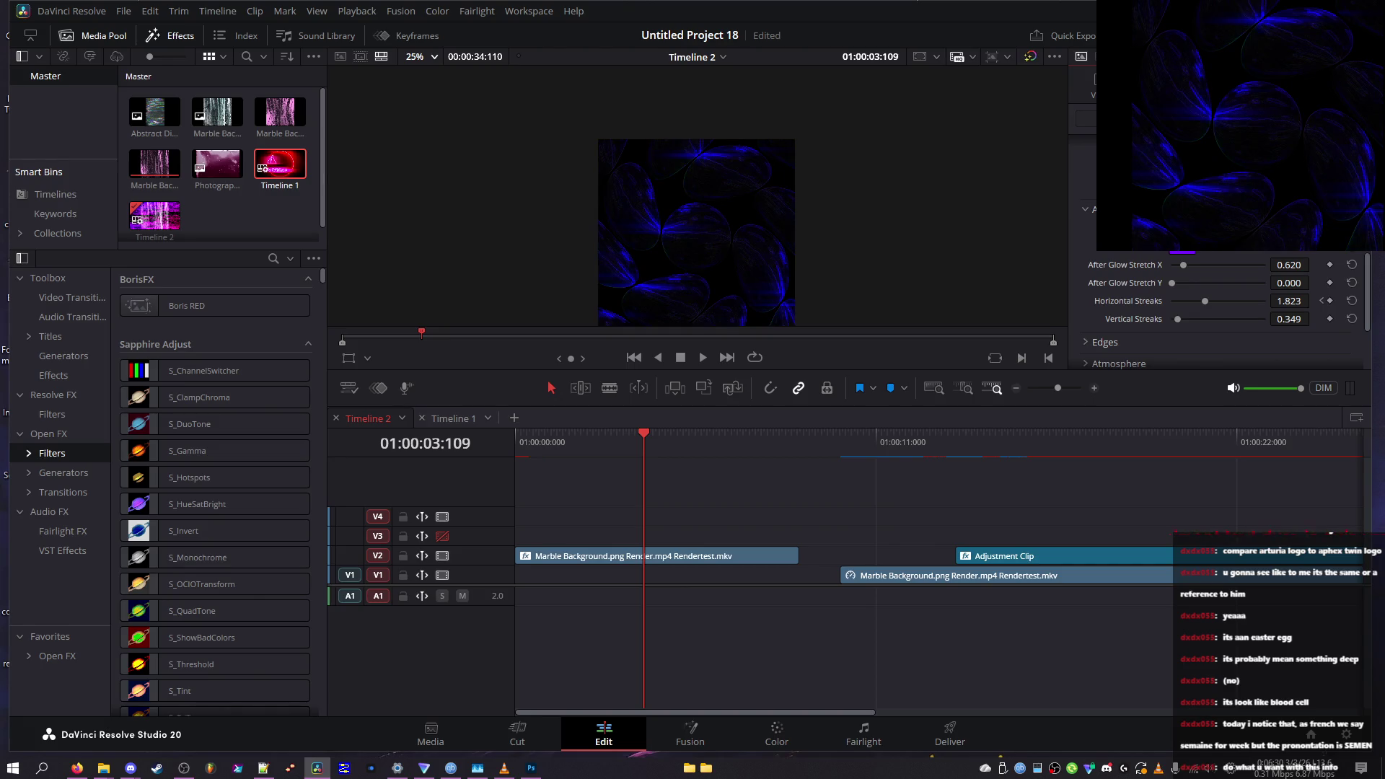
mouse_move(1211, 271)
left_mouse_down()
mouse_move(1233, 271)
mouse_move(1264, 306)
mouse_move(1250, 327)
mouse_move(1161, 324)
left_mouse_up()
left_click(1205, 283)
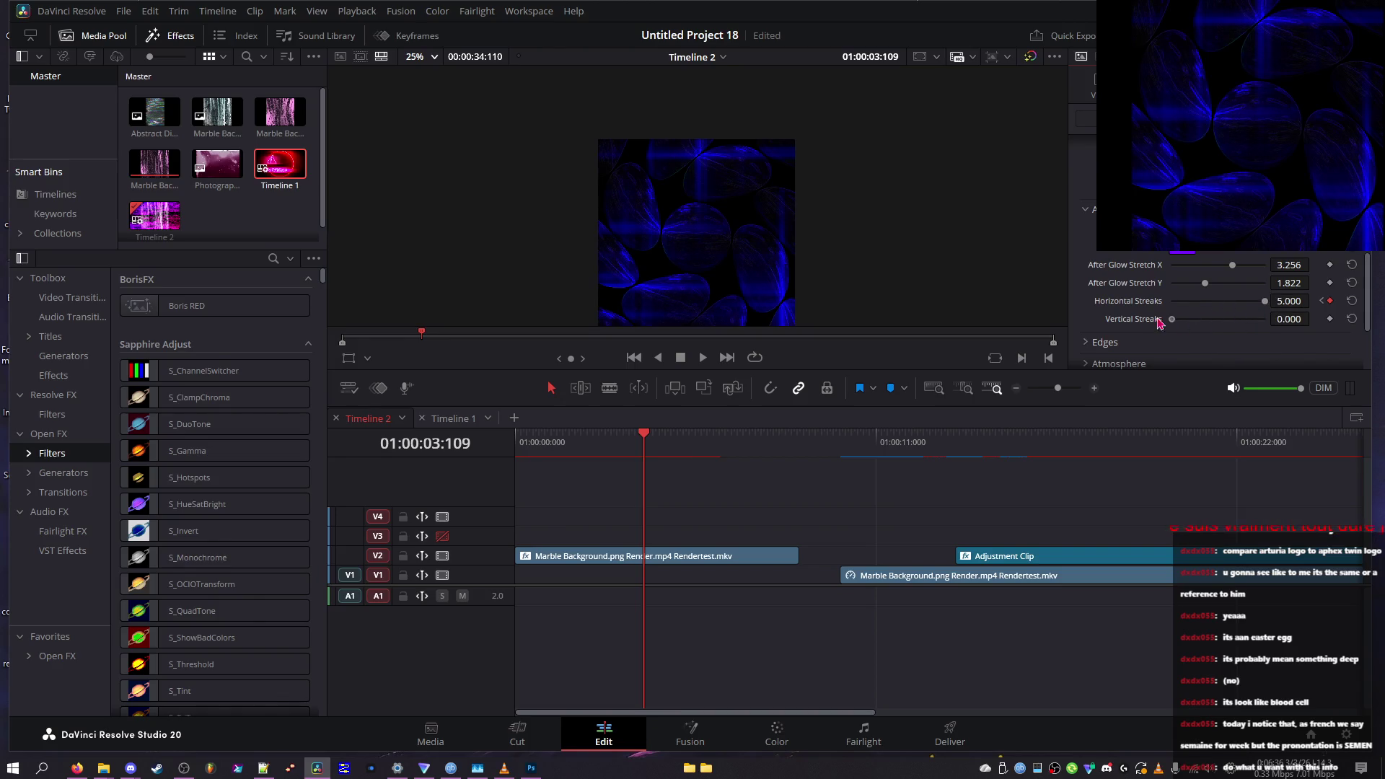
left_click(1321, 302)
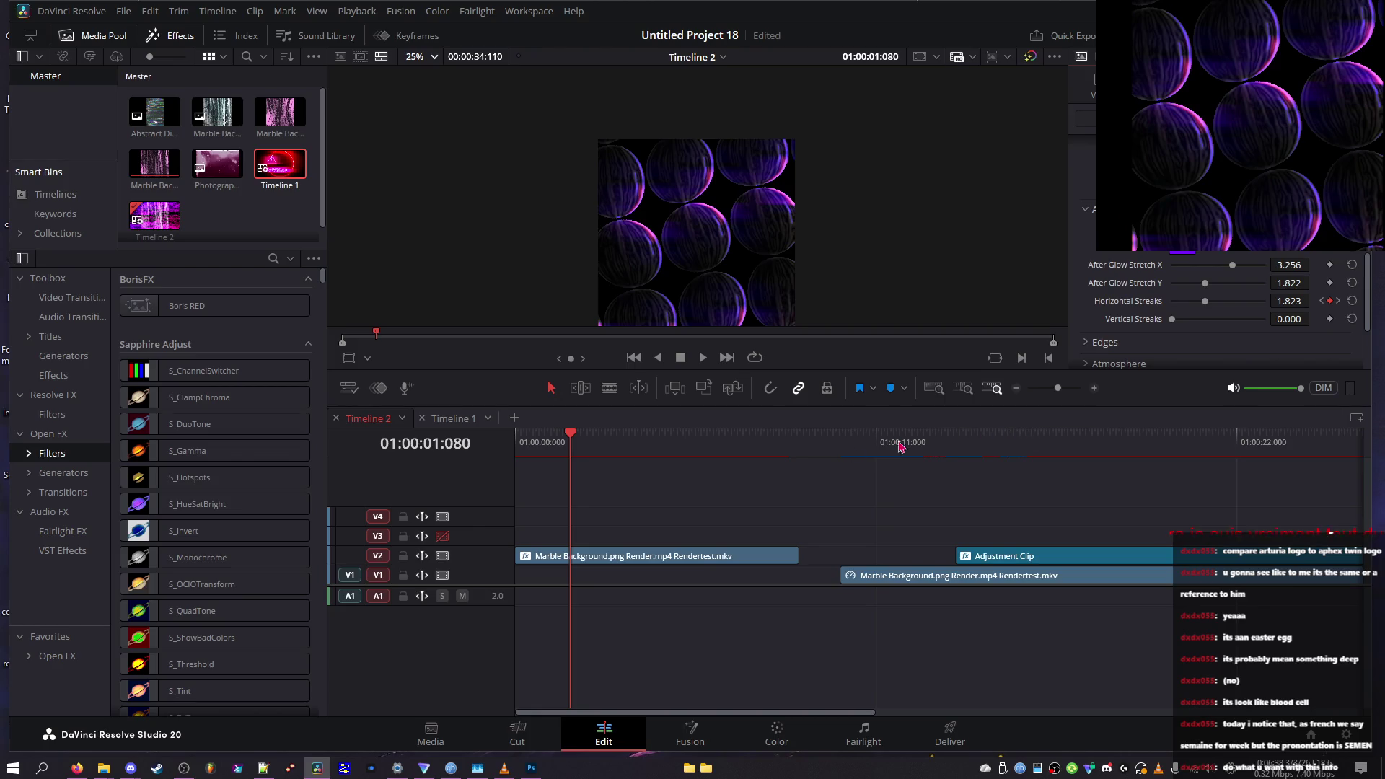
left_click_drag(555, 437, 606, 424)
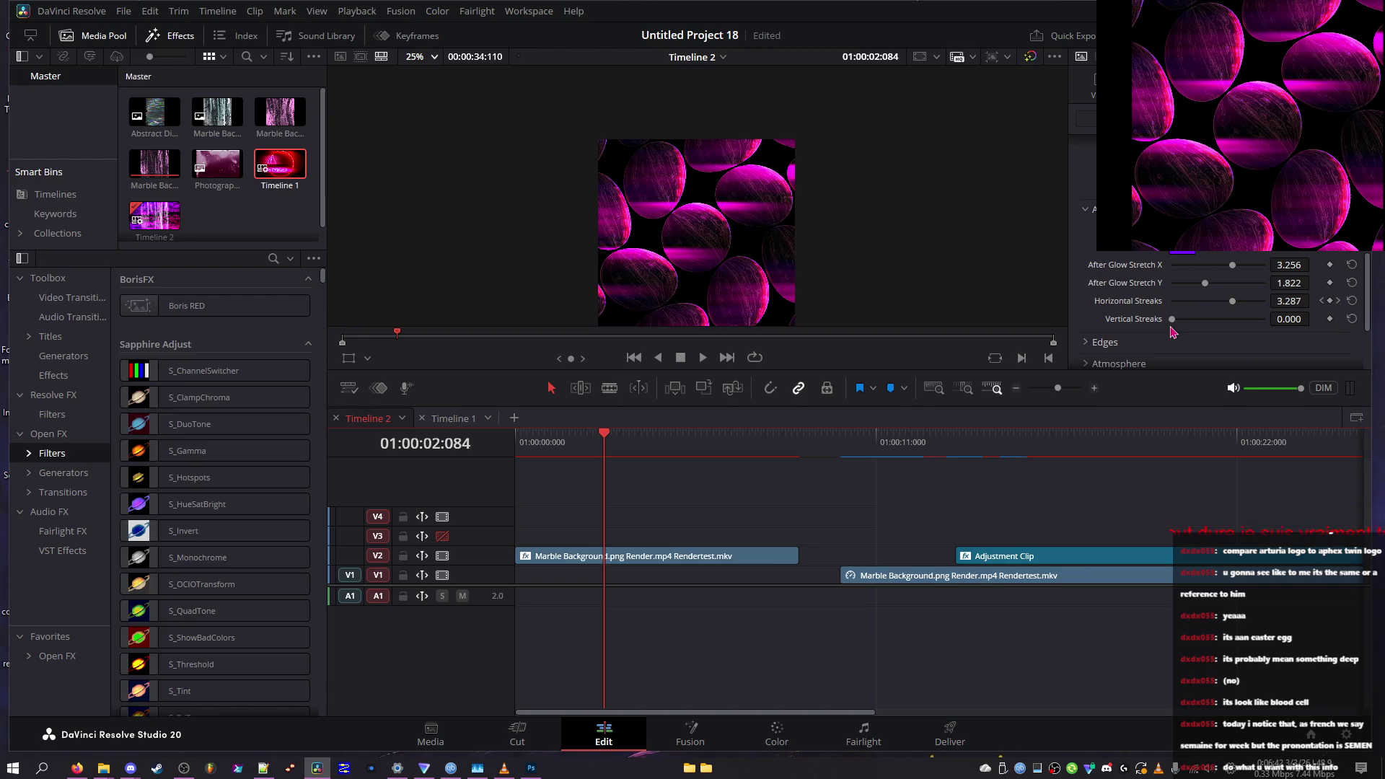
scroll(1198, 308, "up", 5)
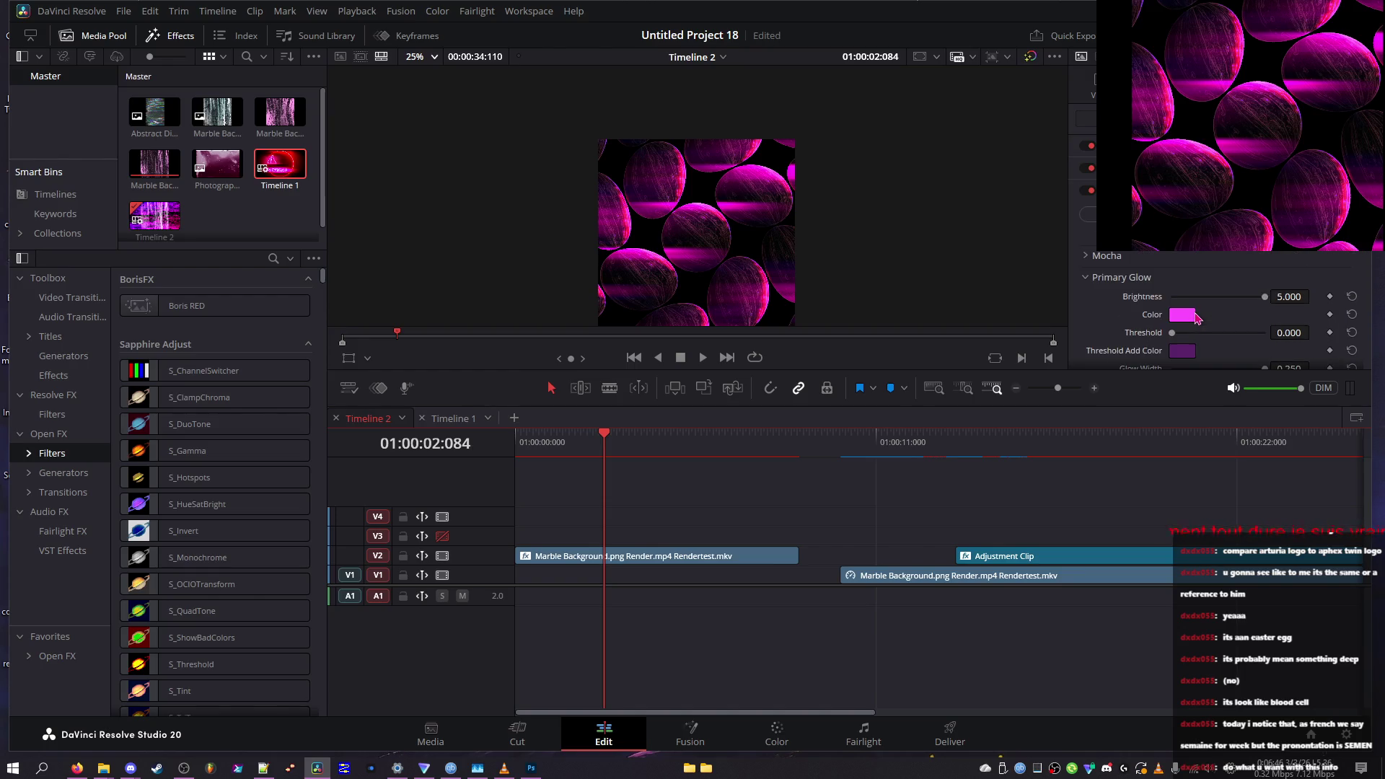
scroll(1219, 310, "down", 10)
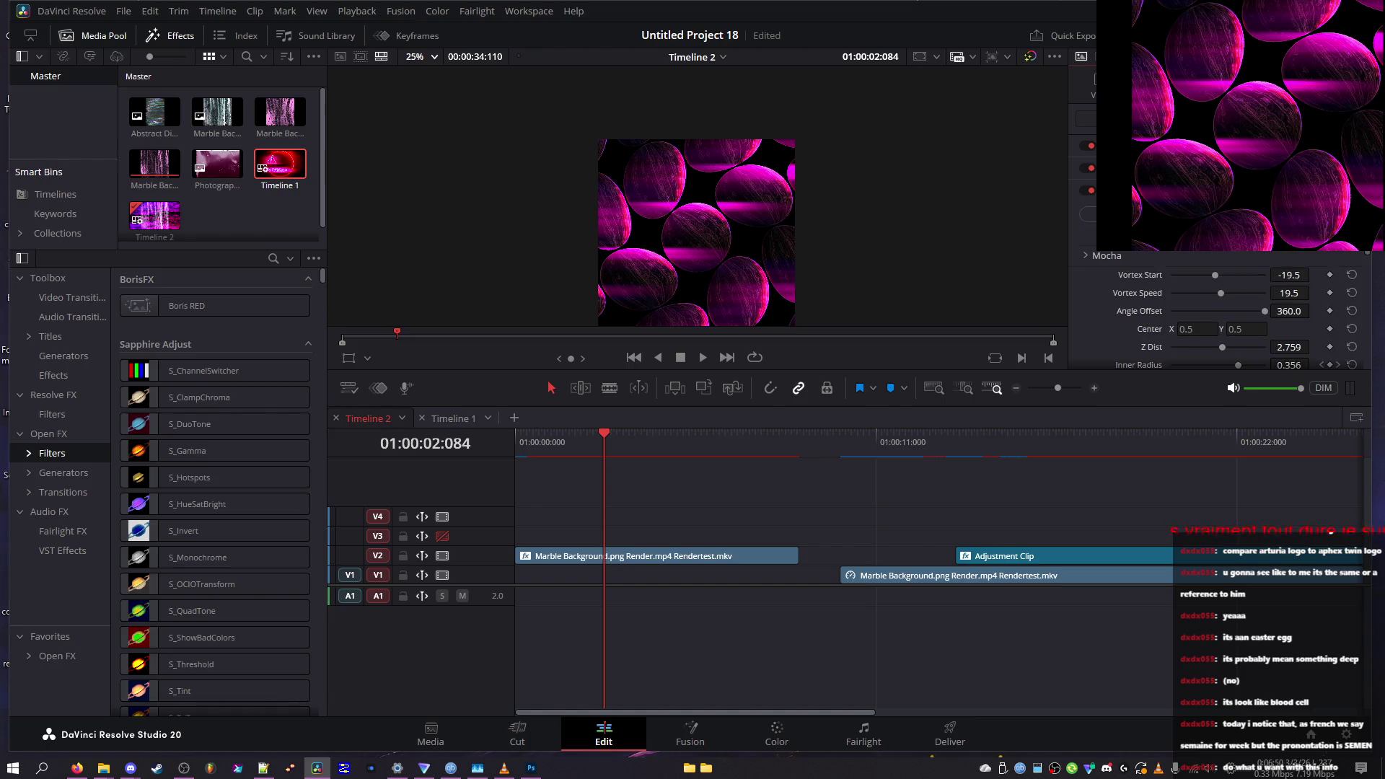
scroll(1217, 310, "up", 1)
Save the project with Ctrl+S and drop the glow threshold to zero
key("ctrl+s")
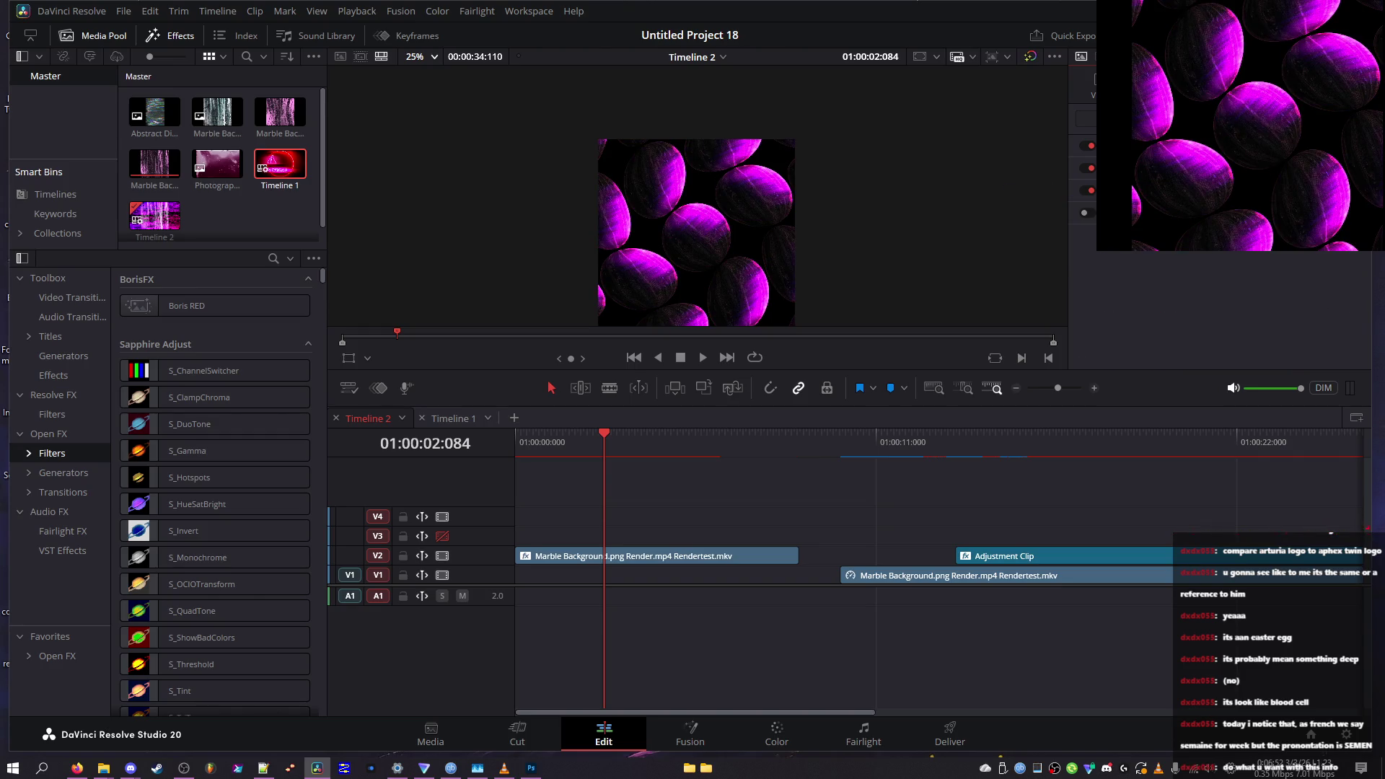
mouse_move(1197, 257)
left_mouse_down()
mouse_move(1164, 255)
mouse_move(1185, 253)
mouse_move(1172, 290)
mouse_move(1190, 310)
mouse_move(998, 289)
left_mouse_up()
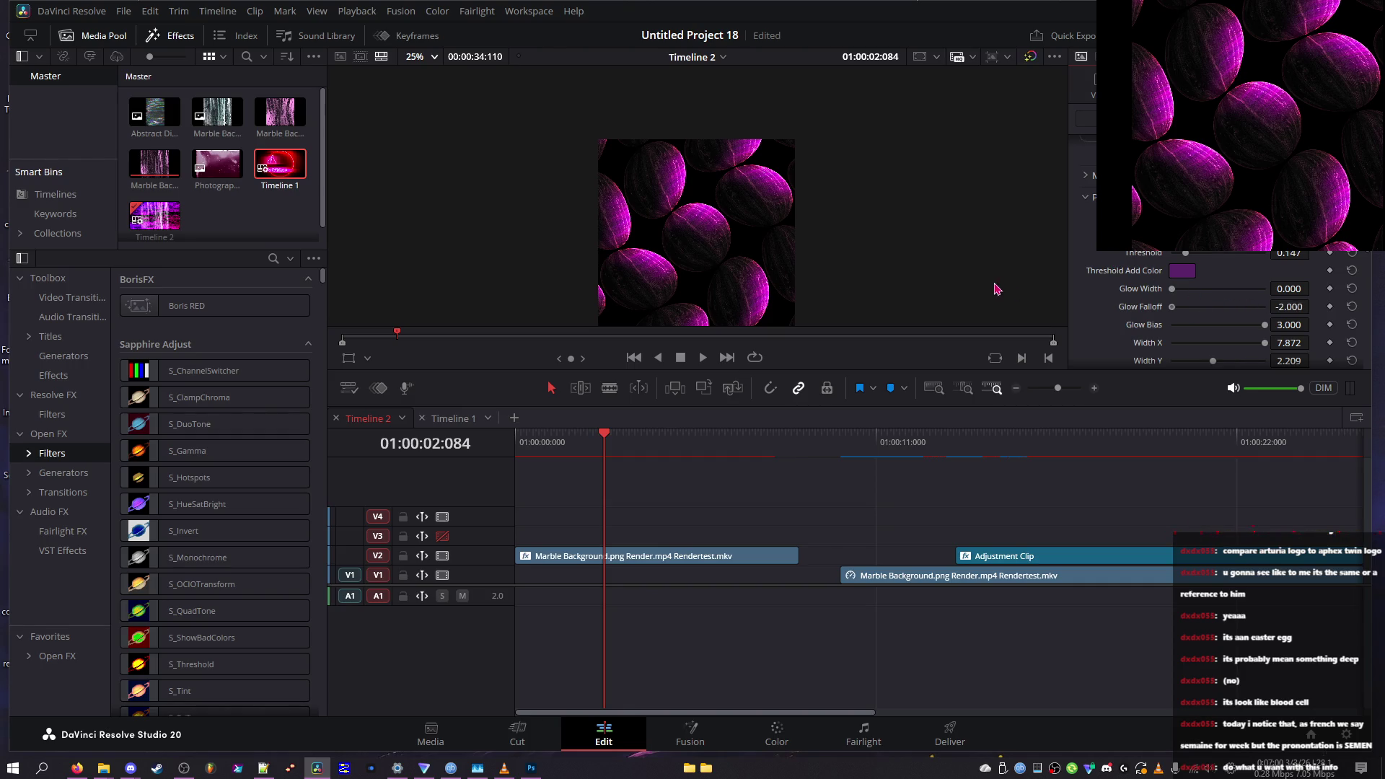
left_click(1182, 271)
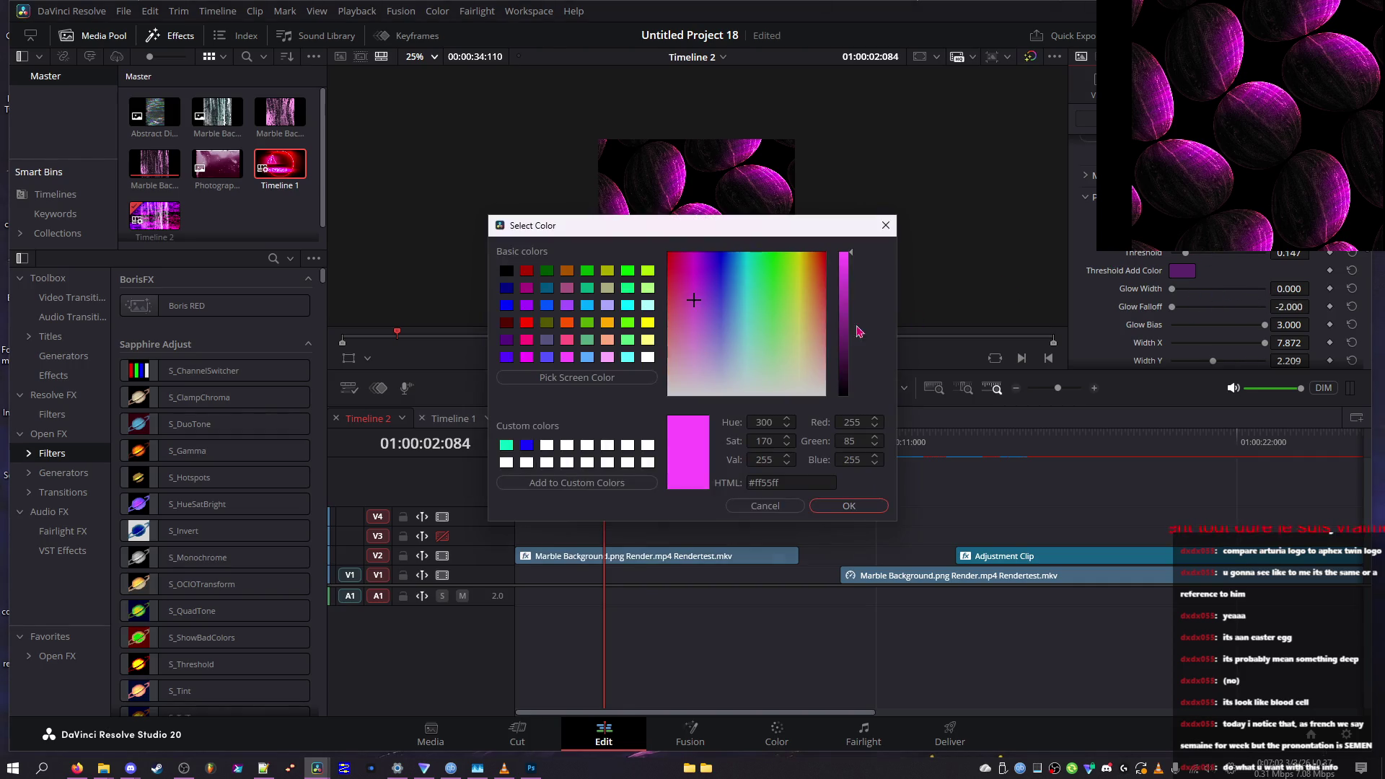
Set the threshold add colour to muted olive-brown #6a6247 and lower Glow Bias to -1.047
left_click(764, 506)
left_click(1184, 276)
mouse_move(762, 344)
left_mouse_down()
mouse_move(782, 284)
mouse_move(856, 248)
mouse_move(791, 220)
mouse_move(638, 209)
mouse_move(919, 357)
left_mouse_up()
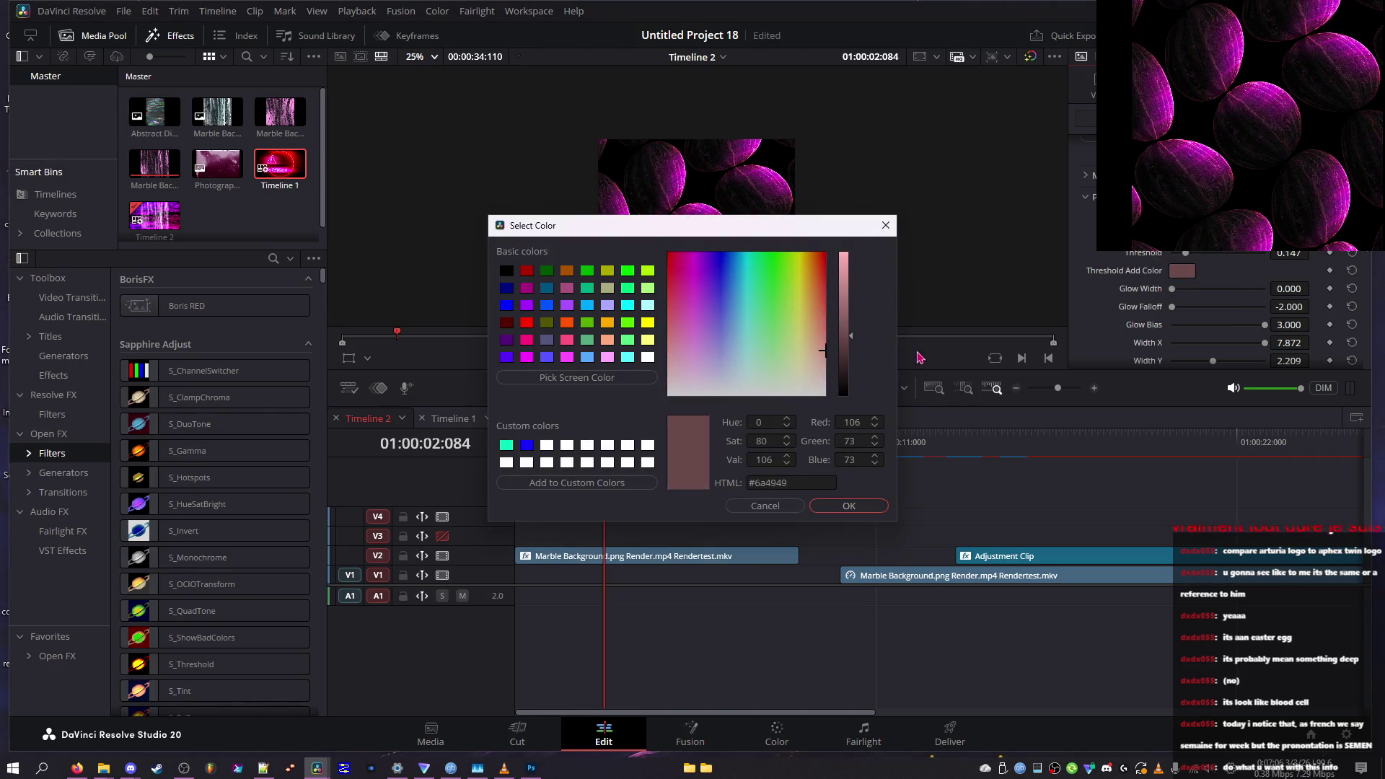
mouse_move(820, 268)
left_mouse_down()
mouse_move(797, 288)
mouse_move(827, 303)
mouse_move(740, 343)
mouse_move(853, 298)
mouse_move(801, 274)
mouse_move(865, 267)
mouse_move(816, 260)
mouse_move(967, 99)
mouse_move(775, 108)
mouse_move(797, 108)
mouse_move(851, 239)
mouse_move(937, 297)
mouse_move(974, 224)
mouse_move(826, 229)
mouse_move(773, 548)
mouse_move(777, 325)
mouse_move(781, 730)
left_mouse_up()
mouse_move(779, 393)
left_mouse_down()
mouse_move(731, 251)
mouse_move(618, 248)
mouse_move(570, 303)
left_mouse_up()
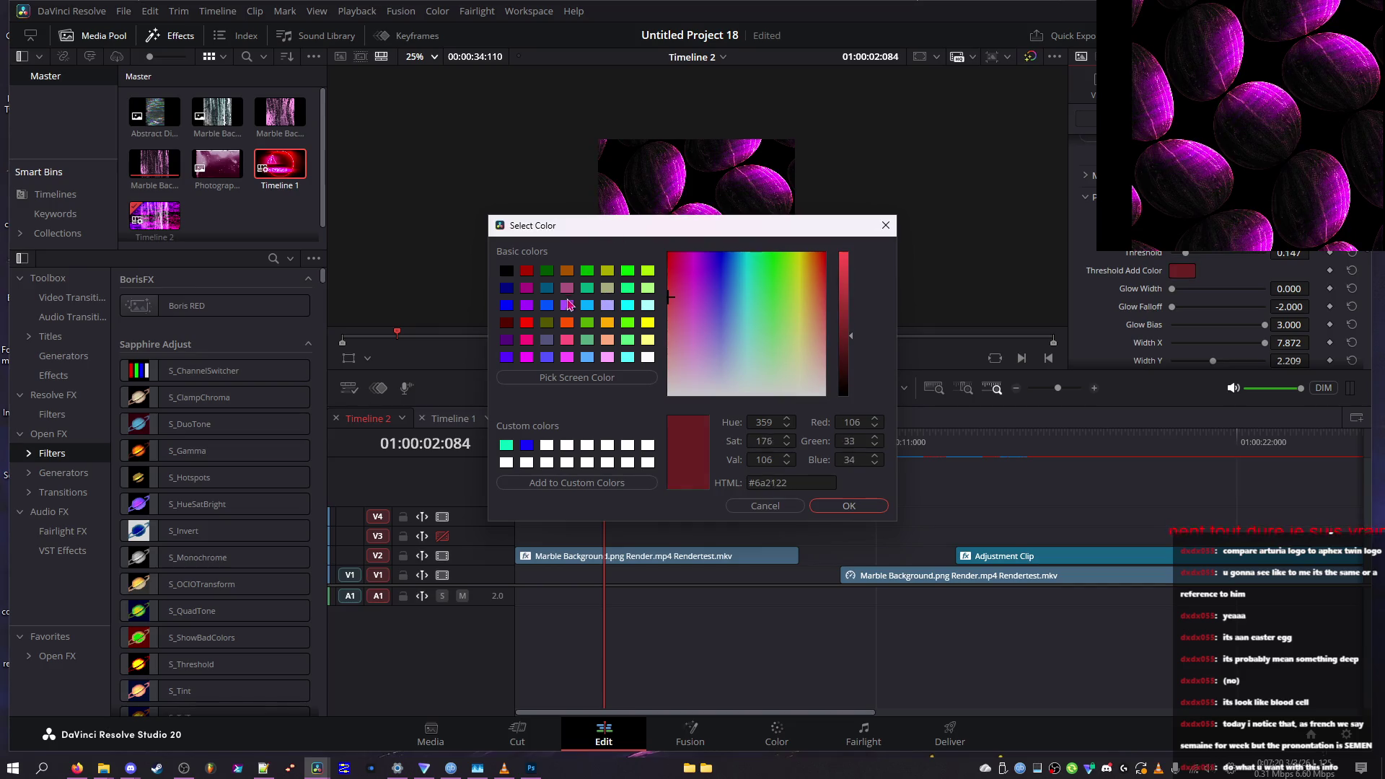
mouse_move(733, 350)
left_mouse_down()
mouse_move(813, 300)
mouse_move(733, 328)
mouse_move(819, 333)
mouse_move(772, 347)
mouse_move(764, 386)
mouse_move(778, 381)
mouse_move(753, 217)
mouse_move(592, 211)
mouse_move(836, 217)
mouse_move(816, 332)
mouse_move(779, 310)
mouse_move(656, 345)
mouse_move(805, 348)
mouse_move(803, 369)
left_mouse_up()
left_click(837, 504)
mouse_move(605, 433)
left_mouse_down()
mouse_move(677, 446)
mouse_move(656, 447)
left_mouse_up()
left_click(1238, 289)
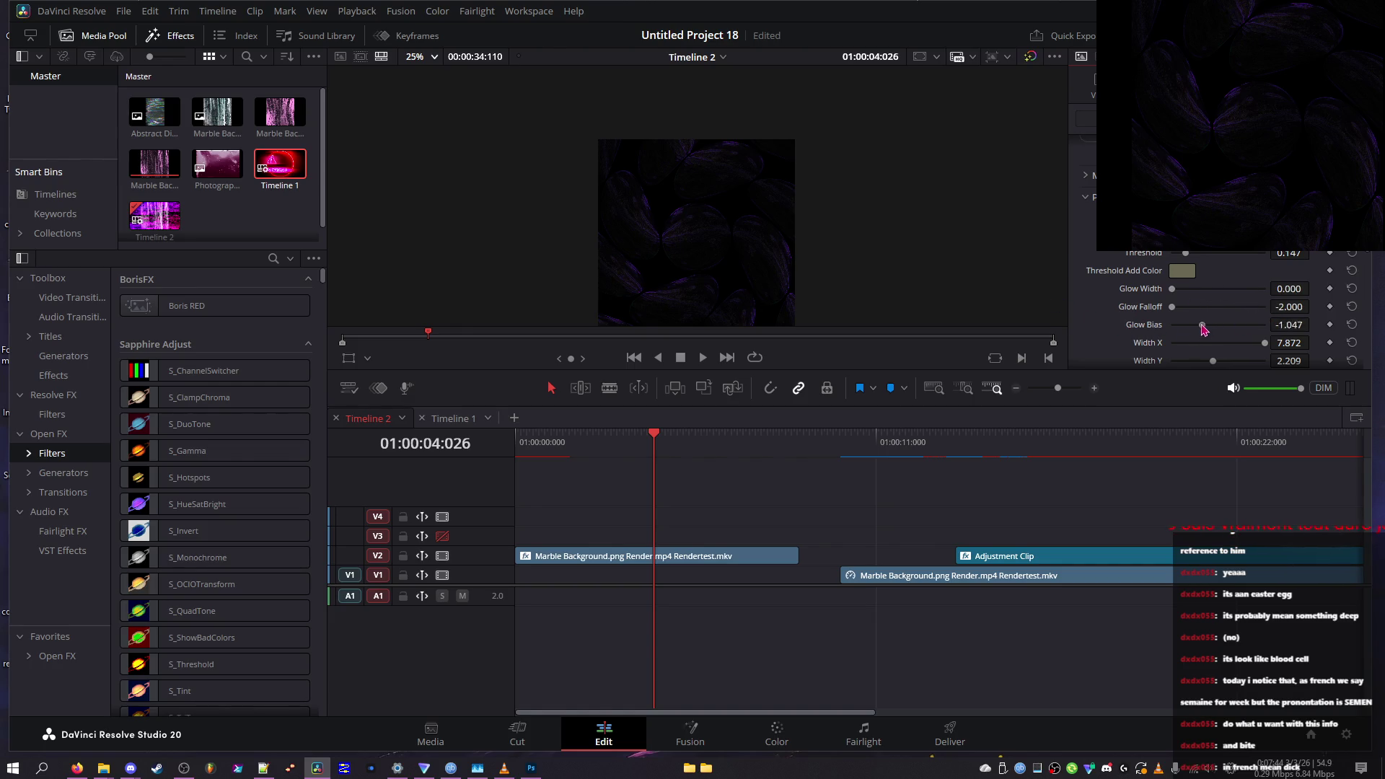
Check the result in full-screen preview, reduce Width Blue to 1.938, and scrub back to an earlier frame
key("p")
key("Escape")
left_click_drag(1226, 370, 1227, 377)
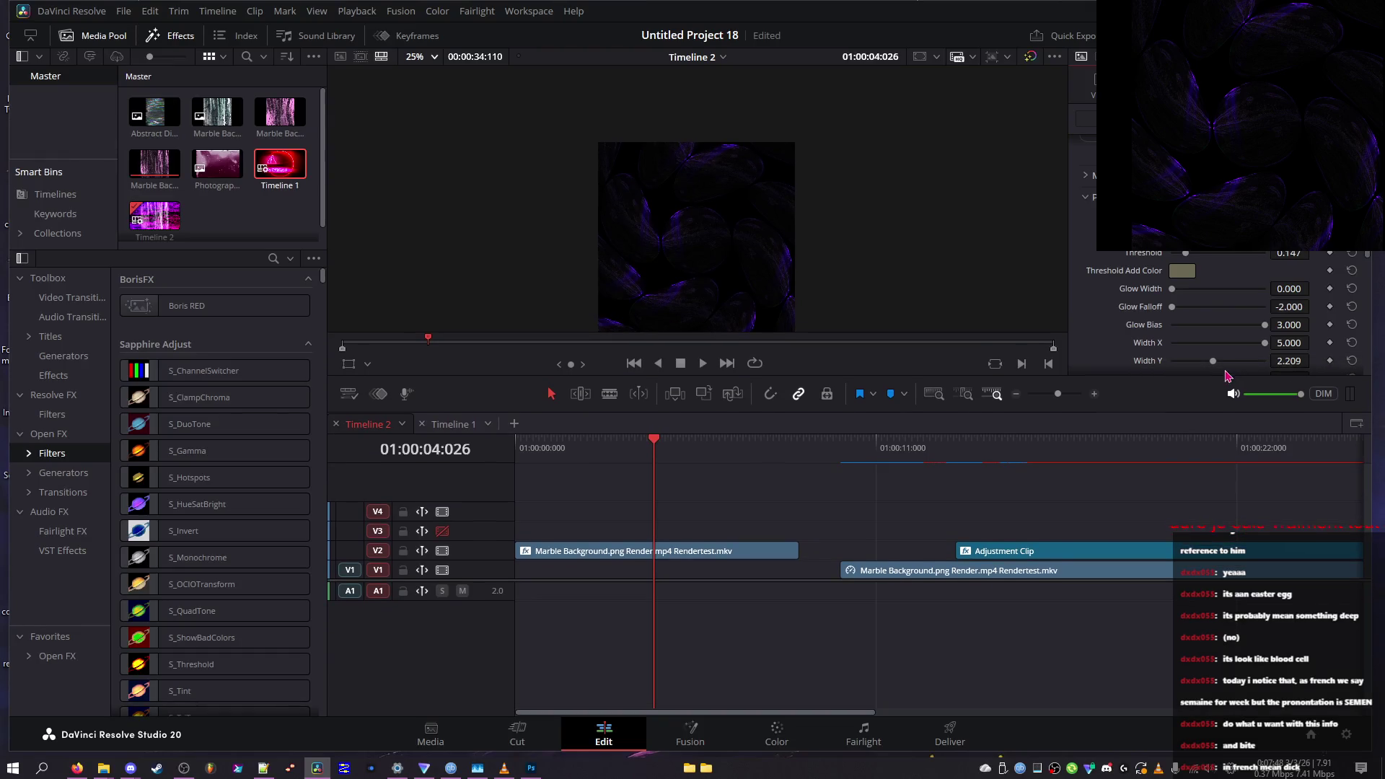
scroll(1212, 354, "down", 1)
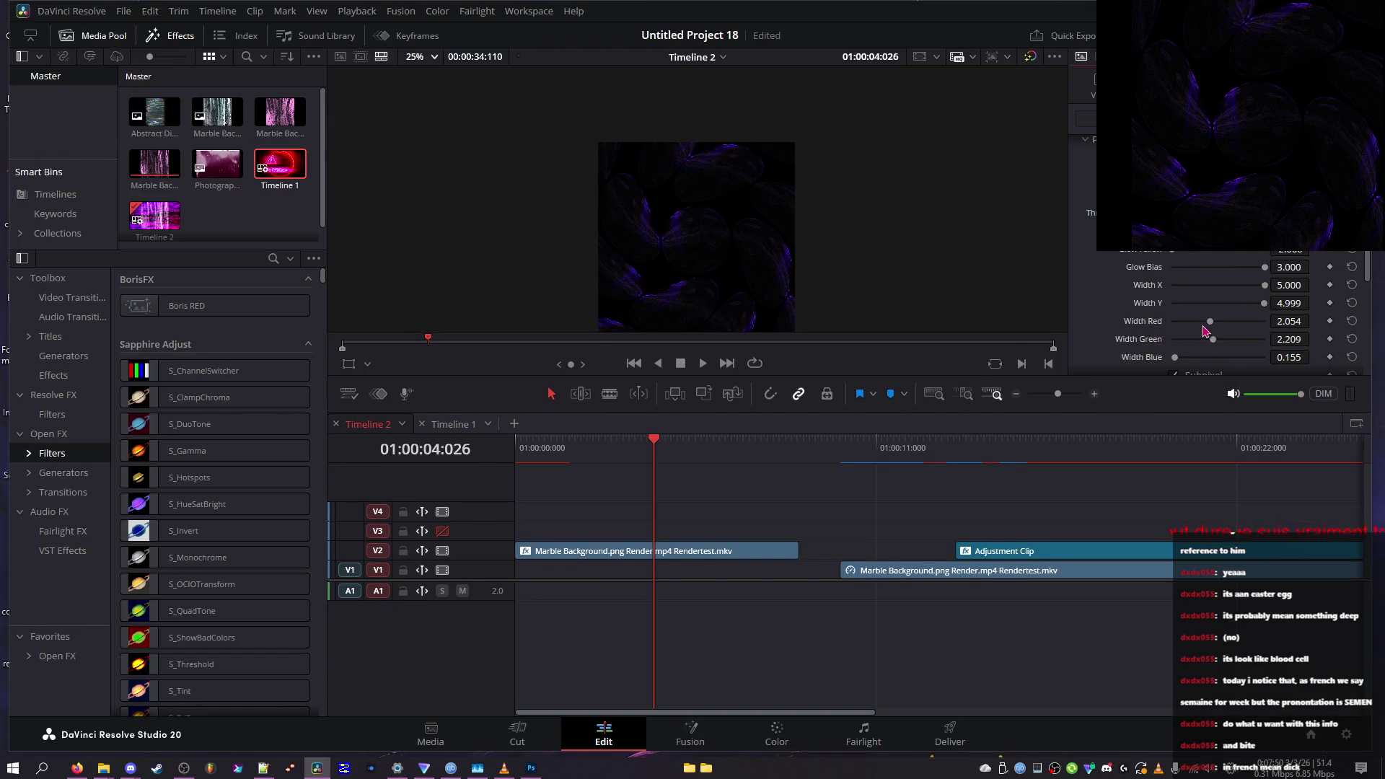
key("p")
key("Escape")
left_click_drag(1226, 357, 1207, 358)
mouse_move(653, 443)
left_mouse_down()
mouse_move(556, 471)
mouse_move(581, 470)
left_mouse_up()
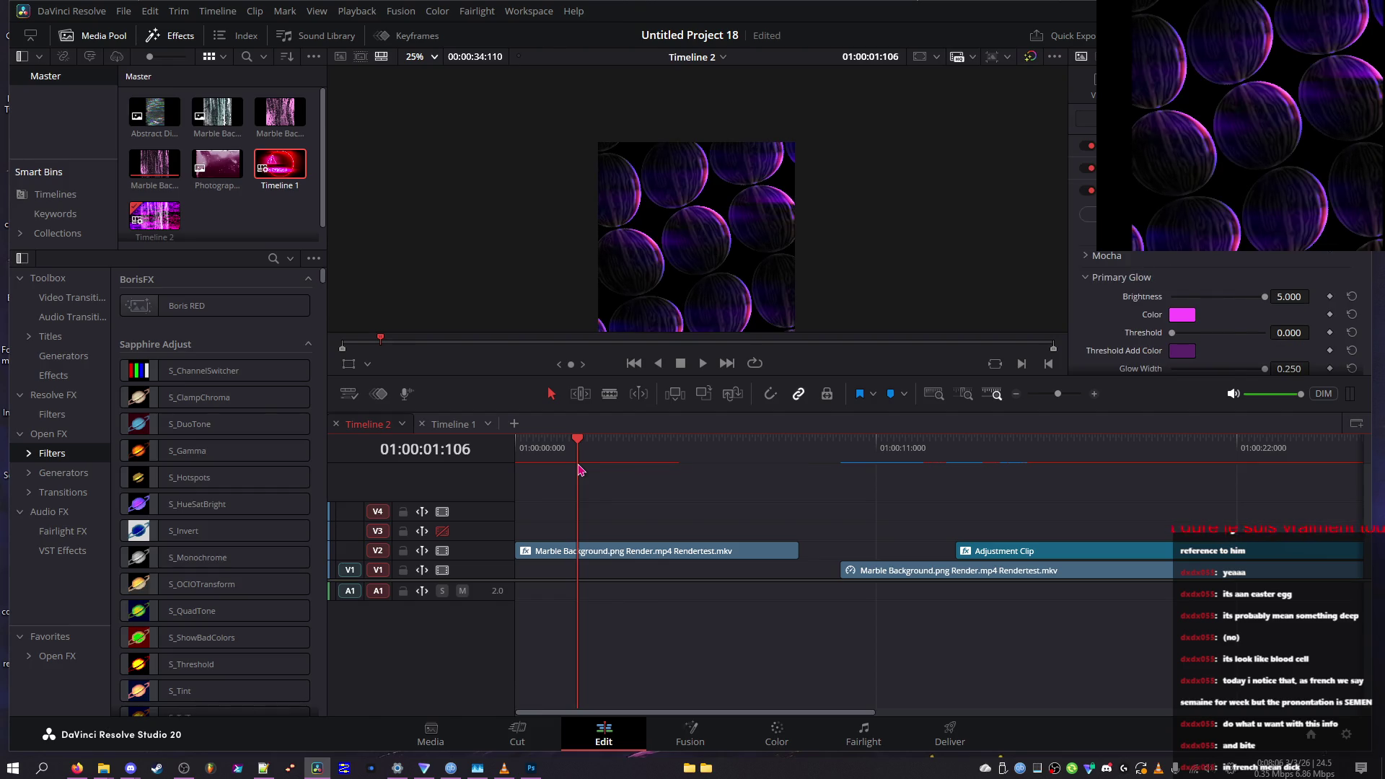
Expand After Glow, zero Stretch Y and Vertical Streaks, and adjust Horizontal Streaks while previewing
mouse_move(557, 456)
left_mouse_down()
mouse_move(668, 454)
mouse_move(563, 462)
mouse_move(659, 462)
mouse_move(642, 462)
left_mouse_up()
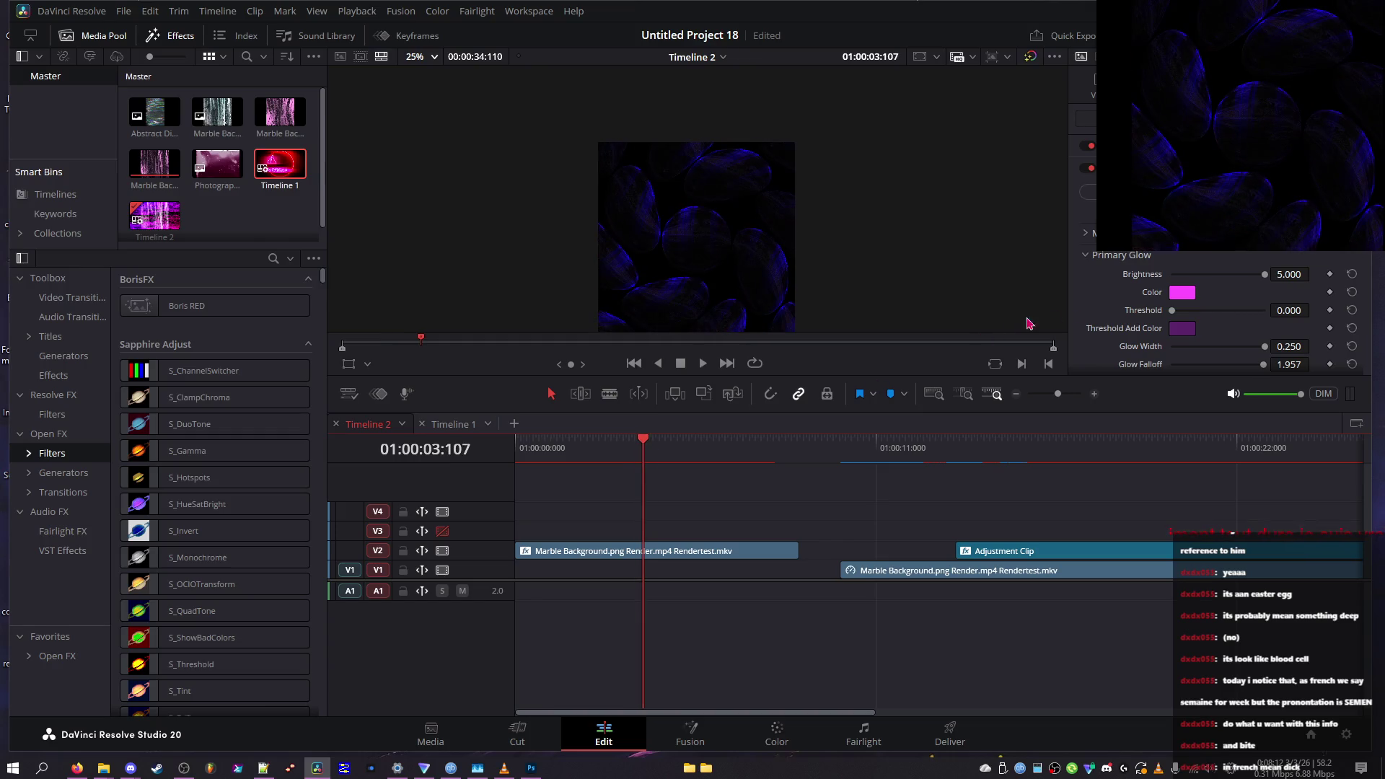
scroll(1123, 289, "down", 5)
left_click(1125, 192)
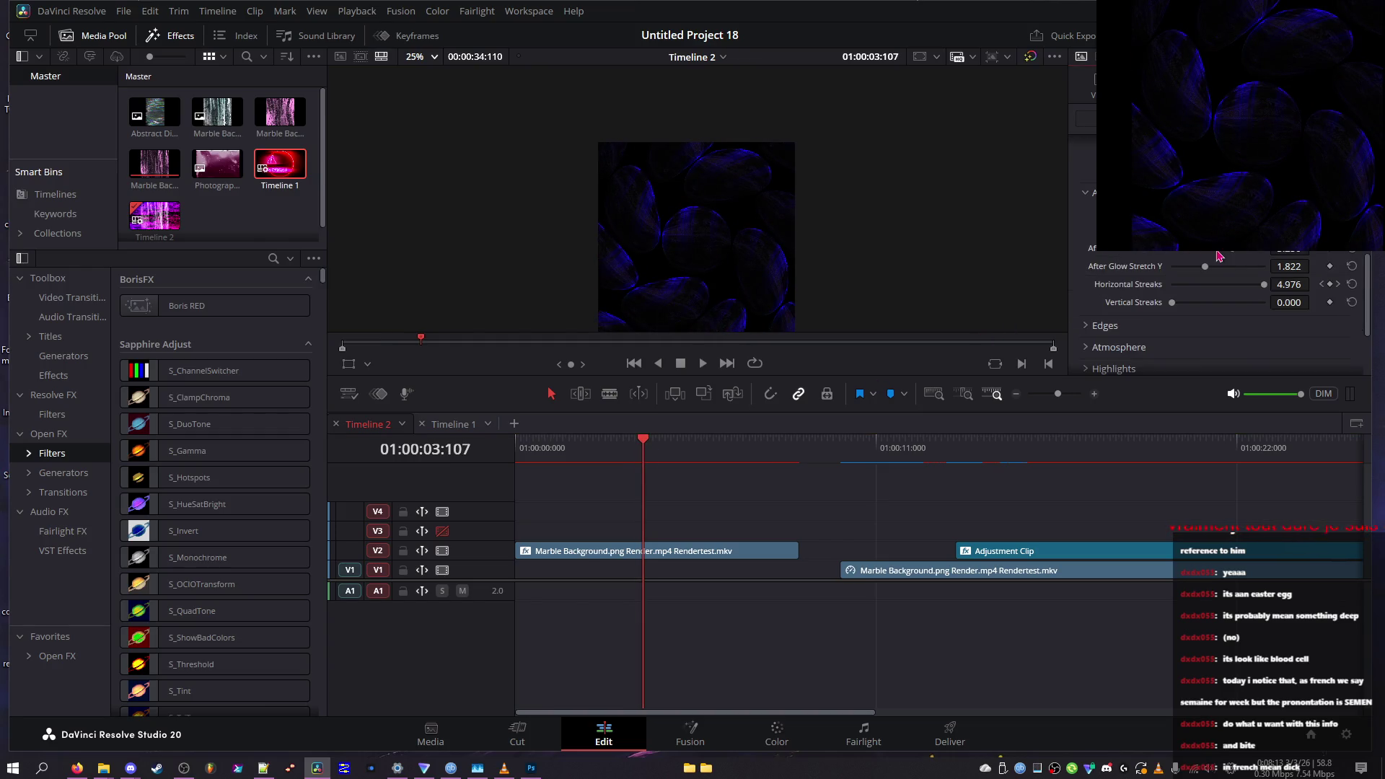
left_click_drag(1238, 269, 1168, 269)
left_click_drag(1264, 303, 1191, 315)
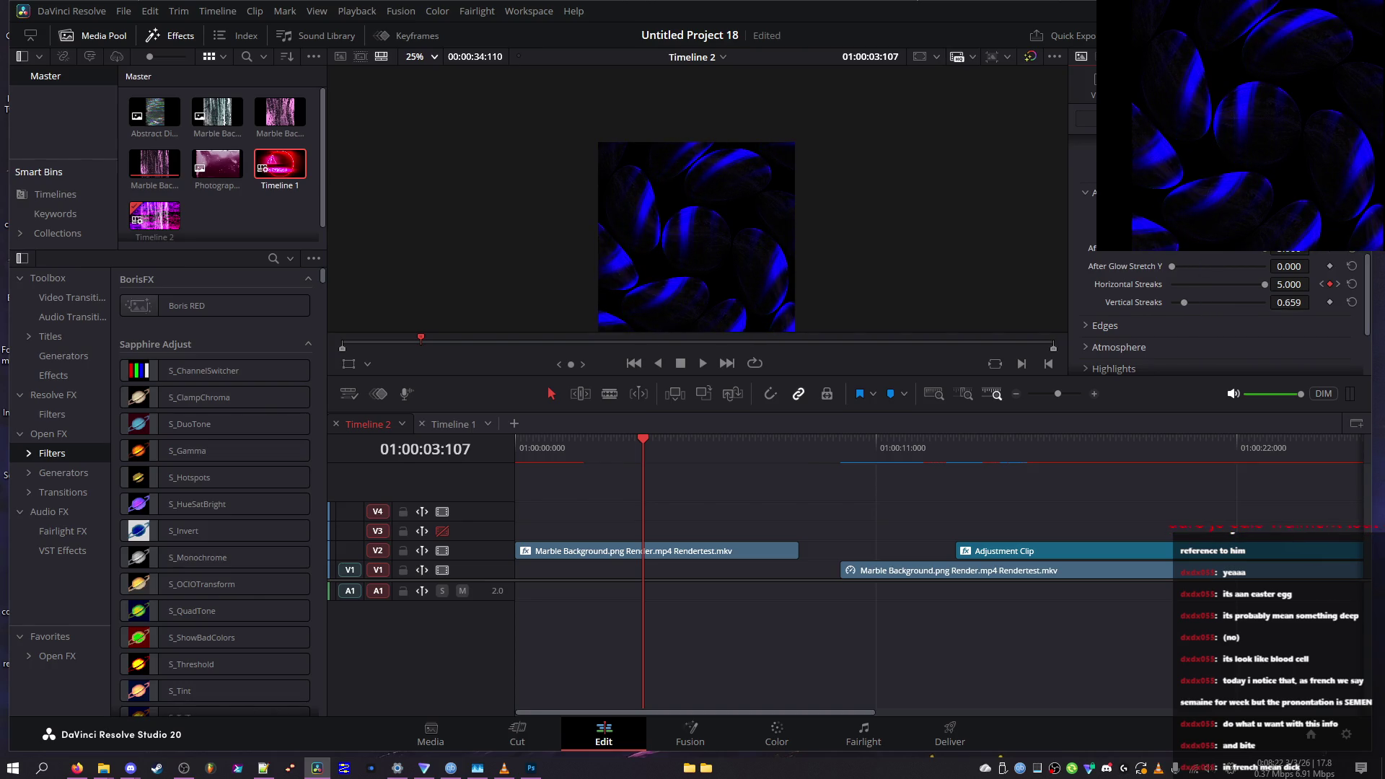
left_click_drag(642, 442, 582, 441)
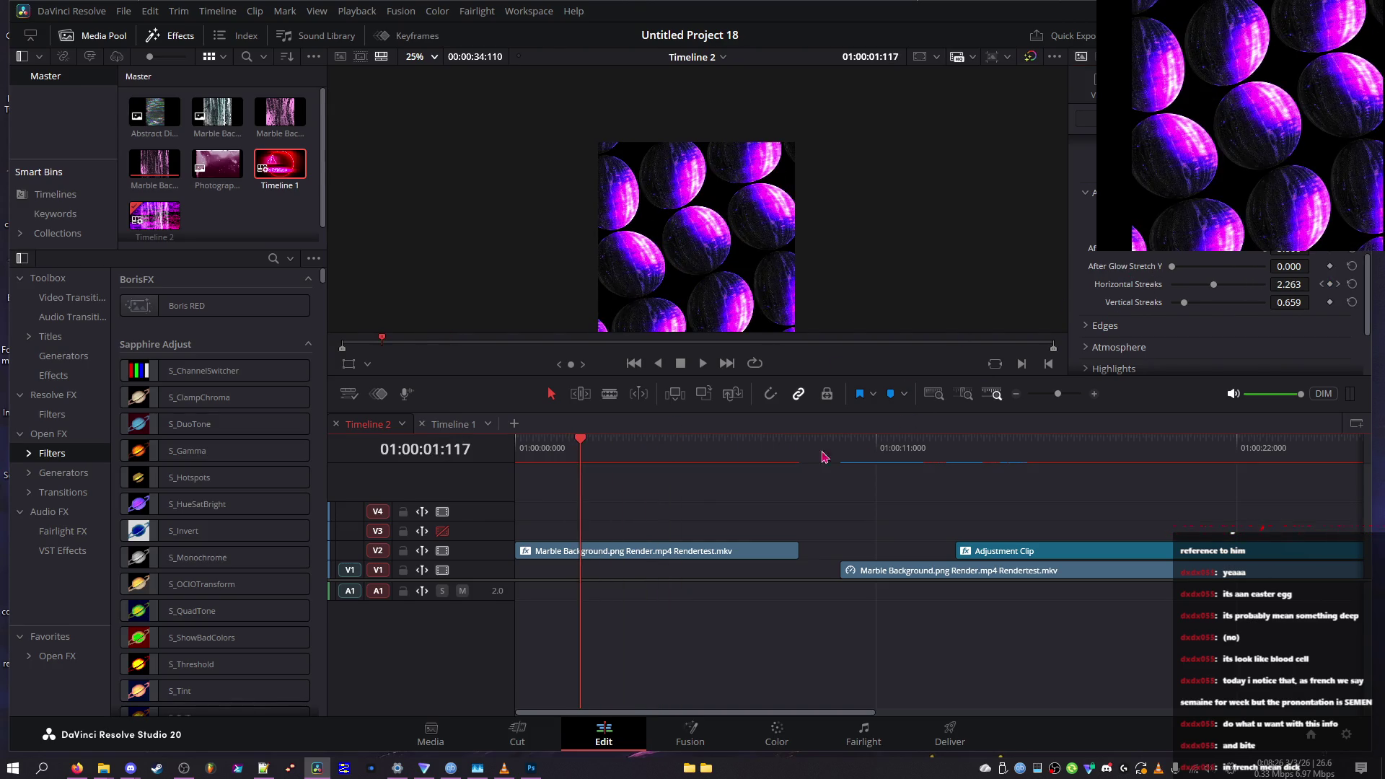
mouse_move(1185, 307)
left_mouse_down()
mouse_move(1170, 301)
mouse_move(1331, 297)
left_mouse_up()
left_click_drag(1238, 303, 1169, 266)
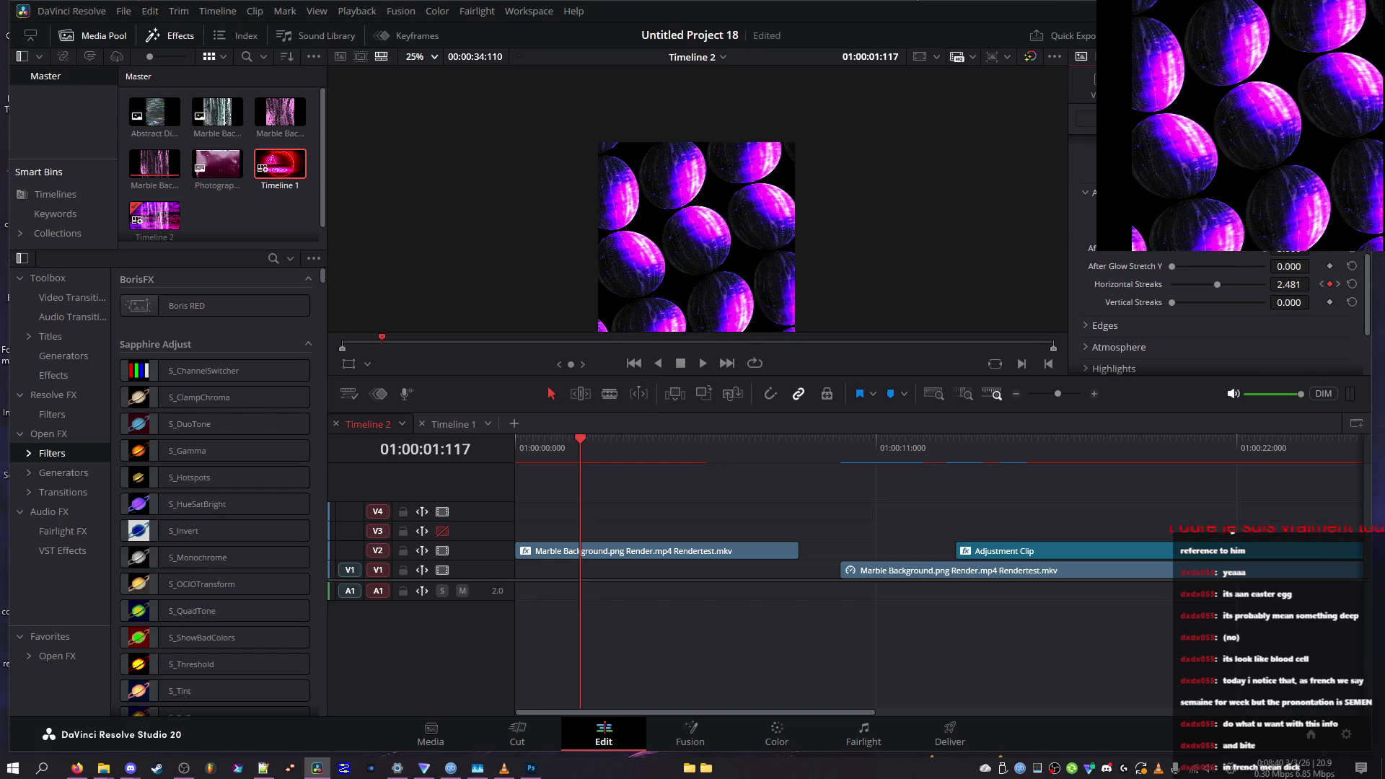
Tint the after-glow cyan and finish with Horizontal Streaks at 5.000
mouse_move(750, 339)
left_mouse_down()
mouse_move(770, 289)
mouse_move(744, 318)
mouse_move(816, 315)
mouse_move(786, 340)
mouse_move(794, 381)
mouse_move(707, 355)
mouse_move(712, 380)
mouse_move(669, 357)
mouse_move(761, 347)
mouse_move(754, 393)
mouse_move(718, 365)
mouse_move(724, 355)
left_mouse_up()
left_click(838, 507)
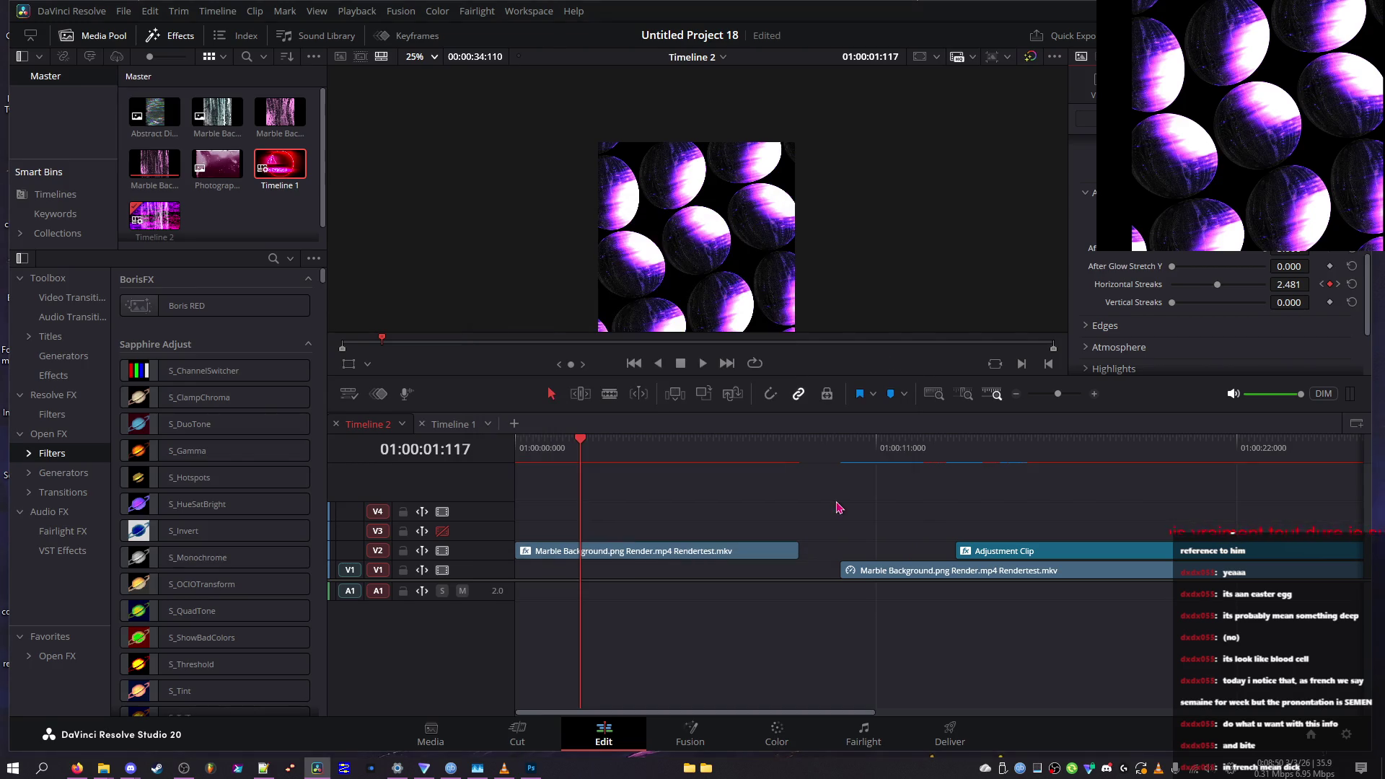
mouse_move(1194, 271)
left_mouse_down()
mouse_move(1173, 268)
mouse_move(1198, 291)
mouse_move(1267, 303)
left_mouse_up()
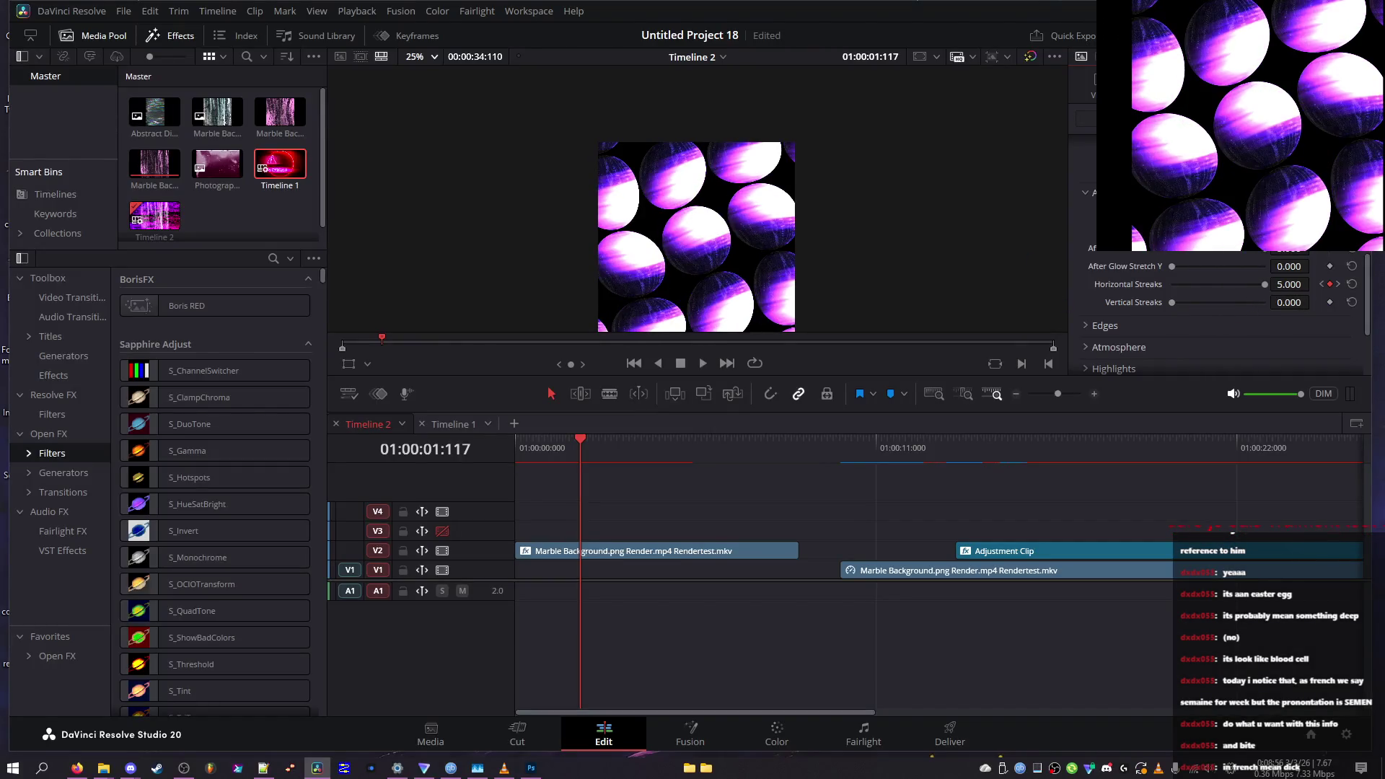
scroll(1106, 289, "down", 2)
Expand the edge settings, nudge Edge Smooth up, and try Edges Only and Add combine
left_click(1104, 268)
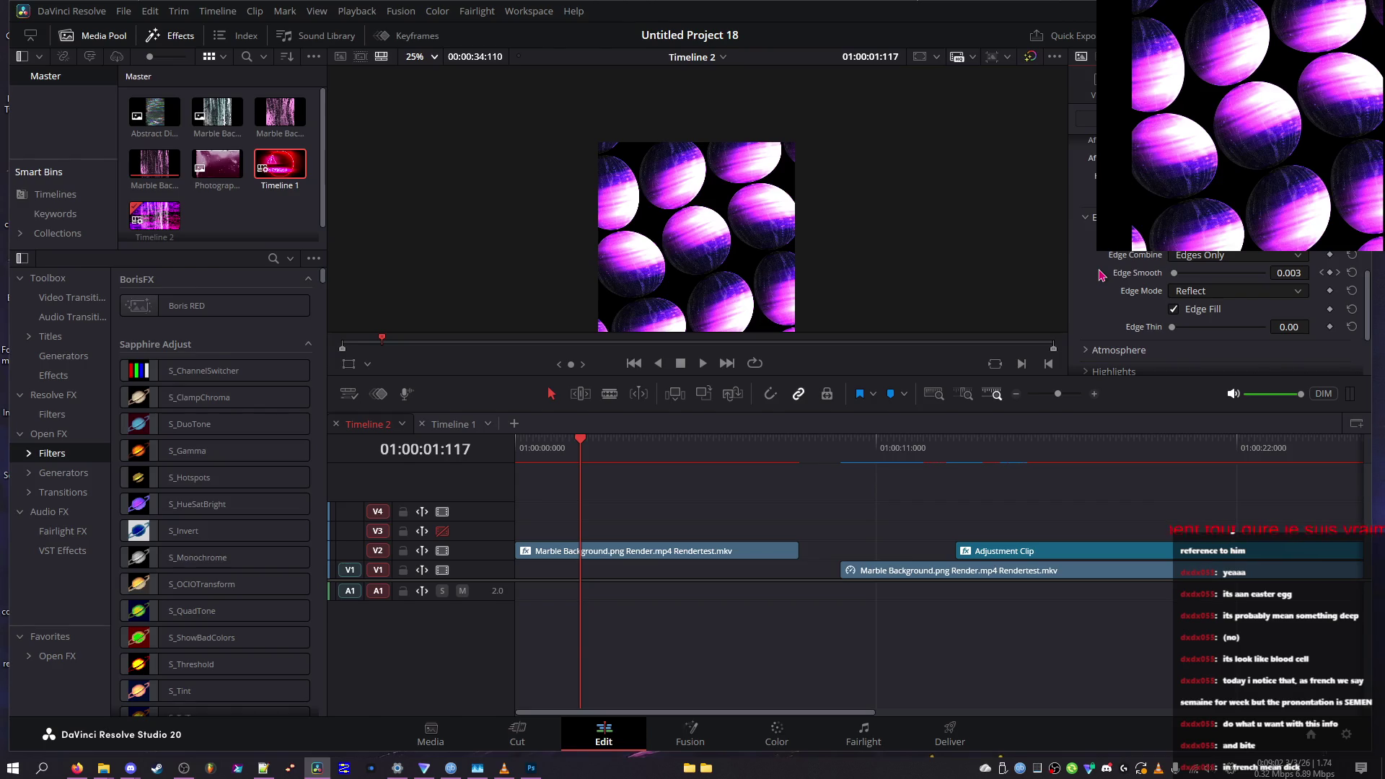
mouse_move(1175, 273)
left_mouse_down()
mouse_move(1230, 277)
mouse_move(1181, 277)
left_mouse_up()
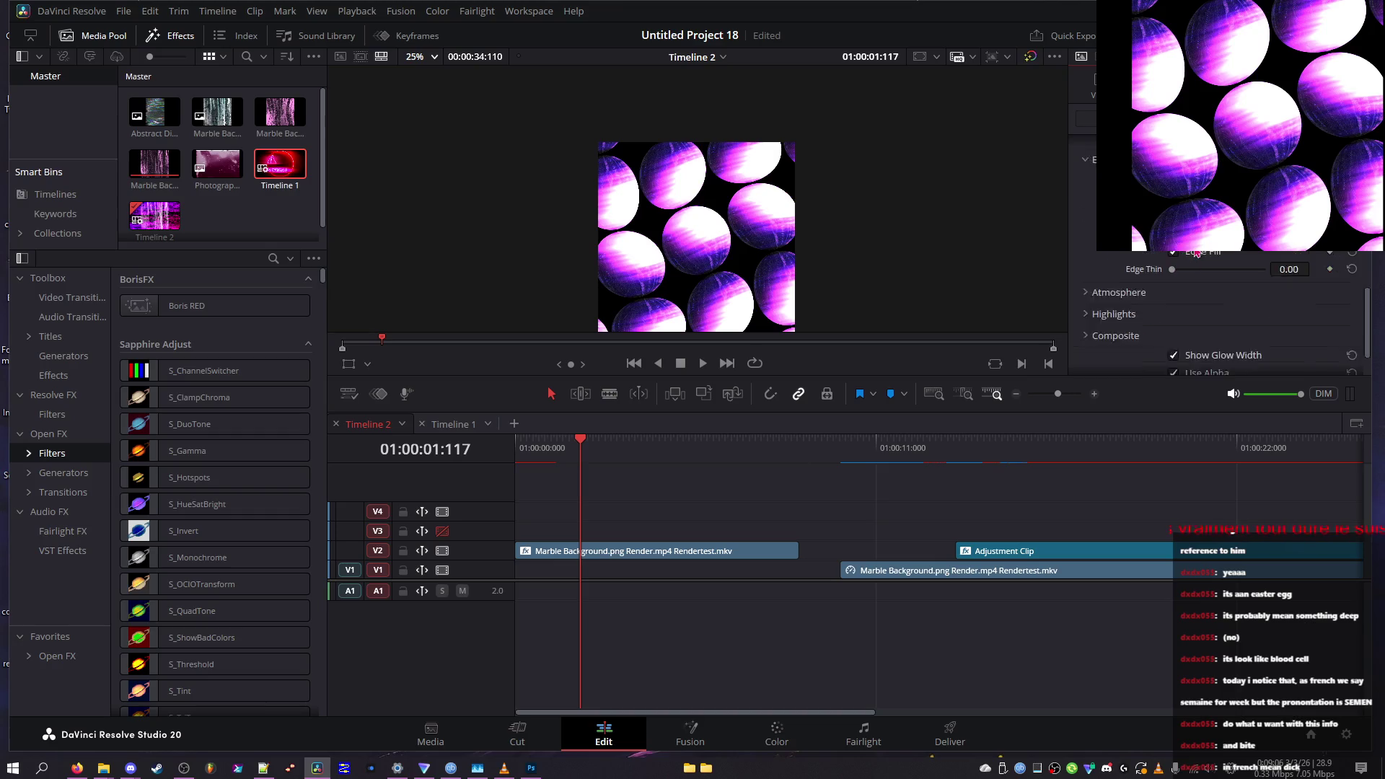
left_click(1191, 257)
left_click(1189, 275)
left_click(1226, 257)
left_click(1200, 306)
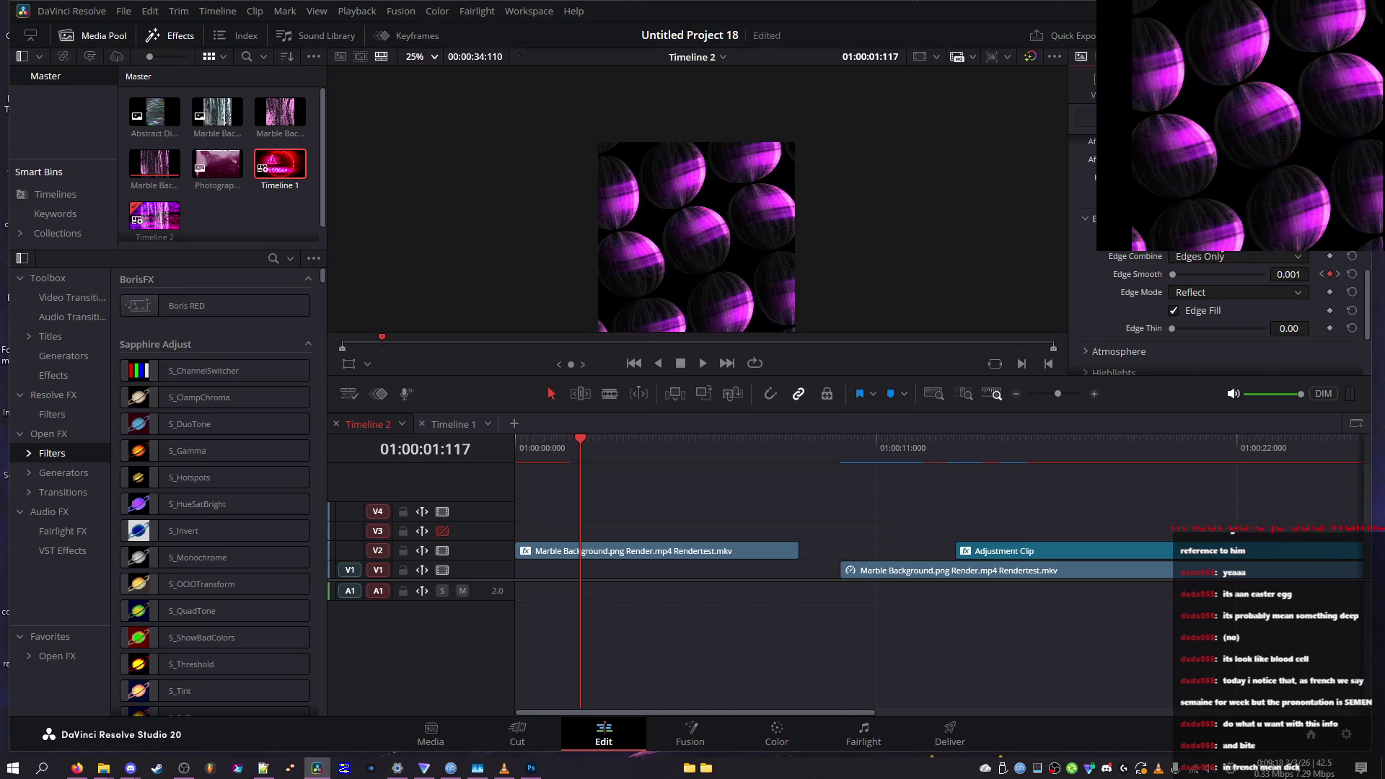
left_click(1206, 258)
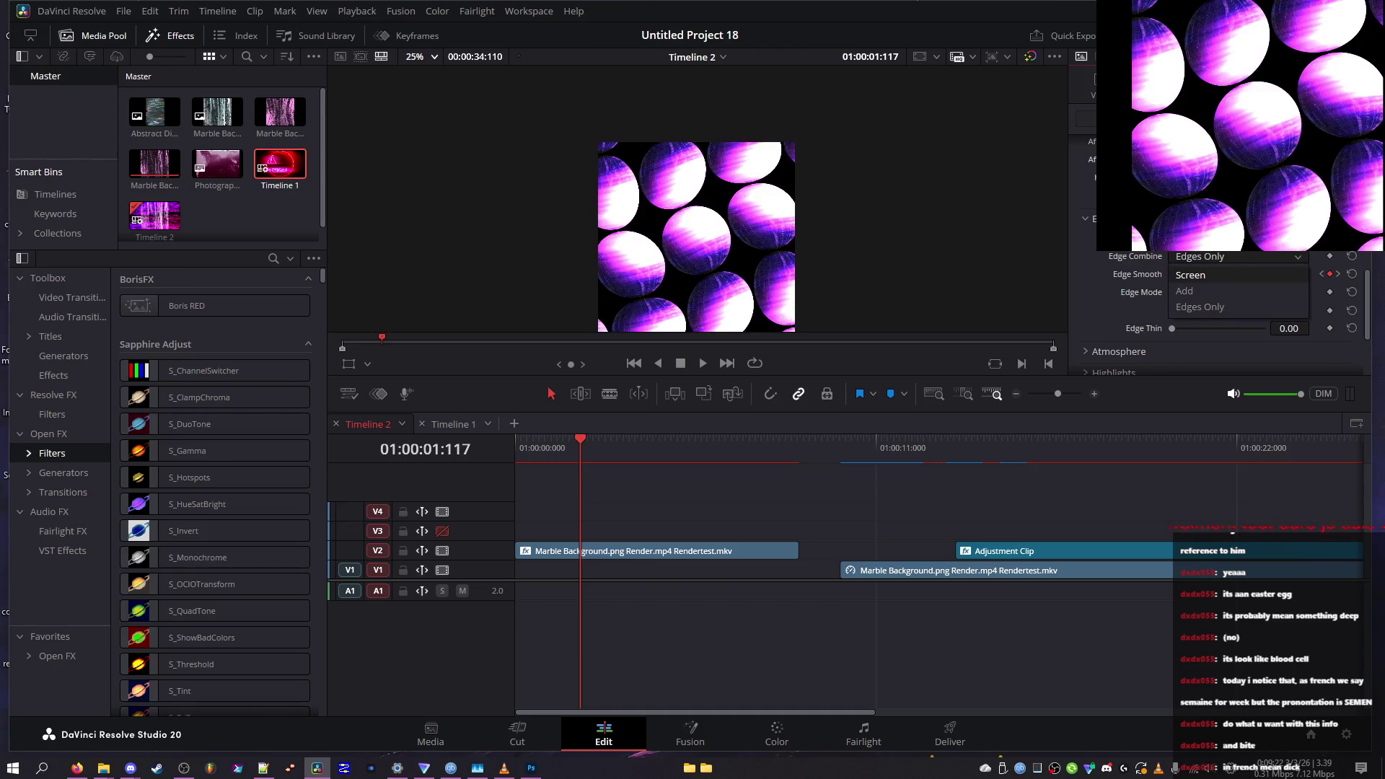
scroll(1226, 271, "up", 1)
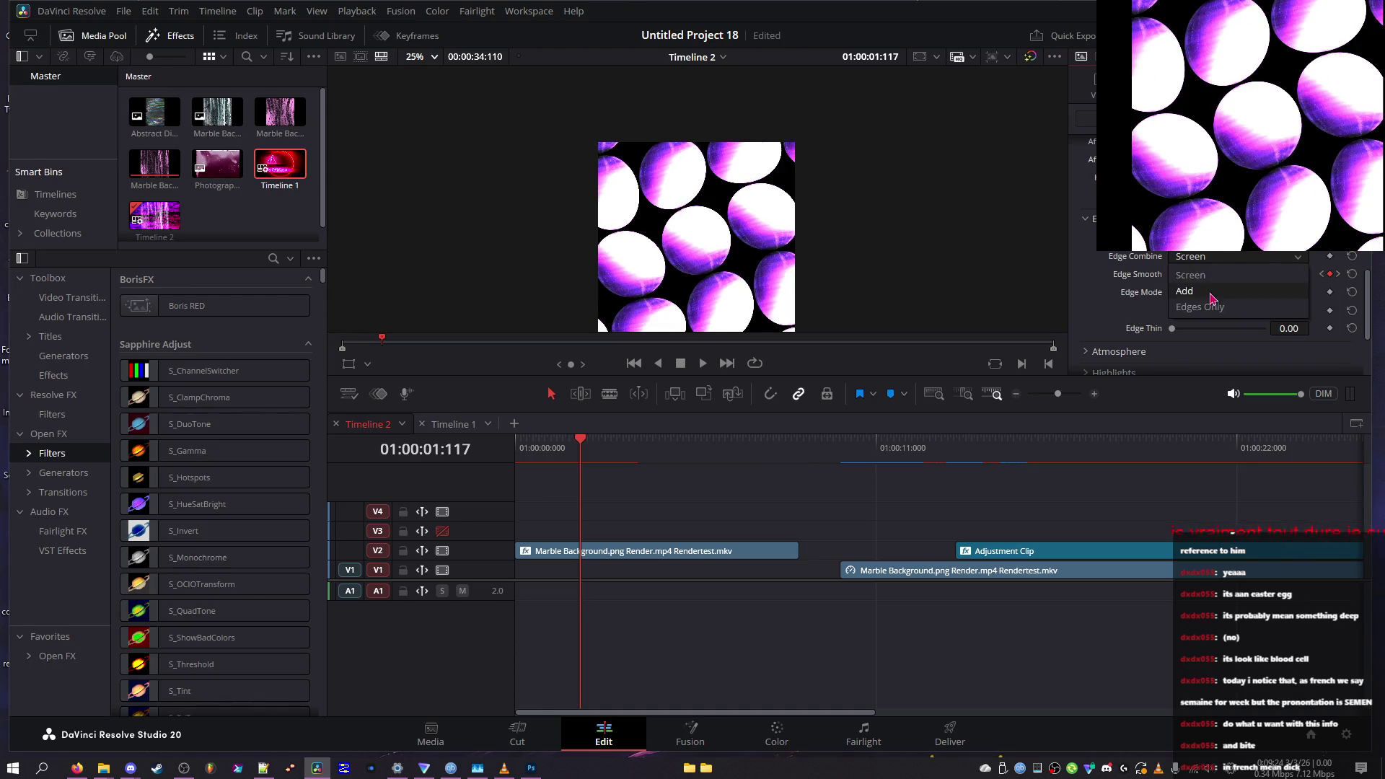
left_click(1225, 267)
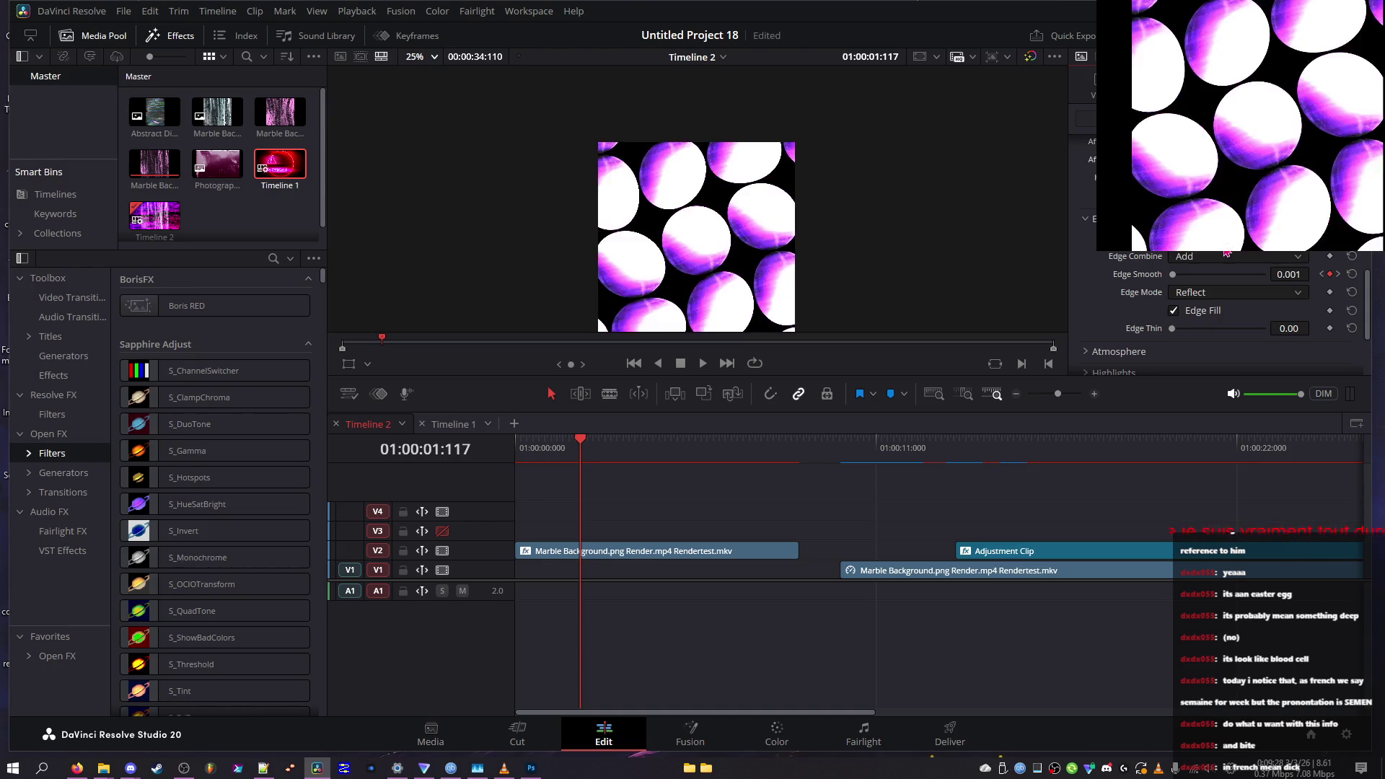
Try Edges Only and Screen, then set Edge Mode to Transparent with Edge Thin 0
left_click(1226, 257)
left_click(1235, 269)
left_click(1234, 259)
left_click(1217, 280)
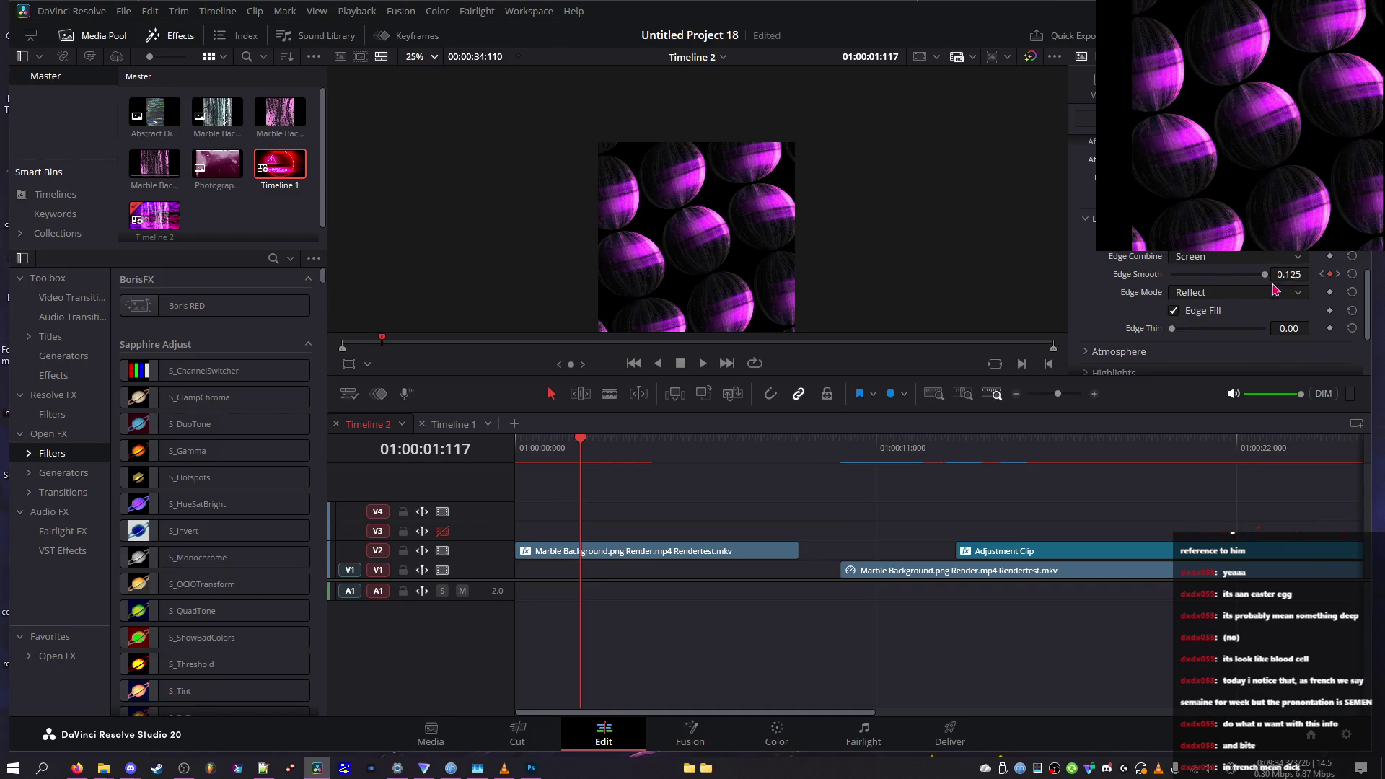
left_click(1218, 297)
left_click(1218, 307)
left_click_drag(1295, 331, 1155, 320)
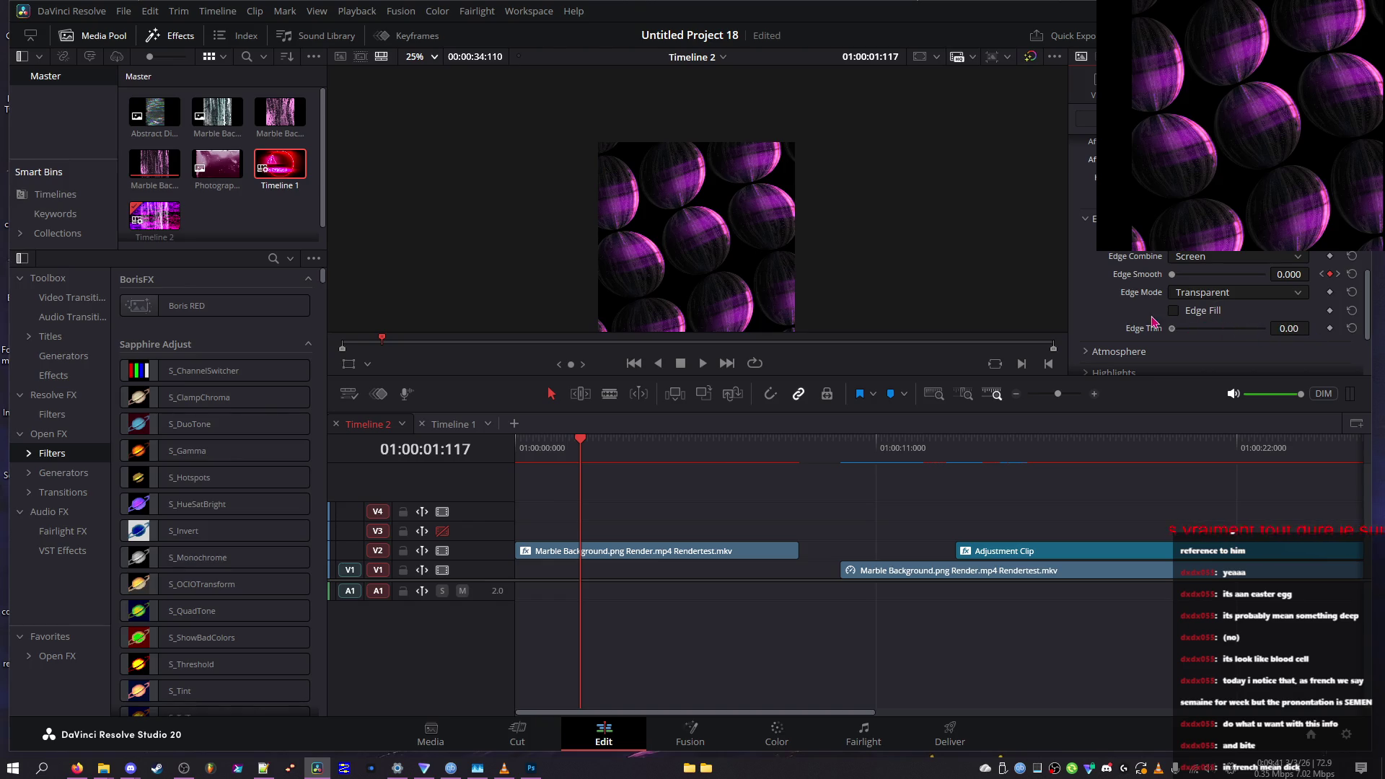
Cycle Edge Combine again through Edges Only, Add and Screen to compare results
left_click(1227, 257)
left_click(1219, 306)
left_click(1226, 257)
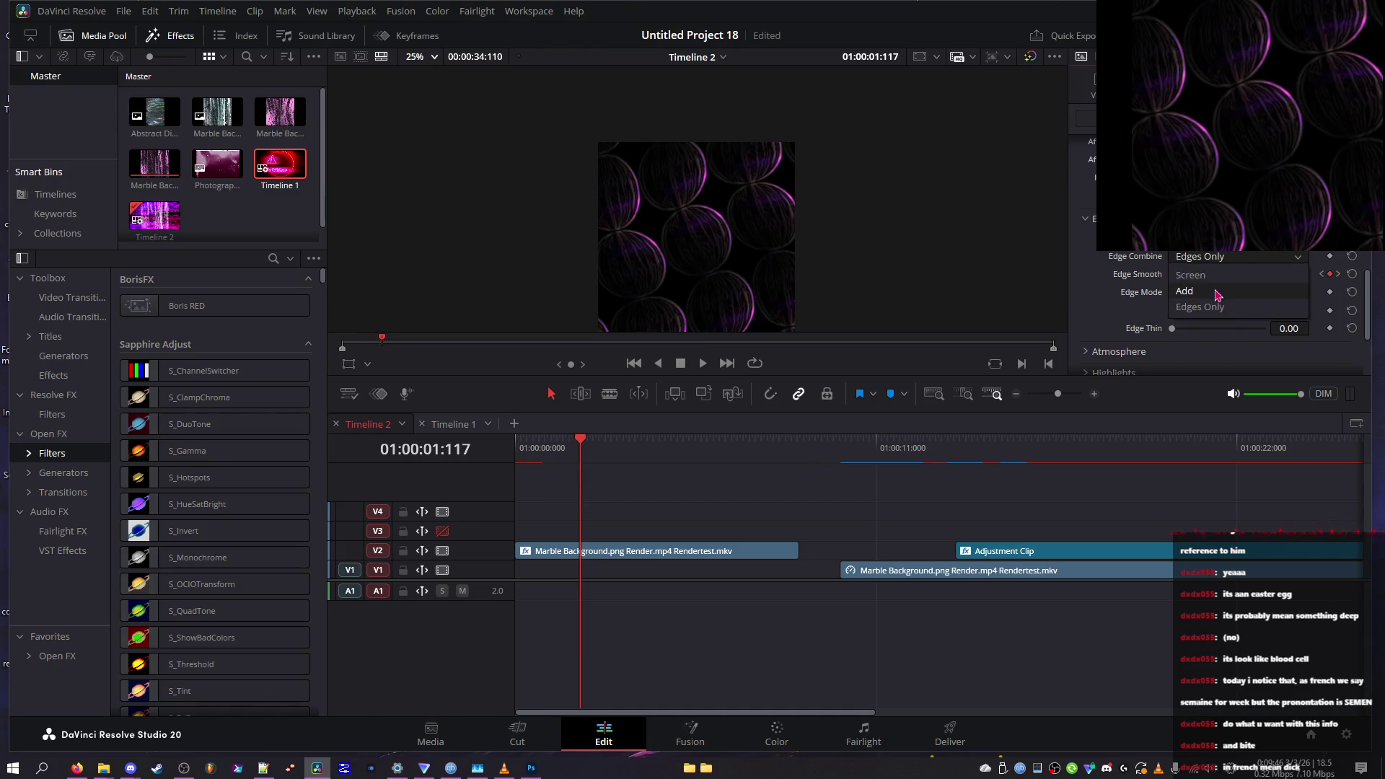
left_click(1219, 292)
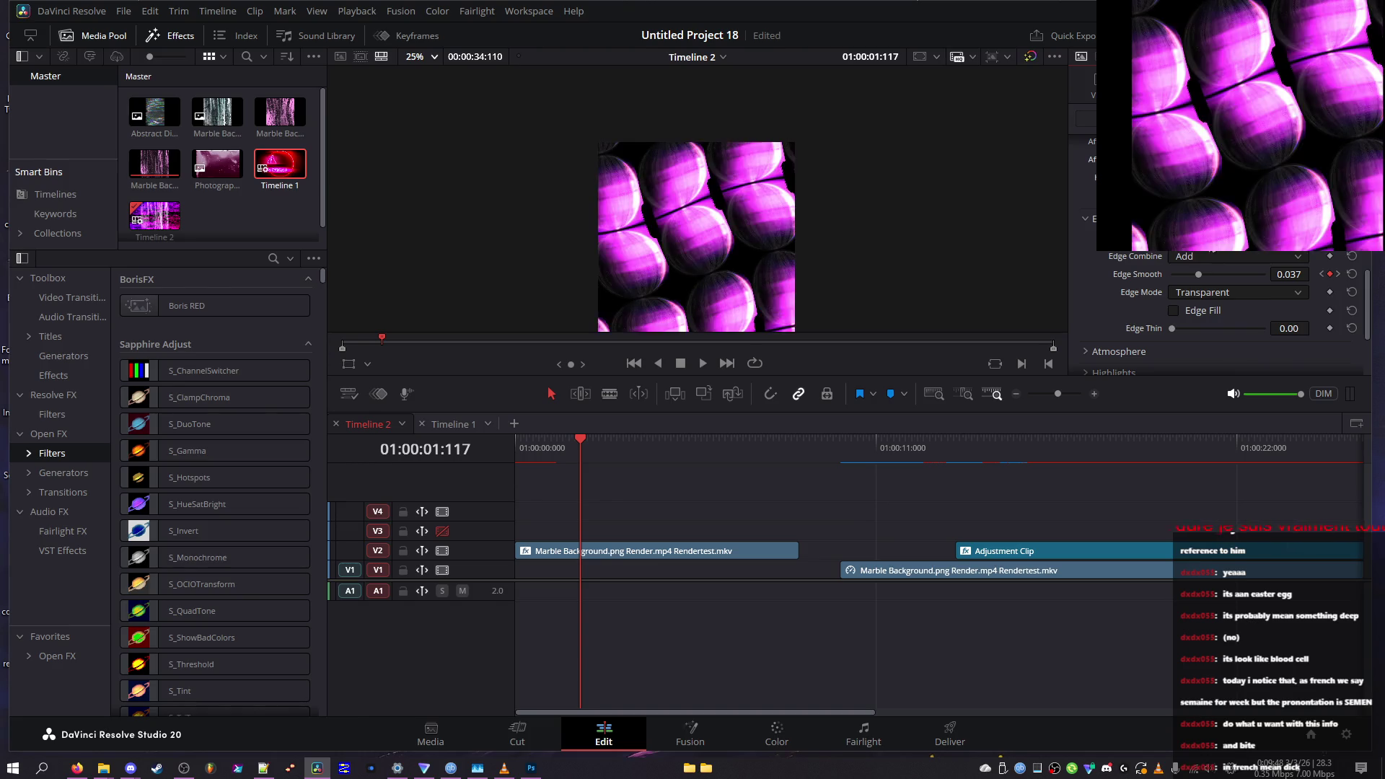
left_click(1214, 256)
left_click(1197, 275)
left_click(1214, 256)
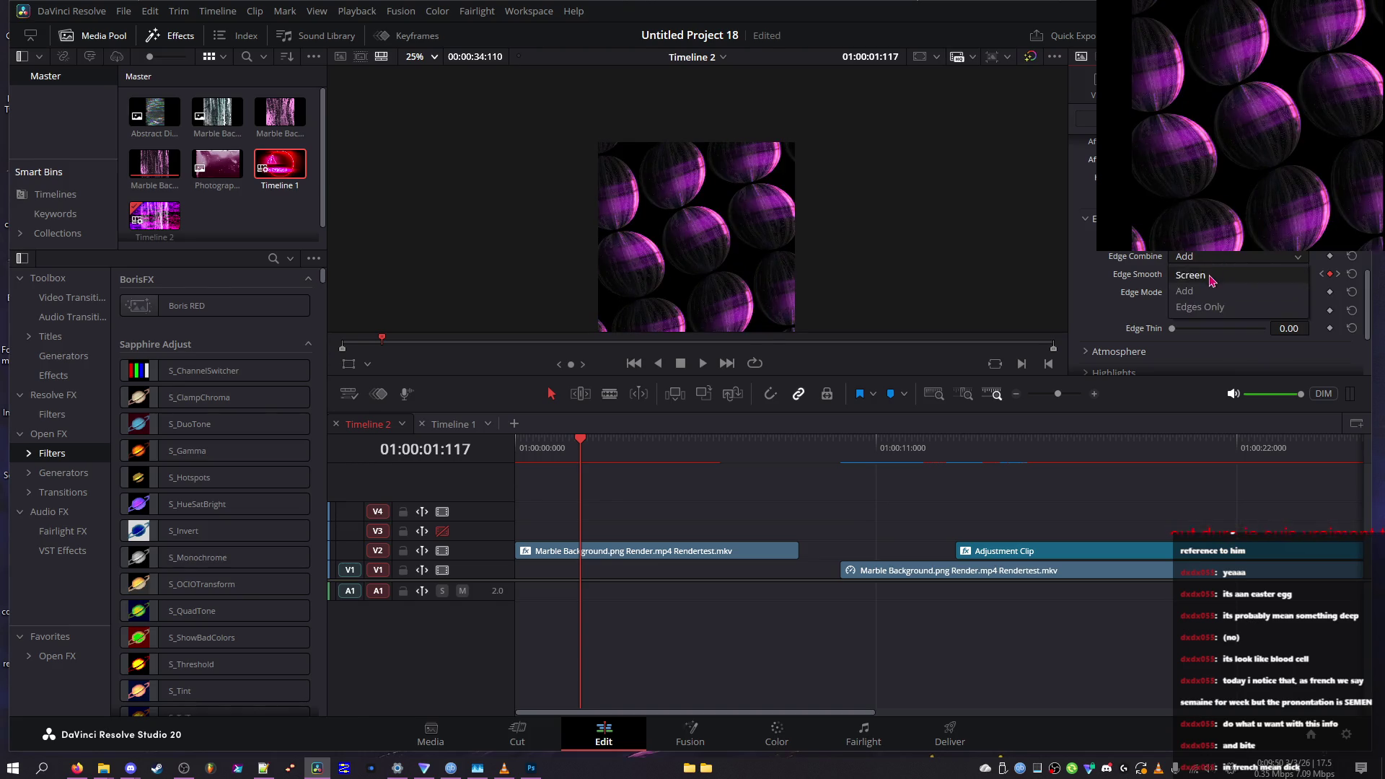
left_click(1214, 308)
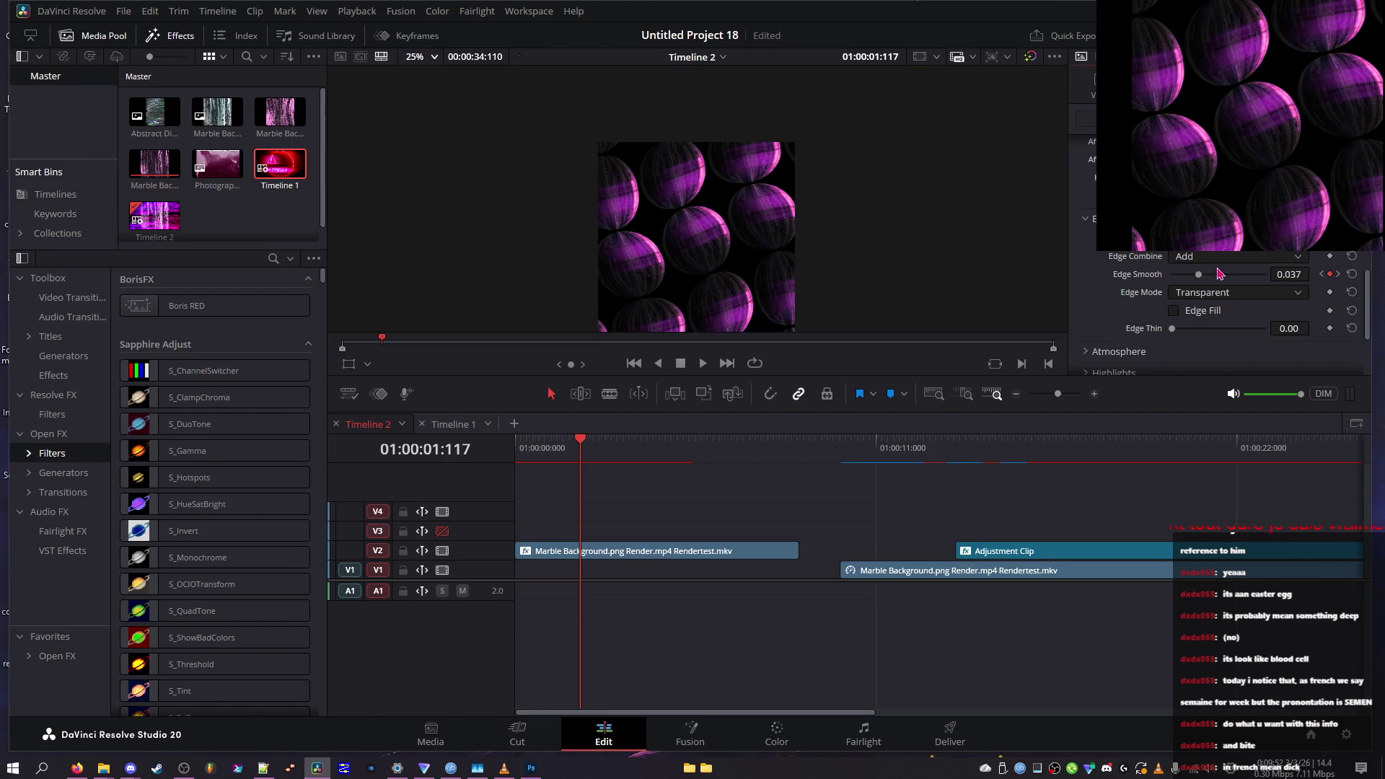
scroll(1229, 259, "down", 3)
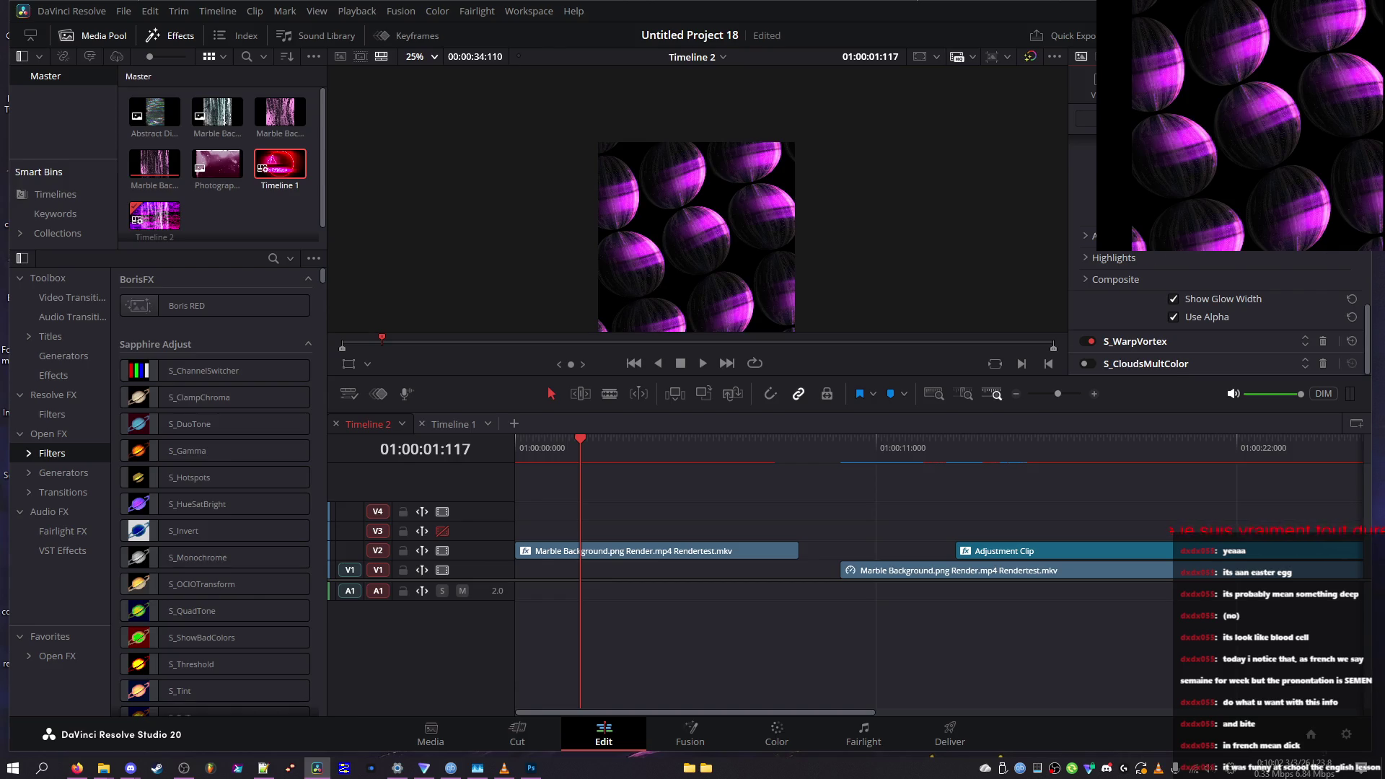
Move S_WarpVortex in the effect stack and scrub to about 01:00:07 to view the swirl
scroll(1219, 311, "up", 2)
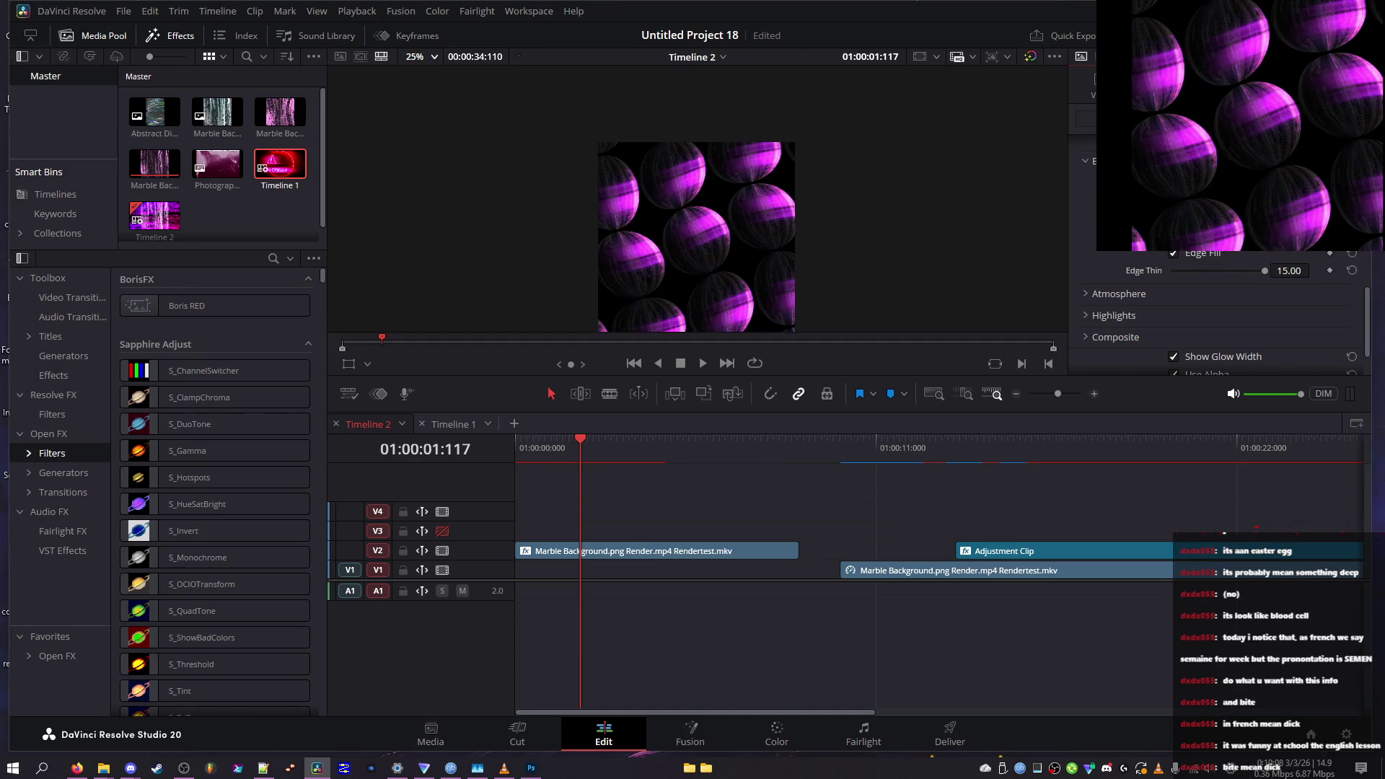
scroll(1219, 325, "down", 2)
mouse_move(671, 443)
left_mouse_down()
mouse_move(635, 444)
mouse_move(642, 467)
mouse_move(784, 429)
mouse_move(751, 420)
left_mouse_up()
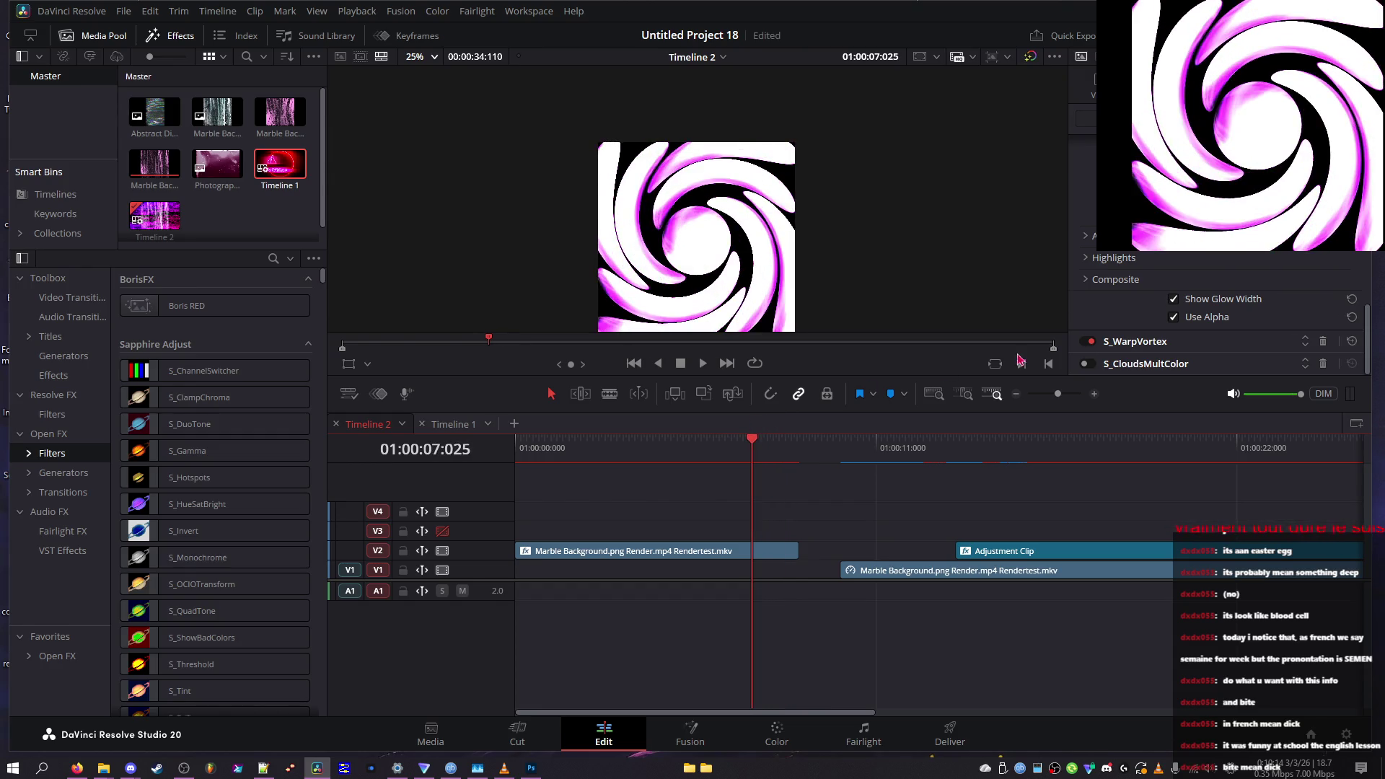
left_click(1305, 346)
mouse_move(603, 459)
left_mouse_down()
mouse_move(561, 451)
mouse_move(725, 443)
mouse_move(534, 447)
mouse_move(756, 462)
left_mouse_up()
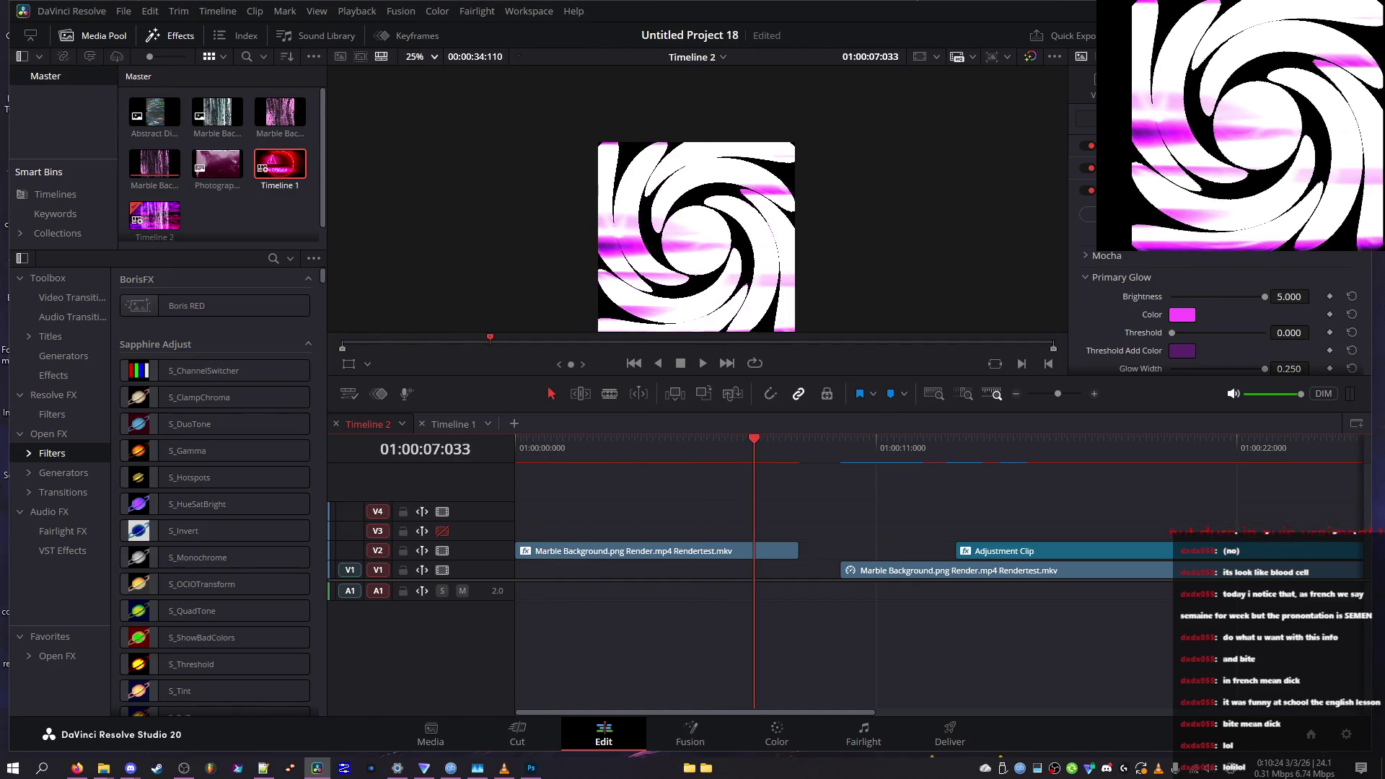
Lower Primary Glow Brightness to about 1.085 and set Threshold to 0.271
left_click_drag(1201, 301, 1195, 309)
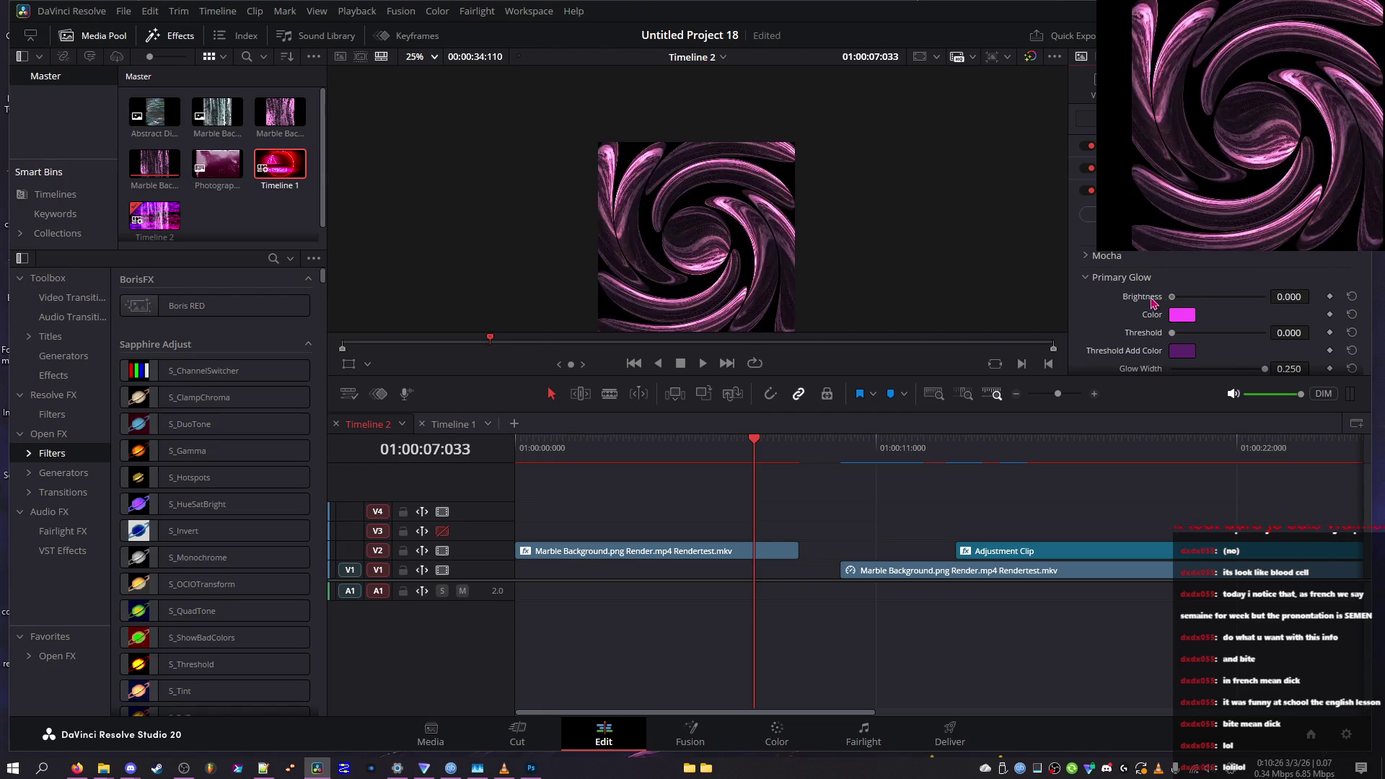
mouse_move(612, 447)
left_mouse_down()
mouse_move(683, 448)
mouse_move(519, 433)
left_mouse_up()
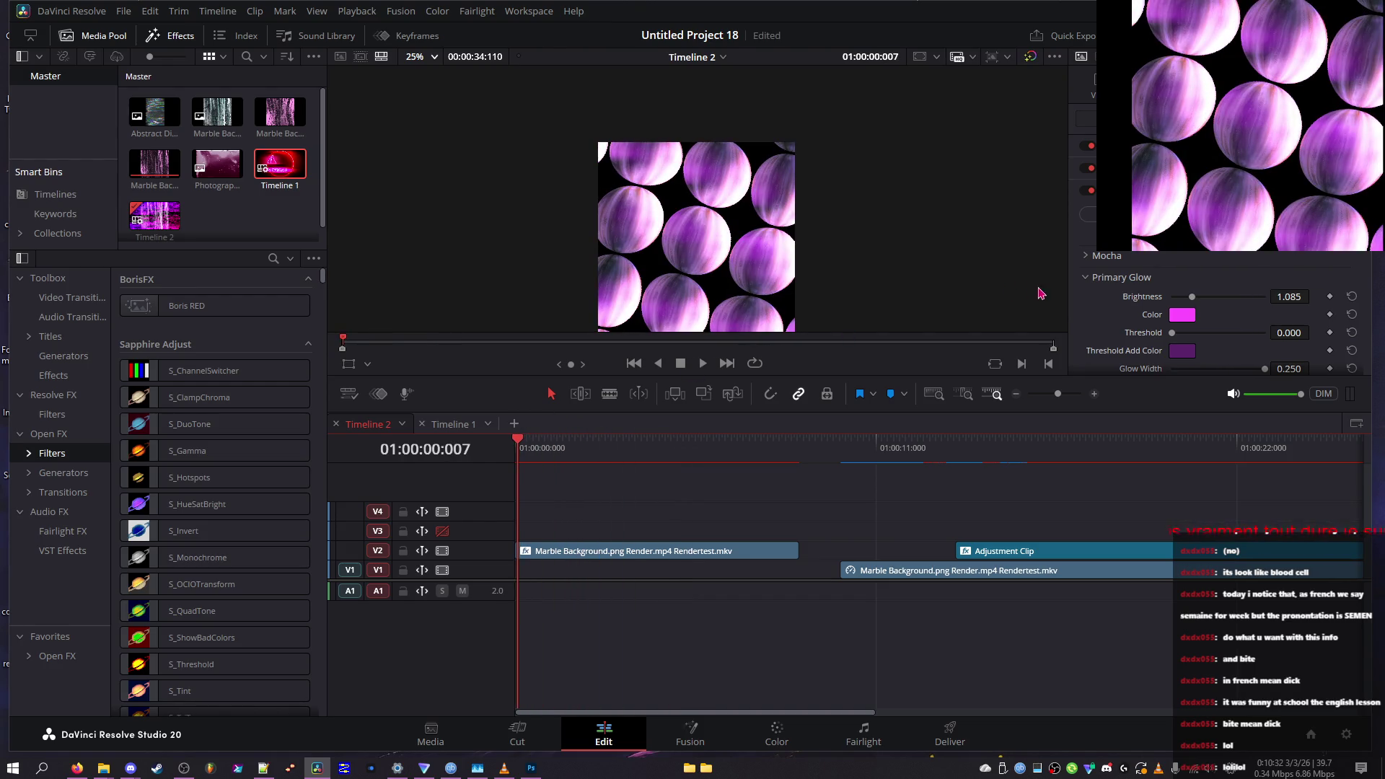
scroll(1186, 296, "down", 2)
mouse_move(1191, 276)
left_mouse_down()
mouse_move(1233, 278)
mouse_move(1200, 288)
left_mouse_up()
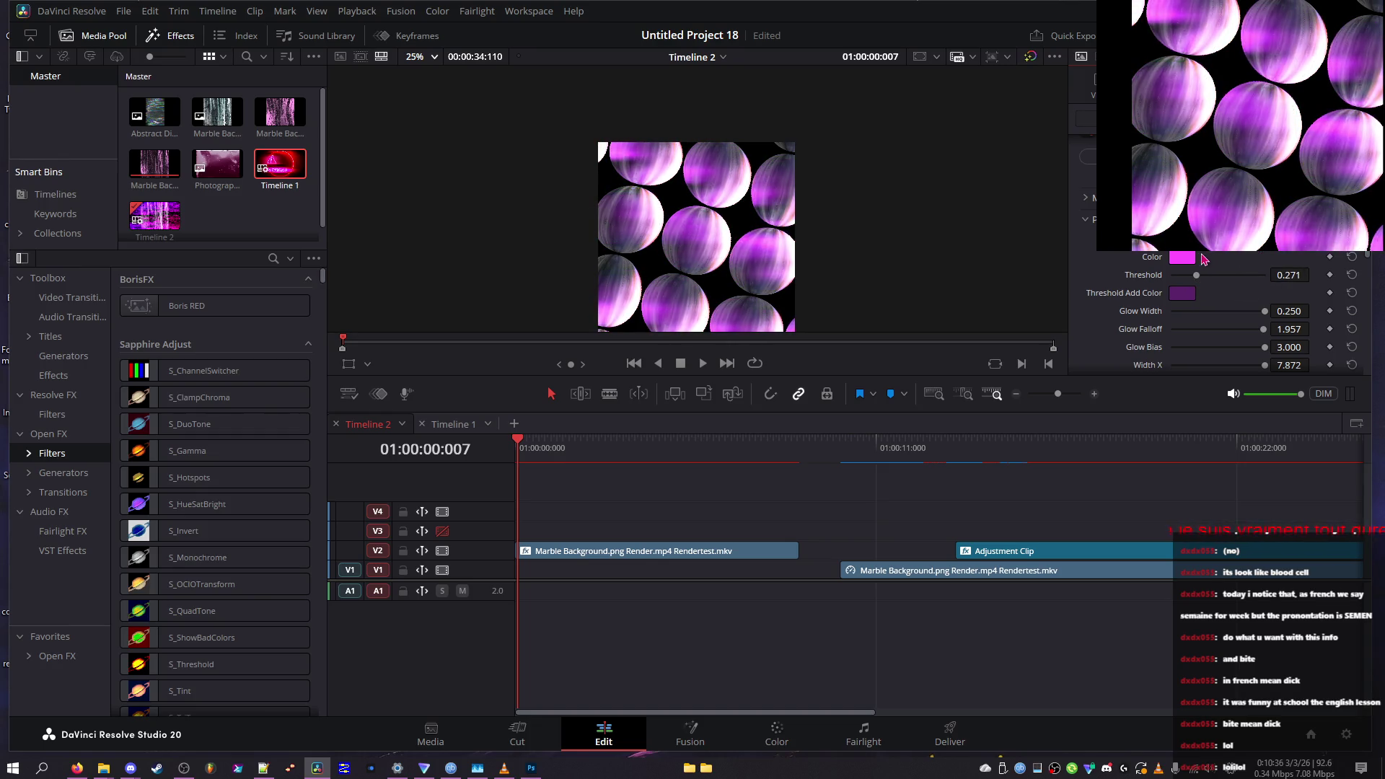
Set the primary glow Color to light pink
left_click(1181, 259)
mouse_move(741, 344)
left_mouse_down()
mouse_move(686, 393)
mouse_move(703, 395)
mouse_move(733, 323)
mouse_move(663, 209)
mouse_move(659, 174)
left_mouse_up()
mouse_move(681, 289)
left_mouse_down()
mouse_move(670, 316)
mouse_move(691, 315)
left_mouse_up()
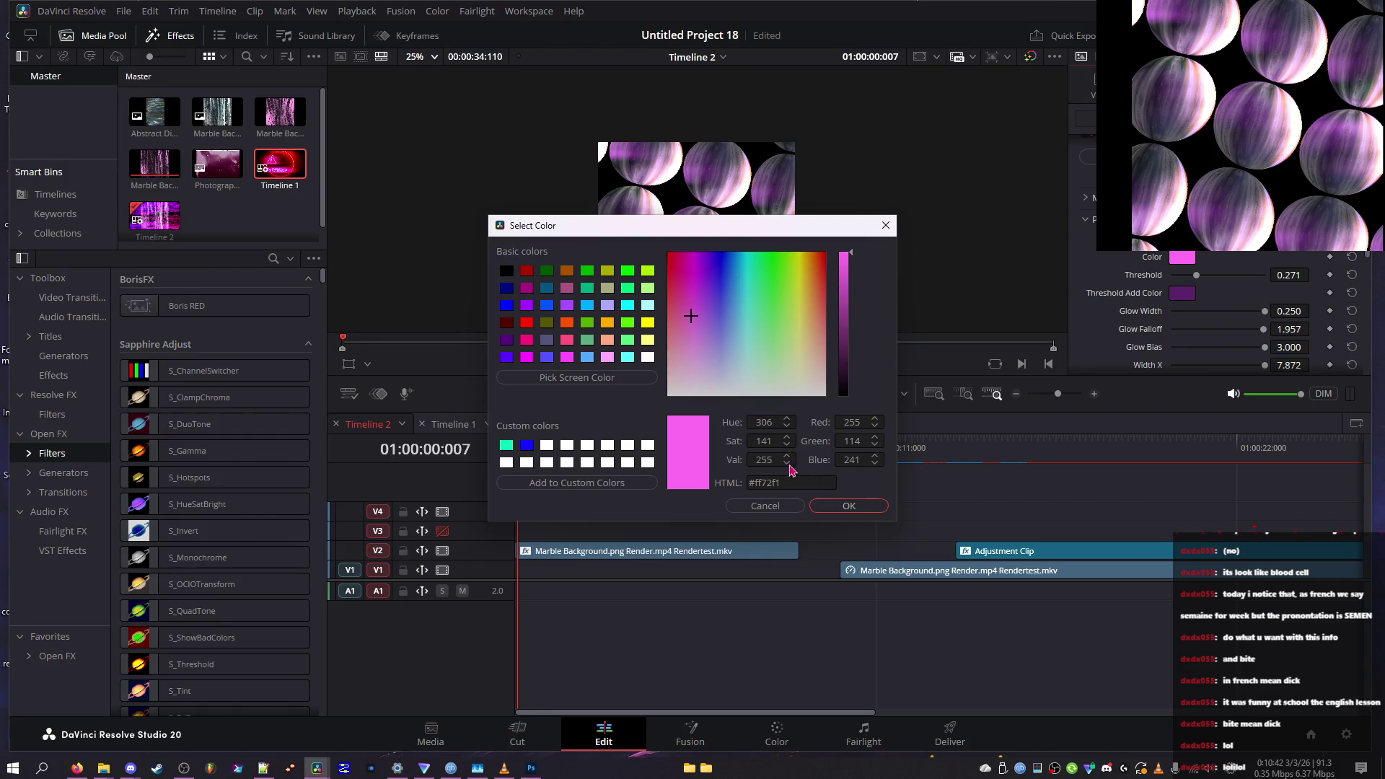
left_click(682, 371)
left_click(859, 505)
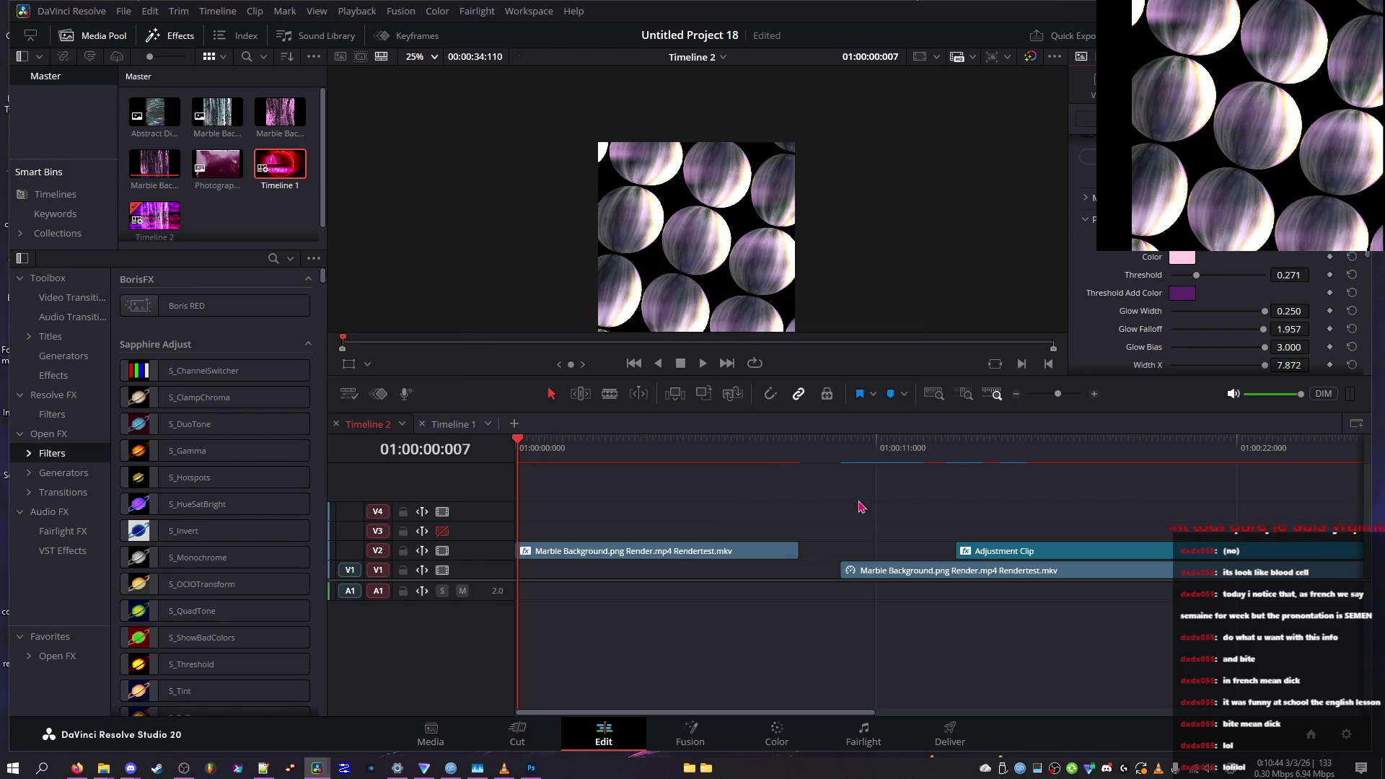
Set the Threshold Add Color to a vivid blue
left_click(1189, 294)
left_click(730, 254)
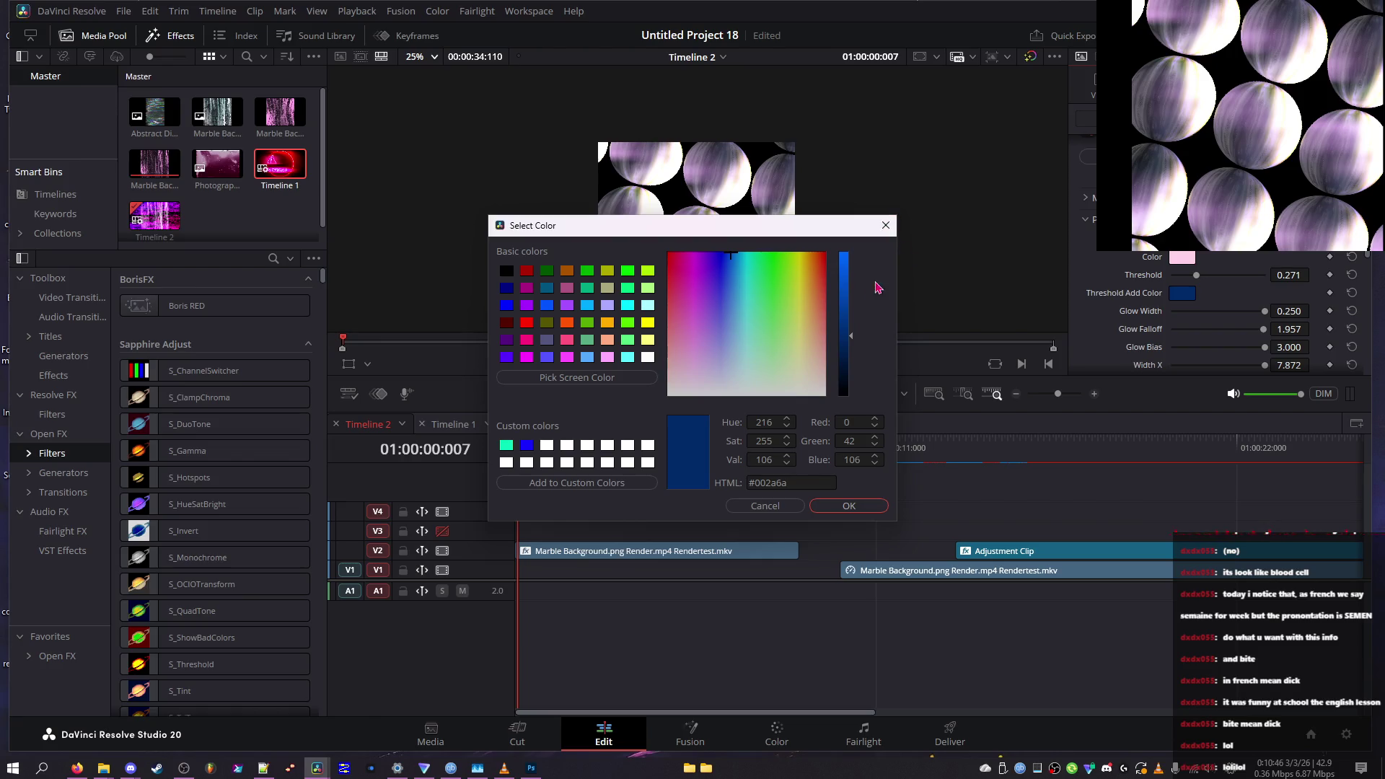
left_click(843, 254)
left_click_drag(746, 240, 681, 235)
mouse_move(653, 292)
left_mouse_down()
mouse_move(604, 253)
mouse_move(666, 258)
mouse_move(659, 298)
left_mouse_up()
left_click(750, 507)
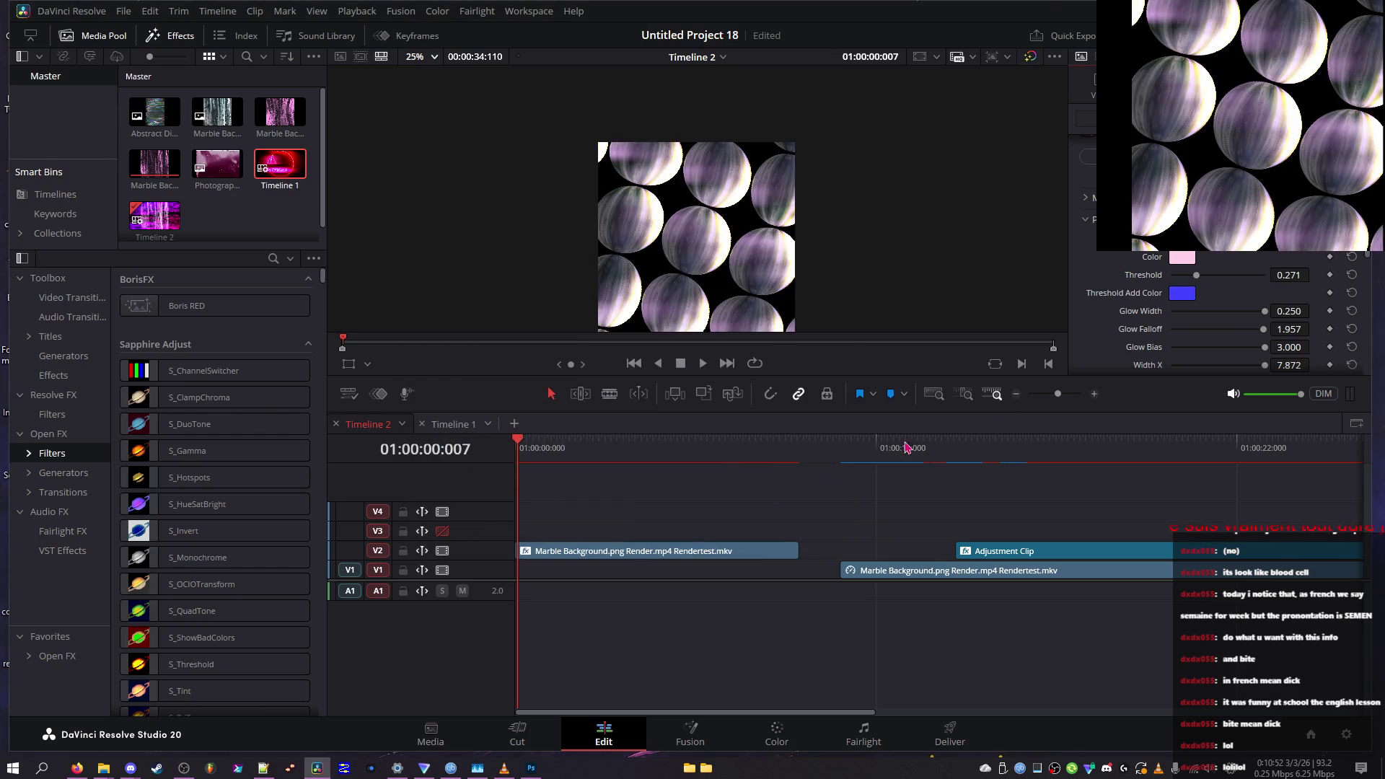
Narrow Glow Width, raise Glow Bias, and set Show to Threshold
left_click_drag(1210, 312, 1021, 297)
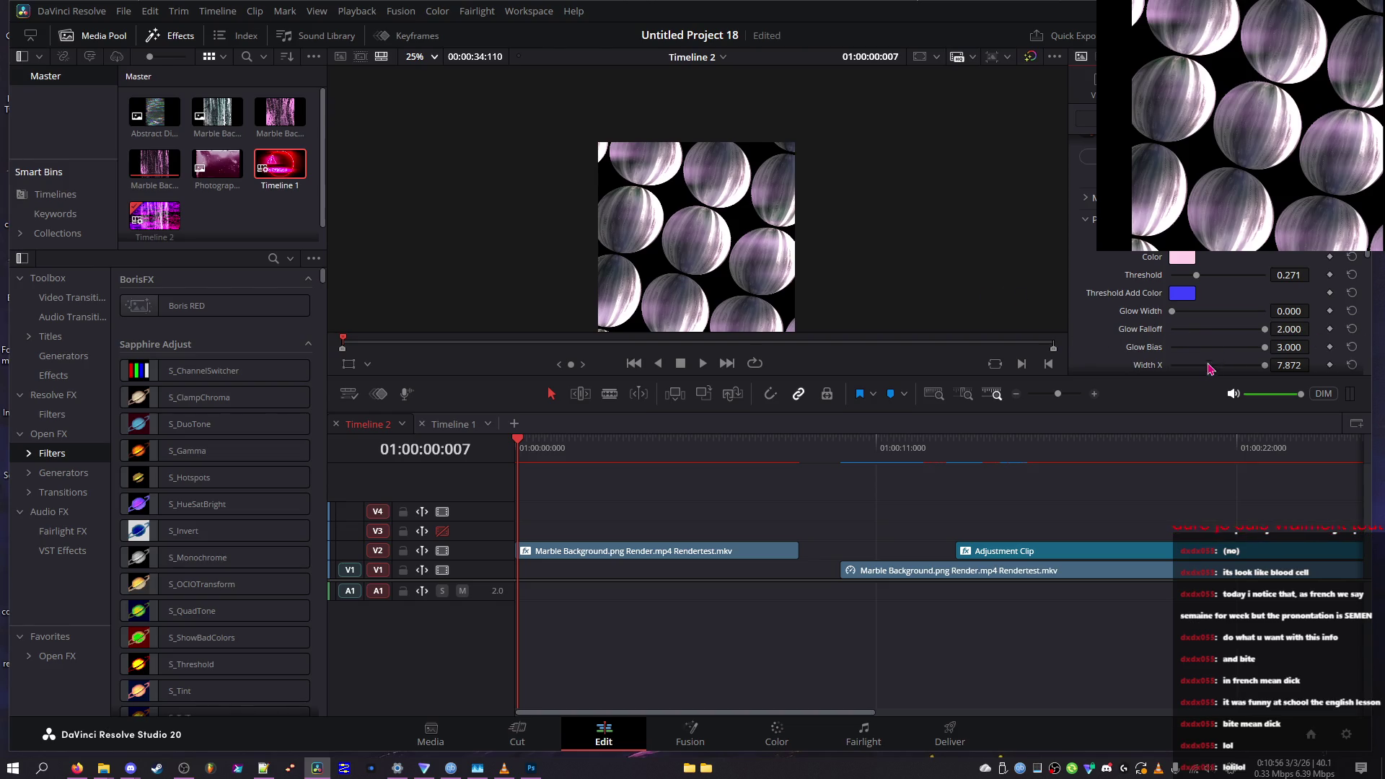
left_click_drag(1204, 350, 1241, 349)
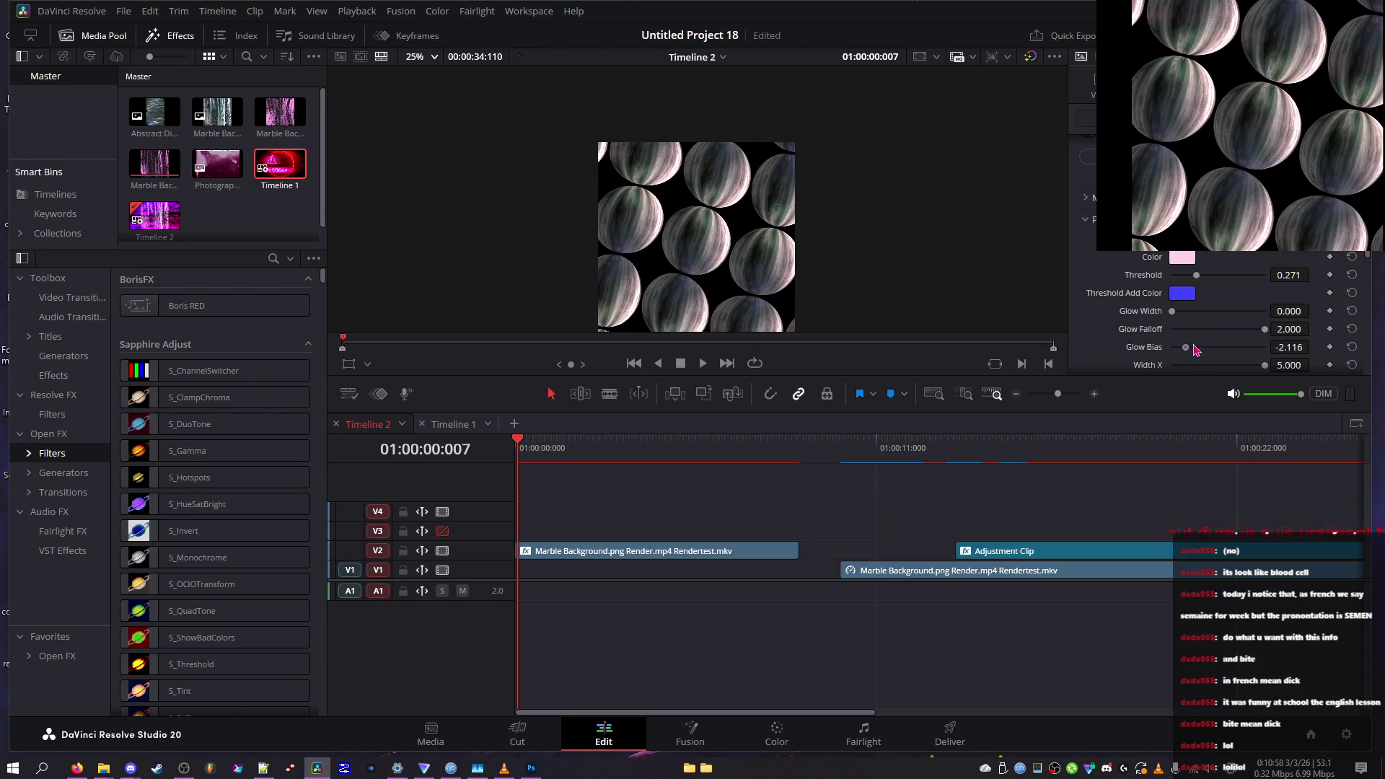
scroll(1212, 318, "down", 3)
left_click(1199, 300)
left_click(1197, 334)
Expand the edge settings, reduce Edge Smooth to 0.018, and change Edge Combine
left_click(1198, 345)
scroll(1192, 309, "down", 2)
left_click_drag(1201, 295, 1186, 295)
left_click(1227, 274)
left_click(1218, 287)
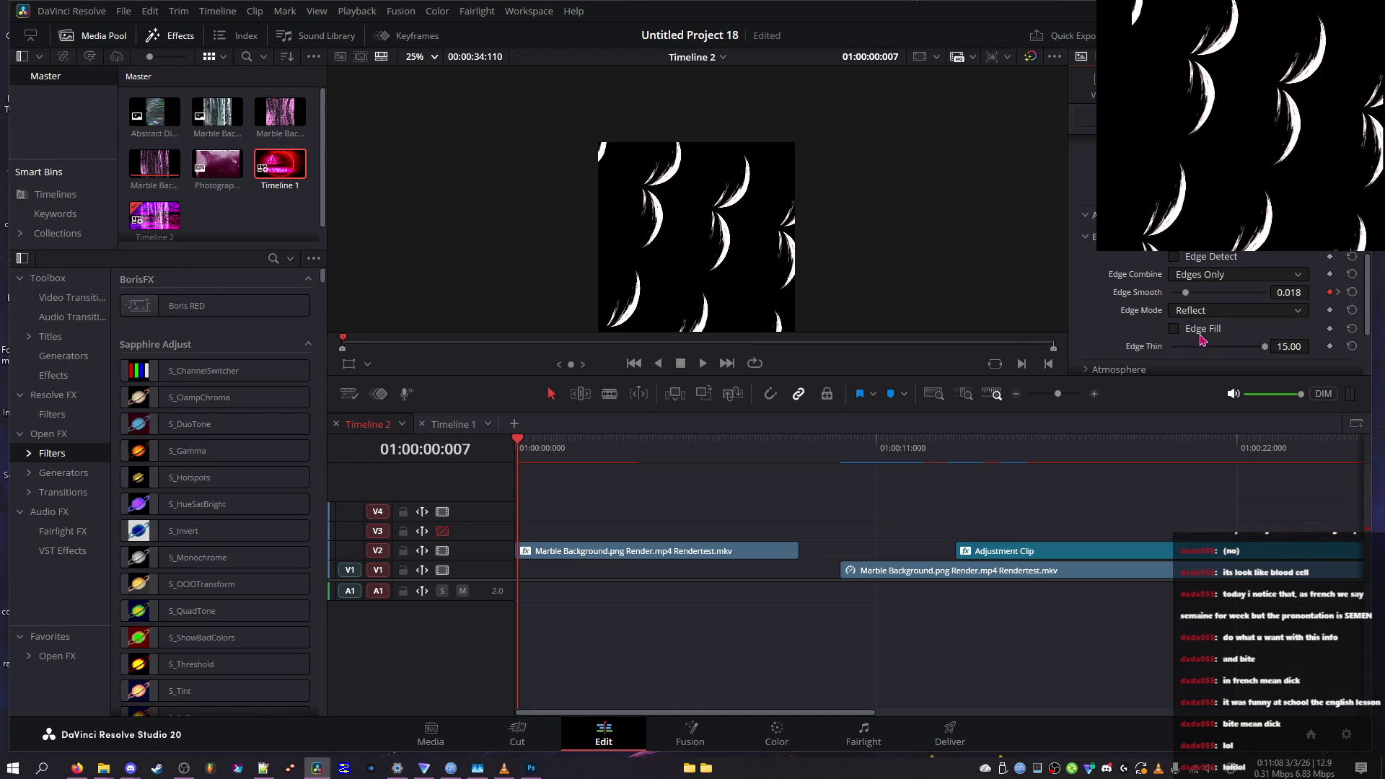
Raise Affect Alpha to about 0.884 and change the composite Combine mode
scroll(1191, 317, "down", 3)
scroll(1183, 303, "down", 3)
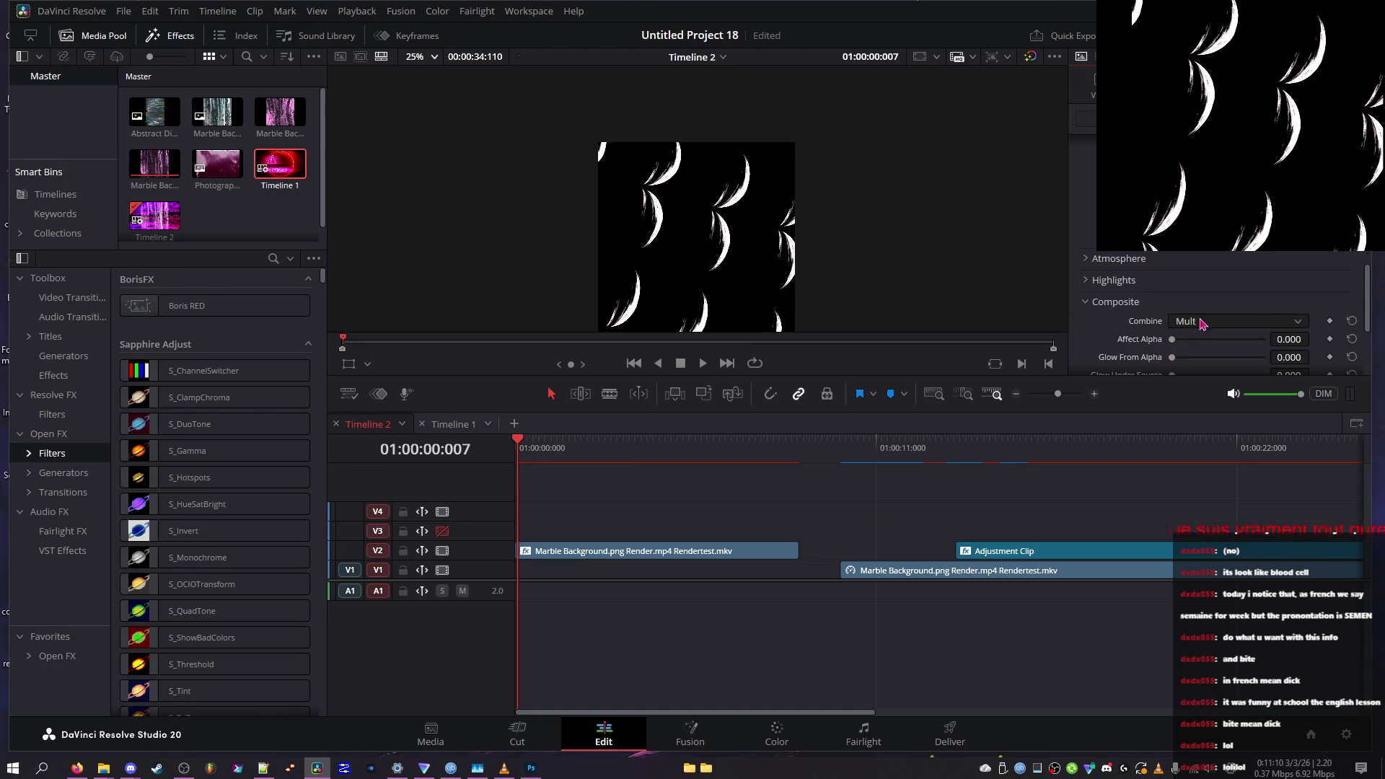
left_click_drag(1208, 258, 1253, 250)
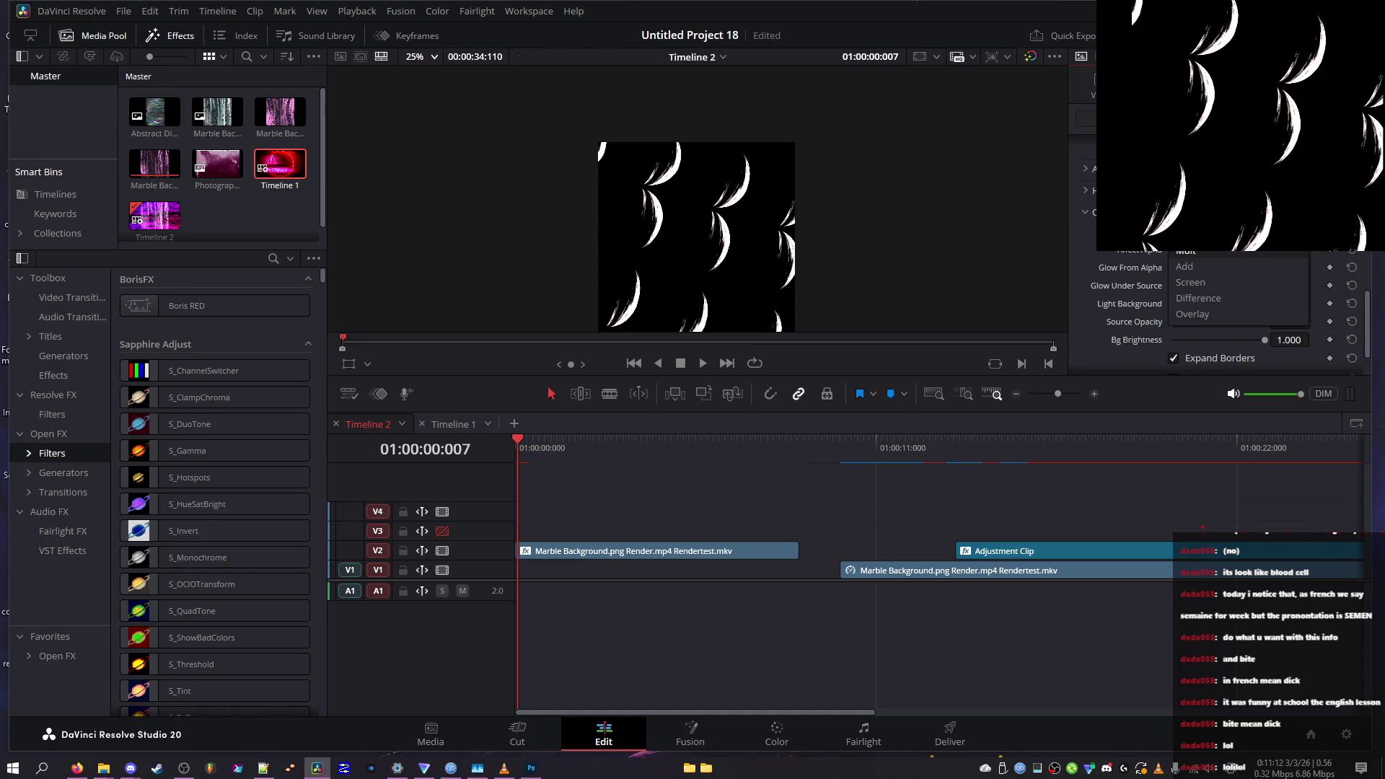
scroll(1227, 317, "up", 5)
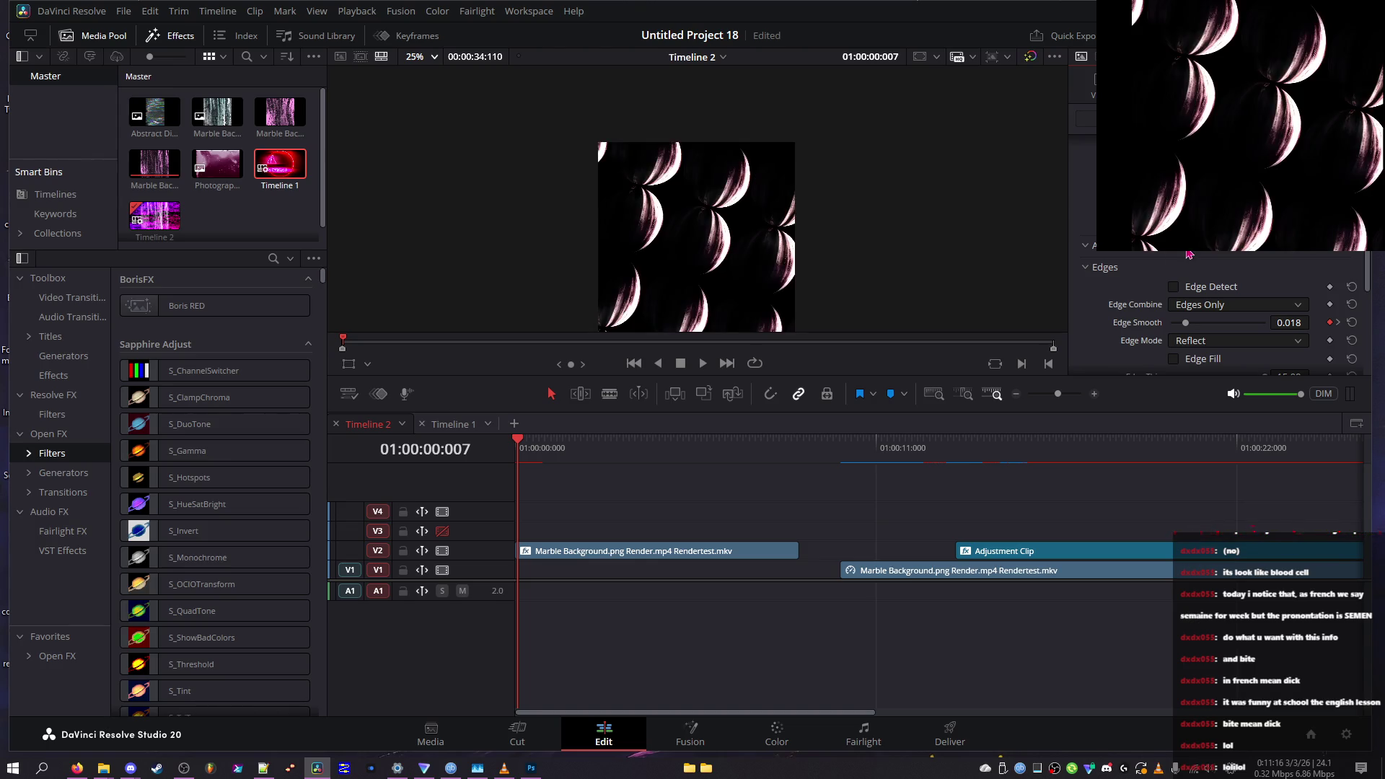
scroll(1226, 317, "down", 5)
left_click(1235, 290)
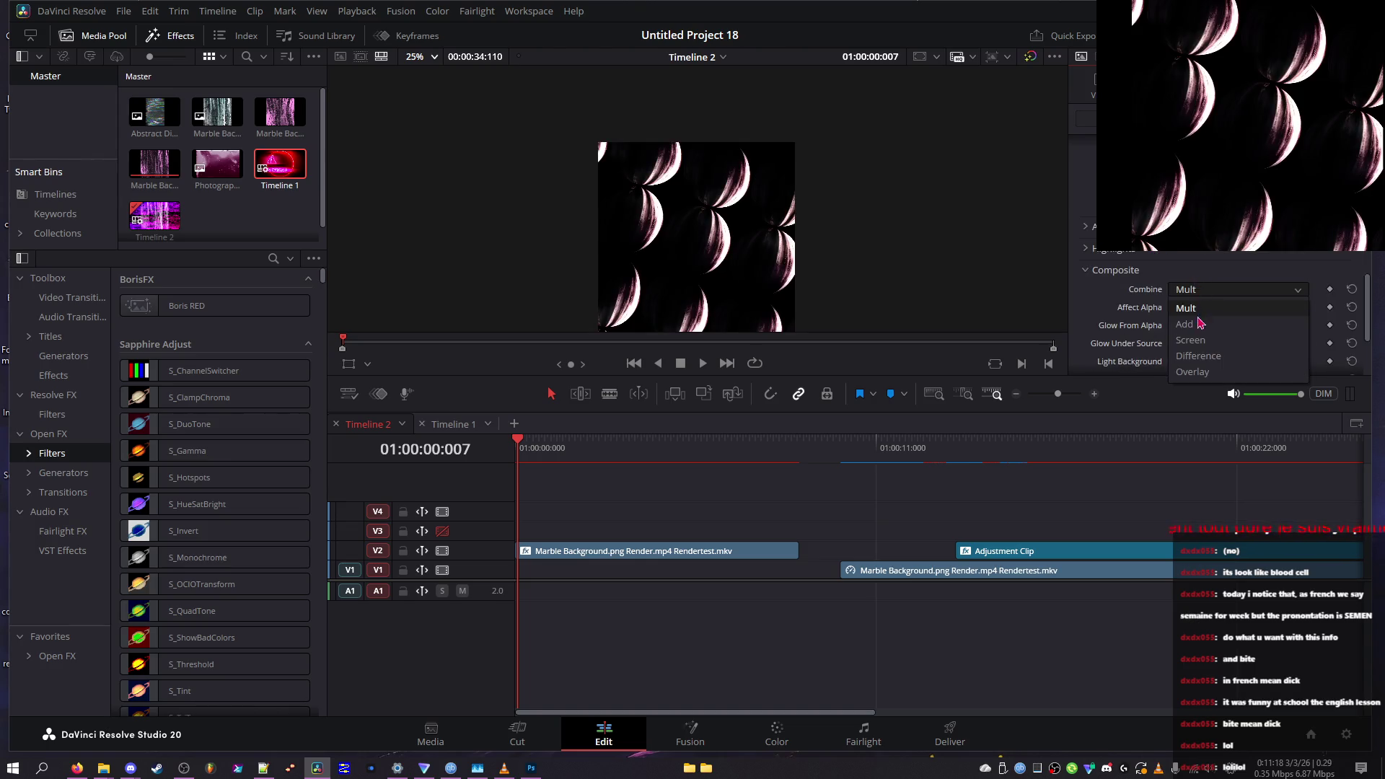
left_click(1210, 300)
Drag Glow From Alpha to about 0.64 so the spheres glow bright white
scroll(1206, 292, "down", 3)
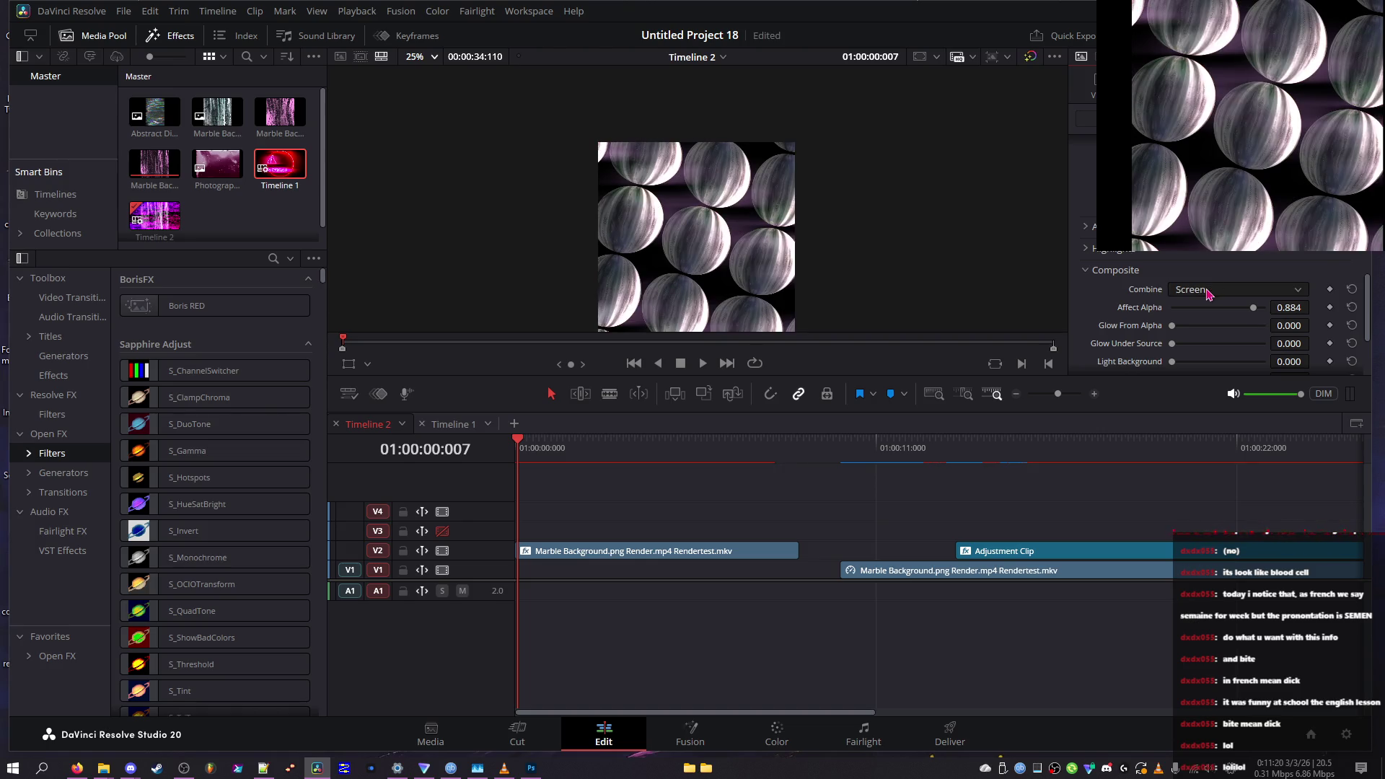
scroll(1210, 292, "down", 4)
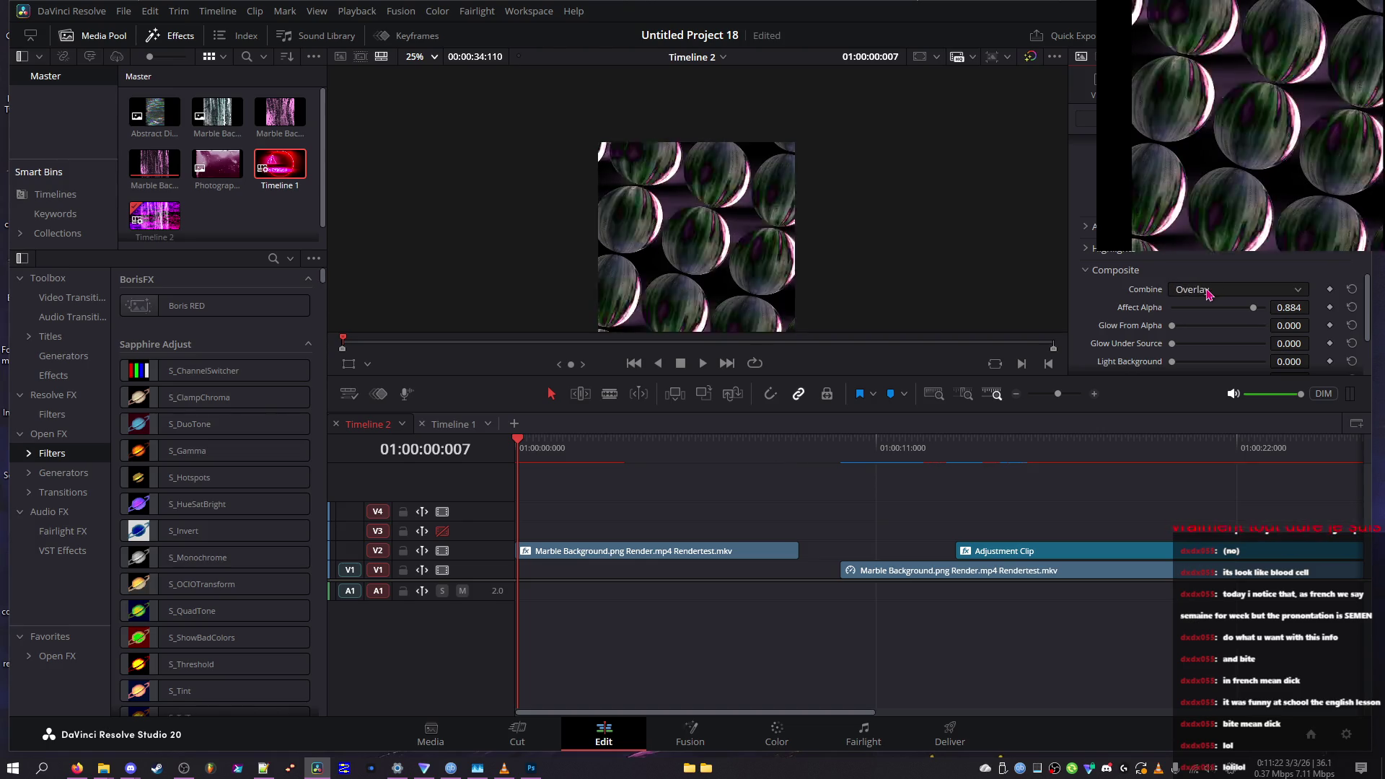
scroll(1210, 291, "up", 3)
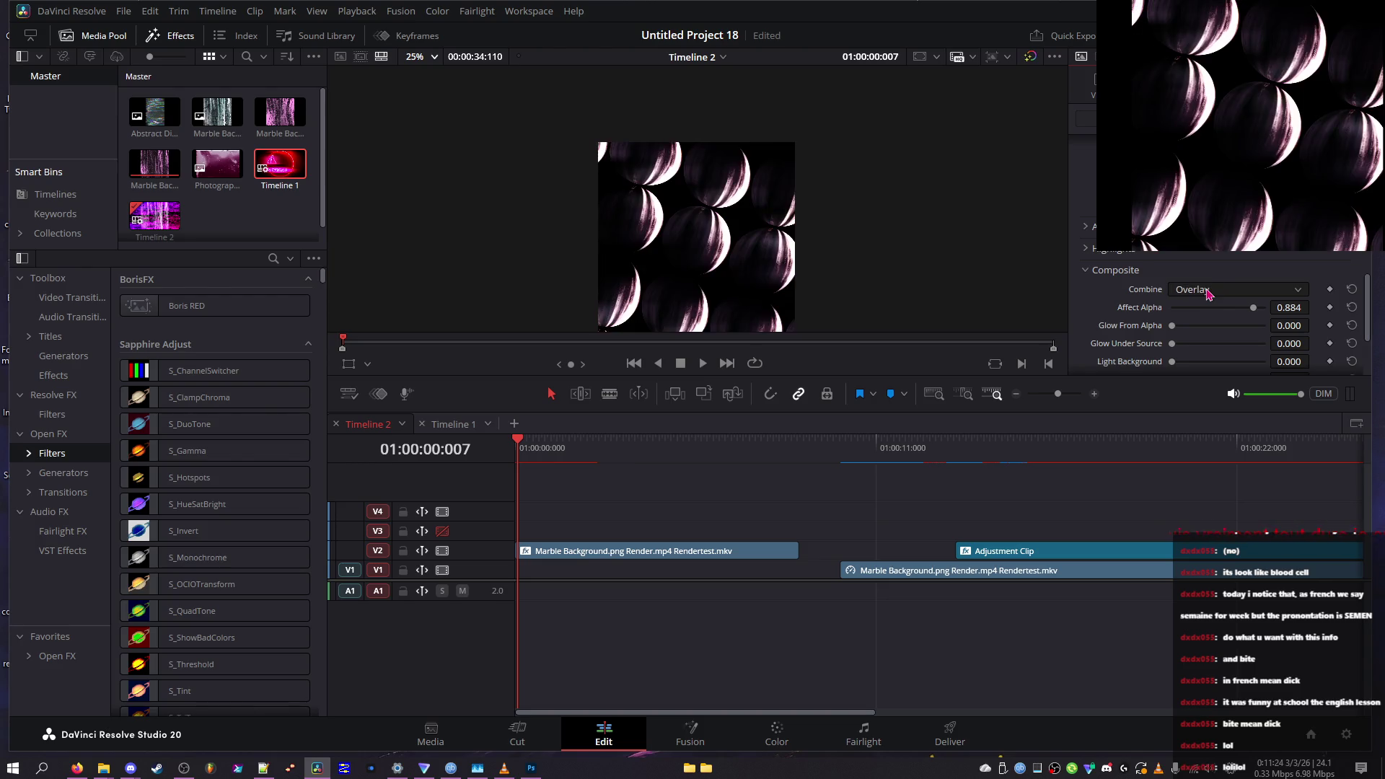
scroll(1209, 291, "up", 2)
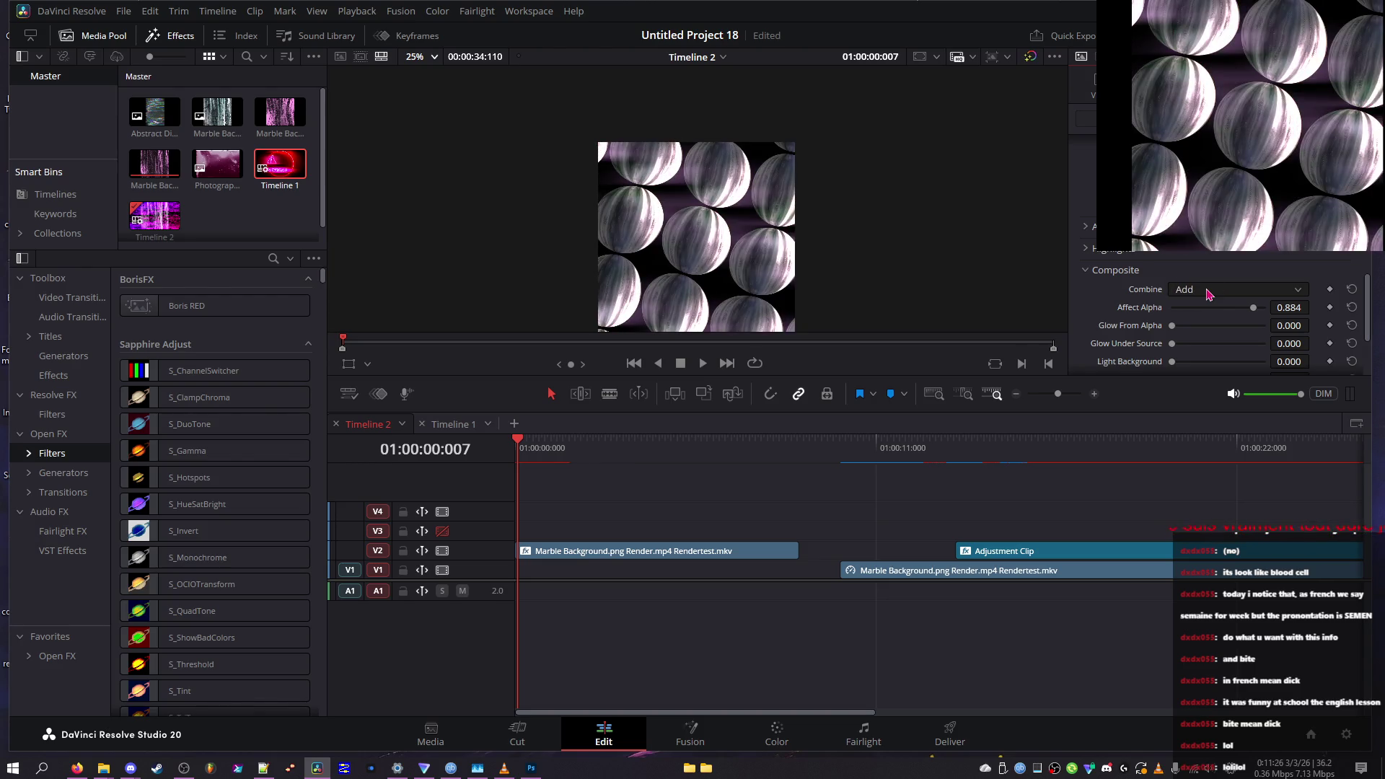
scroll(1209, 292, "down", 1)
scroll(1210, 291, "up", 1)
mouse_move(1190, 335)
left_mouse_down()
mouse_move(1236, 338)
mouse_move(1108, 332)
mouse_move(1307, 353)
left_mouse_up()
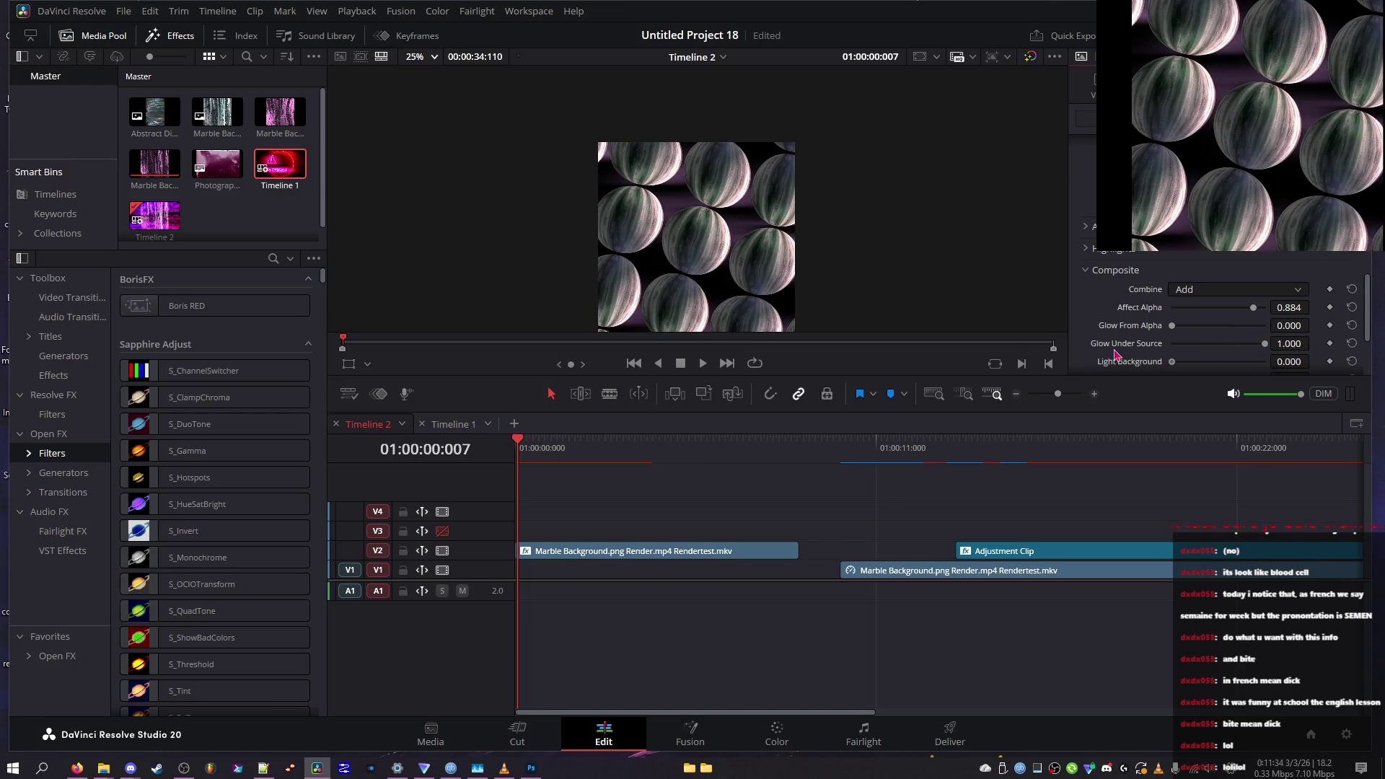
Set Source Opacity to 0, Bg Brightness to 1.000, adjust Affect Alpha, and preview a later frame
scroll(1147, 298, "down", 2)
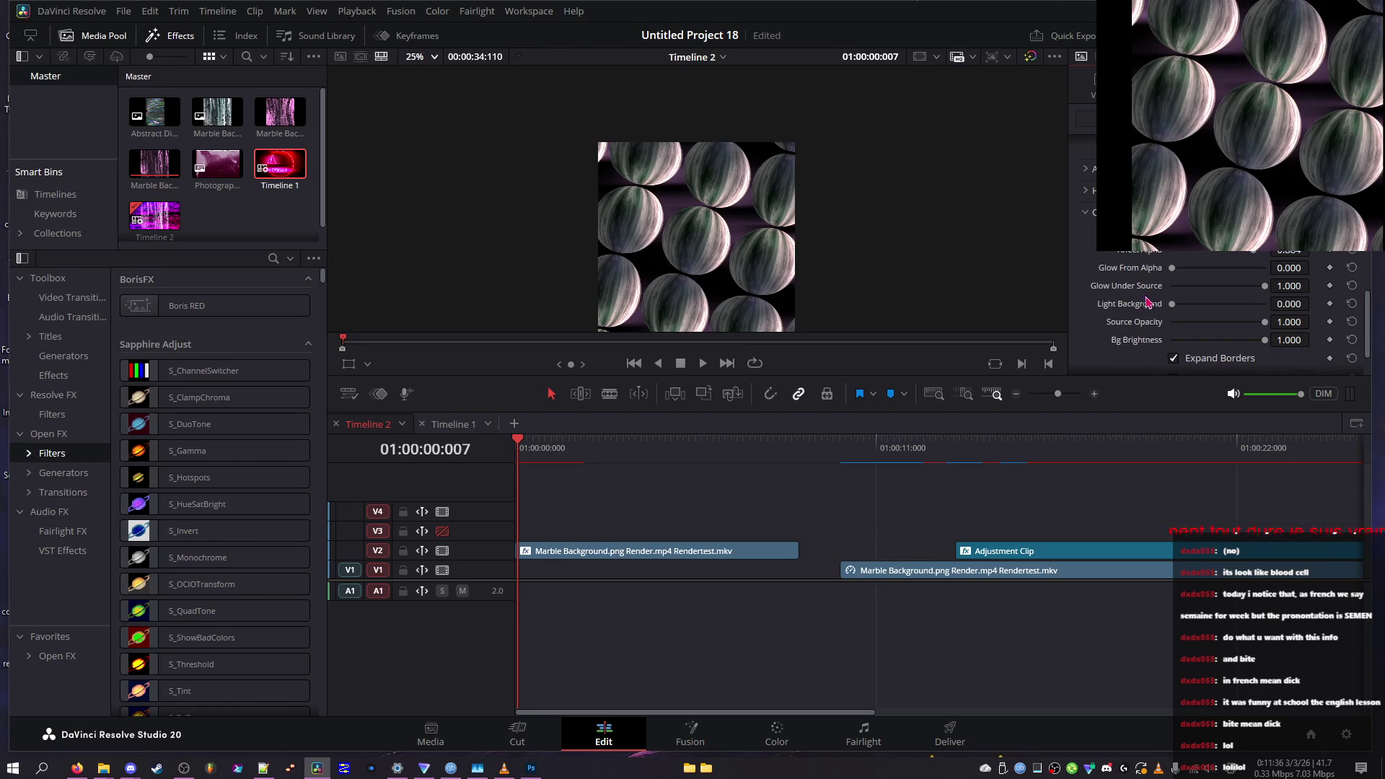
left_click_drag(1184, 324, 1102, 325)
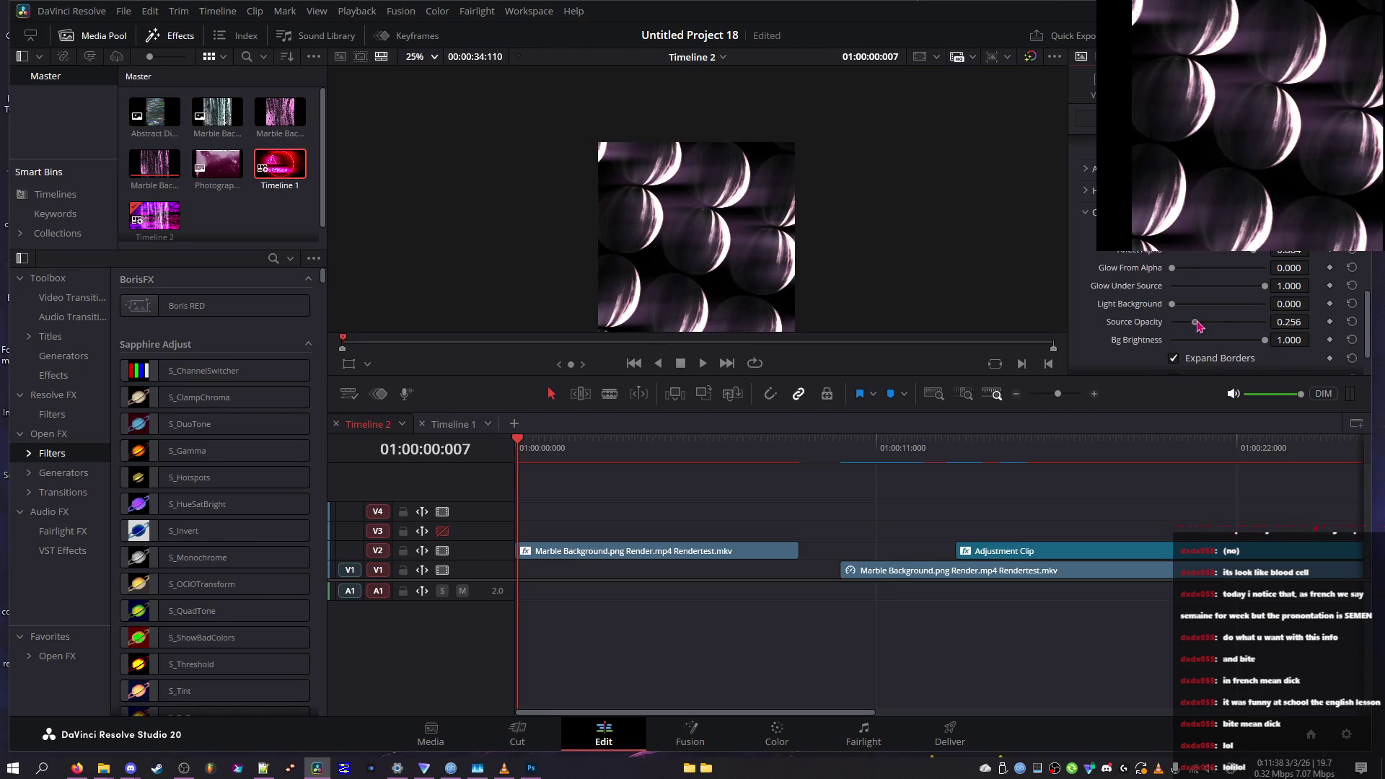
left_click(1353, 340)
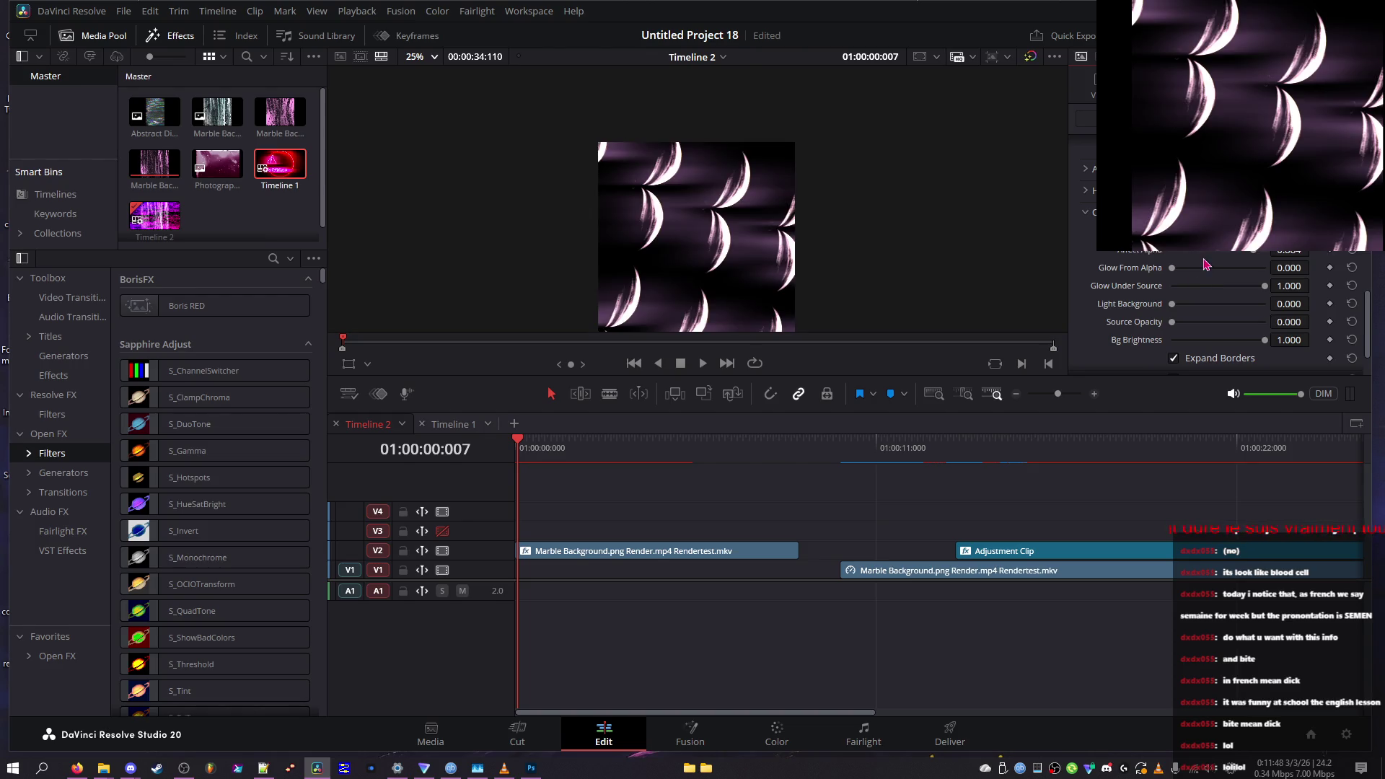
mouse_move(1211, 257)
left_mouse_down()
mouse_move(1175, 264)
mouse_move(1262, 269)
left_mouse_up()
left_click_drag(1172, 252, 1203, 253)
mouse_move(545, 440)
left_mouse_down()
mouse_move(664, 442)
mouse_move(535, 442)
mouse_move(517, 463)
mouse_move(652, 451)
left_mouse_up()
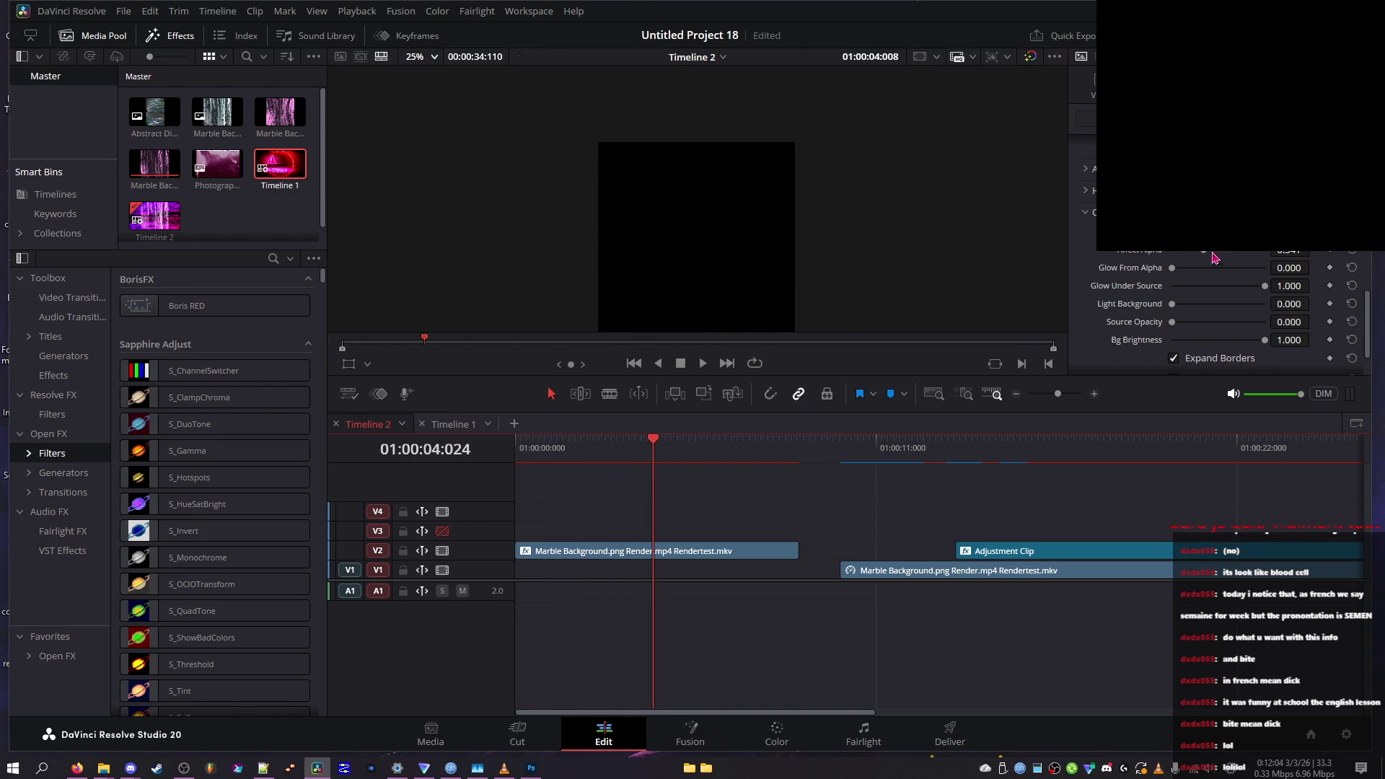
Restore Affect Alpha to 1.000 and raise the sphere glow, previewing later frames
left_click_drag(1218, 309, 1237, 313)
mouse_move(628, 454)
left_mouse_down()
mouse_move(505, 458)
mouse_move(518, 453)
left_mouse_up()
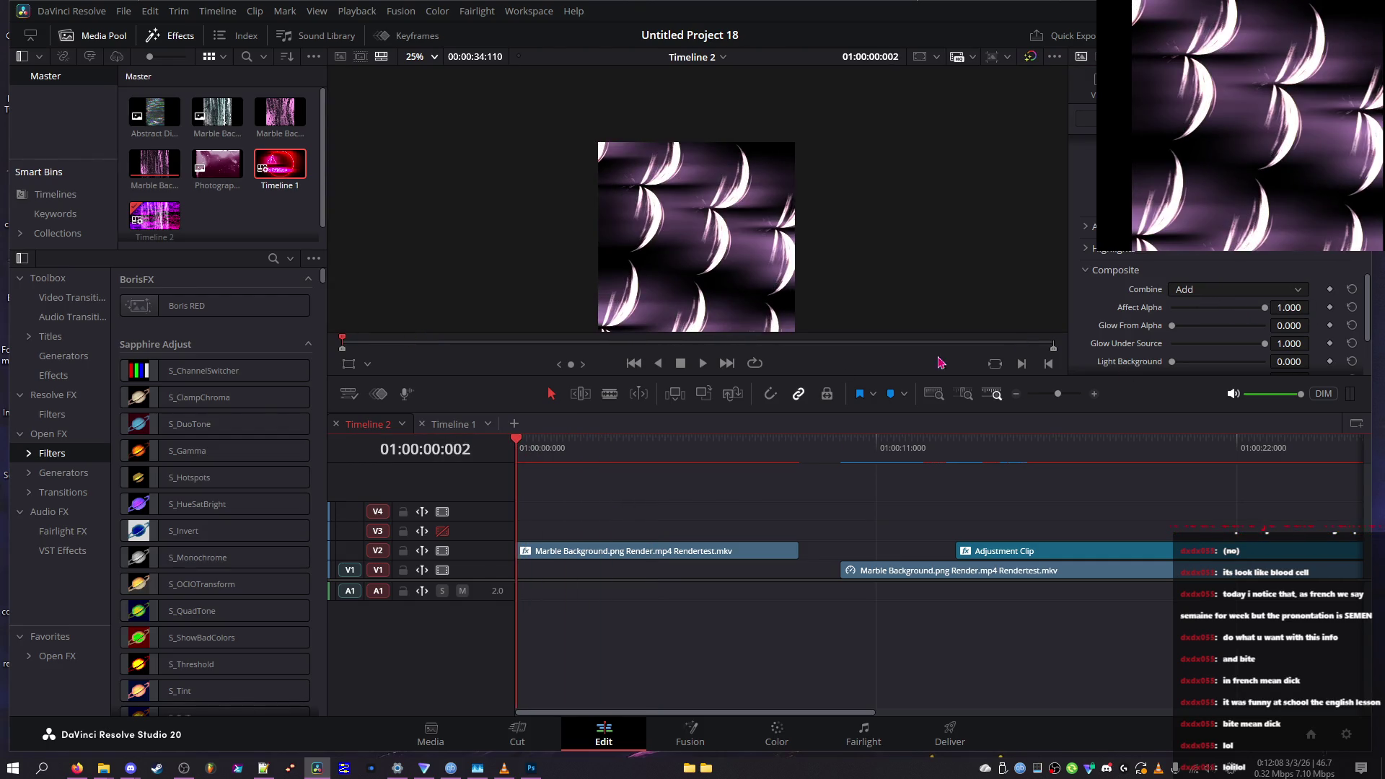
mouse_move(1173, 326)
left_mouse_down()
mouse_move(1244, 327)
mouse_move(1217, 333)
left_mouse_up()
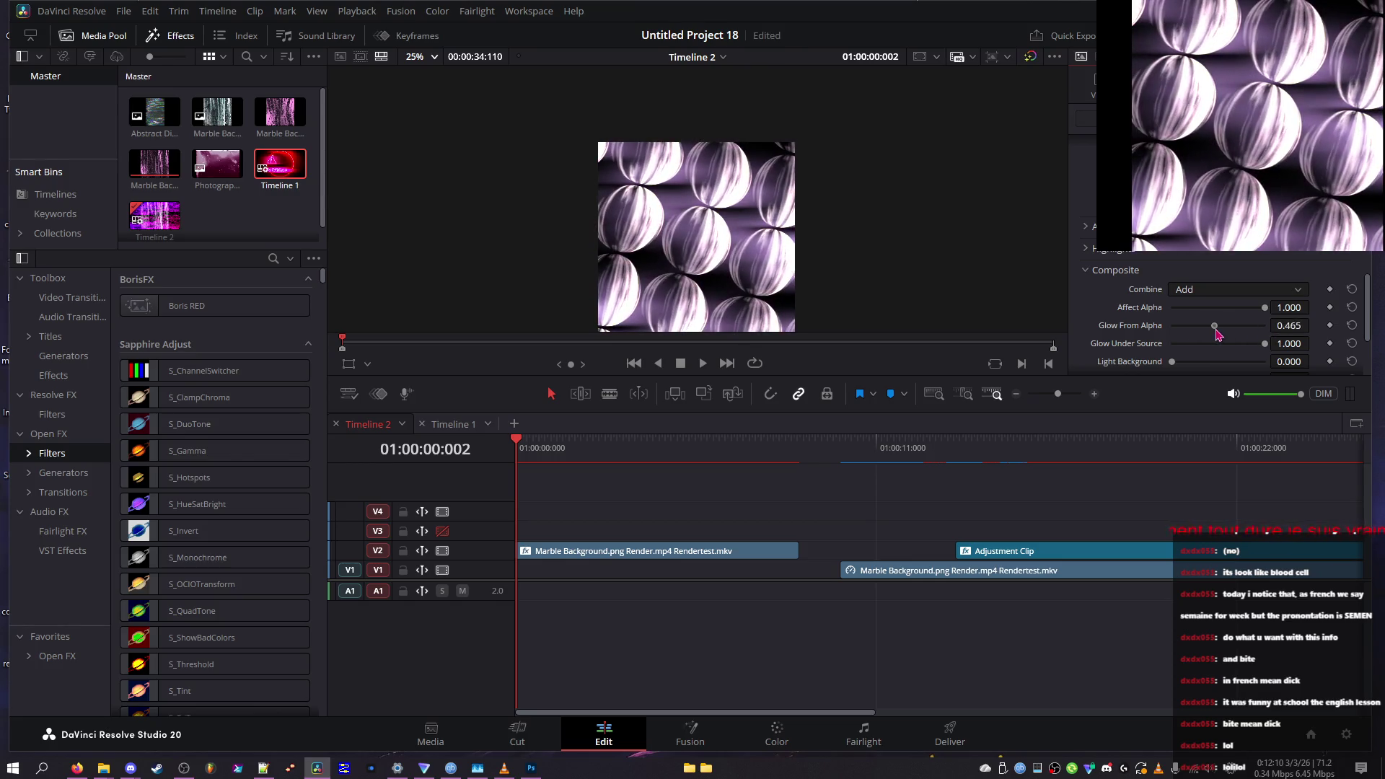
left_click_drag(577, 449, 599, 448)
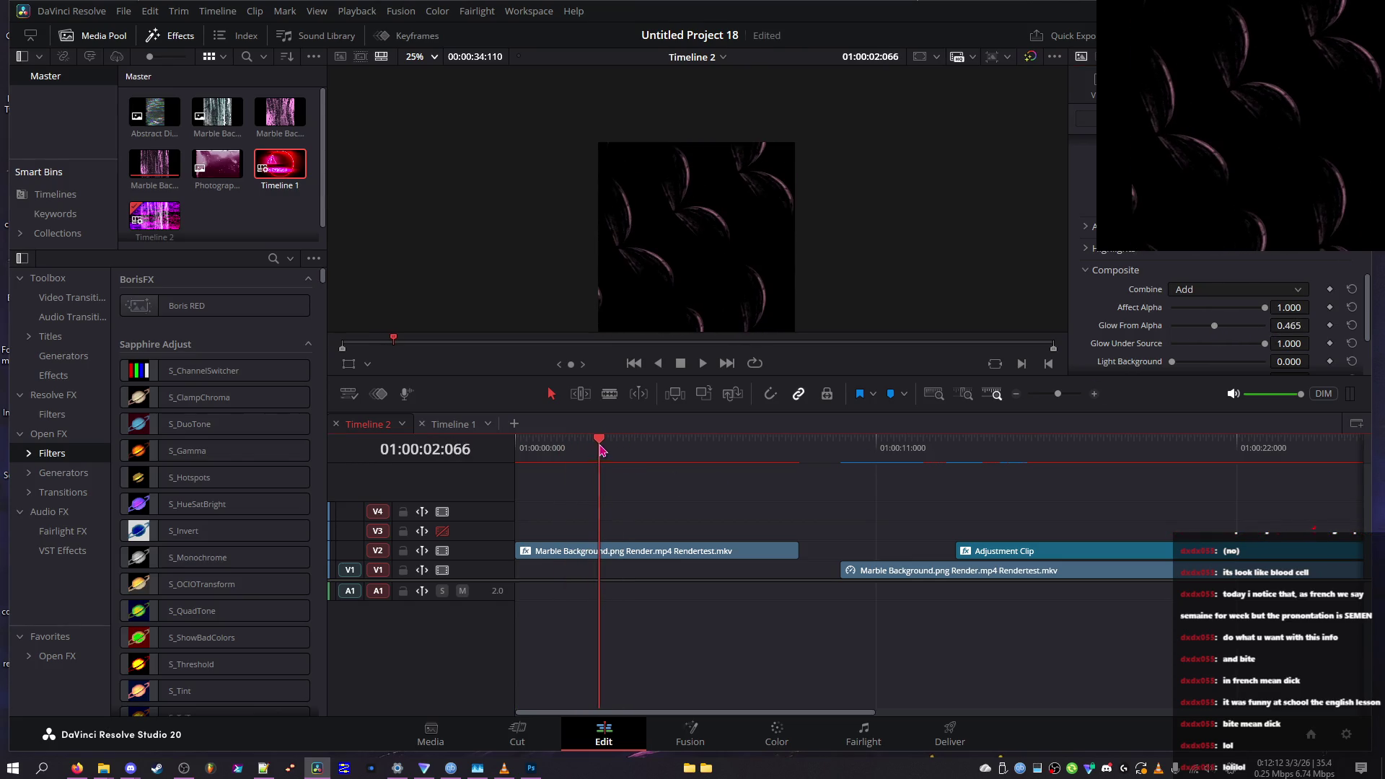
mouse_move(1236, 328)
left_mouse_down()
mouse_move(1290, 335)
mouse_move(1231, 330)
left_mouse_up()
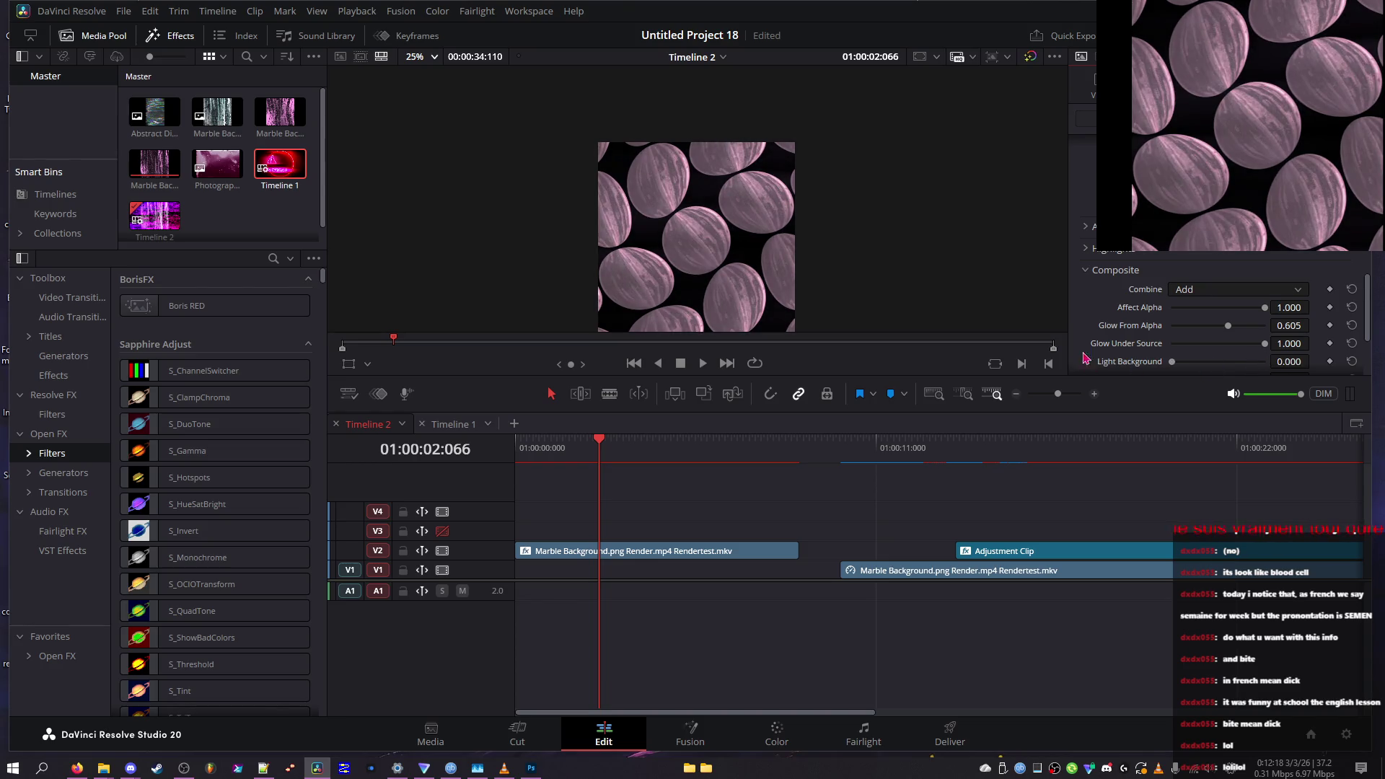
scroll(1209, 346, "down", 2)
mouse_move(1201, 322)
left_mouse_down()
mouse_move(1114, 336)
mouse_move(1302, 336)
left_mouse_up()
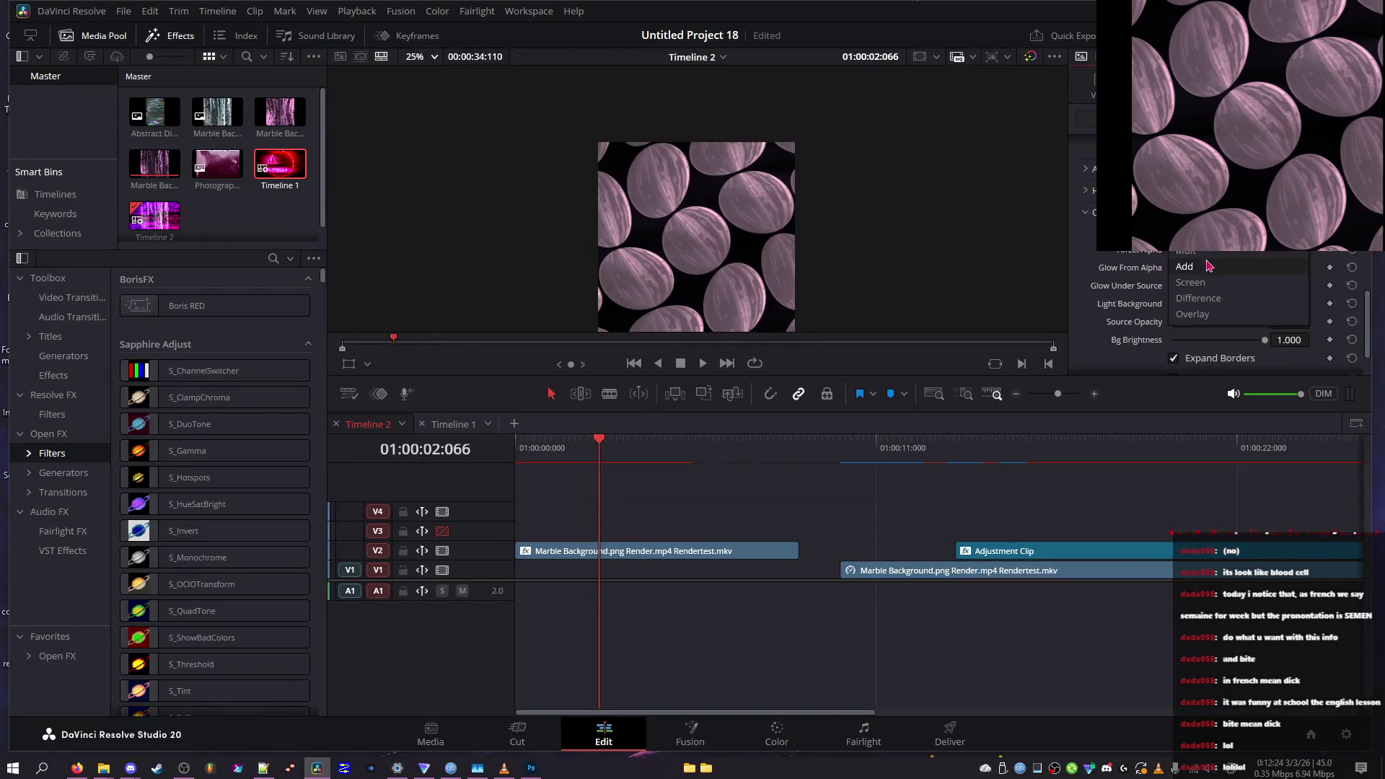
mouse_move(648, 444)
left_mouse_down()
mouse_move(734, 457)
mouse_move(585, 463)
left_mouse_up()
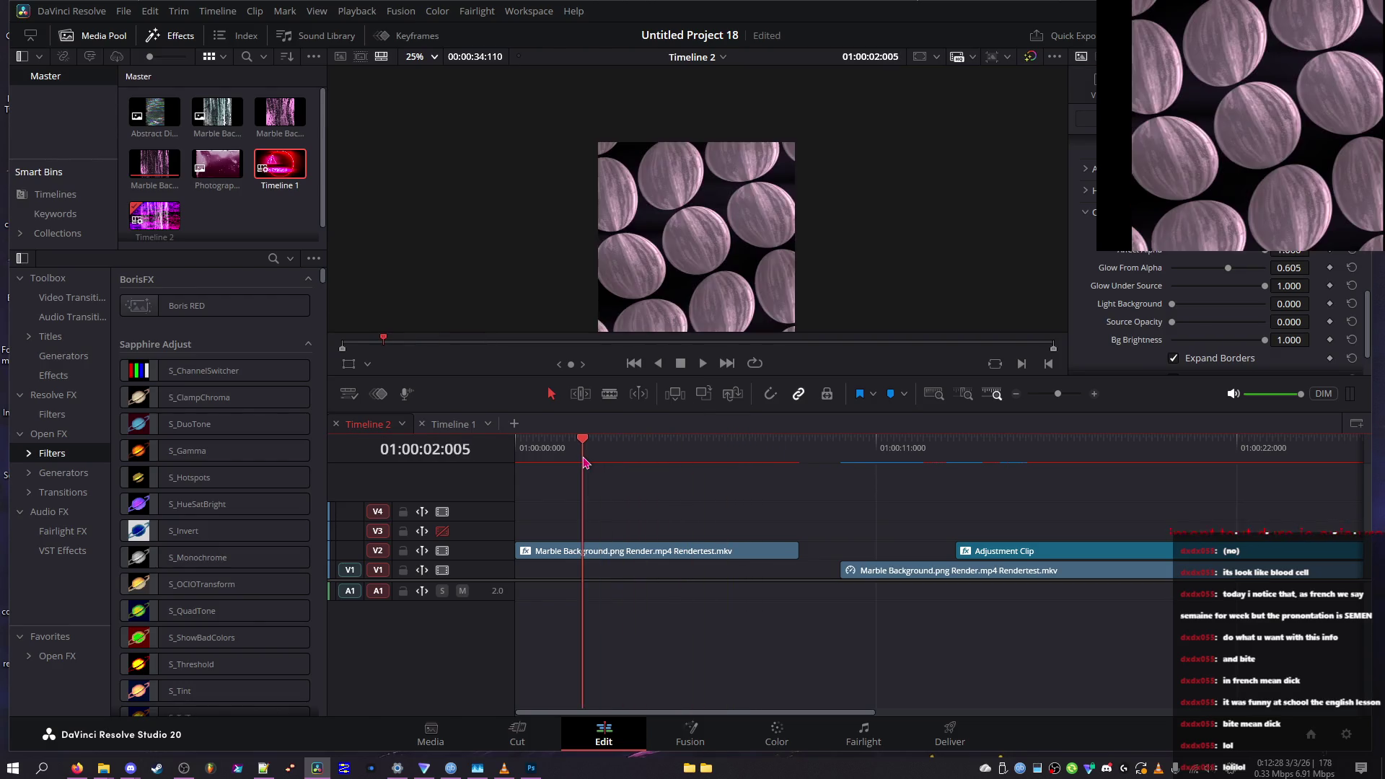
Set Glow Under Source to 0.349 and Glow From Alpha to about 0.48, then scrub the clip
left_click(1174, 286)
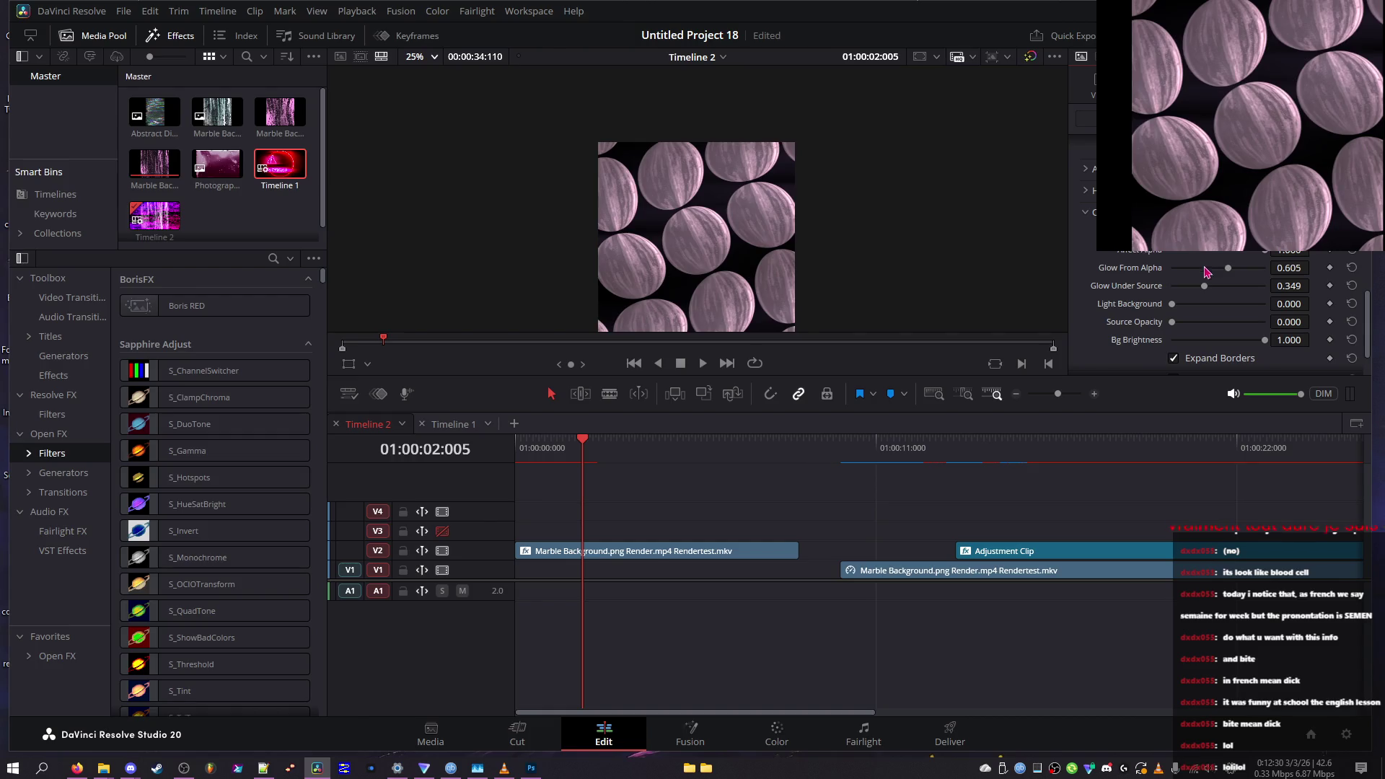
double_click(1202, 268)
left_click_drag(1192, 276, 1217, 274)
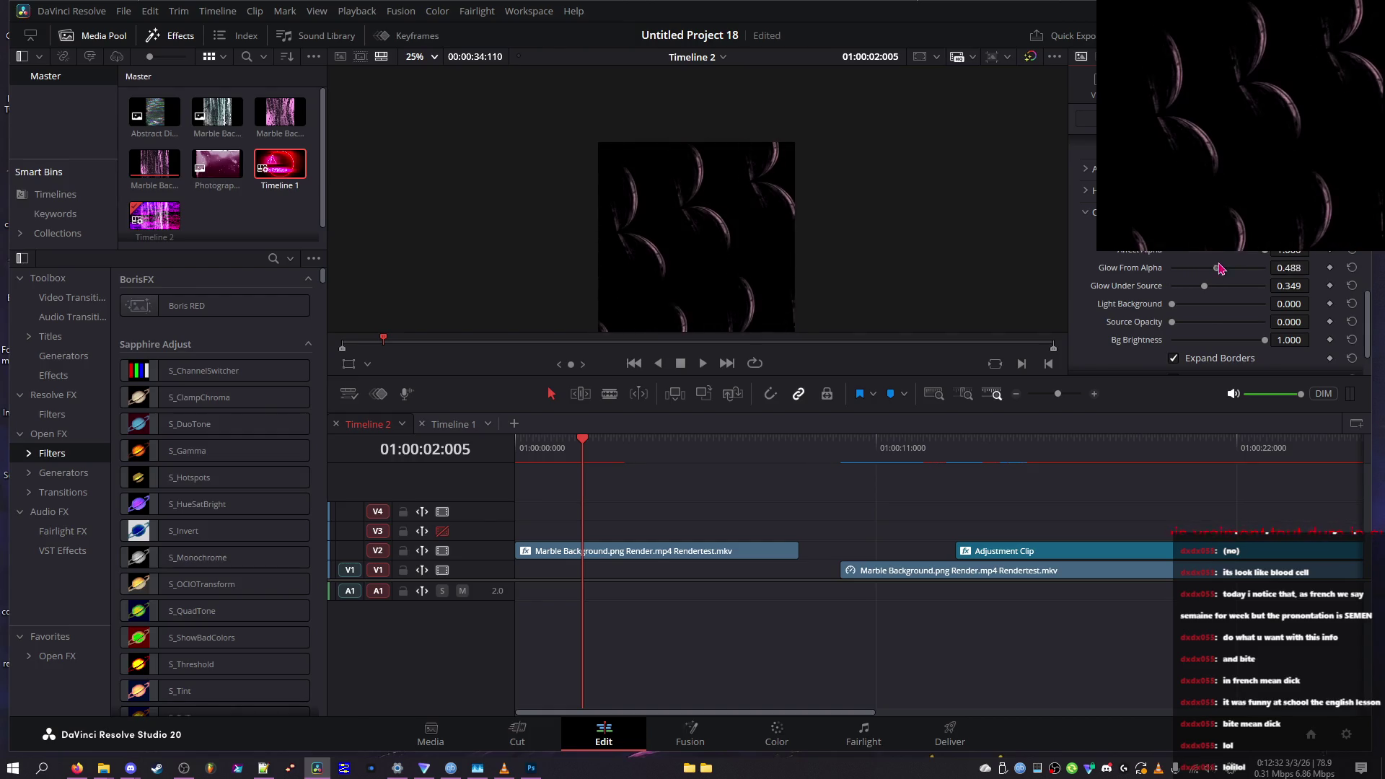
left_click(589, 453)
left_click_drag(589, 453, 773, 456)
mouse_move(746, 457)
left_mouse_down()
mouse_move(769, 453)
mouse_move(678, 451)
mouse_move(756, 450)
left_mouse_up()
Toggle Expand Borders and Use Alpha, drop Source Opacity to 0, and play in reverse
scroll(1192, 293, "down", 2)
left_click(1192, 301)
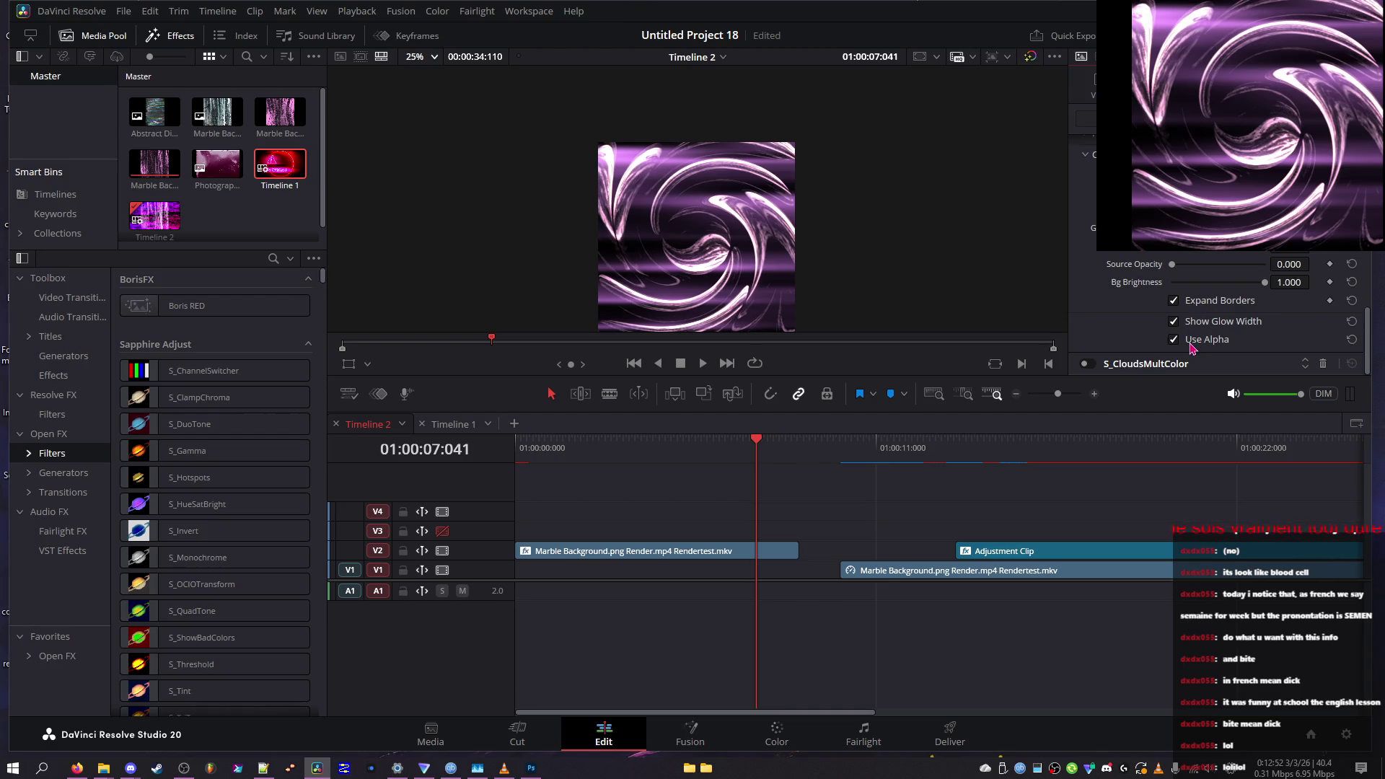
left_click(1192, 349)
left_click(1192, 342)
mouse_move(1235, 267)
left_mouse_down()
mouse_move(1203, 283)
mouse_move(1219, 281)
mouse_move(1154, 264)
left_mouse_up()
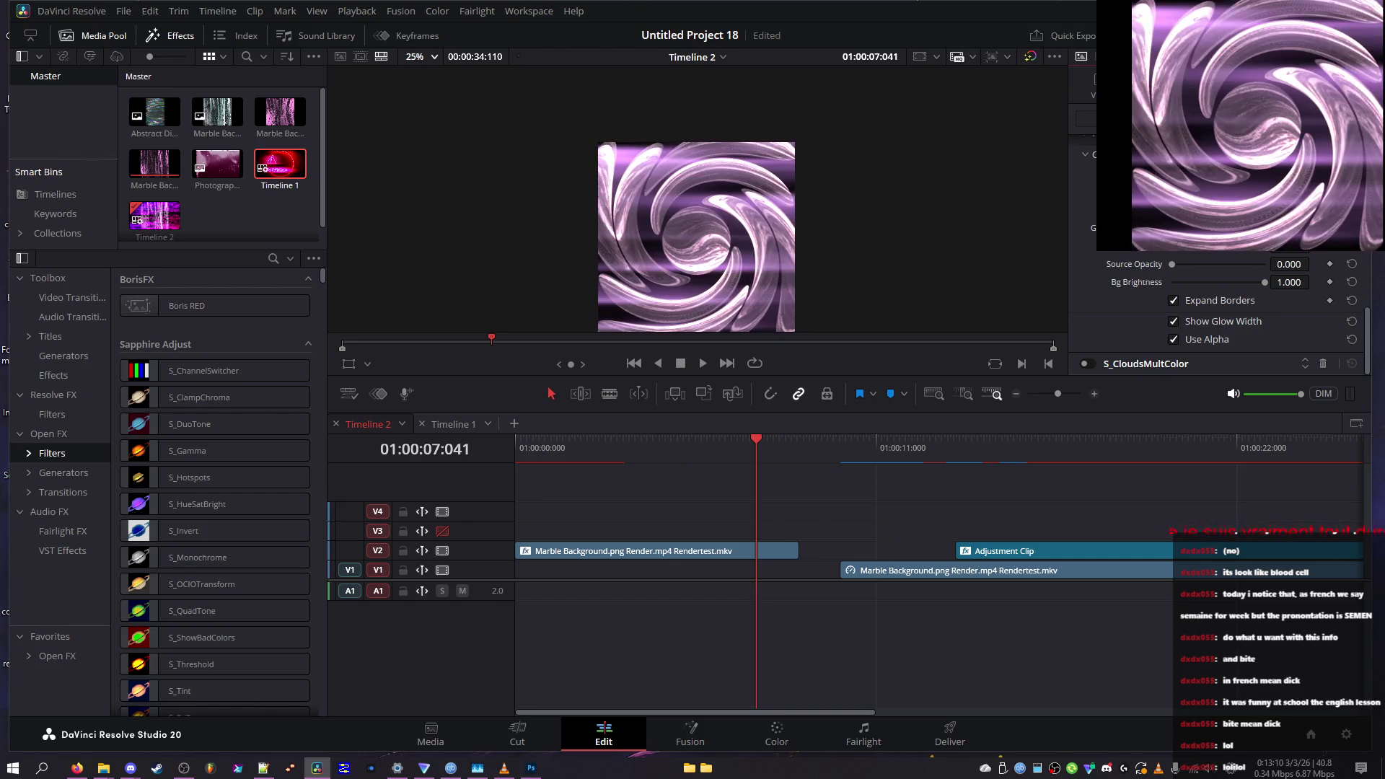
key("j")
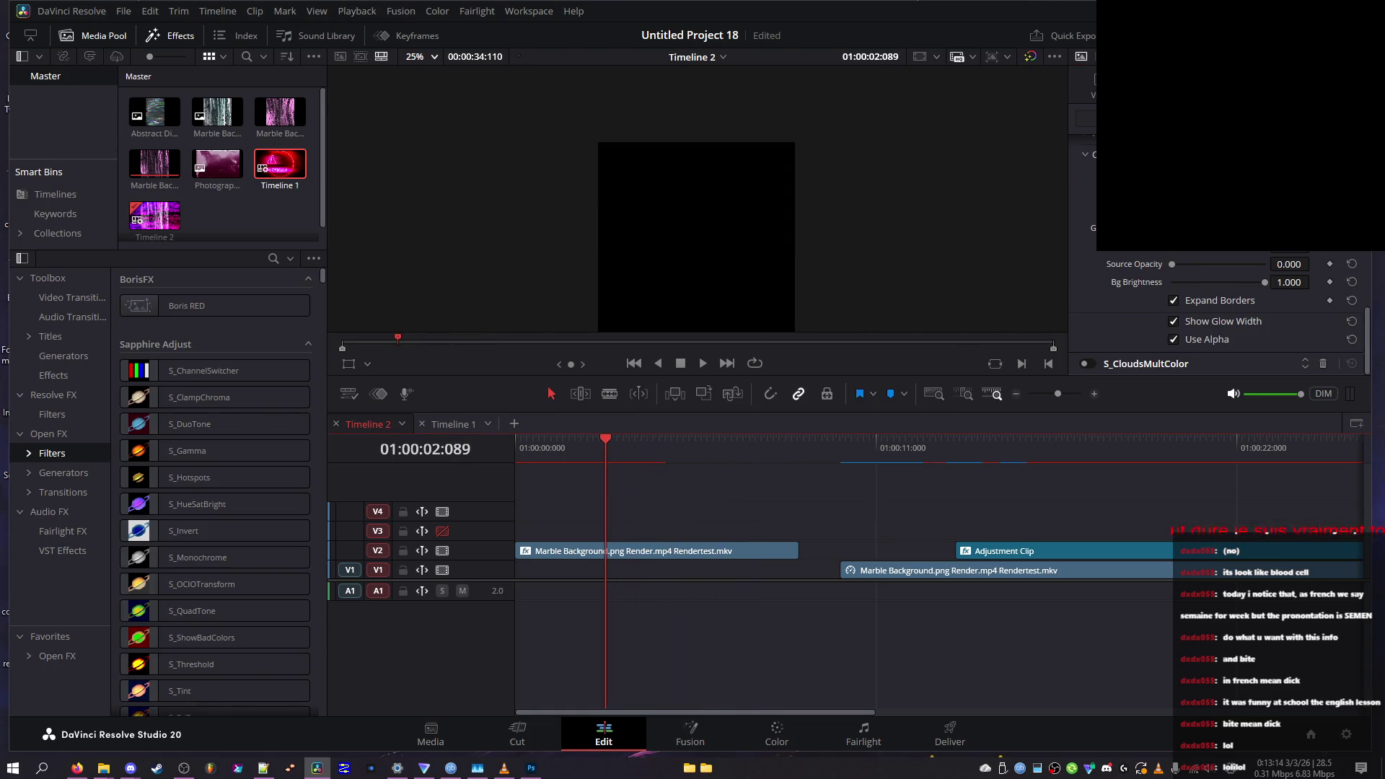
At about four seconds, set composite Combine to Screen, Glow From Alpha near 0, Affect Alpha near full
left_click_drag(638, 438, 706, 433)
scroll(1174, 354, "down", 5)
left_click(1227, 289)
left_click(1207, 303)
left_click_drag(1197, 325, 1178, 325)
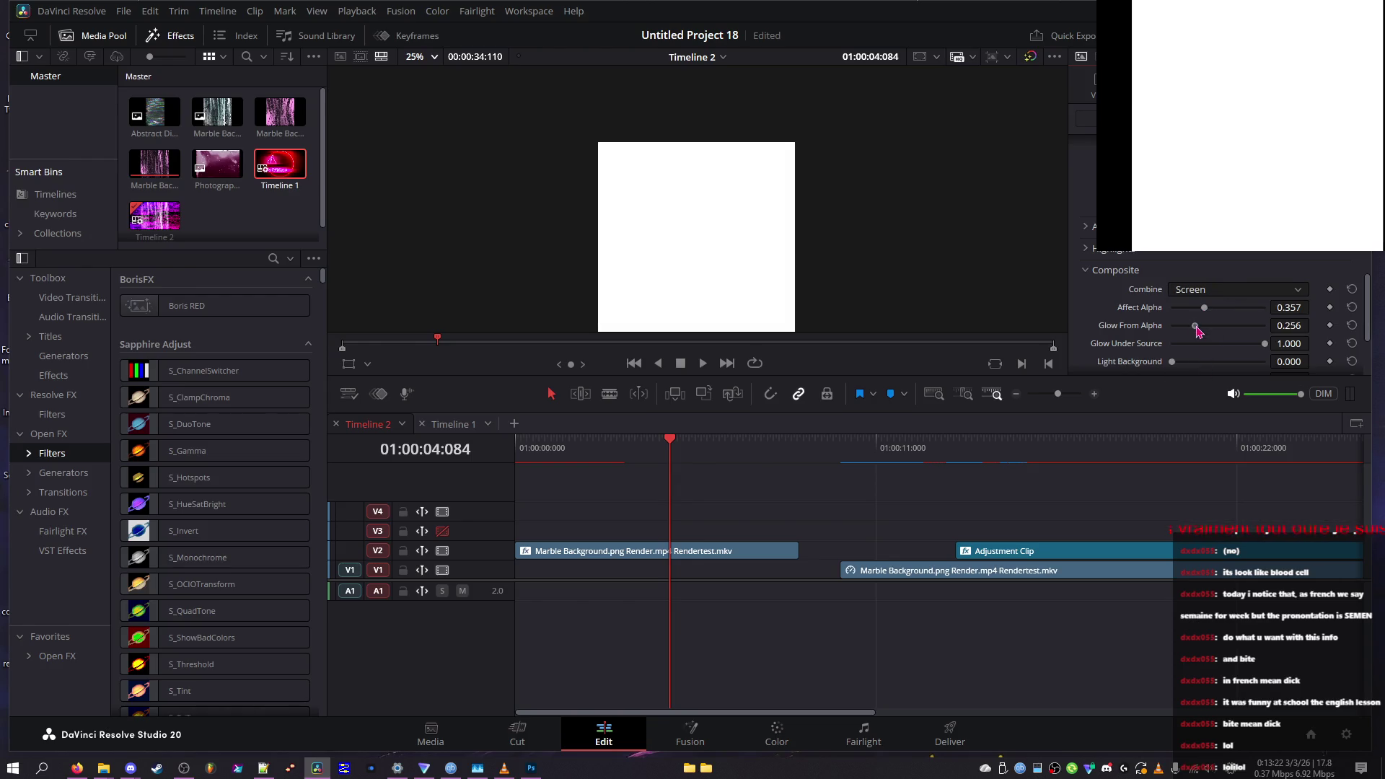
left_click(1233, 308)
left_click(1225, 325)
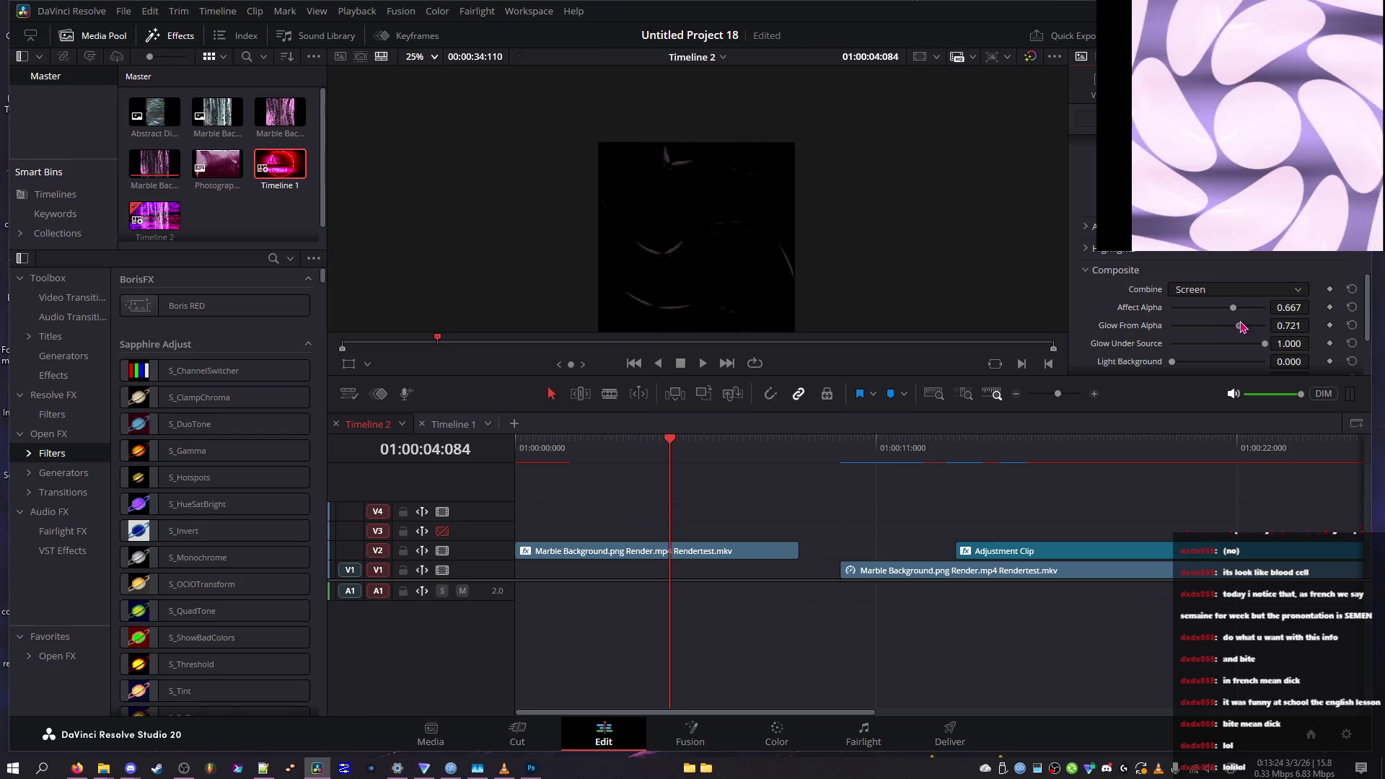
mouse_move(1230, 306)
left_mouse_down()
mouse_move(1173, 310)
mouse_move(1264, 314)
mouse_move(1219, 308)
left_mouse_up()
Rebalance Light Background, turn off Use Alpha, and select the marble clip on V2
left_click(1216, 343)
left_click_drag(1213, 362, 1256, 364)
scroll(1193, 317, "down", 5)
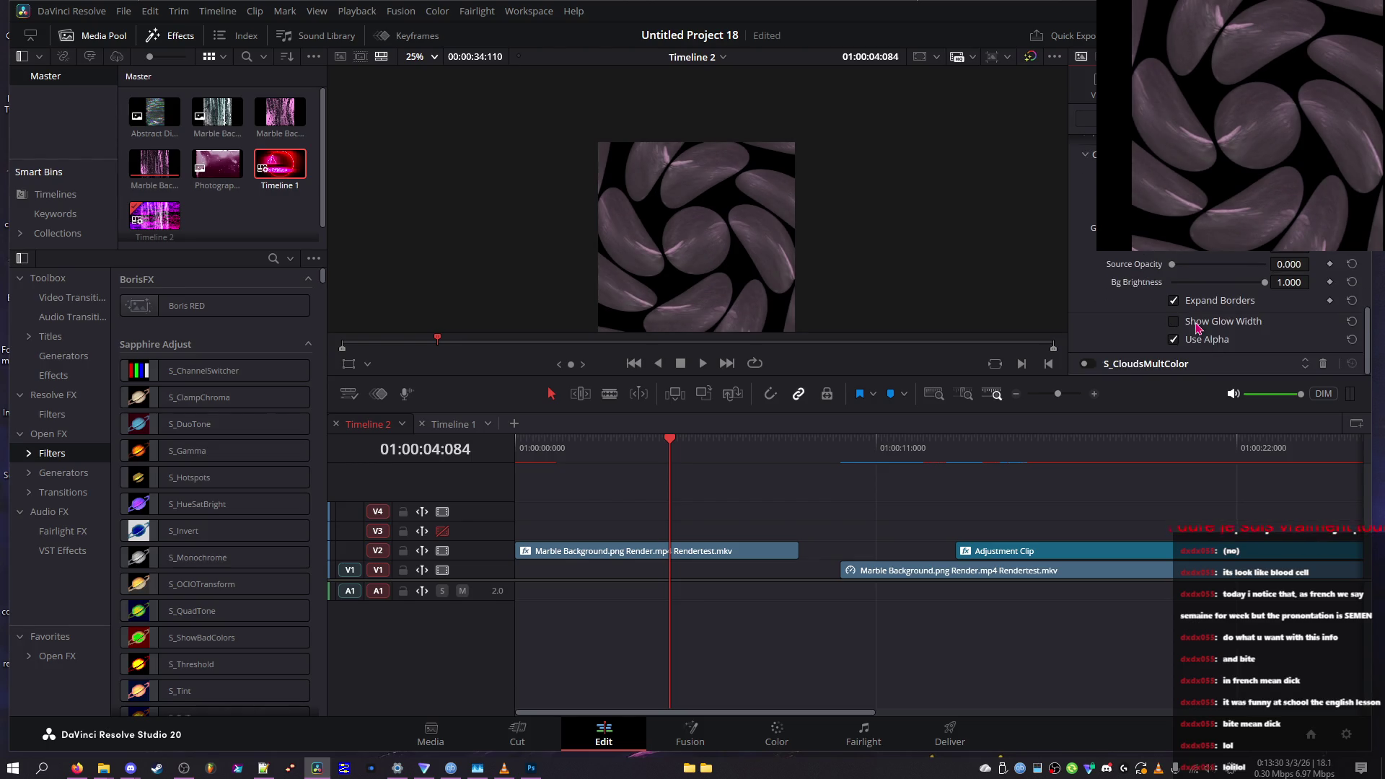
left_click(1194, 342)
left_click(725, 552)
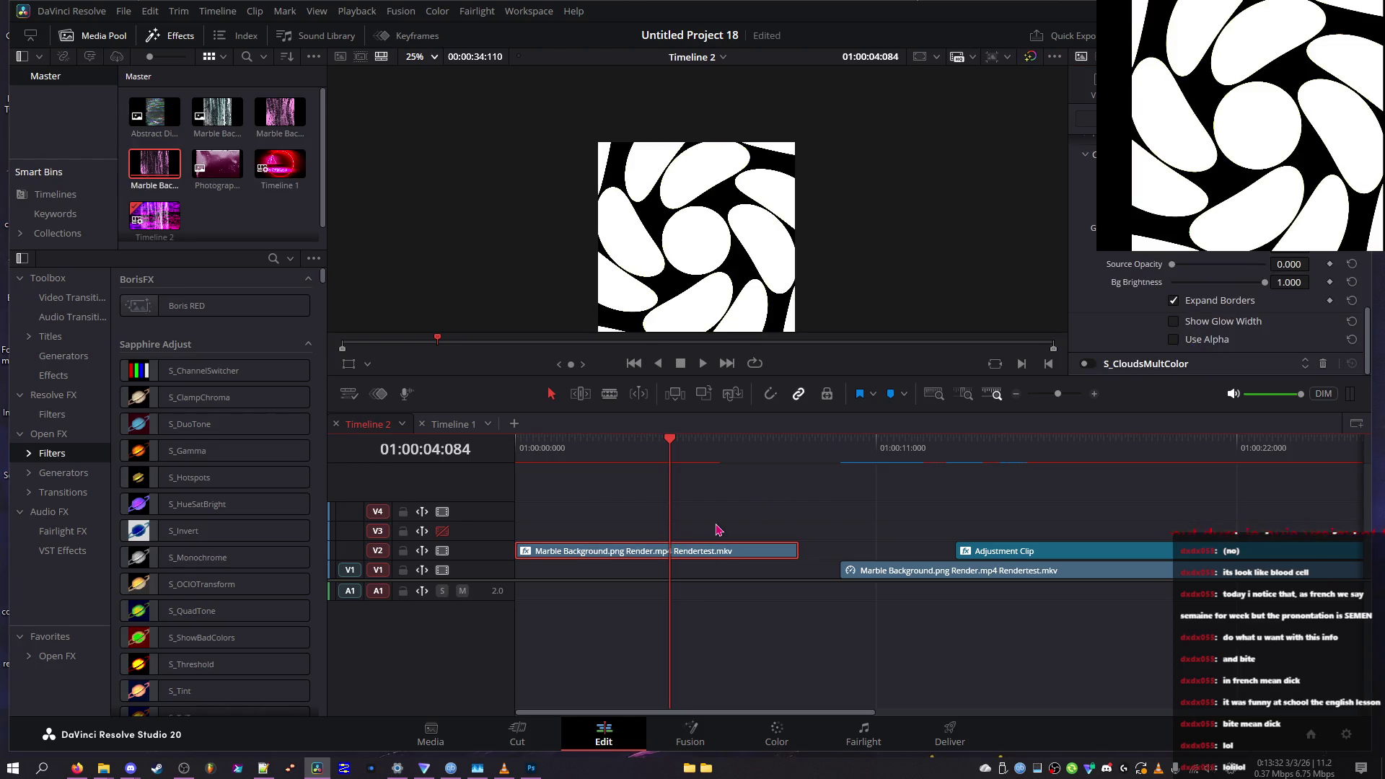
mouse_move(714, 437)
left_mouse_down()
mouse_move(1205, 437)
mouse_move(821, 437)
mouse_move(1138, 540)
mouse_move(606, 535)
mouse_move(731, 531)
mouse_move(1083, 584)
mouse_move(1024, 613)
mouse_move(1119, 630)
mouse_move(931, 544)
mouse_move(652, 625)
left_mouse_up()
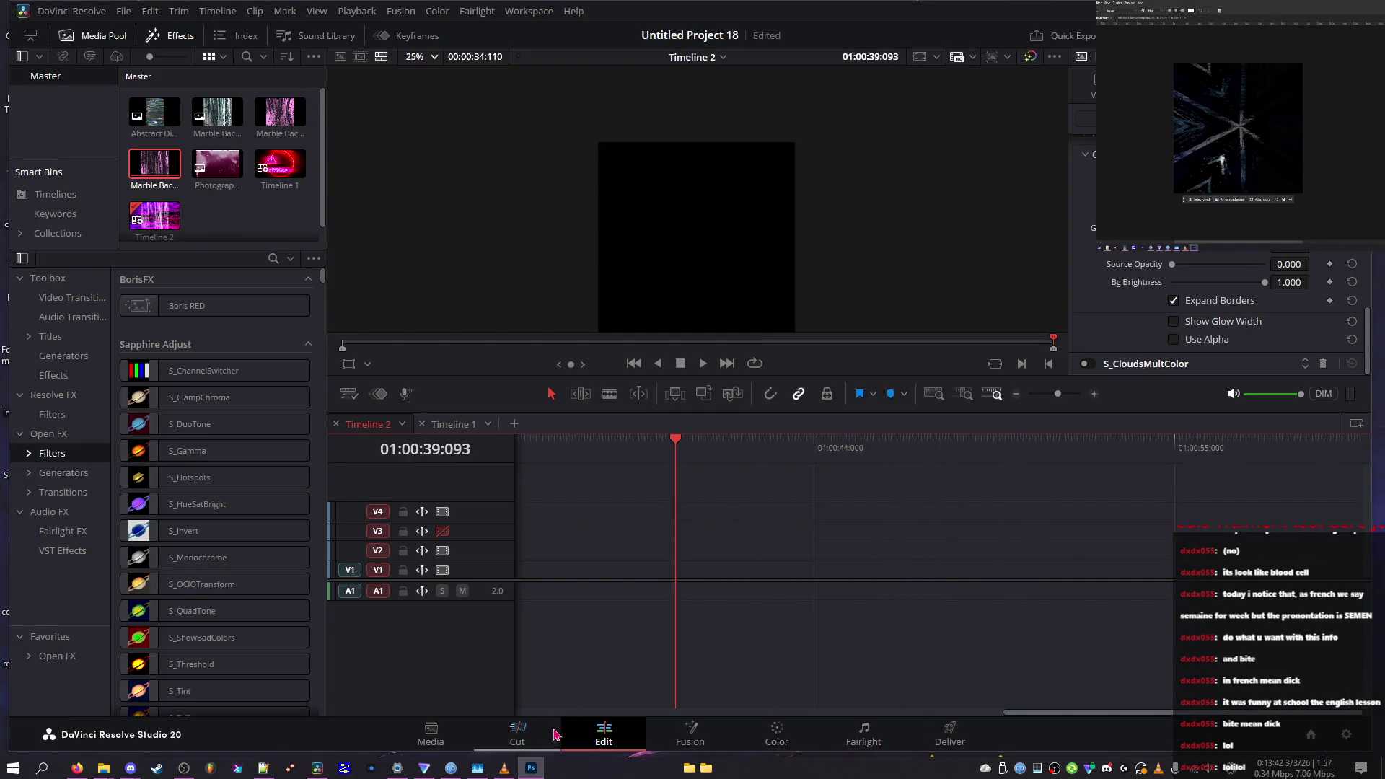
In Photoshop, toggle an adjustment layer's visibility repeatedly to compare the image
left_click(531, 767)
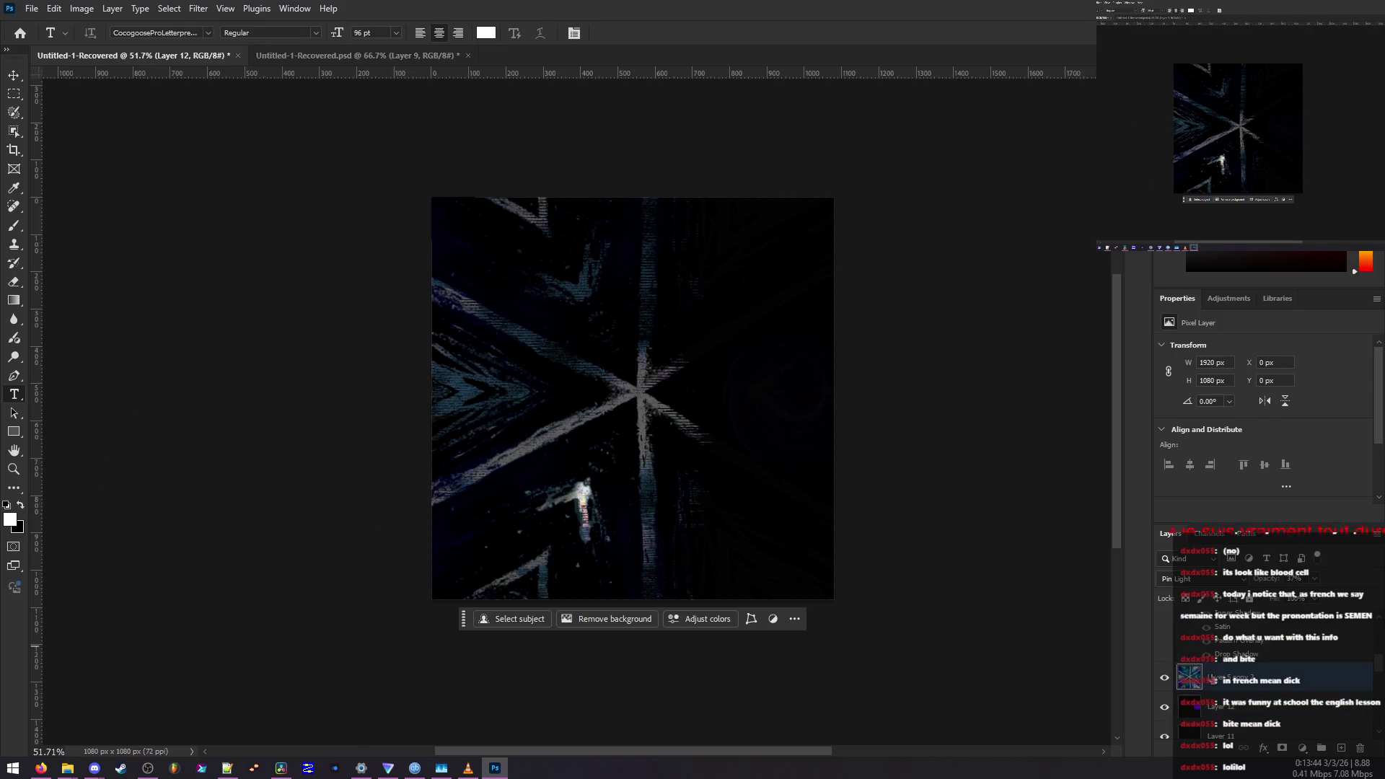
left_click(1164, 707)
left_click(1165, 707)
scroll(1172, 692, "up", 1)
left_click(1165, 706)
left_click(1164, 707)
scroll(1165, 707, "up", 2)
left_click(1164, 707)
left_click(1165, 707)
scroll(1164, 707, "up", 1)
Toggle Posterize 1 off and on, then hide Brightness/Contrast 2
left_click(1165, 656)
left_click(1166, 657)
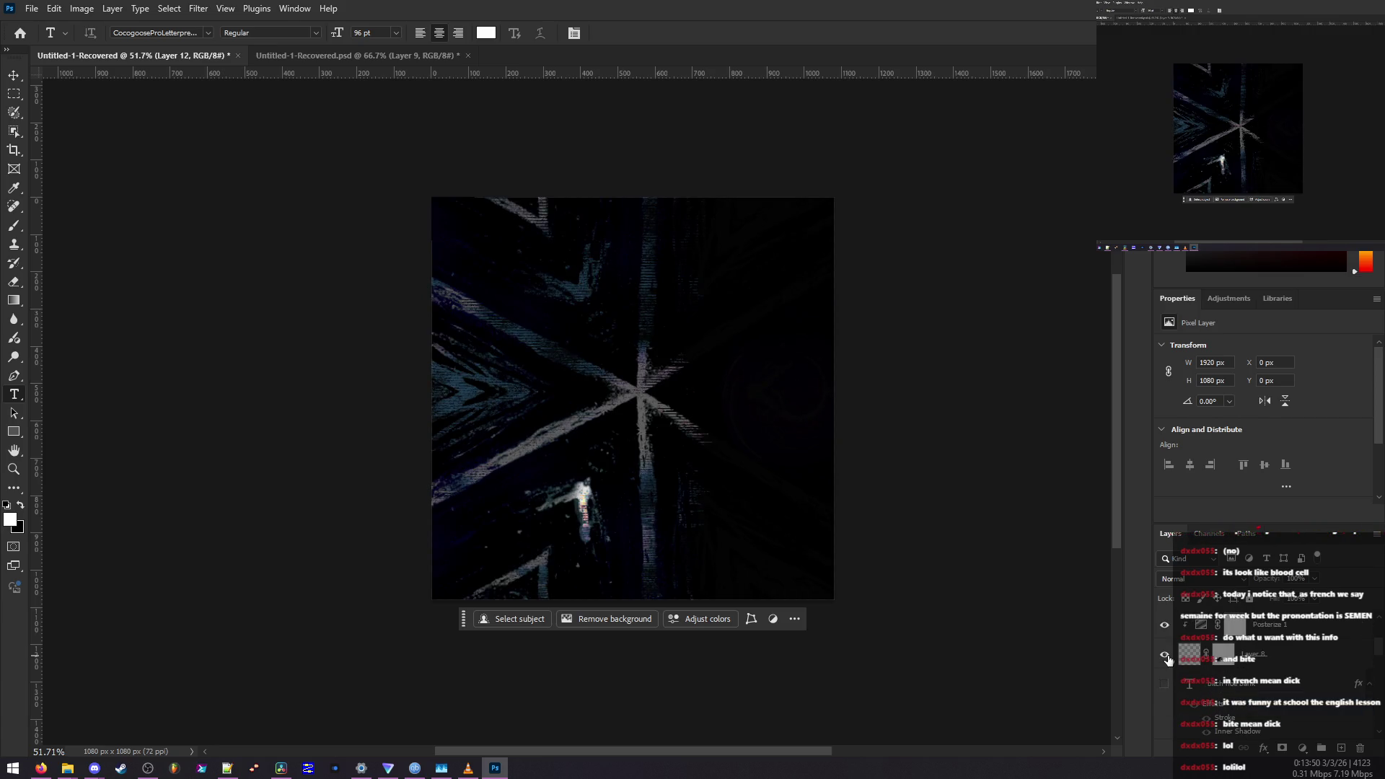
scroll(1166, 656, "up", 1)
left_click(1167, 657)
left_click(1167, 658)
left_click(1167, 656)
left_click(1166, 657)
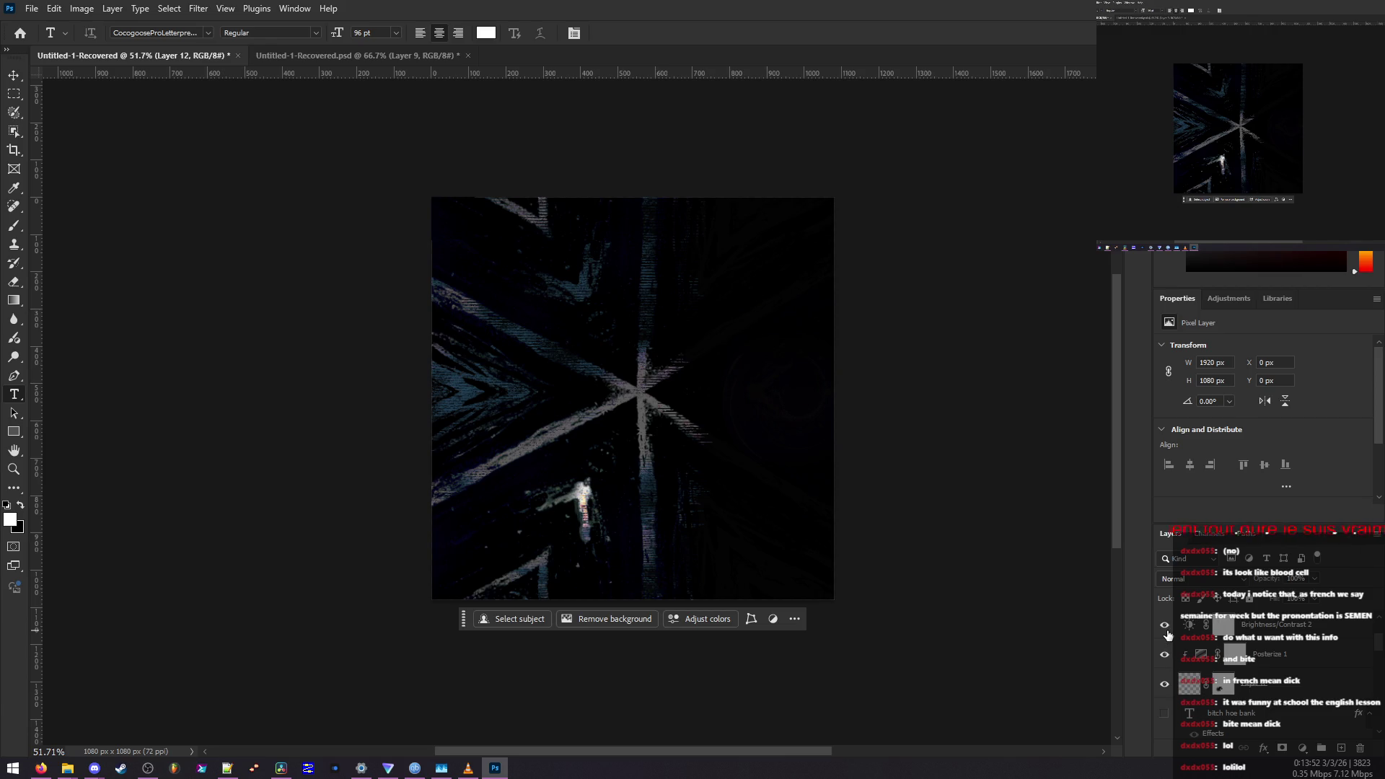
left_click(1167, 629)
scroll(1166, 638, "up", 2)
left_click(68, 768)
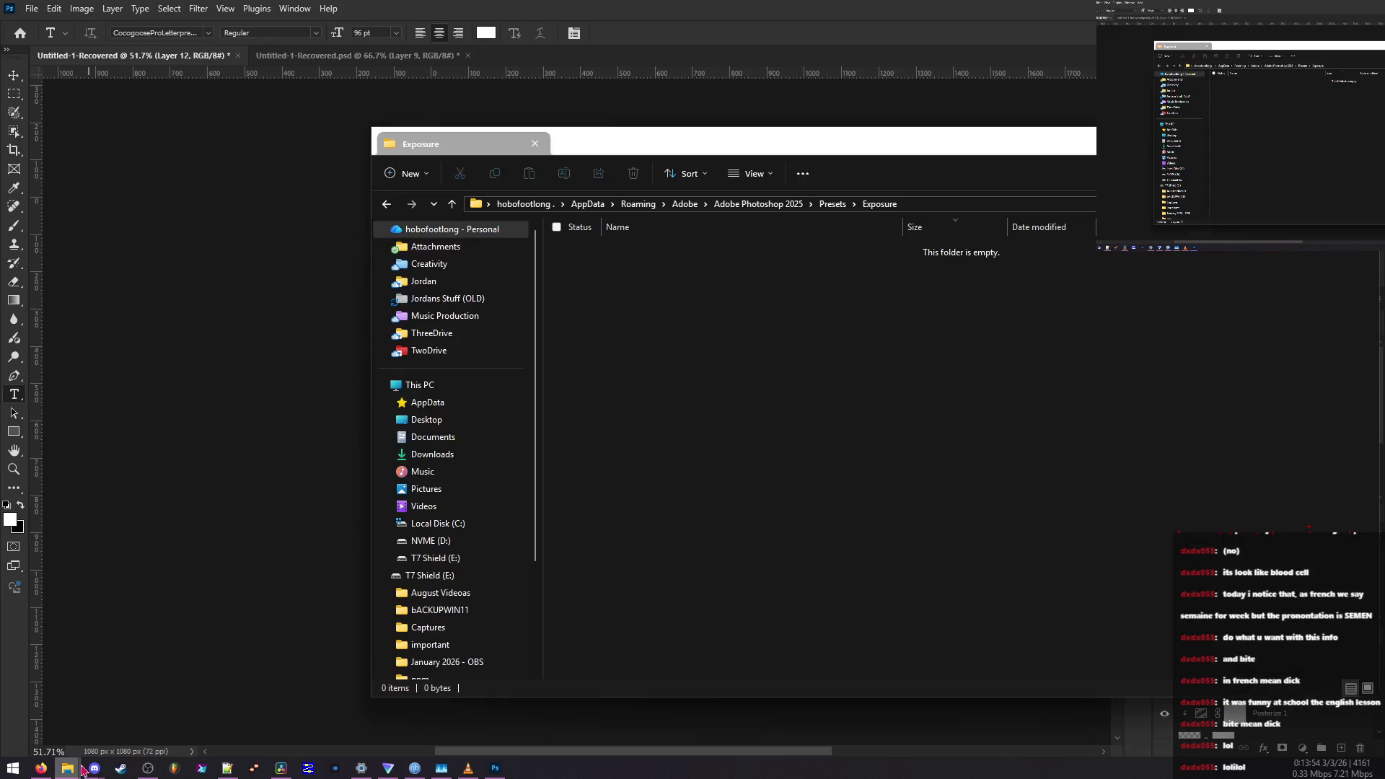
Browse from Creativity into '! photoshop fx', checking its source images and '! final exports' folders
left_click(485, 265)
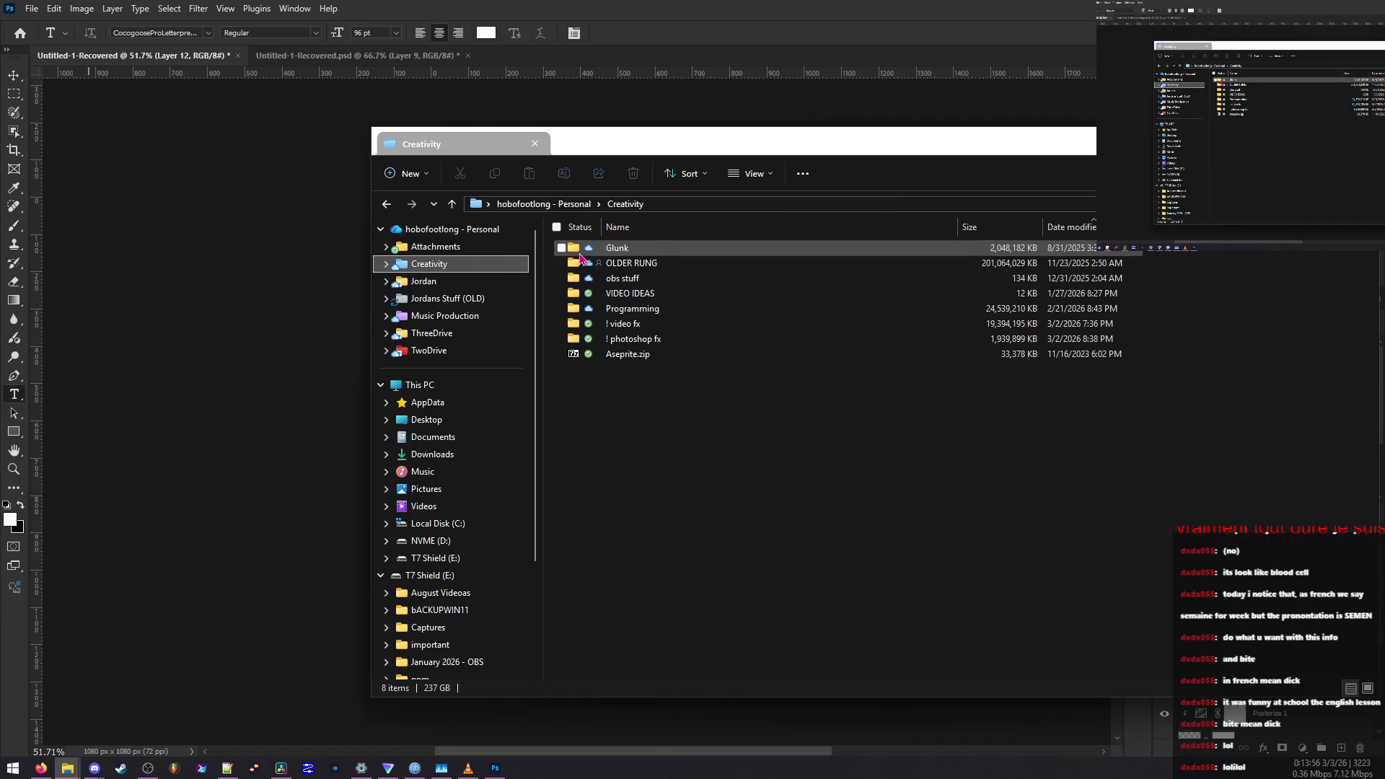
left_click(613, 344)
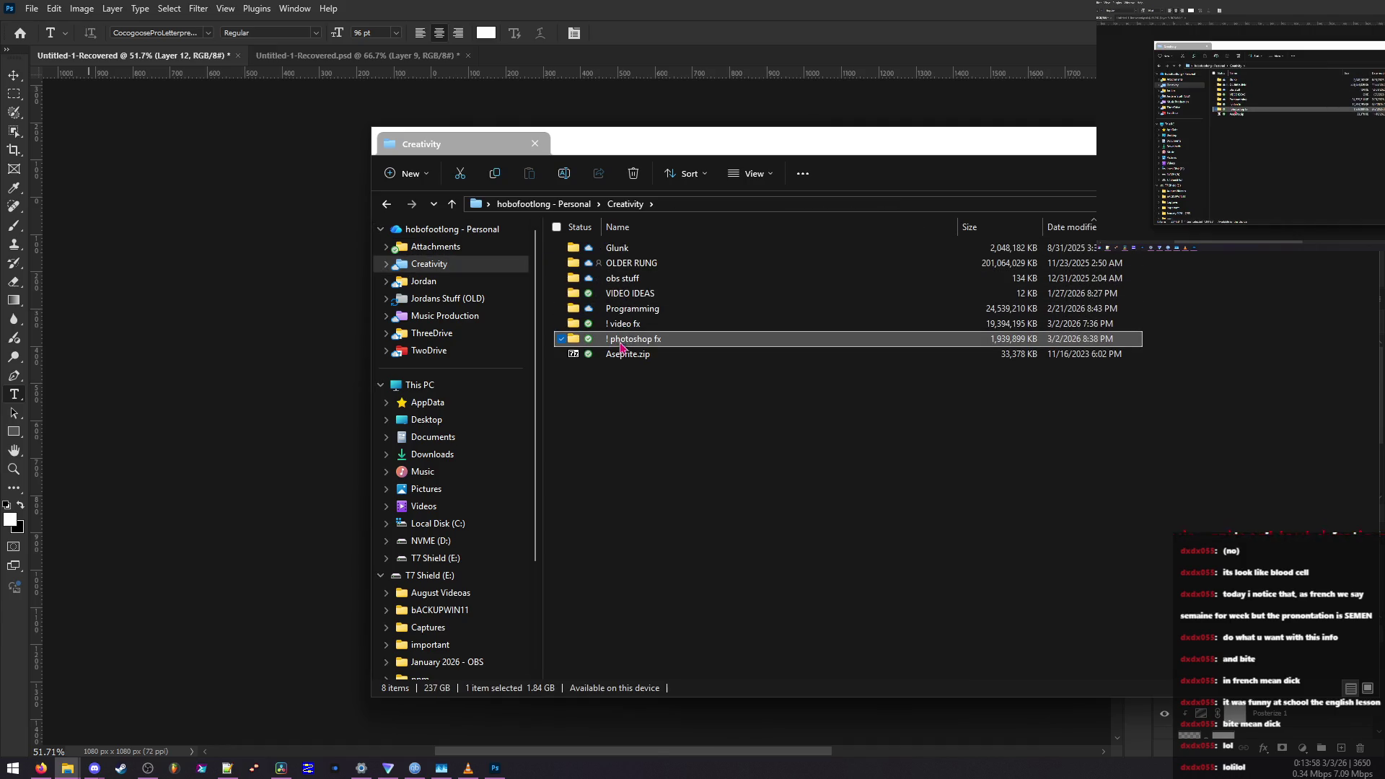
double_click(615, 343)
double_click(628, 247)
left_click(681, 204)
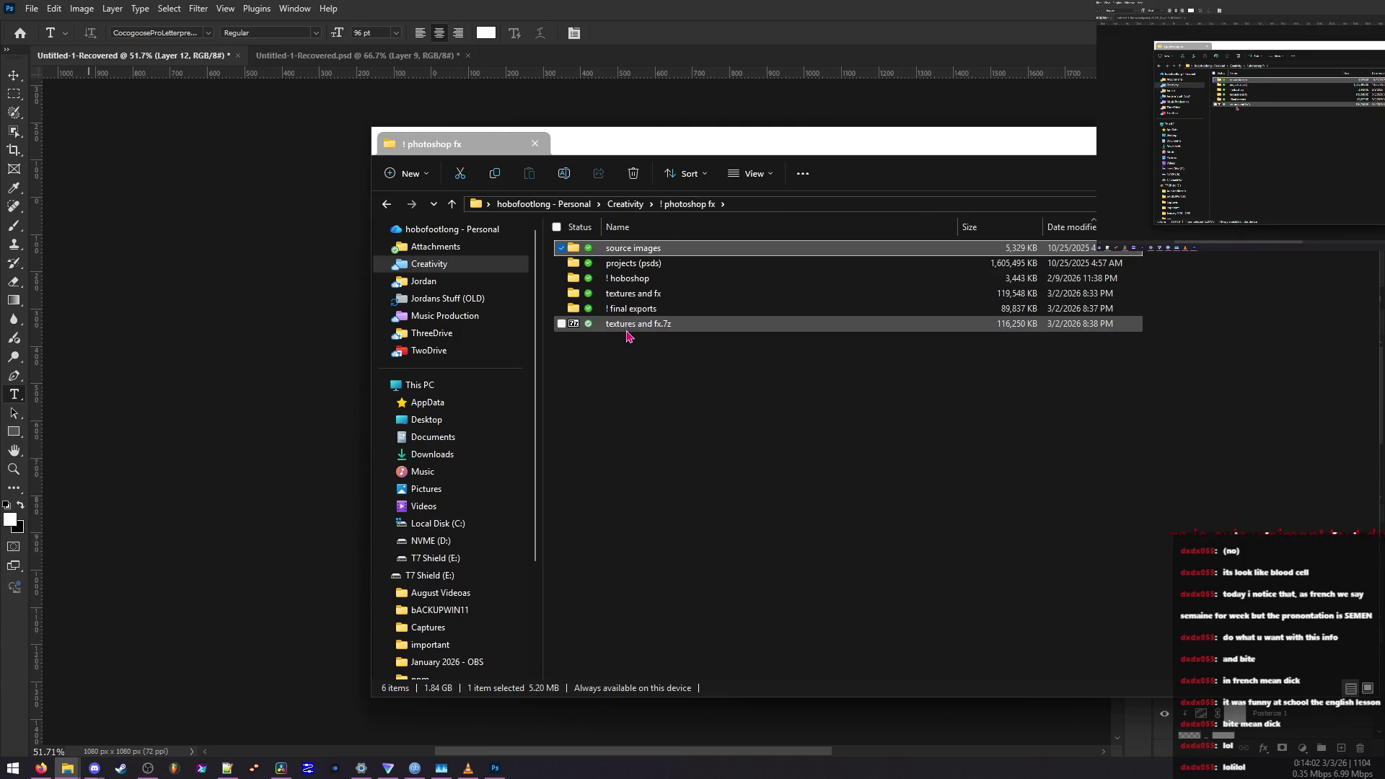
double_click(613, 306)
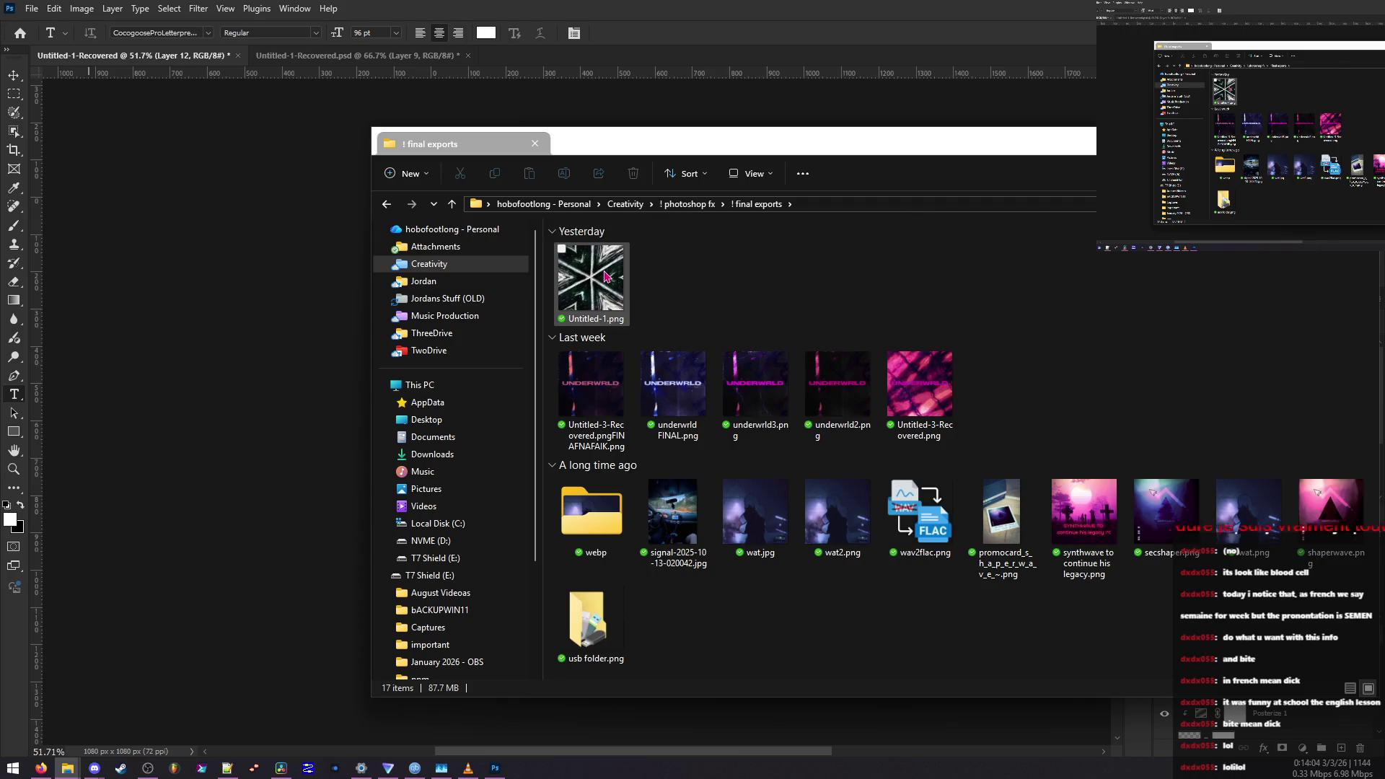
left_click(681, 206)
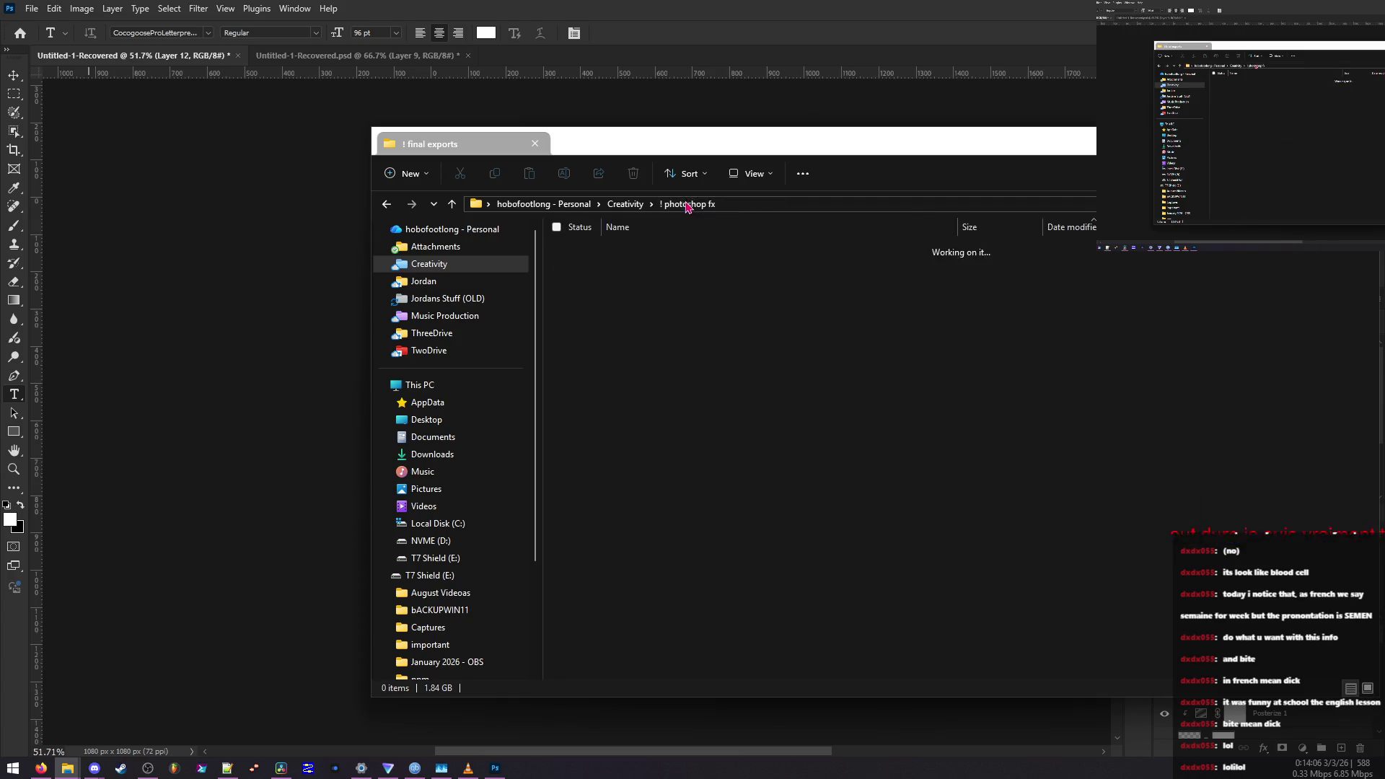
Open textures and fx > extra textures > quickxport and drag iceland.png onto V2
double_click(649, 294)
double_click(626, 257)
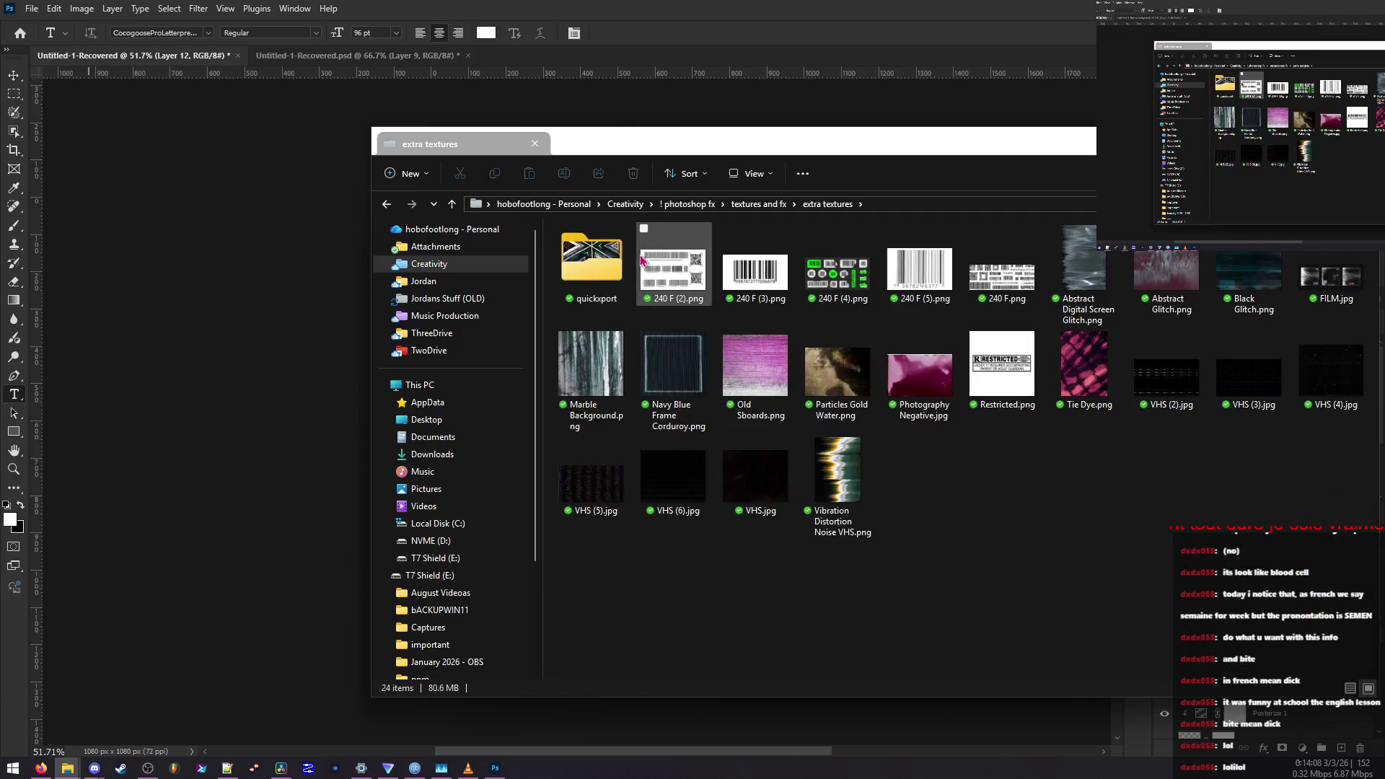
double_click(598, 263)
mouse_move(665, 286)
left_mouse_down()
mouse_move(788, 505)
mouse_move(563, 551)
mouse_move(584, 550)
left_mouse_up()
Delete the old clips from Timeline 2 and move iceland.png to the start of V2
scroll(998, 470, "down", 4)
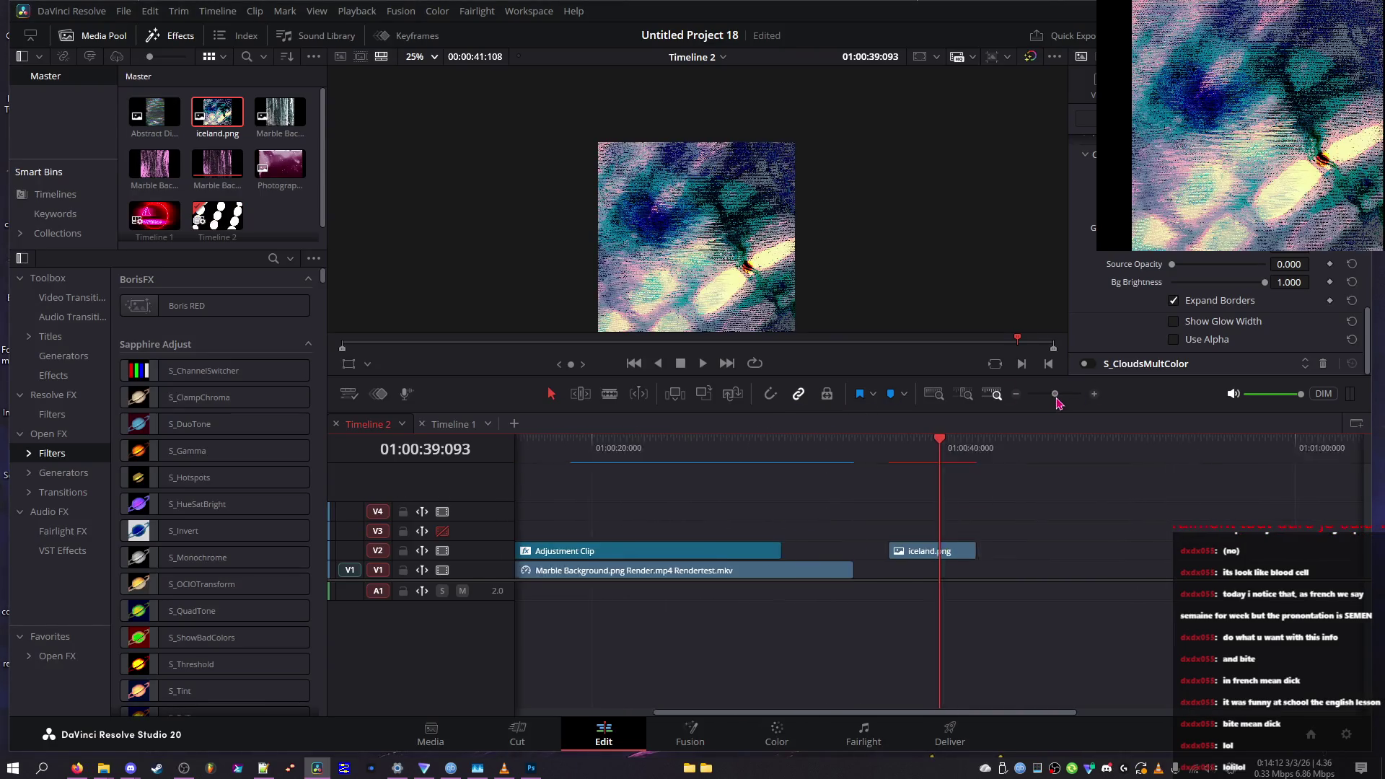
left_click_drag(547, 591, 514, 515)
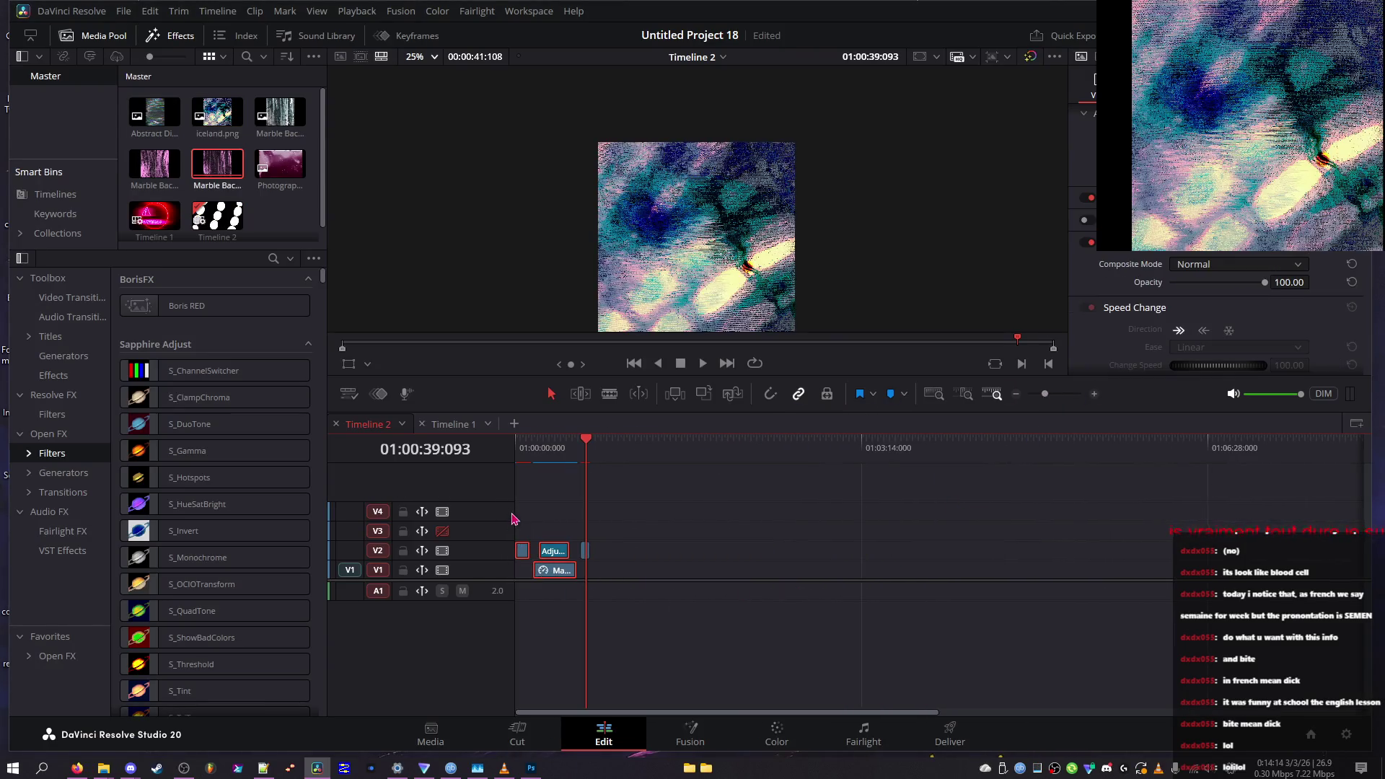
key("Delete")
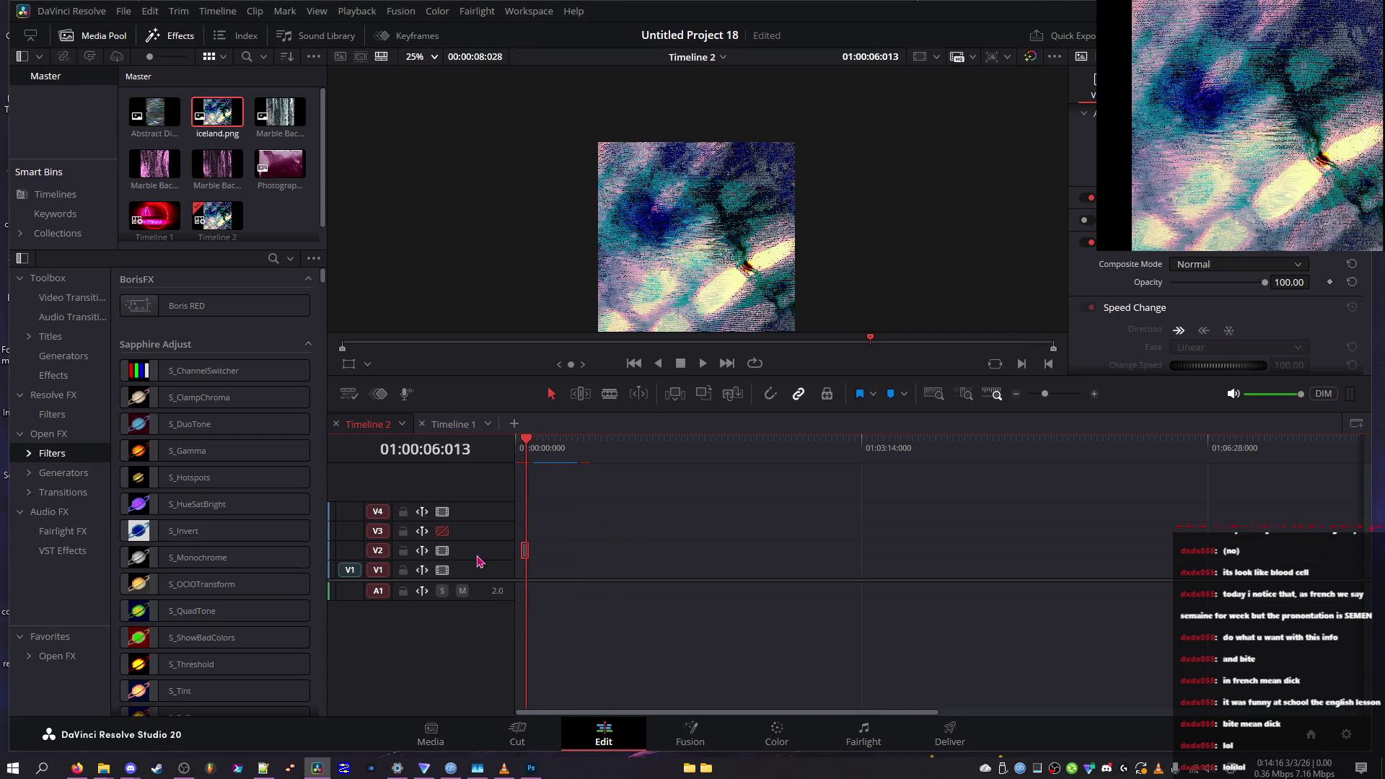
key("Home")
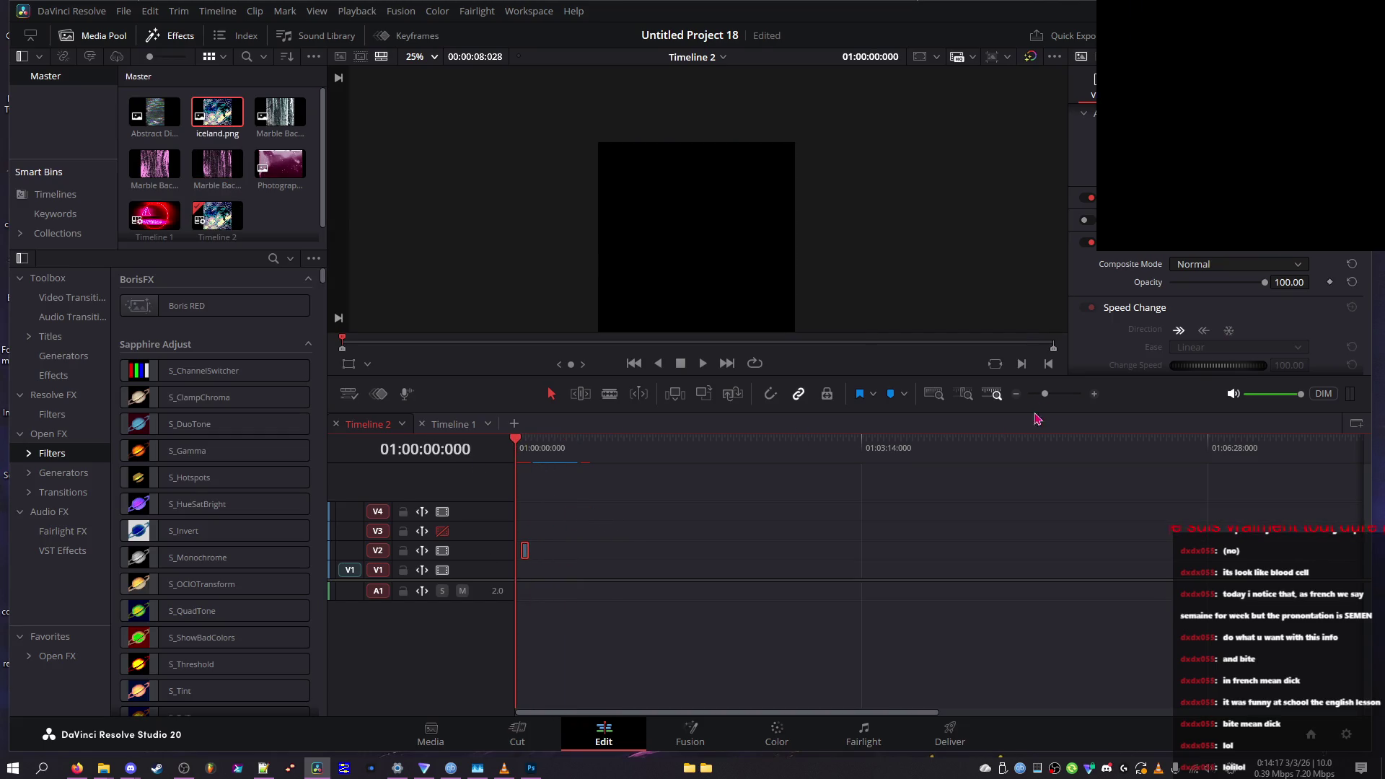
left_click_drag(1044, 394, 1062, 395)
left_click_drag(866, 551, 584, 551)
scroll(1219, 317, "up", 3)
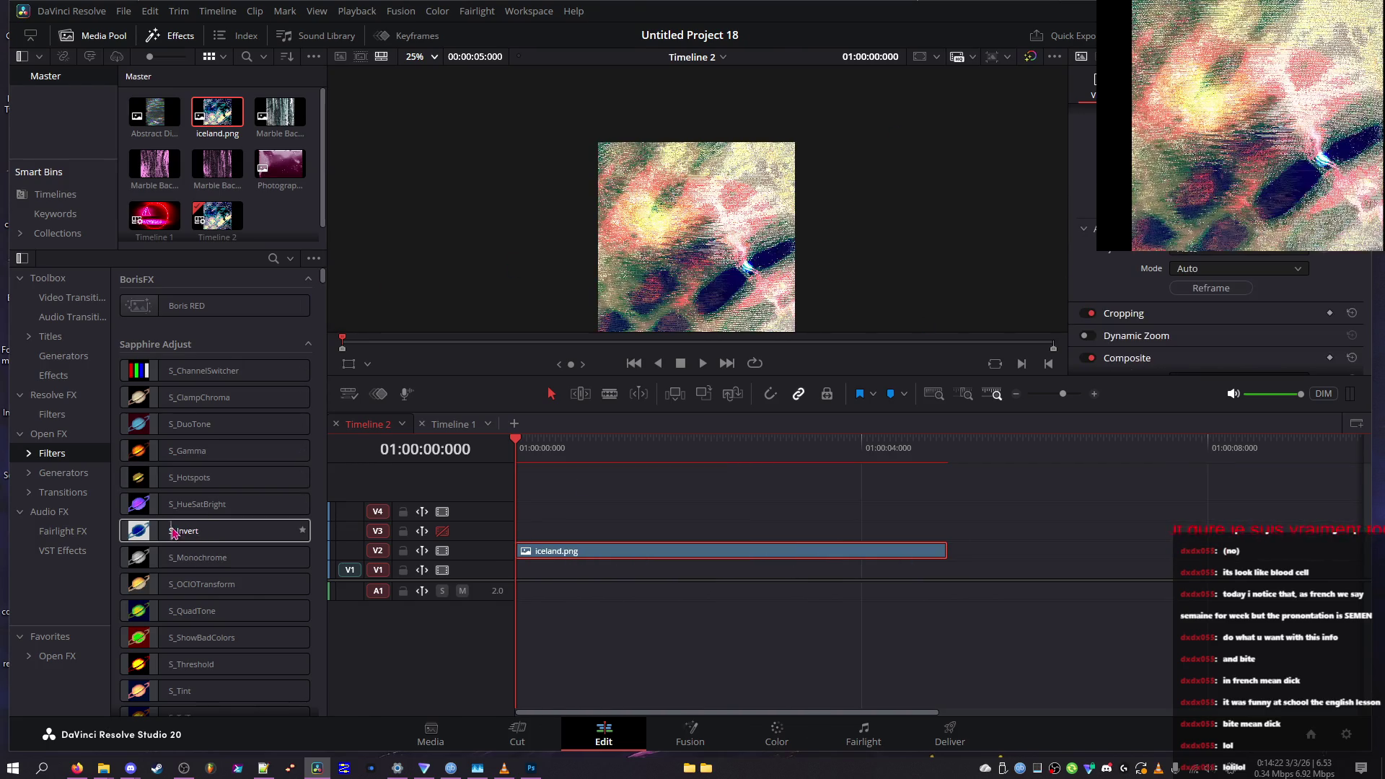
Apply Sapphire S_GrainRemove from the Open FX filters to iceland.png and raise Edges Width
scroll(160, 543, "down", 3)
scroll(184, 455, "down", 3)
scroll(183, 456, "down", 6)
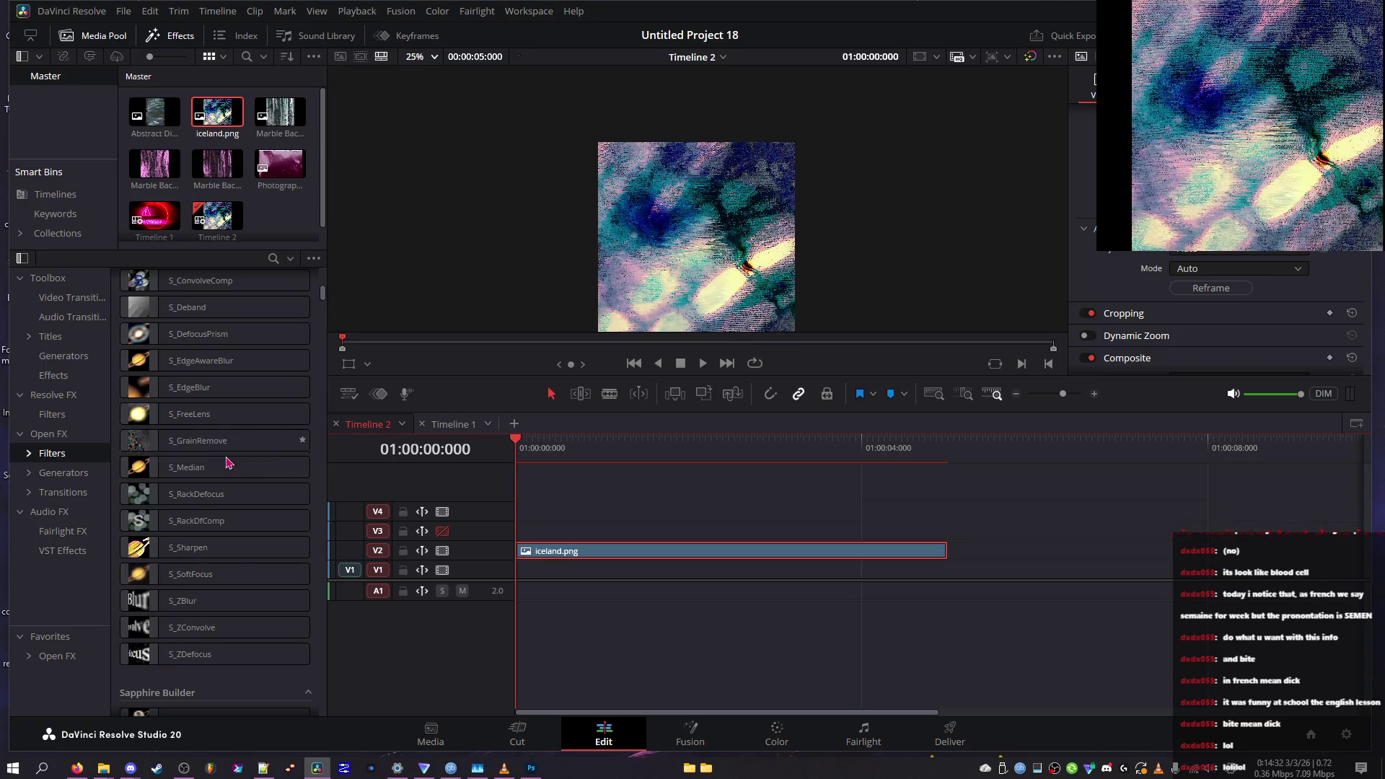
mouse_move(195, 441)
left_mouse_down()
mouse_move(531, 570)
mouse_move(534, 551)
left_mouse_up()
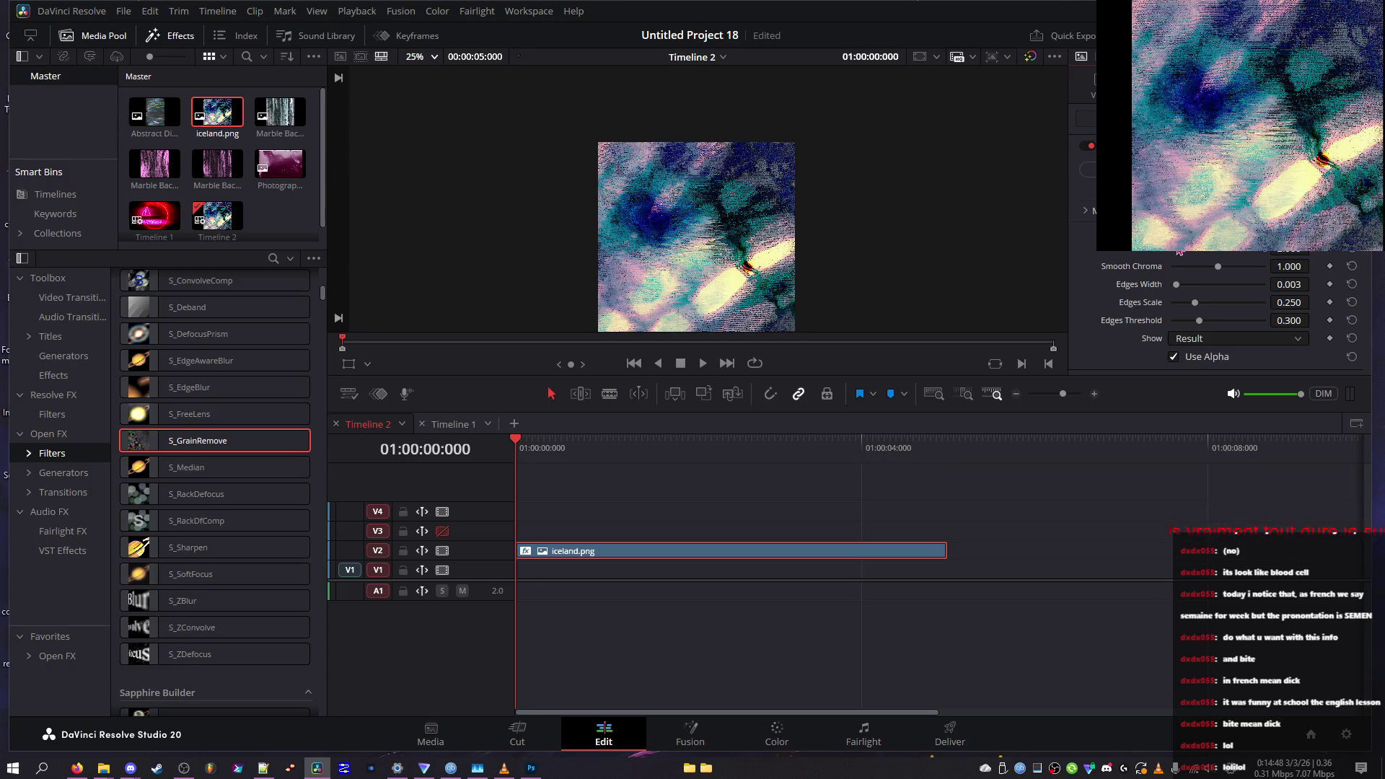
left_click_drag(1180, 286, 1225, 292)
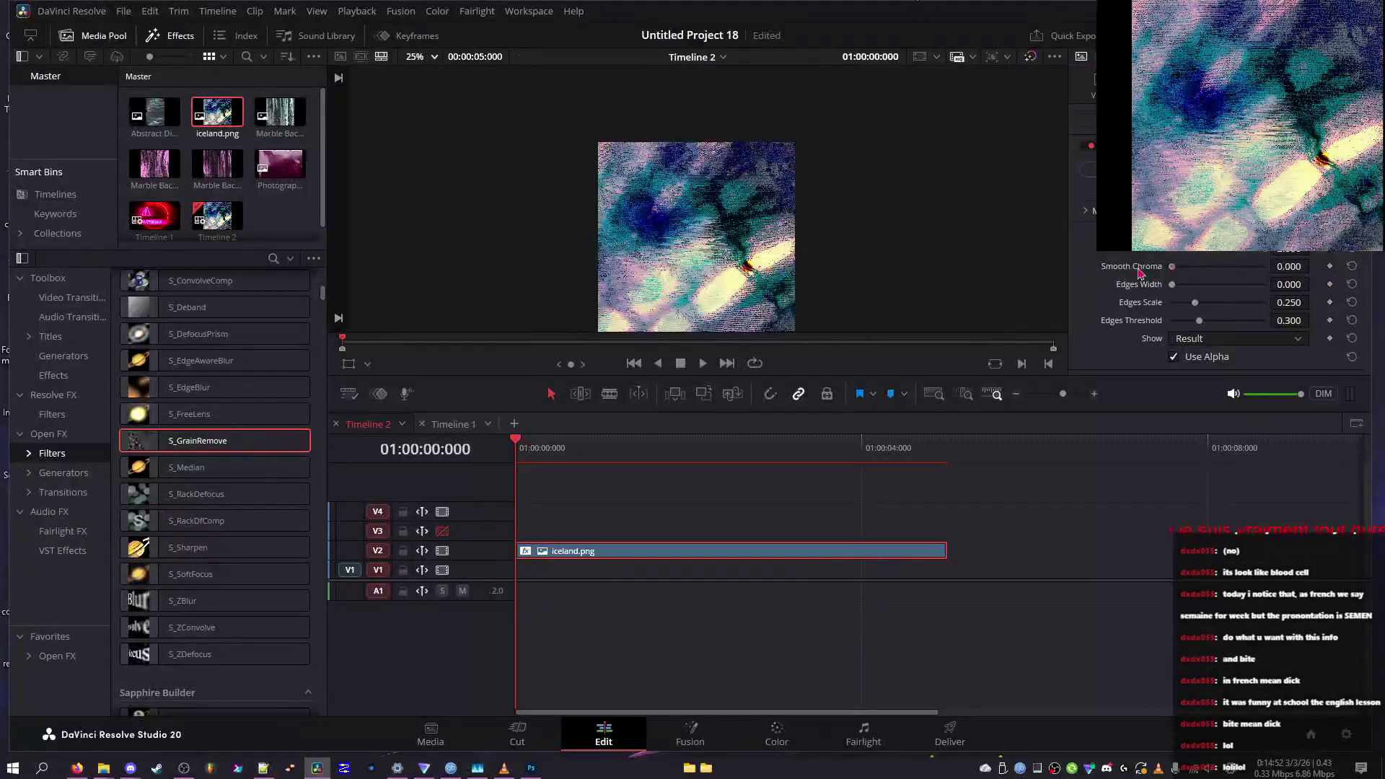
Try Smooth Chroma and Edges Scale values, settling on Smooth Chroma 0.264 and Edges Scale about 0.085
left_click_drag(1218, 266, 1265, 266)
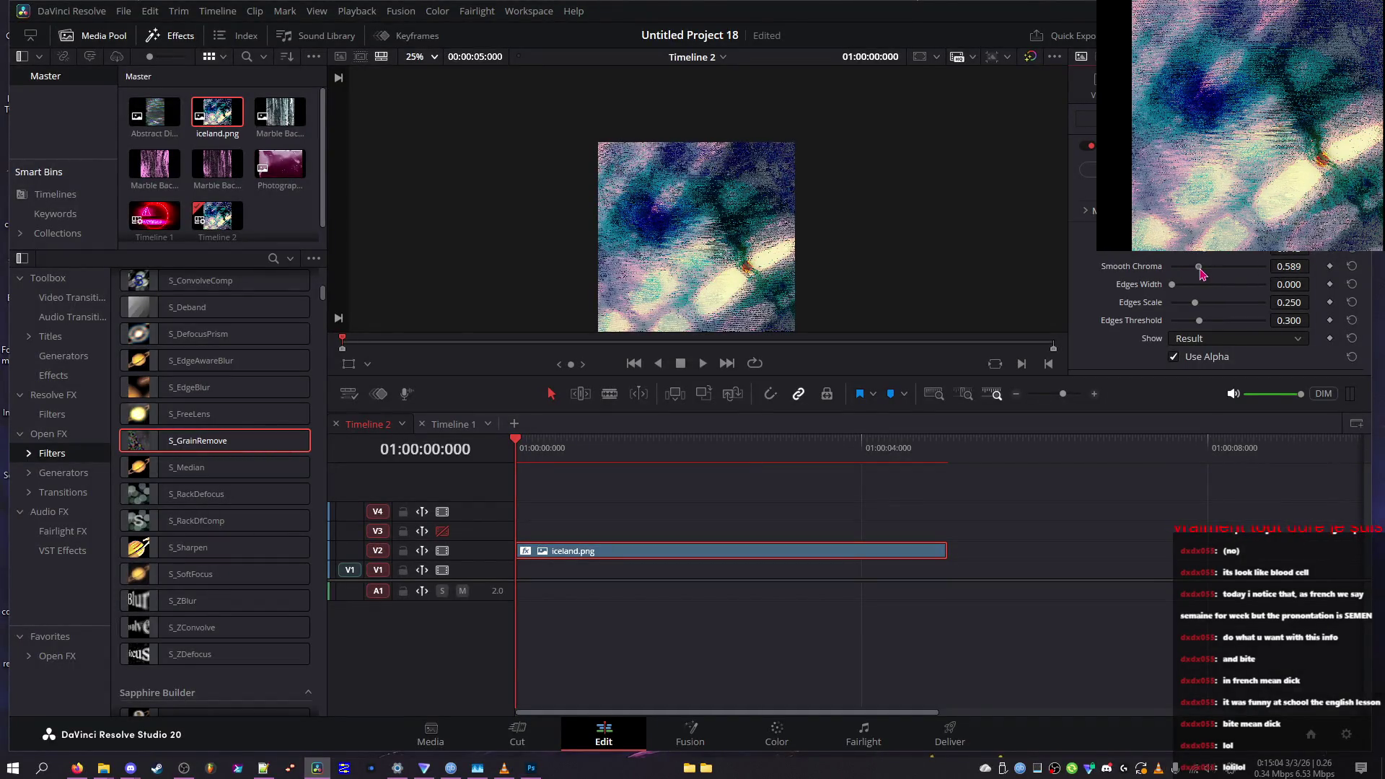
left_click_drag(1265, 266, 1130, 287)
mouse_move(1218, 268)
left_mouse_down()
mouse_move(1244, 271)
mouse_move(1182, 268)
left_mouse_up()
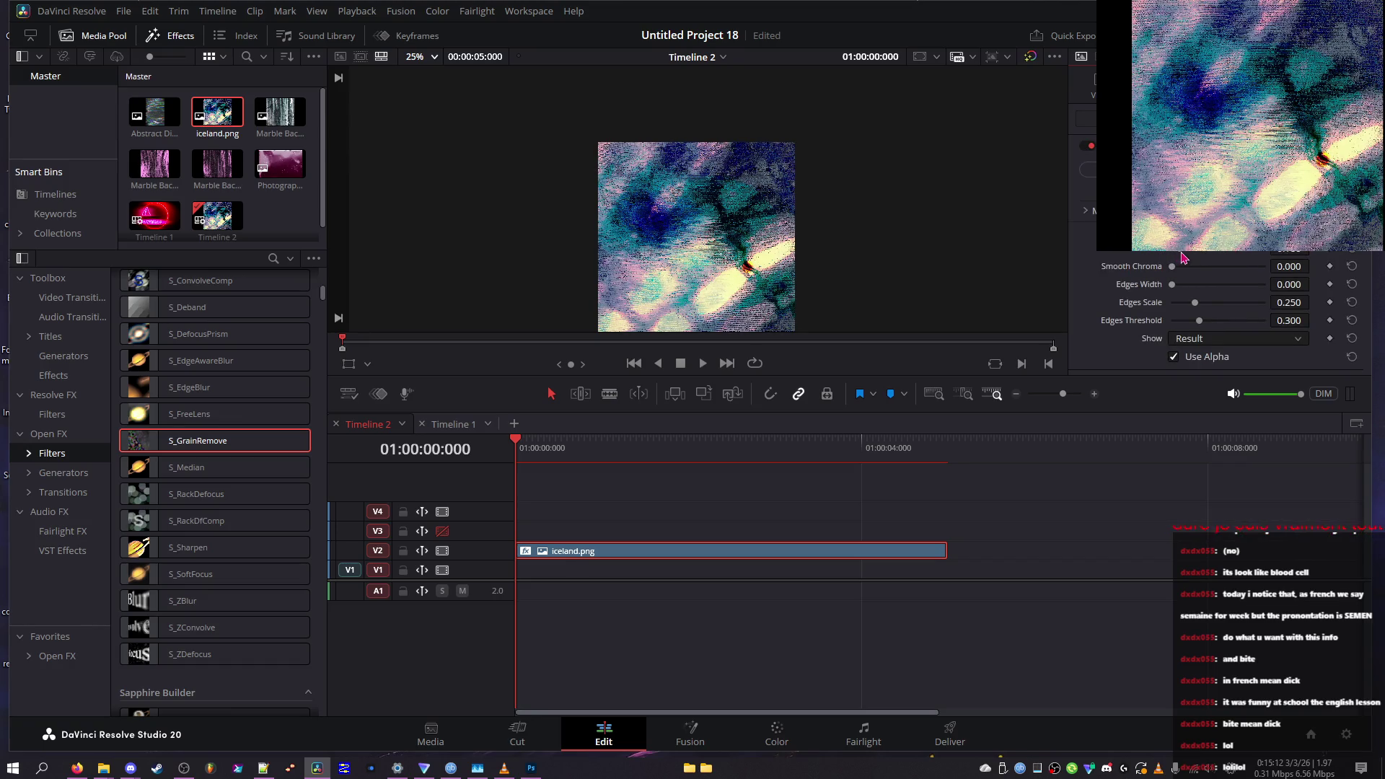
mouse_move(1188, 304)
left_mouse_down()
mouse_move(1291, 303)
mouse_move(1001, 300)
left_mouse_up()
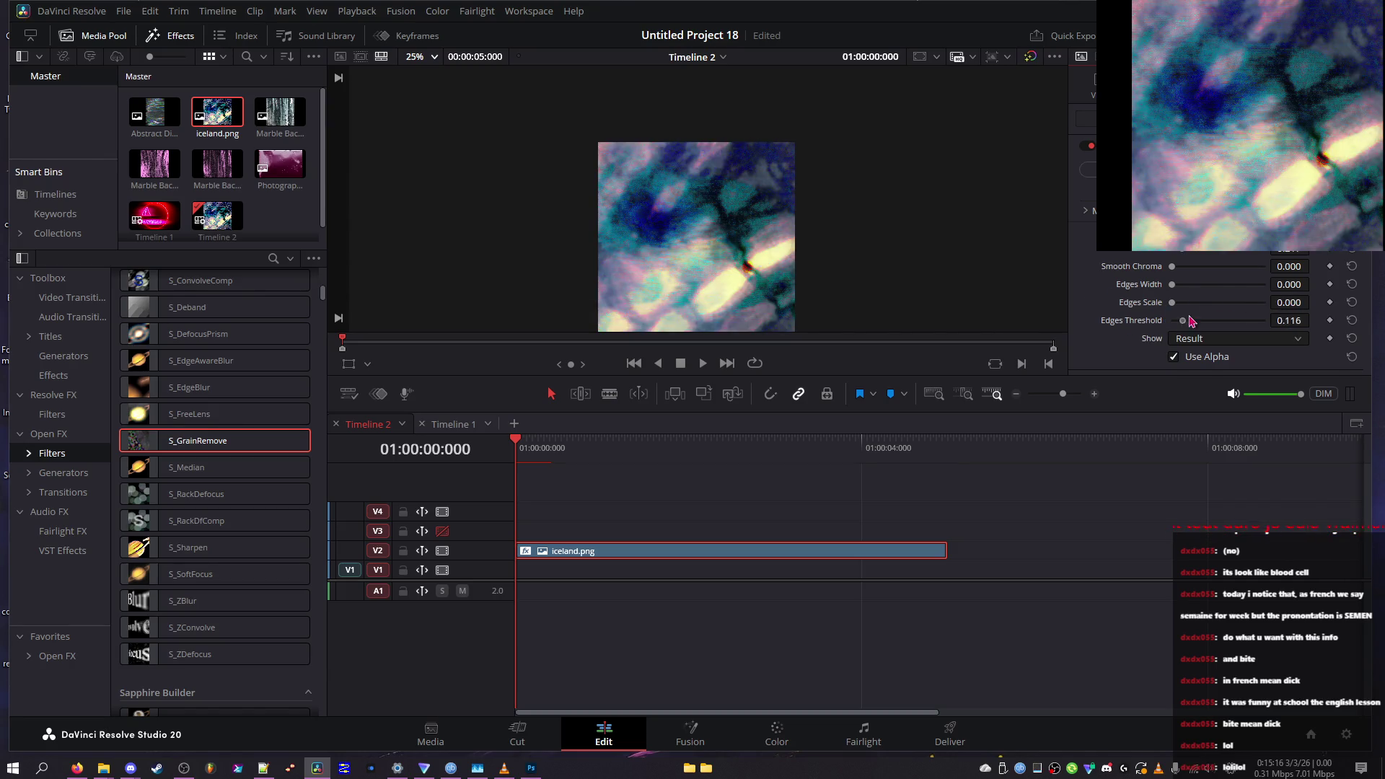
left_click_drag(1186, 304, 1320, 322)
left_click_drag(1196, 312, 1182, 312)
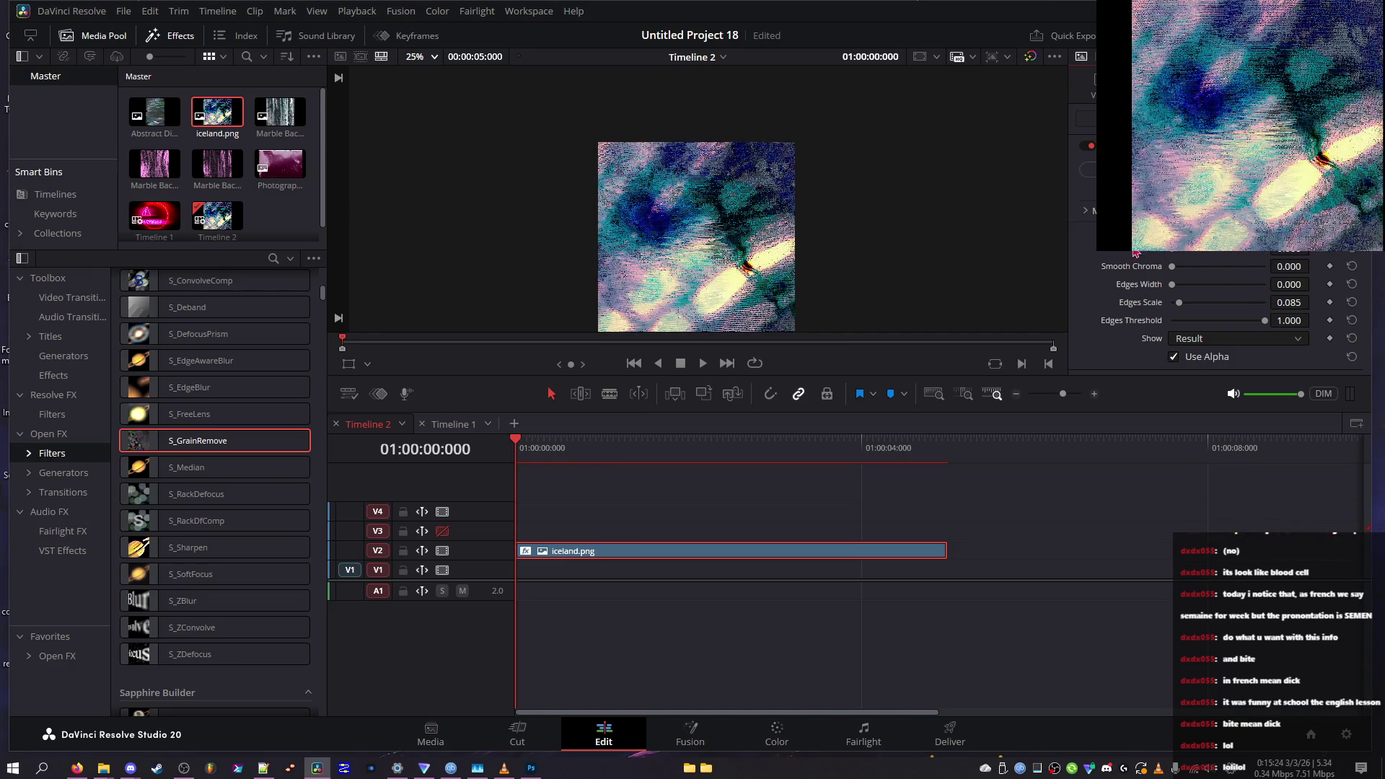
left_click_drag(1173, 267, 1195, 252)
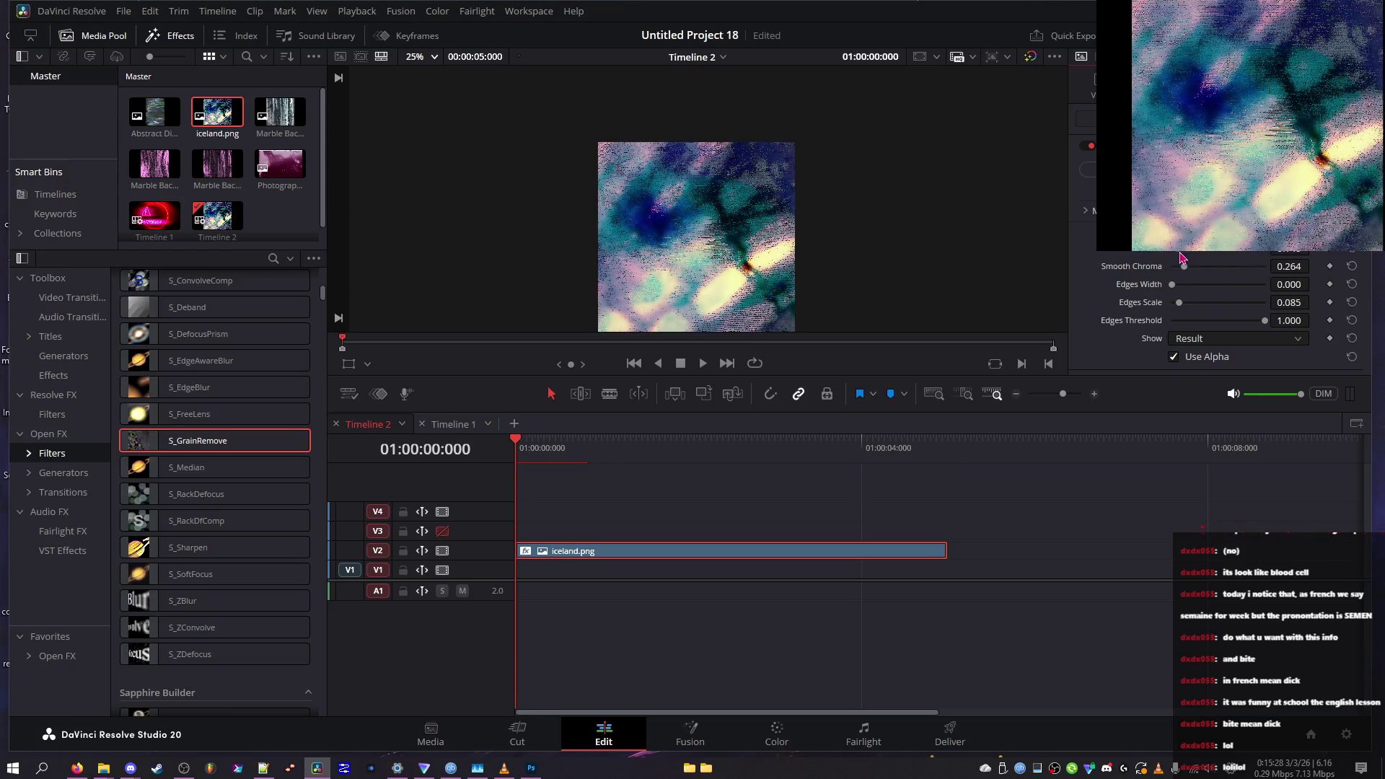
Preview the Edges matte, return to Result, and adjust Edges Scale, Threshold and Width 0.002
left_click(1188, 336)
left_click(1197, 369)
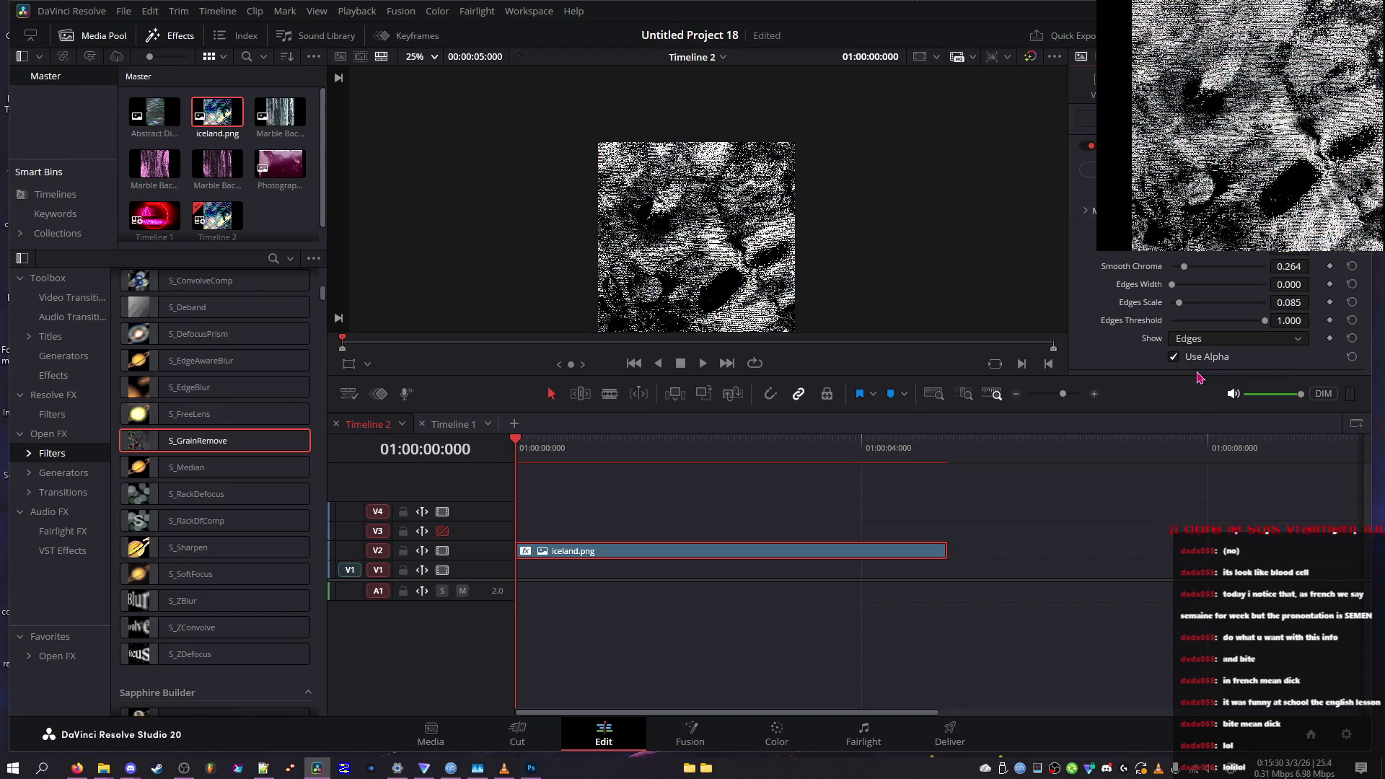
left_click(1215, 320)
left_click(1215, 337)
left_click(1203, 354)
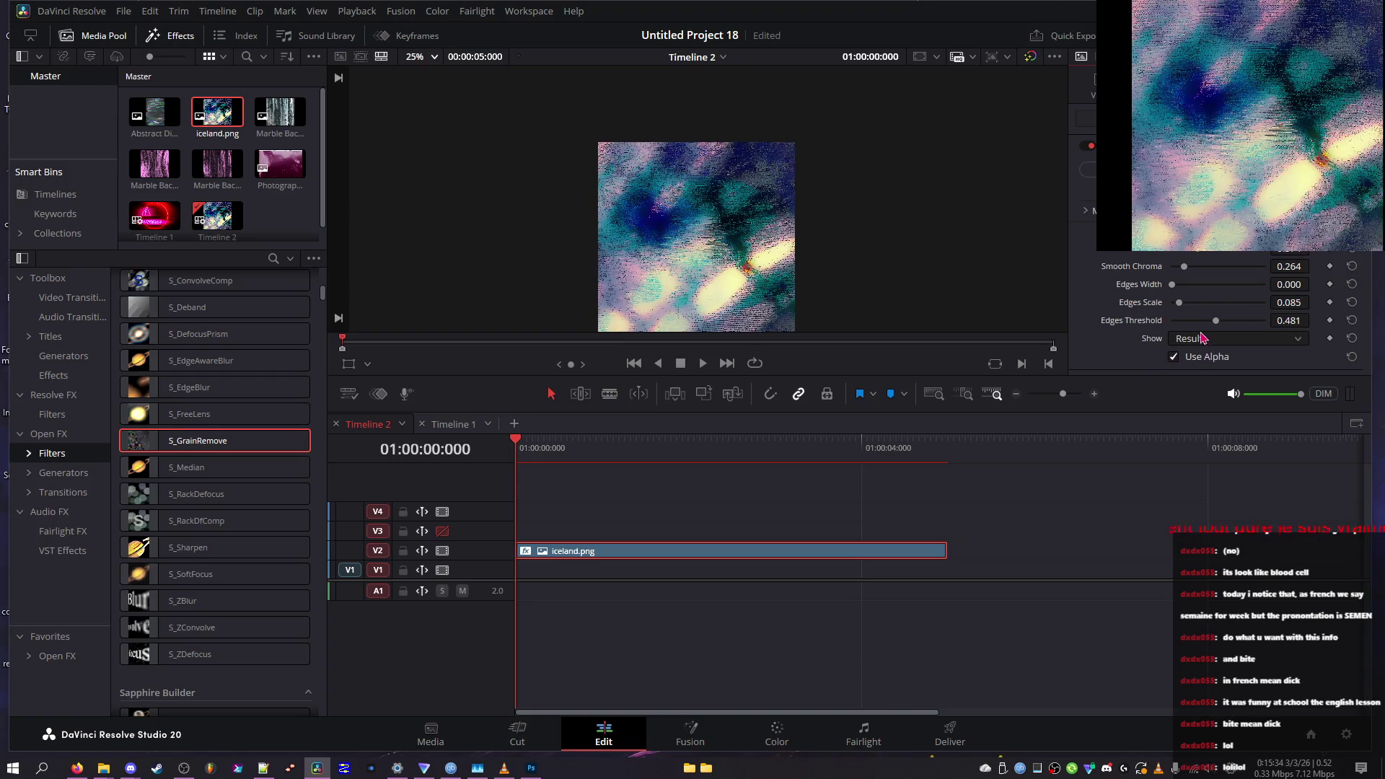
left_click_drag(1210, 304, 1052, 301)
left_click_drag(1147, 305, 1308, 326)
left_click(1184, 321)
left_click(1175, 289)
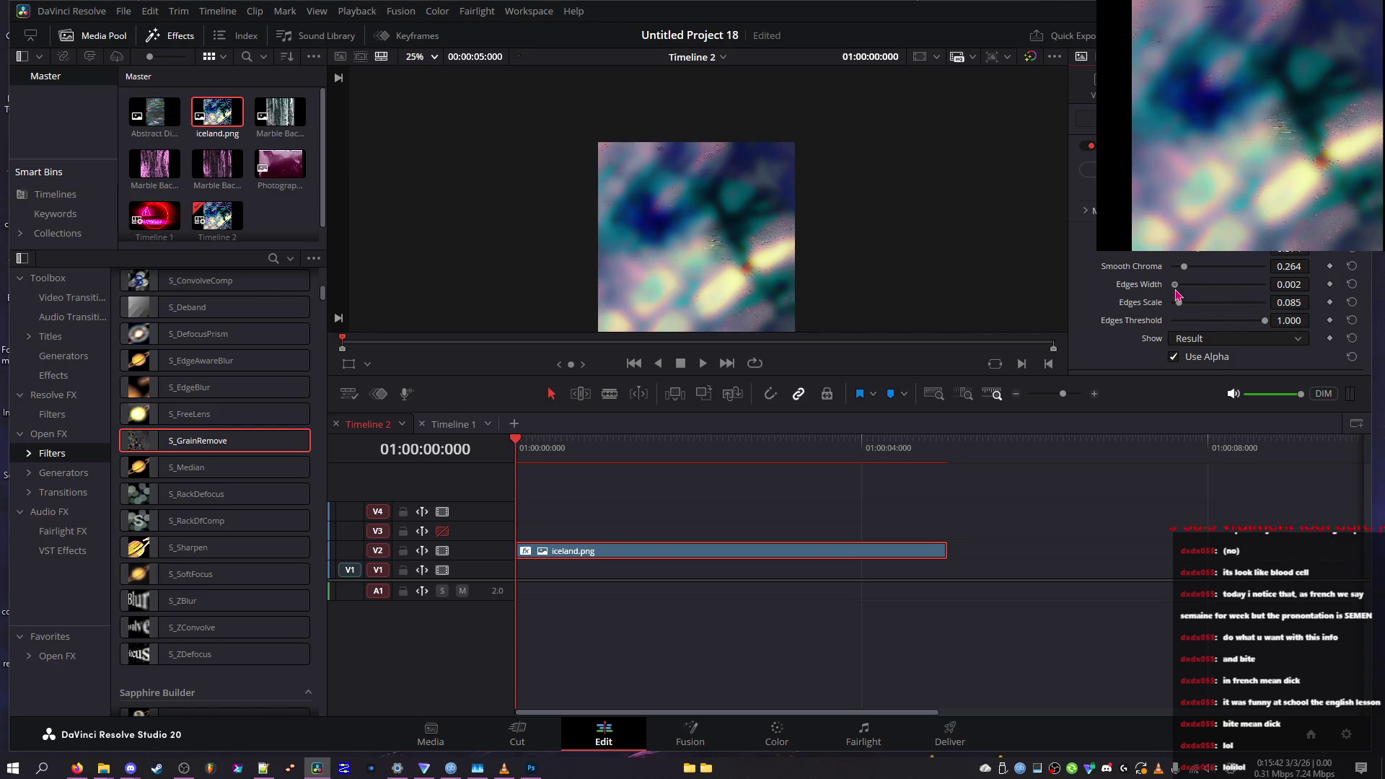
Drop Smooth Chroma to 0, set Edges Scale to 0.039, and minimize Resolve
mouse_move(1178, 267)
left_mouse_down()
mouse_move(1216, 267)
mouse_move(1093, 274)
left_mouse_up()
left_click_drag(1204, 254, 1173, 256)
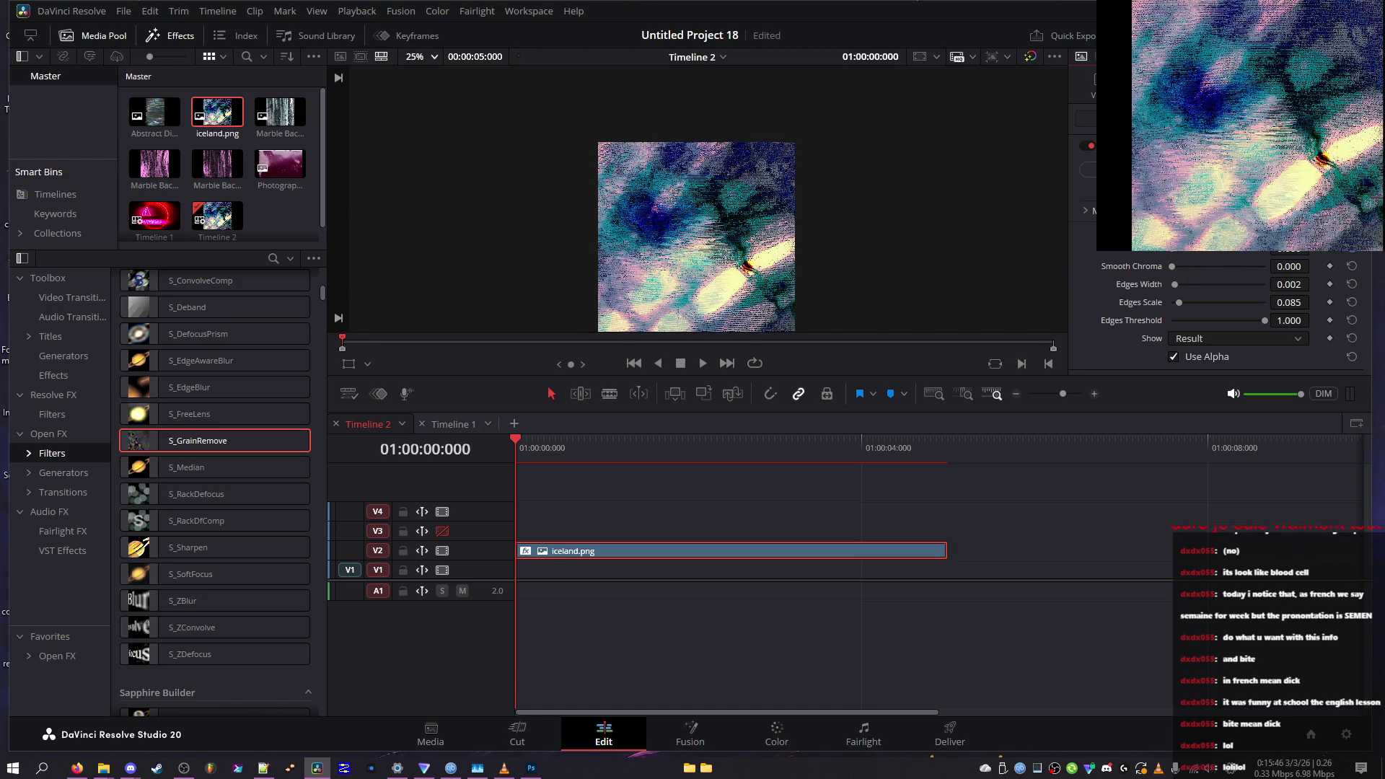
mouse_move(1174, 255)
left_mouse_down()
mouse_move(1226, 255)
mouse_move(1259, 288)
mouse_move(1120, 287)
mouse_move(1212, 306)
mouse_move(1080, 298)
left_mouse_up()
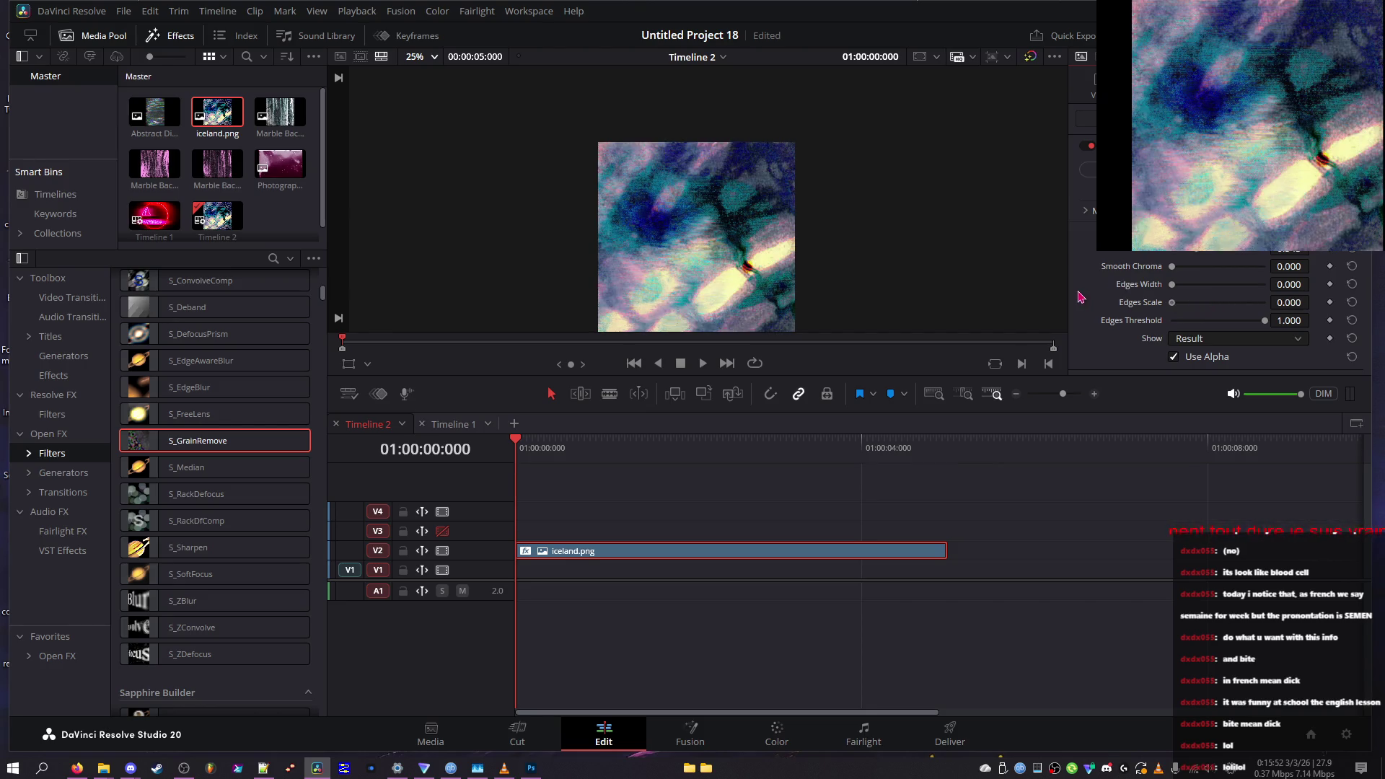
mouse_move(1172, 303)
left_mouse_down()
mouse_move(1267, 292)
mouse_move(1142, 293)
mouse_move(1205, 284)
left_mouse_up()
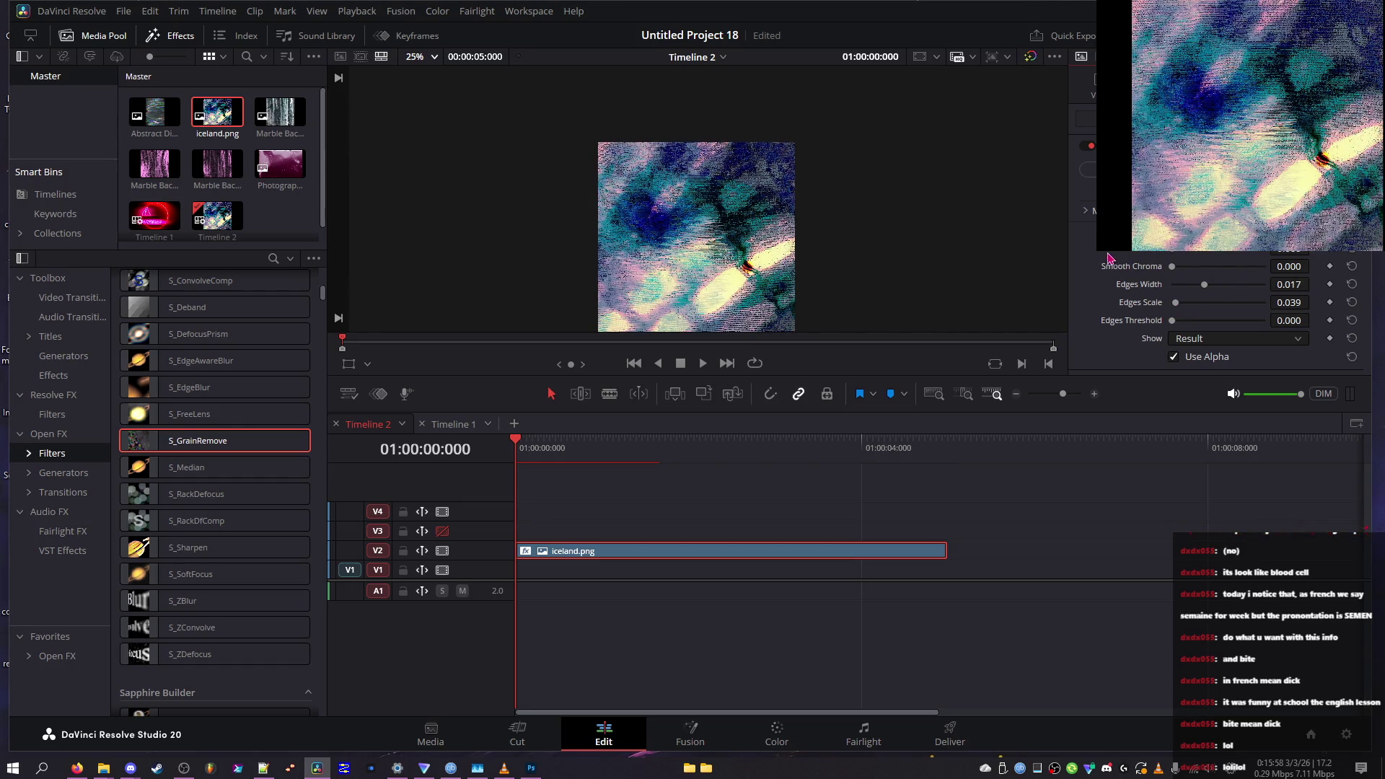
left_click(316, 769)
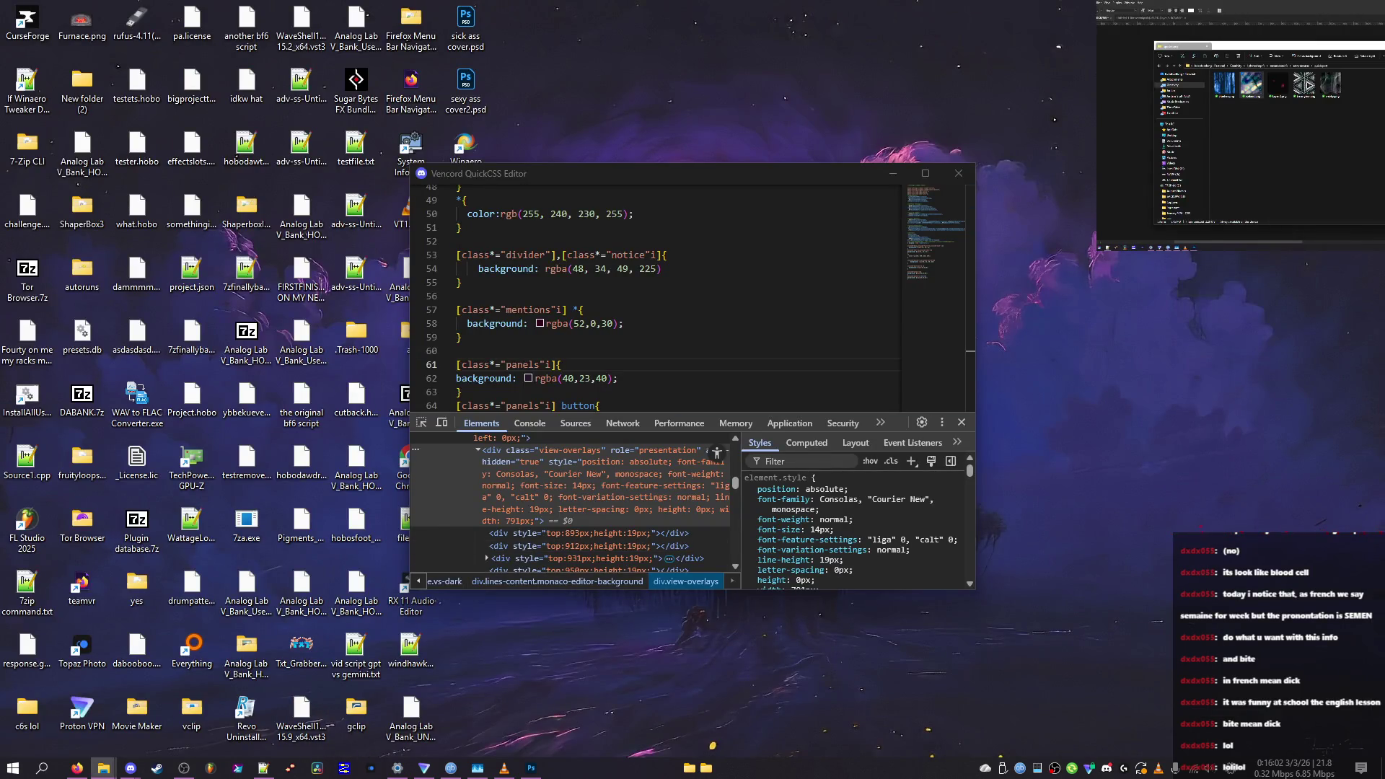
In Photoshop, toggle visibility of Layer 5 copy 2, Layer 12 and the purple orb layer
key("alt+Tab")
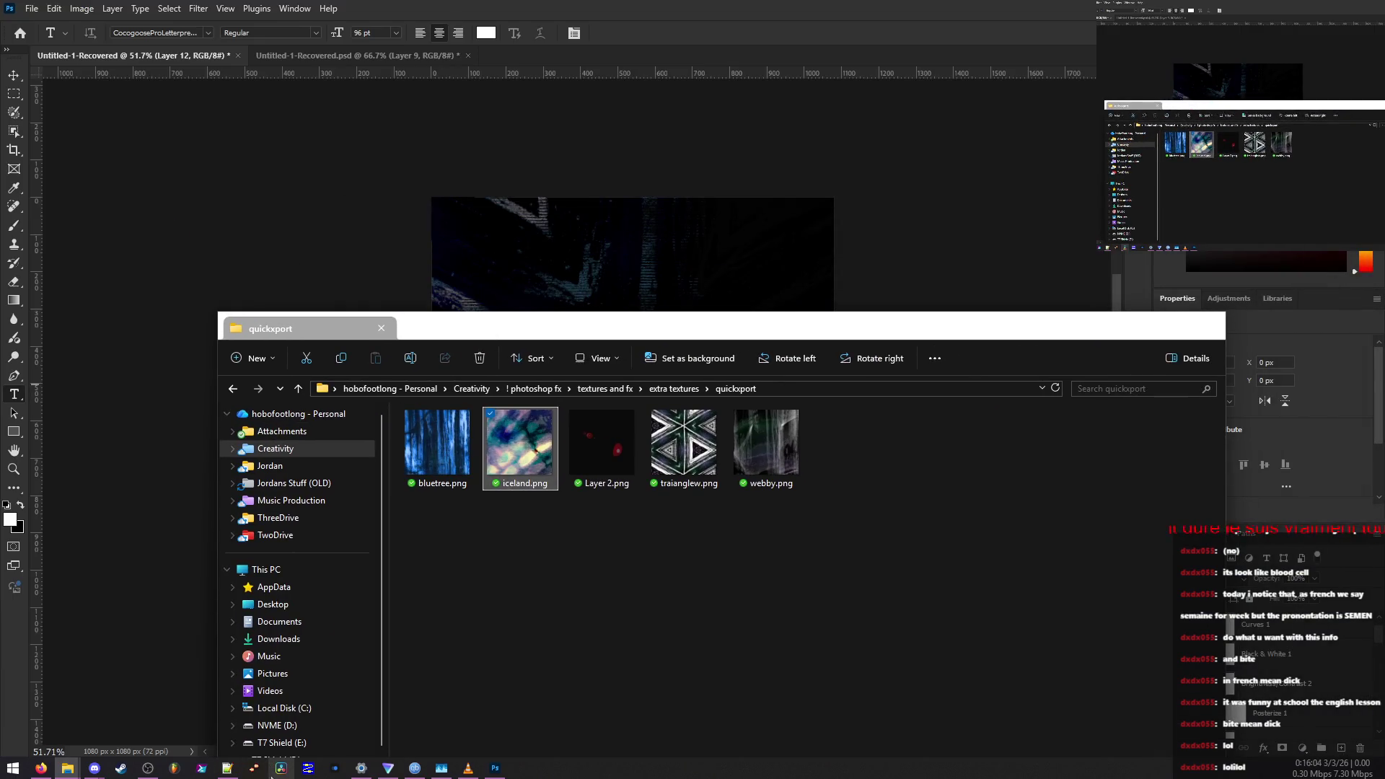
mouse_move(428, 325)
left_mouse_down()
mouse_move(334, 470)
mouse_move(211, 531)
left_mouse_up()
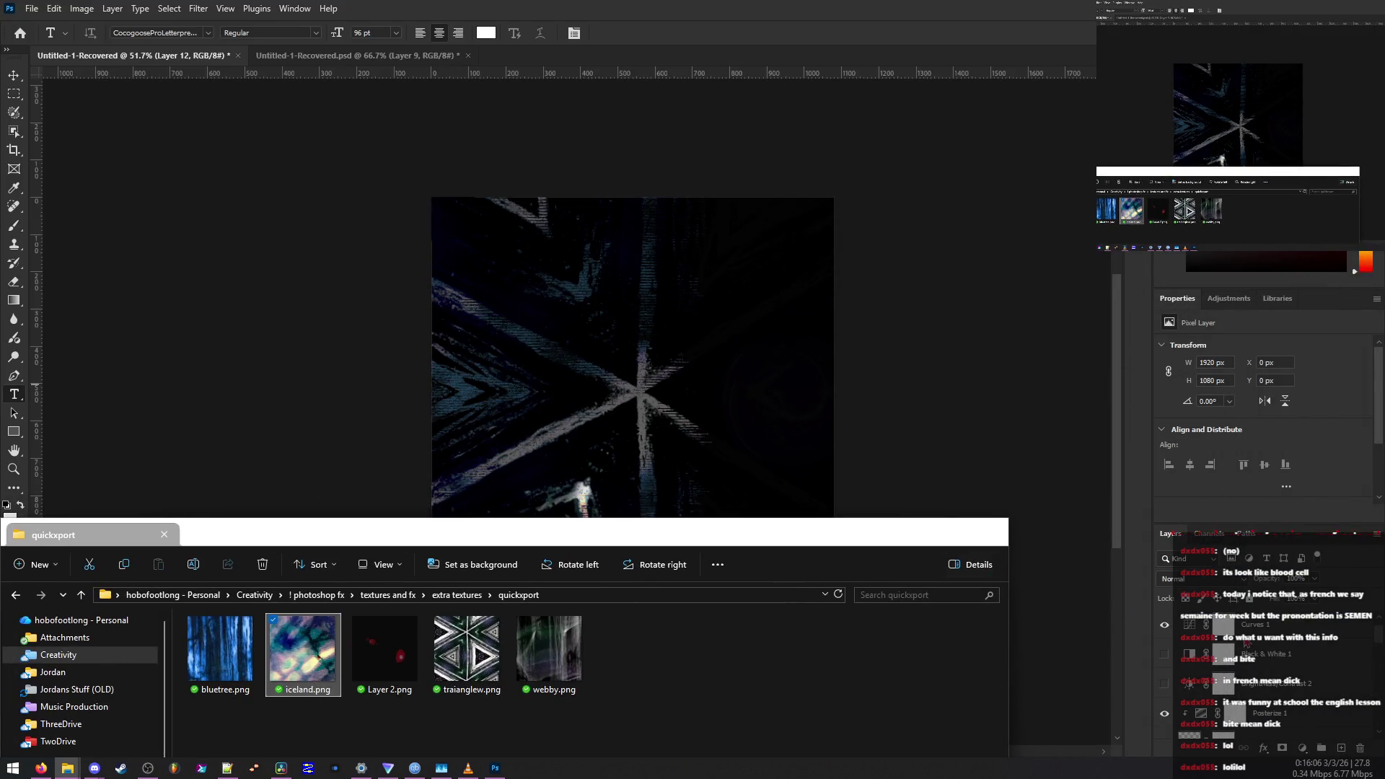
left_click(1164, 677)
left_click(1164, 679)
left_click(1164, 678)
left_click(1164, 711)
scroll(1226, 649, "down", 3)
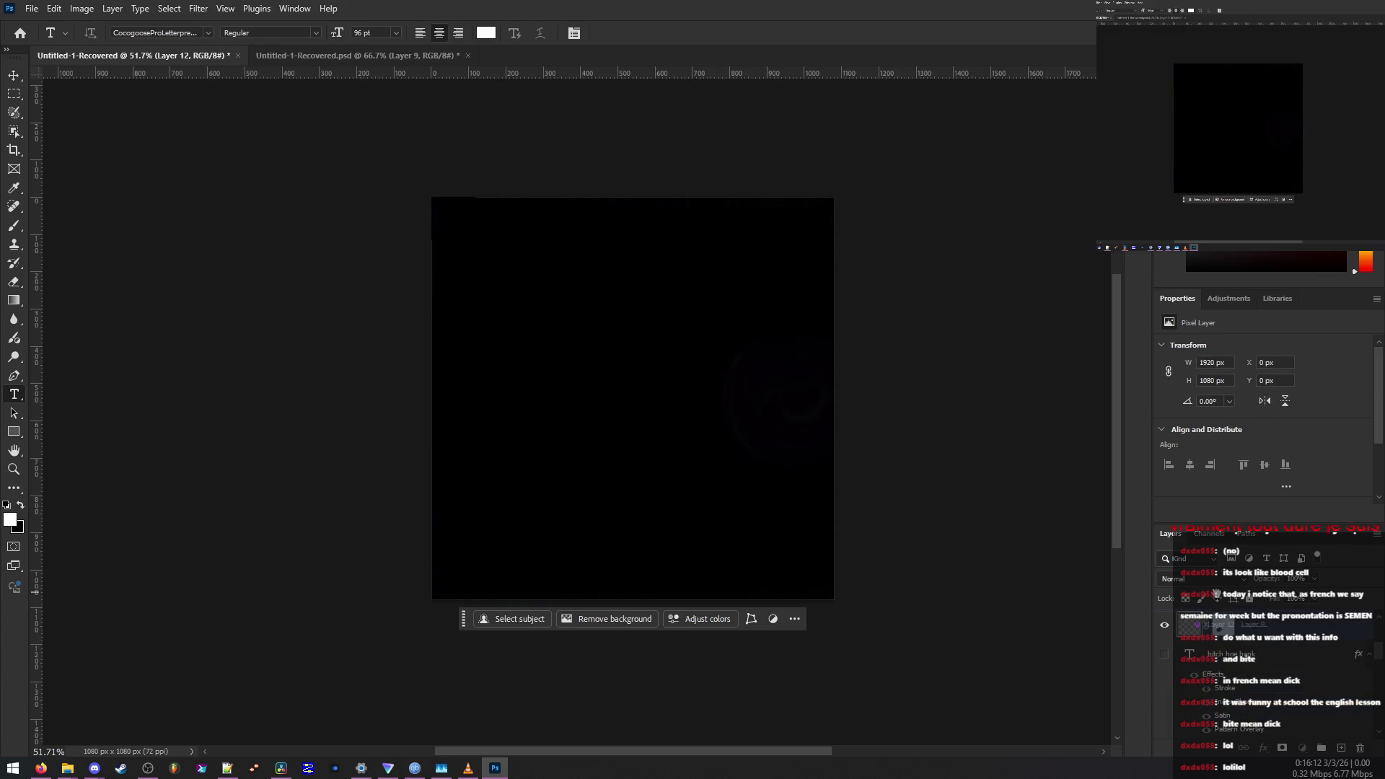
left_click(1164, 625)
left_click(1164, 625)
left_click(1165, 625)
Check the layer blend-mode list, then return to Resolve and scrub the iceland clip
left_click(1186, 578)
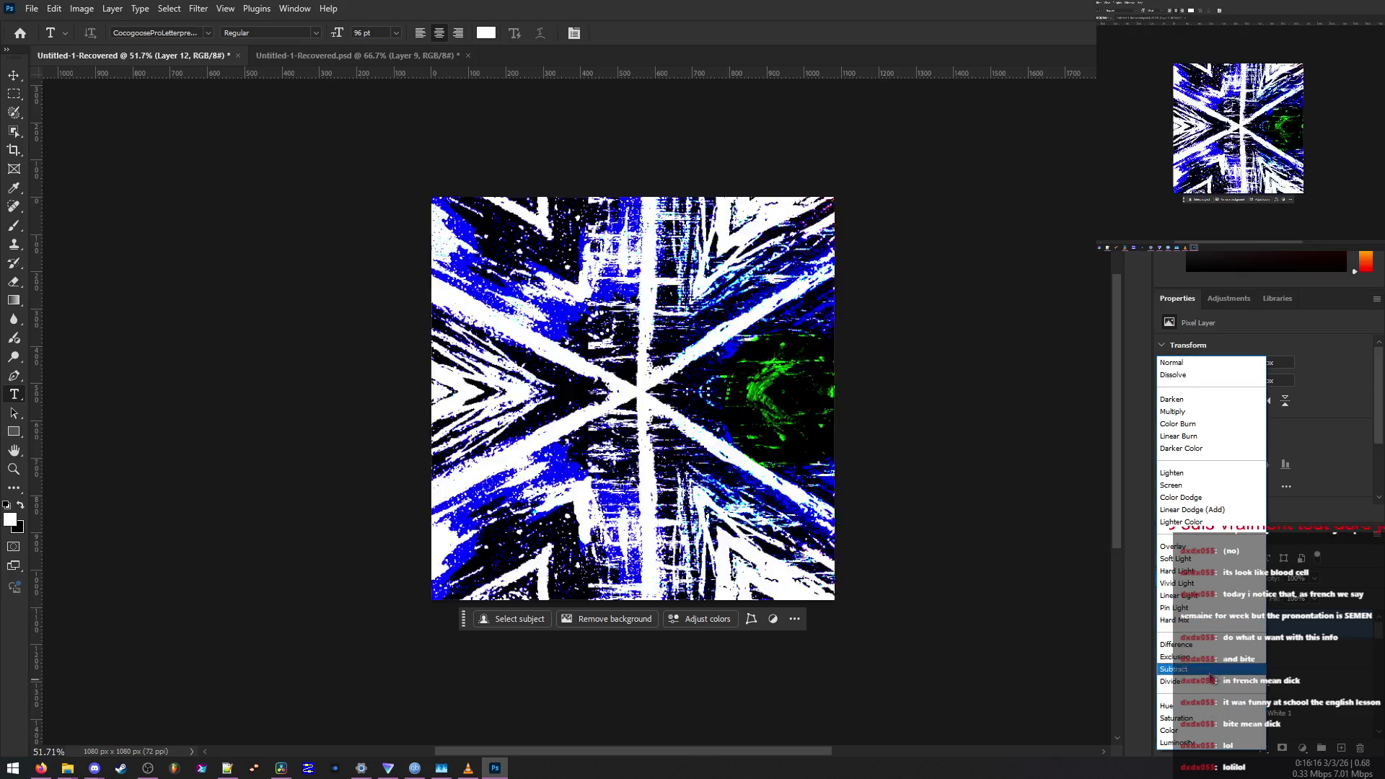
key("alt+Tab")
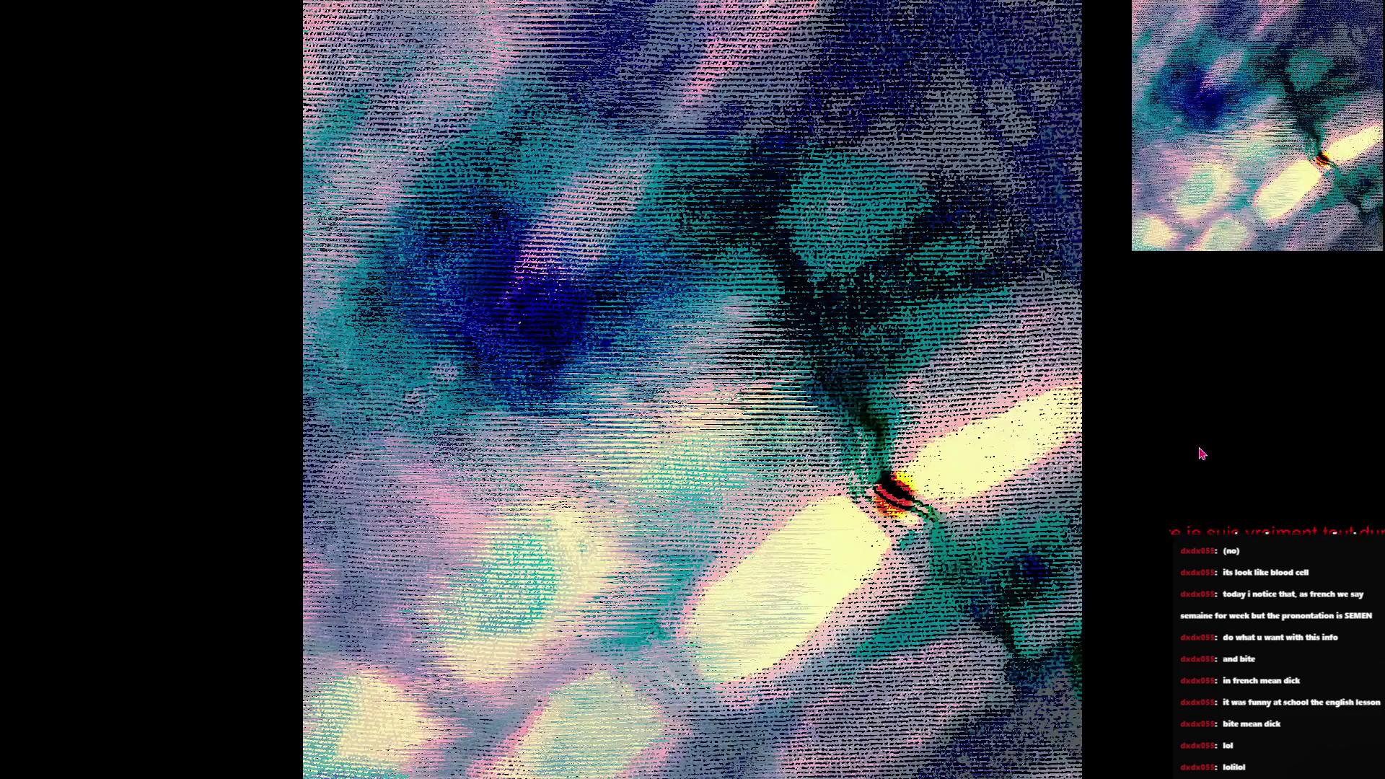
key("Escape")
mouse_move(637, 454)
left_mouse_down()
mouse_move(859, 455)
mouse_move(718, 447)
mouse_move(619, 505)
mouse_move(569, 574)
left_mouse_up()
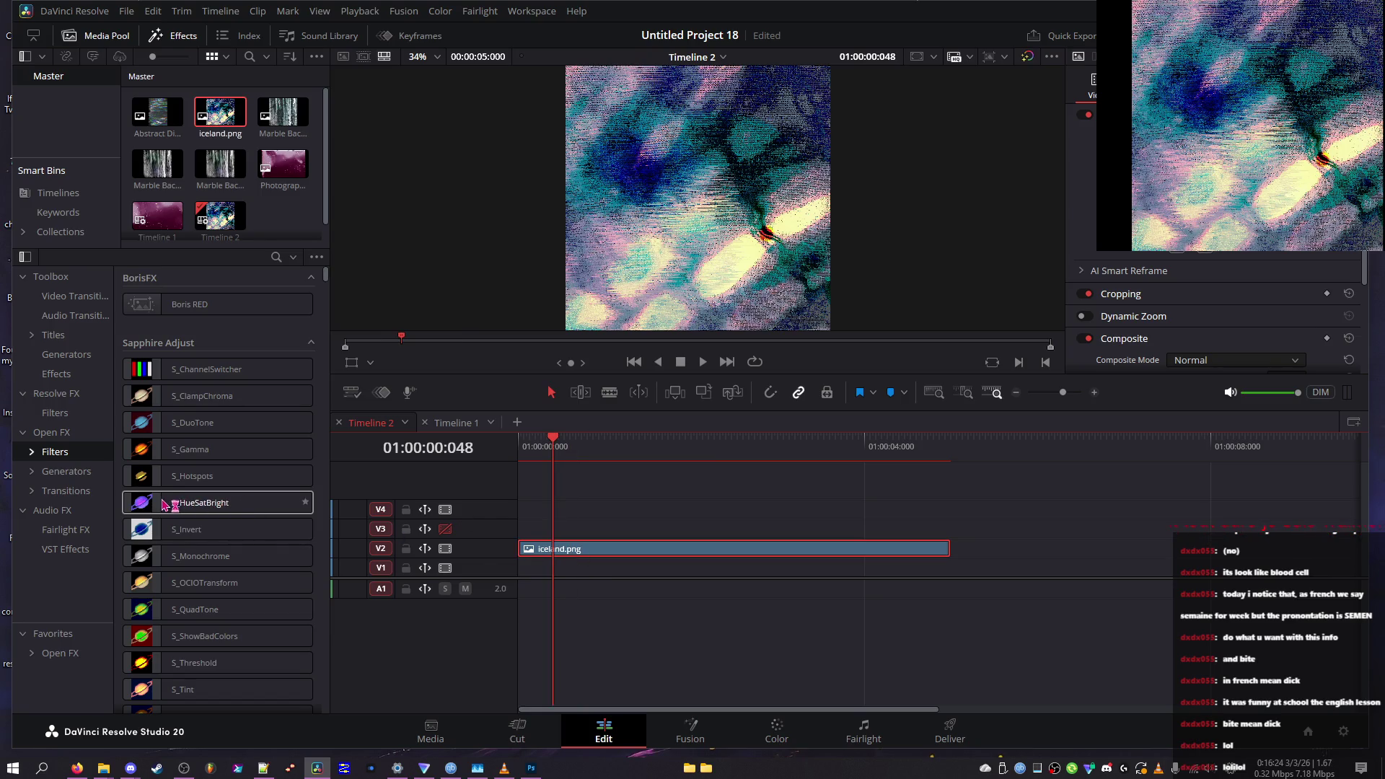
scroll(154, 614, "down", 5)
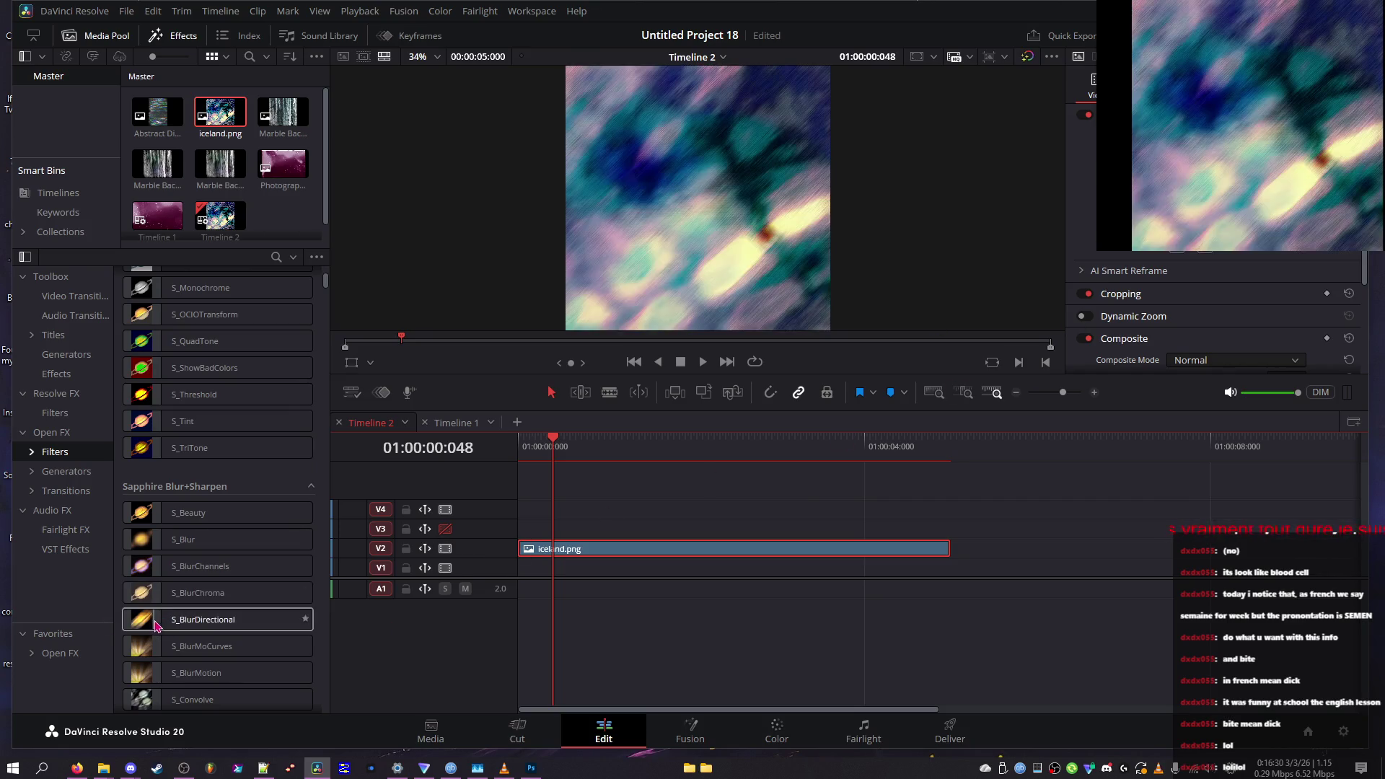
scroll(165, 624, "down", 5)
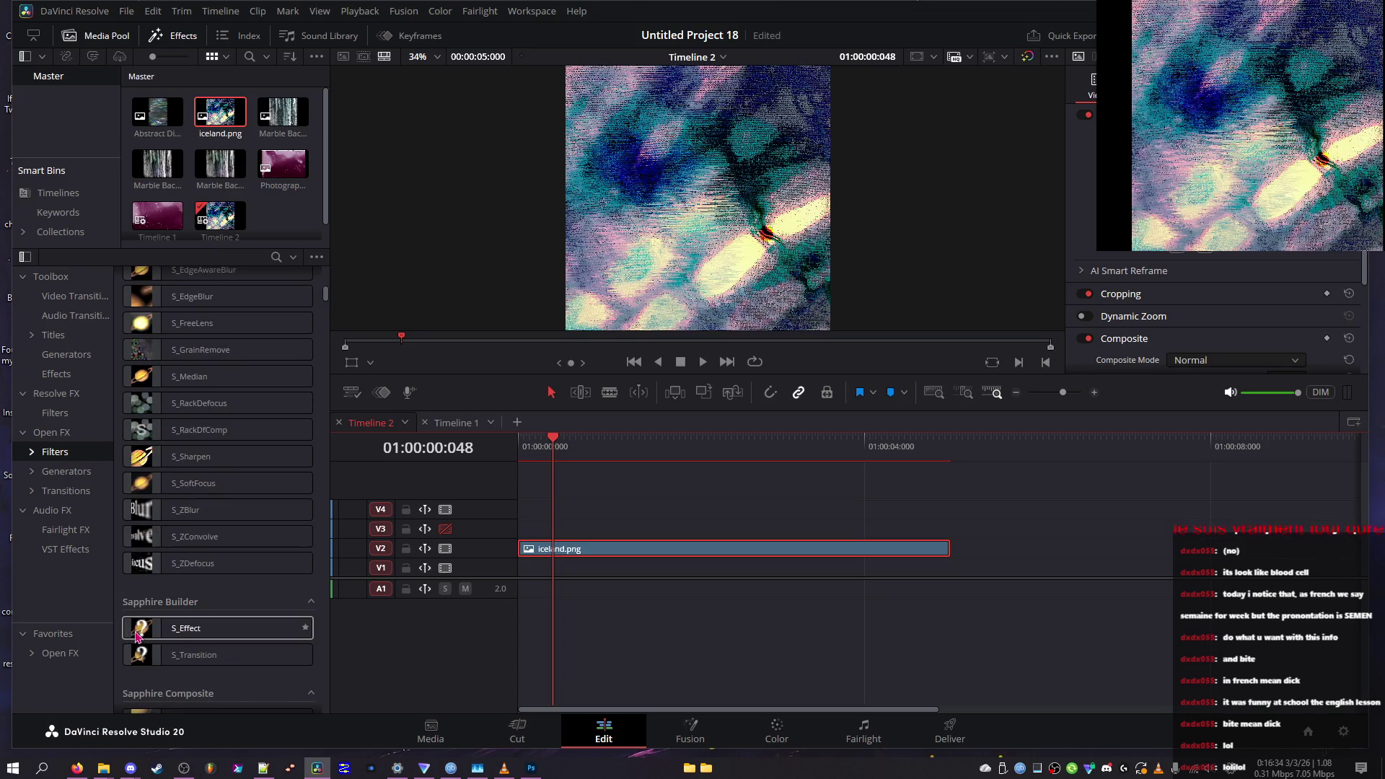
left_click(161, 40)
left_click(155, 36)
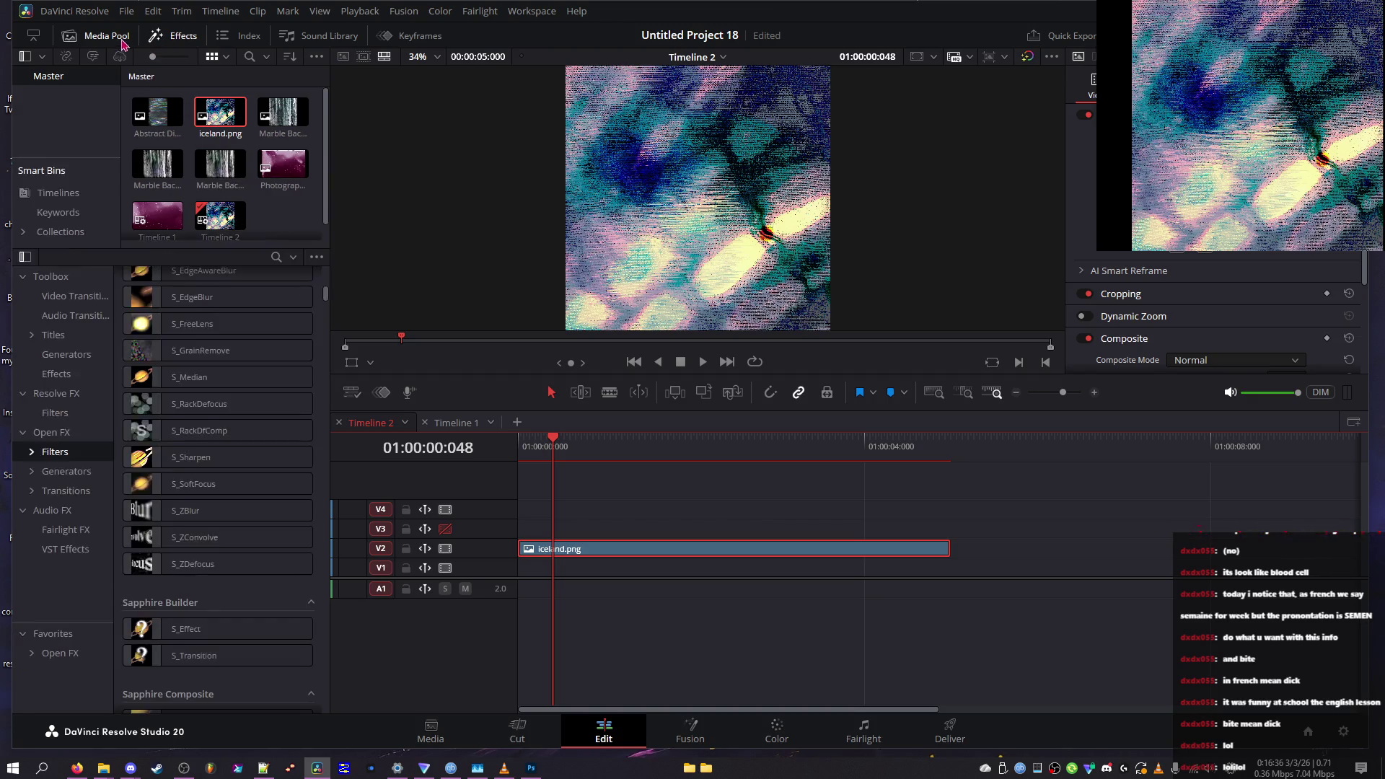
left_click(120, 42)
scroll(217, 375, "down", 5)
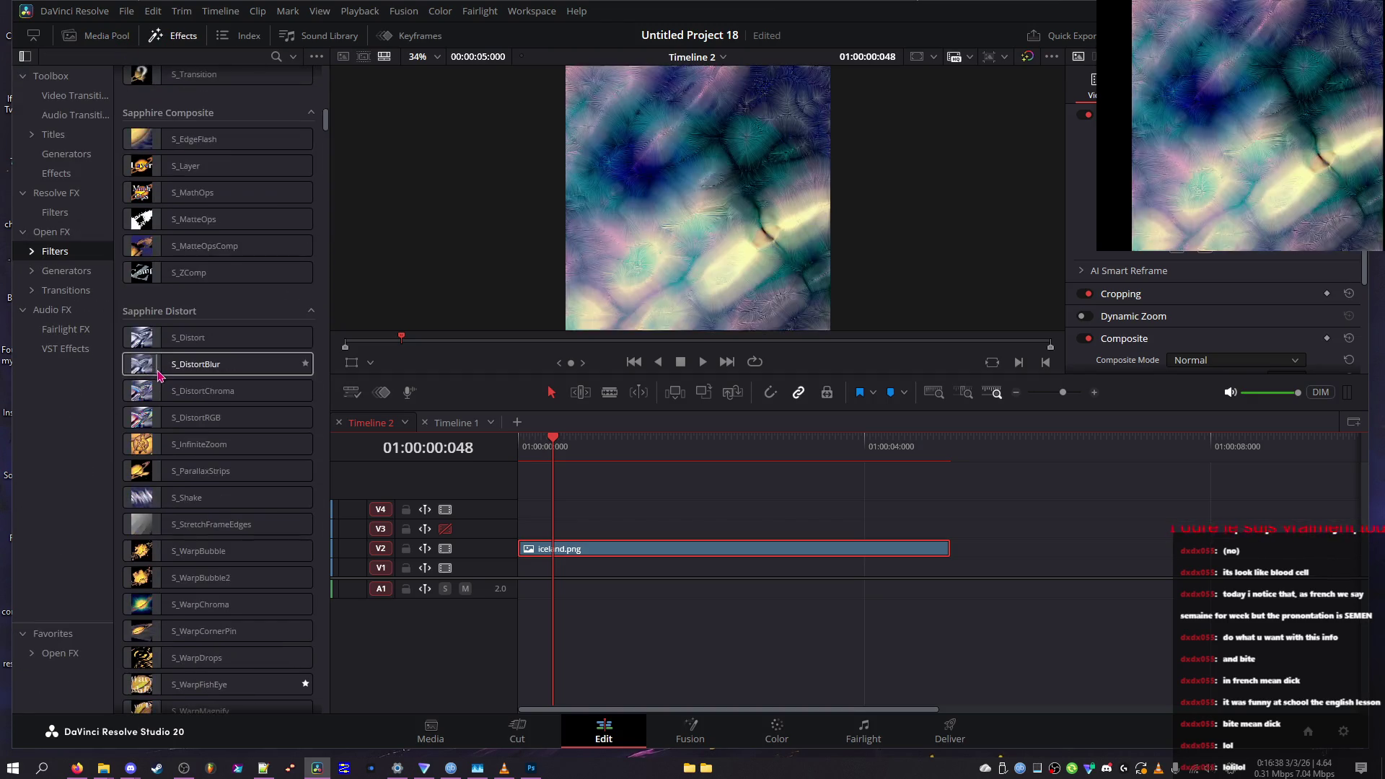
scroll(160, 368, "down", 3)
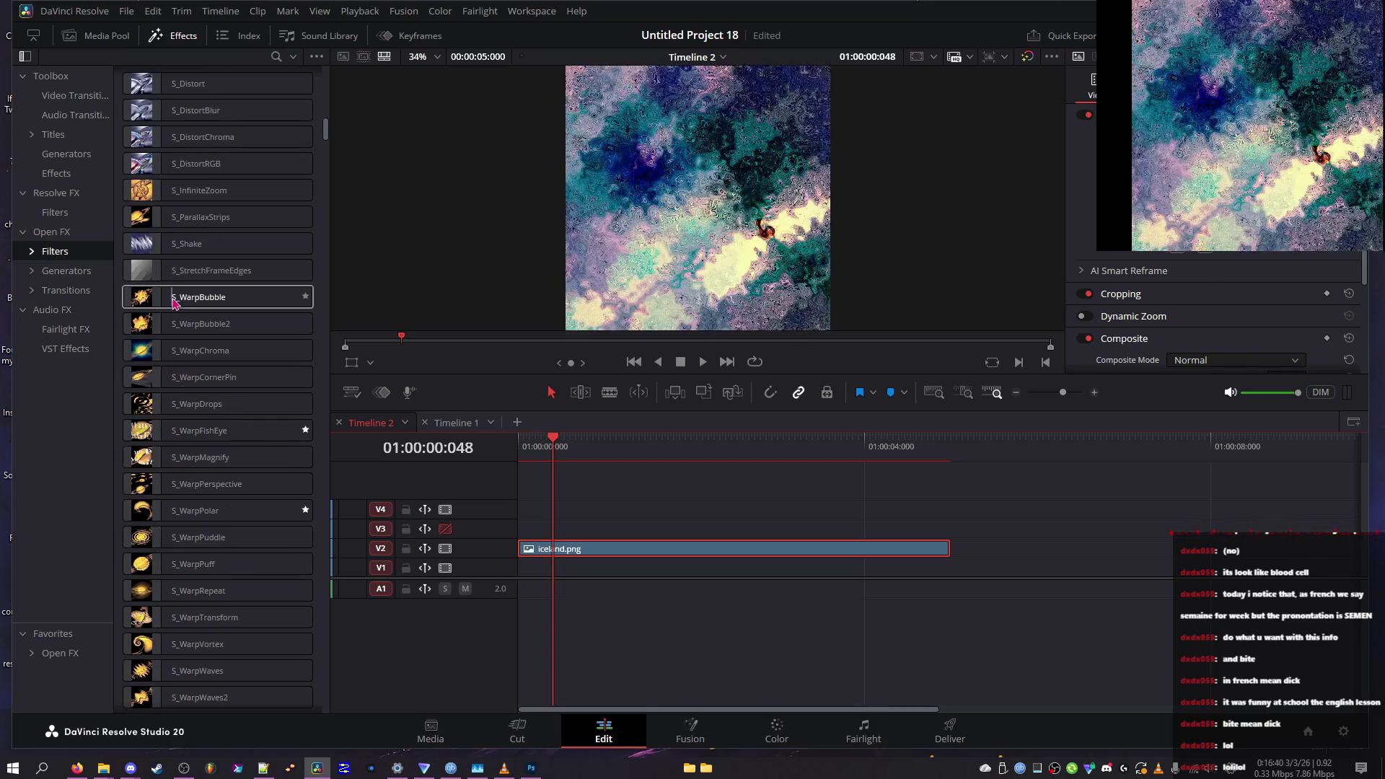
scroll(180, 349, "down", 8)
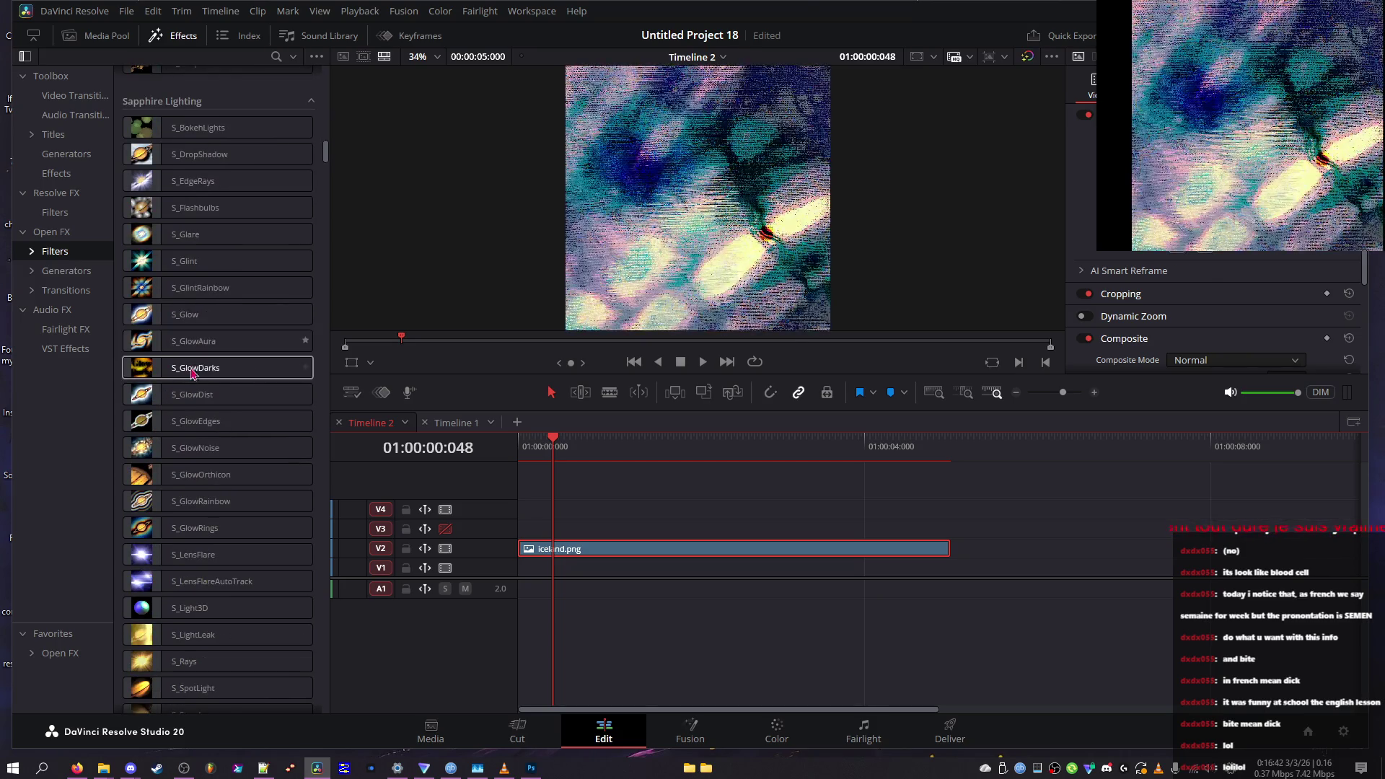
scroll(193, 368, "down", 2)
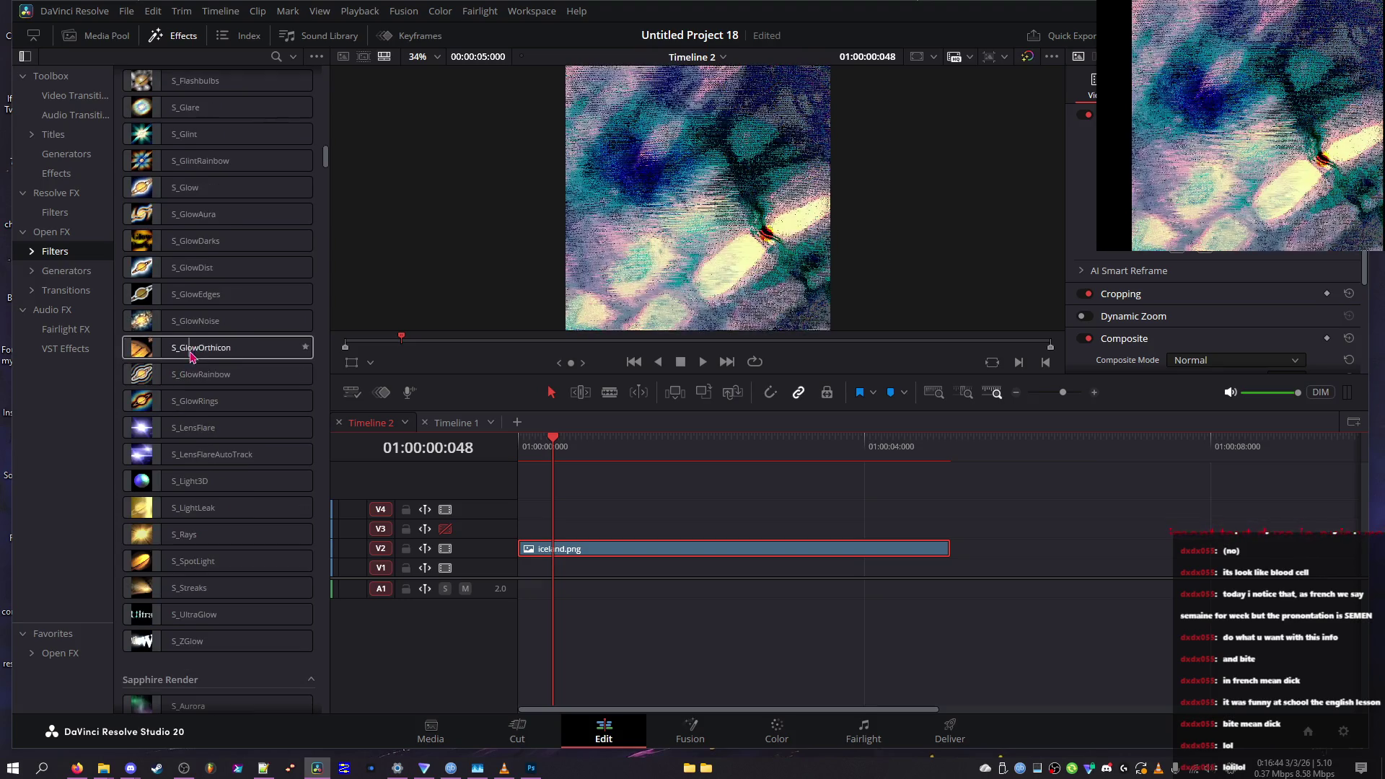
scroll(192, 357, "down", 6)
scroll(189, 361, "down", 2)
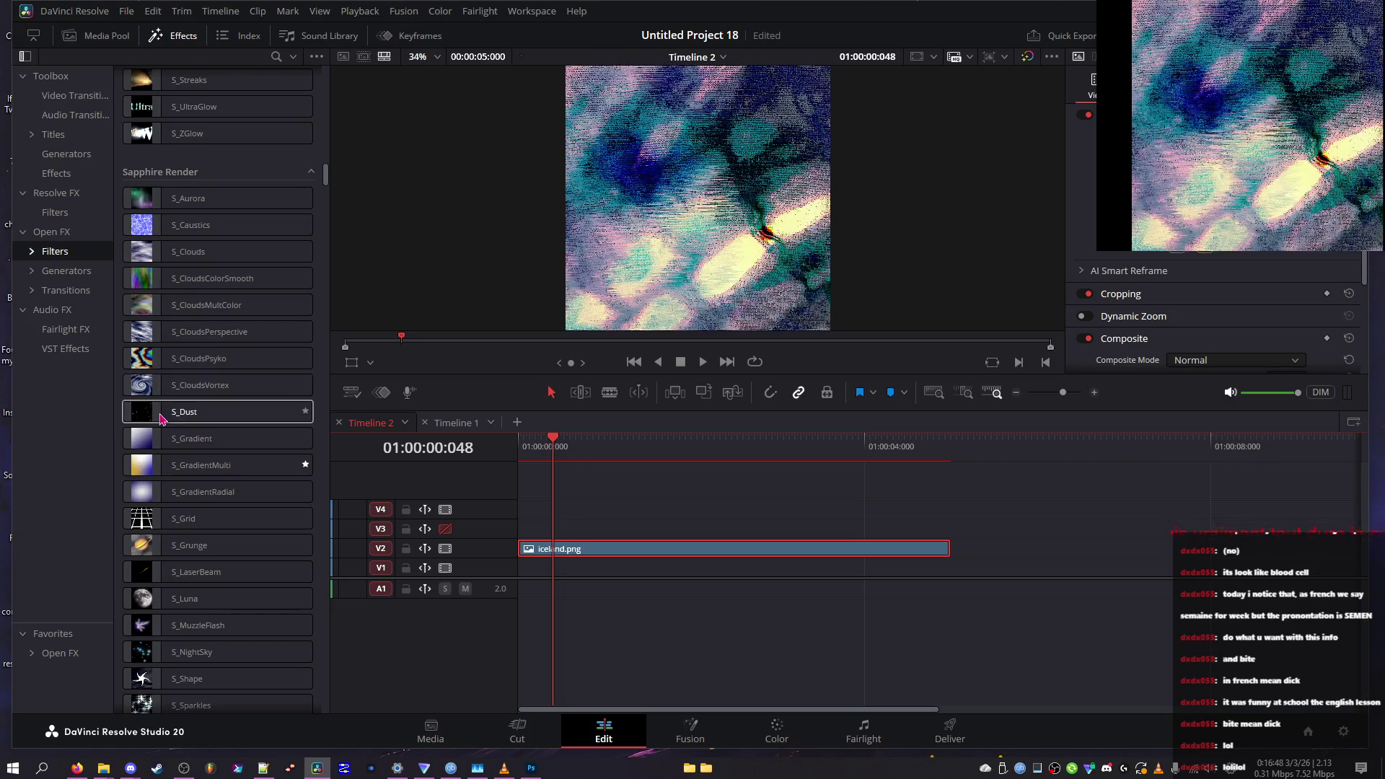
scroll(162, 427, "down", 10)
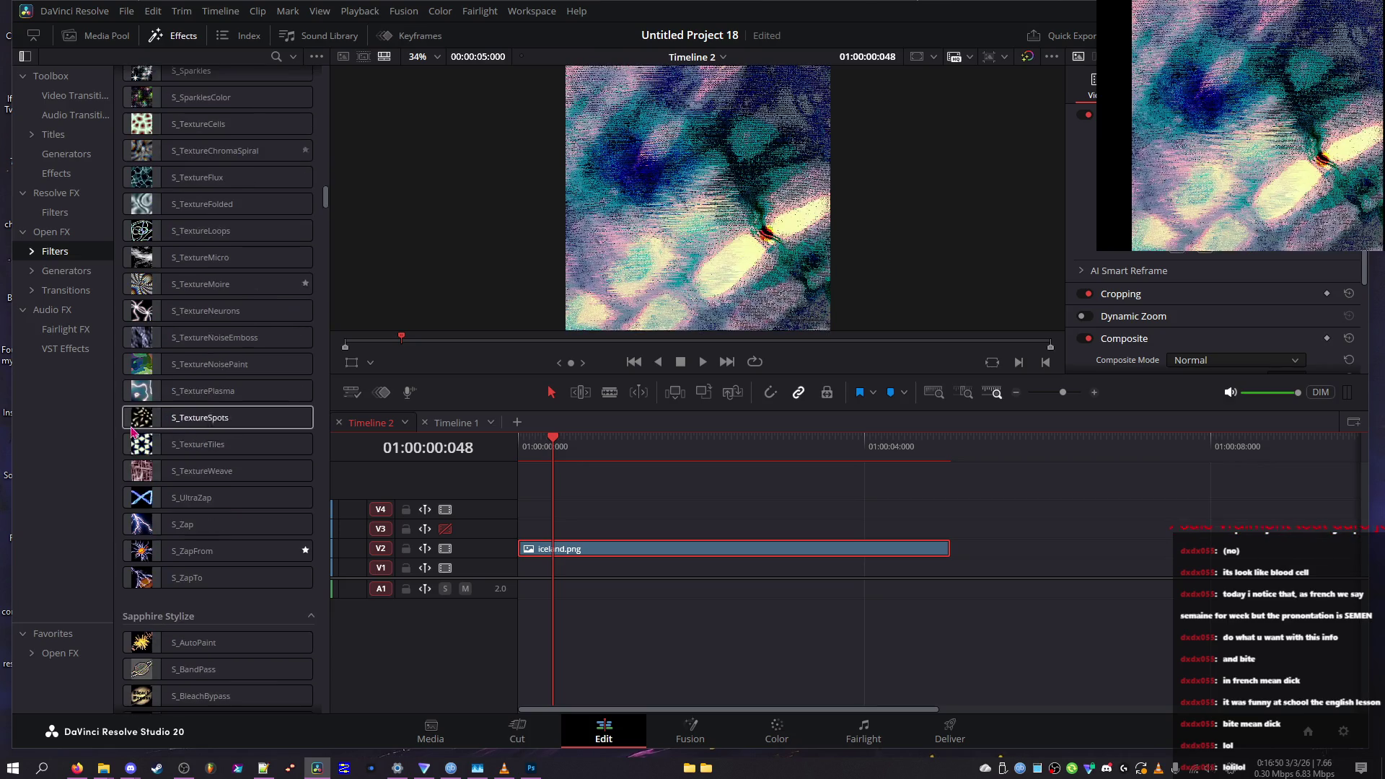
left_click(107, 769)
Add bluetree.png to V1 under iceland.png and apply Sapphire S_KaleidoRadial to iceland.png
mouse_move(222, 658)
left_mouse_down()
mouse_move(1129, 613)
mouse_move(995, 573)
mouse_move(517, 578)
mouse_move(842, 552)
mouse_move(620, 570)
mouse_move(583, 550)
left_mouse_up()
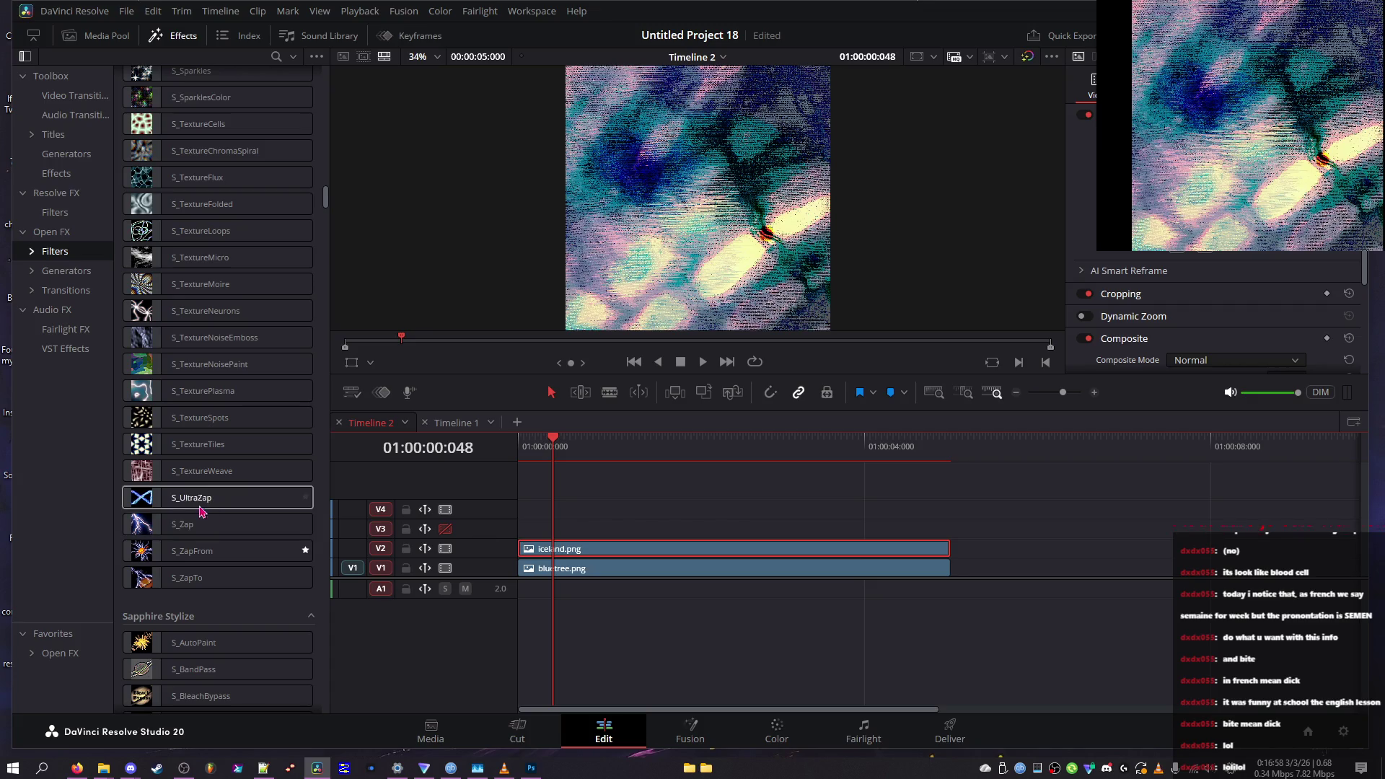
scroll(173, 495, "down", 8)
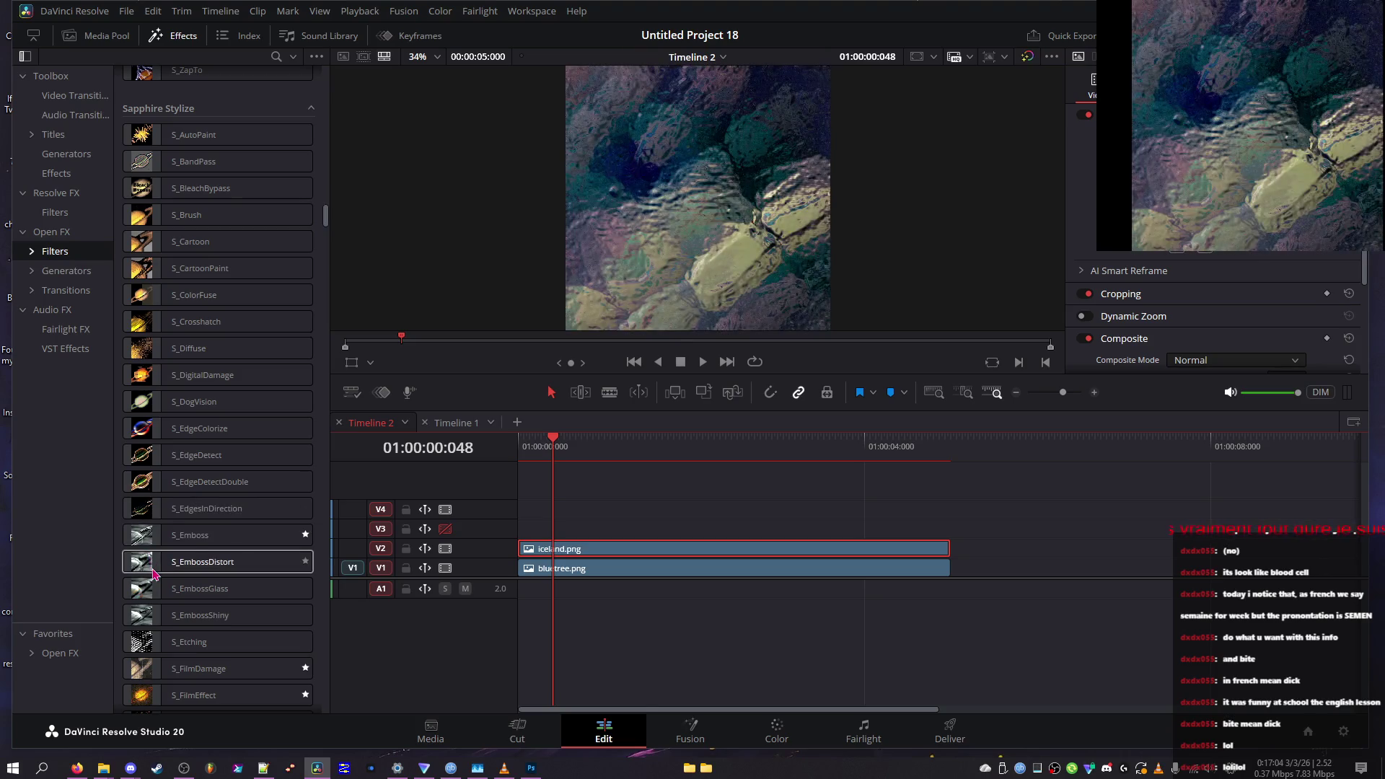
scroll(152, 570, "down", 2)
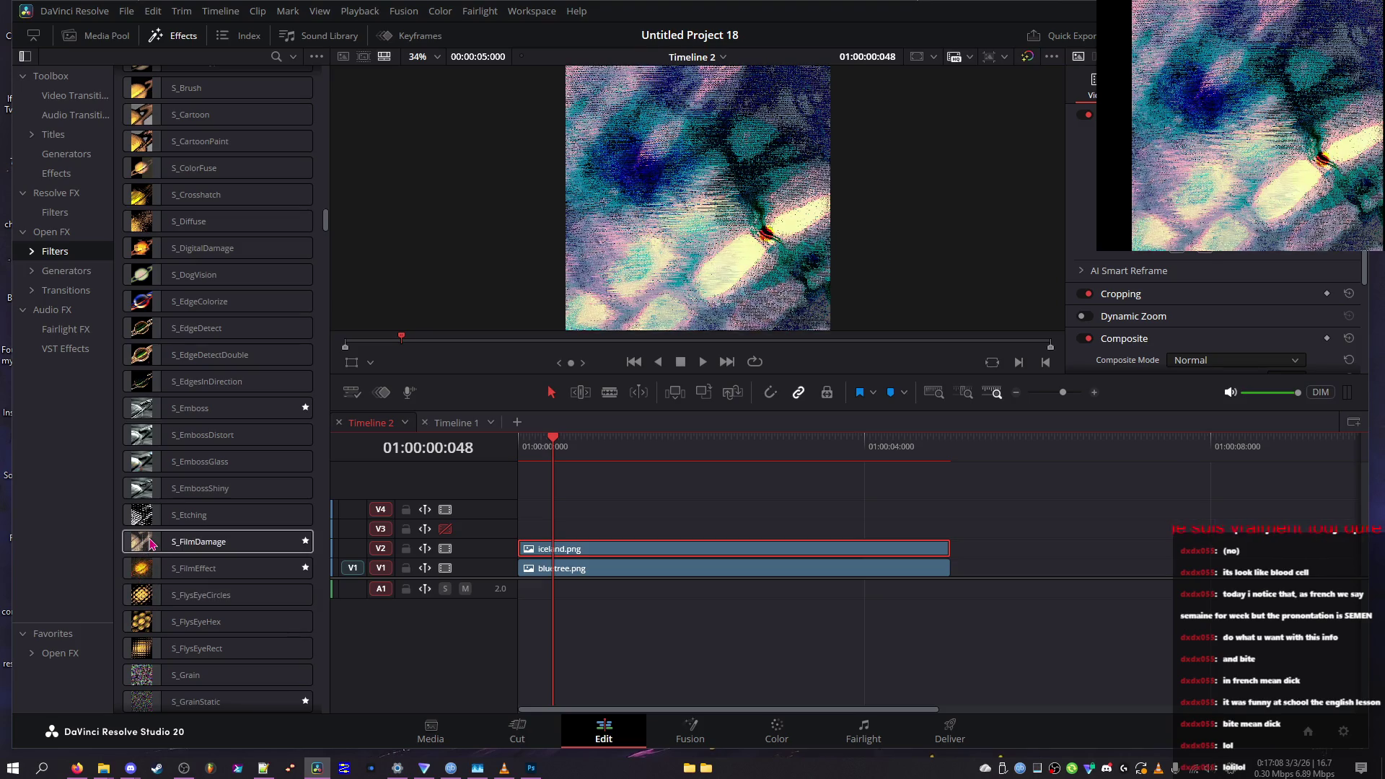
scroll(149, 543, "down", 4)
scroll(147, 554, "down", 2)
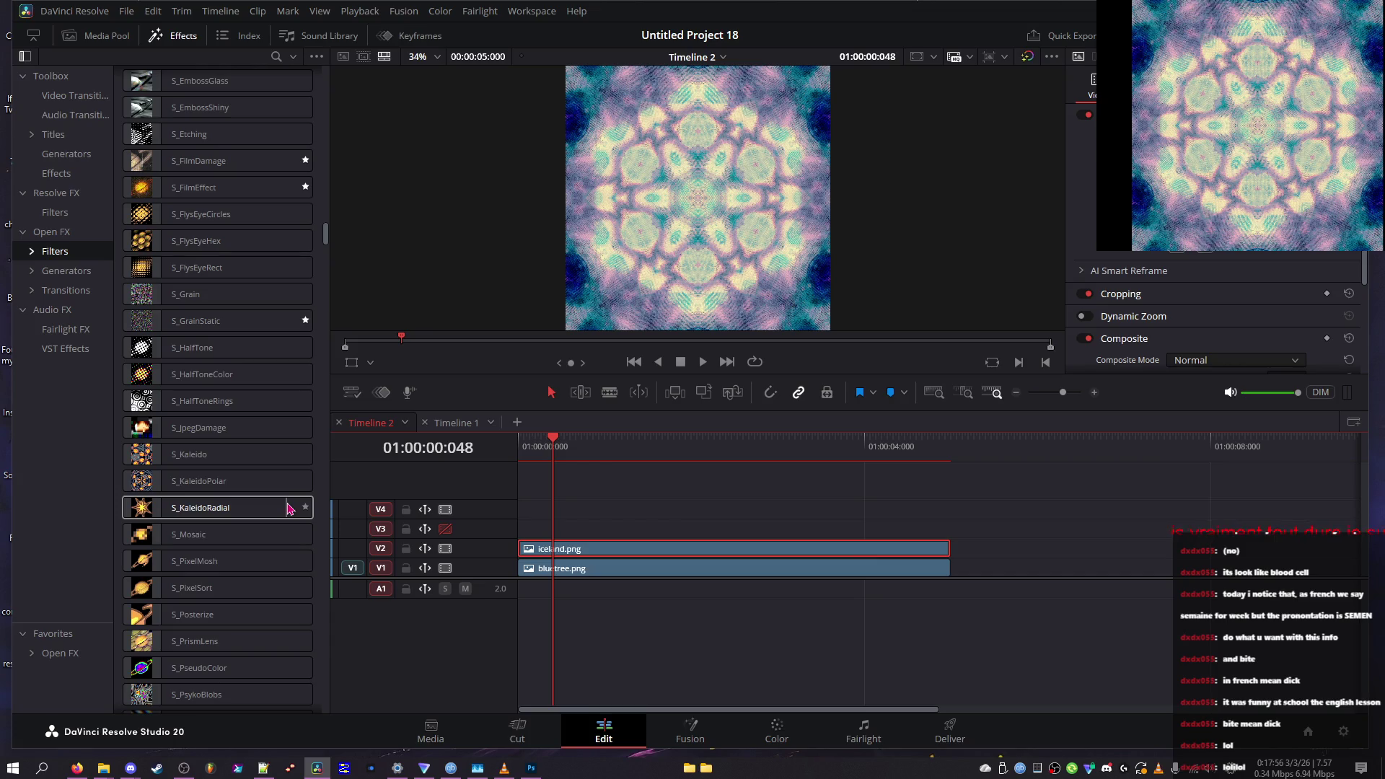
double_click(288, 509)
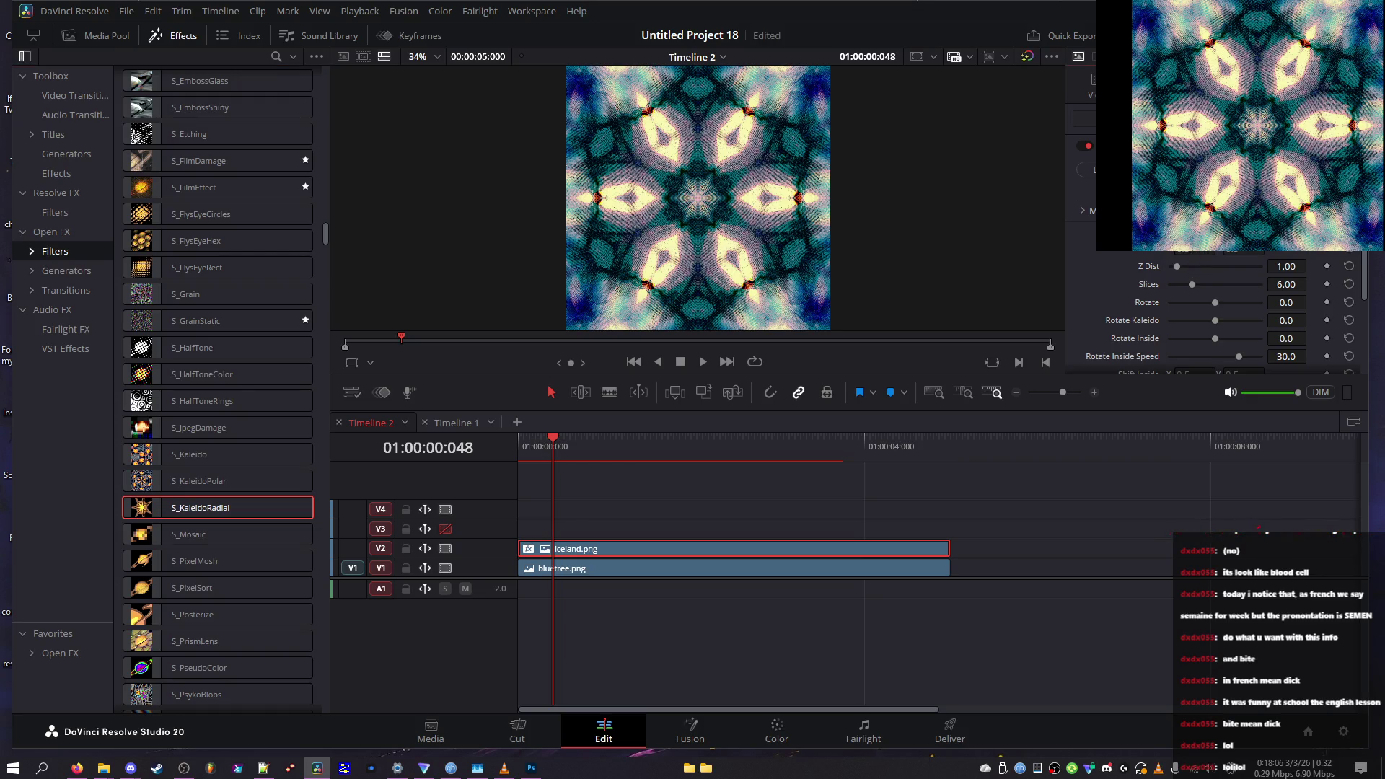
Try Z Dist then reset it to 1.00, raise Slices to 24, and spin Rotate to 360
mouse_move(1177, 266)
left_mouse_down()
mouse_move(1320, 272)
mouse_move(1177, 271)
left_mouse_up()
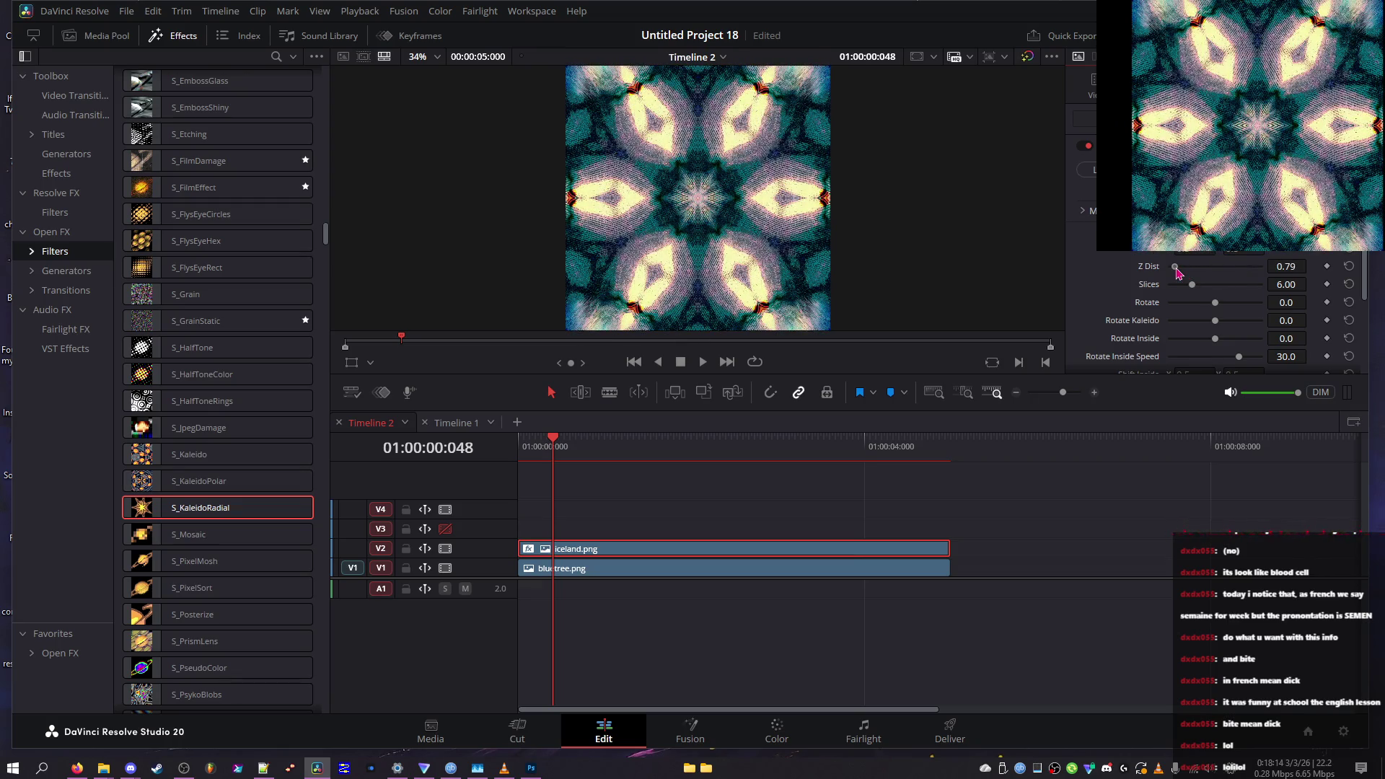
left_click(1349, 266)
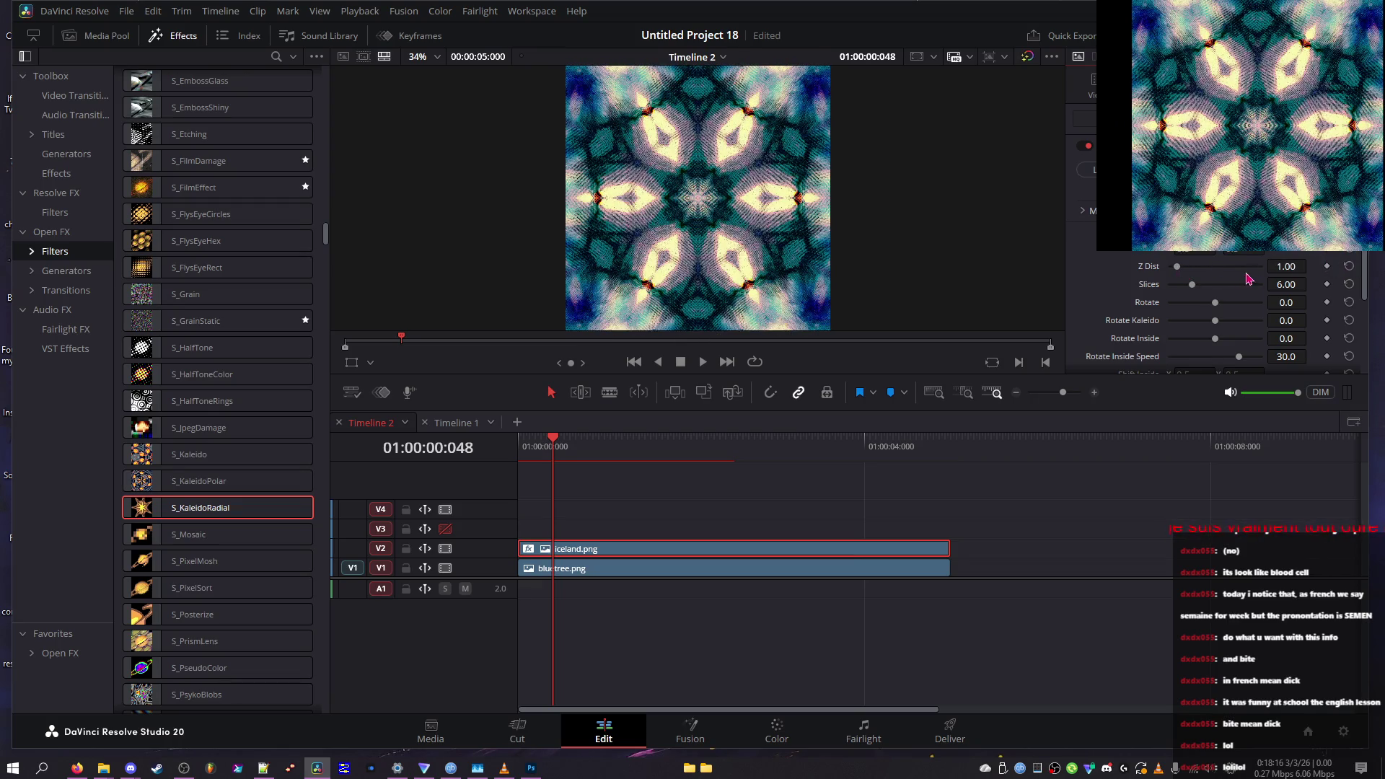
mouse_move(1207, 288)
left_mouse_down()
mouse_move(1380, 296)
mouse_move(982, 236)
mouse_move(1329, 268)
left_mouse_up()
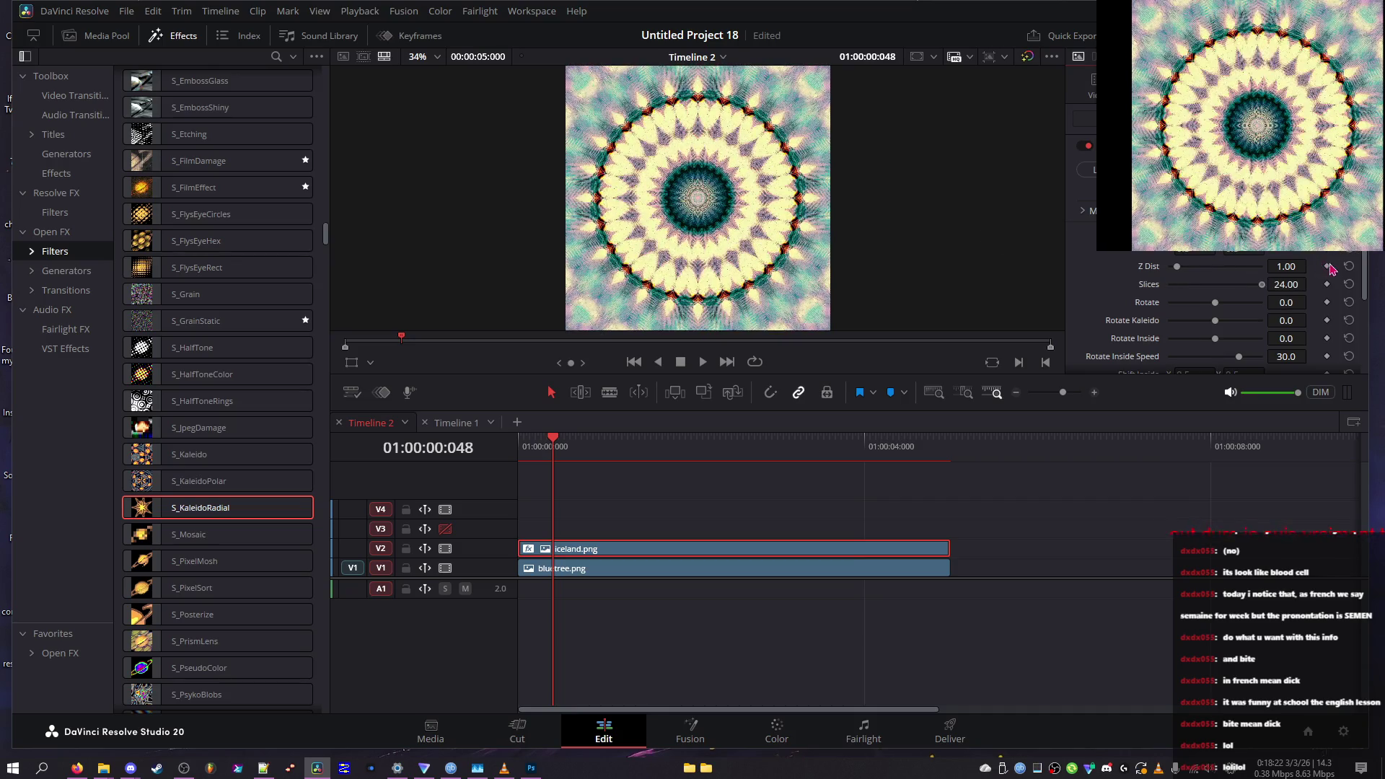
mouse_move(1215, 303)
left_mouse_down()
mouse_move(1111, 299)
mouse_move(1356, 294)
left_mouse_up()
Sweep the kaleidoscope rotation back and forth and collapse Slices to 0.01
left_click(1240, 322)
mouse_move(1242, 329)
left_mouse_down()
mouse_move(1189, 318)
mouse_move(1263, 318)
mouse_move(1123, 312)
mouse_move(1262, 310)
mouse_move(1227, 303)
left_mouse_up()
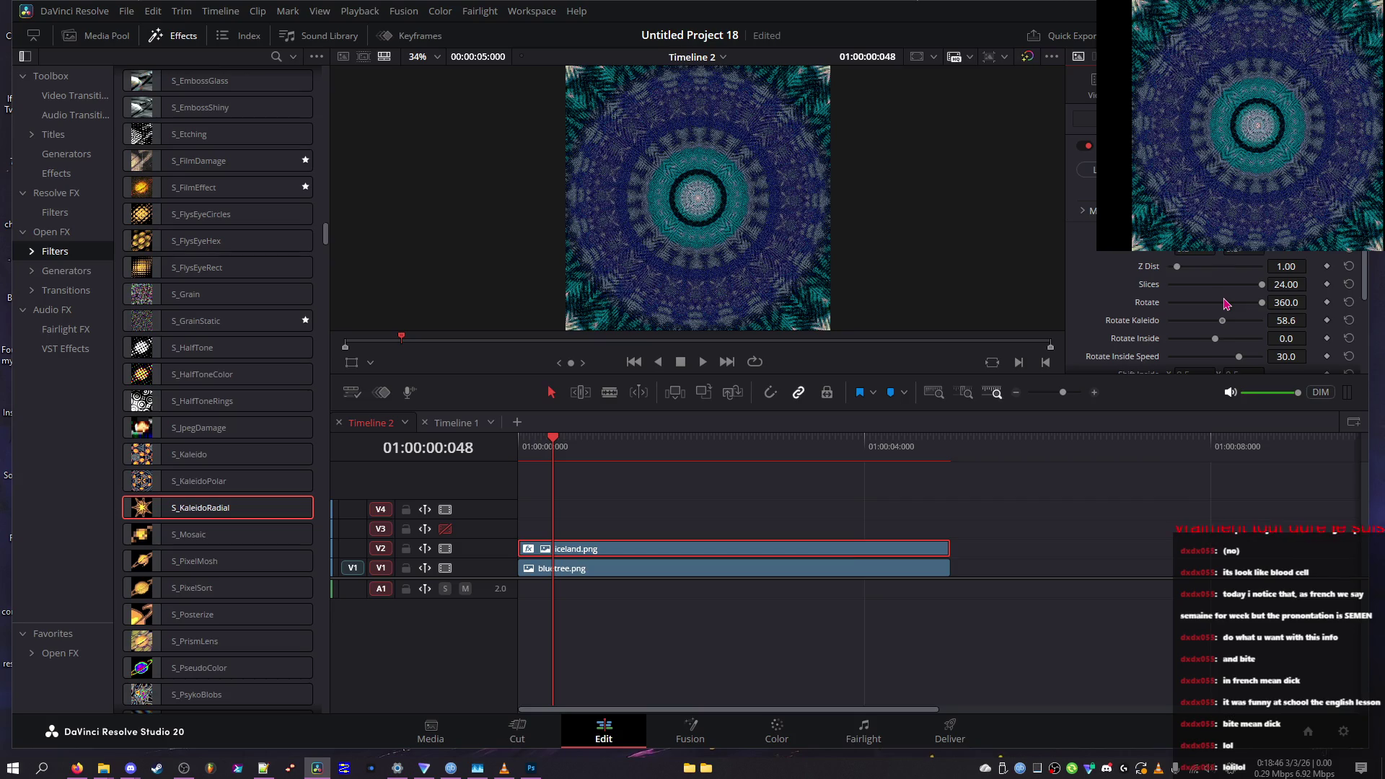
mouse_move(1219, 303)
left_mouse_down()
mouse_move(1165, 304)
mouse_move(1328, 307)
mouse_move(1154, 288)
mouse_move(1219, 284)
mouse_move(1178, 284)
mouse_move(1212, 271)
mouse_move(1131, 271)
mouse_move(1342, 296)
mouse_move(931, 277)
left_mouse_up()
left_click(1188, 303)
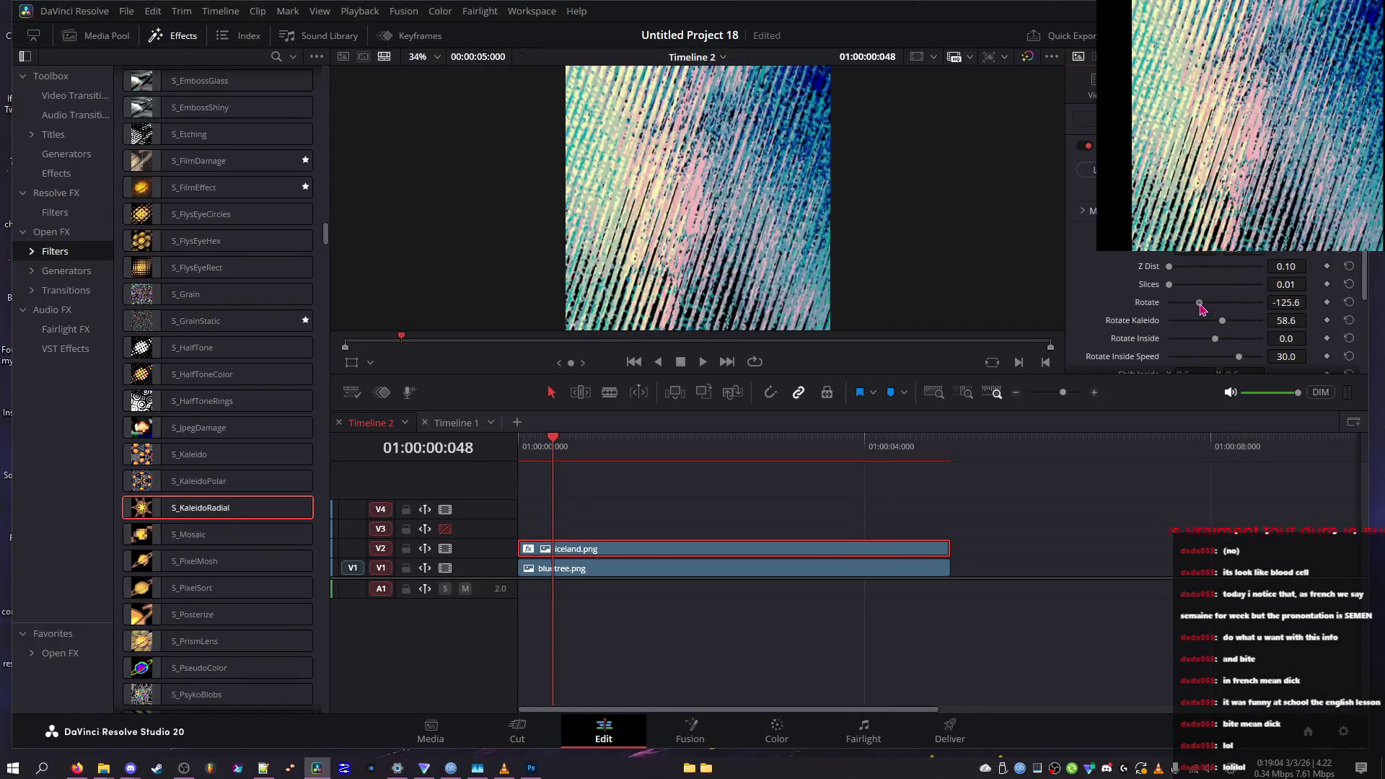
Set Rotate to 135.0 for diagonal stripes and preview the result full screen
left_click_drag(1212, 304, 1234, 303)
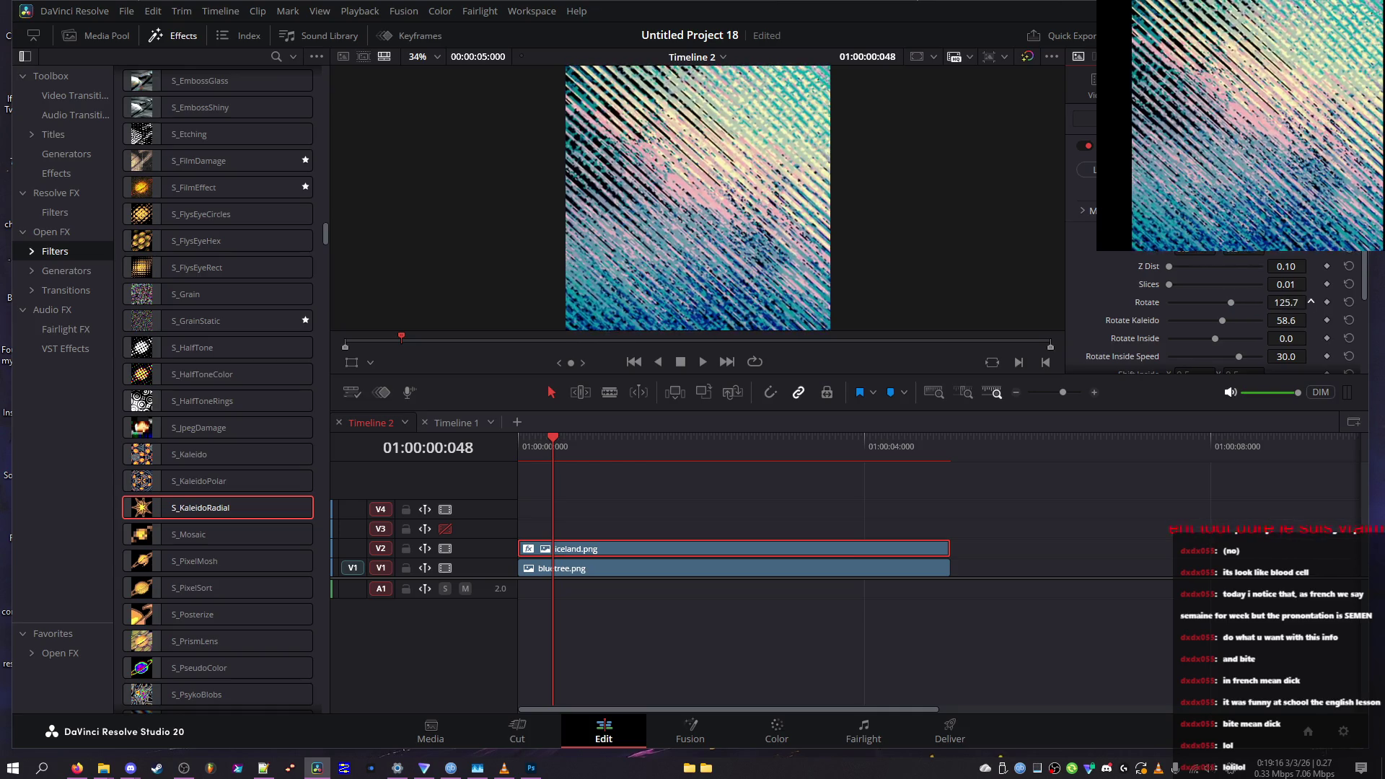
left_click_drag(1310, 303, 1307, 303)
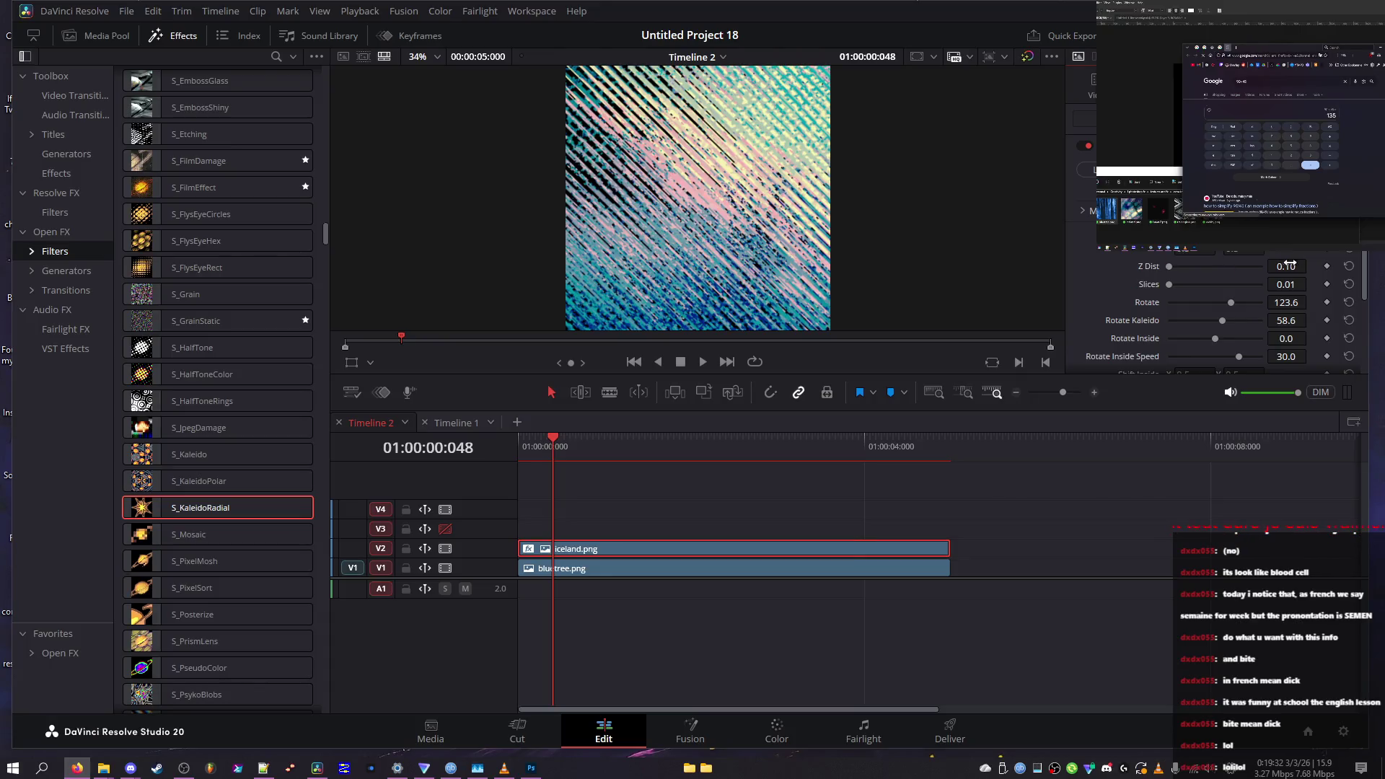
left_click_drag(1296, 302, 1311, 302)
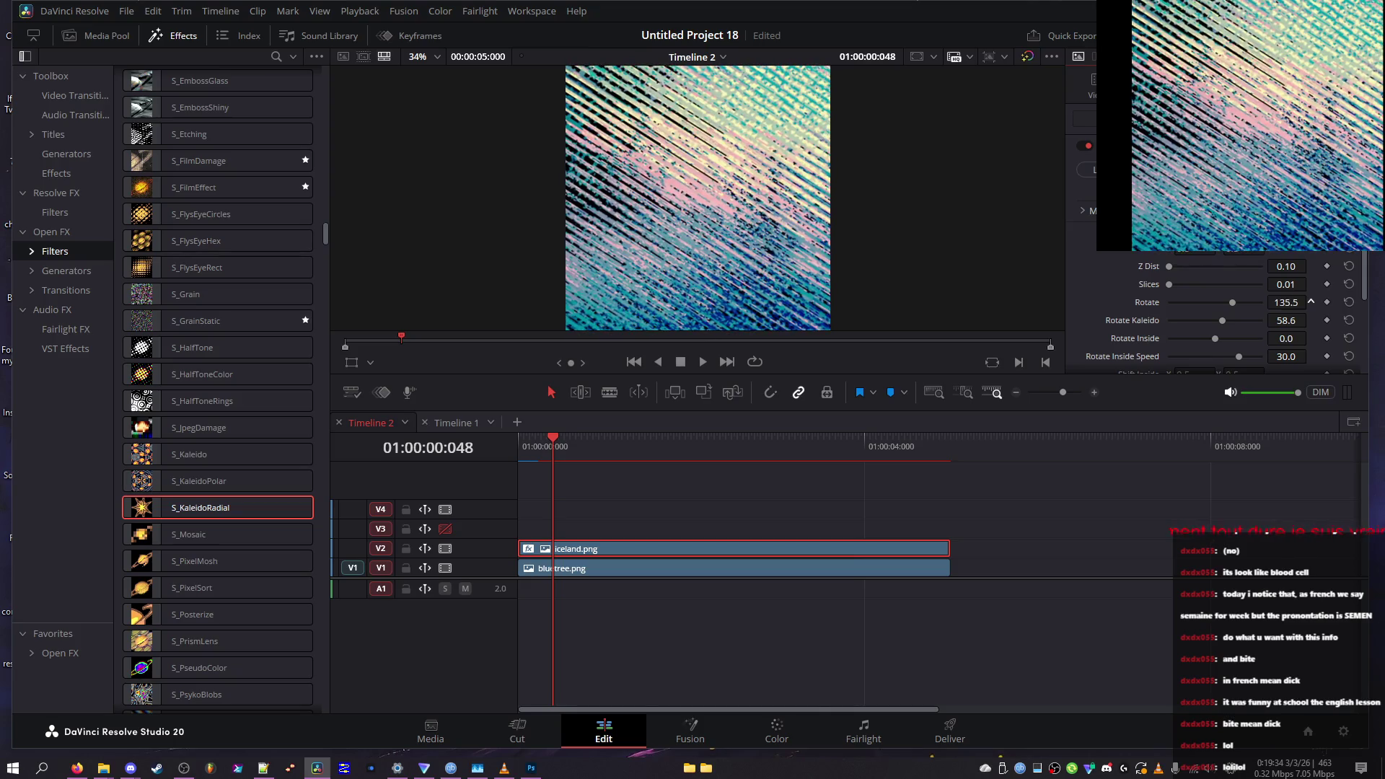
left_click(1296, 304)
type("135")
key("Return")
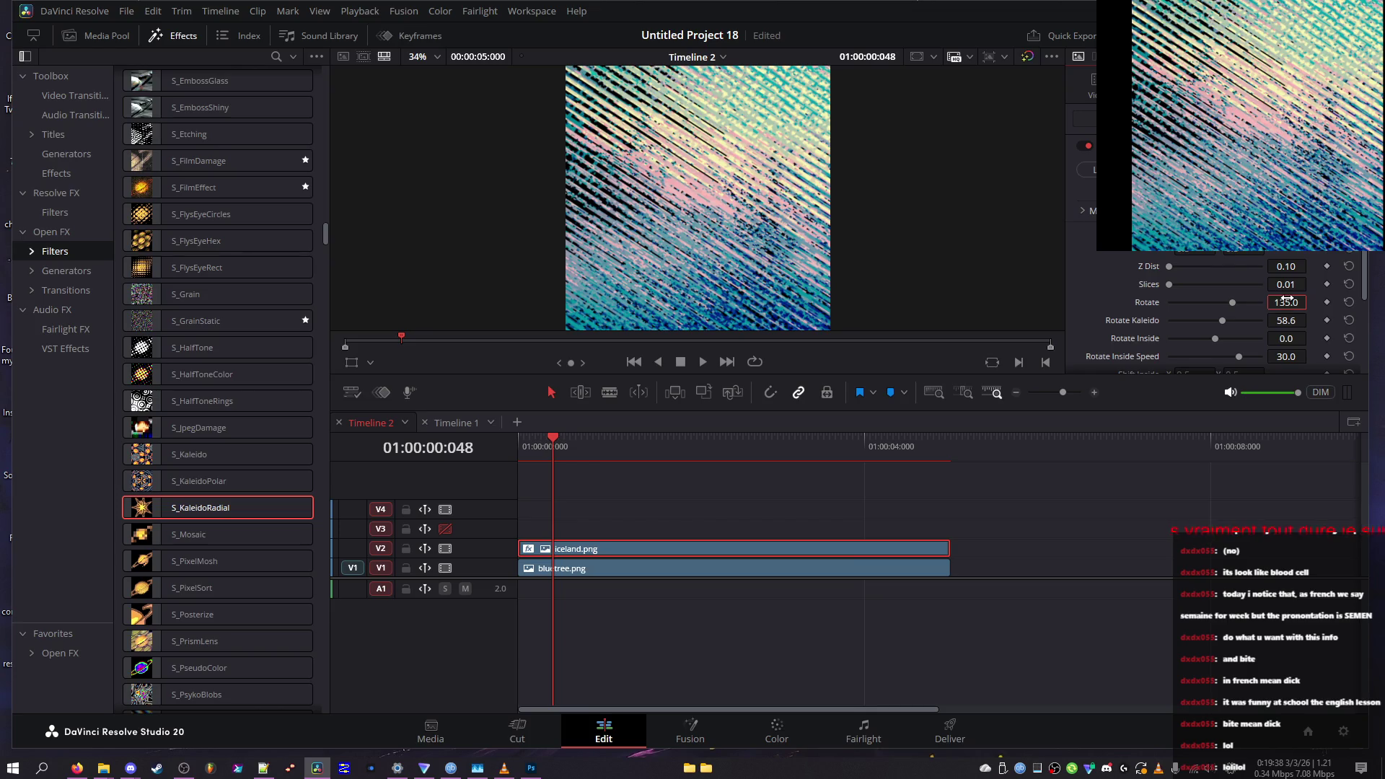
key("ctrl+f")
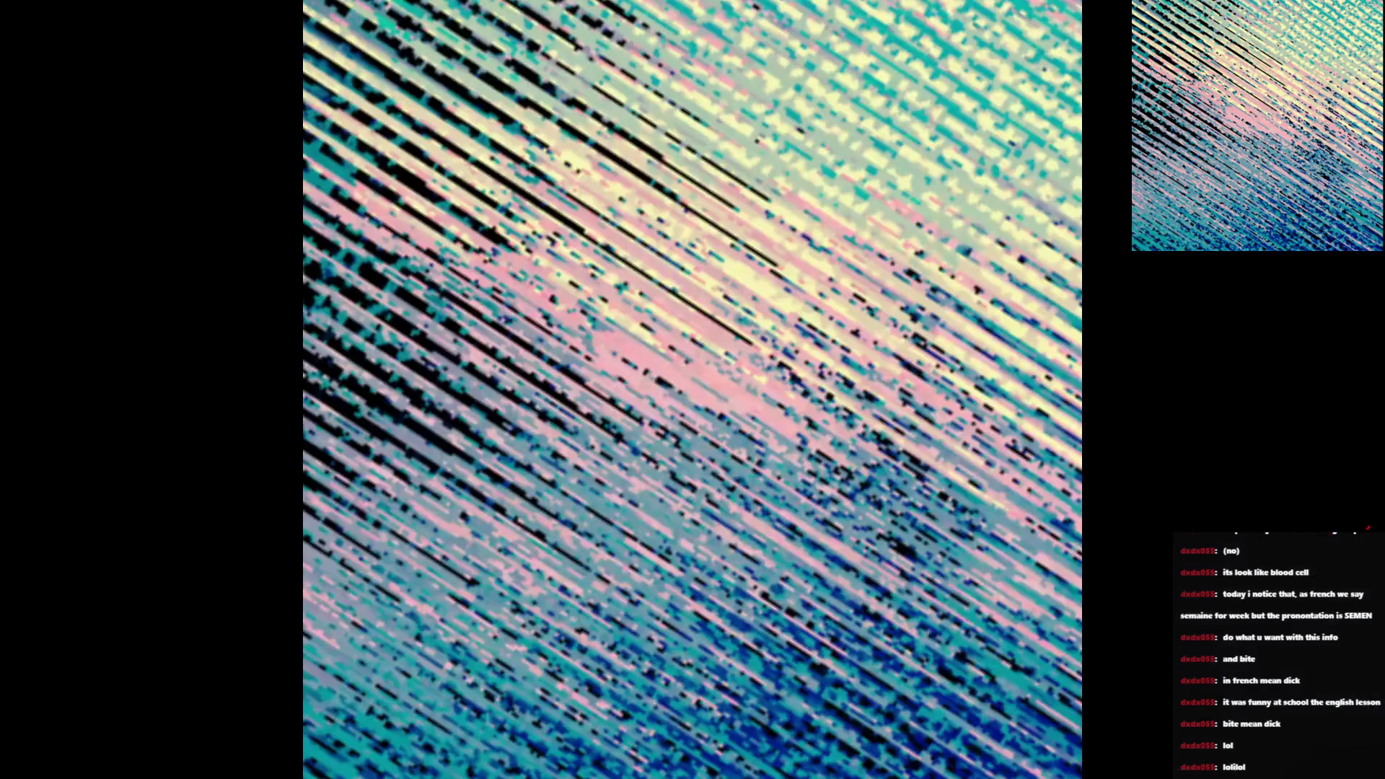
key("ctrl+f")
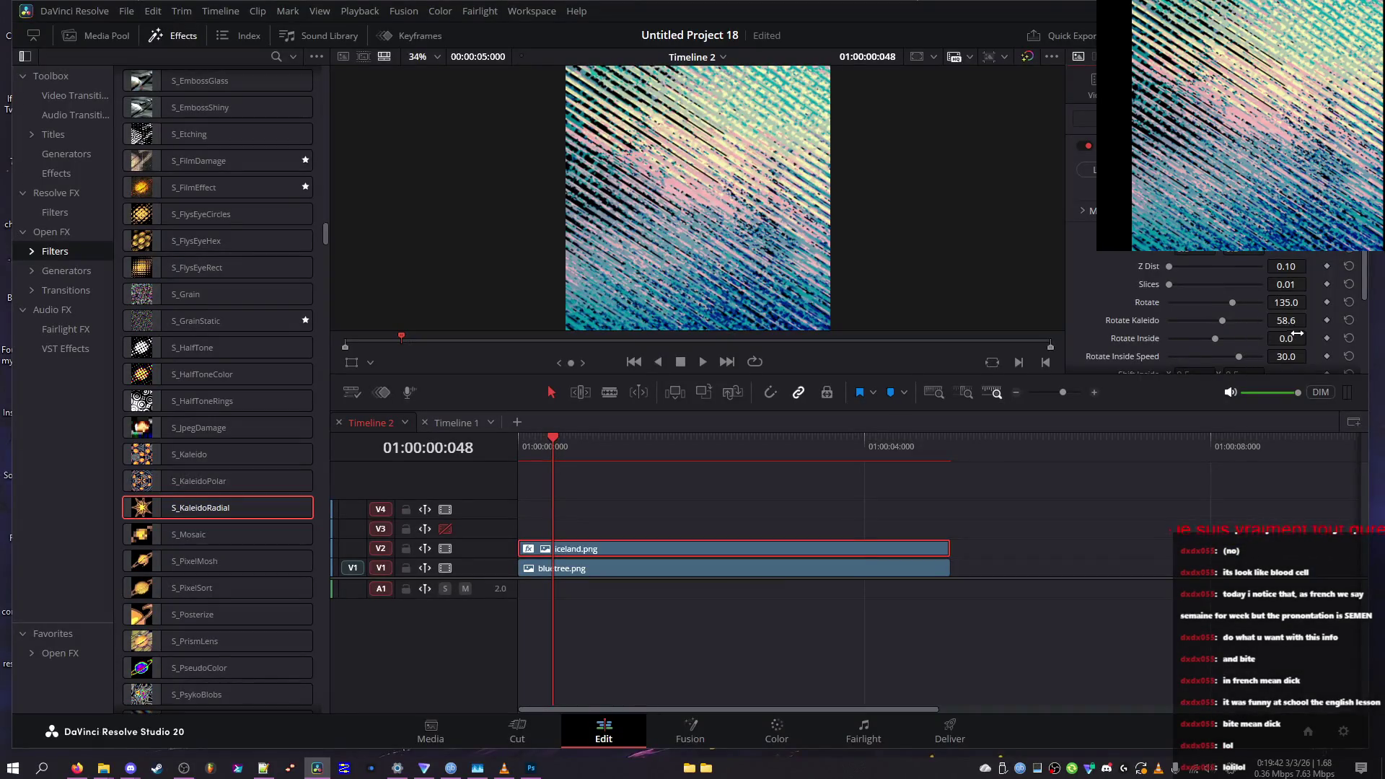
Set Rotate Kaleido to 0, wind Rotate Inside down from 360, and reset Rotate Inside Speed to 30.0
left_click(1287, 321)
type("0")
key("Return")
left_click(1286, 339)
type("360")
key("Return")
mouse_move(1264, 338)
left_mouse_down()
mouse_move(1215, 339)
mouse_move(1311, 357)
left_mouse_up()
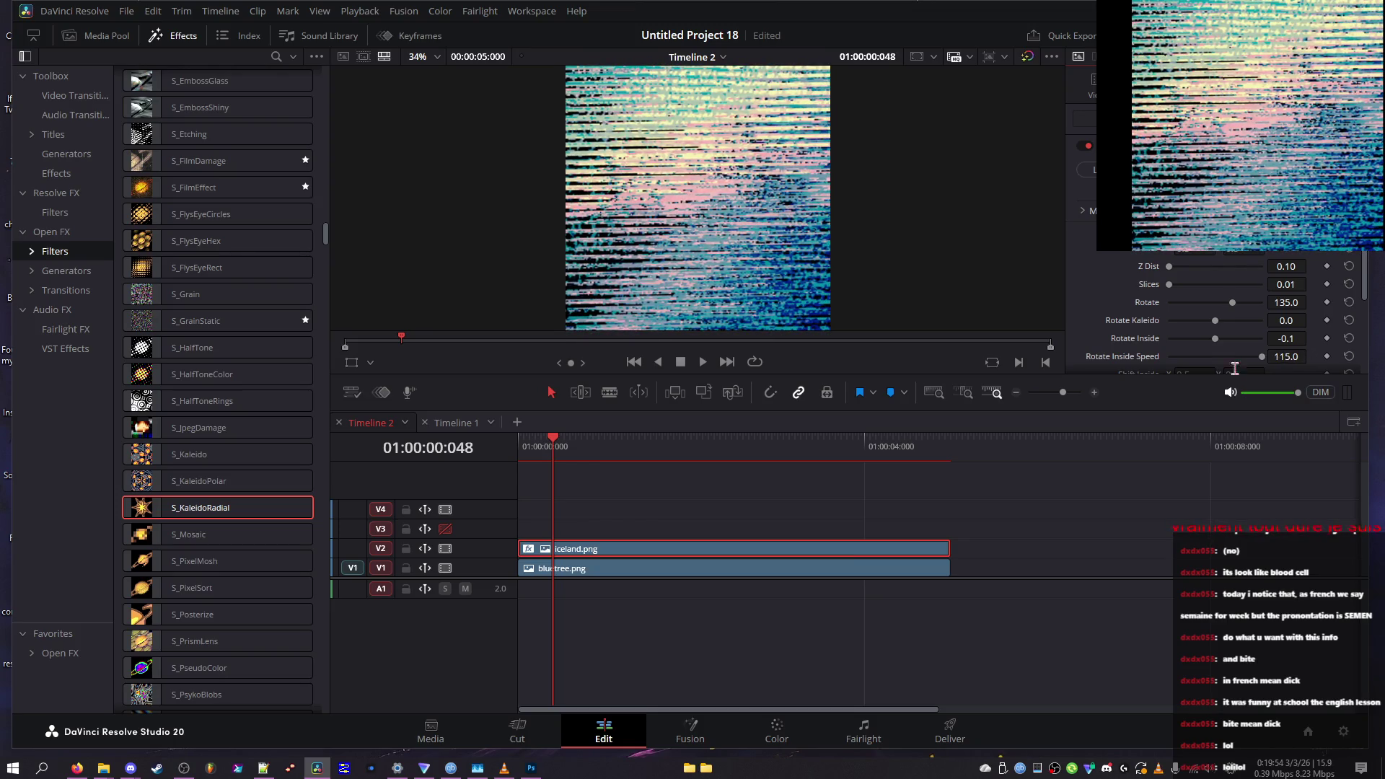
double_click(1259, 370)
Raise Kaleido Amount to 1.132, try the Tile and No Wrap modes, and enable Filter
mouse_move(552, 436)
left_mouse_down()
mouse_move(1008, 430)
mouse_move(505, 437)
left_mouse_up()
scroll(1196, 345, "down", 2)
mouse_move(1215, 334)
left_mouse_down()
mouse_move(1168, 330)
mouse_move(1224, 325)
left_mouse_up()
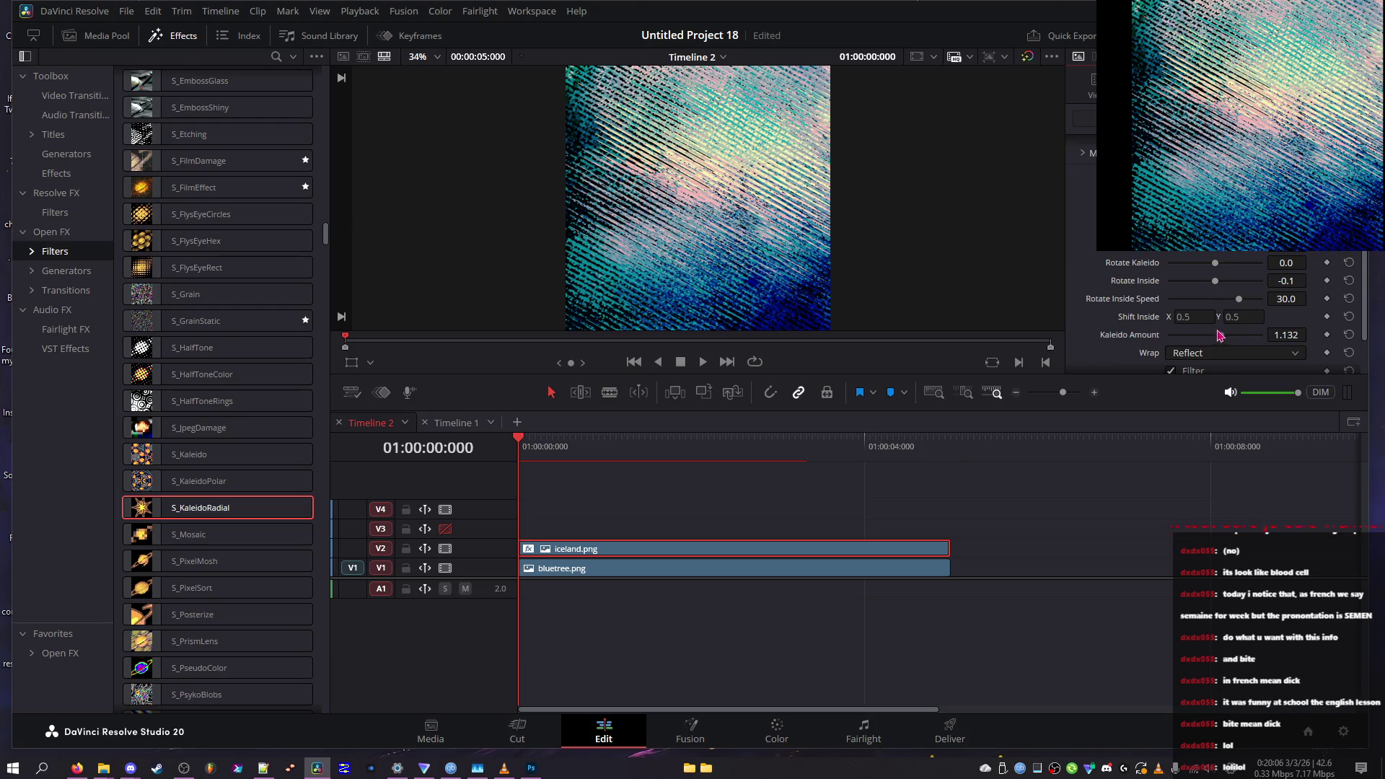
left_click(1205, 353)
left_click(1198, 387)
left_click(1204, 357)
left_click(1201, 372)
scroll(1154, 357, "down", 3)
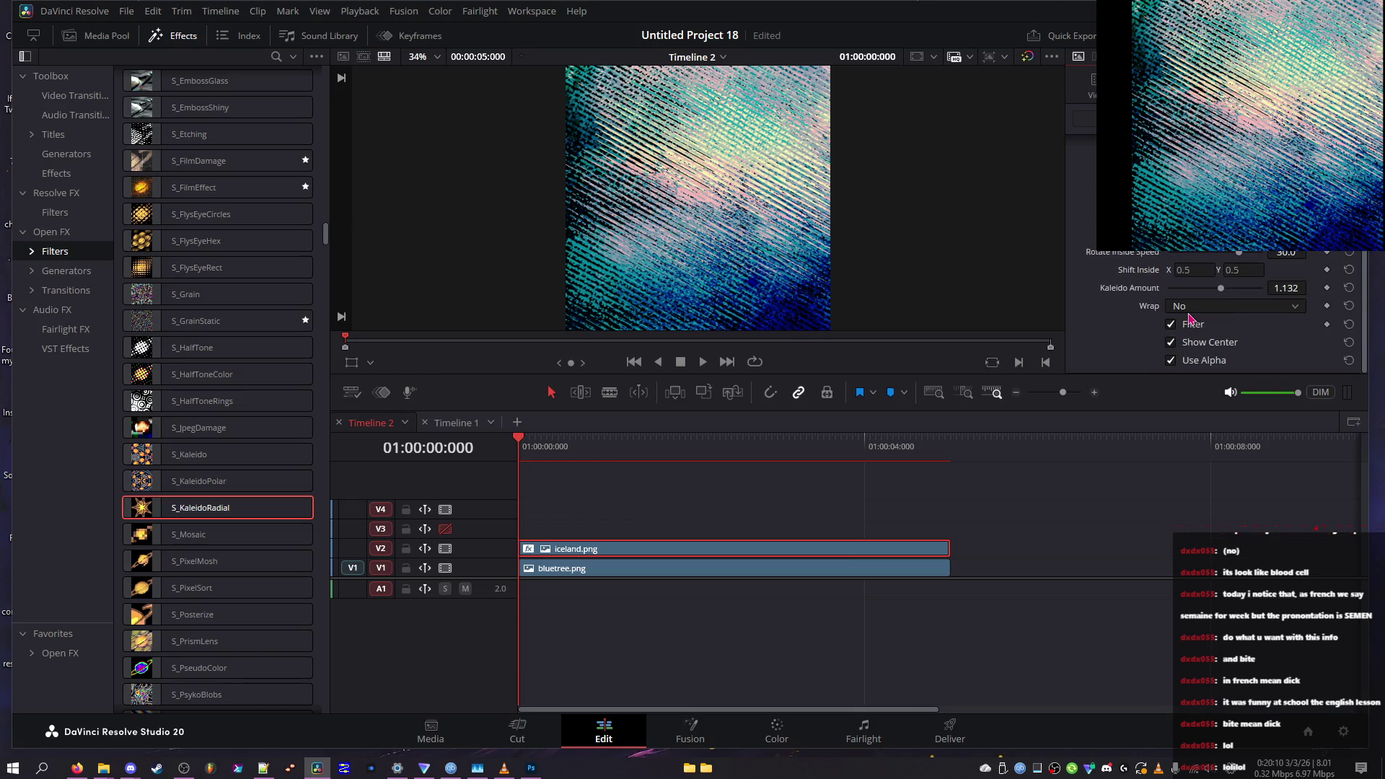
left_click(1171, 326)
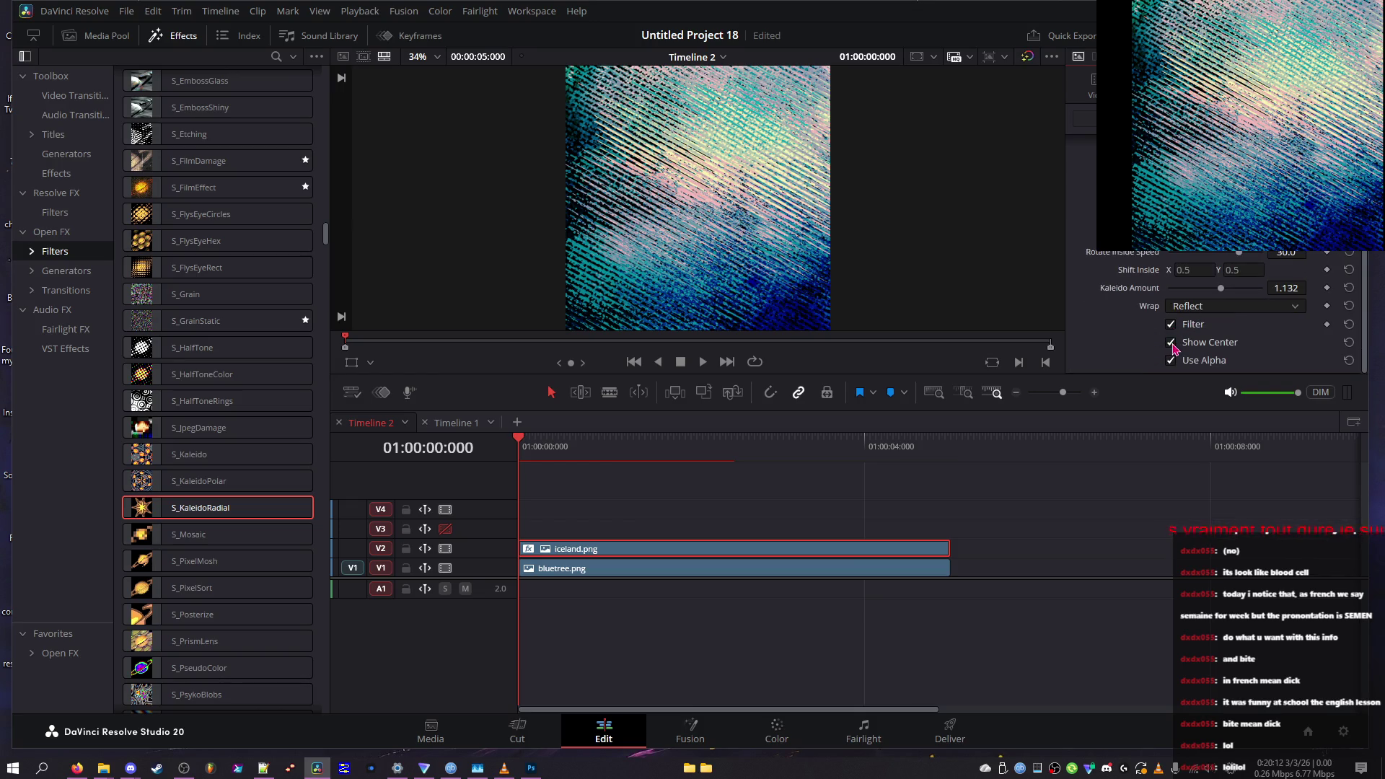
scroll(1174, 351, "up", 5)
Lower Z Dist to 0.18, then spin Rotate Inside and its speed far negative (-60)
left_click(1189, 269)
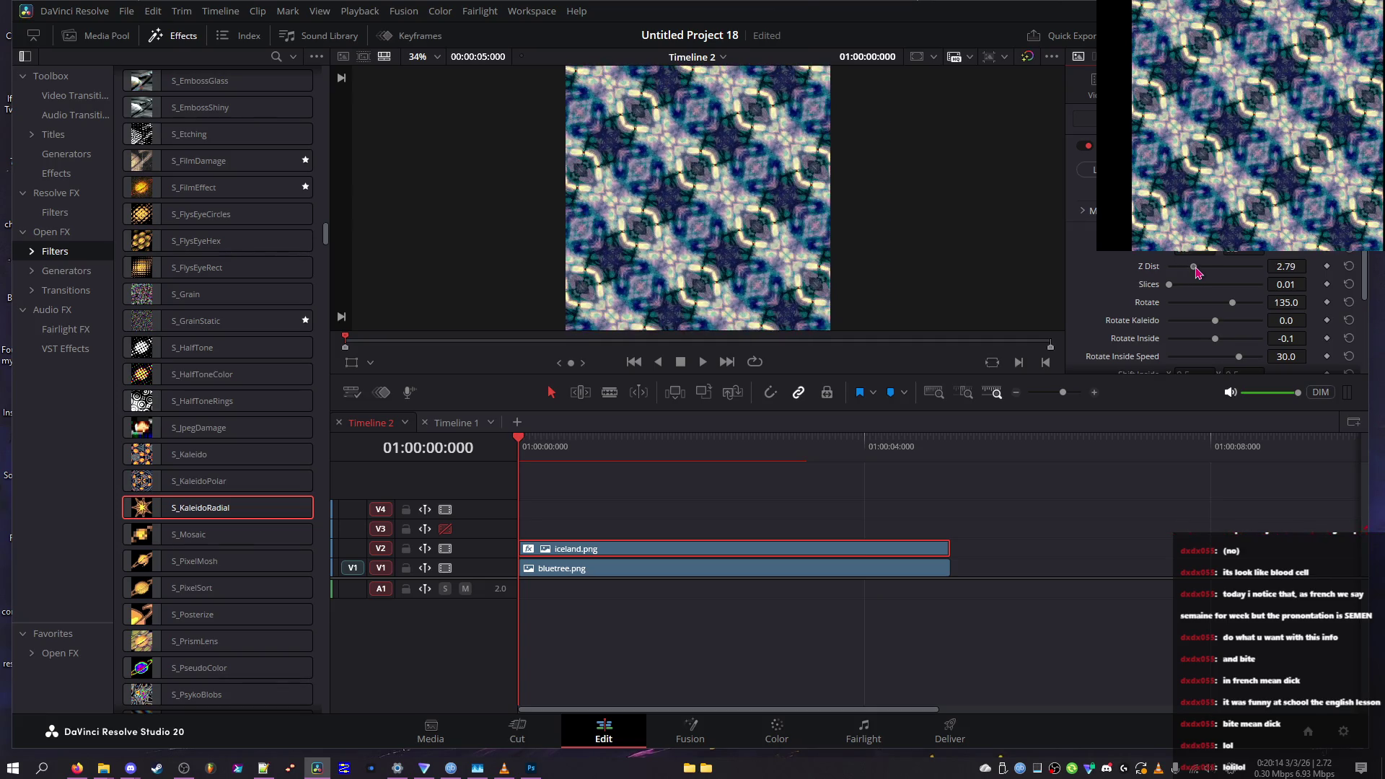
left_click_drag(1190, 273, 1172, 287)
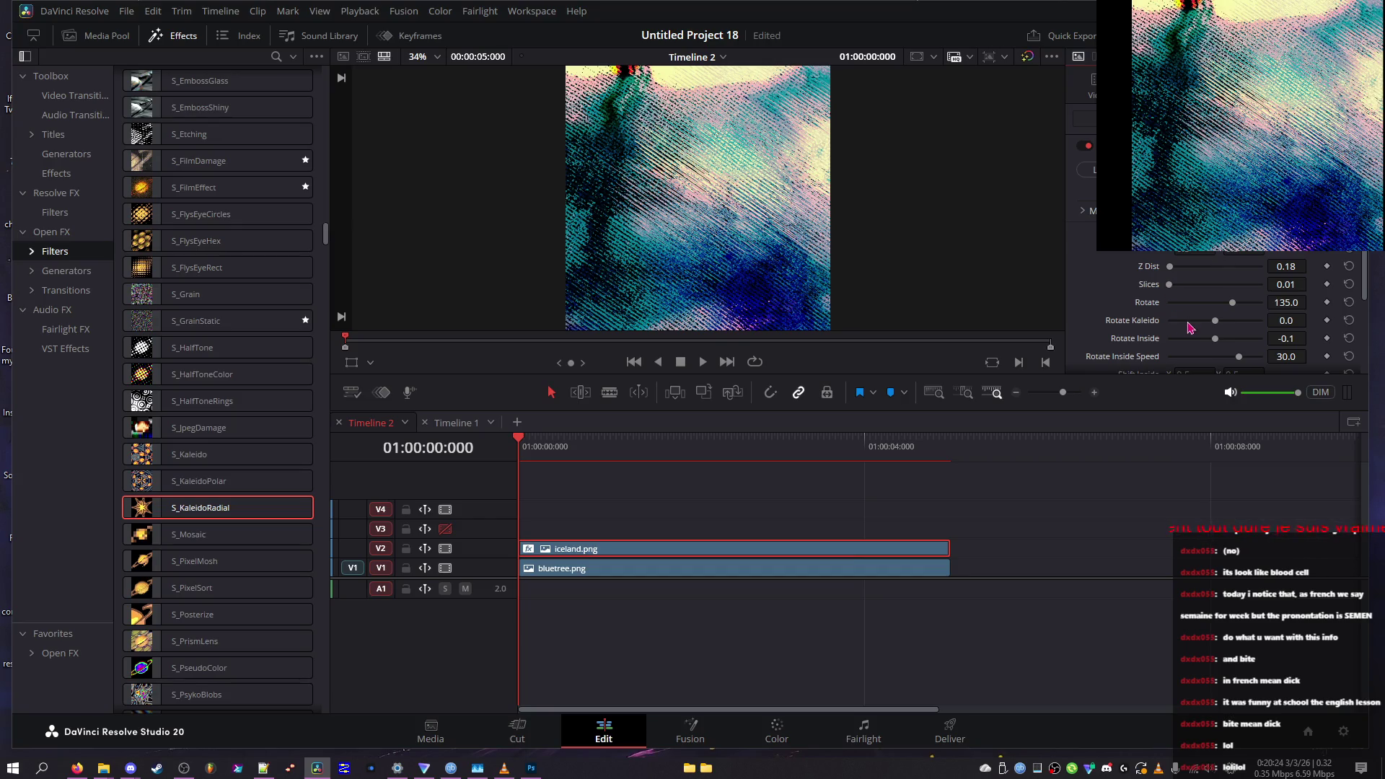
mouse_move(1201, 339)
left_mouse_down()
mouse_move(1153, 346)
mouse_move(1349, 354)
mouse_move(1075, 335)
left_mouse_up()
left_click_drag(1239, 357, 1068, 354)
Check the animation, then reset Rotate Inside Speed to 30.0 and Rotate Inside and Rotate to 0.0
mouse_move(635, 438)
left_mouse_down()
mouse_move(572, 436)
mouse_move(720, 436)
left_mouse_up()
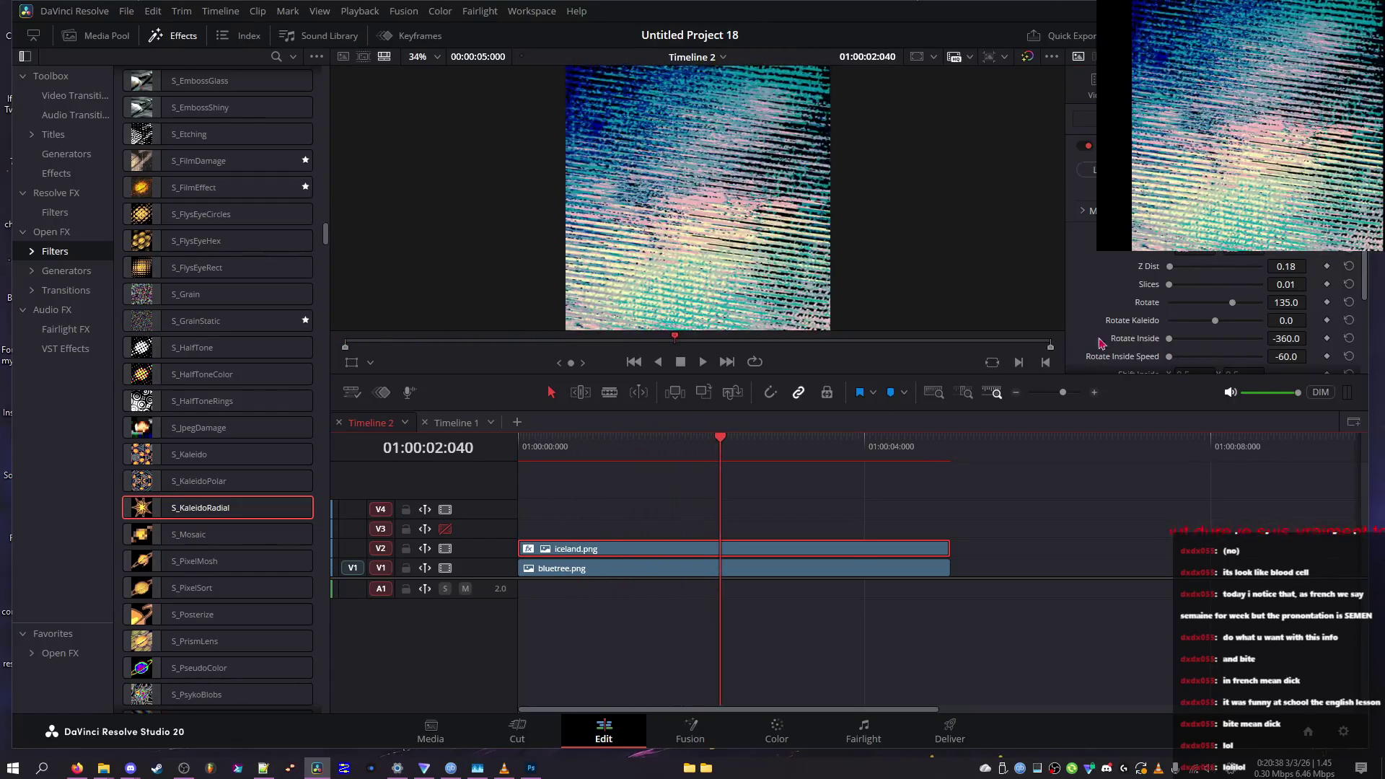
left_click(1349, 356)
left_click(1349, 338)
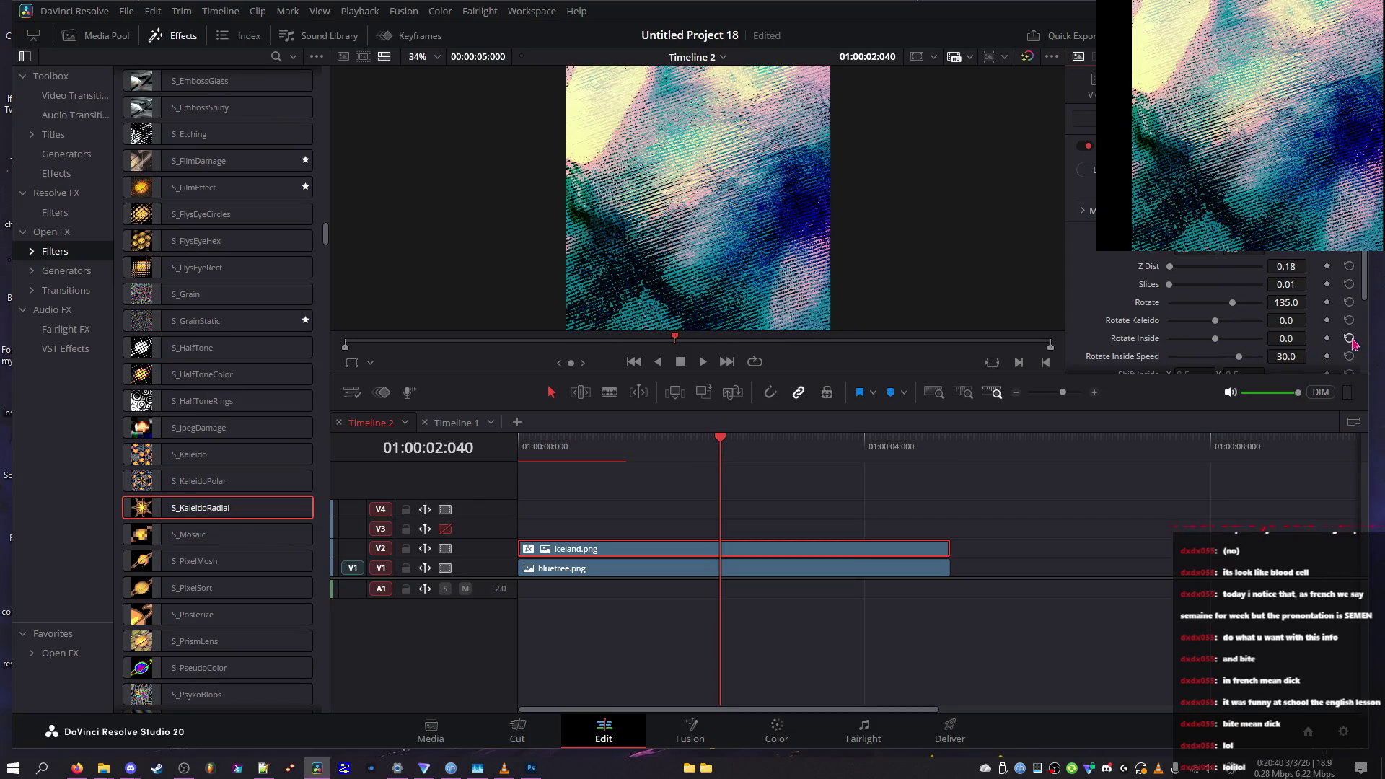
key("Home")
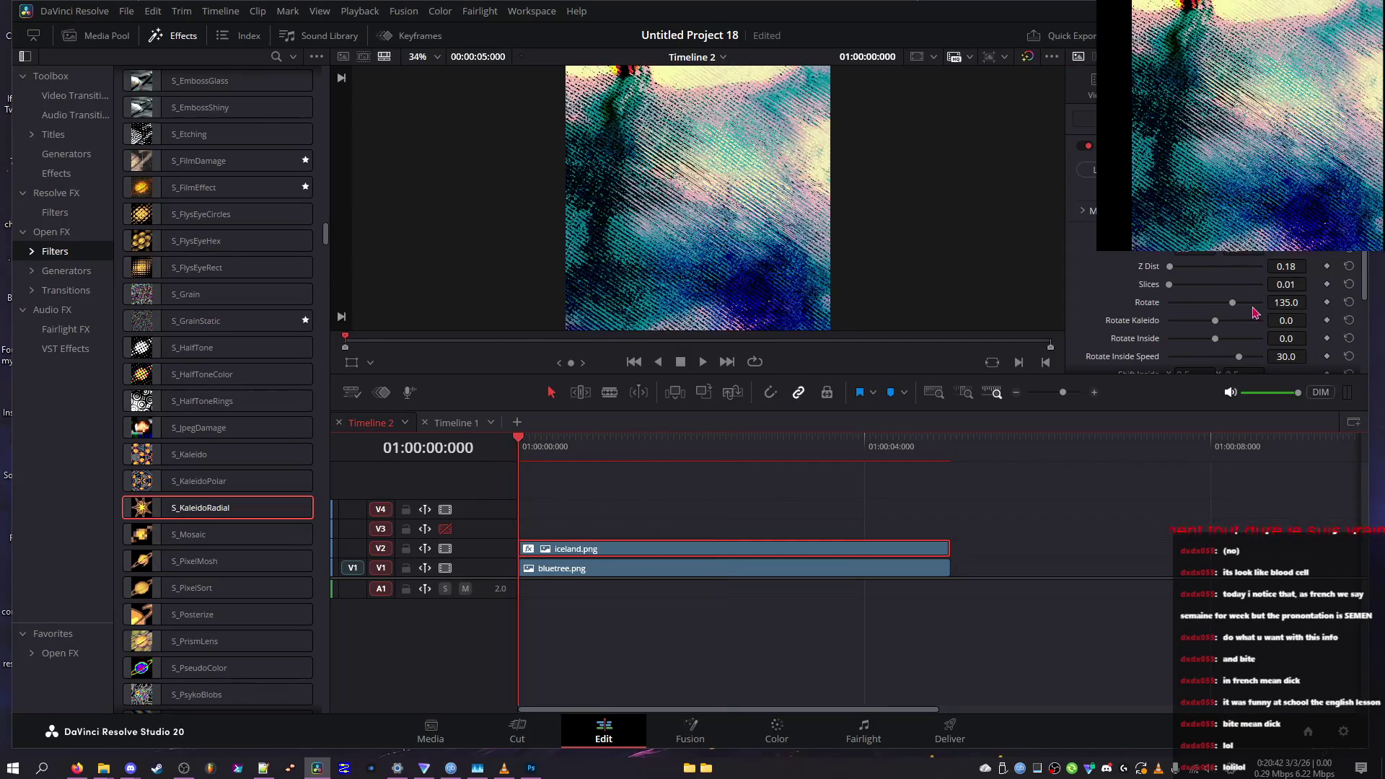
left_click(1351, 303)
Scrub through the clip to preview and raise Slices slightly to 0.94
mouse_move(599, 451)
left_mouse_down()
mouse_move(546, 455)
mouse_move(954, 467)
mouse_move(906, 482)
mouse_move(907, 462)
left_mouse_up()
left_click_drag(1168, 289, 1175, 288)
scroll(1125, 328, "down", 5)
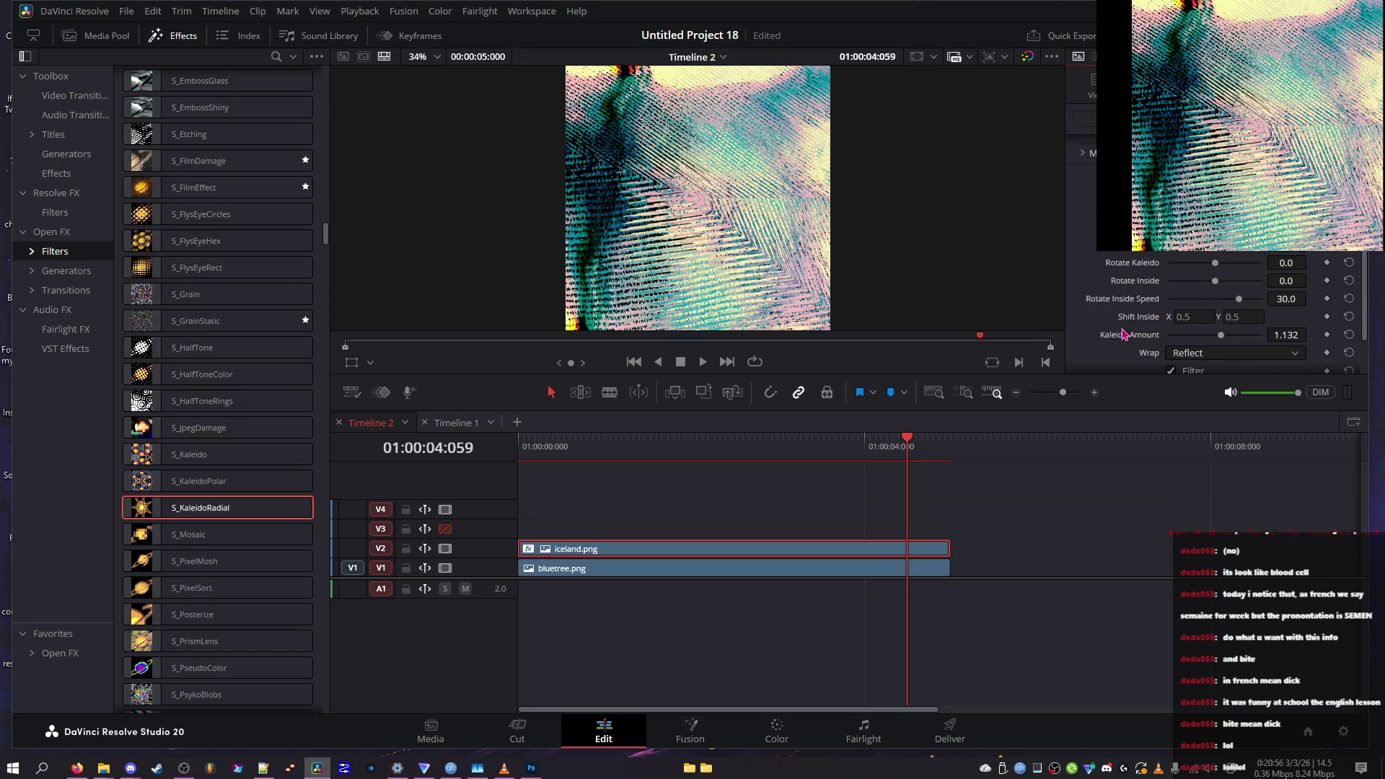
Set Wrap to Tile and rotate the kaleidoscope pattern to about -320
left_click(1215, 308)
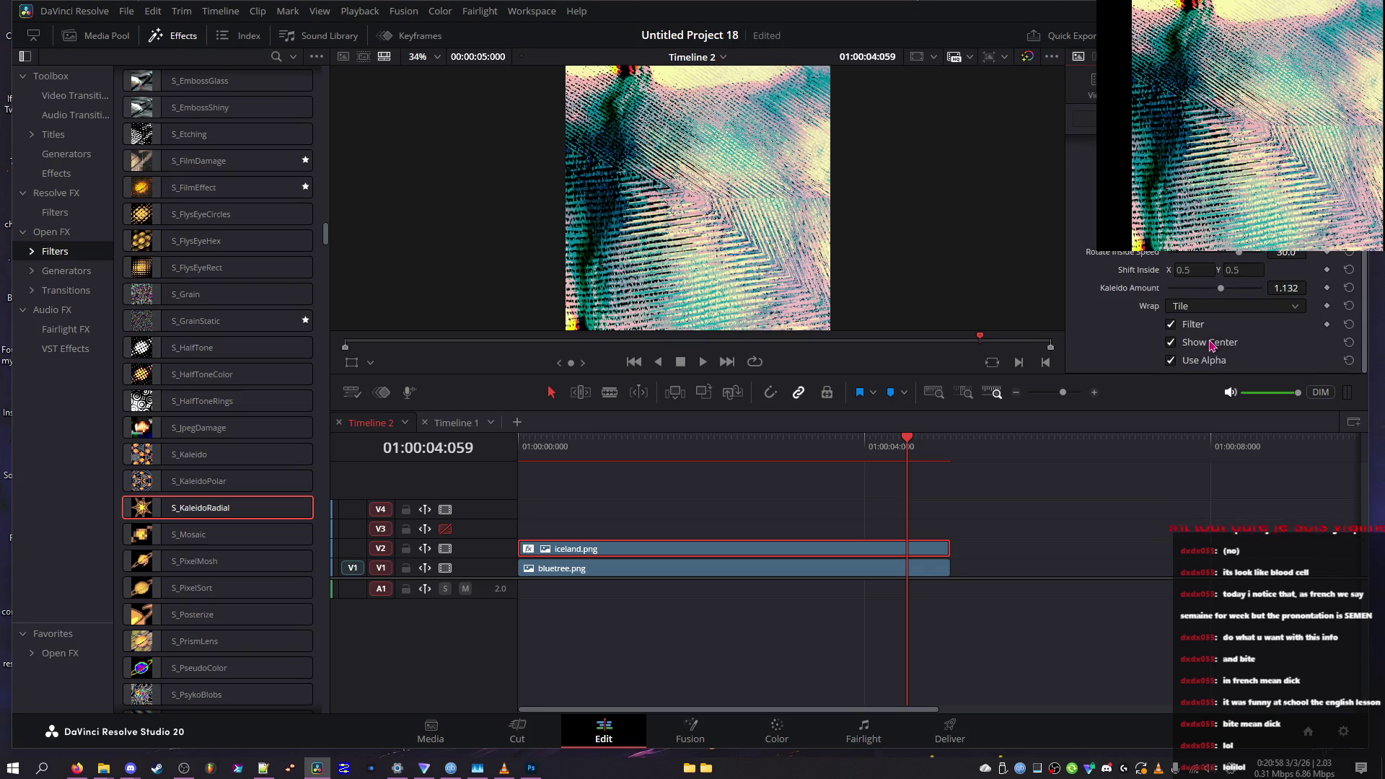
left_click(1211, 341)
scroll(1150, 323, "up", 2)
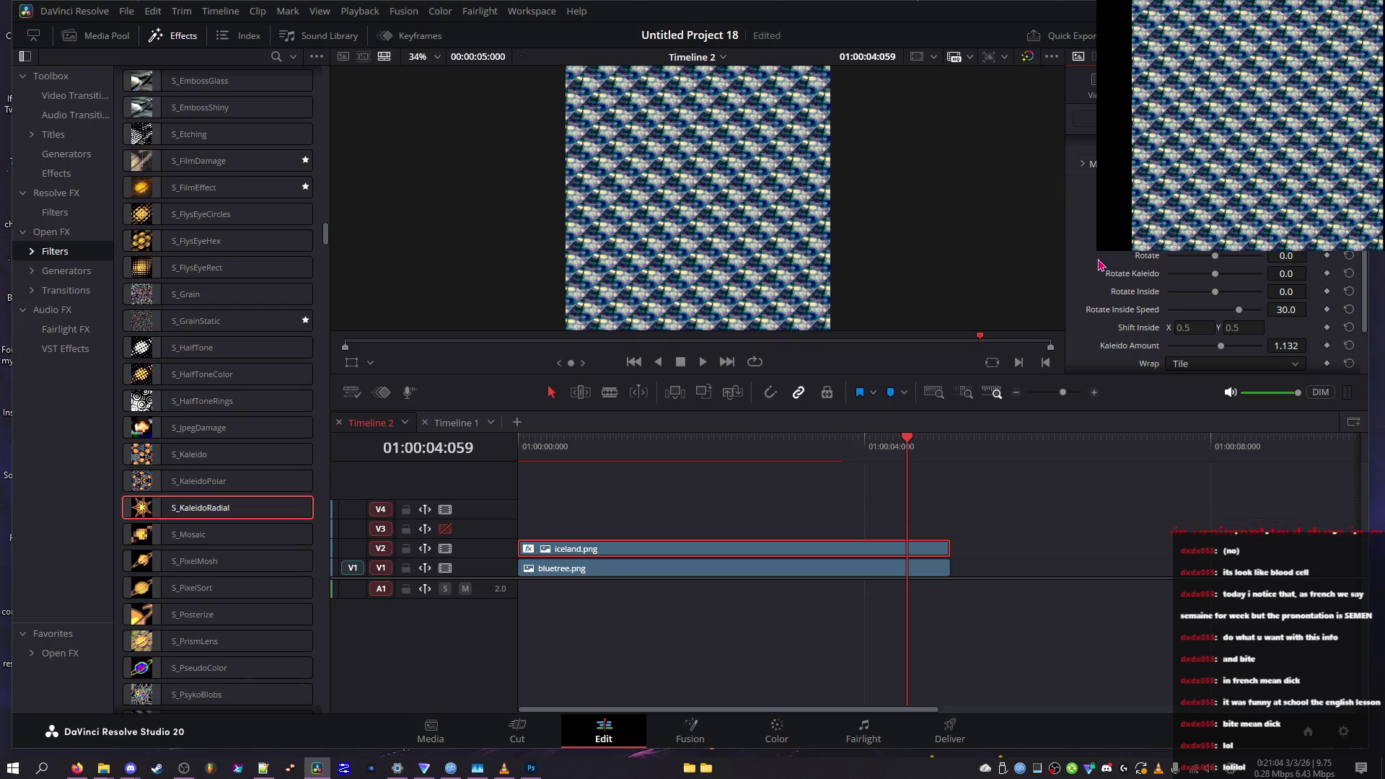
mouse_move(1192, 261)
left_mouse_down()
mouse_move(1176, 261)
mouse_move(1188, 297)
mouse_move(1266, 292)
mouse_move(1158, 310)
left_mouse_up()
Switch Wrap to Reflect and raise the Rotate Inside Speed
left_click(1190, 364)
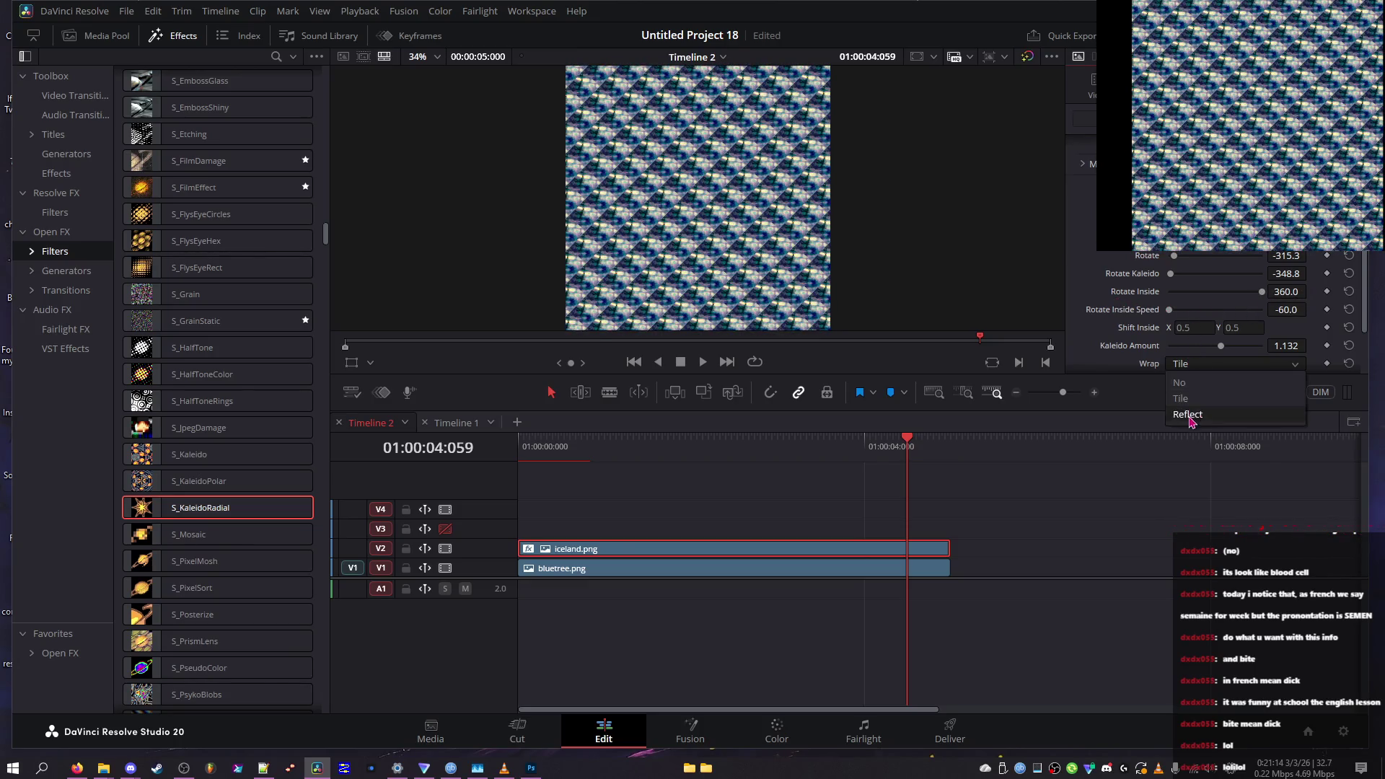
left_click(1190, 401)
scroll(1145, 372, "down", 2)
mouse_move(1195, 257)
left_mouse_down()
mouse_move(1259, 264)
mouse_move(1175, 276)
mouse_move(1184, 306)
left_mouse_up()
scroll(1212, 264, "up", 3)
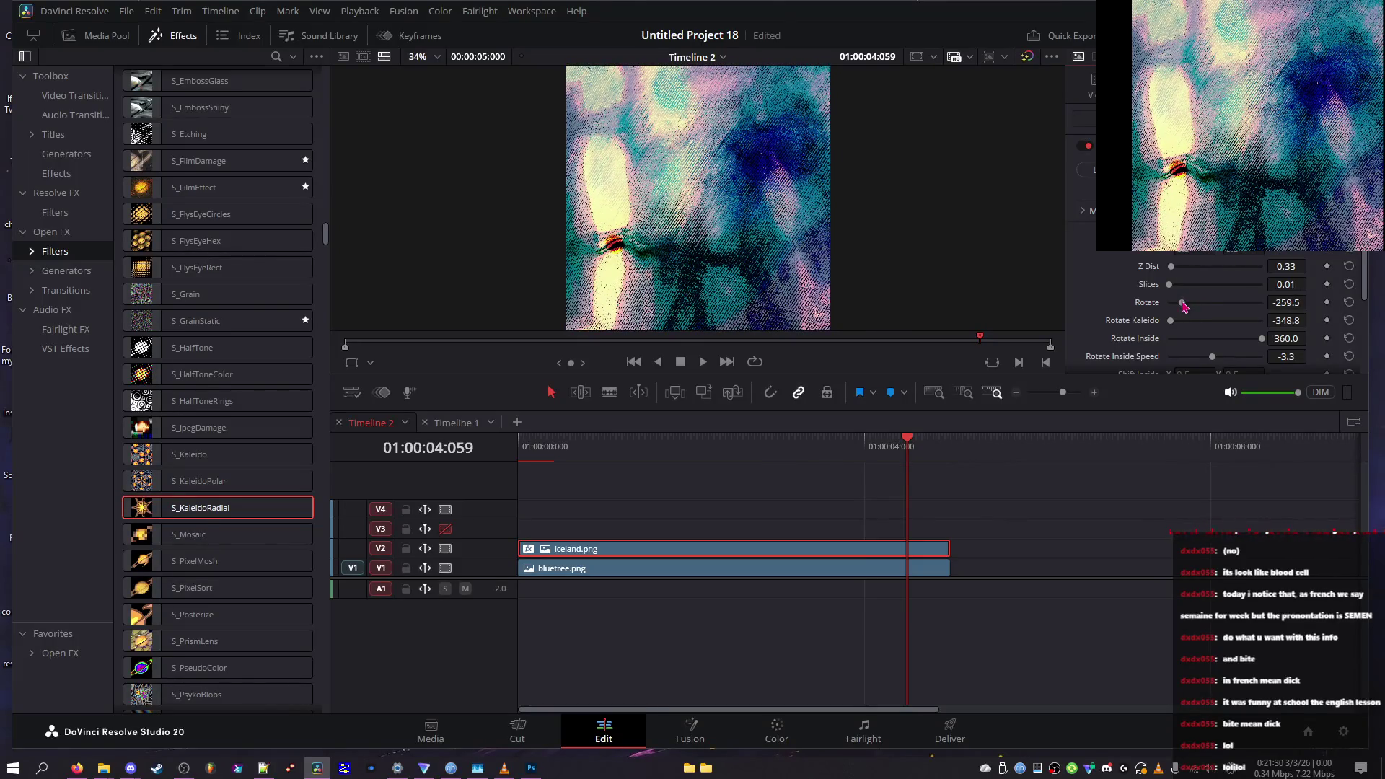
Set Rotate Kaleido to -360, undo a Rotate Inside change, save the project and take a screenshot
left_click_drag(1187, 321, 1145, 325)
left_click_drag(1262, 339, 1159, 341)
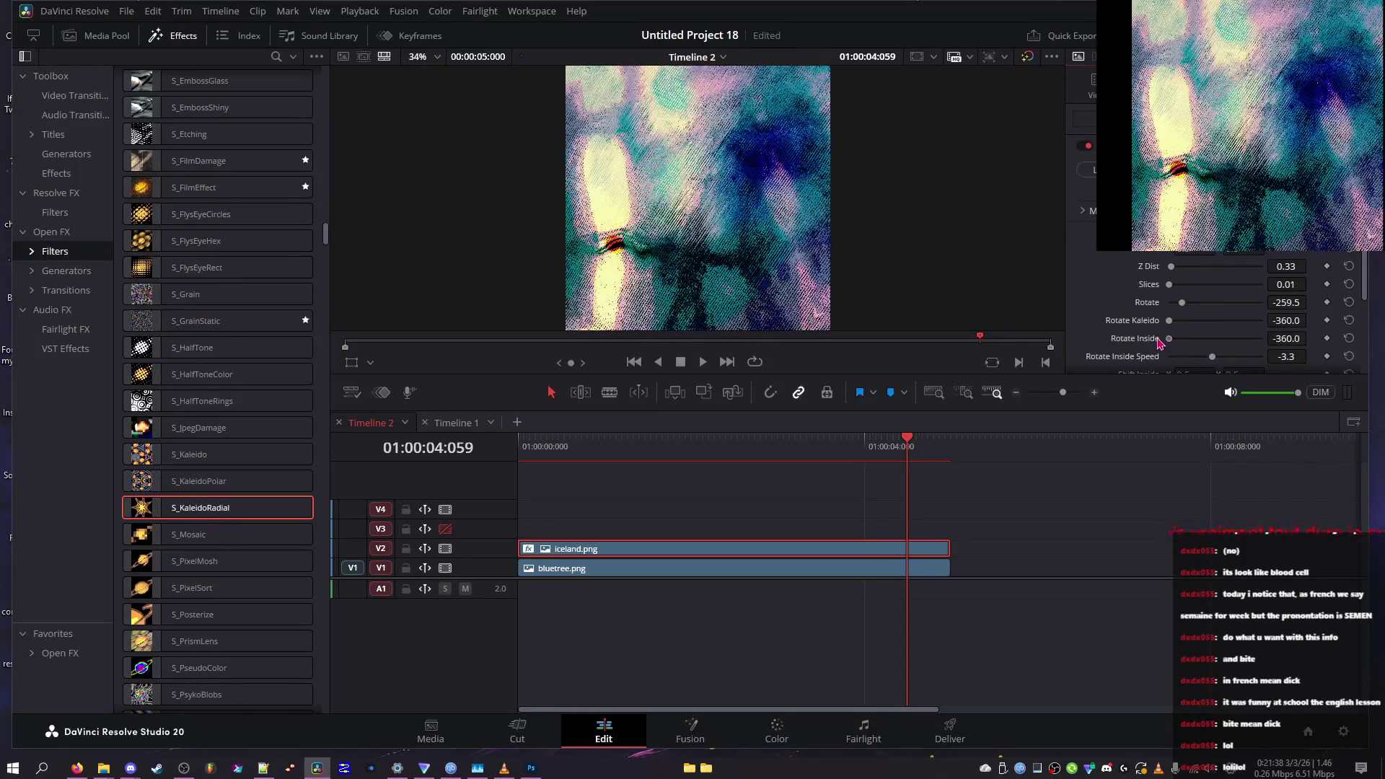
key("ctrl+z")
key("ctrl+z")
key("ctrl+z")
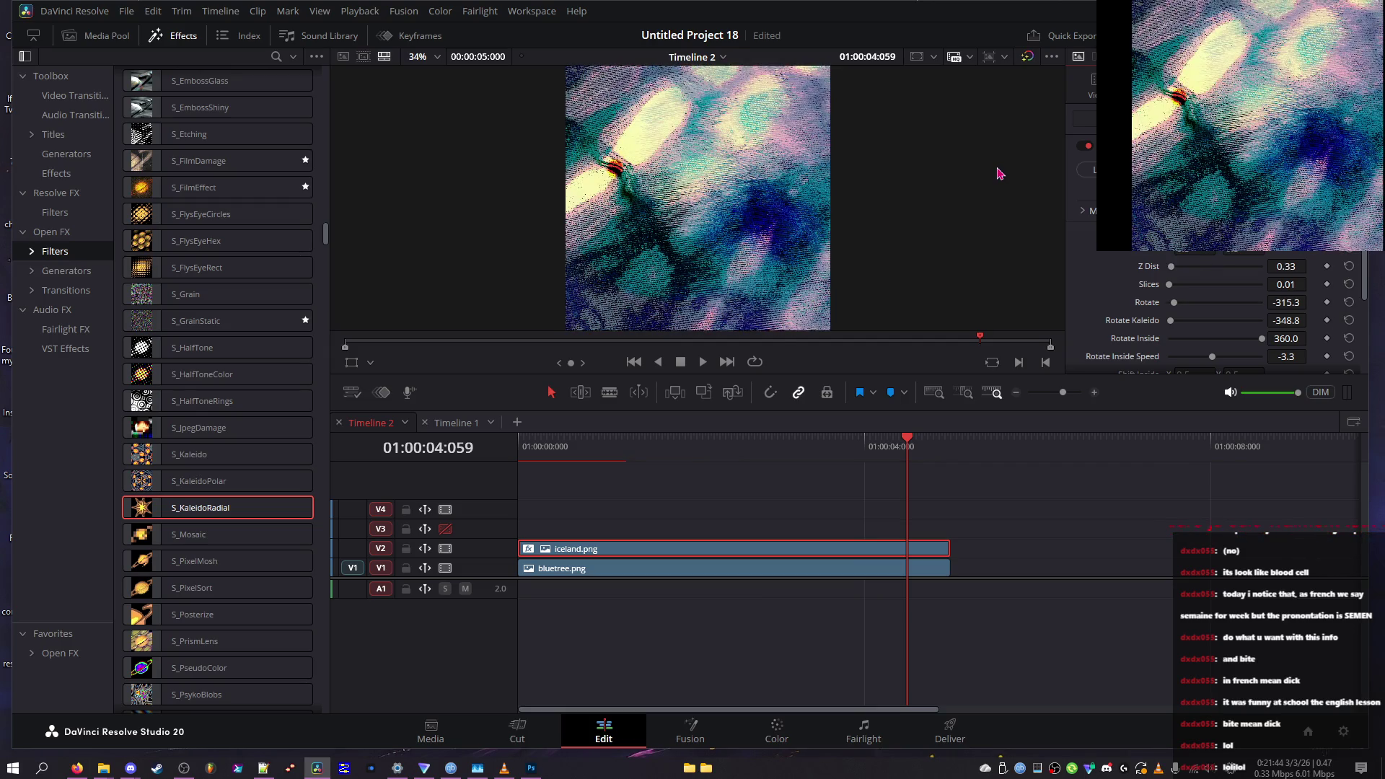
key("ctrl+s")
key("Print")
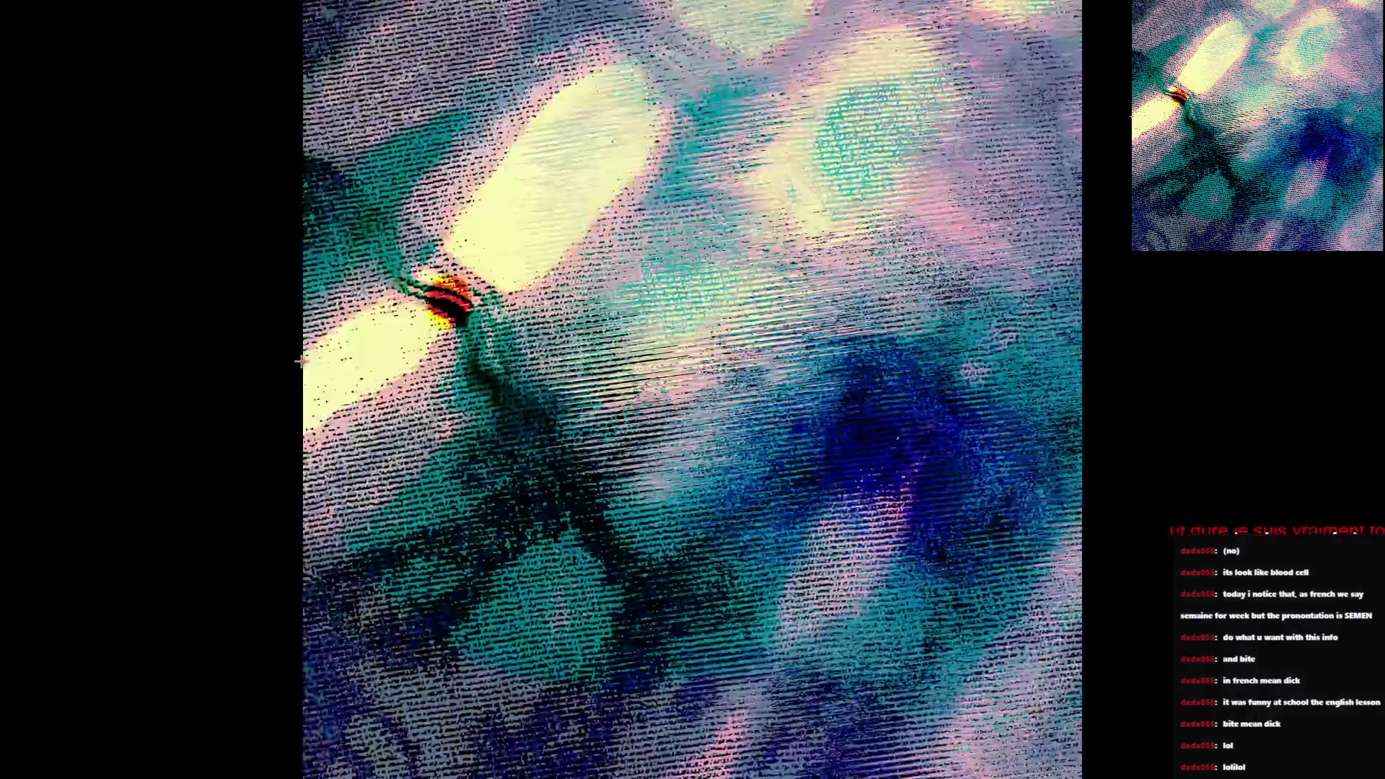
Return from Photoshop to Resolve and move the playhead back to 01:00:03:062
left_click(540, 774)
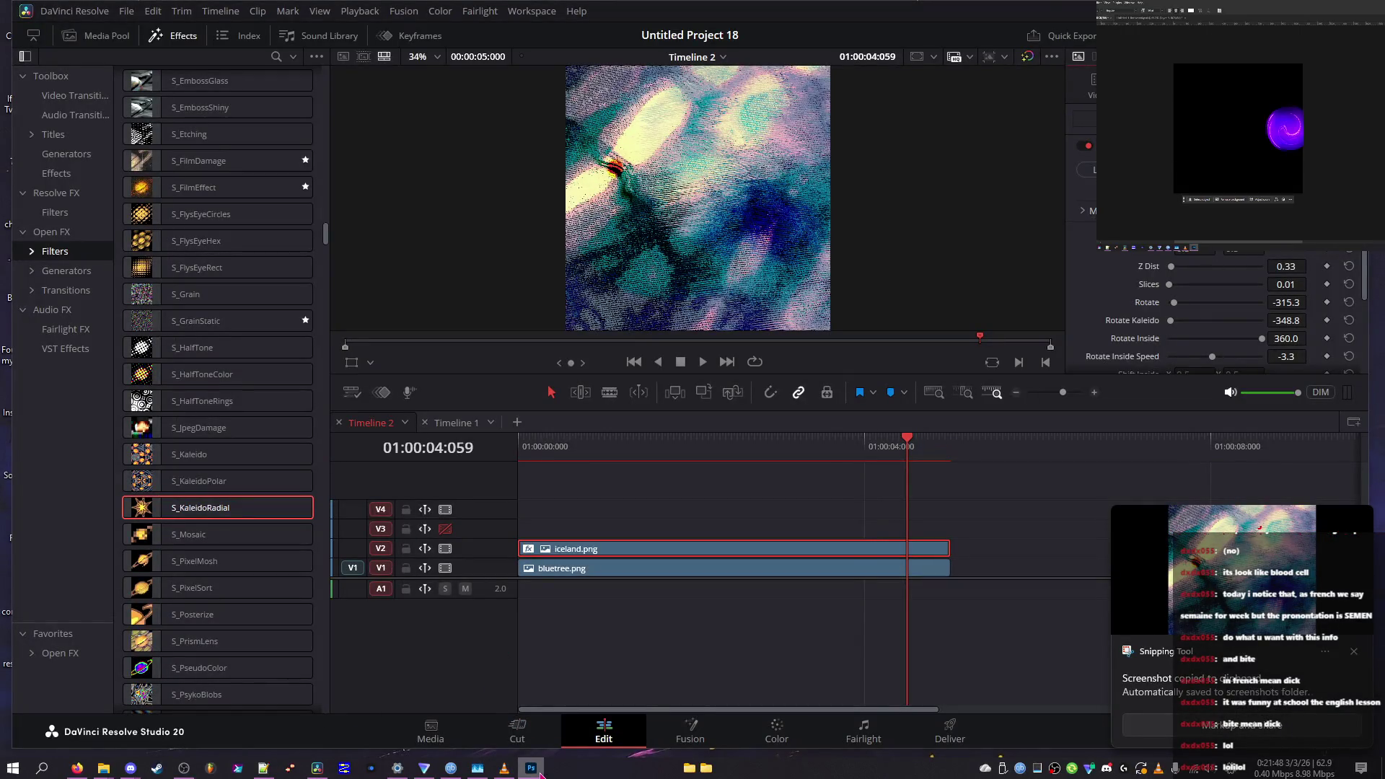
left_click(796, 544)
mouse_move(931, 445)
left_mouse_down()
mouse_move(522, 444)
mouse_move(823, 443)
left_mouse_up()
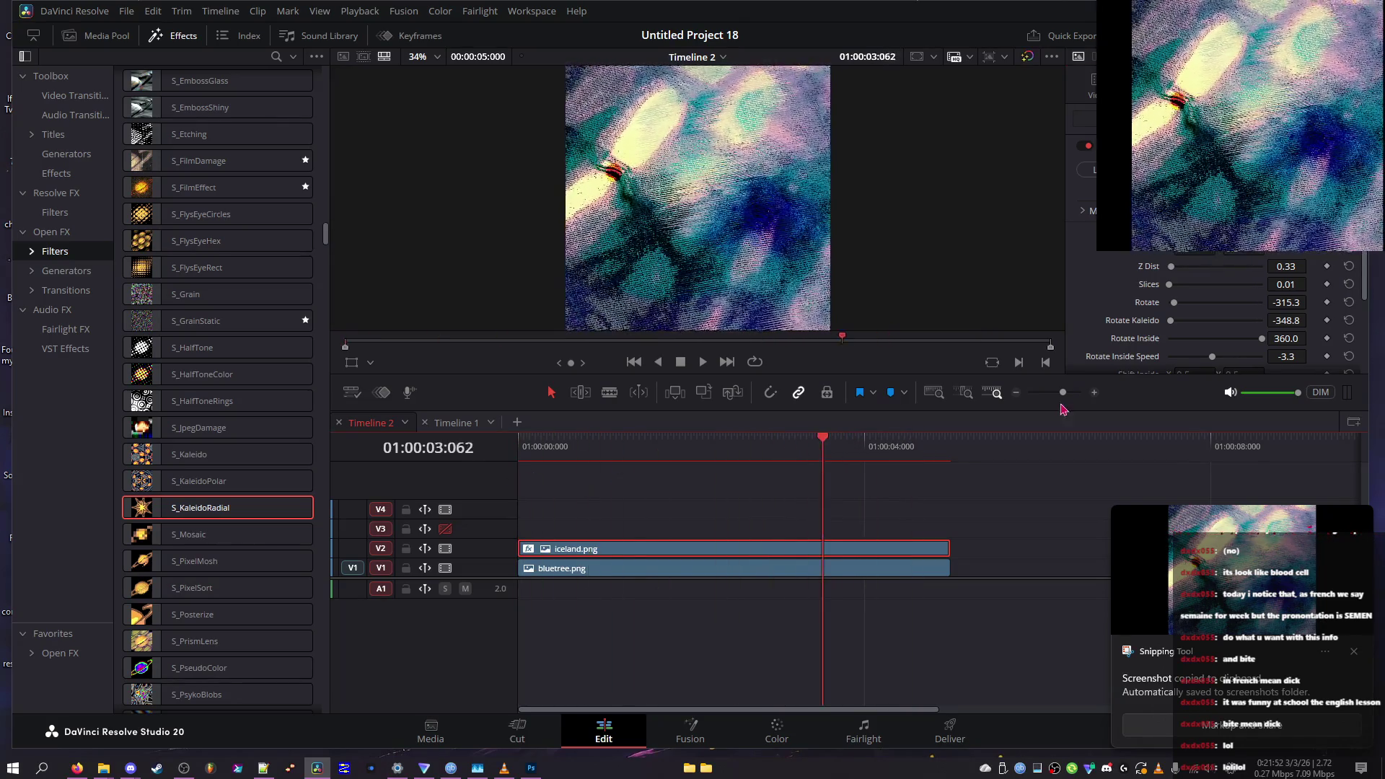
scroll(1131, 352, "down", 2)
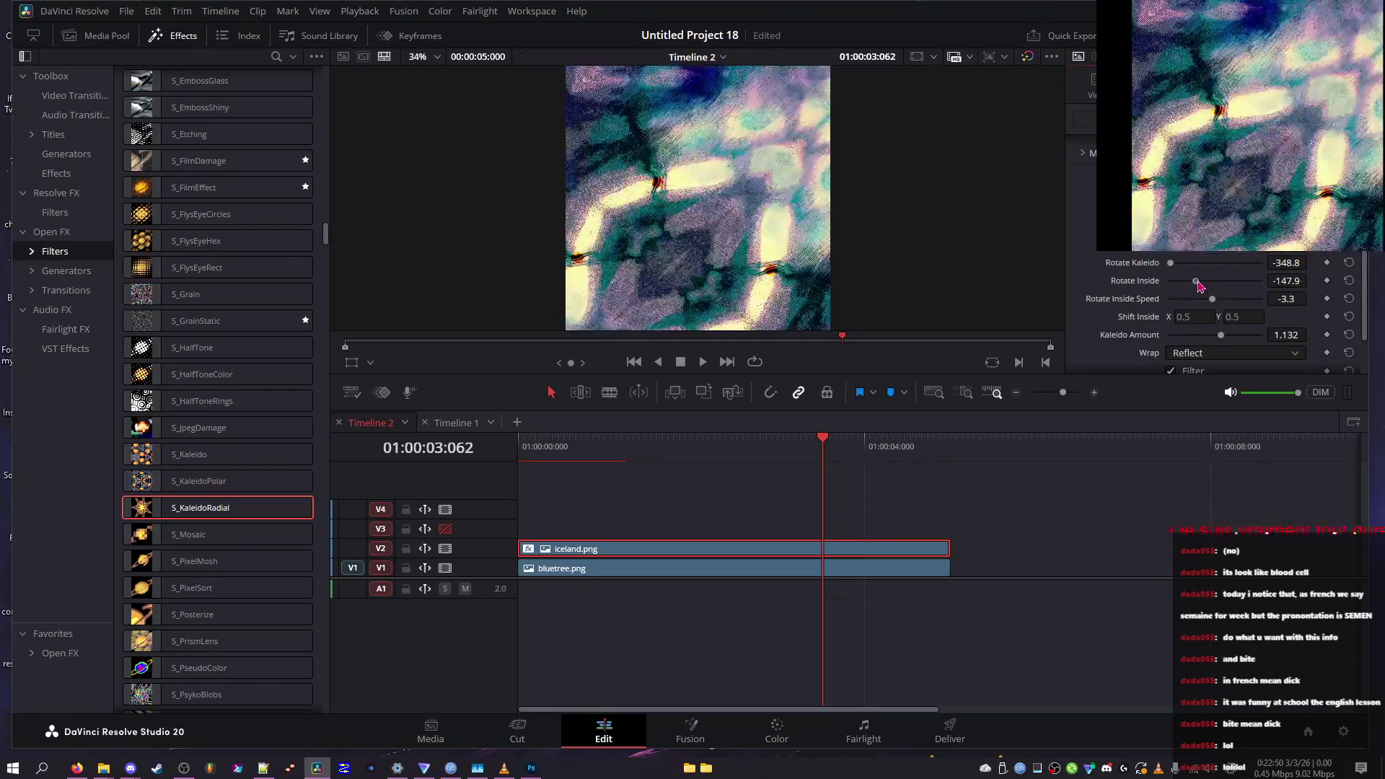
Bring Rotate Inside up to about -104 and save the project
left_click_drag(1196, 281, 1201, 281)
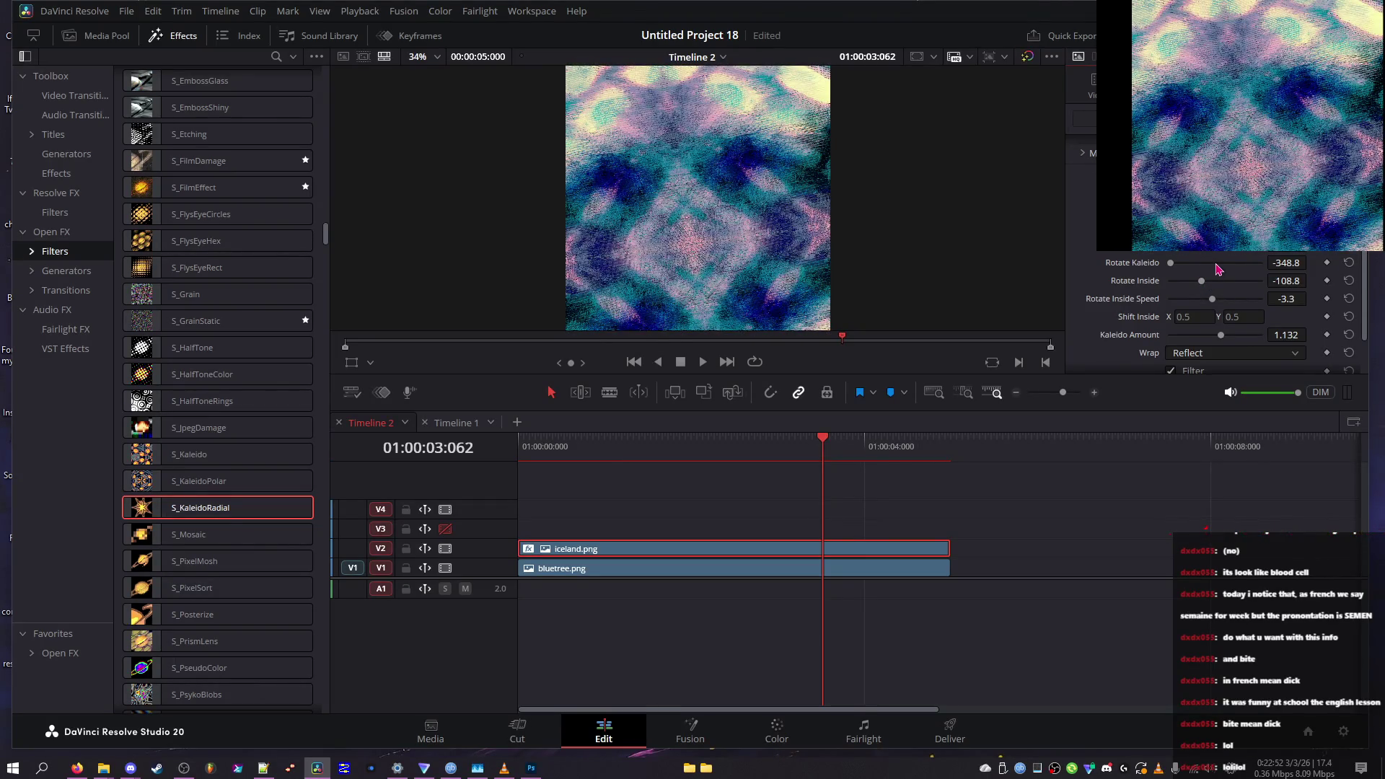
key("ctrl+s")
mouse_move(1295, 292)
left_mouse_down()
mouse_move(1311, 263)
mouse_move(1311, 299)
left_mouse_up()
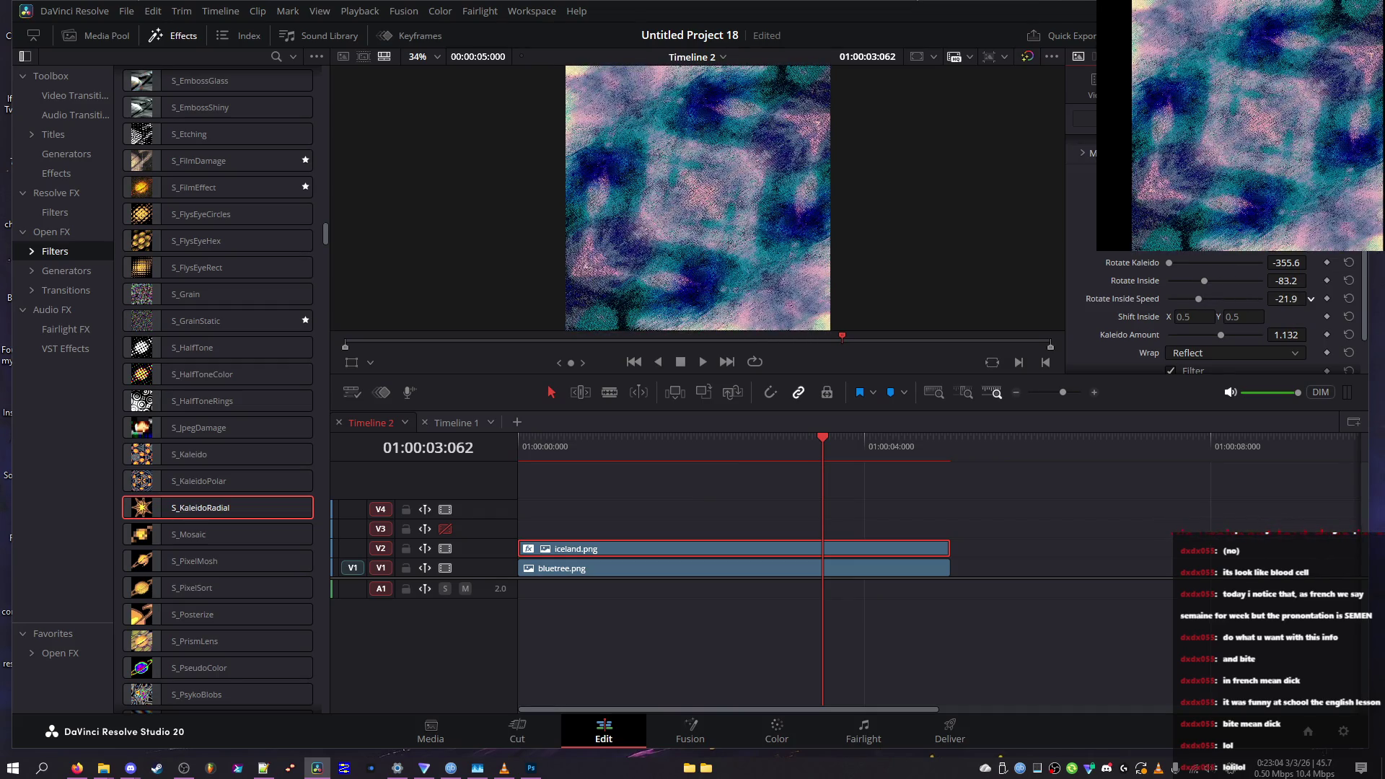
Try Shift Inside Y values of 1, 5, 0 and 2356623
left_click(1240, 317)
type("1")
key("Return")
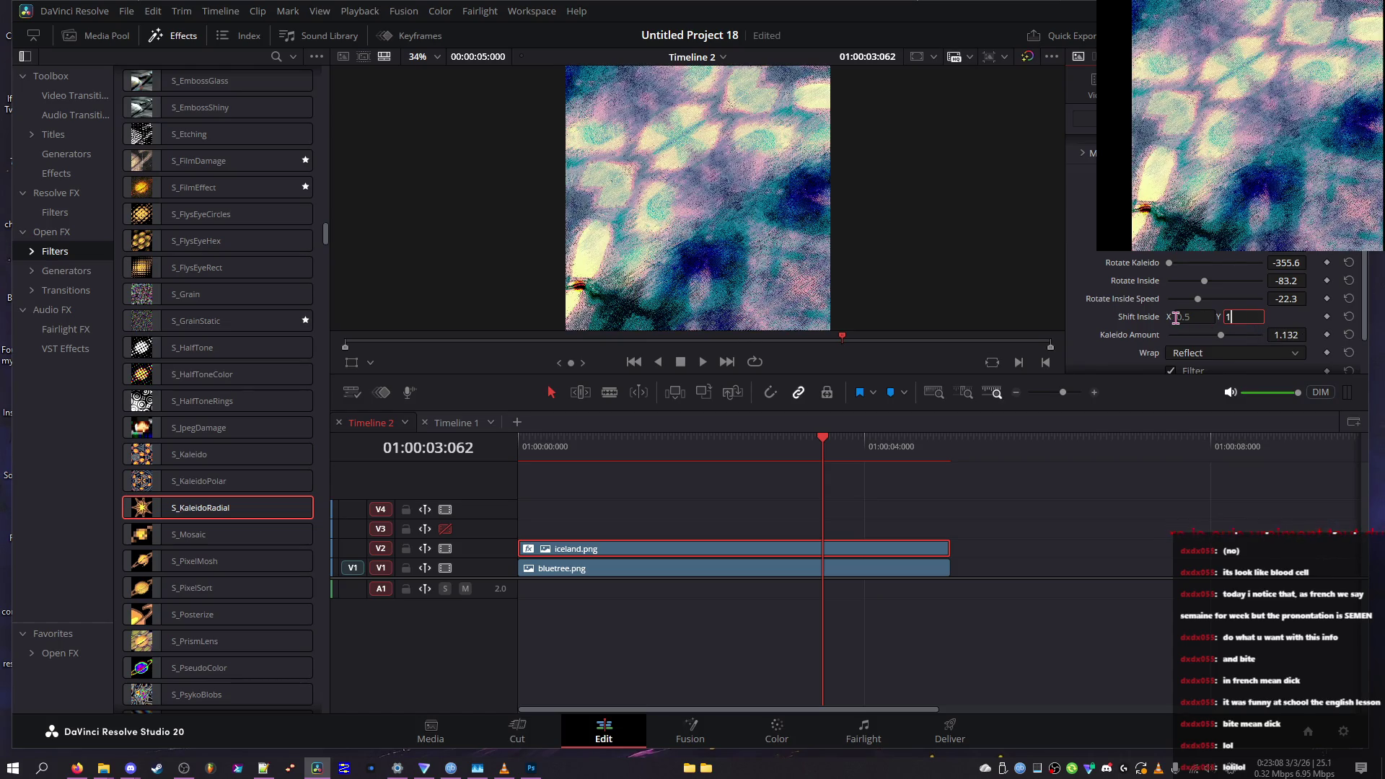
double_click(1254, 318)
type("5")
key("Return")
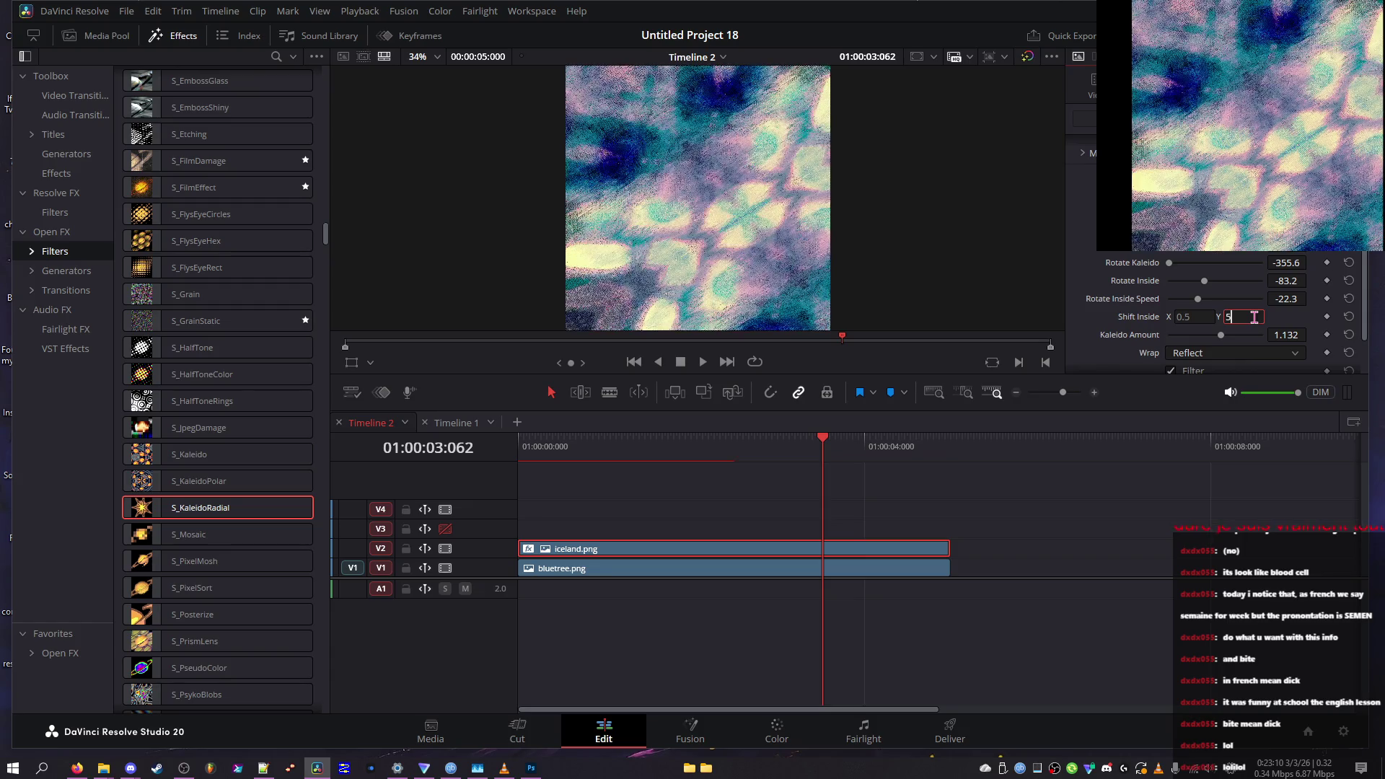
double_click(1231, 316)
type("0")
key("Return")
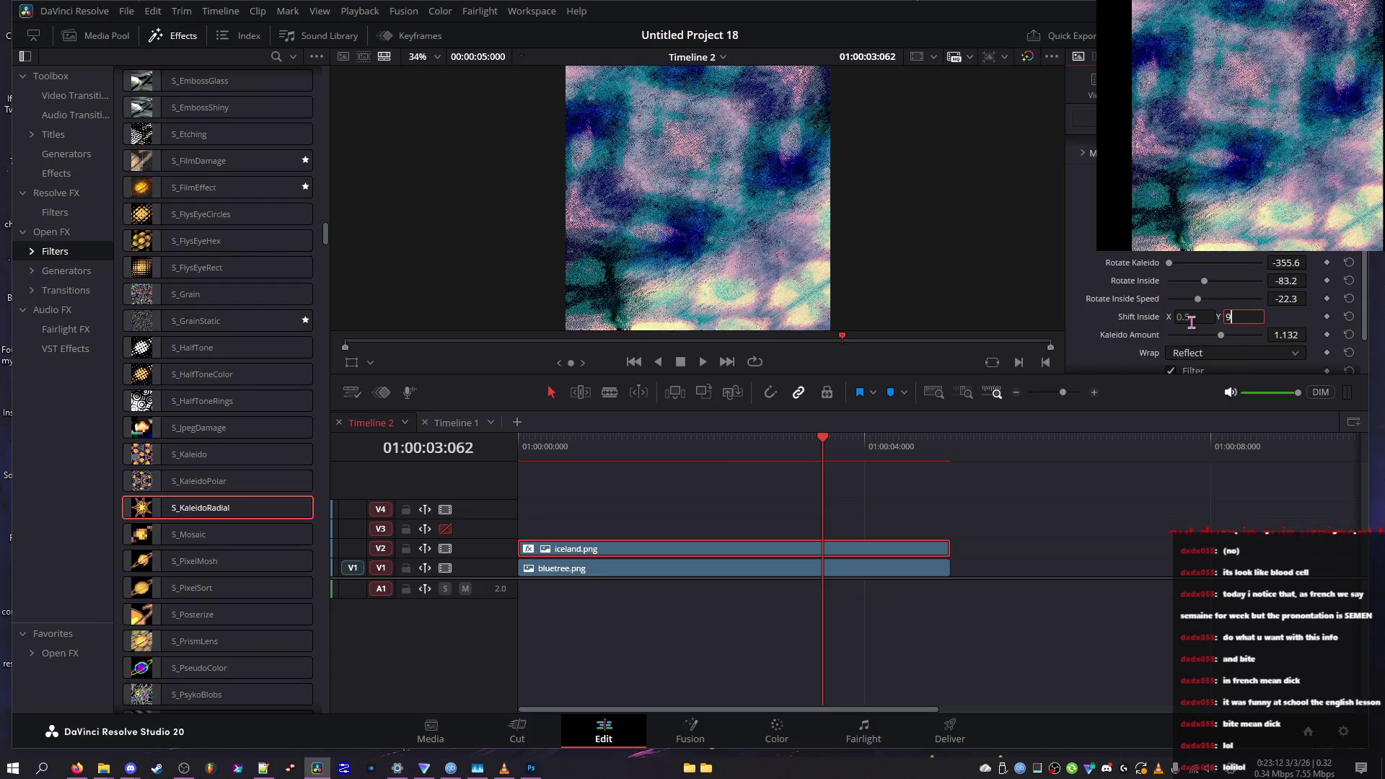
double_click(1230, 316)
type("2356623")
key("Return")
key("Return")
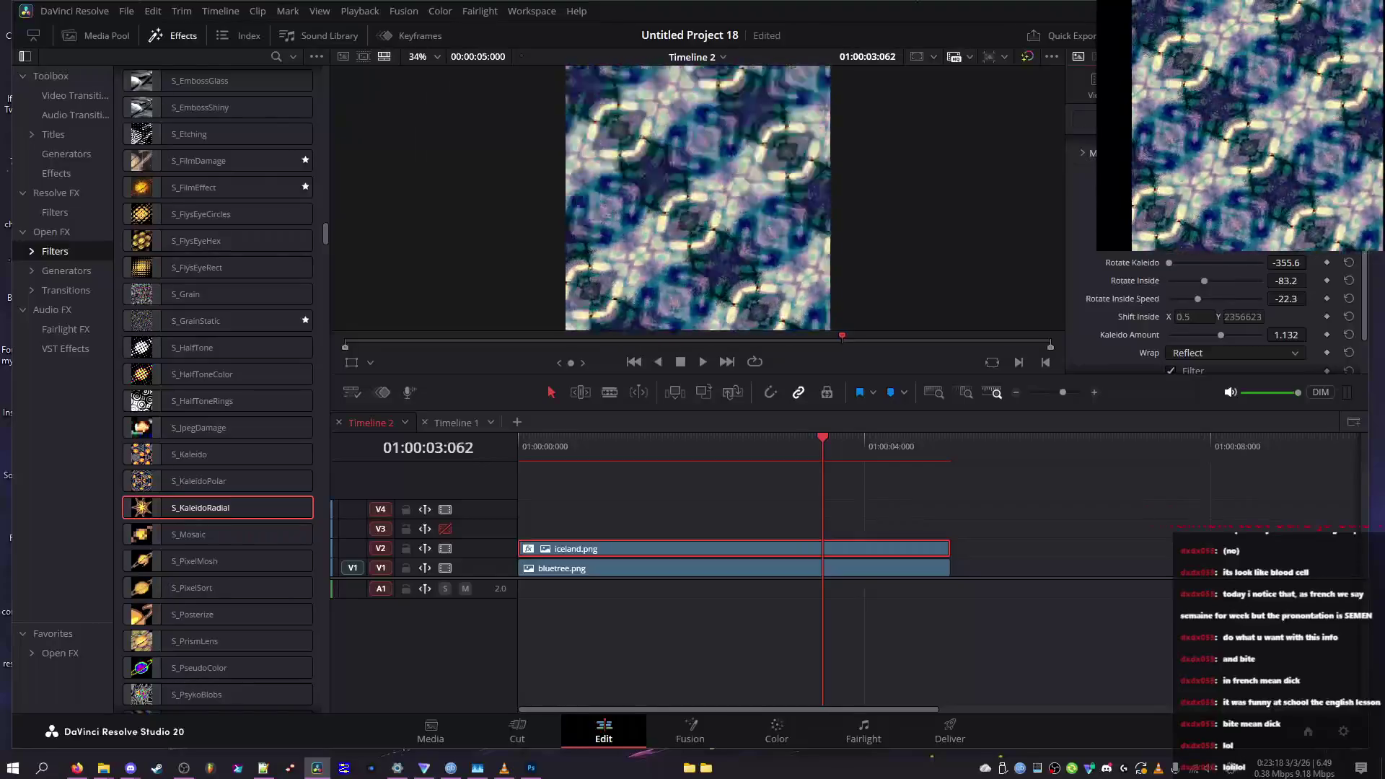
Try Shift Inside Y of 2, then set both Shift Inside X and Y to 0
left_click(1256, 320)
type("2")
key("Return")
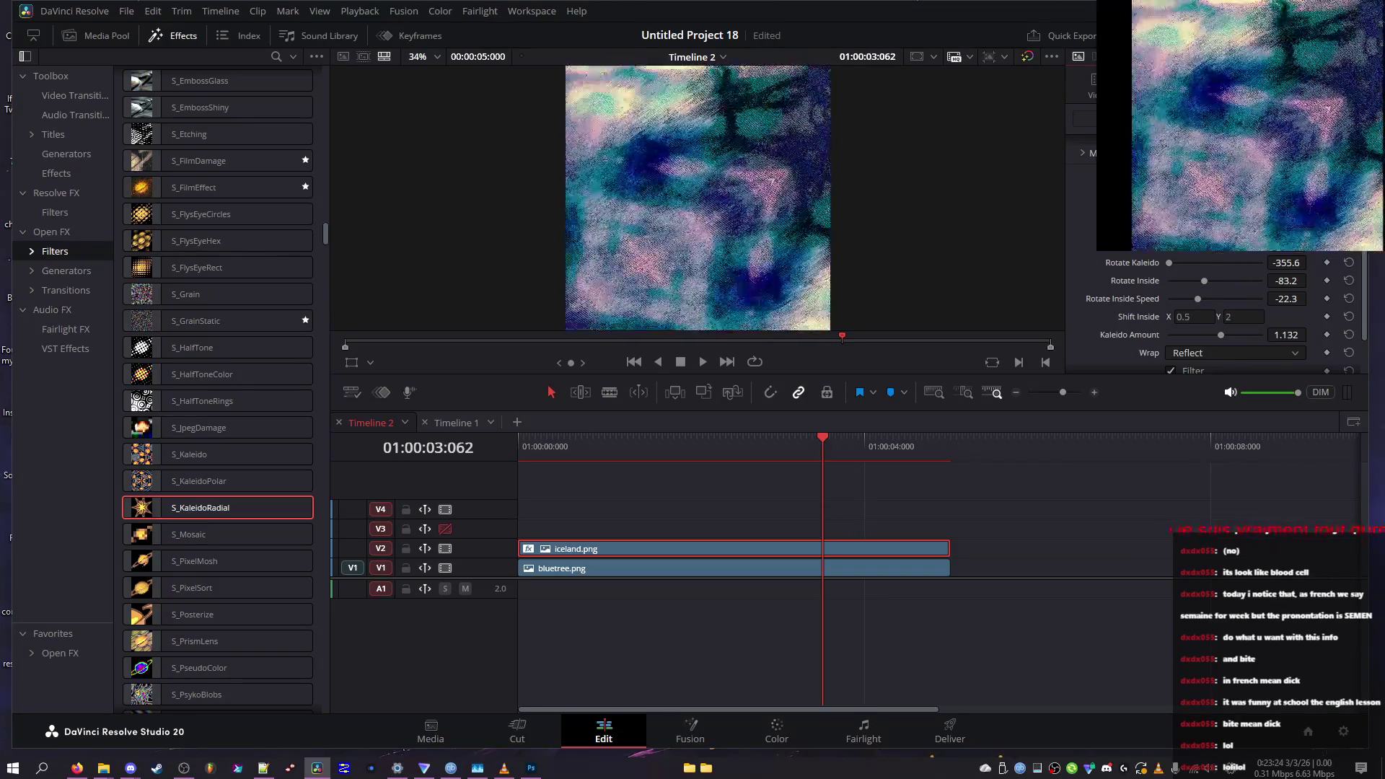
left_click(1251, 317)
type("5")
key("BackSpace")
type("0")
left_click(1193, 317)
type("0")
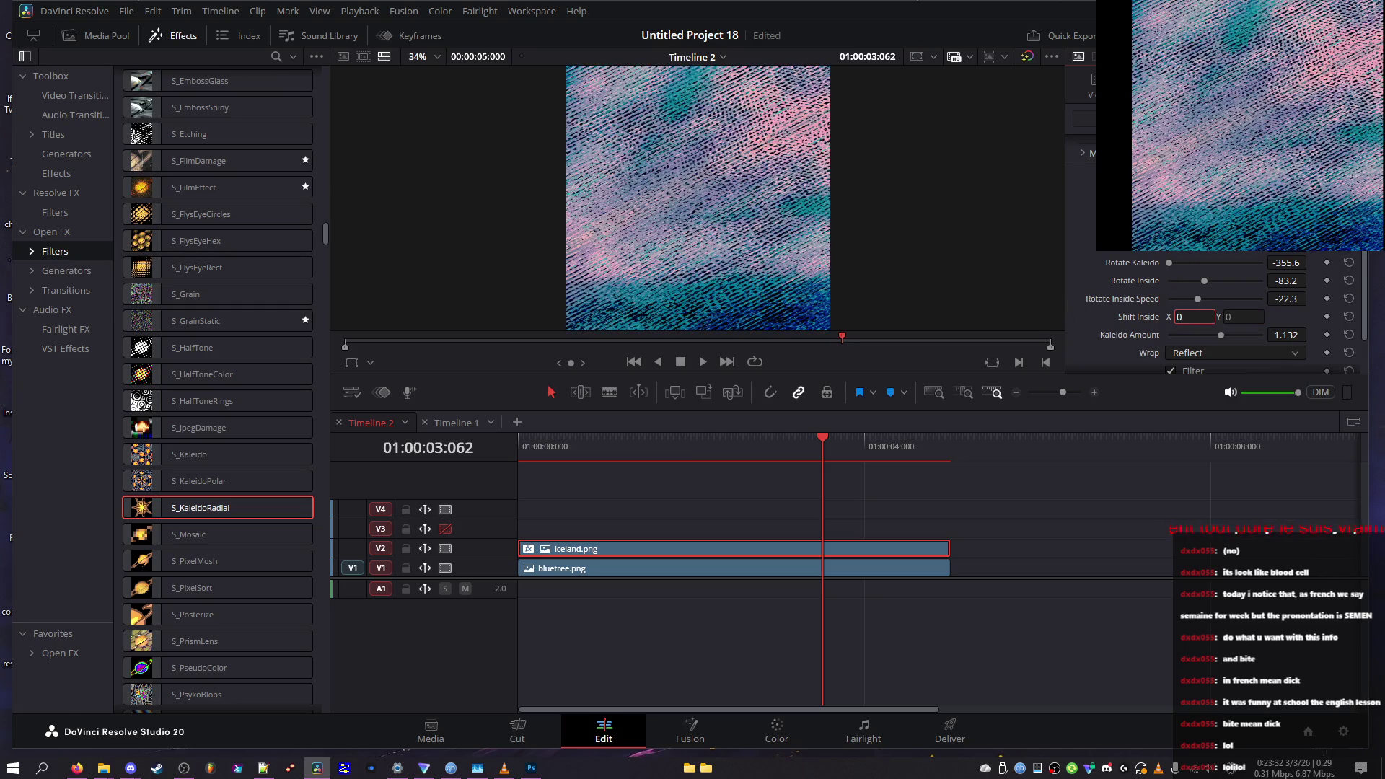
key("Return")
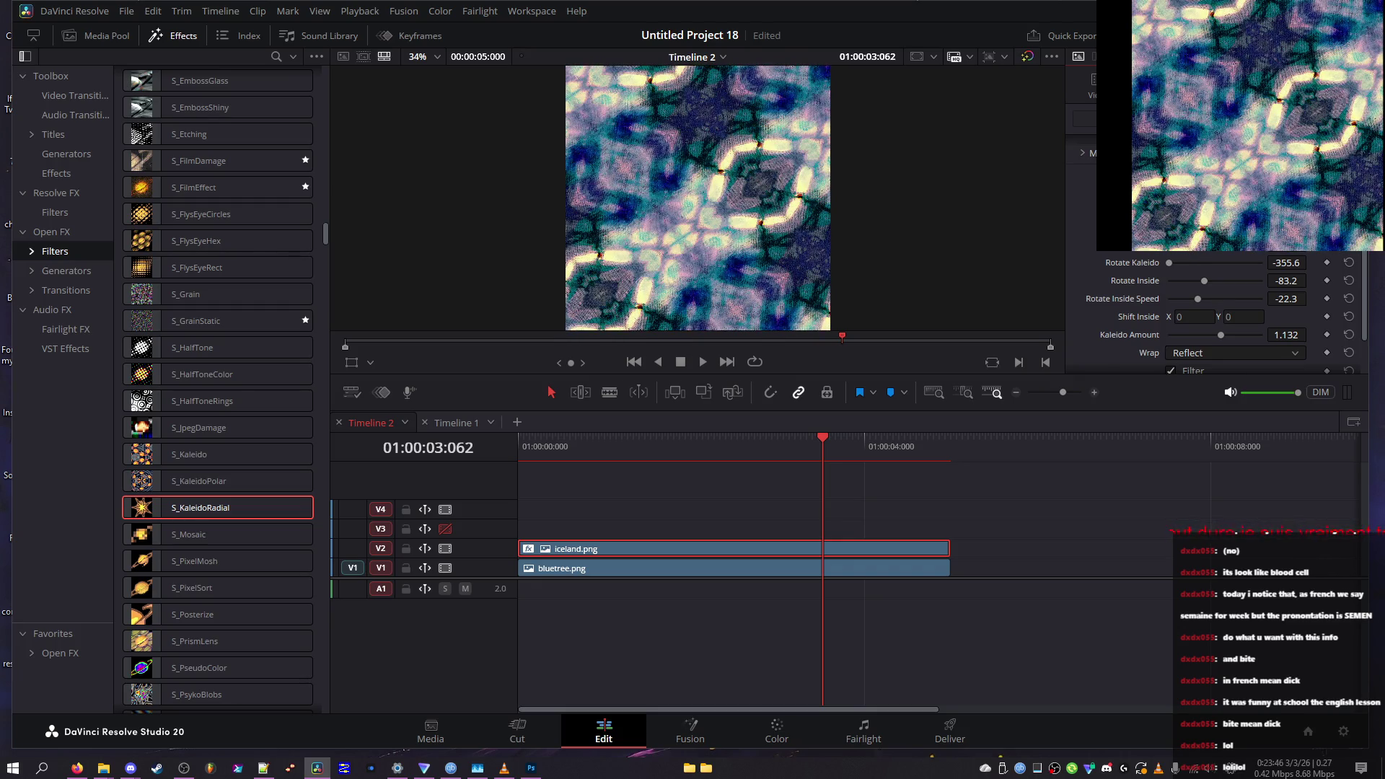
Bring Rotate Inside Speed from about -47 to near zero, -1.4
left_click(1179, 298)
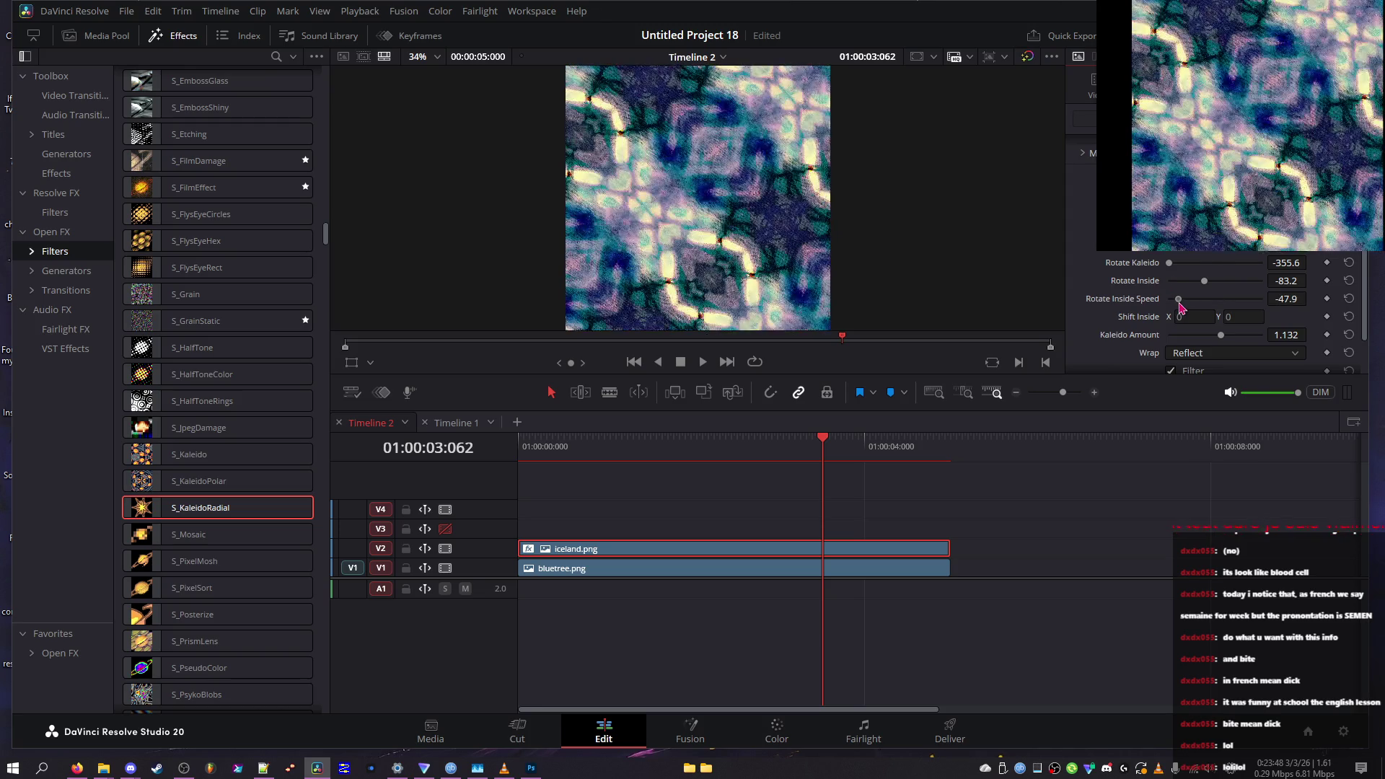
left_click_drag(1181, 303, 1177, 305)
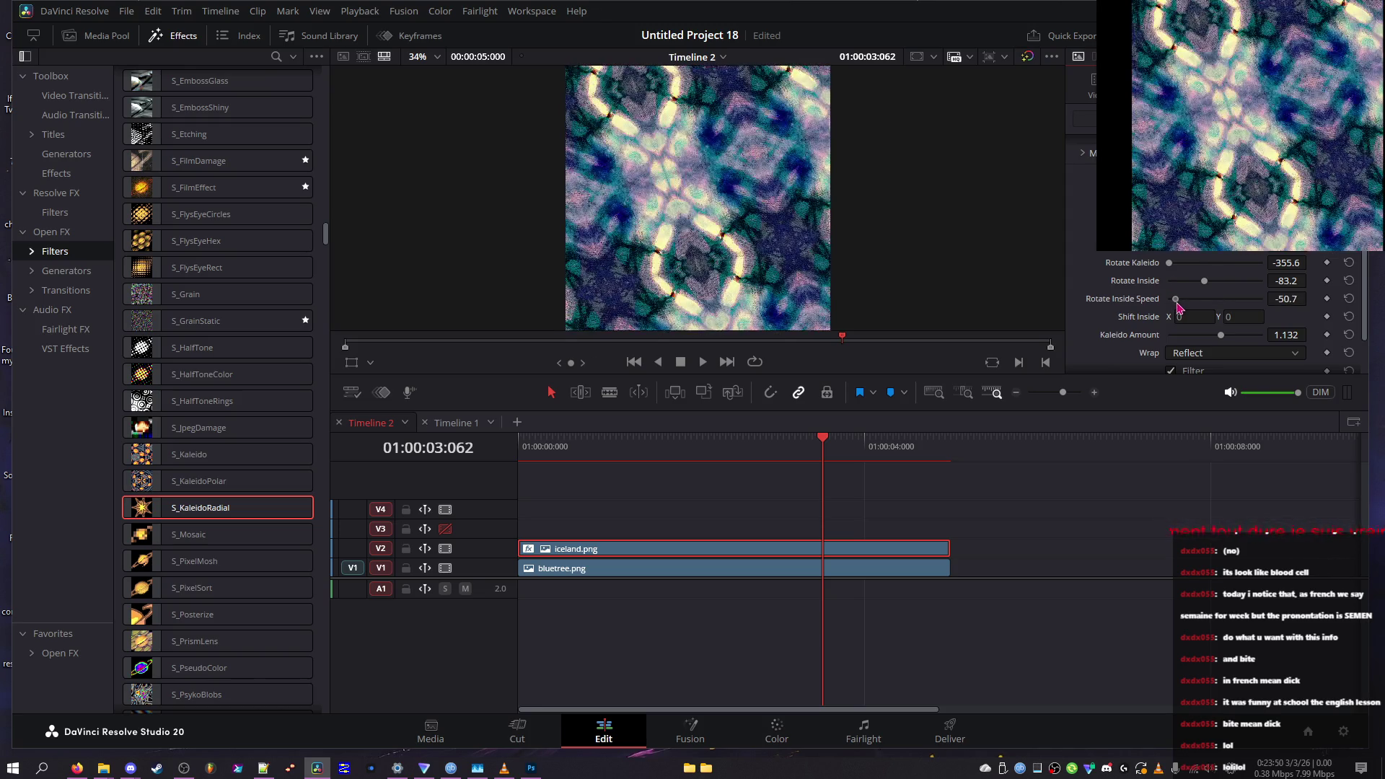
left_click_drag(1180, 306, 1190, 303)
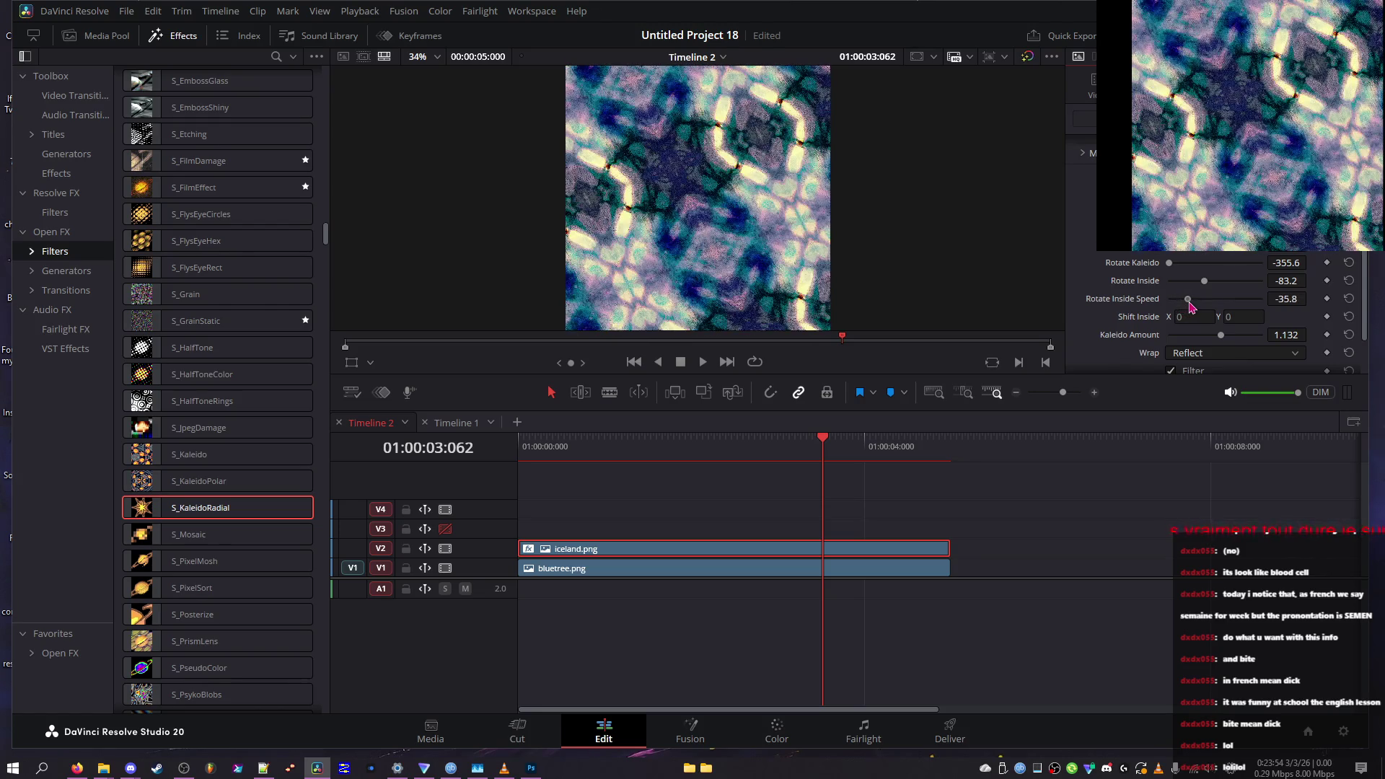
left_click(1214, 300)
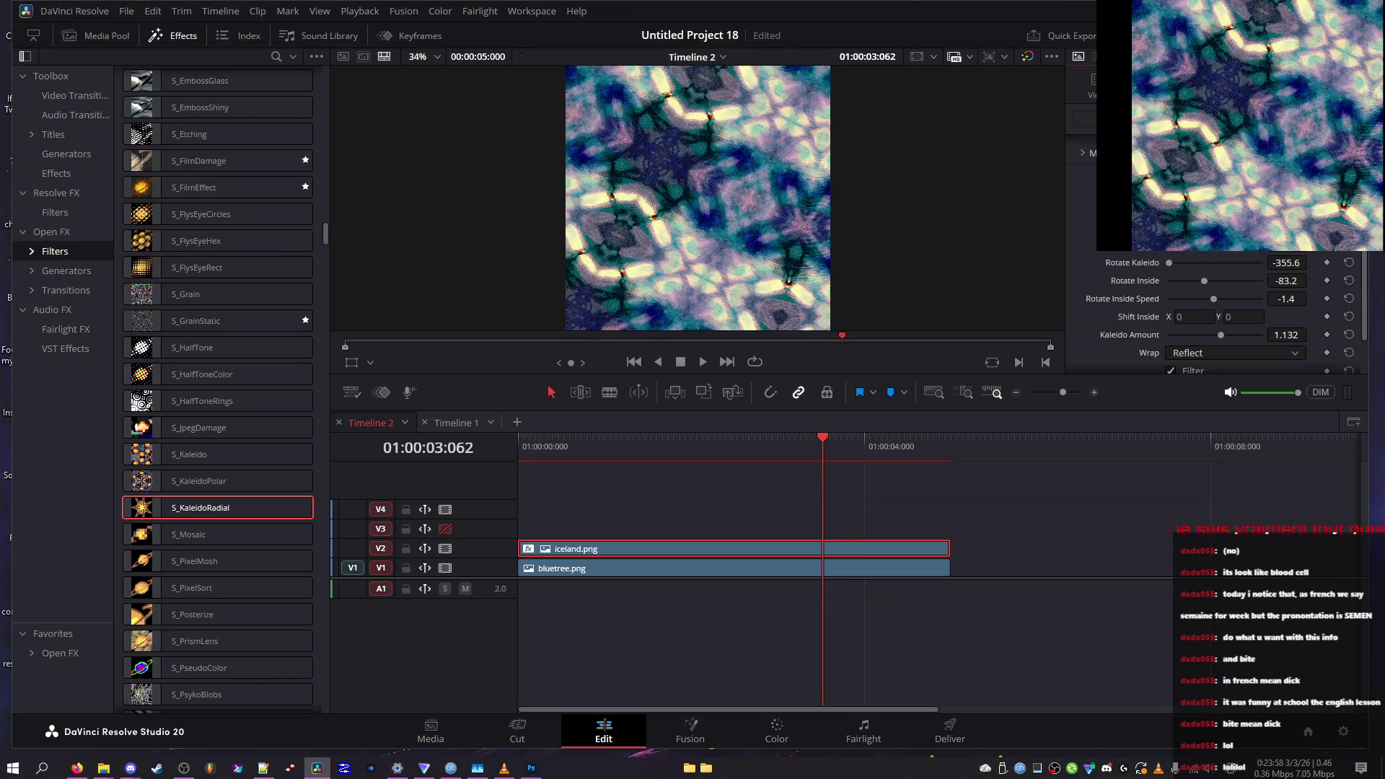
Preview full screen, then swing Rotate Kaleido to 360 and reset it to 0
key("p")
key("Escape")
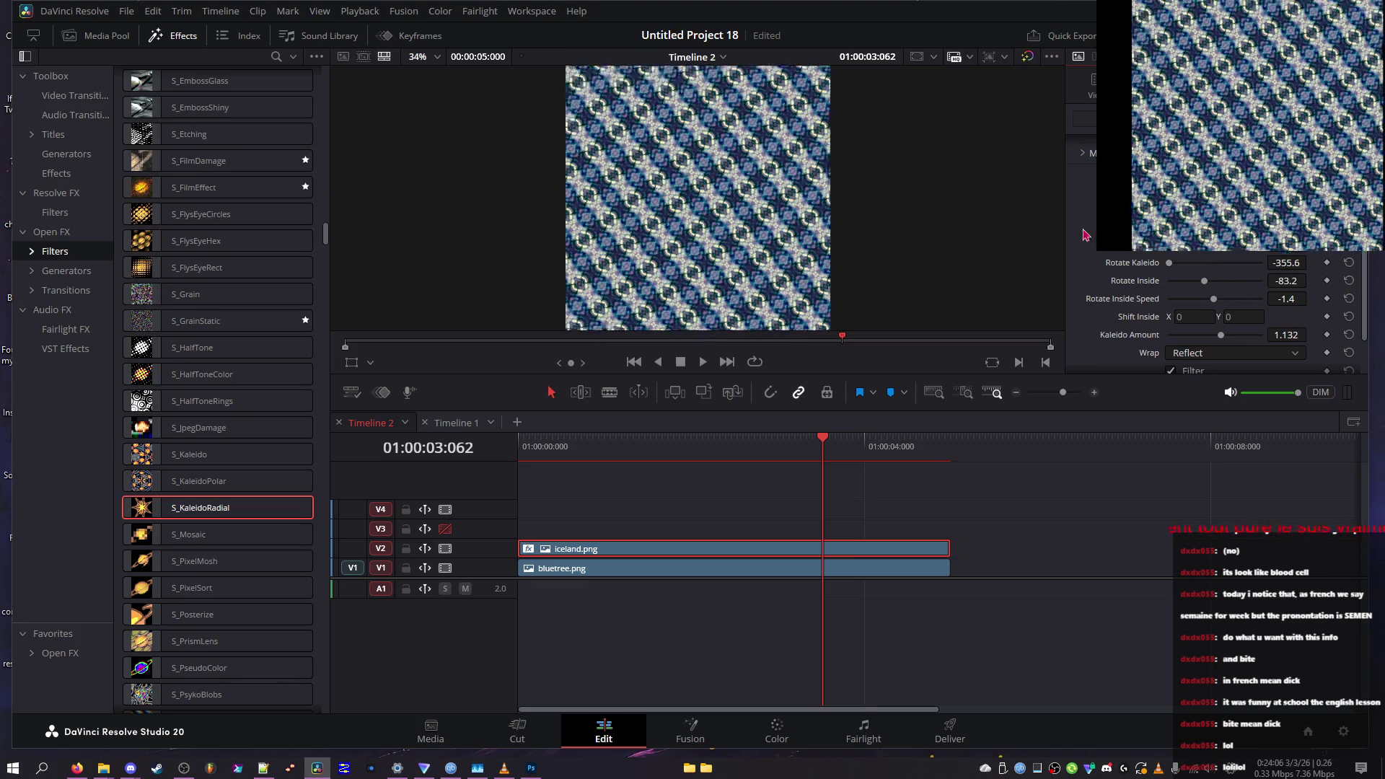
left_click_drag(1169, 262, 1269, 265)
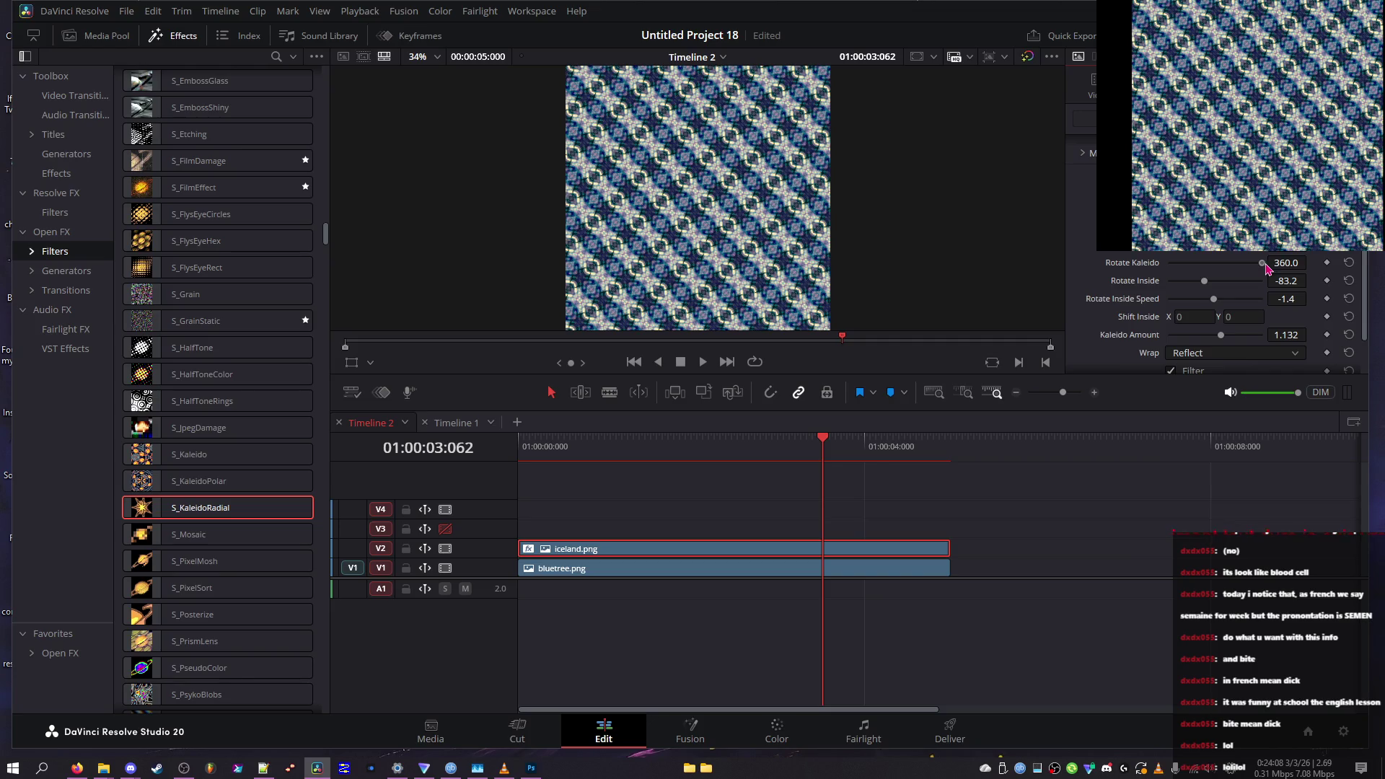
left_click(1348, 264)
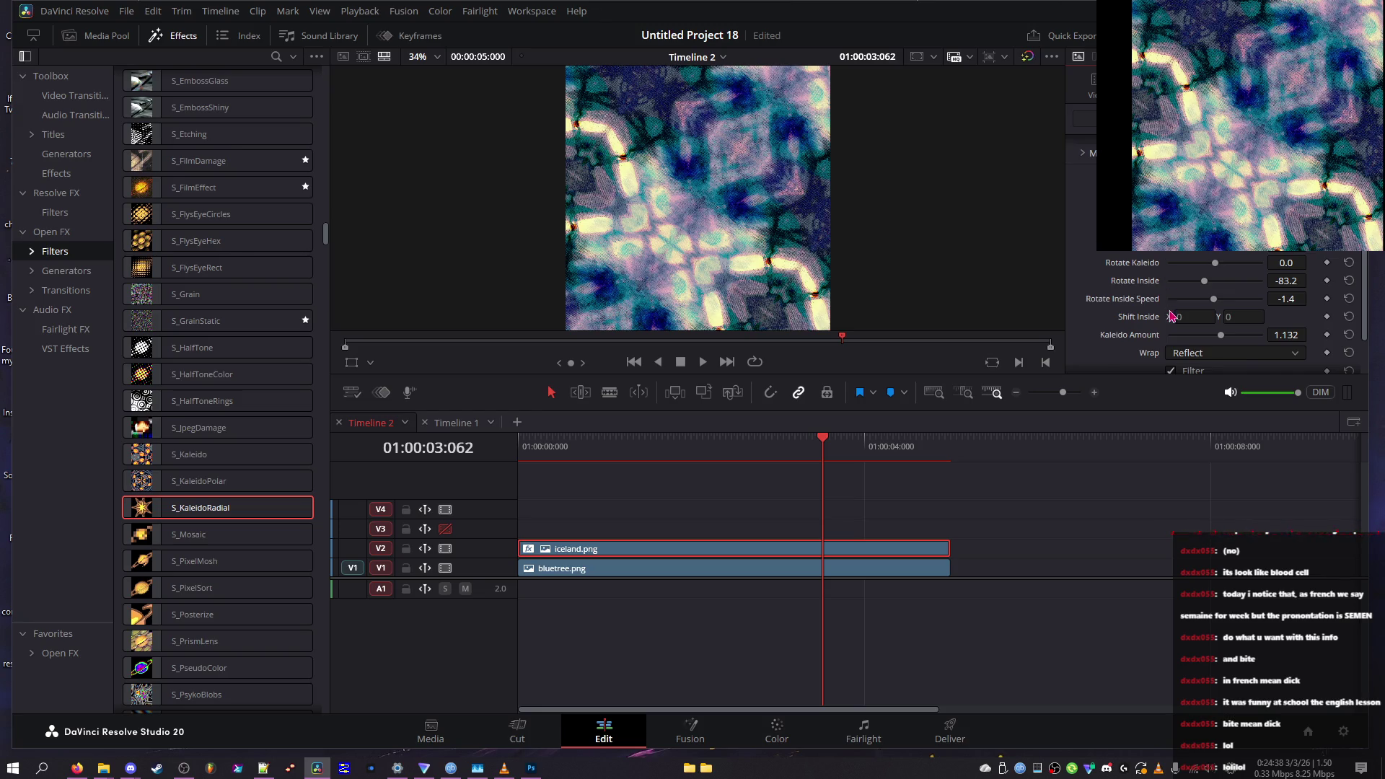
Reduce Kaleido Amount, try Wrap No then Tile, and raise Kaleido Amount to 1.457
mouse_move(1220, 335)
left_mouse_down()
mouse_move(1300, 336)
mouse_move(1152, 326)
mouse_move(1239, 339)
mouse_move(1201, 342)
left_mouse_up()
left_click(1196, 354)
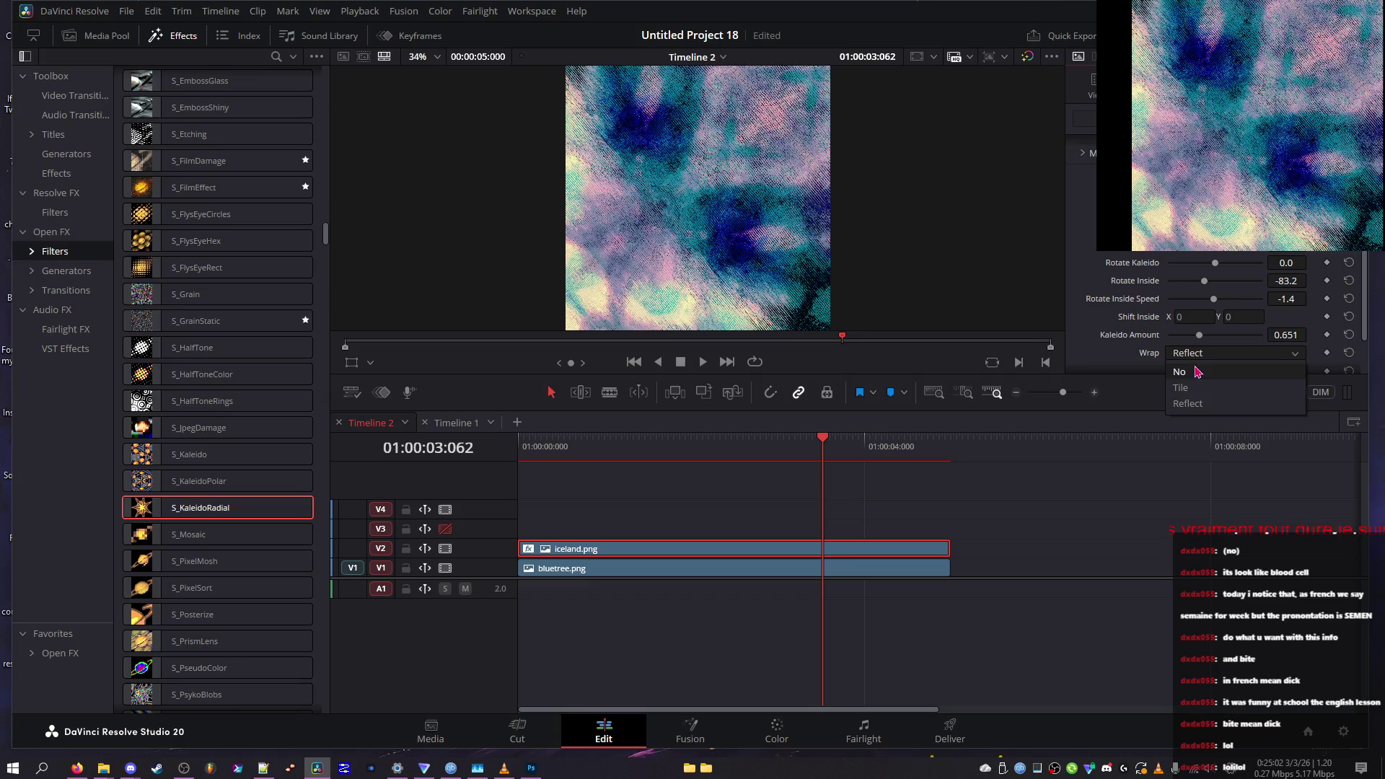
left_click(1196, 372)
left_click(1198, 354)
left_click(1198, 390)
left_click_drag(1199, 336, 1238, 341)
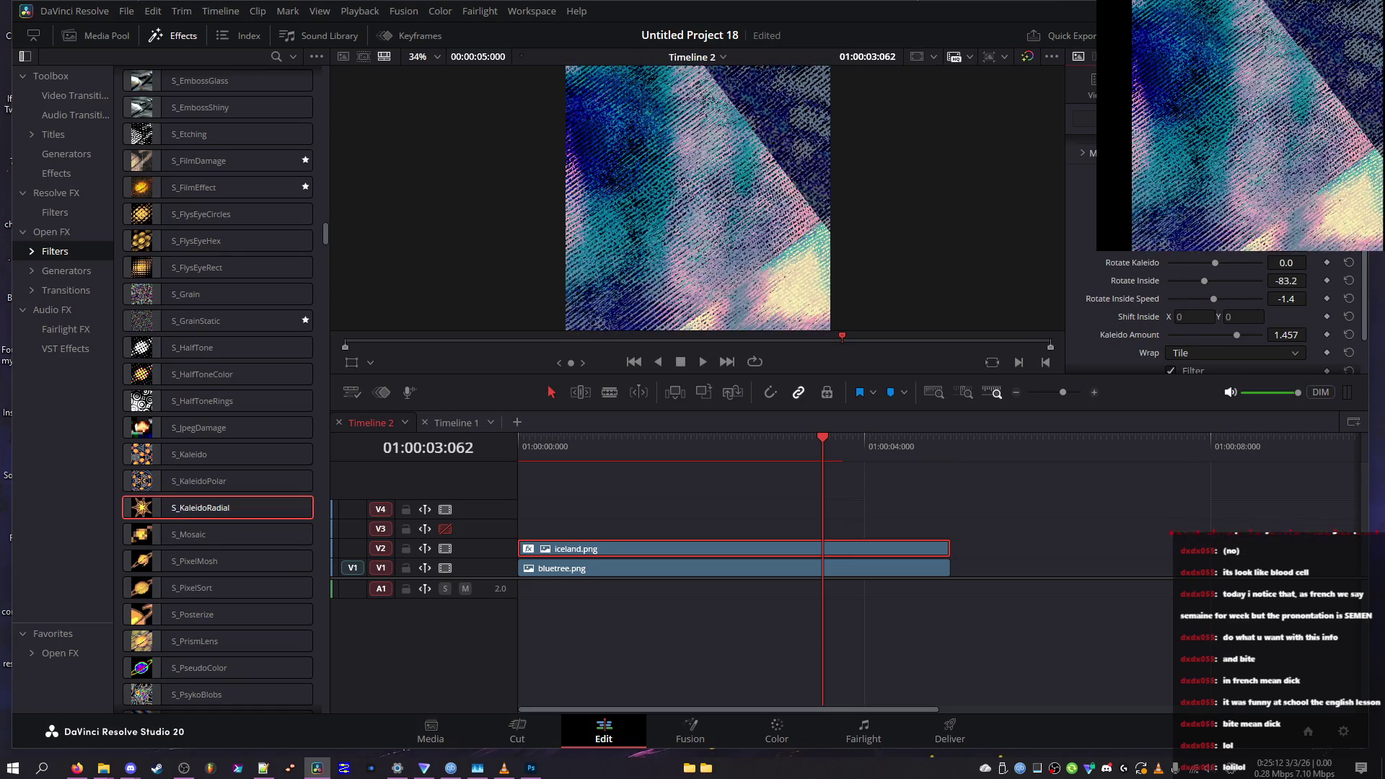
Lower Rotate Inside, vary Kaleido Amount toward 2.8, and set Wrap back to Reflect
left_click(1185, 281)
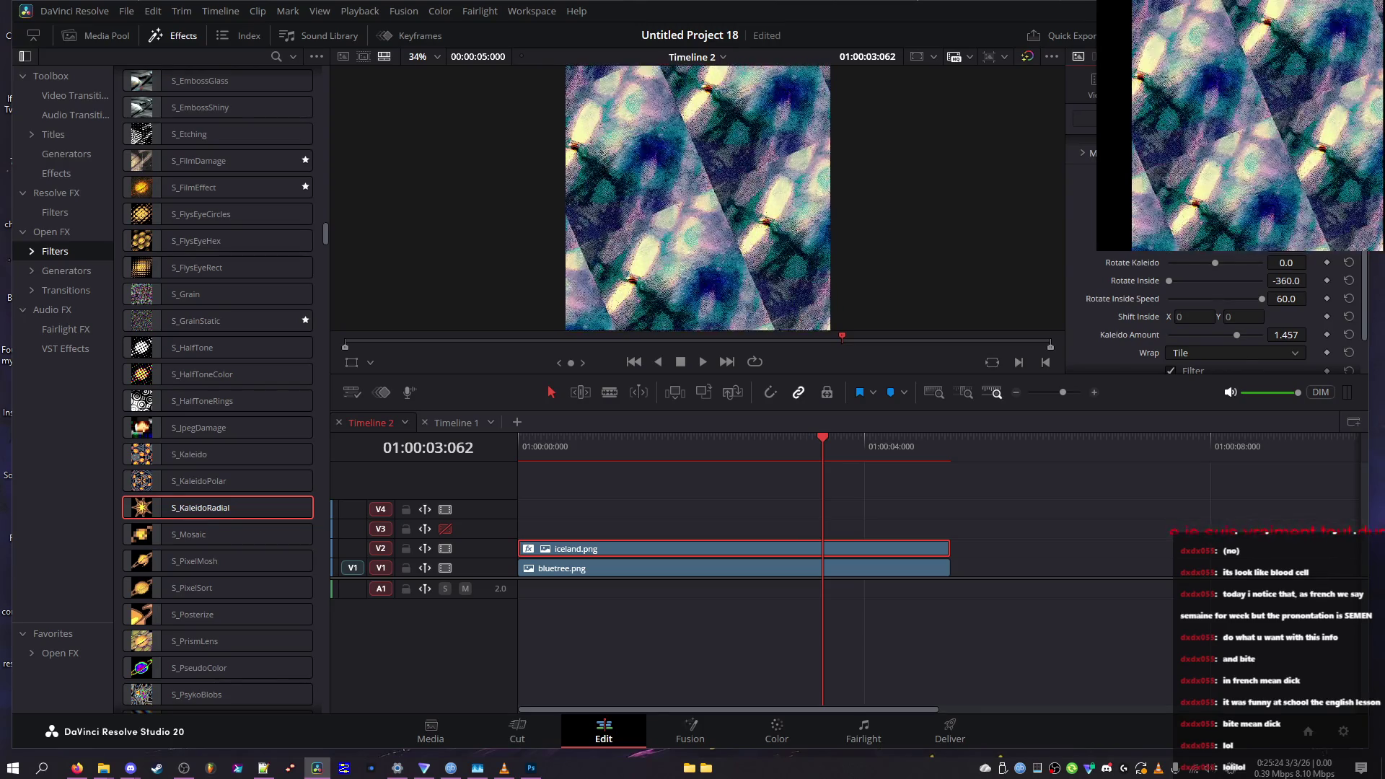
left_click_drag(1199, 336, 1178, 335)
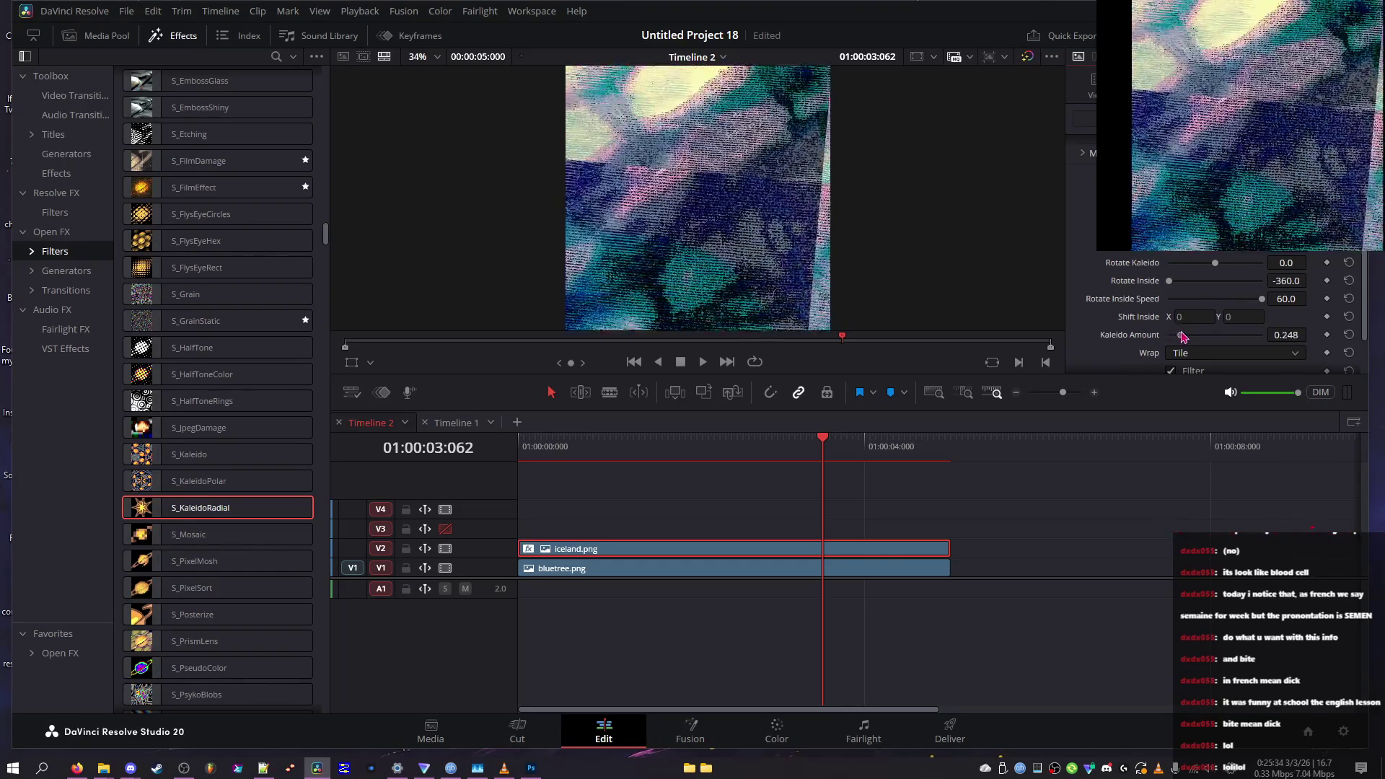
left_click_drag(1218, 338, 1223, 335)
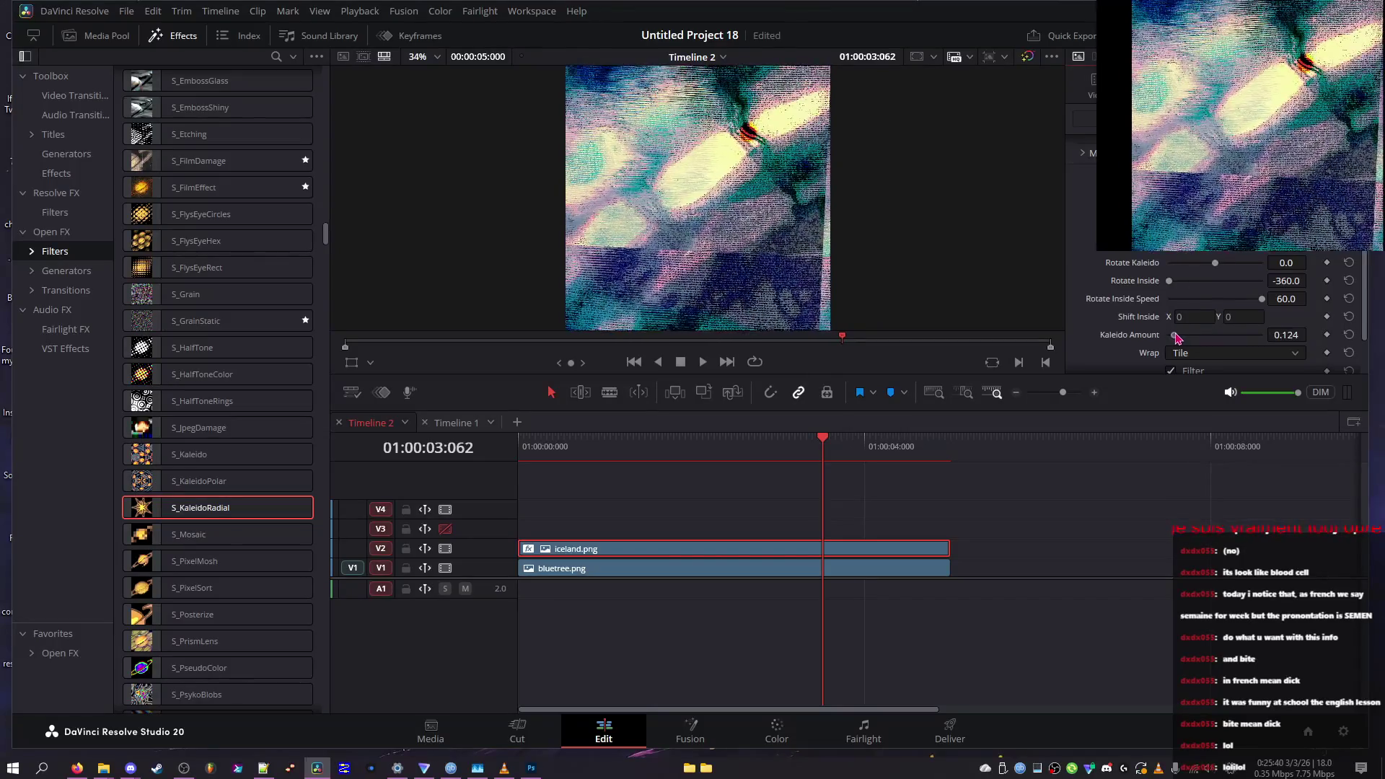
mouse_move(1202, 328)
left_mouse_down()
mouse_move(1267, 321)
mouse_move(1262, 336)
mouse_move(964, 316)
mouse_move(1141, 314)
mouse_move(1277, 334)
mouse_move(1203, 337)
mouse_move(1205, 349)
mouse_move(1176, 341)
mouse_move(1262, 328)
mouse_move(1247, 327)
mouse_move(1287, 339)
left_mouse_up()
left_click(1202, 354)
left_click(1194, 396)
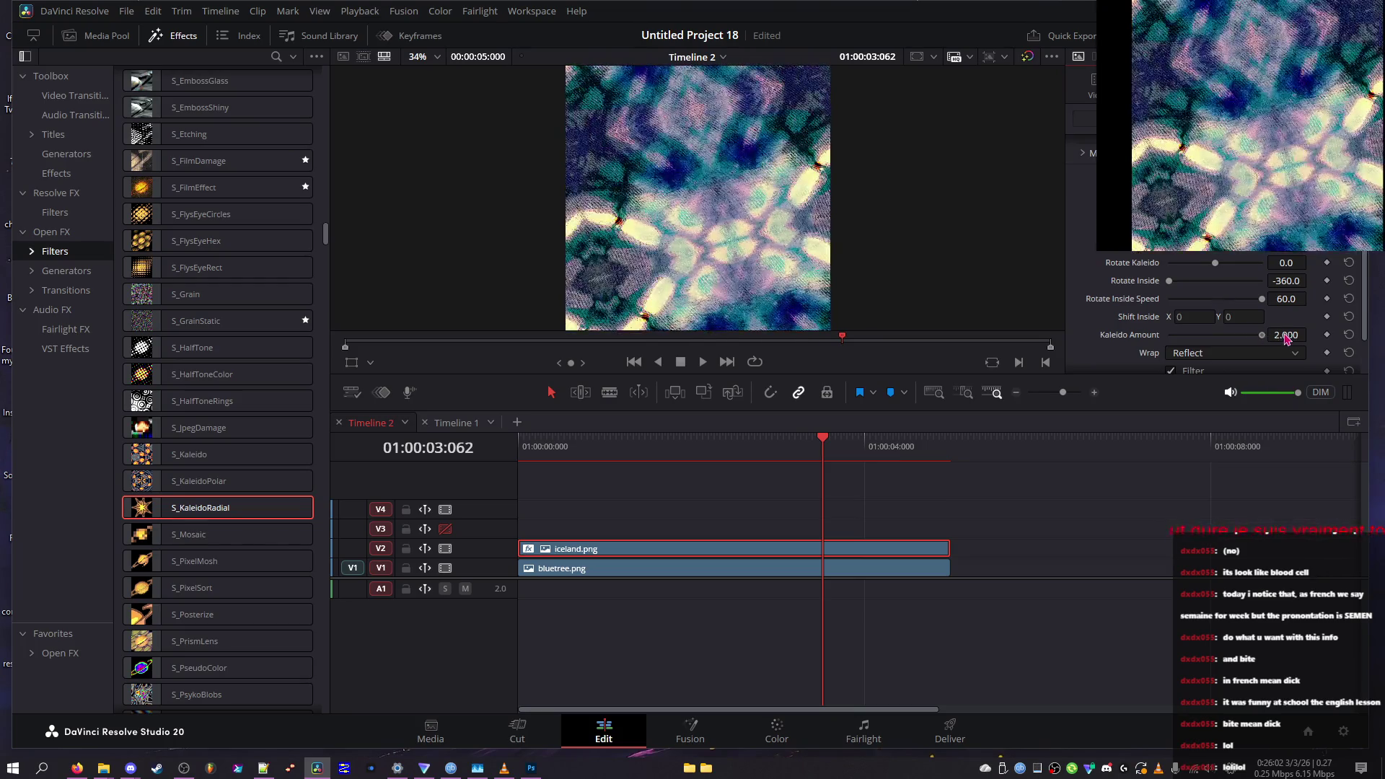
Set Shift Inside X to -.2 and Y to -.1
left_click(1180, 317)
type("1")
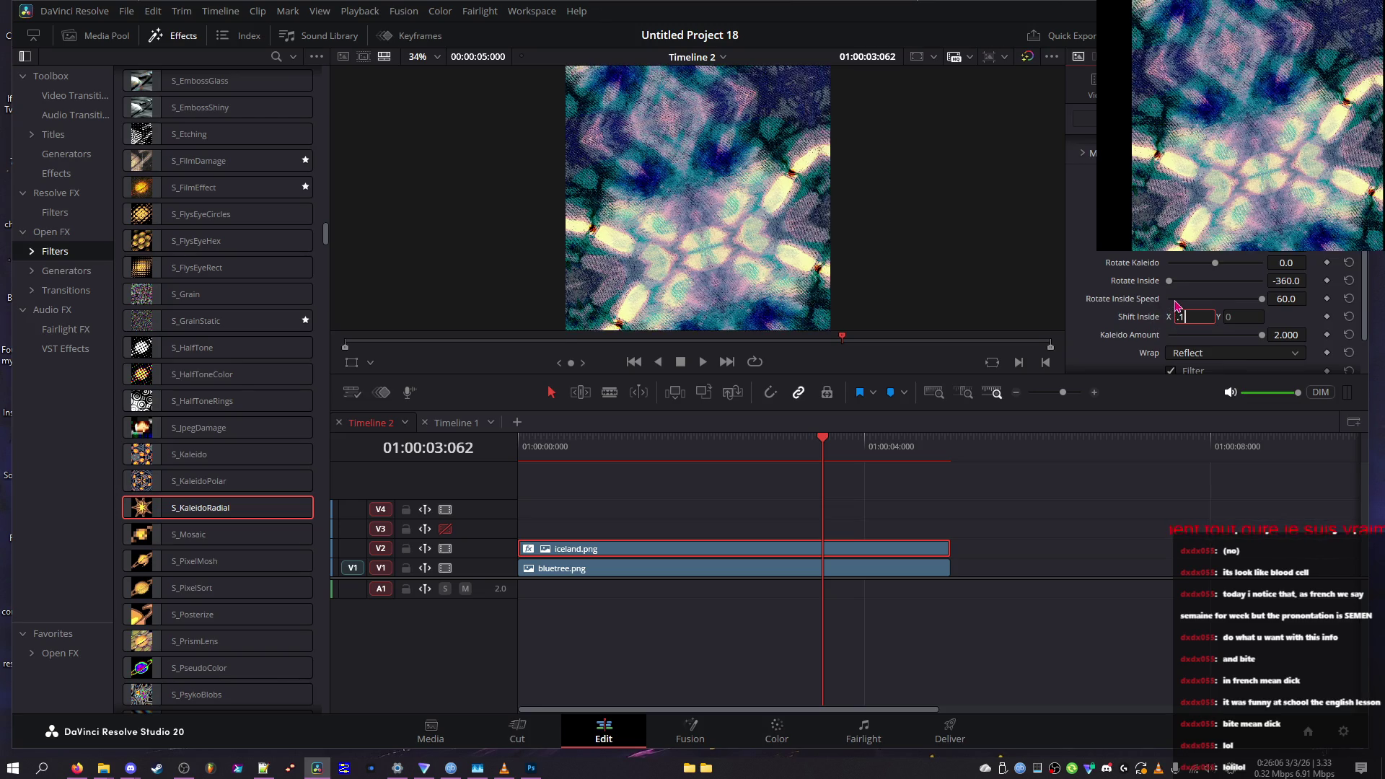
key("BackSpace")
key("BackSpace")
type(".1")
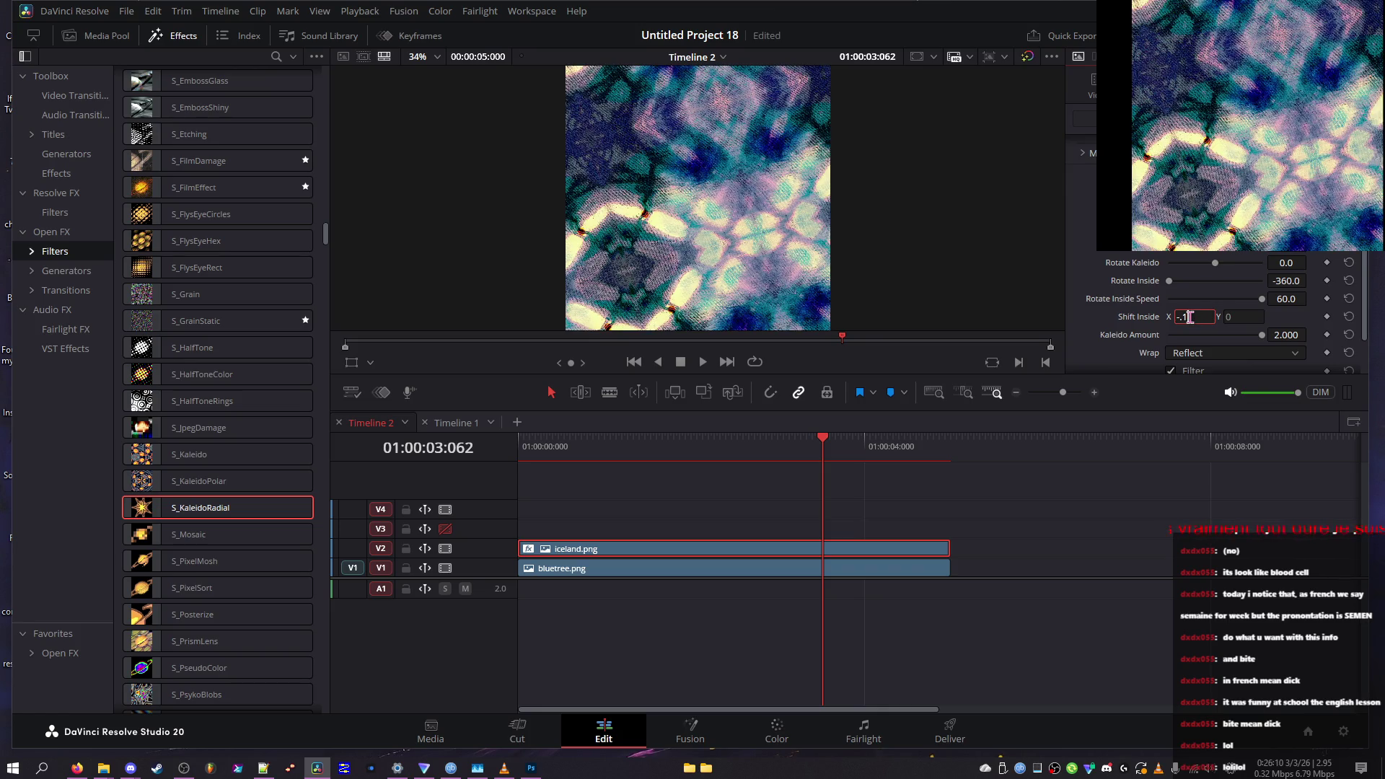
key("BackSpace")
type("2")
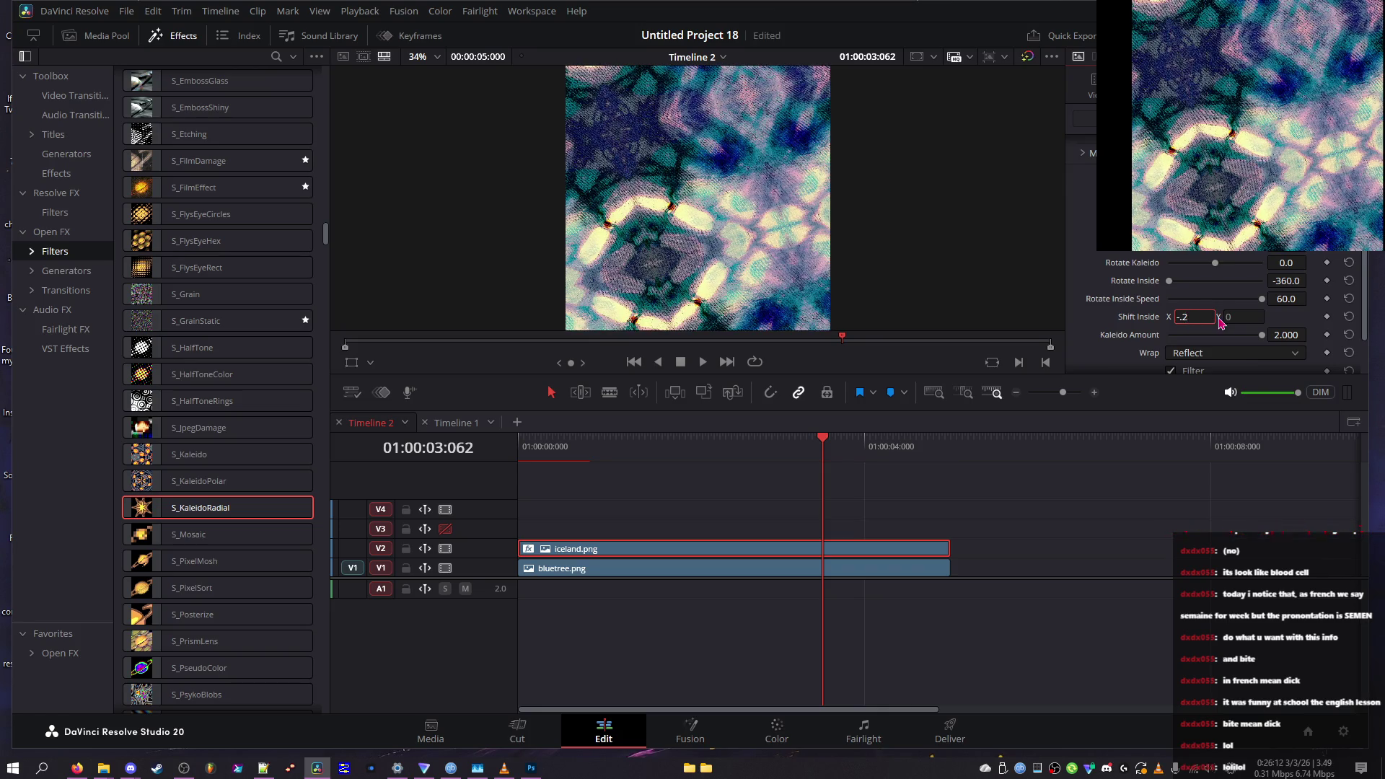
key("Tab")
type(".1")
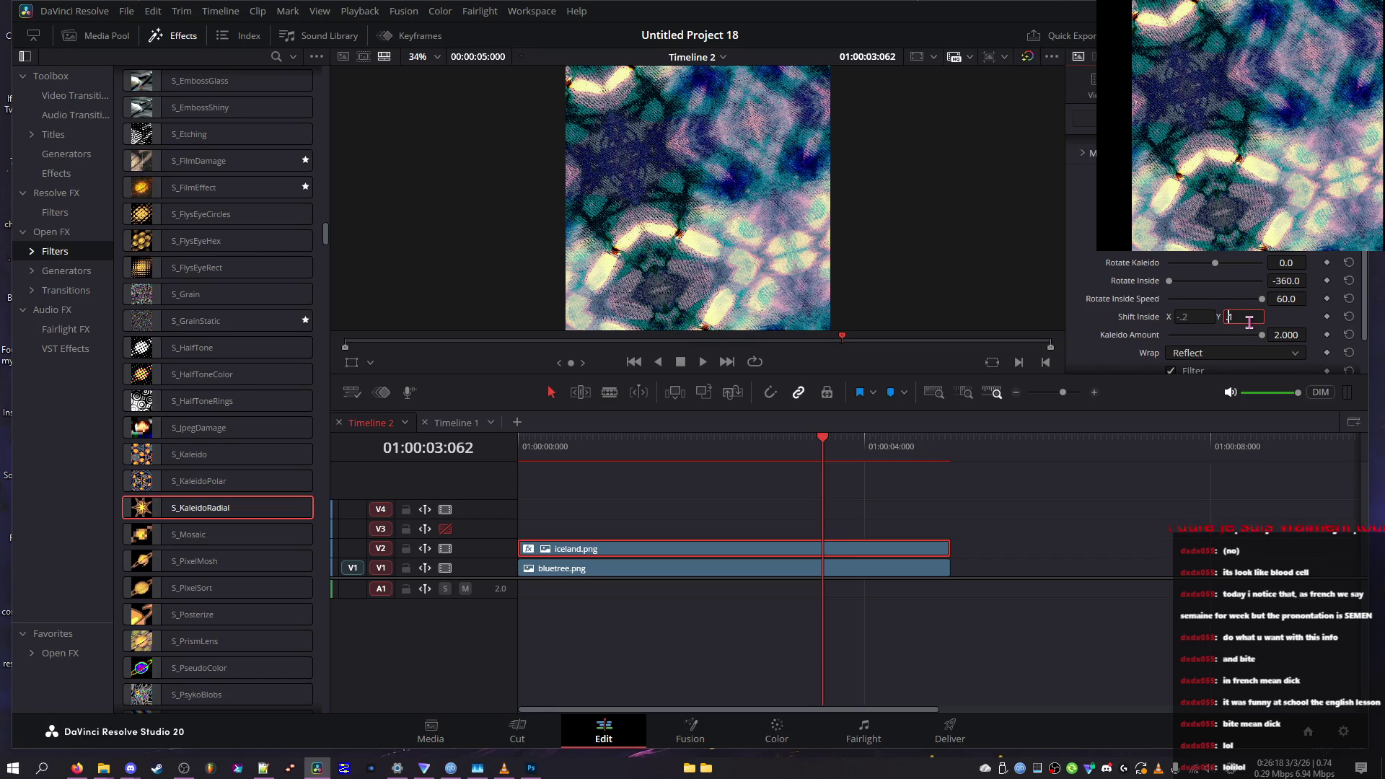
type("-")
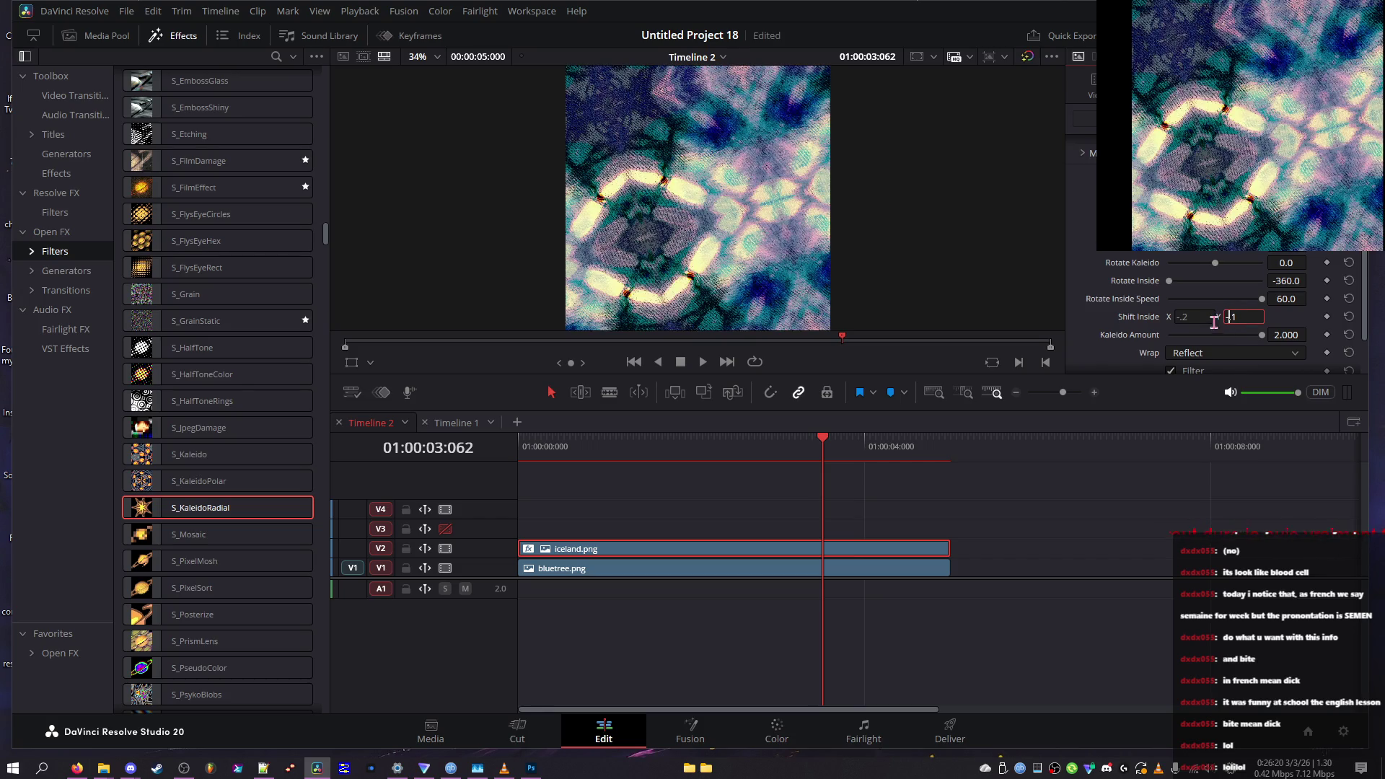
Cycle Wrap through Tile and No back to Reflect, then turn Filter off
left_click(1203, 356)
left_click(1194, 388)
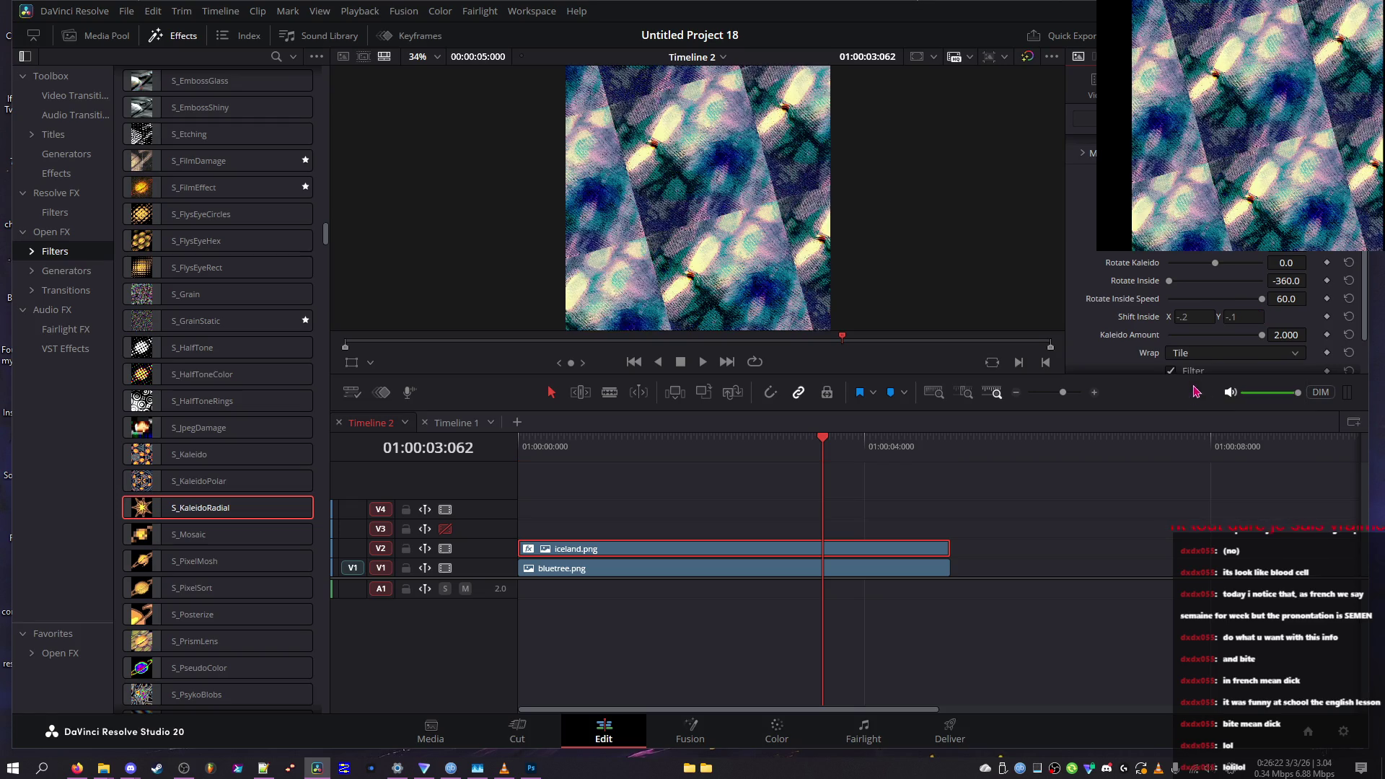
left_click(1194, 360)
left_click(1179, 372)
left_click(1194, 353)
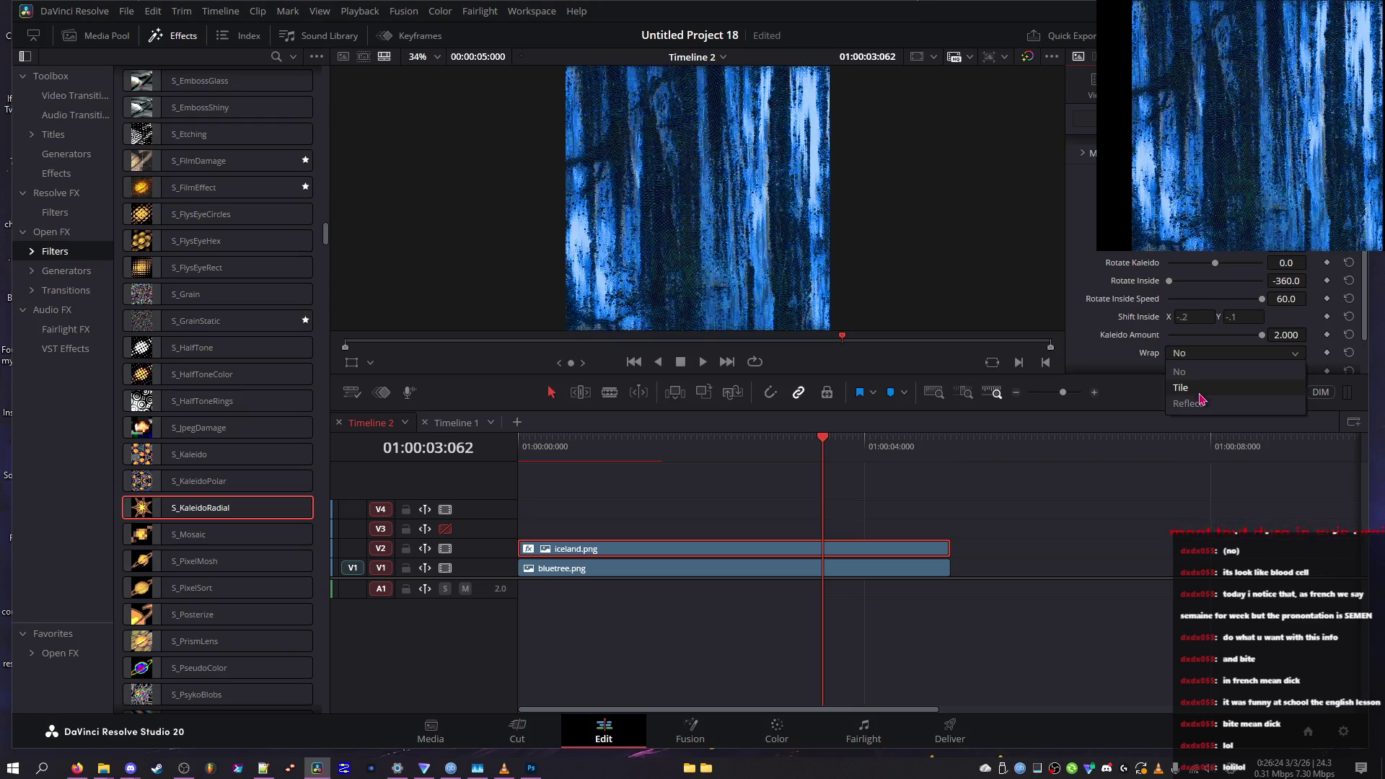
left_click(1189, 403)
scroll(1197, 347, "down", 1)
left_click(1183, 328)
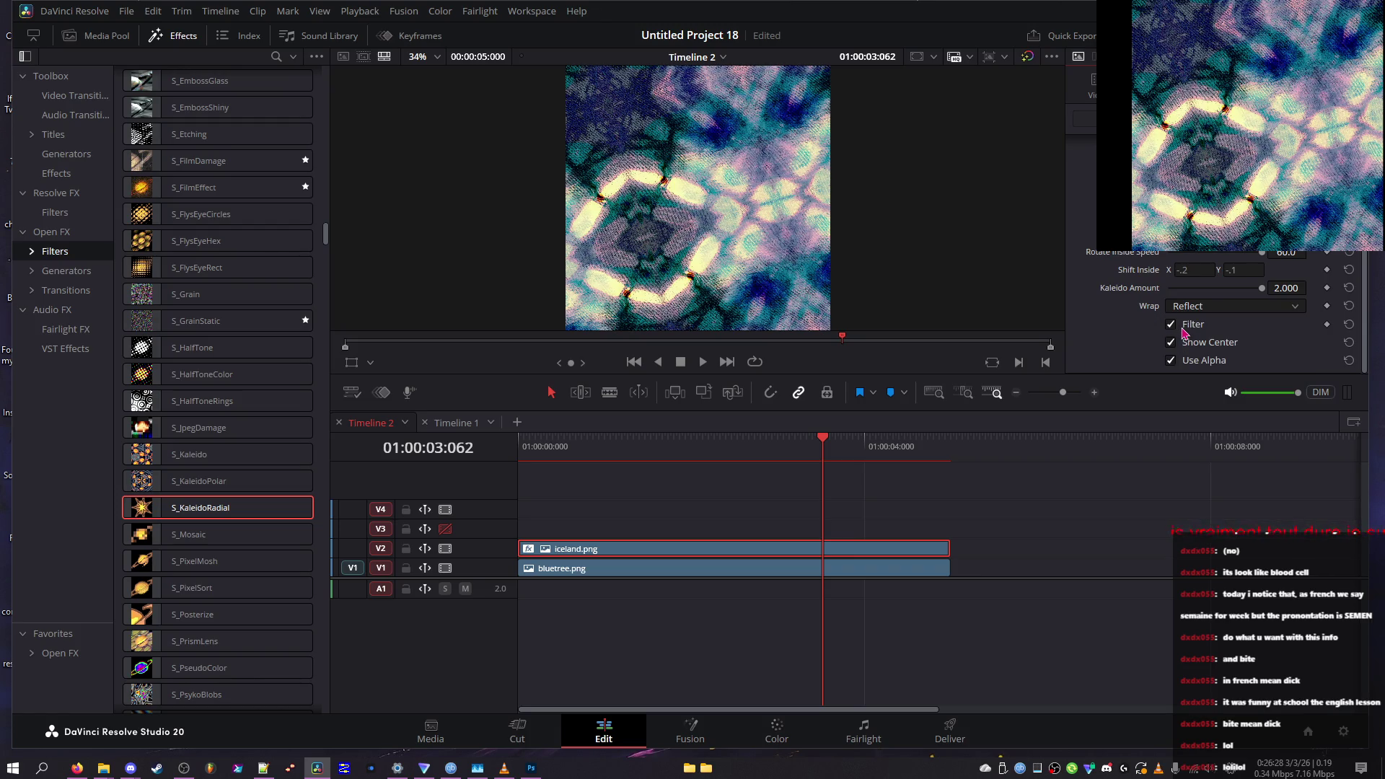
Toggle Show Center, Filter and Use Alpha, trying Tile before returning Wrap to Reflect
left_click(1174, 344)
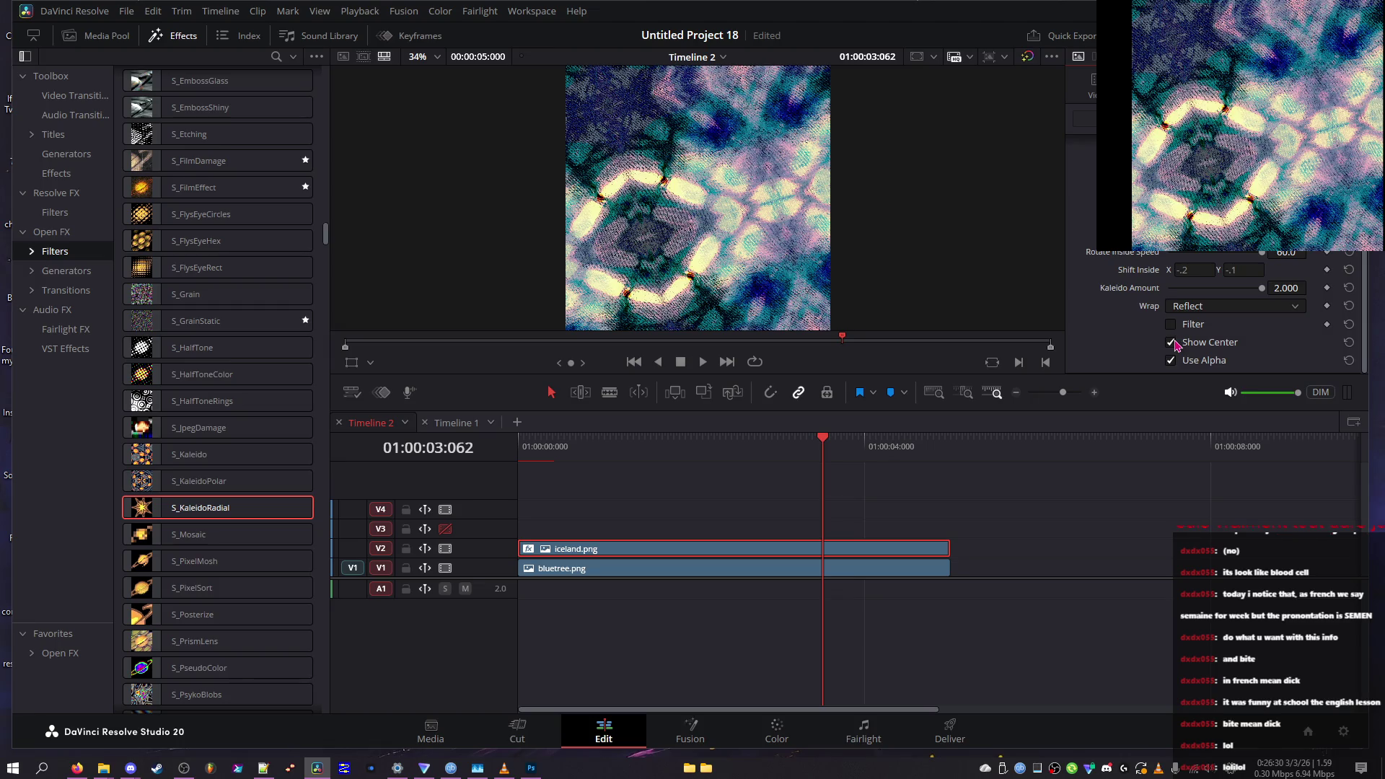
left_click(1172, 326)
left_click(1173, 361)
left_click(1194, 309)
left_click(1187, 360)
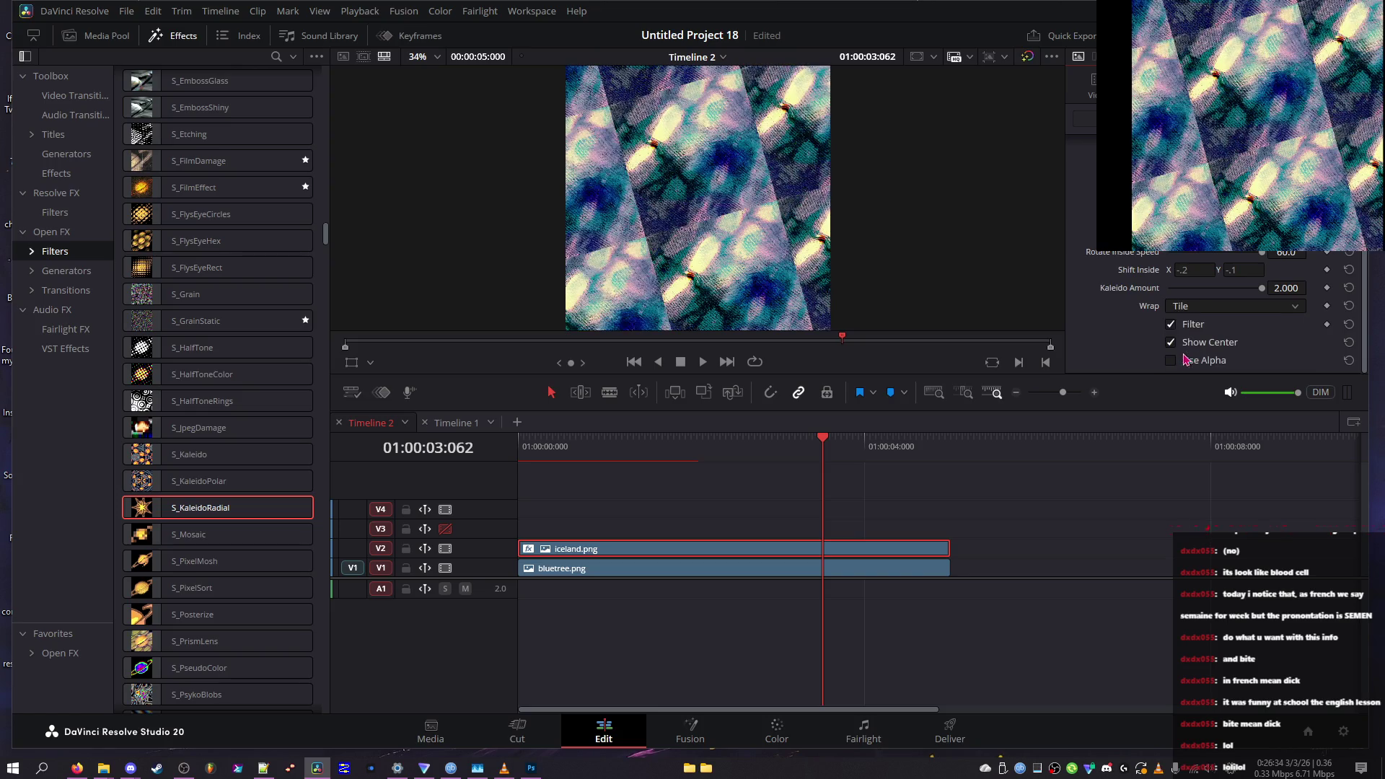
left_click(1183, 342)
left_click(1184, 326)
left_click(1191, 307)
left_click(1190, 353)
left_click(1187, 324)
Toggle Filter, Show Center and Use Alpha again, try another Wrap mode, then Reflect with Filter off
scroll(1226, 311, "up", 2)
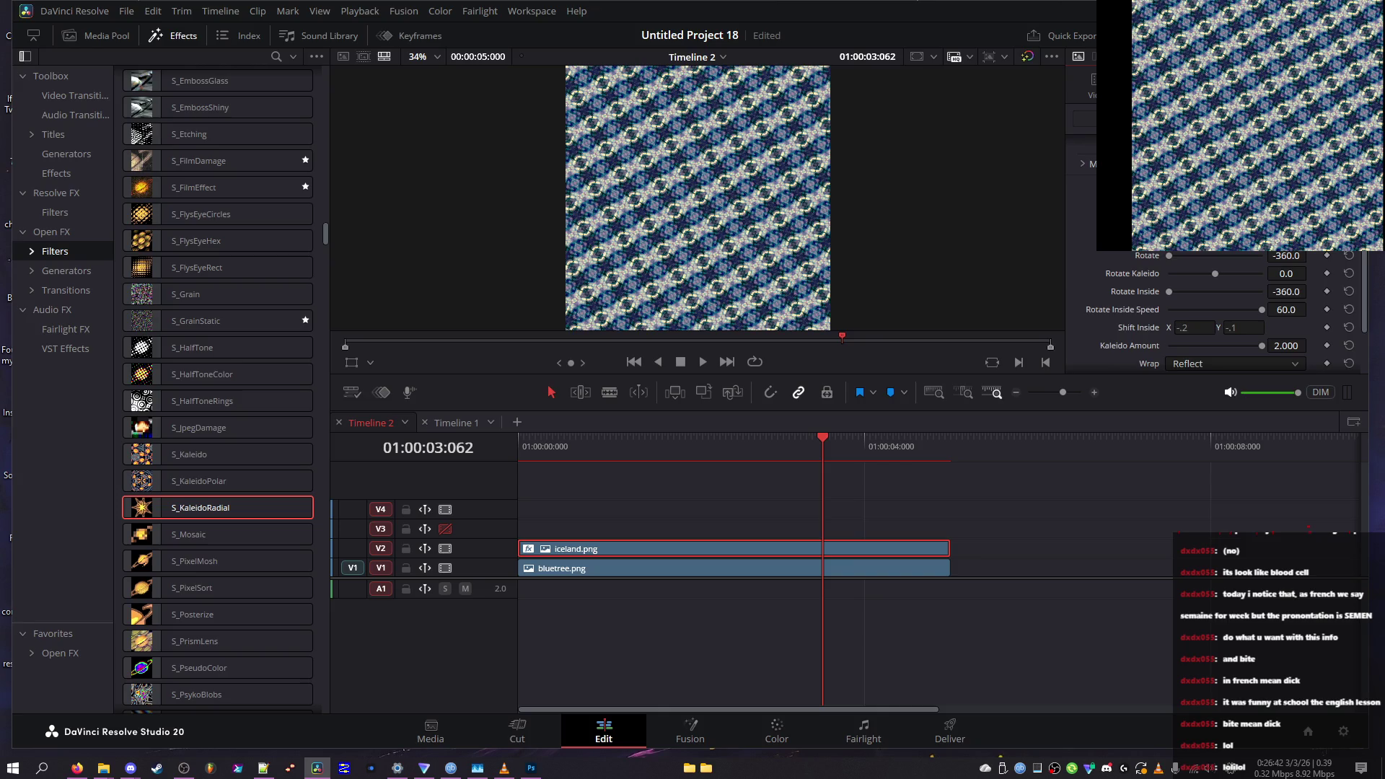
scroll(1227, 310, "down", 2)
left_click(1189, 326)
left_click(1189, 328)
left_click(1190, 329)
left_click(1190, 328)
left_click(1191, 345)
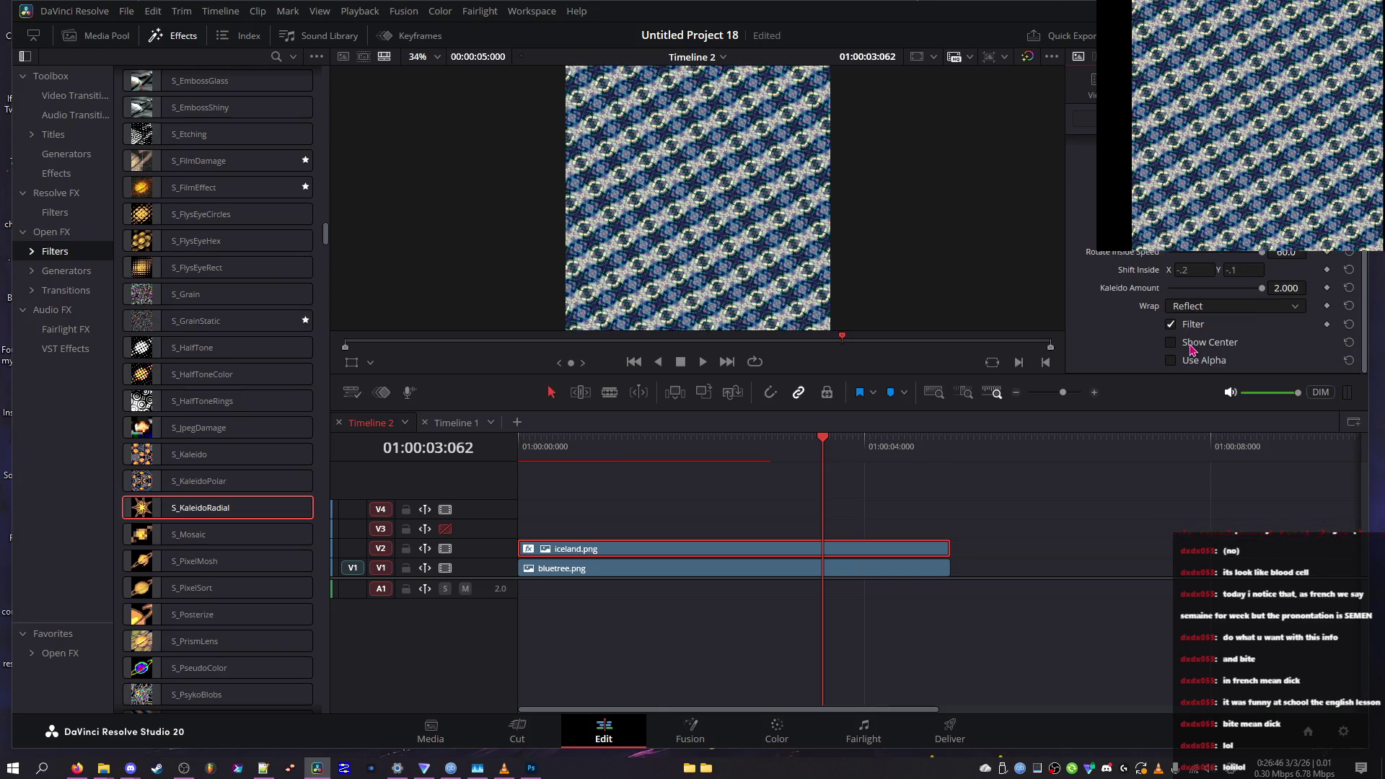
left_click(1197, 308)
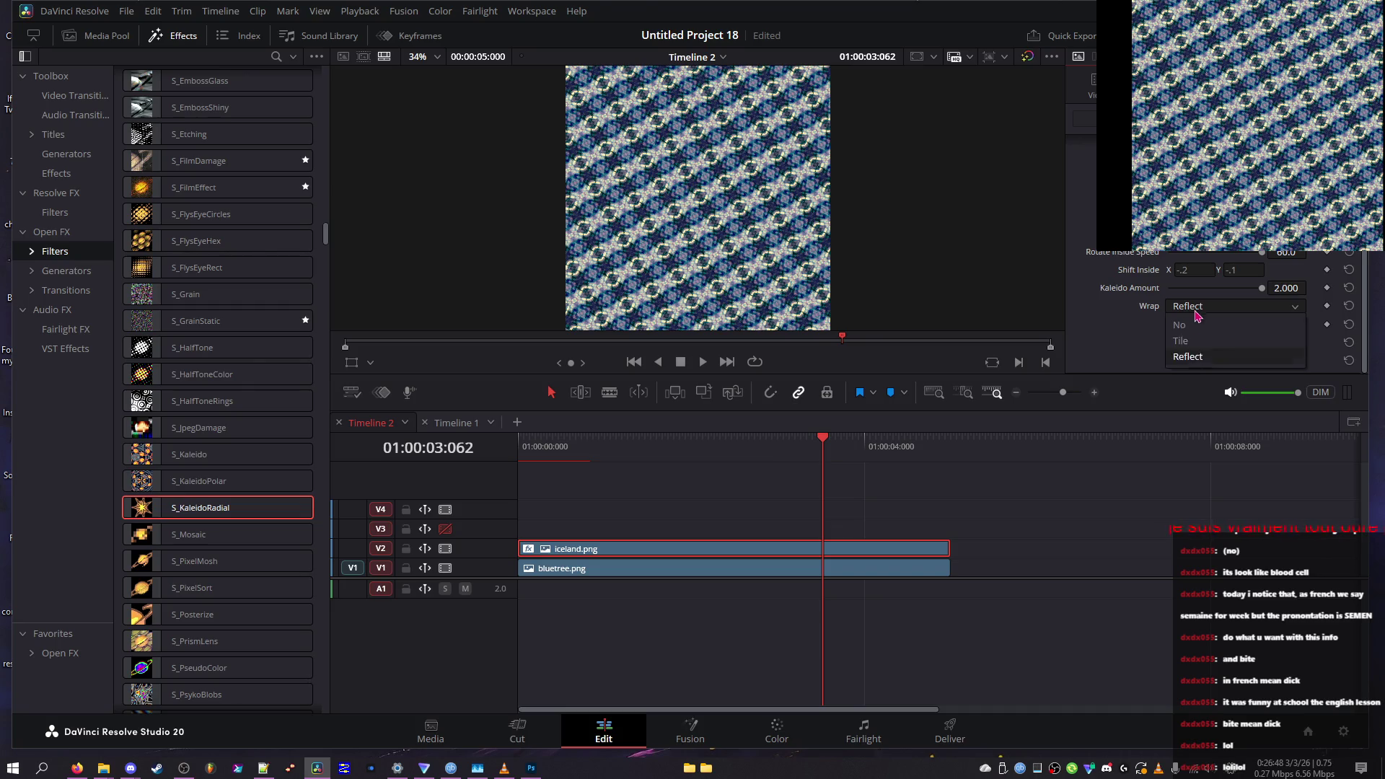
left_click(1183, 341)
left_click(1201, 307)
left_click(1206, 360)
left_click(1190, 329)
Compare Filter on and off, set Kaleido Amount to 0.558 and Rotate Inside Speed to 30.0
mouse_move(1205, 288)
left_mouse_down()
mouse_move(1191, 291)
mouse_move(1269, 292)
mouse_move(1232, 298)
left_mouse_up()
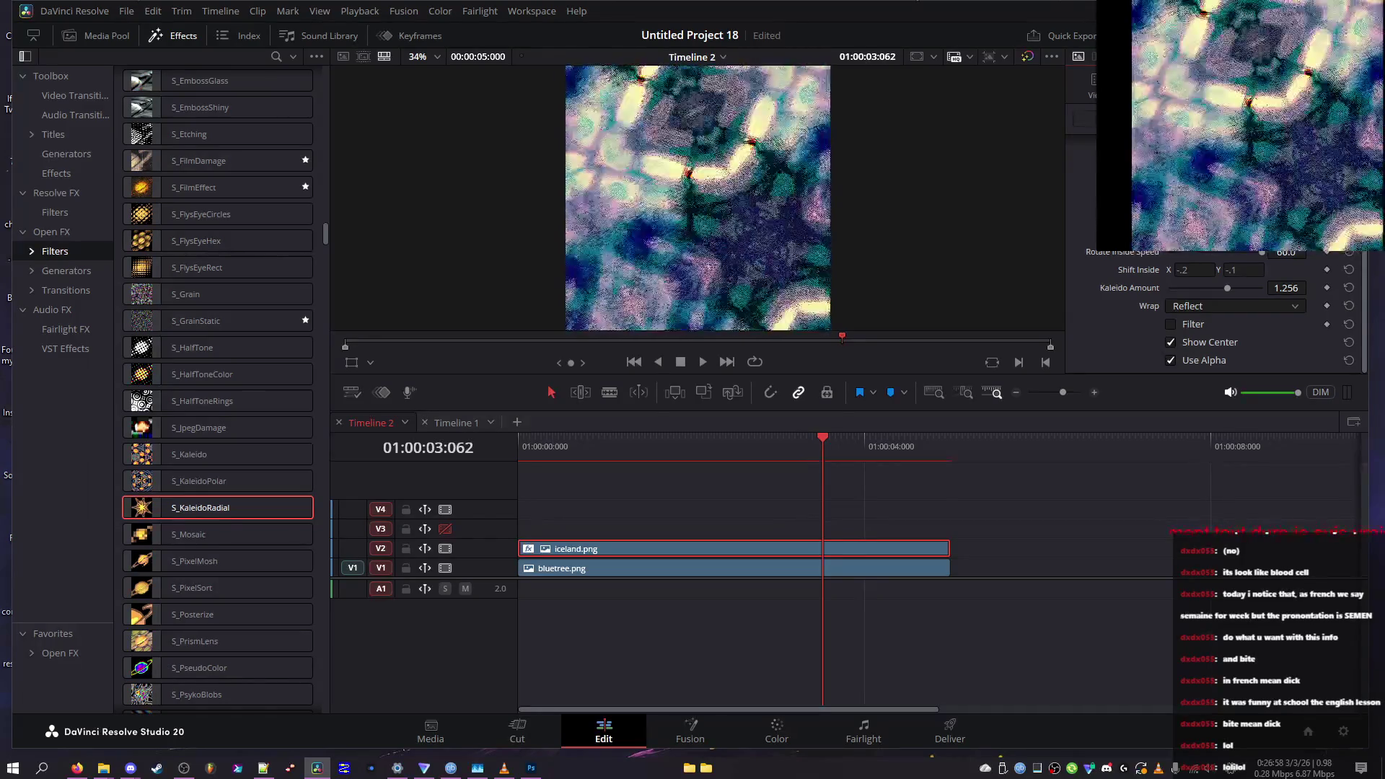
left_click(1189, 326)
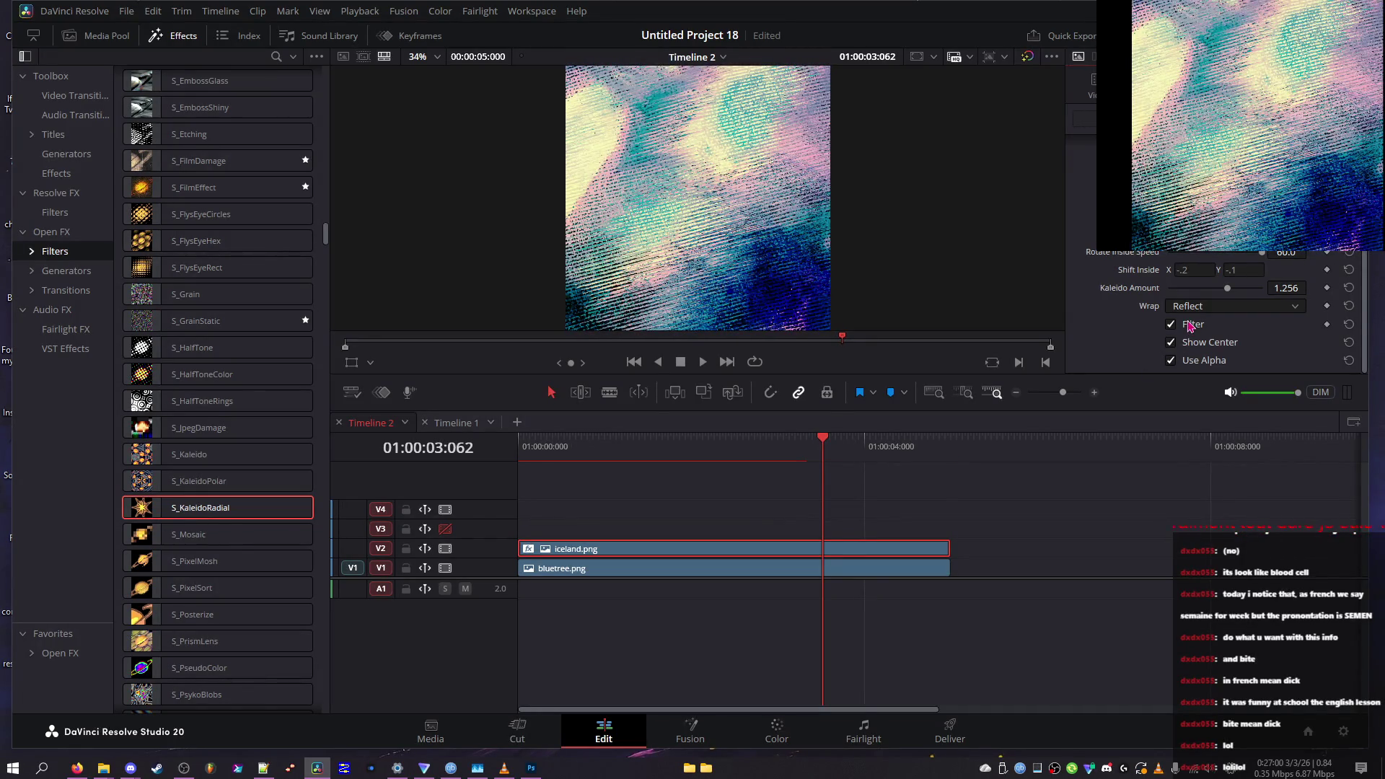
left_click(1184, 328)
left_click(1184, 329)
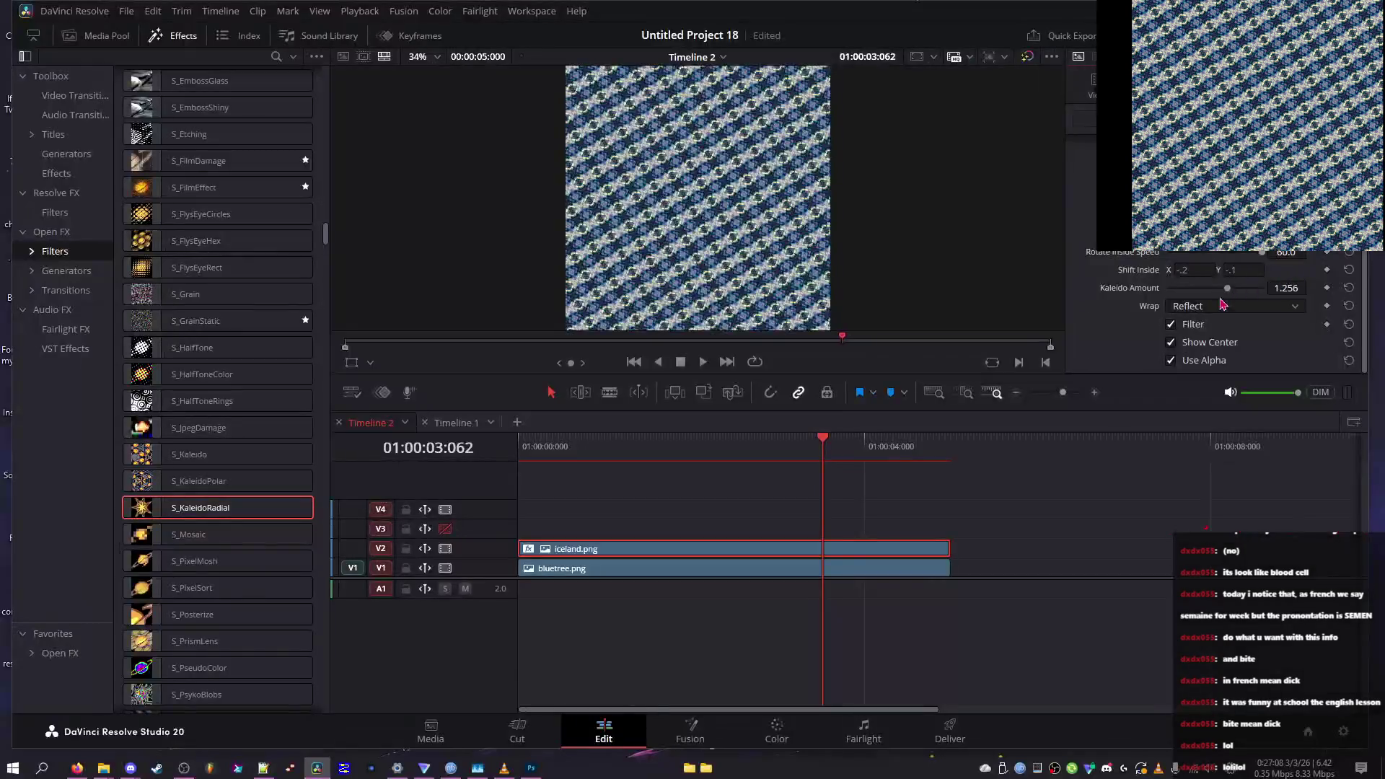
left_click(1194, 326)
left_click(1196, 288)
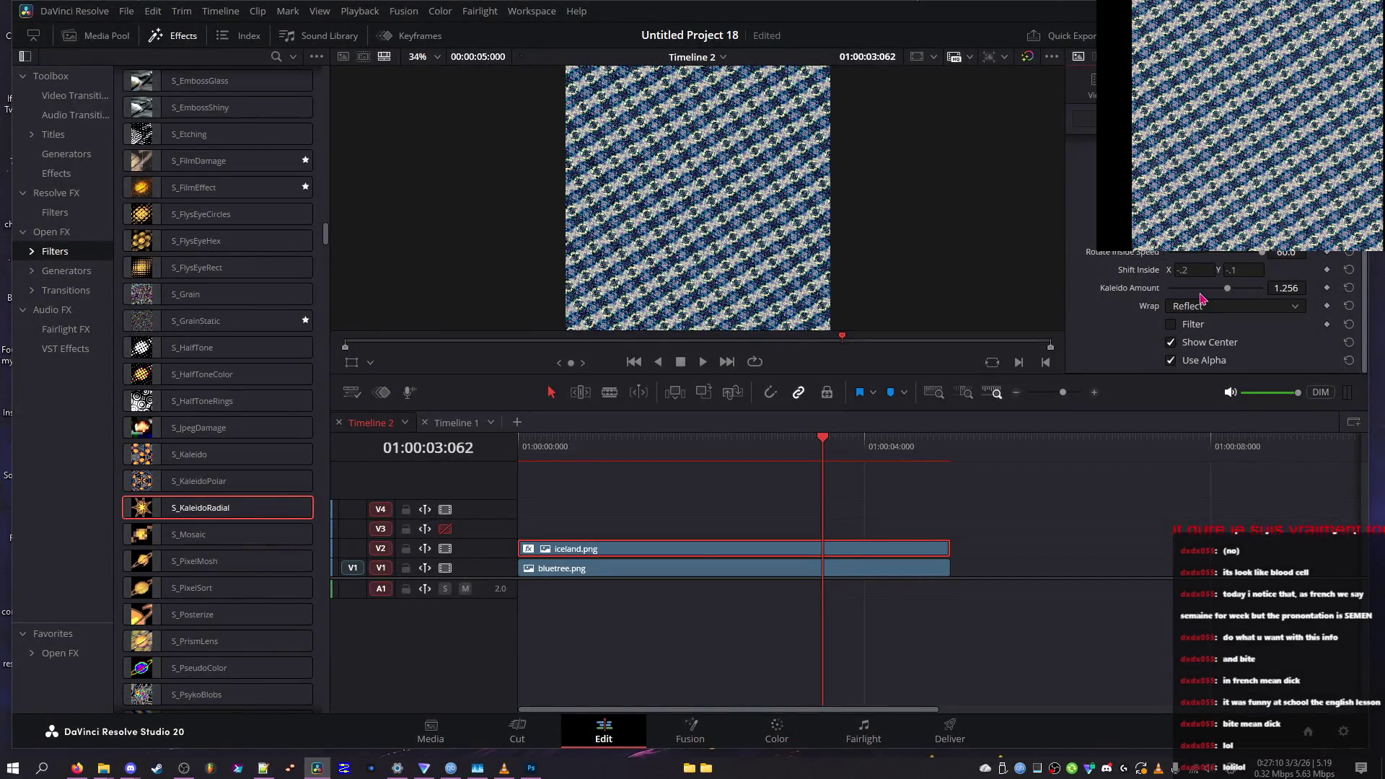
left_click(1210, 256)
mouse_move(1210, 258)
left_mouse_down()
mouse_move(966, 262)
mouse_move(1349, 256)
left_mouse_up()
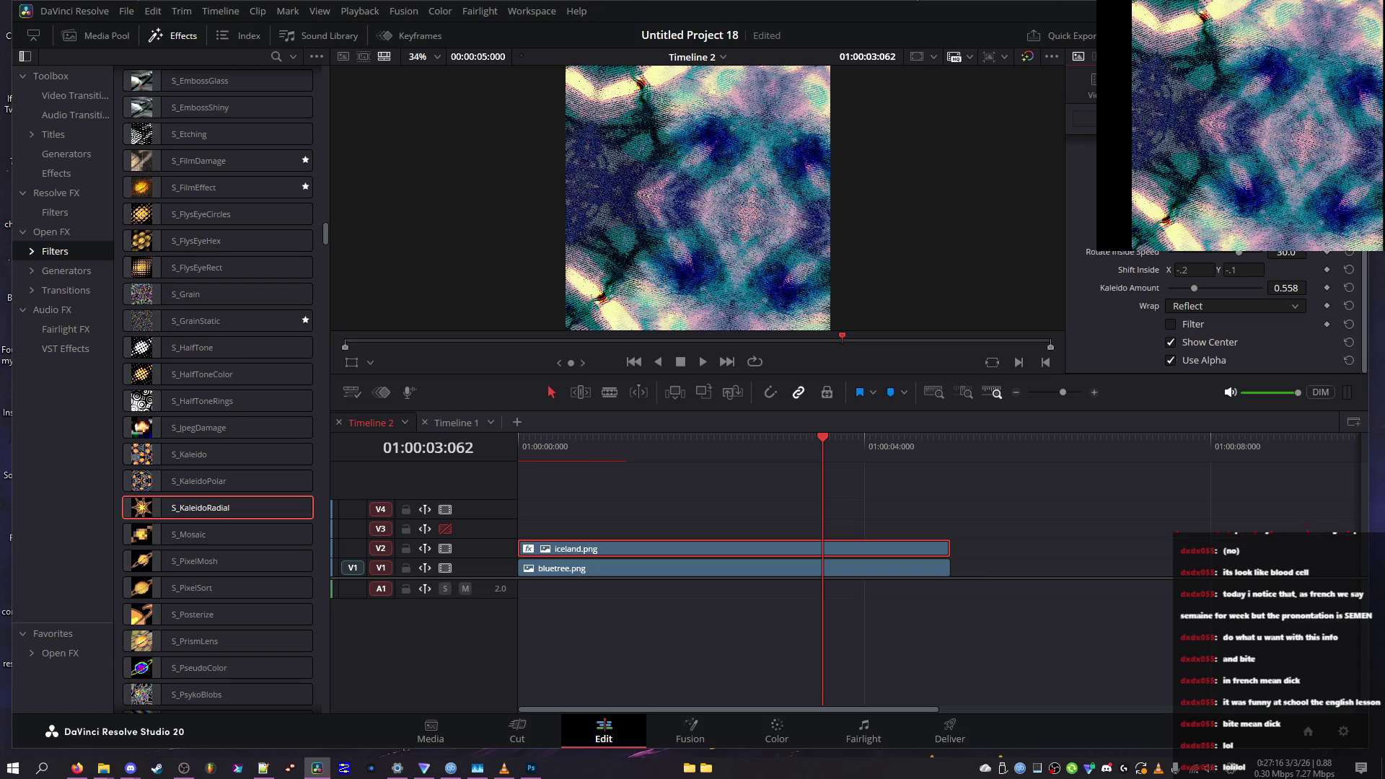
Reset Z Dist to 1.00, try low values around 0.32 and 0.42, and turn Filter back on
scroll(1350, 259, "up", 3)
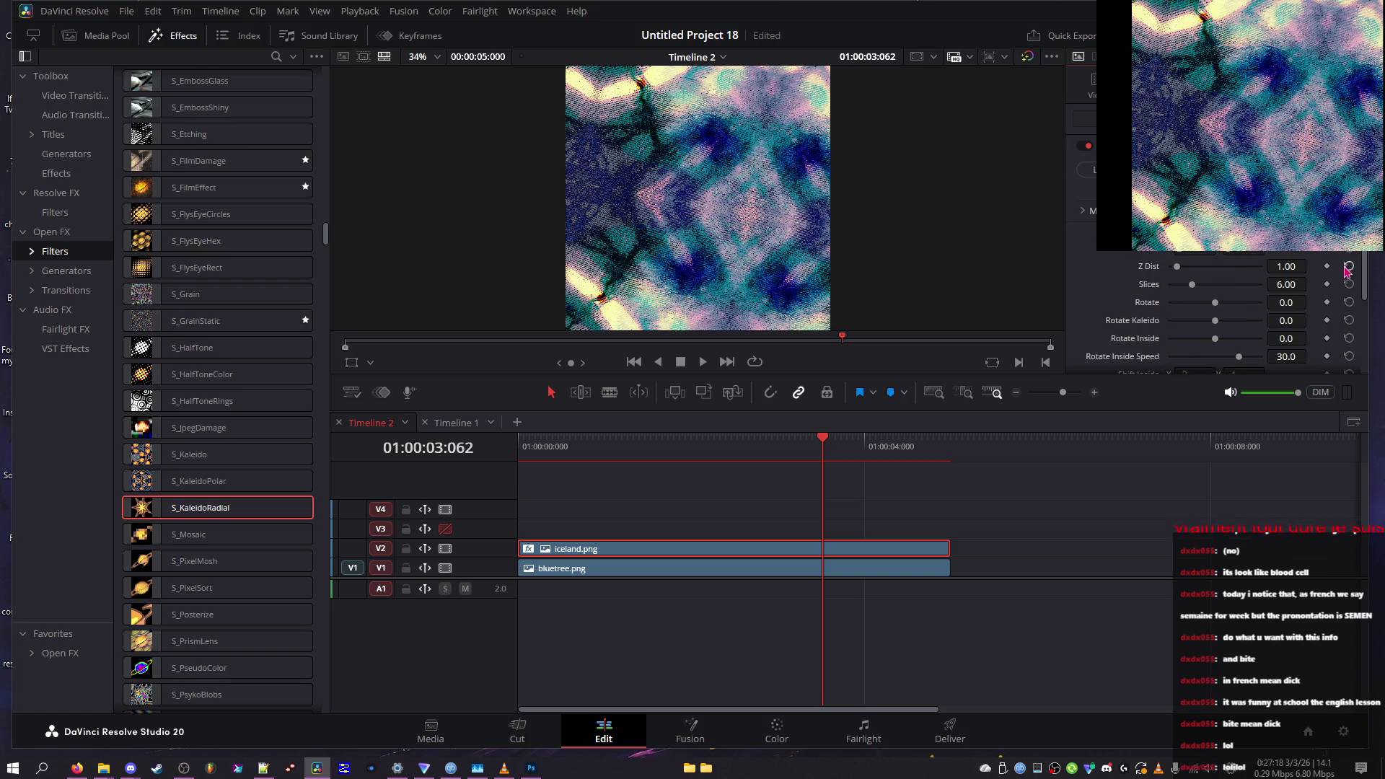
left_click(1350, 261)
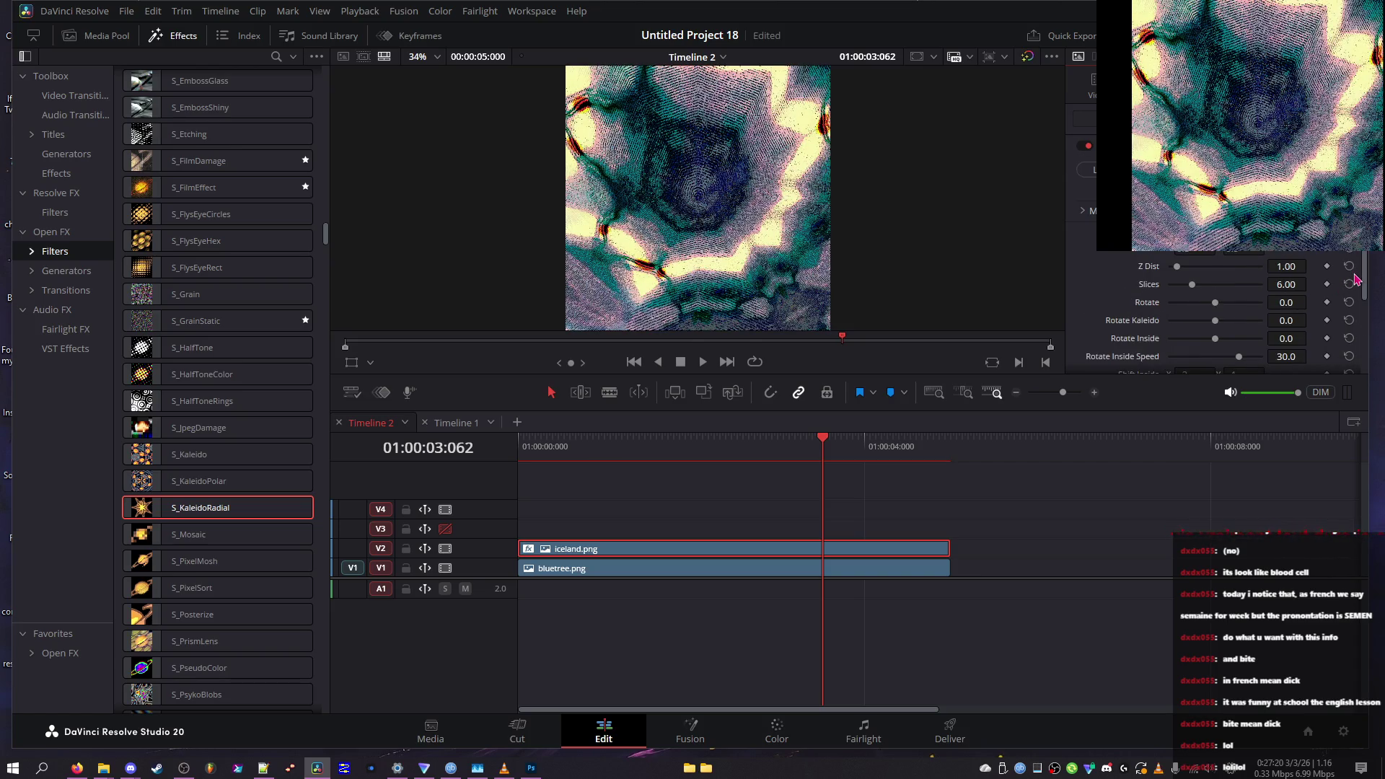
mouse_move(1287, 266)
left_mouse_down()
mouse_move(1247, 266)
mouse_move(1311, 266)
left_mouse_up()
scroll(1184, 328, "down", 3)
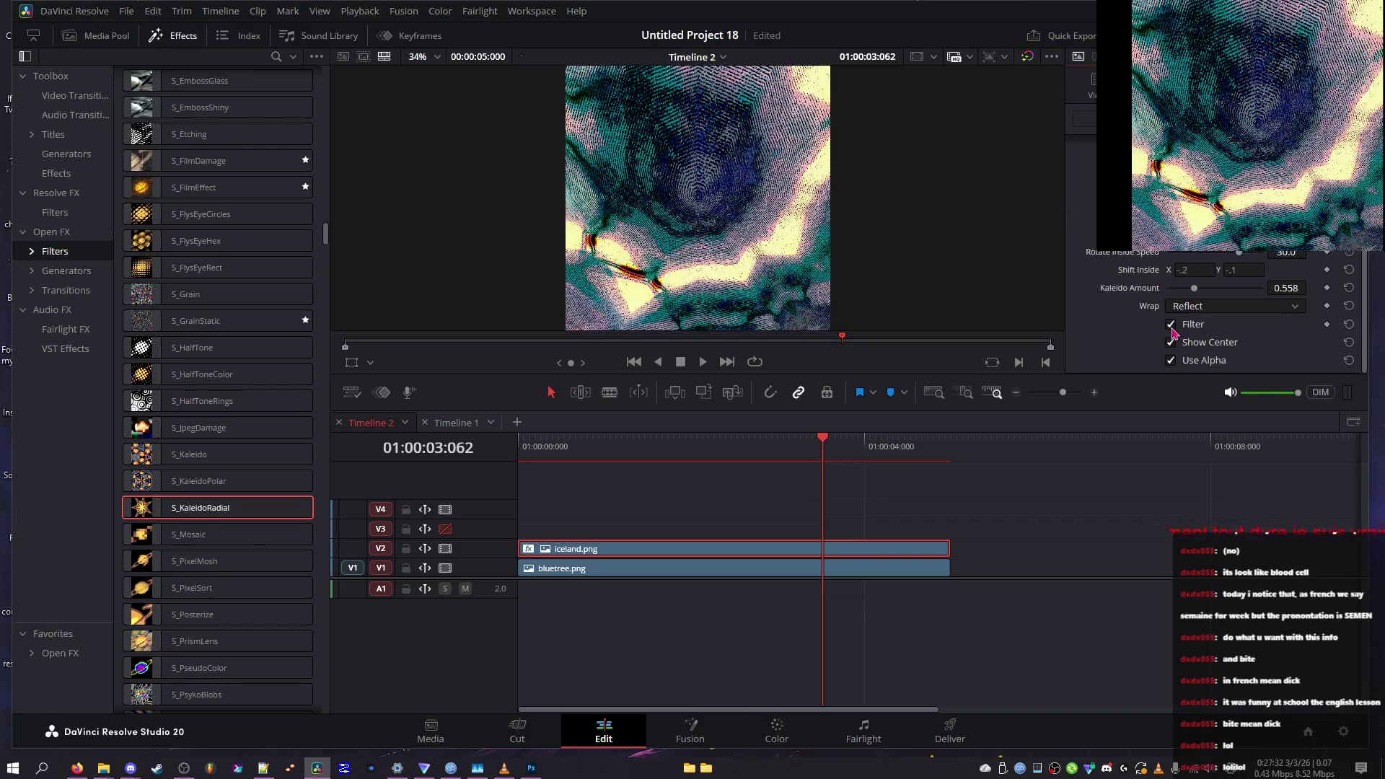
scroll(1154, 325, "up", 3)
left_click_drag(1284, 267, 1263, 267)
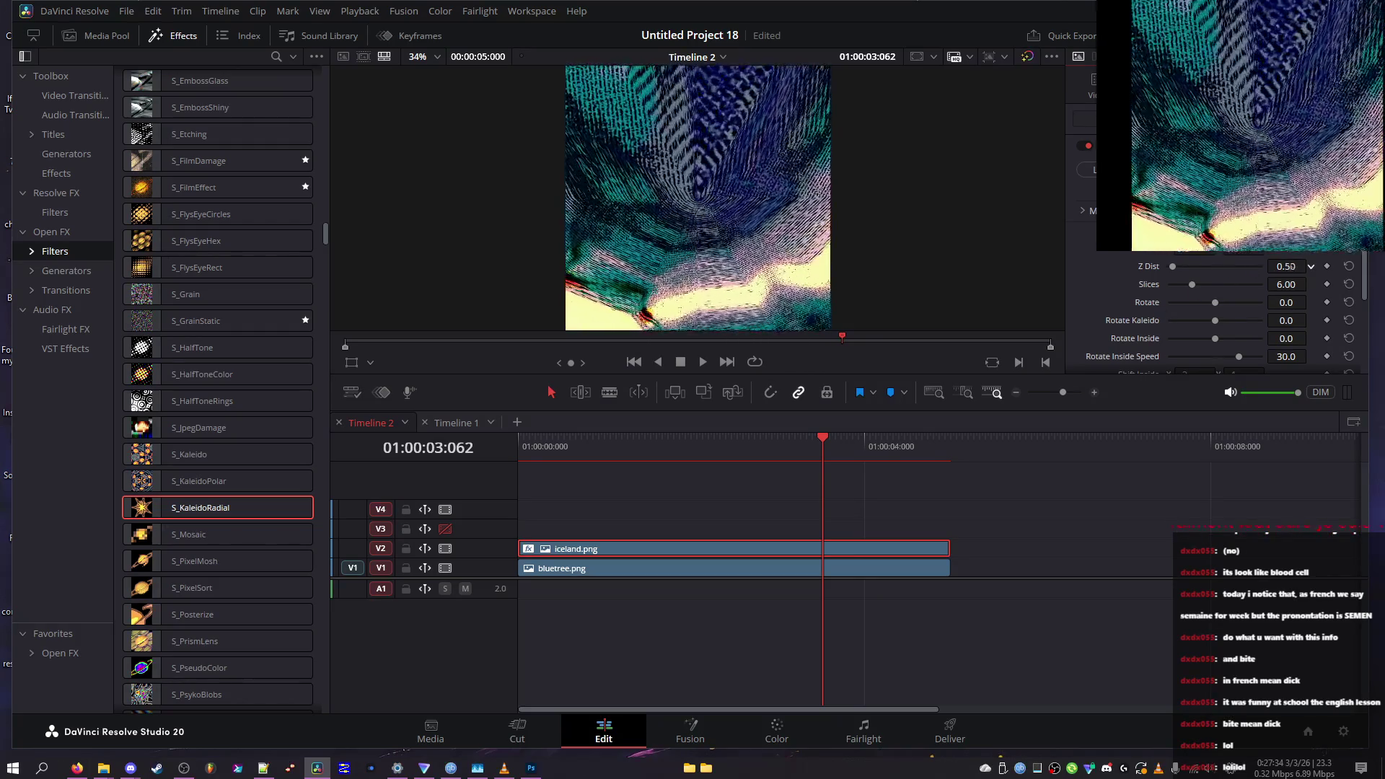
scroll(1184, 328, "down", 3)
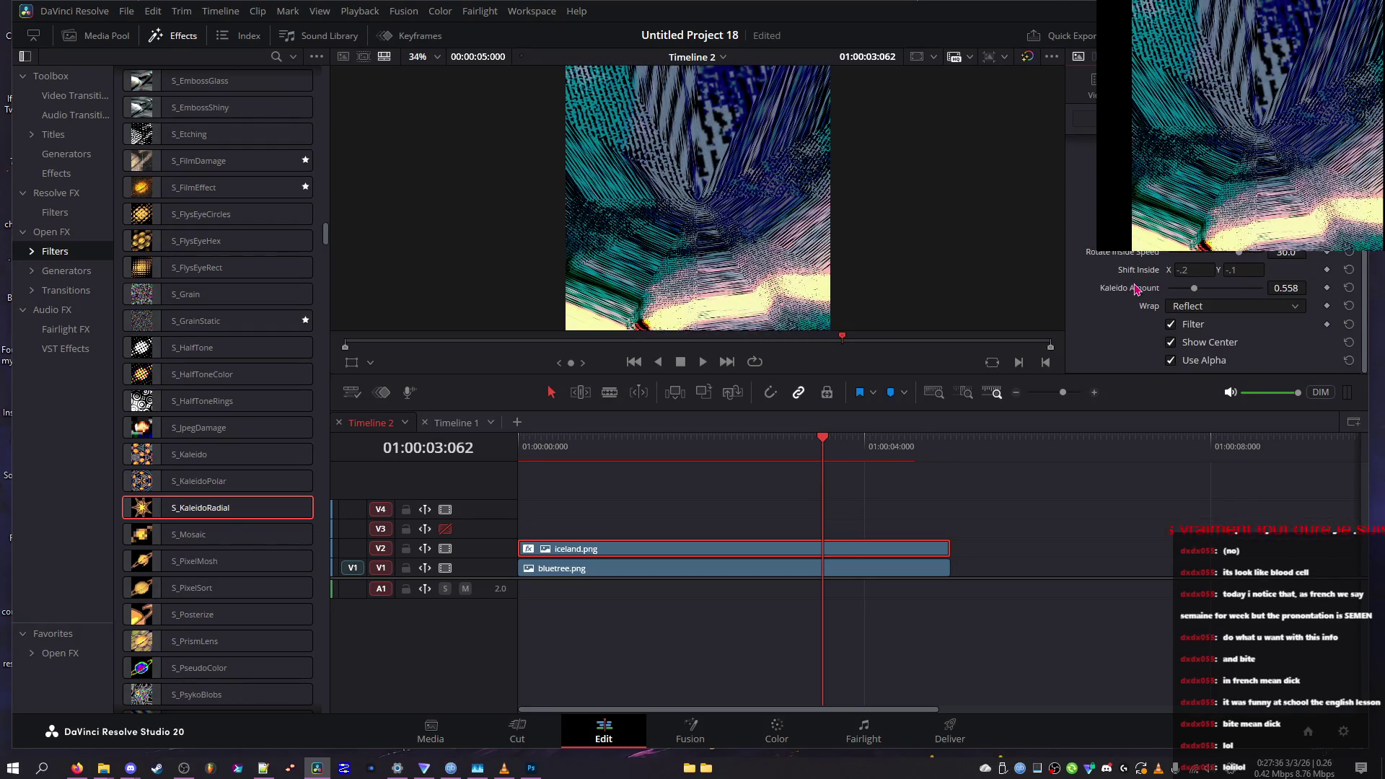
left_click(1184, 328)
scroll(1109, 328, "up", 3)
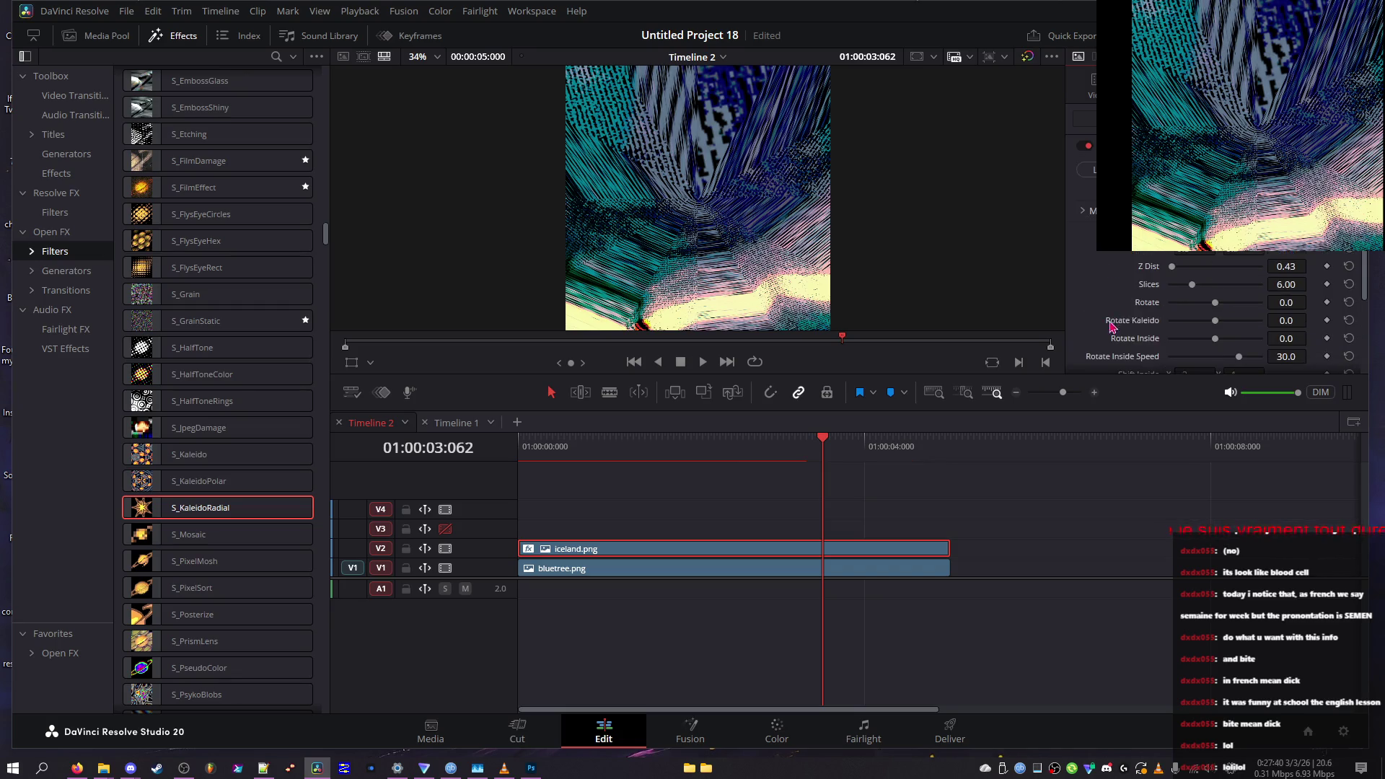
Raise Z Dist to 10.00, preview full screen, and reset Shift Inside to 0.5, 0.5
left_click(1228, 267)
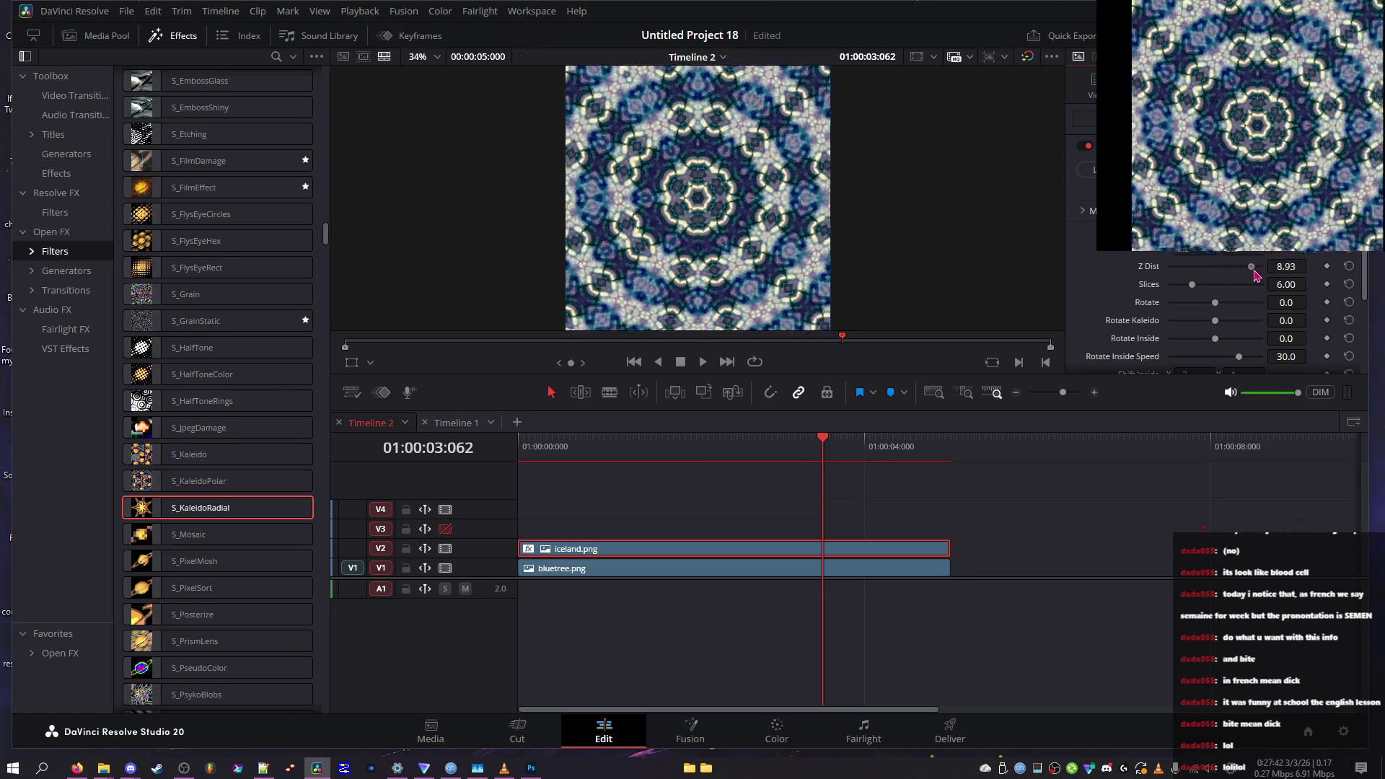
mouse_move(1227, 279)
left_mouse_down()
mouse_move(1180, 294)
mouse_move(1205, 288)
left_mouse_up()
key("ctrl+f")
key("Escape")
scroll(1345, 339, "down", 3)
left_click(1348, 317)
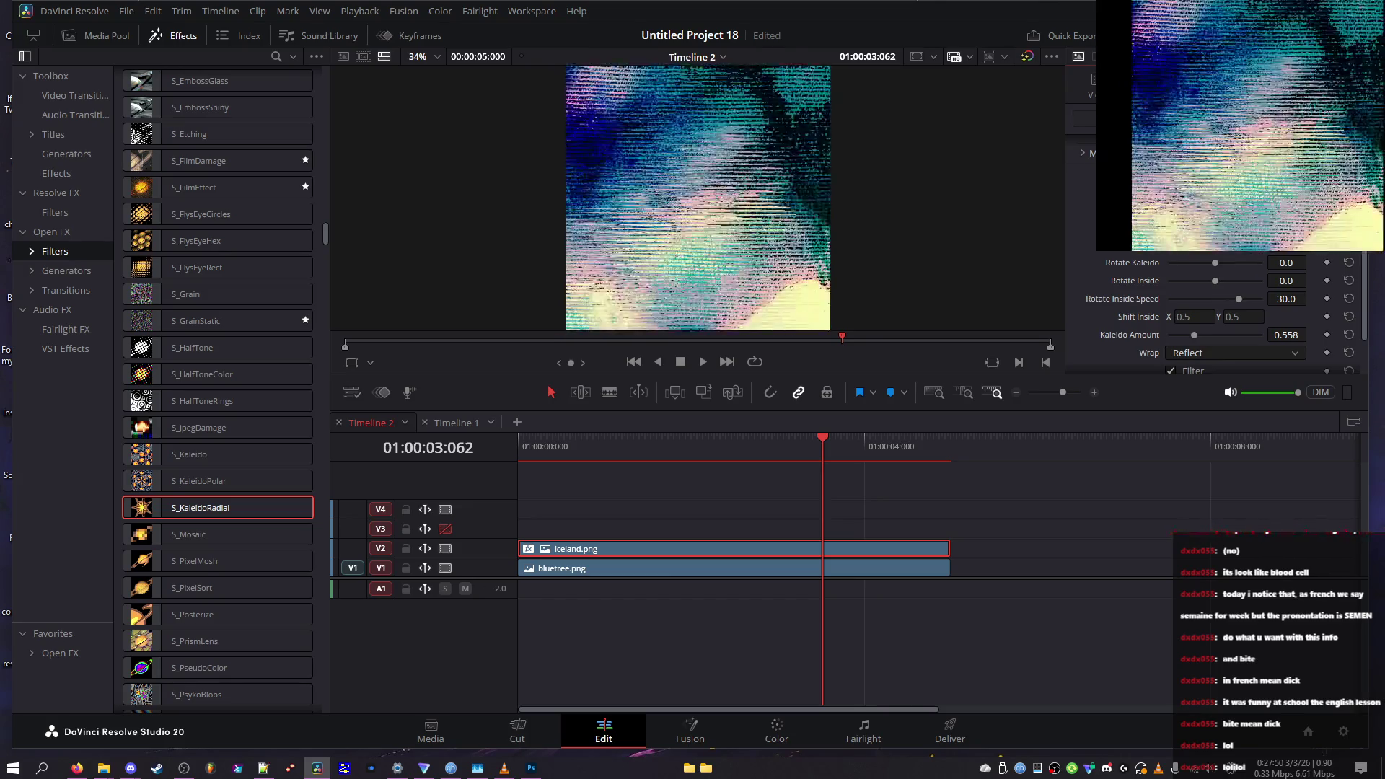
Set Wrap to Tile, toggle Filter off and back on, and re-enable Use Alpha
scroll(1190, 321, "down", 2)
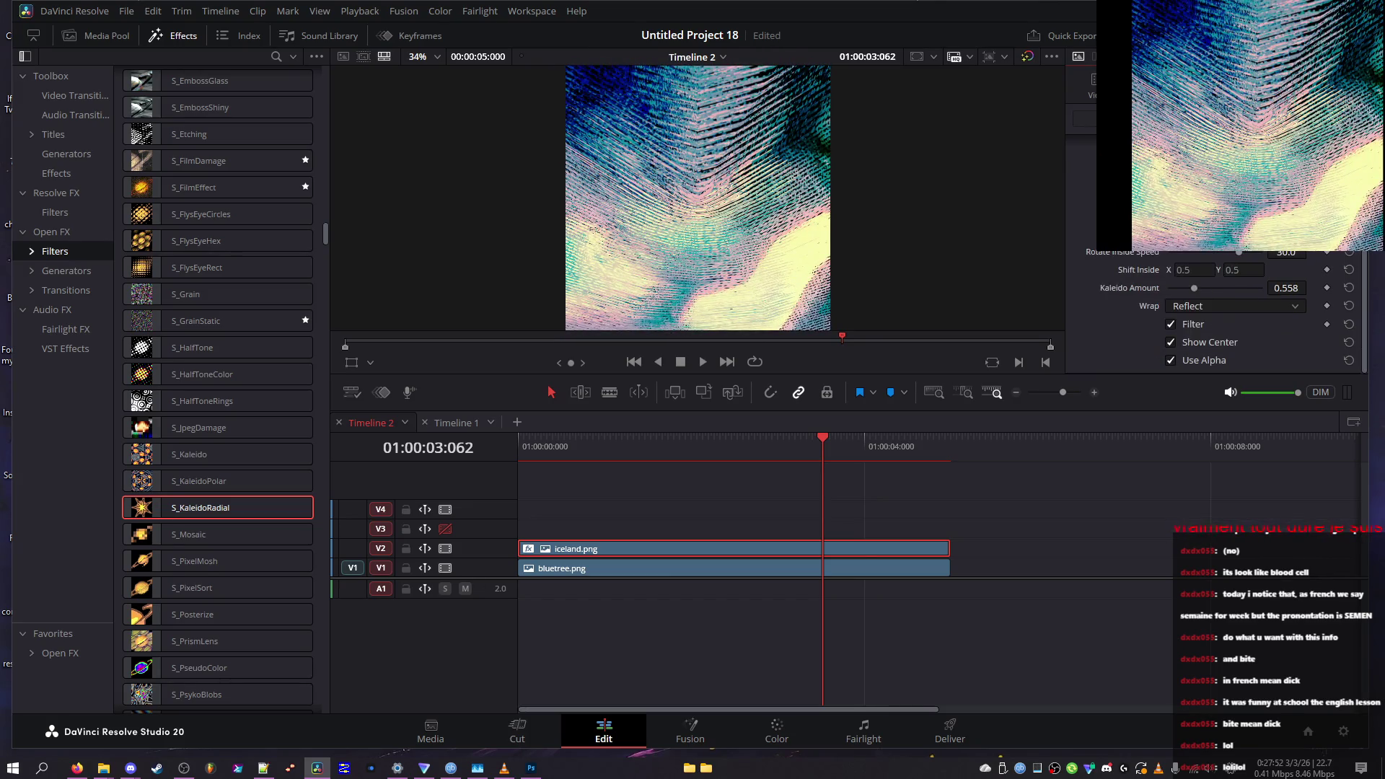
left_click(1196, 325)
left_click(1199, 309)
left_click(1195, 344)
left_click(1194, 325)
left_click(1195, 360)
Reset Kaleido Amount to 1.000, then drag it up to 2.000
left_click_drag(1194, 288, 1261, 291)
scroll(1226, 310, "up", 1)
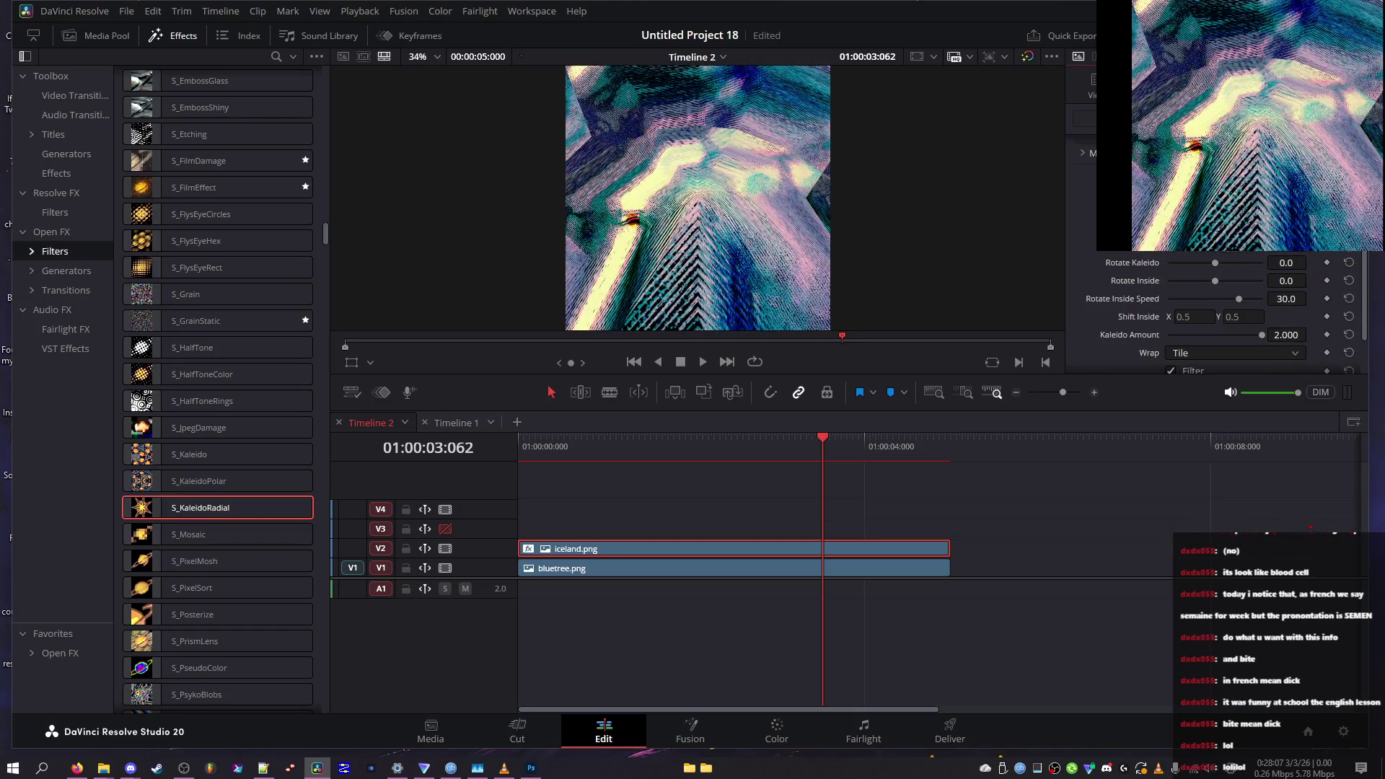
left_click(1349, 334)
scroll(1347, 359, "down", 1)
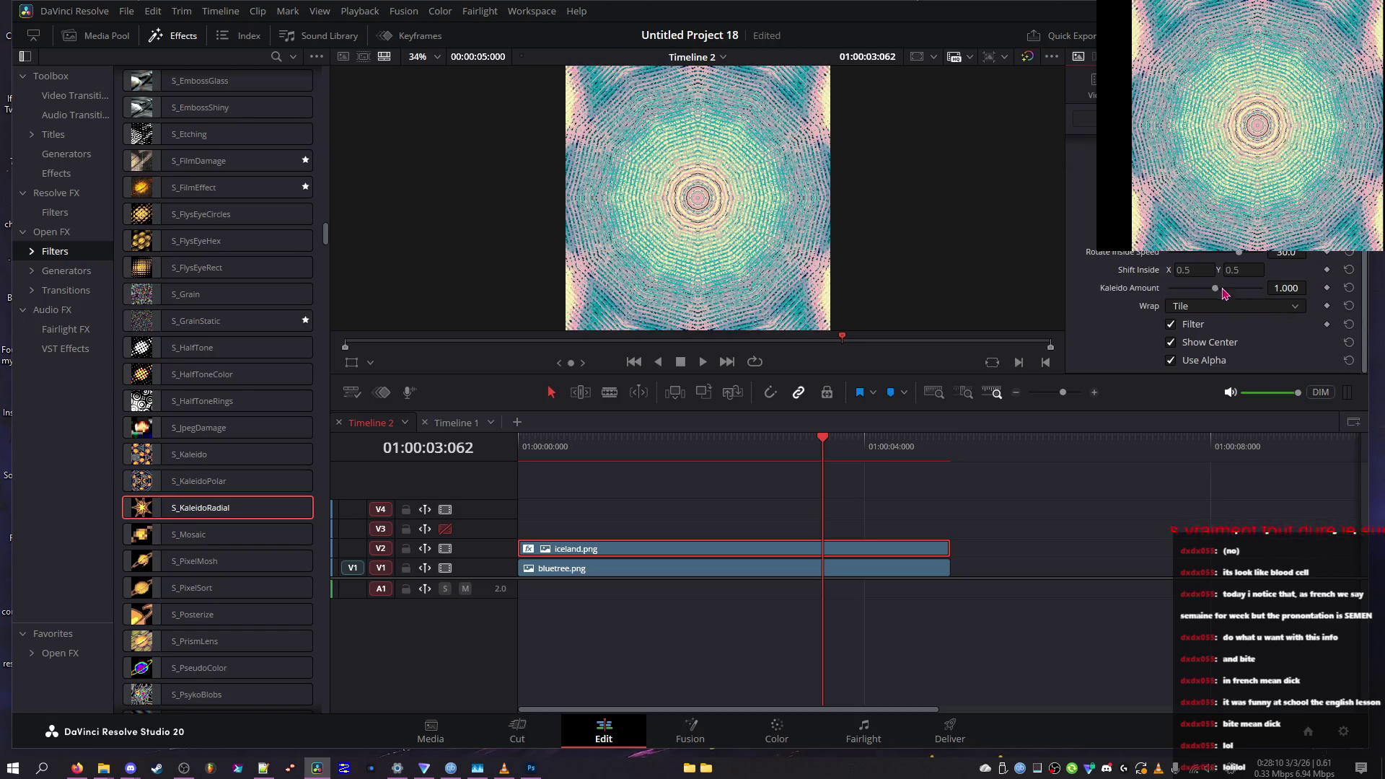
left_click_drag(1218, 288, 1262, 288)
scroll(1262, 303, "up", 1)
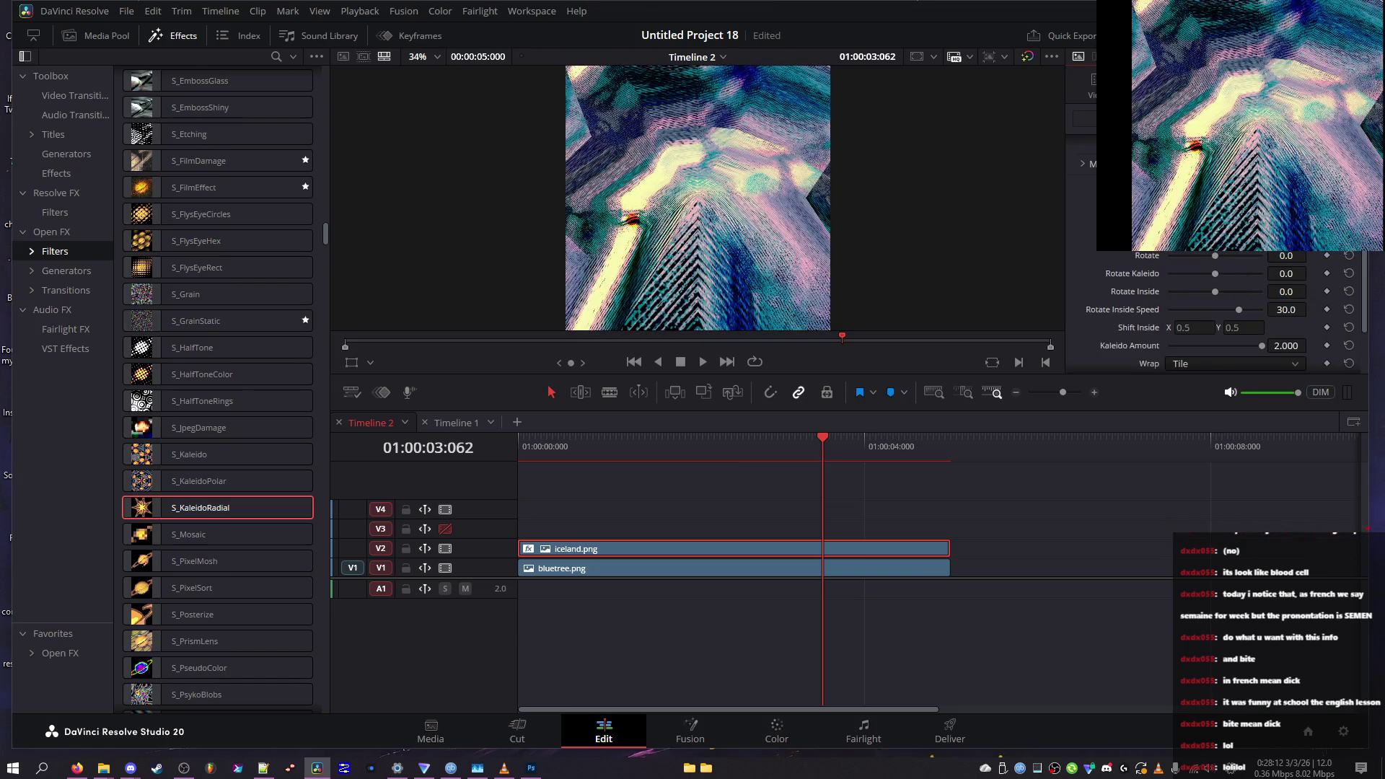
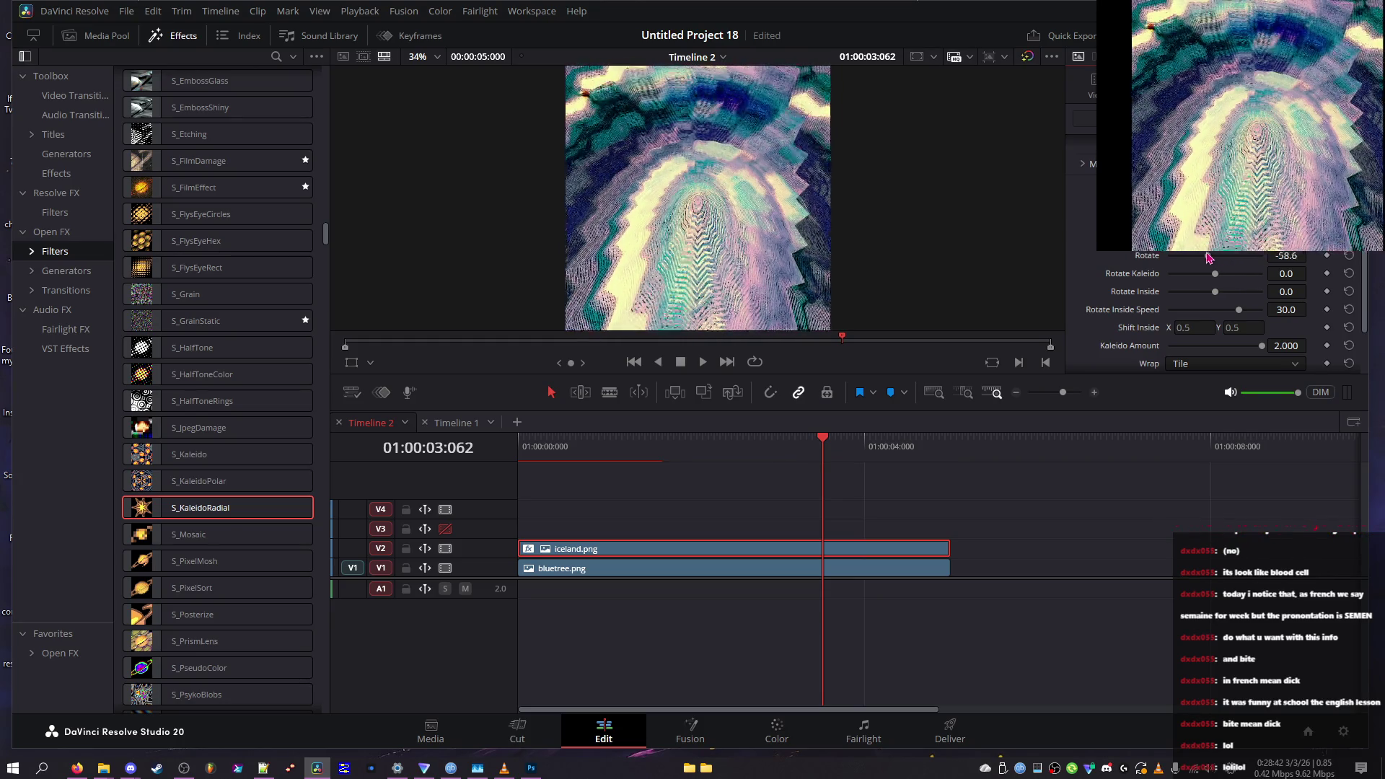
Turn the kaleidoscope rotation up to the full 360 and switch Wrap to Reflect
mouse_move(1199, 254)
left_mouse_down()
mouse_move(1227, 258)
mouse_move(1226, 272)
left_mouse_up()
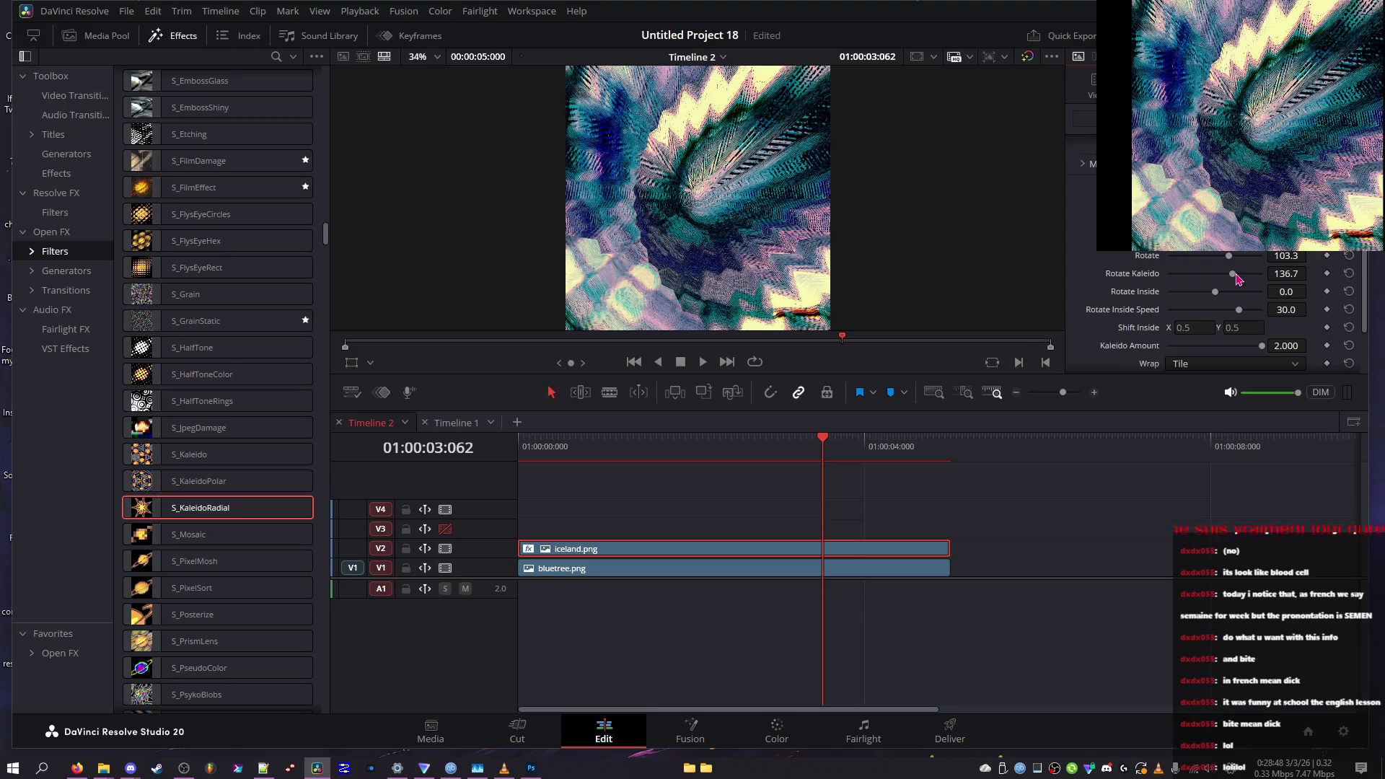
left_click_drag(1240, 258, 1280, 249)
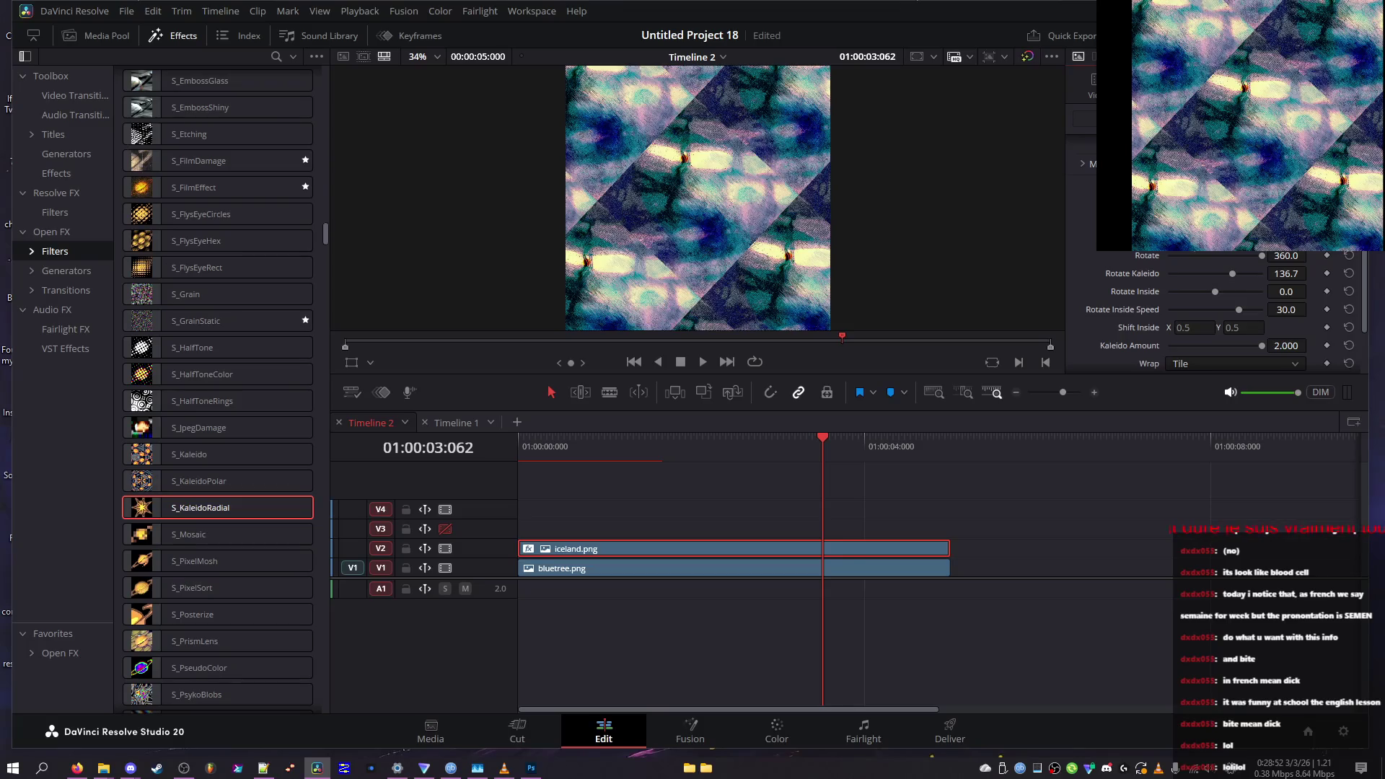
scroll(1227, 317, "down", 2)
left_click(1234, 305)
left_click(1201, 360)
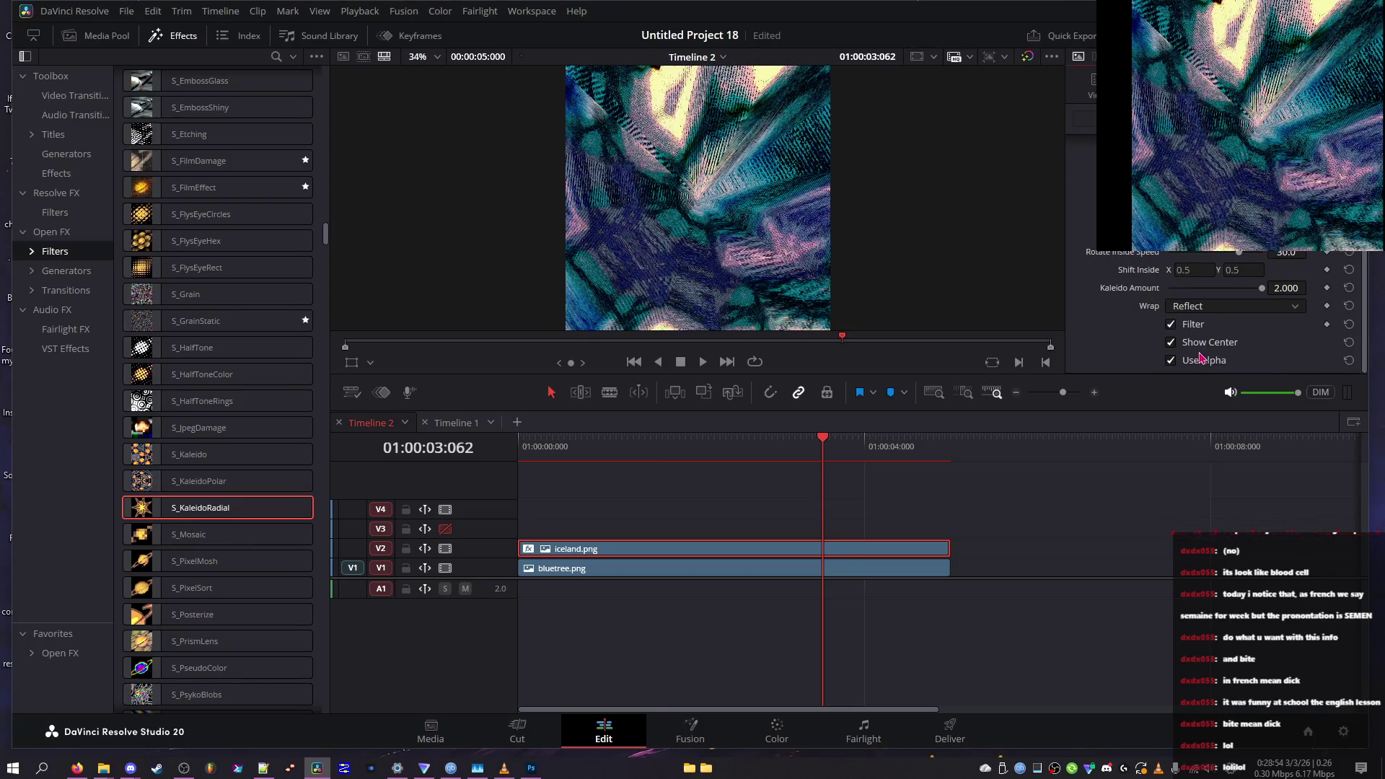
scroll(1115, 275, "up", 3)
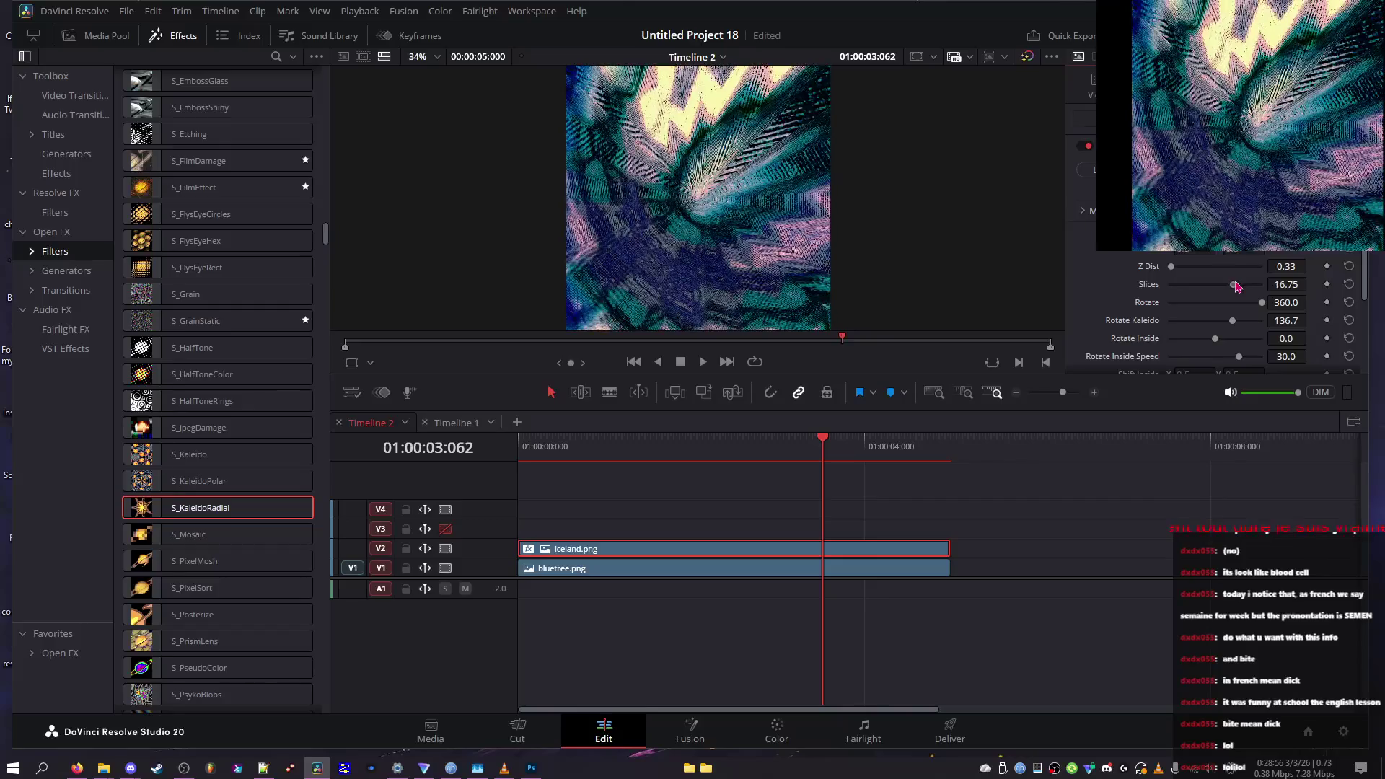
Readjust Slices to about 1.50 and swing the rotation back to the full 360
left_click_drag(1199, 289, 1076, 288)
left_click_drag(1158, 280, 1178, 286)
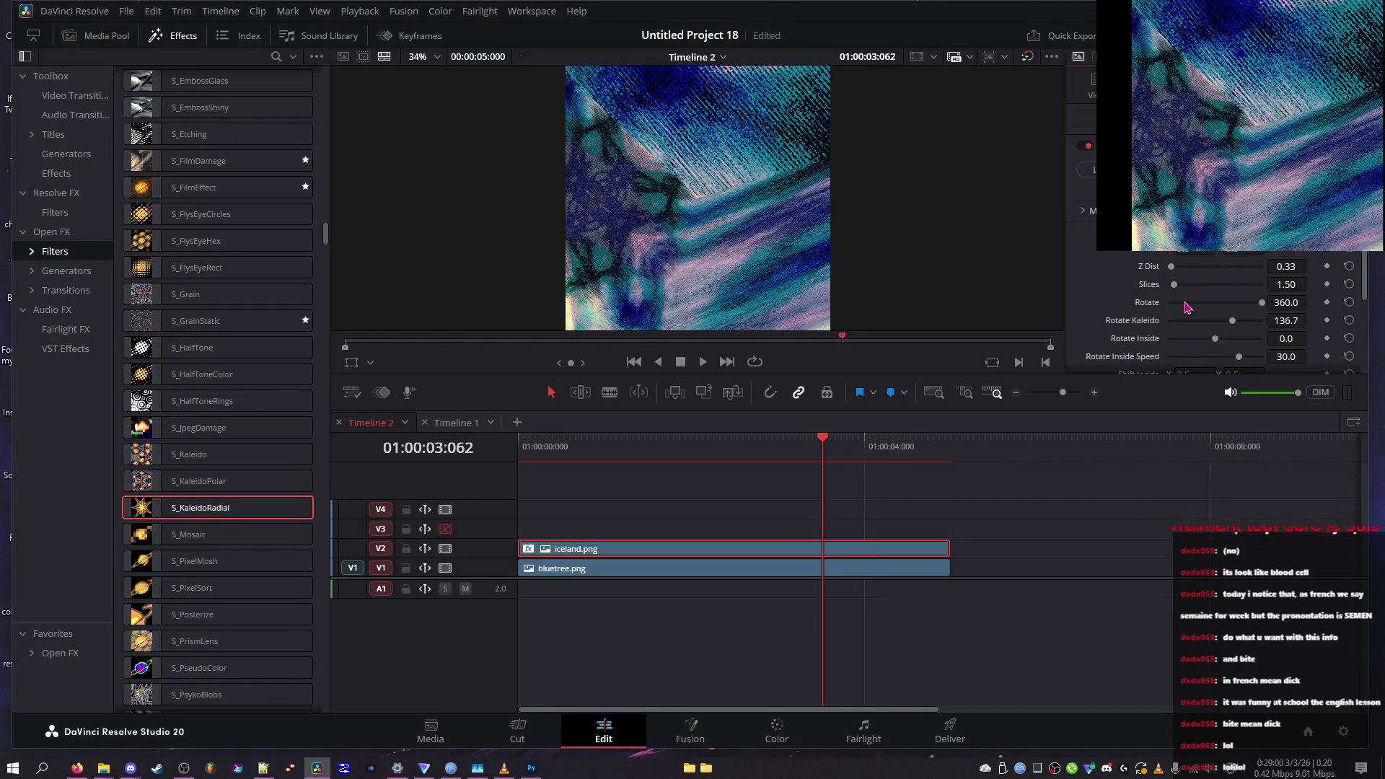
left_click(1185, 303)
mouse_move(1188, 308)
left_mouse_down()
mouse_move(1212, 327)
mouse_move(1172, 349)
left_mouse_up()
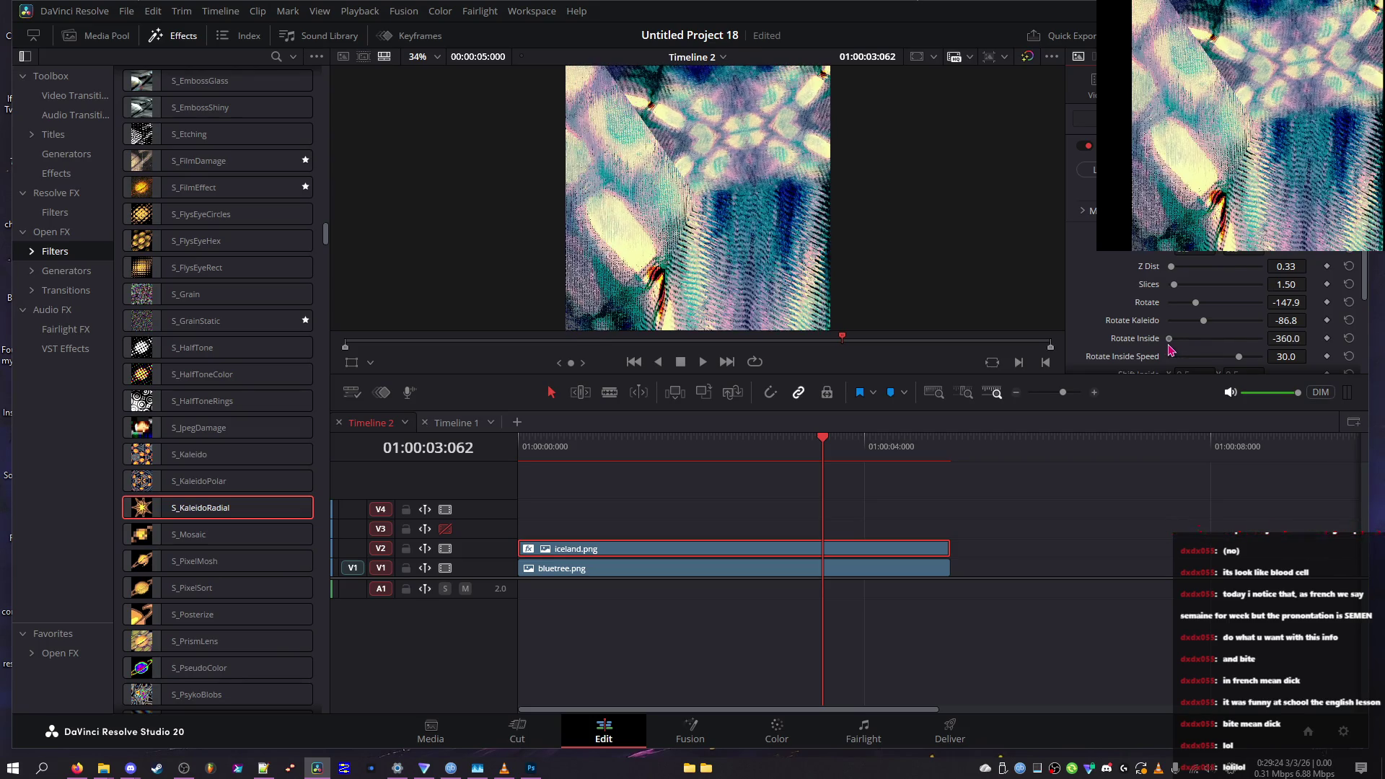
left_click_drag(1196, 304, 1186, 305)
mouse_move(1185, 306)
left_mouse_down()
mouse_move(1301, 312)
mouse_move(1200, 314)
mouse_move(1214, 314)
left_mouse_up()
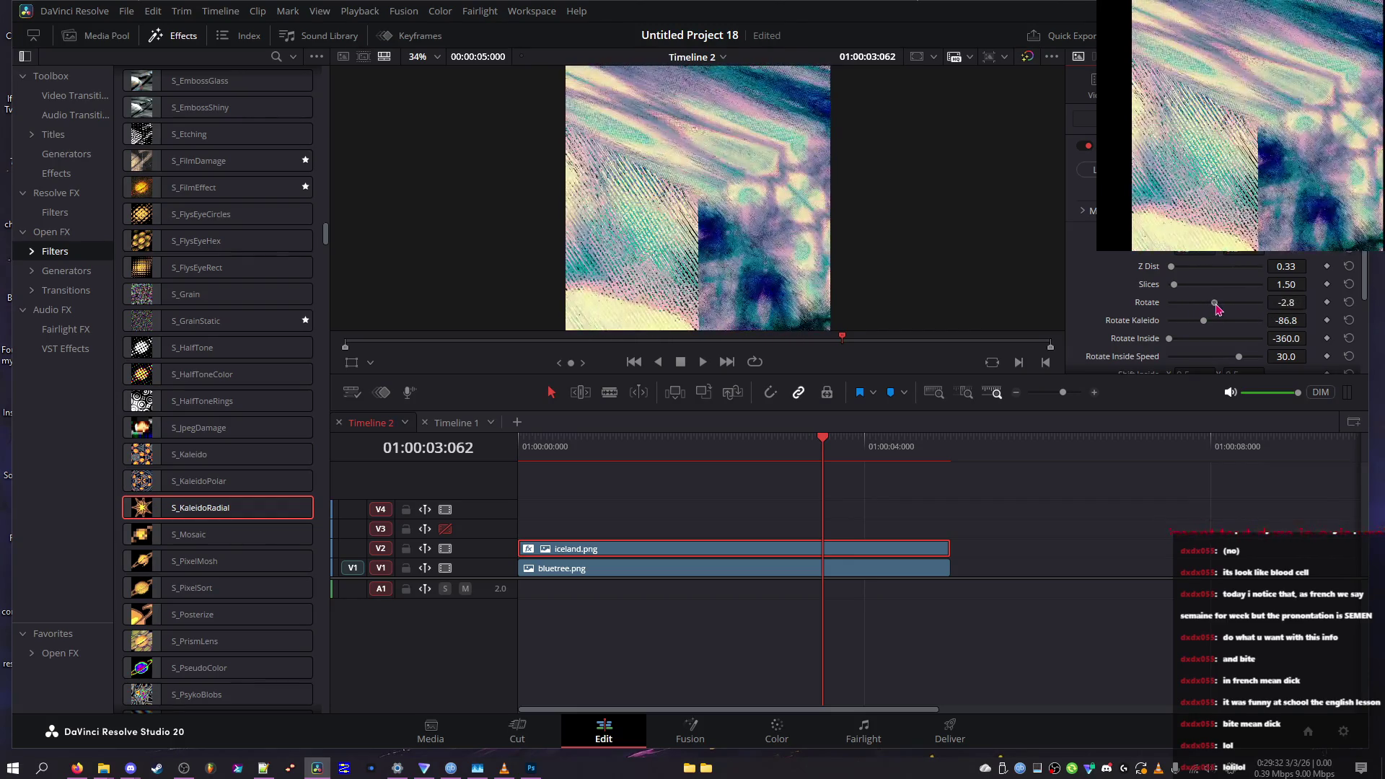
Set Z Dist to 0.10, Rotate Kaleido to -293.1, and Rotate Inside Speed to -44.2
mouse_move(1171, 266)
left_mouse_down()
mouse_move(1197, 268)
mouse_move(1106, 280)
mouse_move(1199, 309)
left_mouse_up()
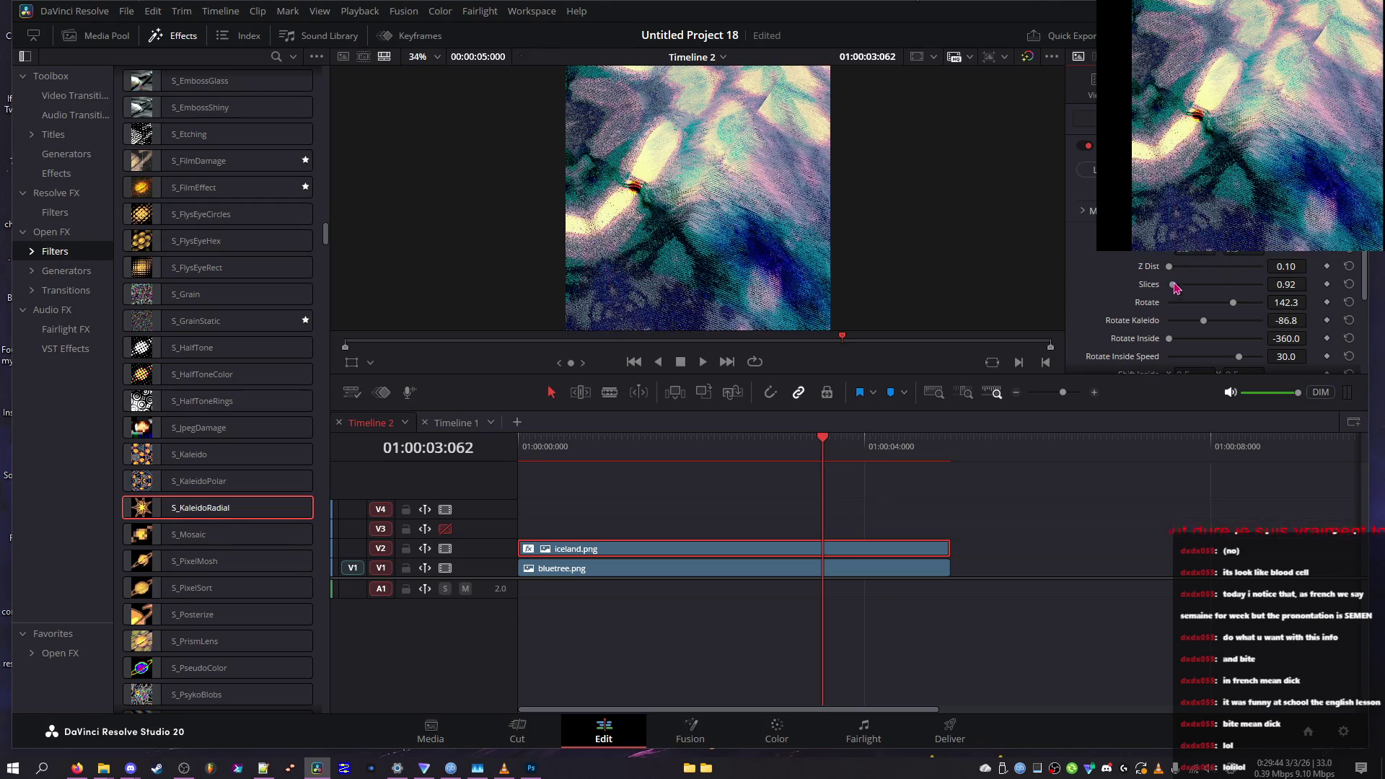
left_click_drag(1180, 268, 1125, 273)
left_click_drag(1170, 321, 1176, 322)
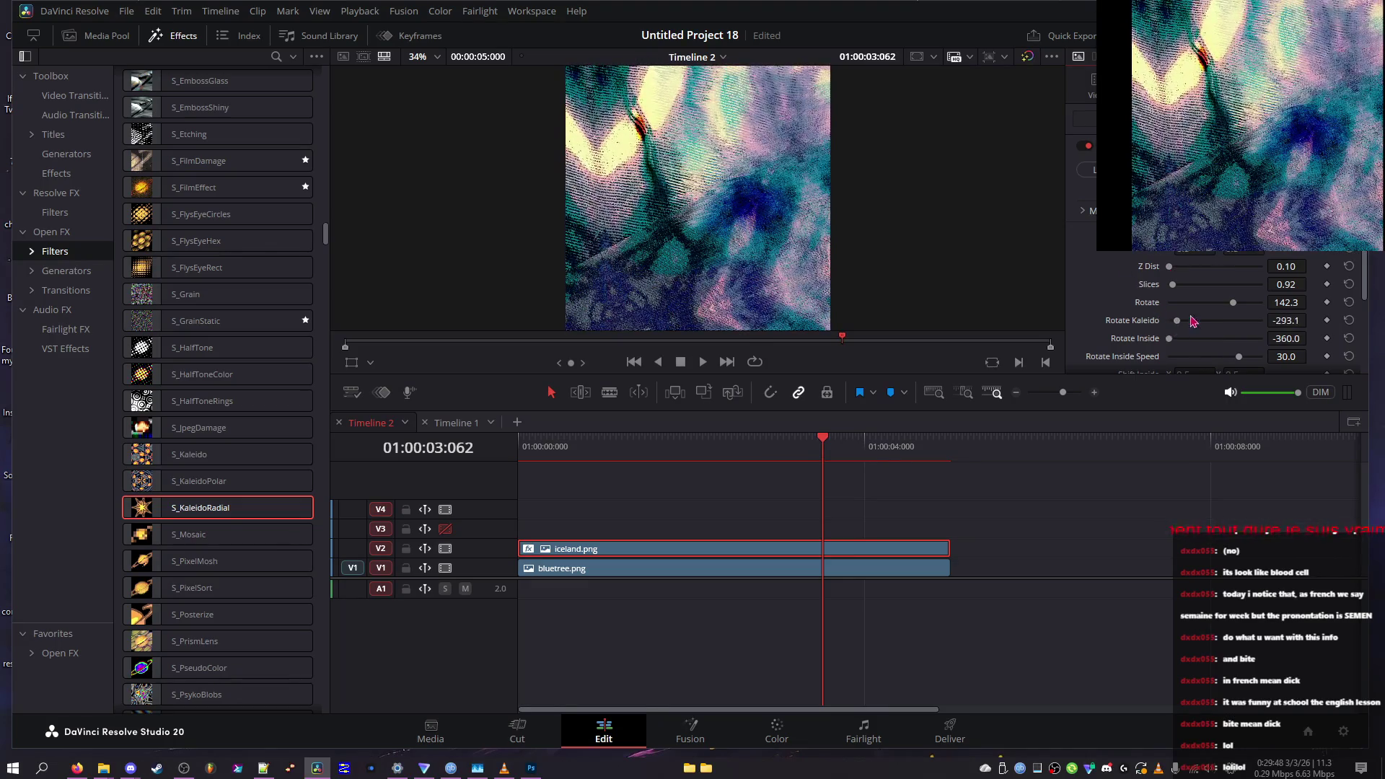
left_click_drag(1170, 338, 1192, 339)
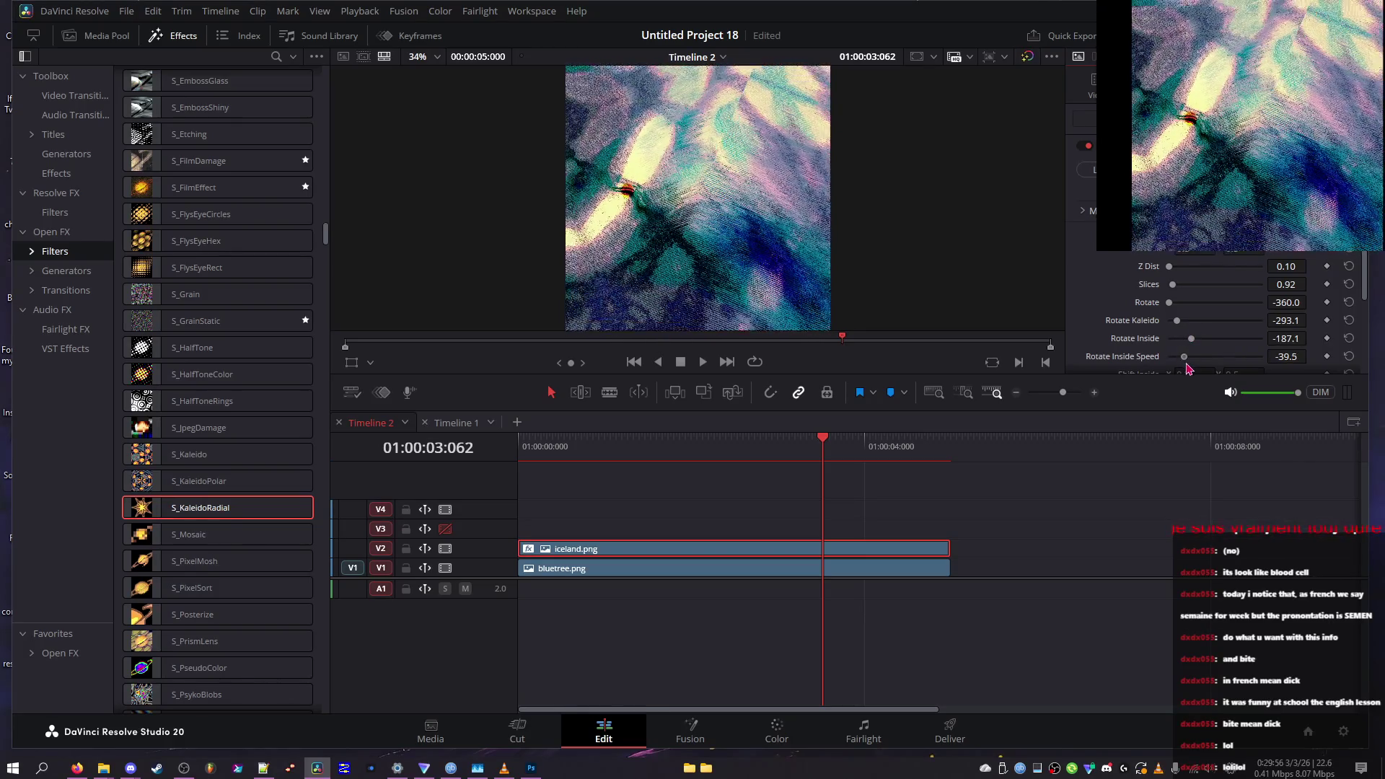
left_click(1181, 357)
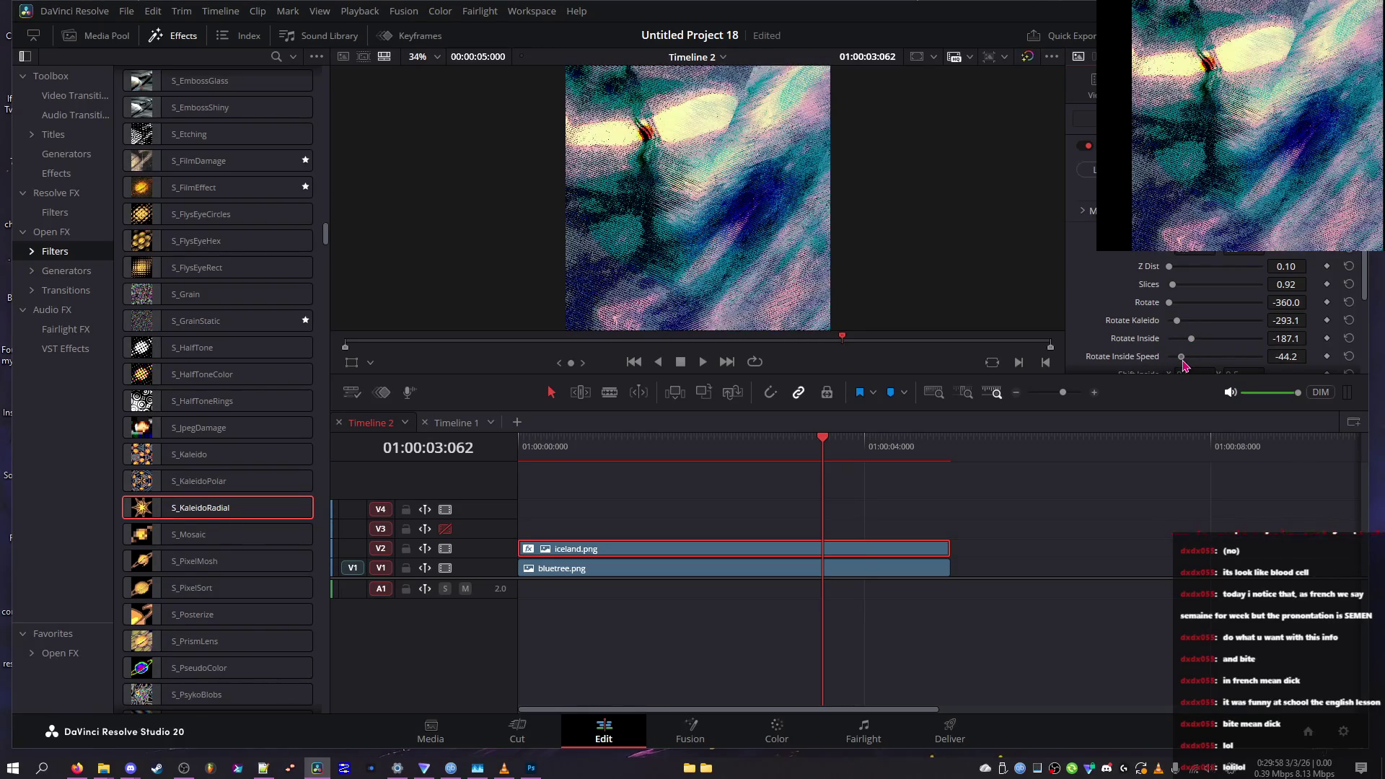
left_click_drag(1182, 357, 1189, 357)
scroll(1152, 350, "down", 2)
Lower Kaleido Amount toward 0.512 and switch the wrap mode to Tile
scroll(1153, 350, "down", 1)
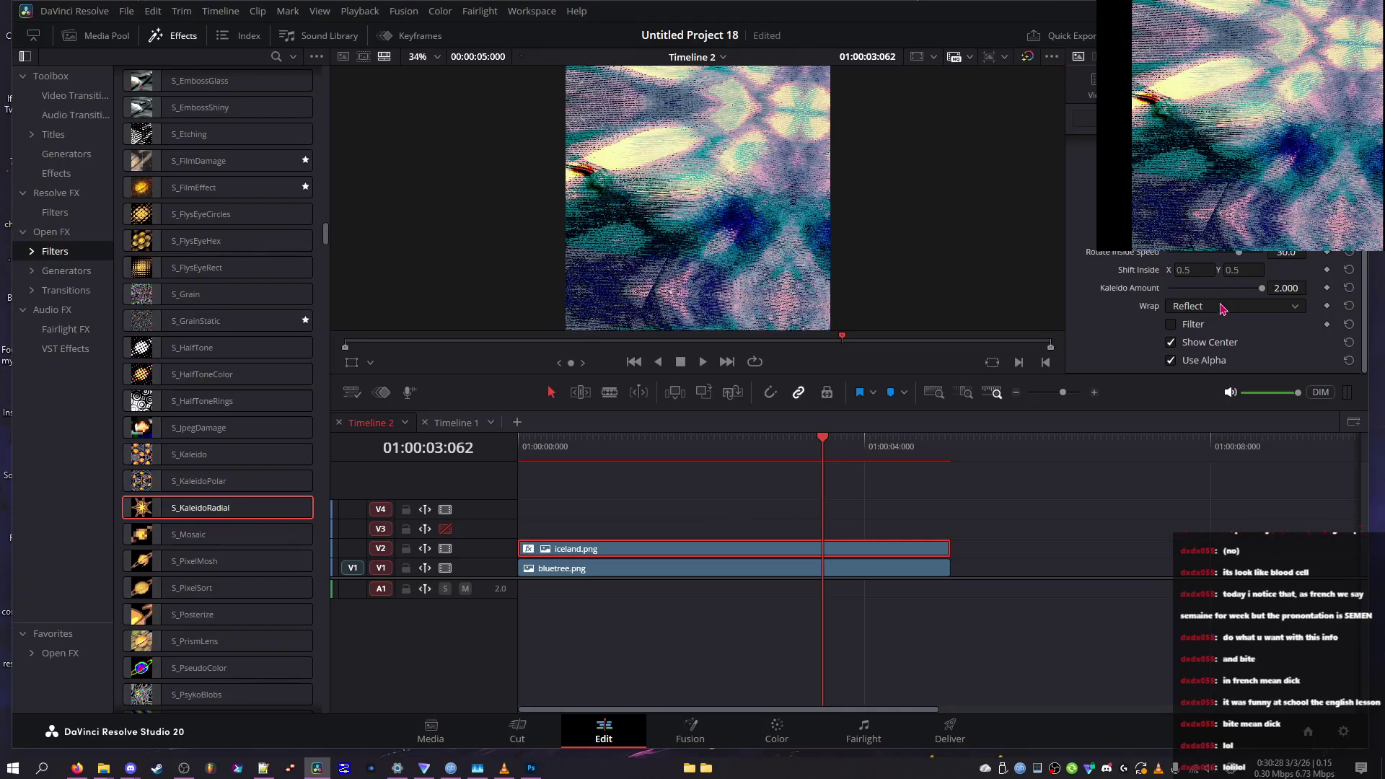
left_click(1202, 288)
left_click_drag(1202, 288, 1137, 288)
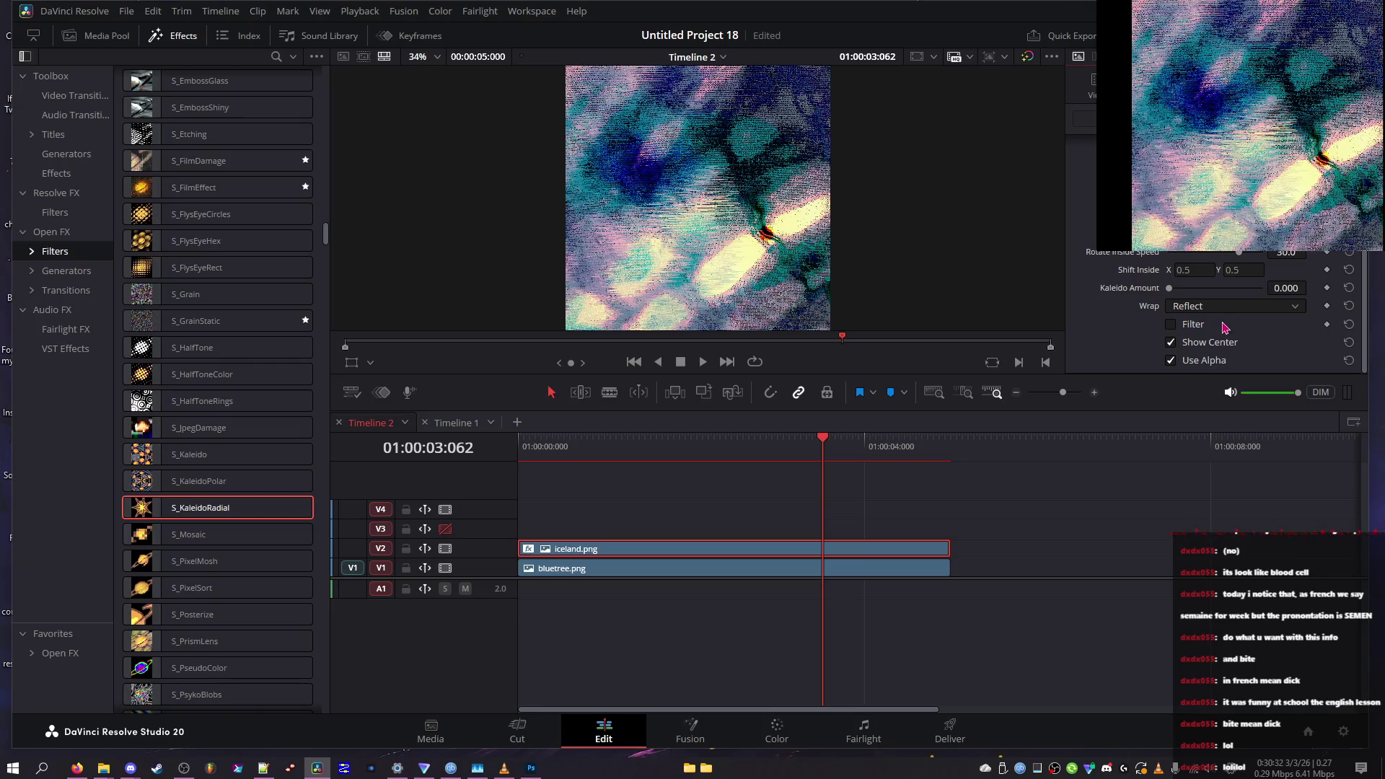
left_click(1216, 305)
left_click(1191, 329)
left_click(1215, 307)
left_click(1214, 309)
left_click(1205, 288)
left_click_drag(1210, 291, 1194, 289)
Try Reflect and No wrap modes at Kaleido Amount about 1.085, then drop it to zero
left_click(1202, 309)
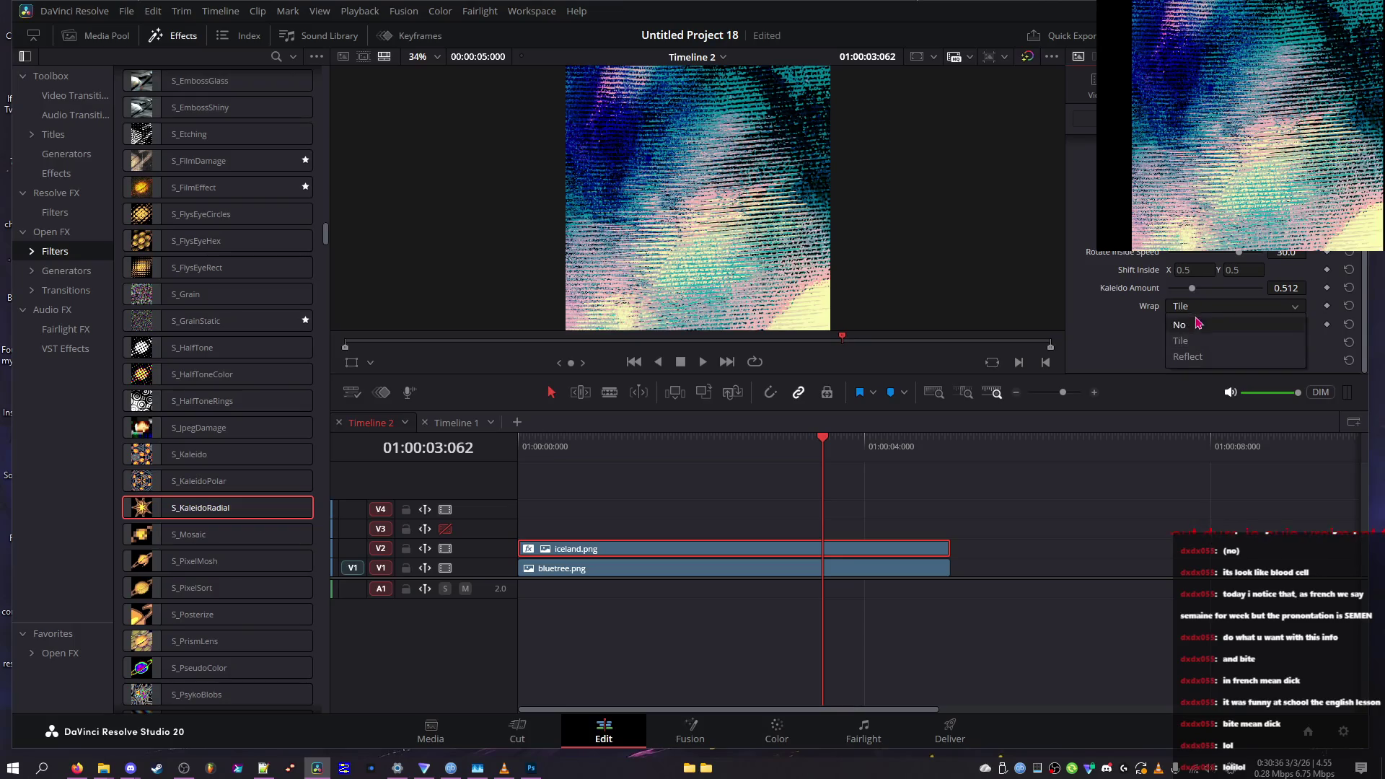
left_click(1206, 357)
left_click(1217, 312)
left_click(1217, 315)
left_click(1219, 289)
left_click(1216, 308)
left_click(1215, 325)
left_click(1219, 310)
left_click(1218, 324)
left_click(1216, 309)
left_click(1216, 324)
left_click_drag(1219, 288, 1143, 290)
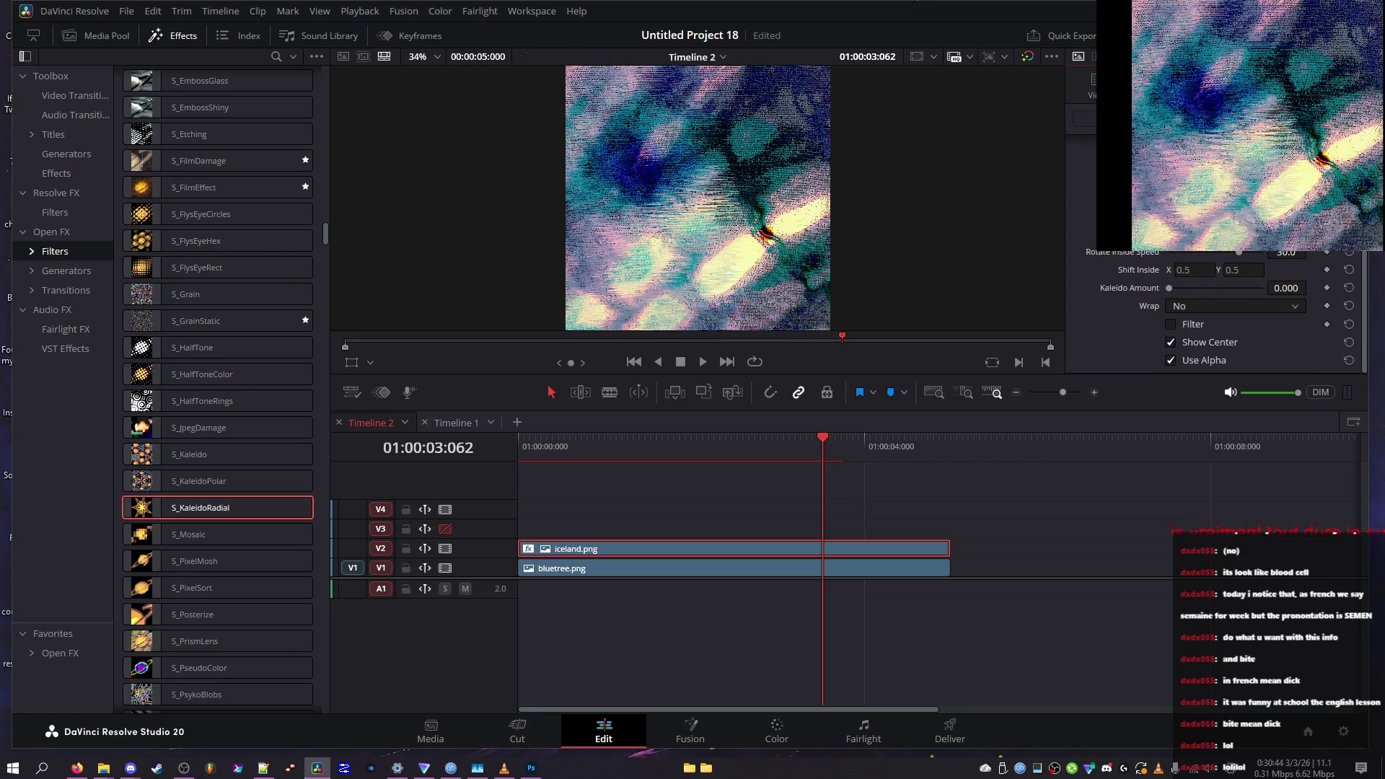
Set inner spin speed to -58.1 and Wrap to Tile at Kaleido Amount 1.054
left_click_drag(1192, 259, 1170, 253)
scroll(1226, 311, "up", 2)
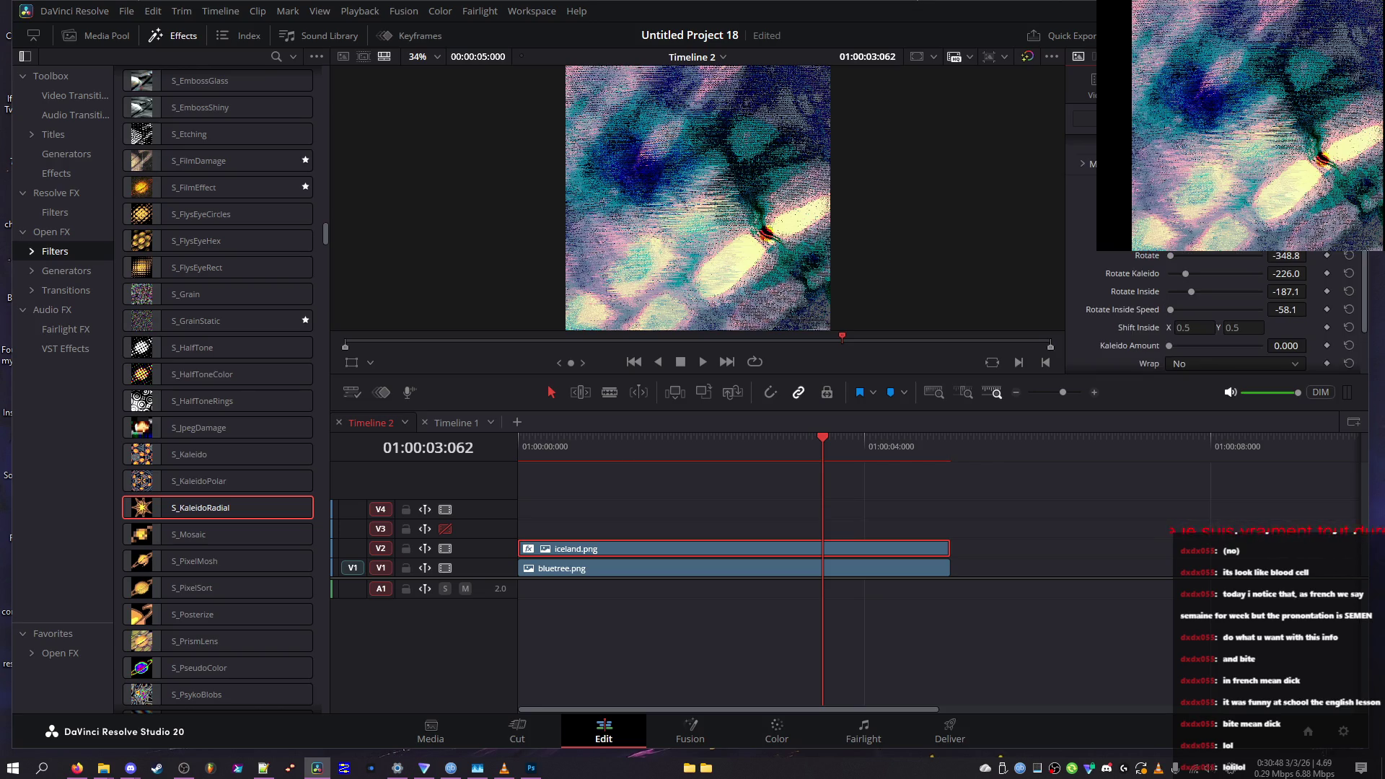
scroll(1229, 269, "down", 2)
left_click(1250, 308)
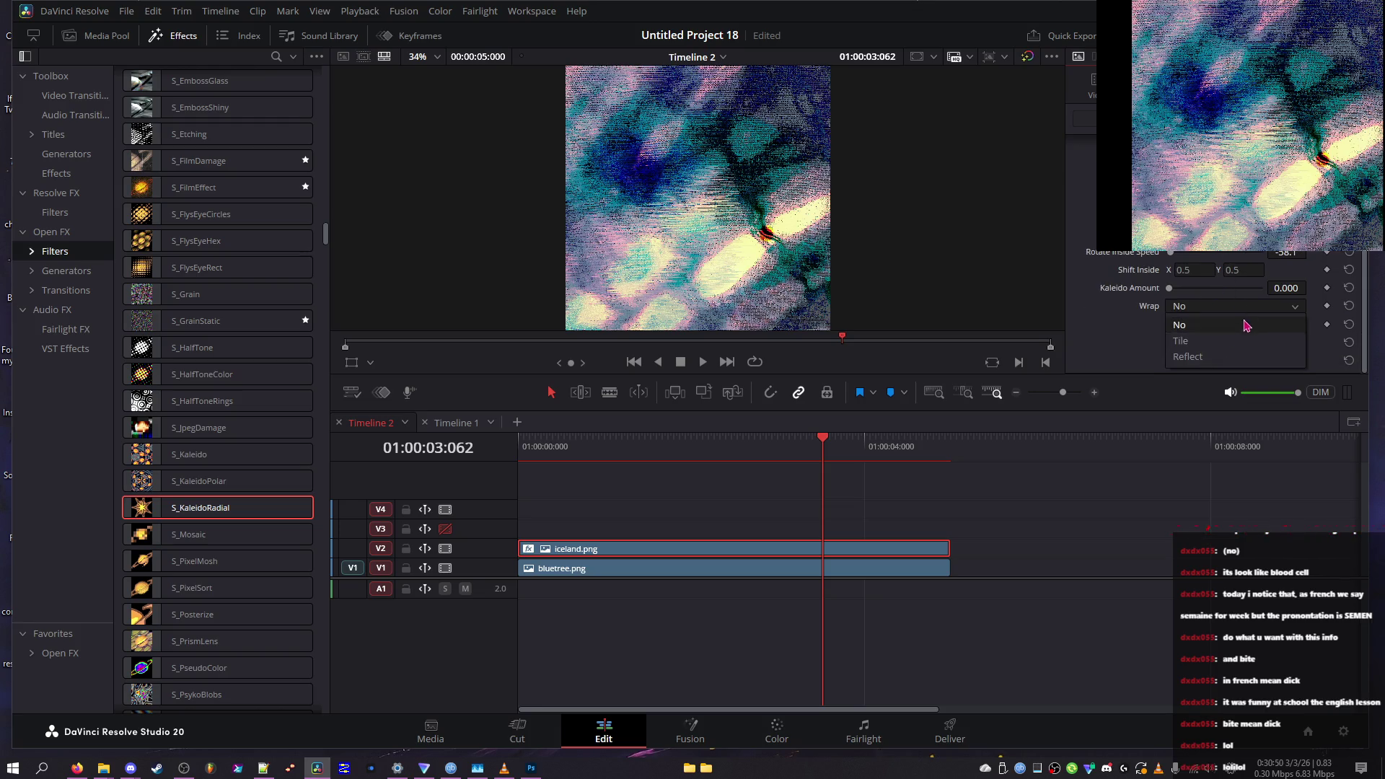
left_click(1226, 323)
left_click(1220, 289)
left_click(1218, 307)
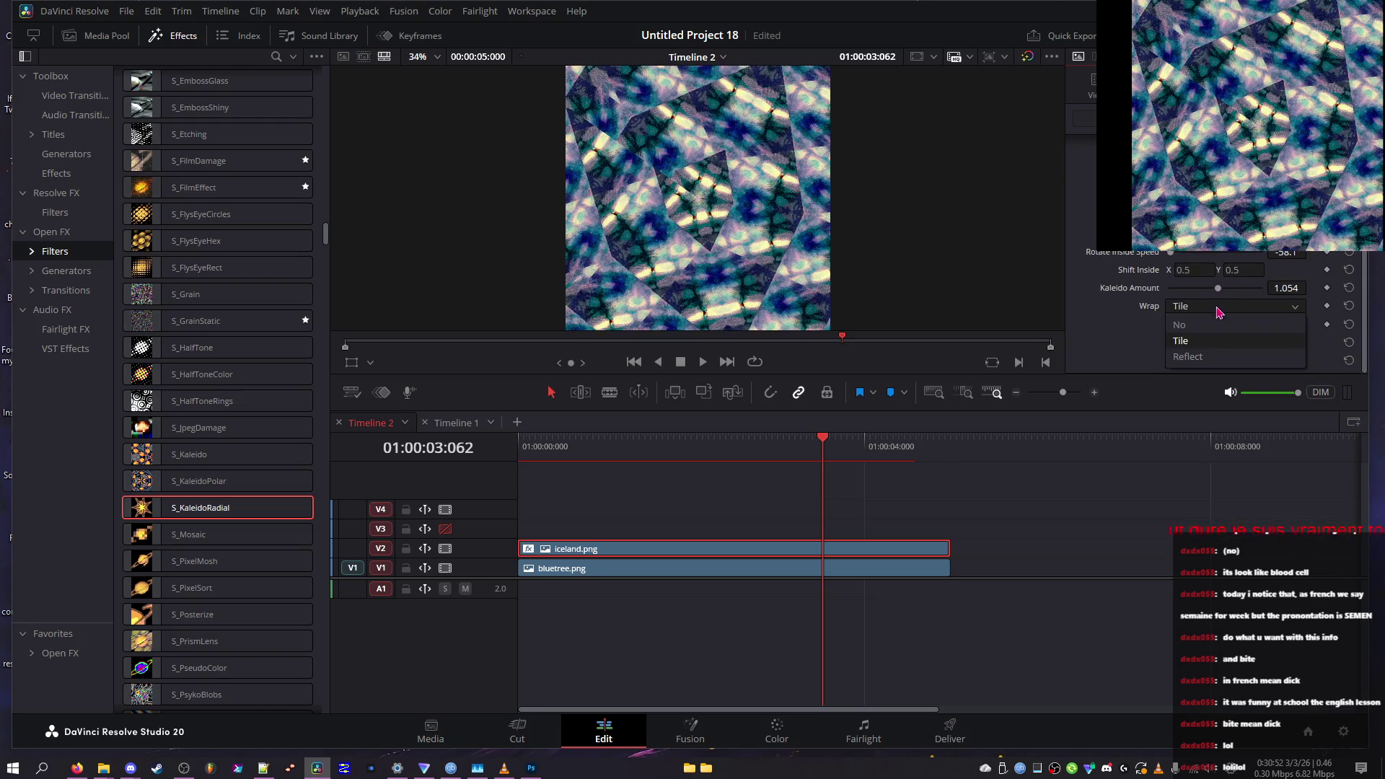
left_click(1218, 324)
left_click(1219, 310)
mouse_move(1219, 289)
left_mouse_down()
mouse_move(1046, 281)
mouse_move(1181, 281)
left_mouse_up()
Try Tile then No wrap while varying Kaleido Amount to about 1.178
left_click(1234, 307)
left_click(1226, 342)
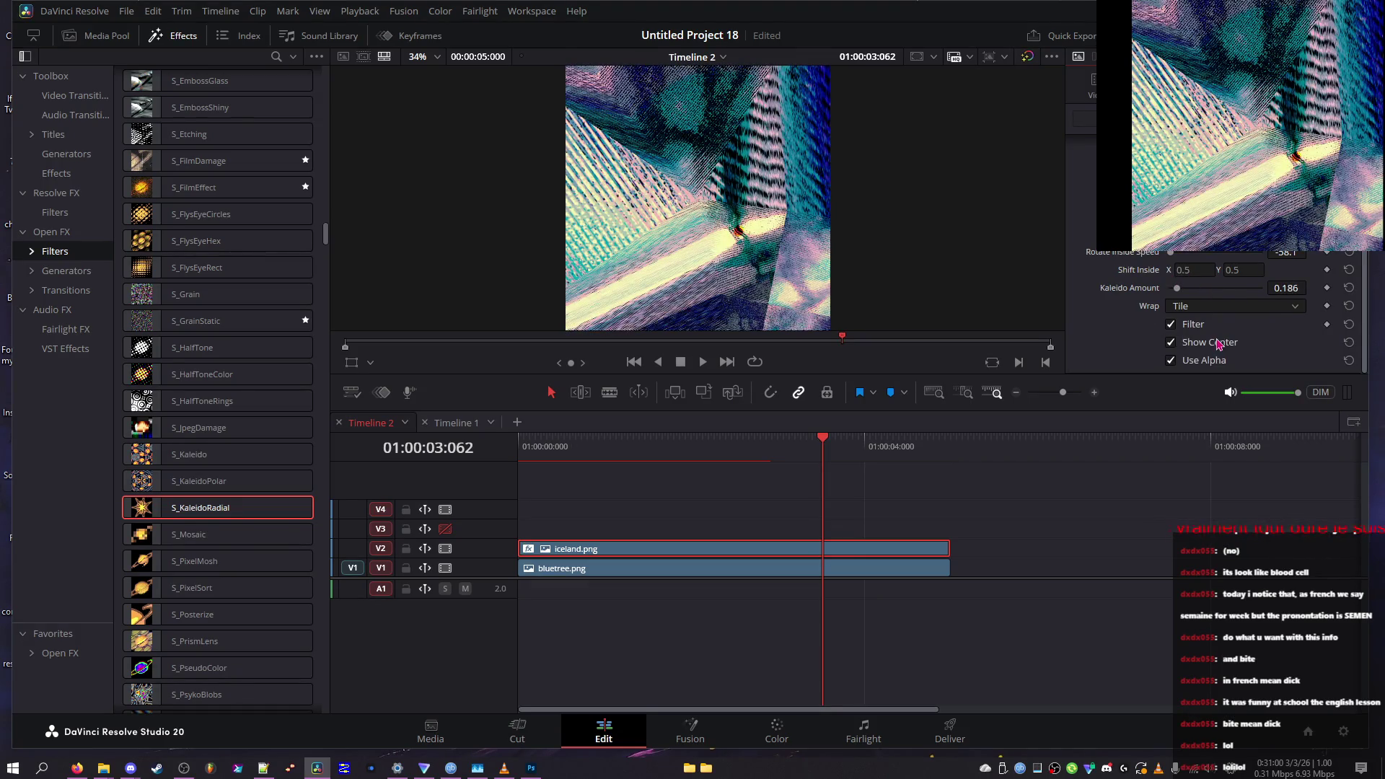
left_click(1200, 309)
left_click(1198, 323)
left_click_drag(1176, 288, 1311, 306)
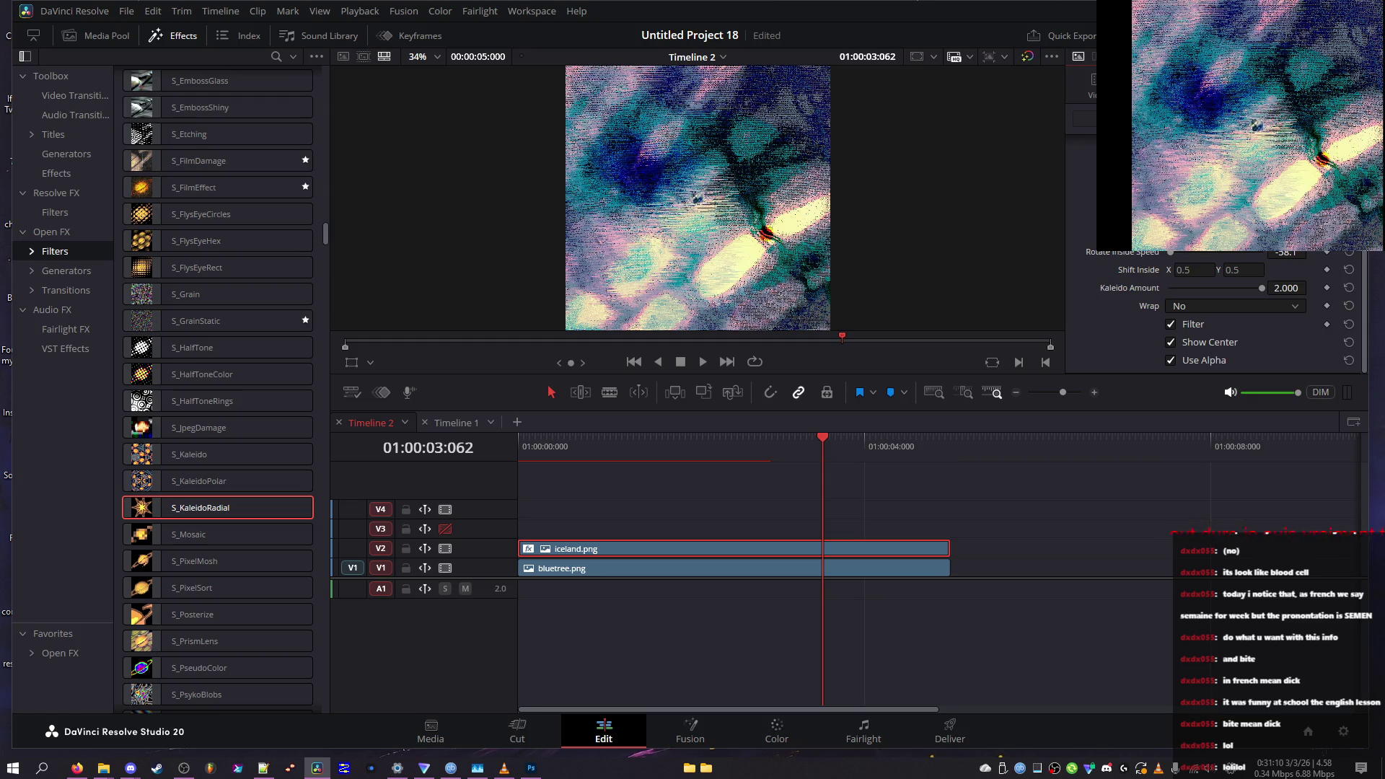
left_click_drag(1261, 287, 1221, 287)
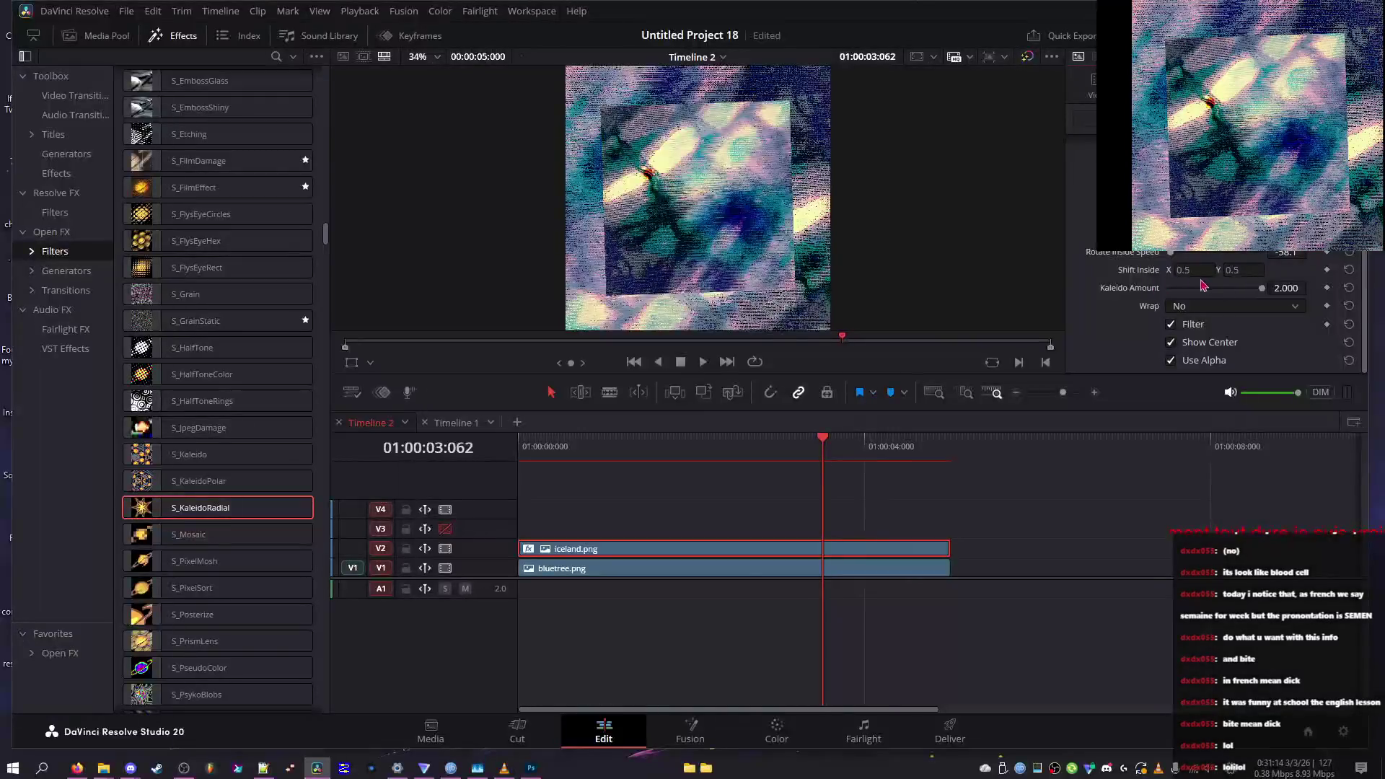
left_click_drag(1219, 289, 1190, 294)
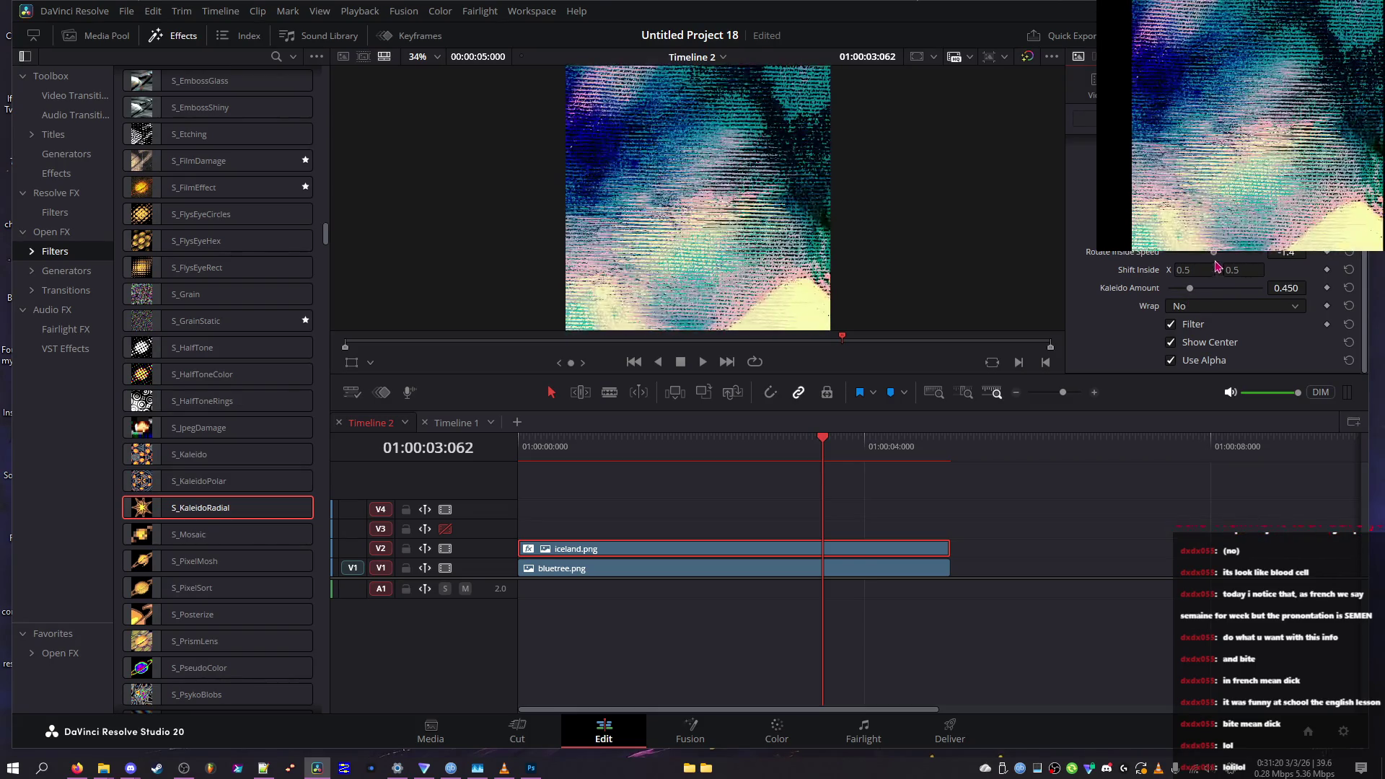
Set Wrap to Tile at Kaleido Amount 0.295, preview full screen, then switch Wrap to Reflect
left_click(1204, 306)
left_click(1203, 342)
left_click_drag(1199, 294, 1191, 294)
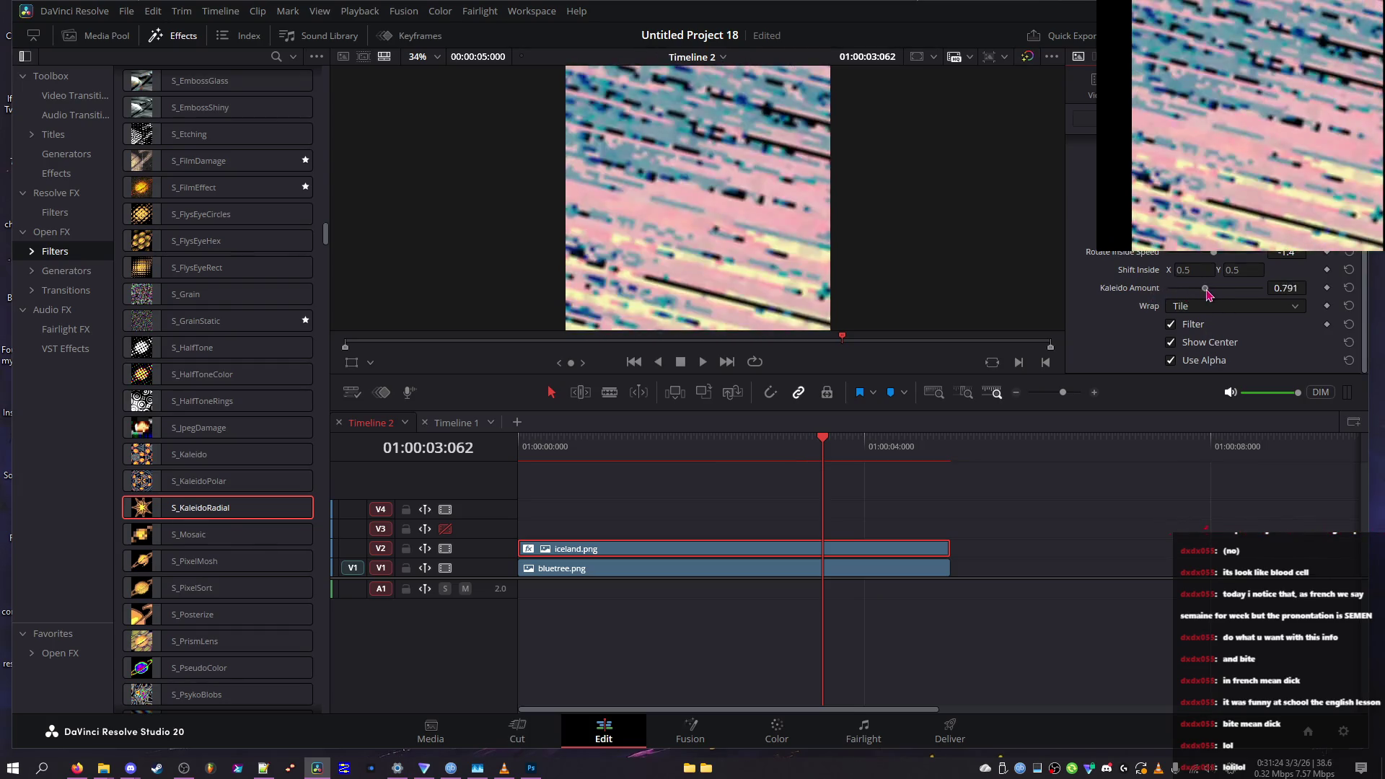
key("p")
key("p")
left_click(1233, 306)
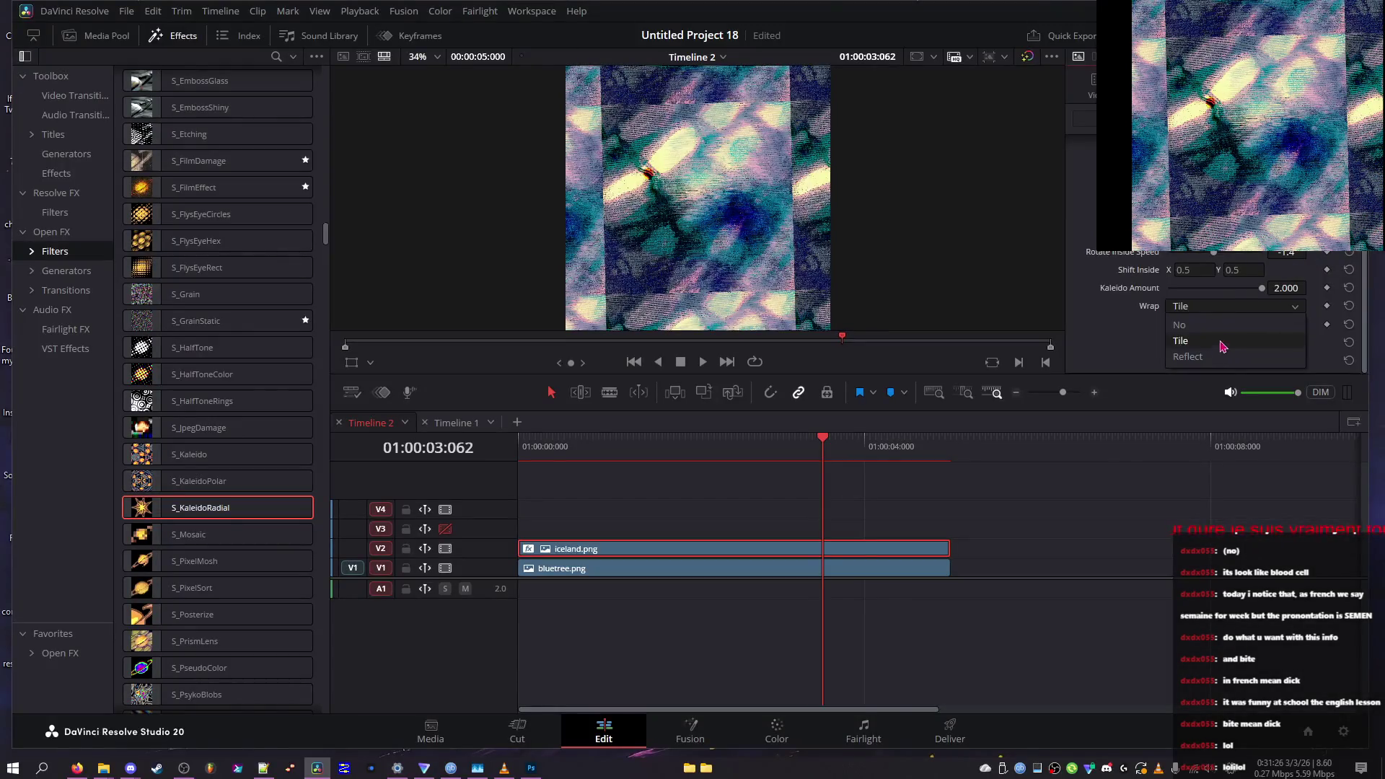
left_click(1199, 360)
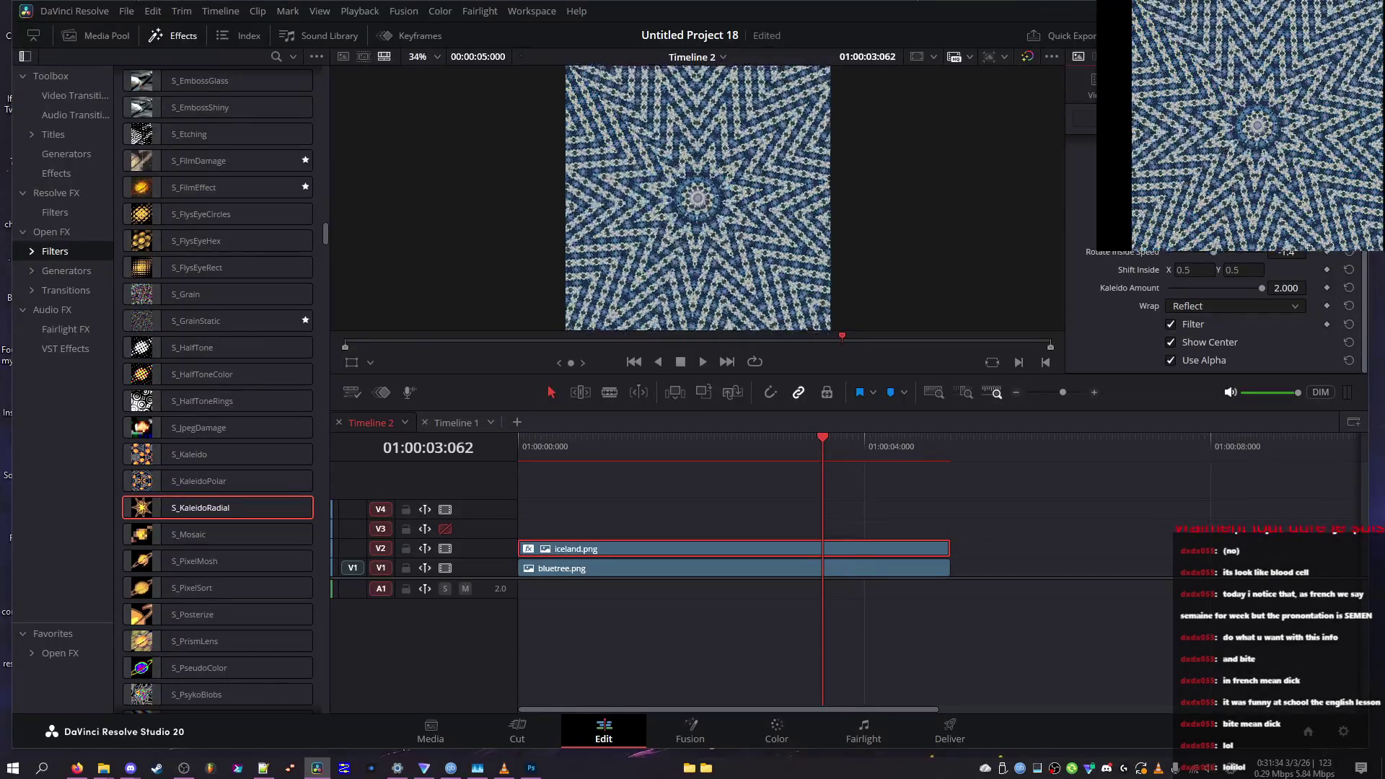
scroll(1219, 318, "up", 3)
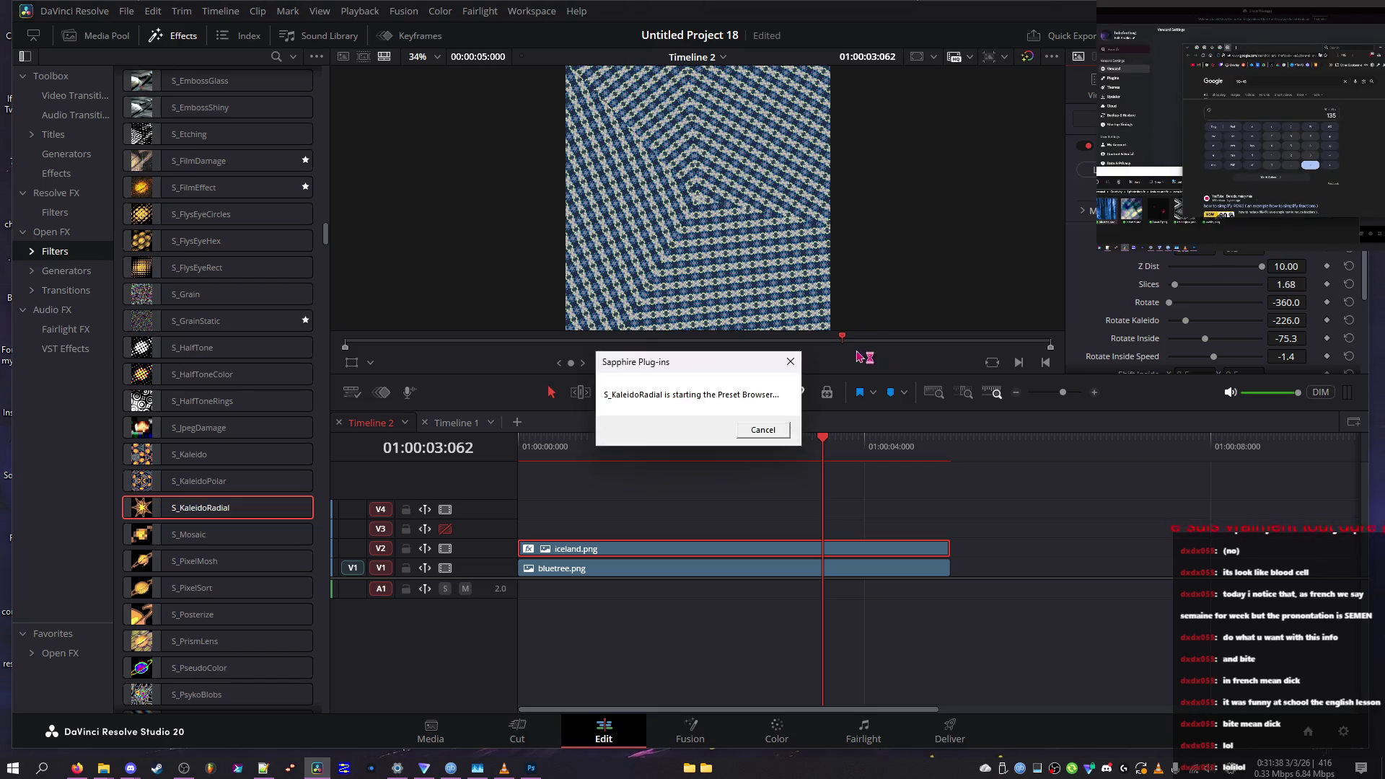
Cancel the Sapphire preset browser and reset the Kaleido Amount, Slices and related parameters to defaults
left_click(770, 431)
scroll(1157, 317, "down", 3)
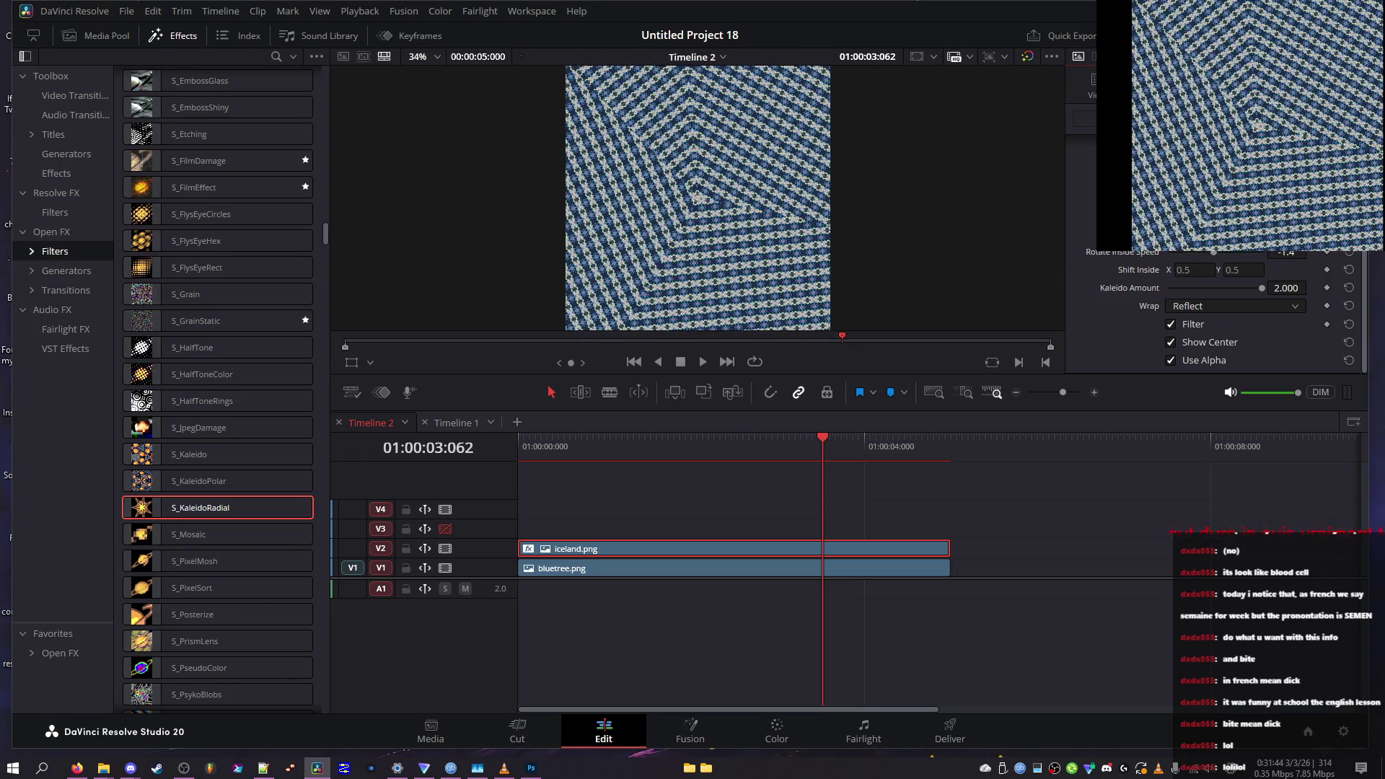
scroll(1219, 310, "up", 2)
left_click(1349, 262)
left_click(1349, 279)
left_click(1349, 297)
left_click(1349, 333)
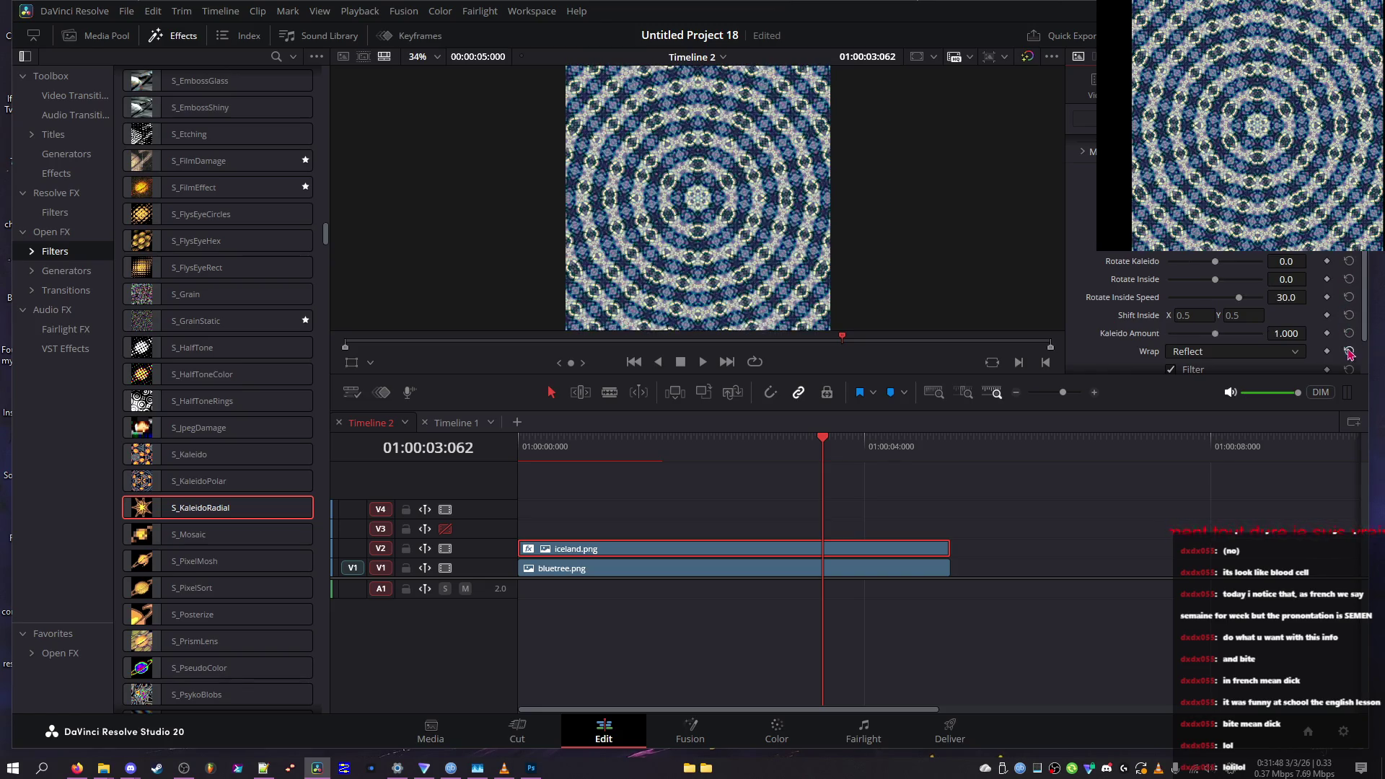
Save the project with Ctrl+S
scroll(1348, 317, "down", 1)
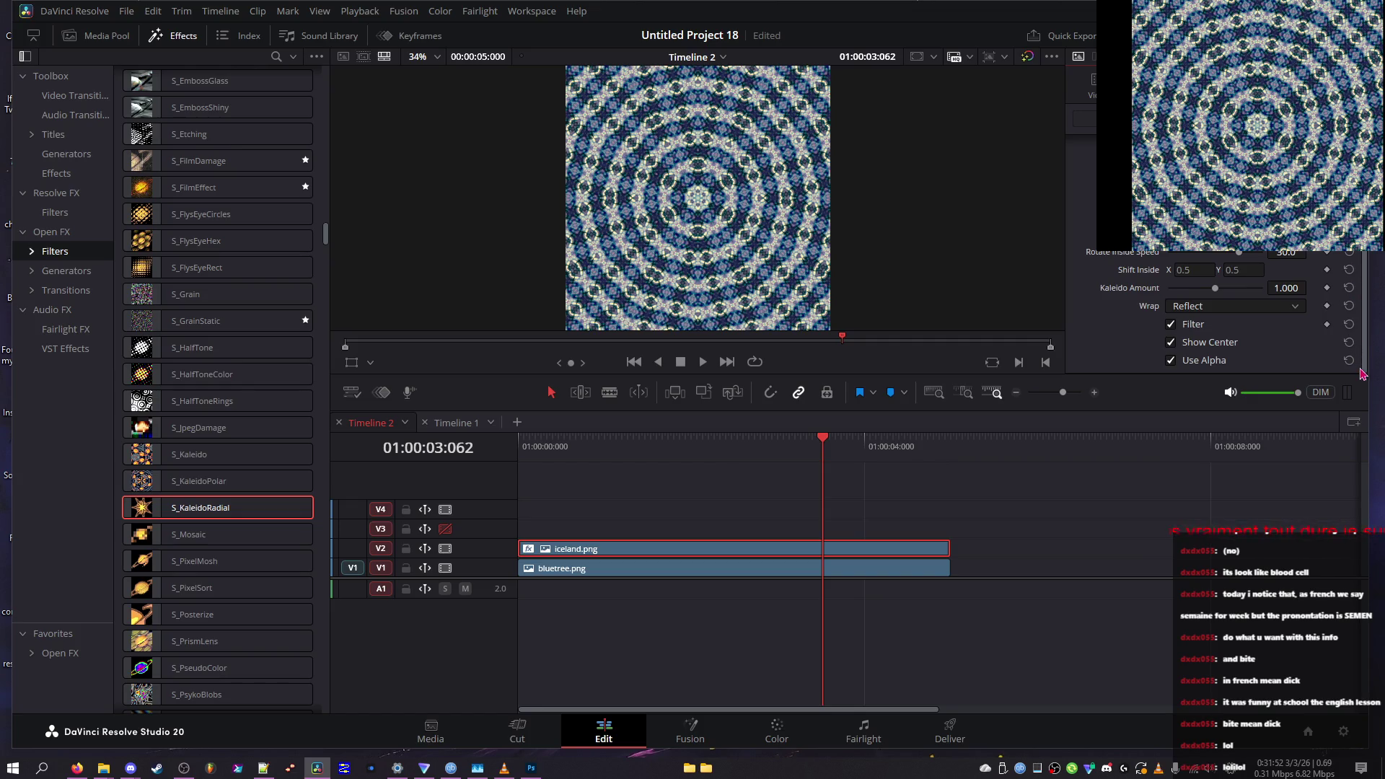
scroll(1351, 359, "up", 2)
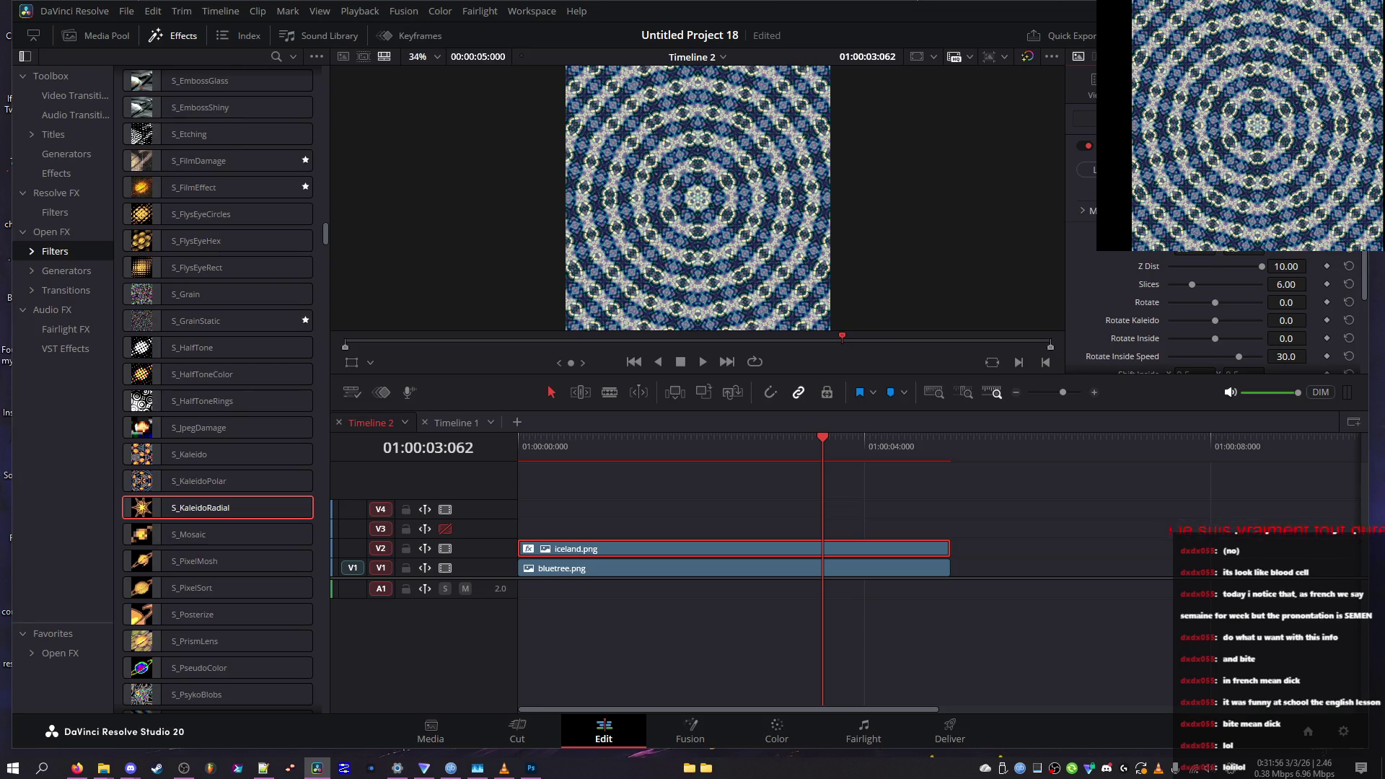
key("ctrl+s")
Apply S_PixelMosh to the iceland.png clip and move the playhead near the start
scroll(1360, 281, "down", 1)
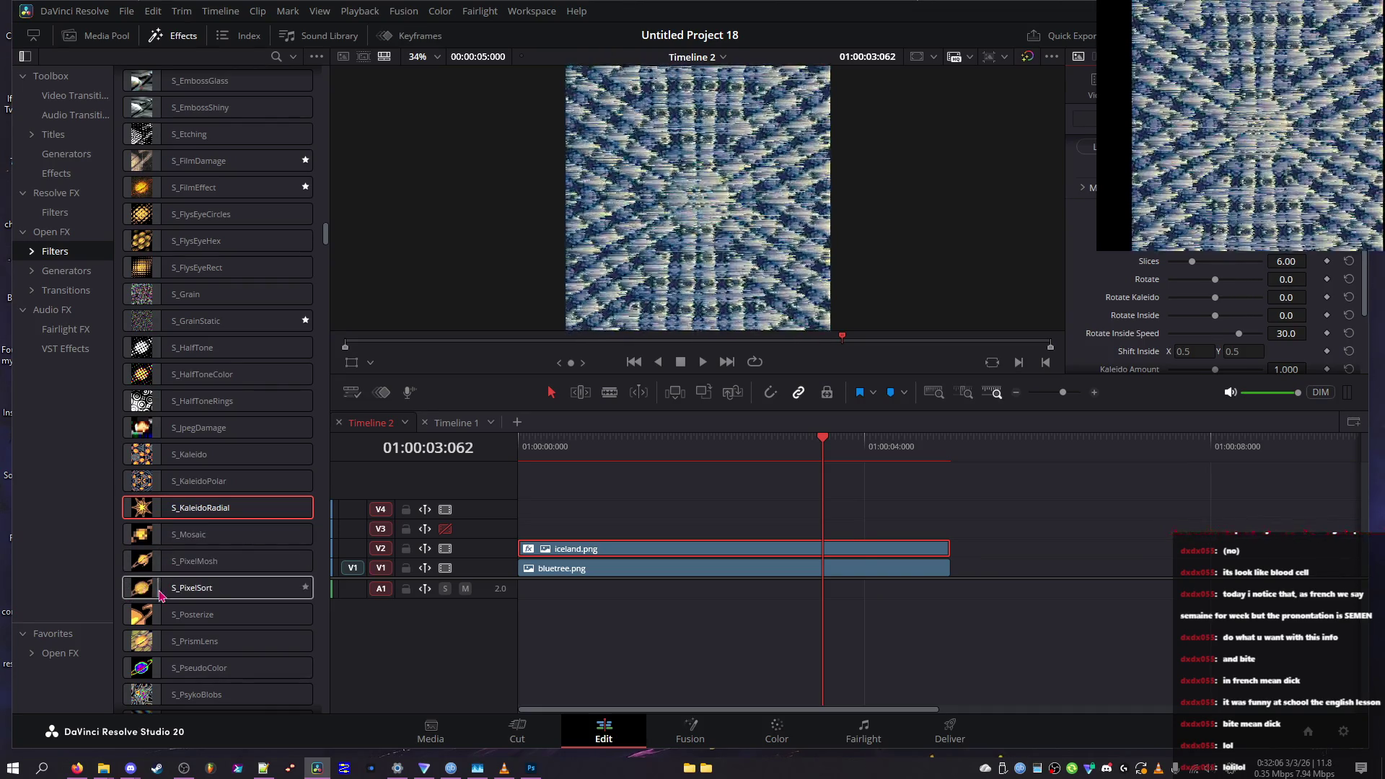
mouse_move(144, 571)
left_mouse_down()
mouse_move(510, 578)
mouse_move(530, 550)
mouse_move(558, 546)
left_mouse_up()
mouse_move(549, 447)
left_mouse_down()
mouse_move(534, 448)
mouse_move(583, 447)
left_mouse_up()
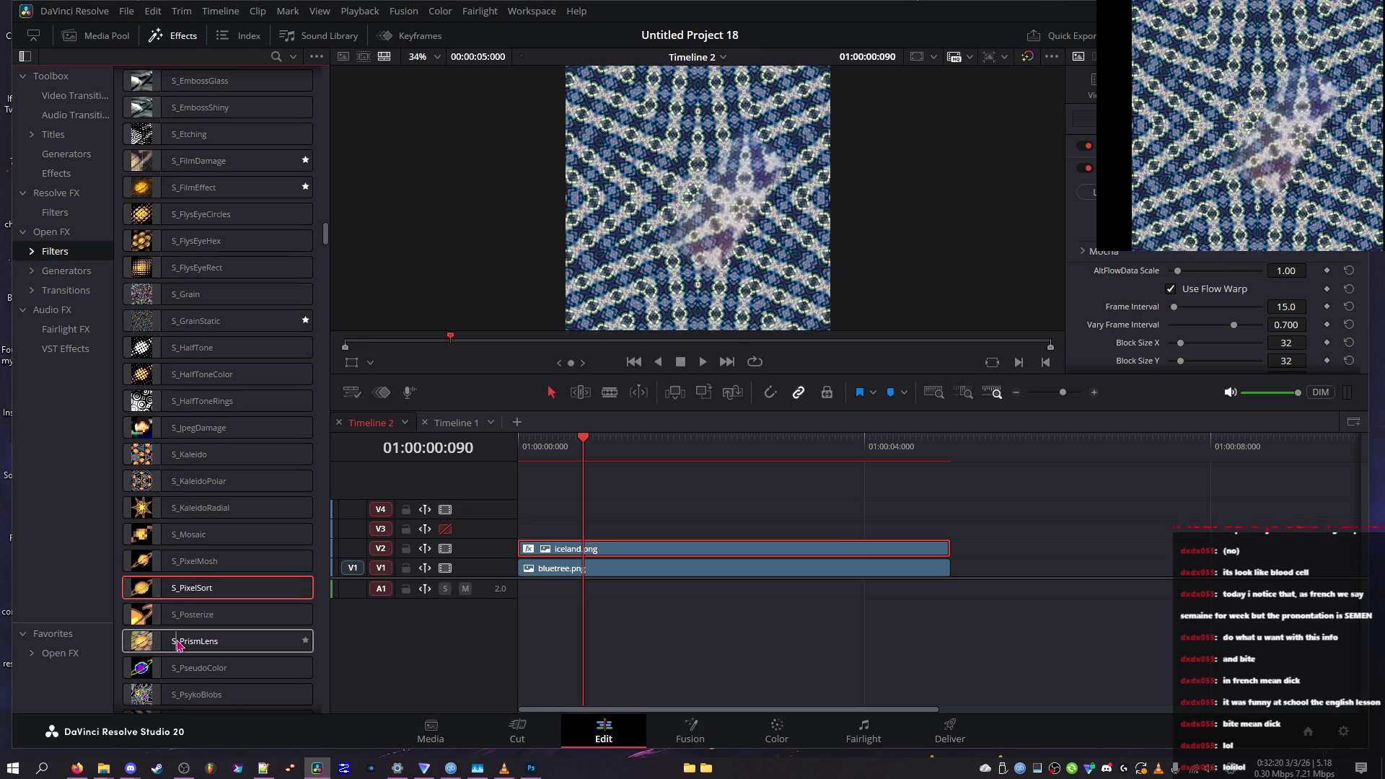
Disable both the PixelMosh and KaleidoRadial effects on the clip
scroll(173, 678, "down", 3)
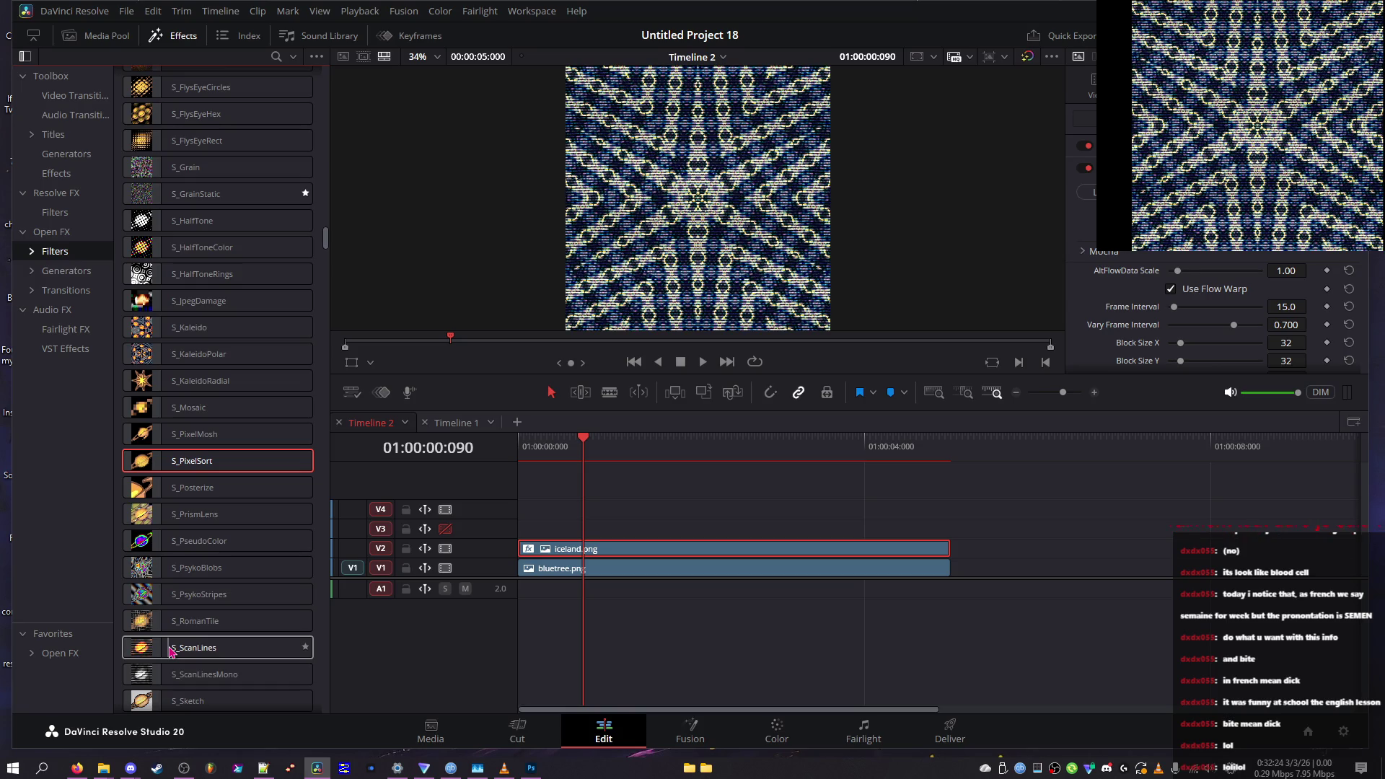
left_click(1084, 169)
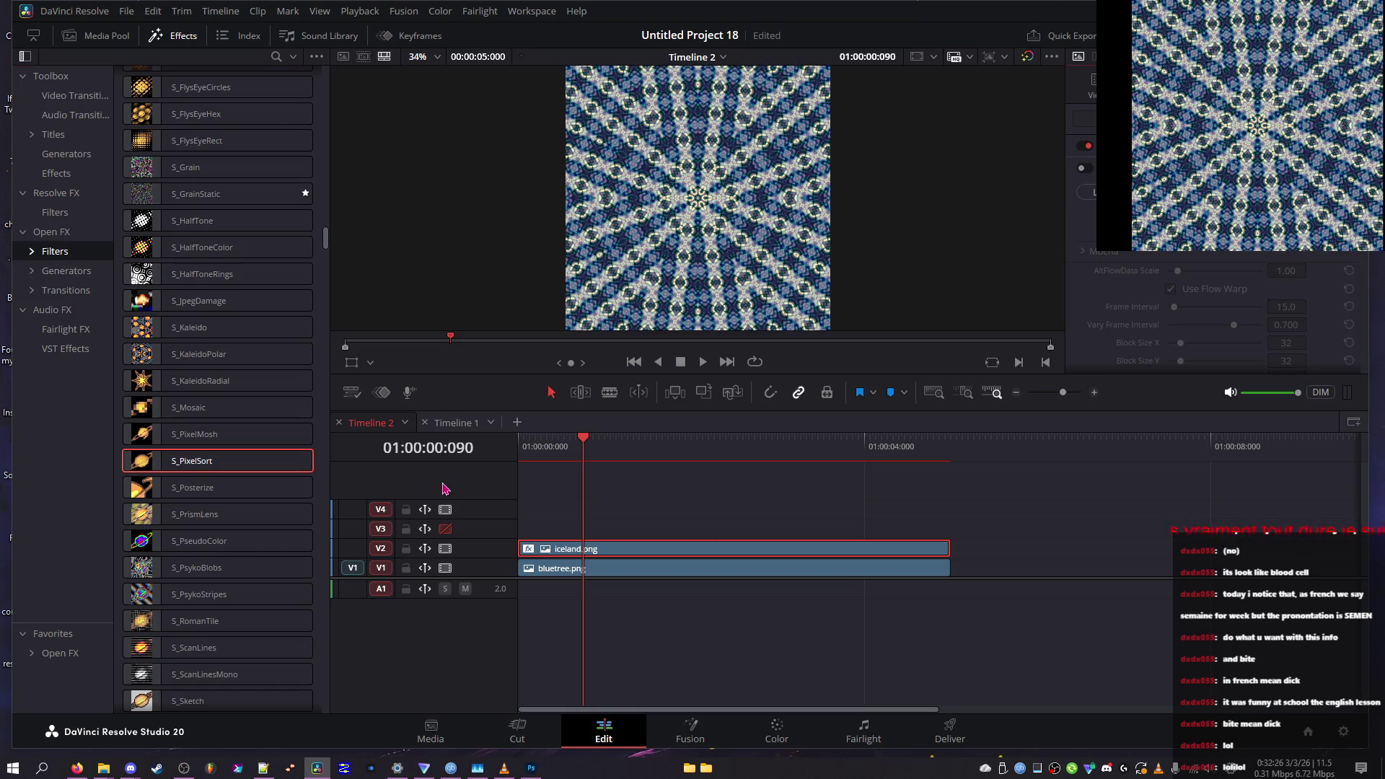
left_click(1086, 146)
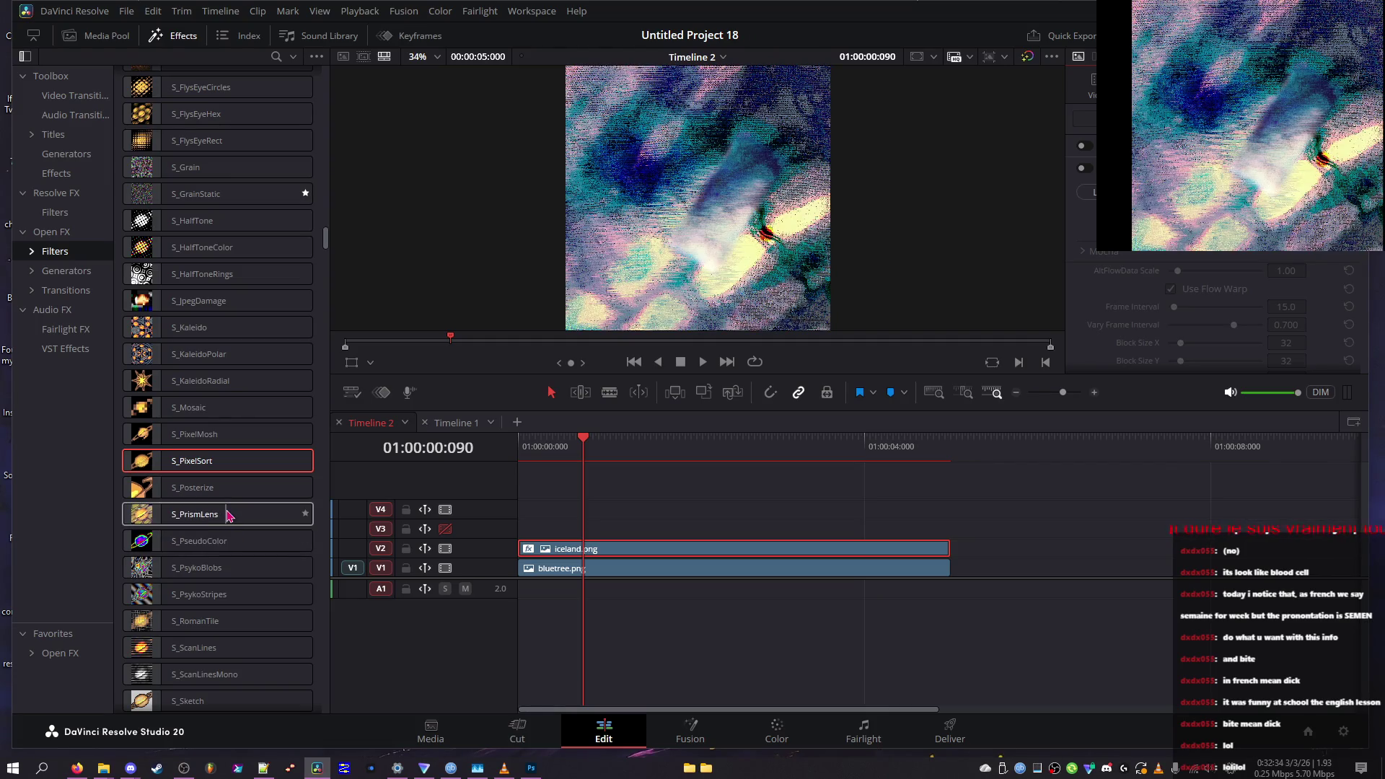
Drag bluetree.png from File Explorer onto track V3
scroll(187, 495, "down", 7)
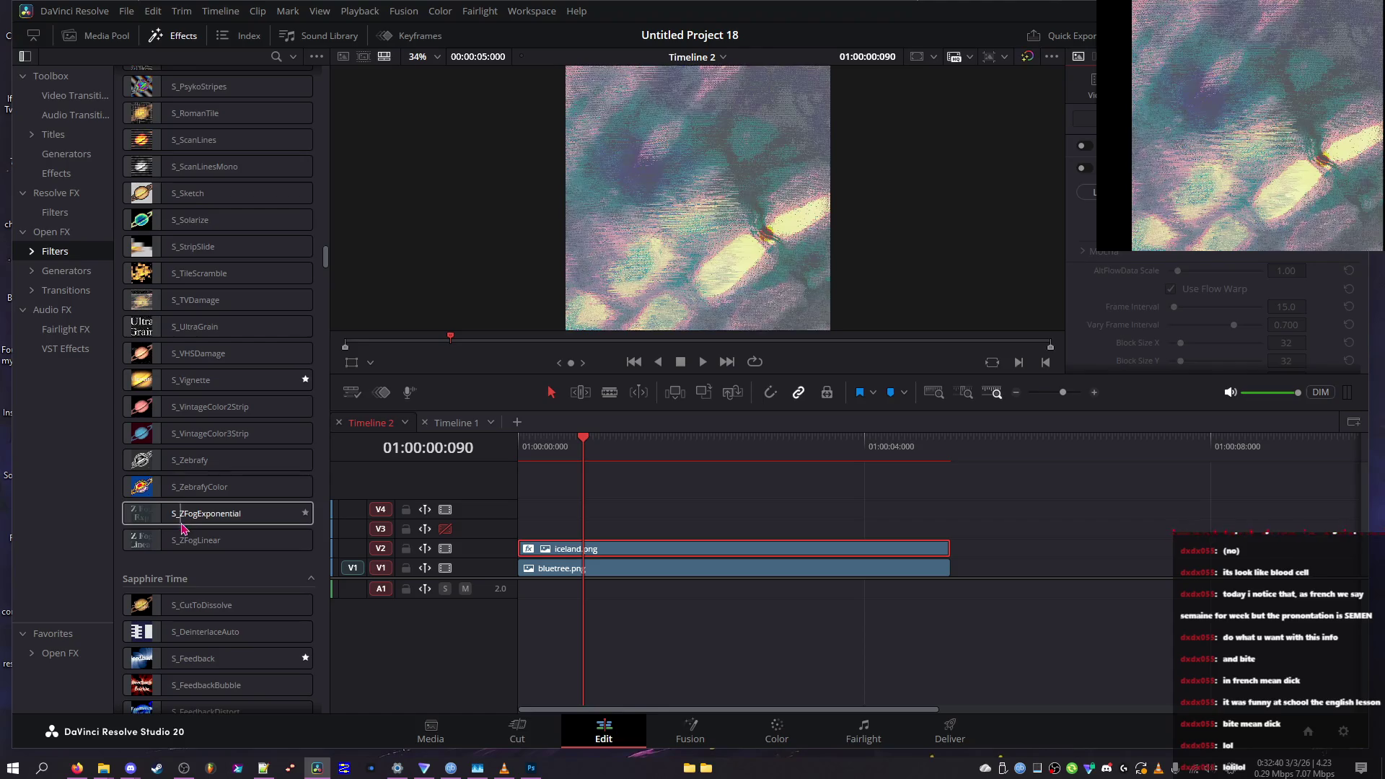
left_click(104, 767)
mouse_move(221, 649)
left_mouse_down()
mouse_move(390, 565)
mouse_move(534, 523)
left_mouse_up()
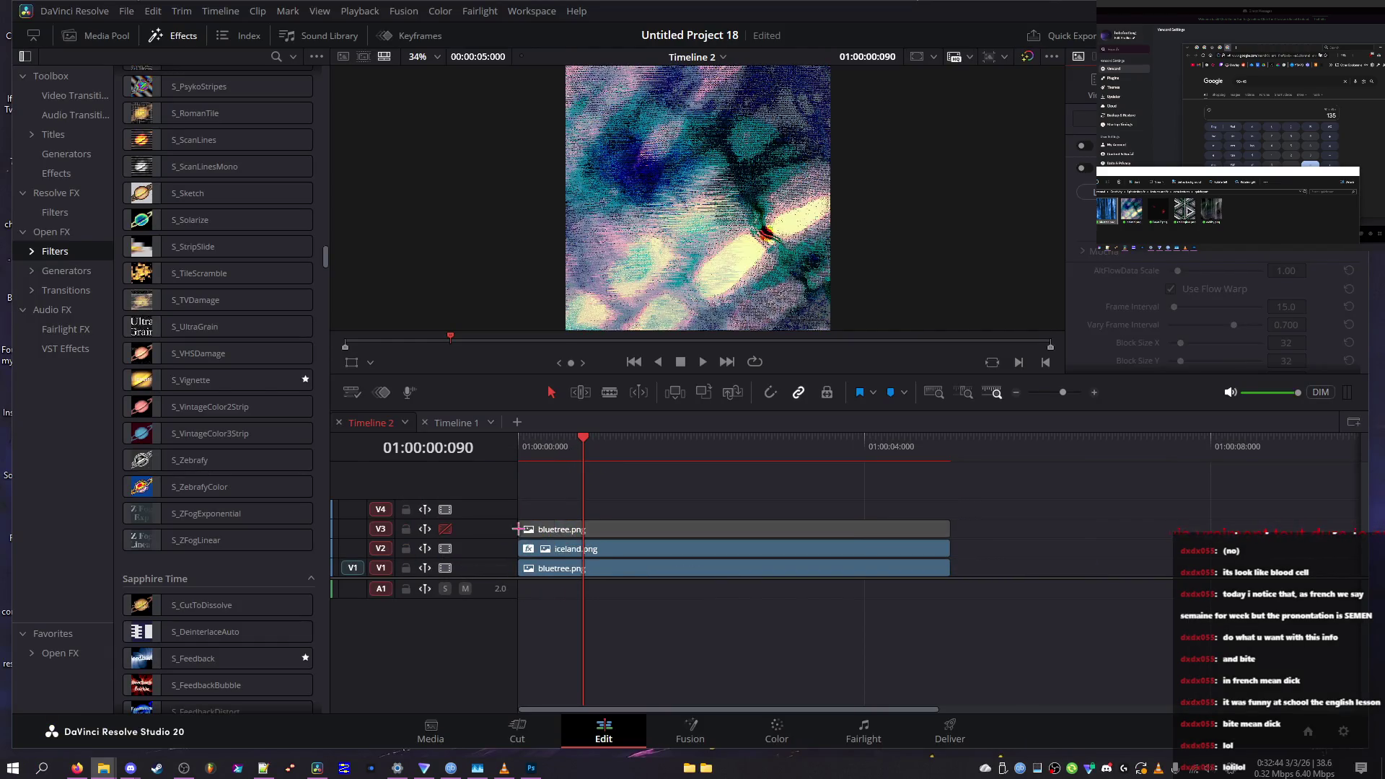
key("ctrl+z")
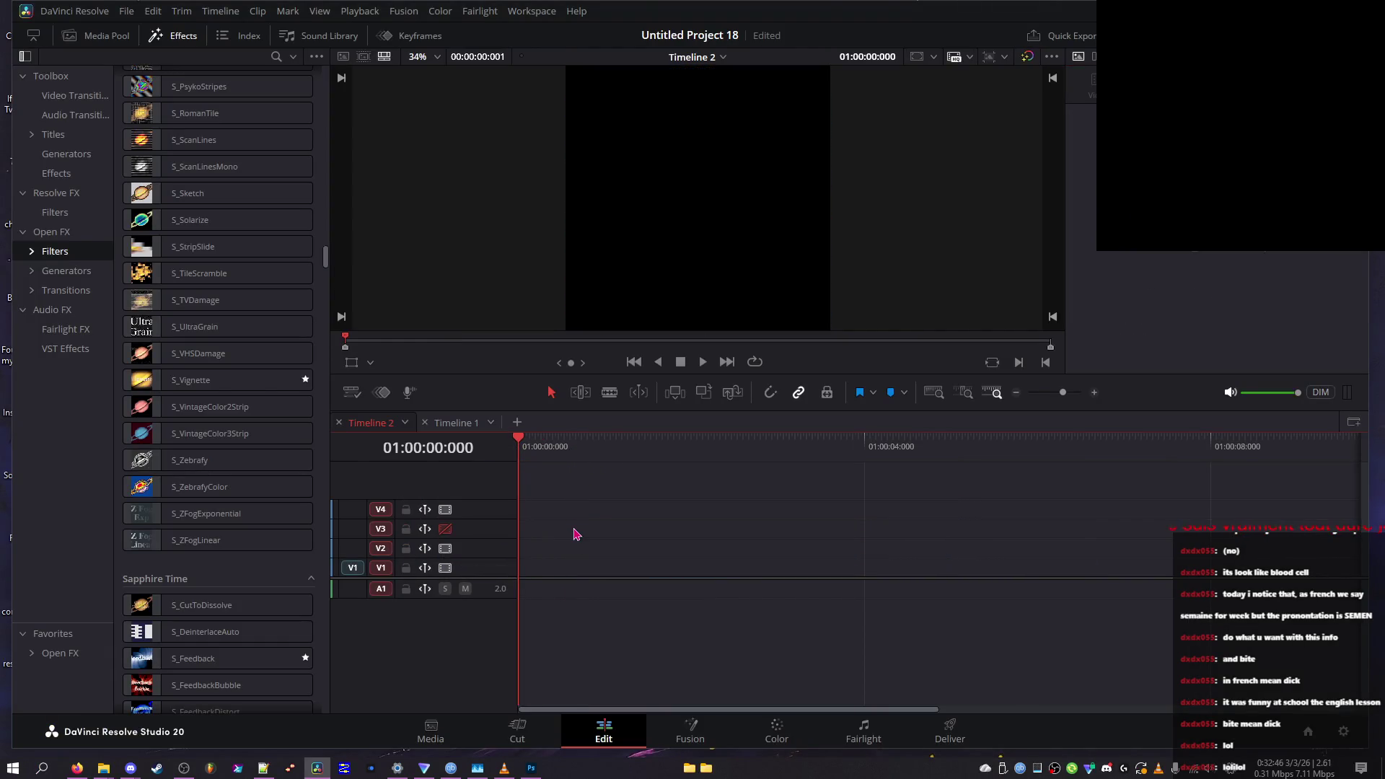
key("ctrl+shift+z")
key("space")
left_click(581, 531)
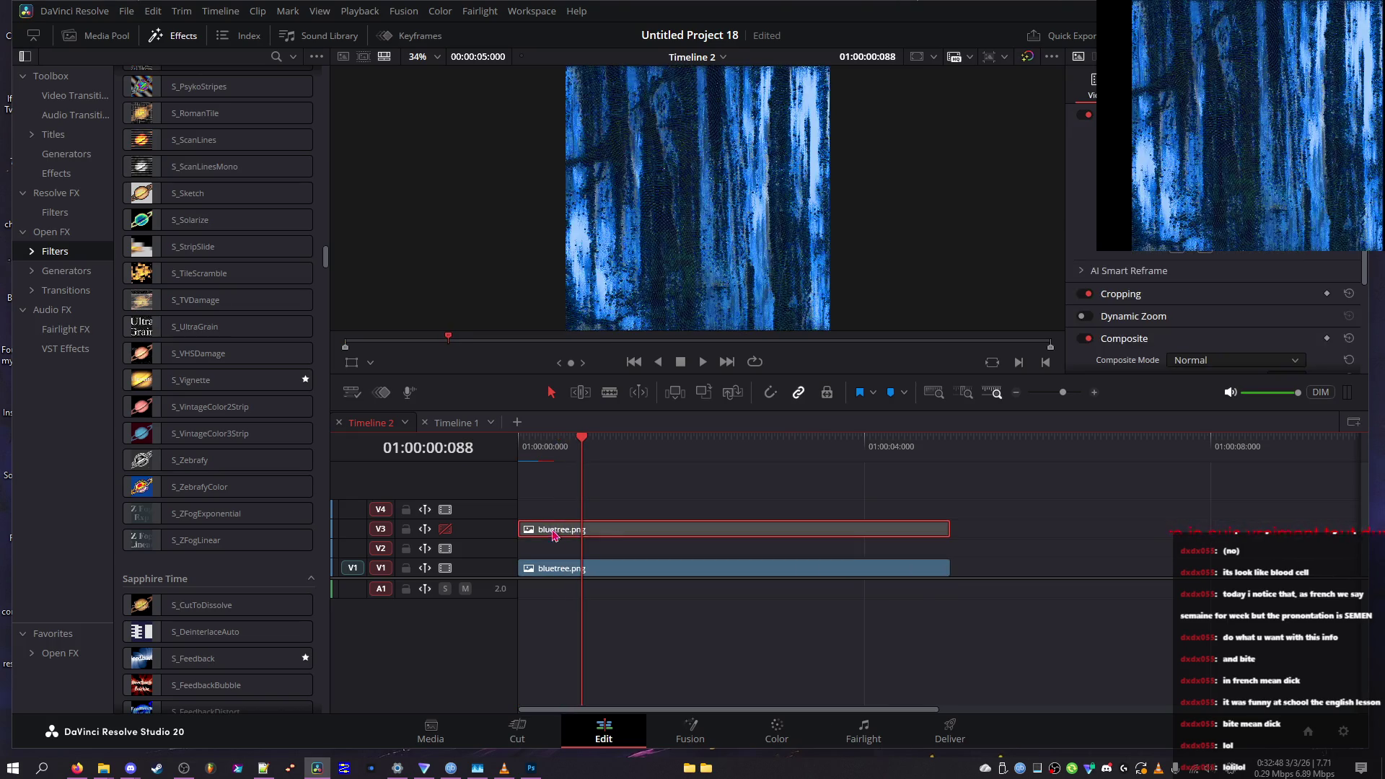
key("Delete")
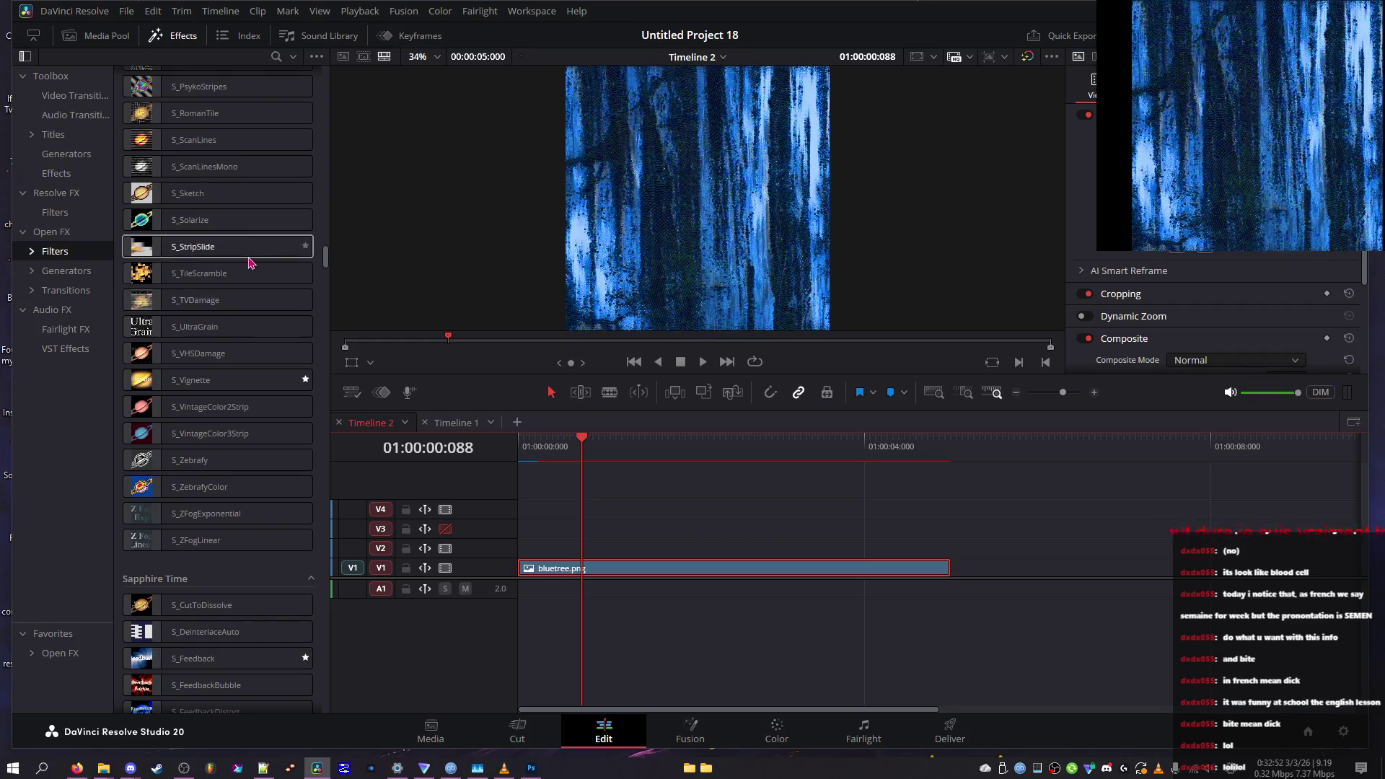
scroll(249, 289, "down", 5)
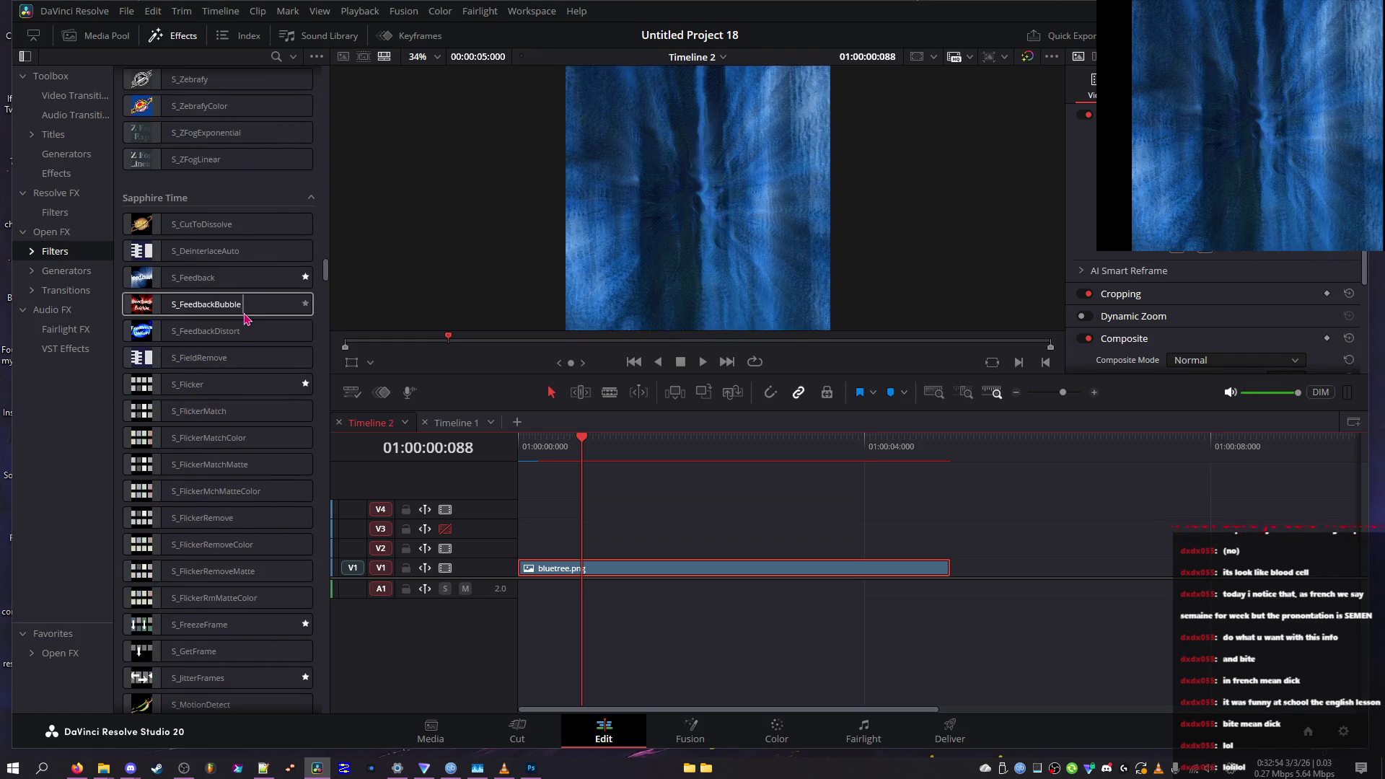
scroll(242, 335, "down", 7)
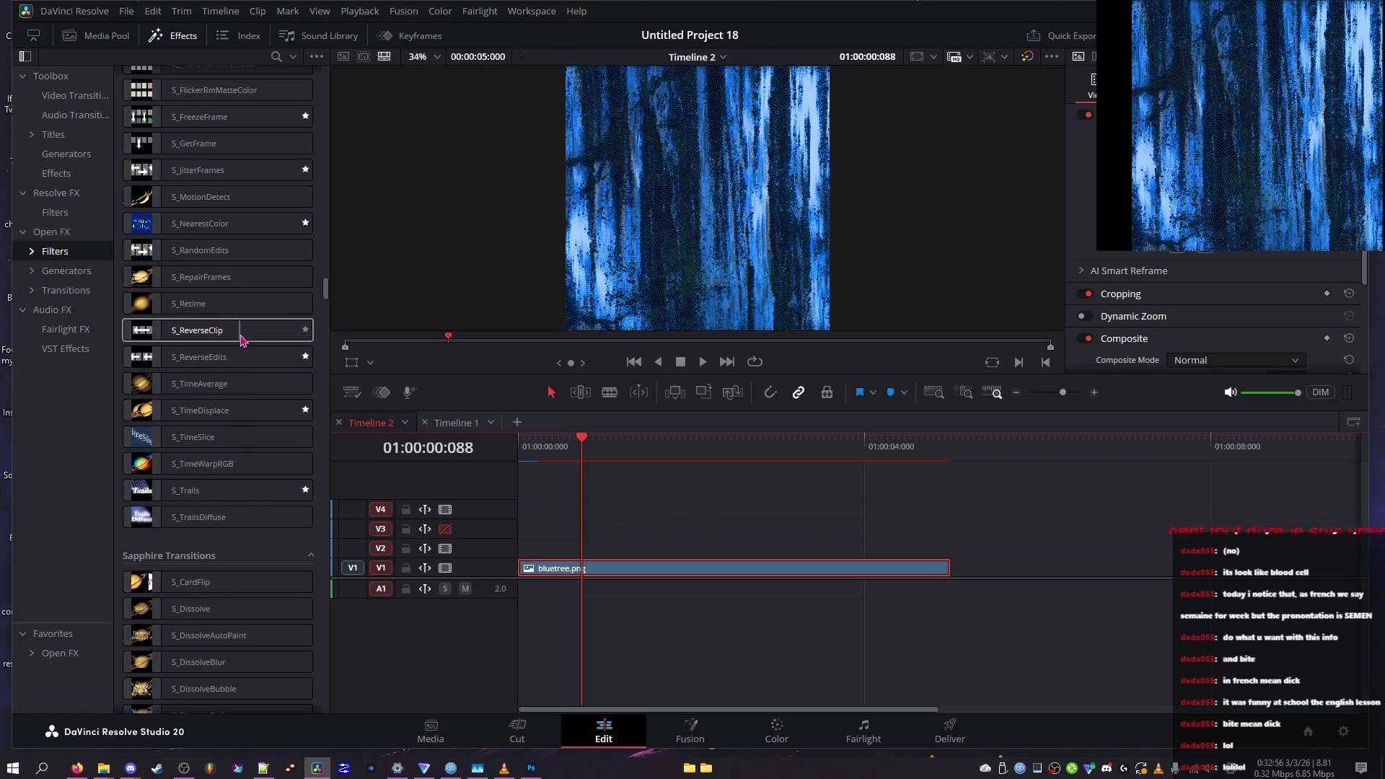
scroll(230, 286, "down", 5)
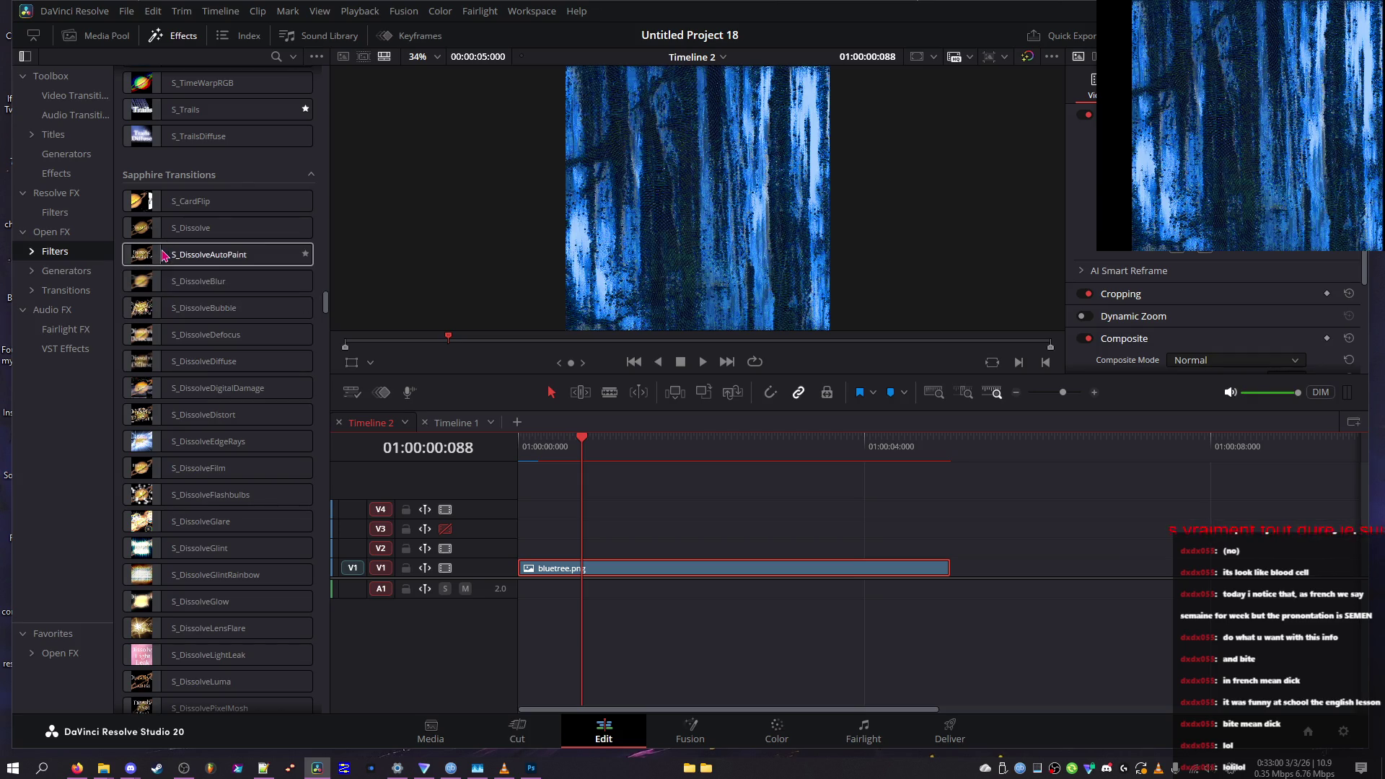
scroll(163, 274, "down", 7)
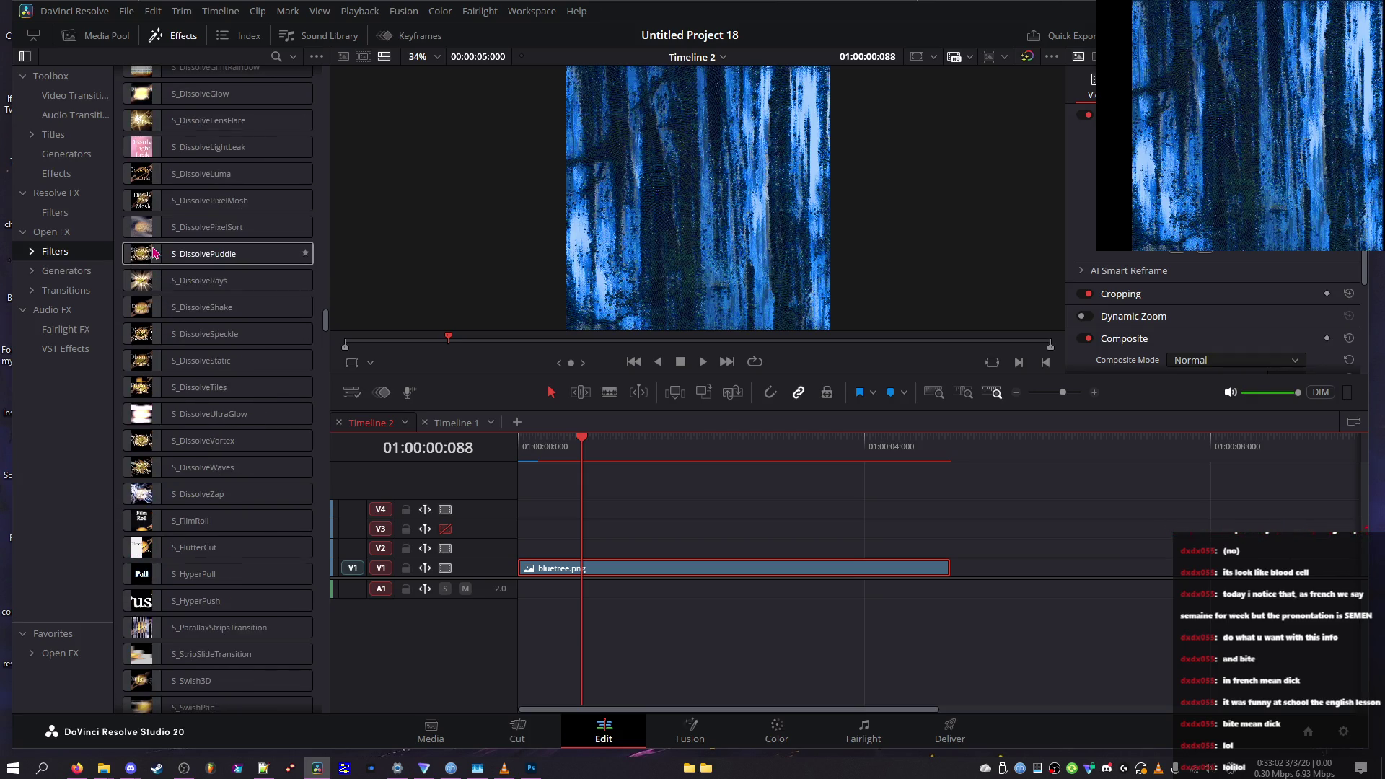
scroll(149, 253, "up", 3)
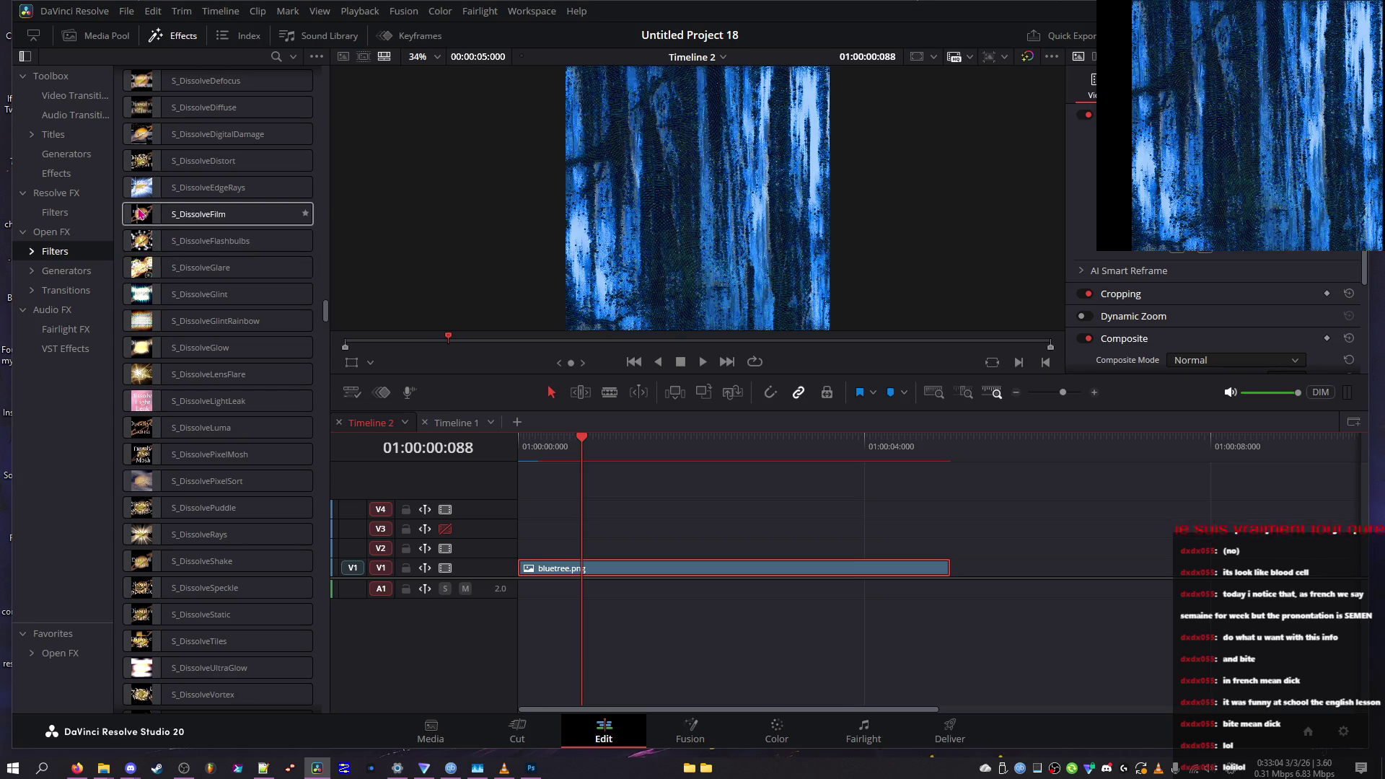
scroll(140, 213, "down", 9)
scroll(137, 311, "down", 10)
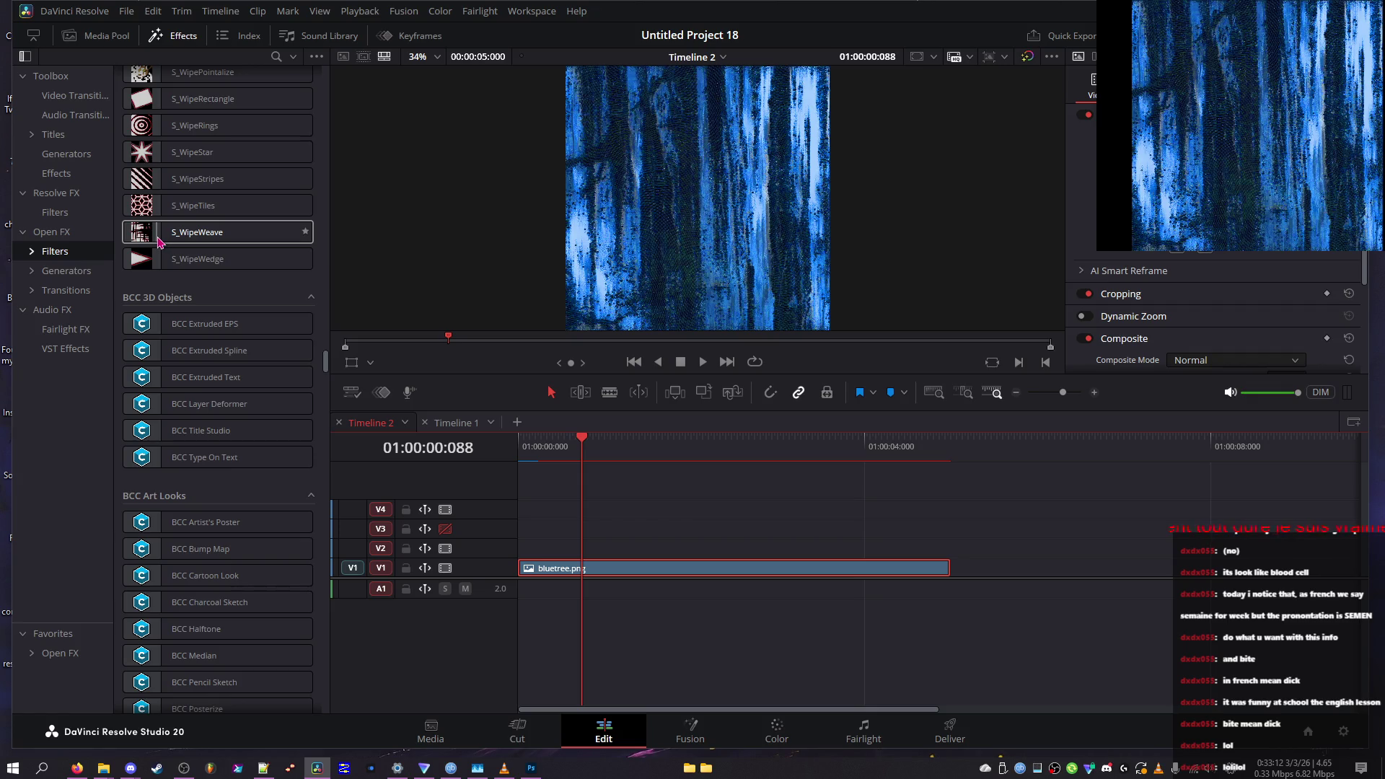
scroll(160, 241, "up", 8)
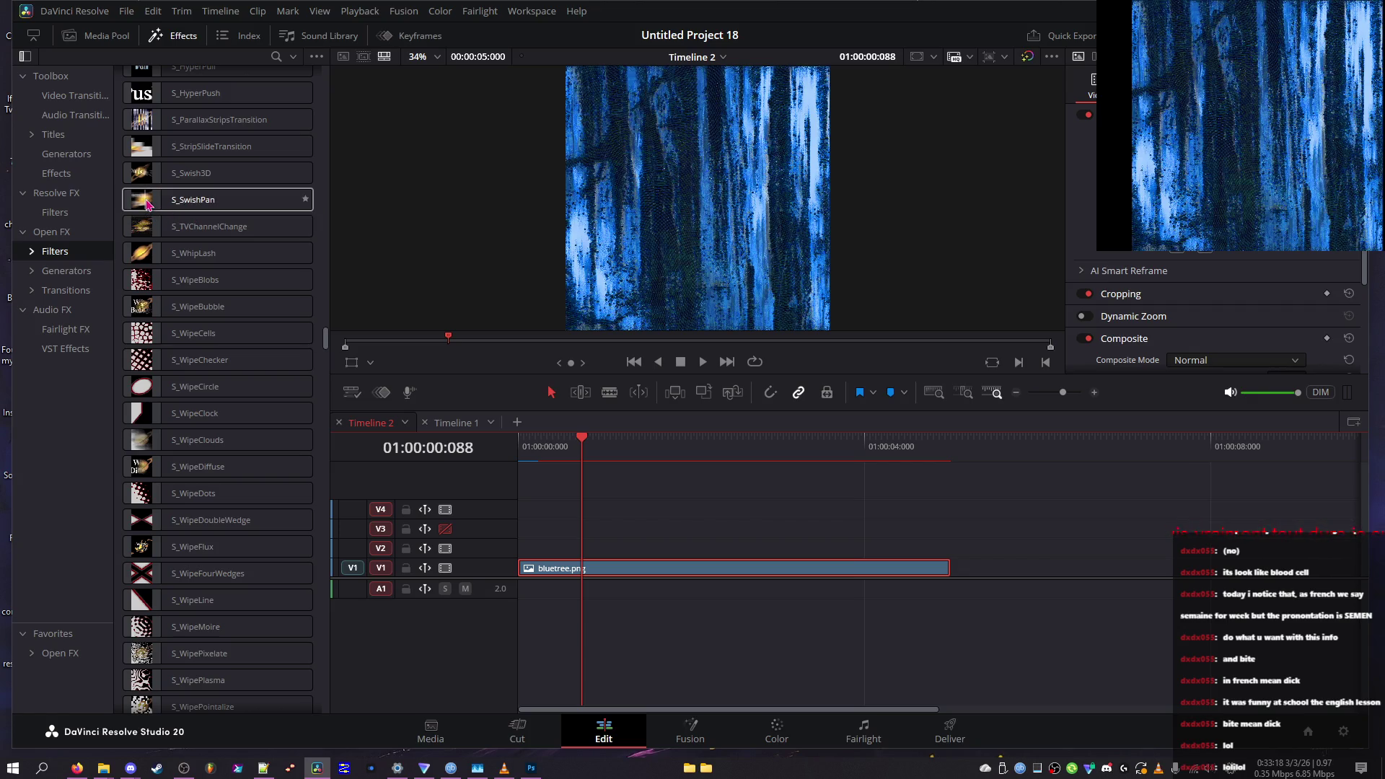
scroll(188, 198, "up", 10)
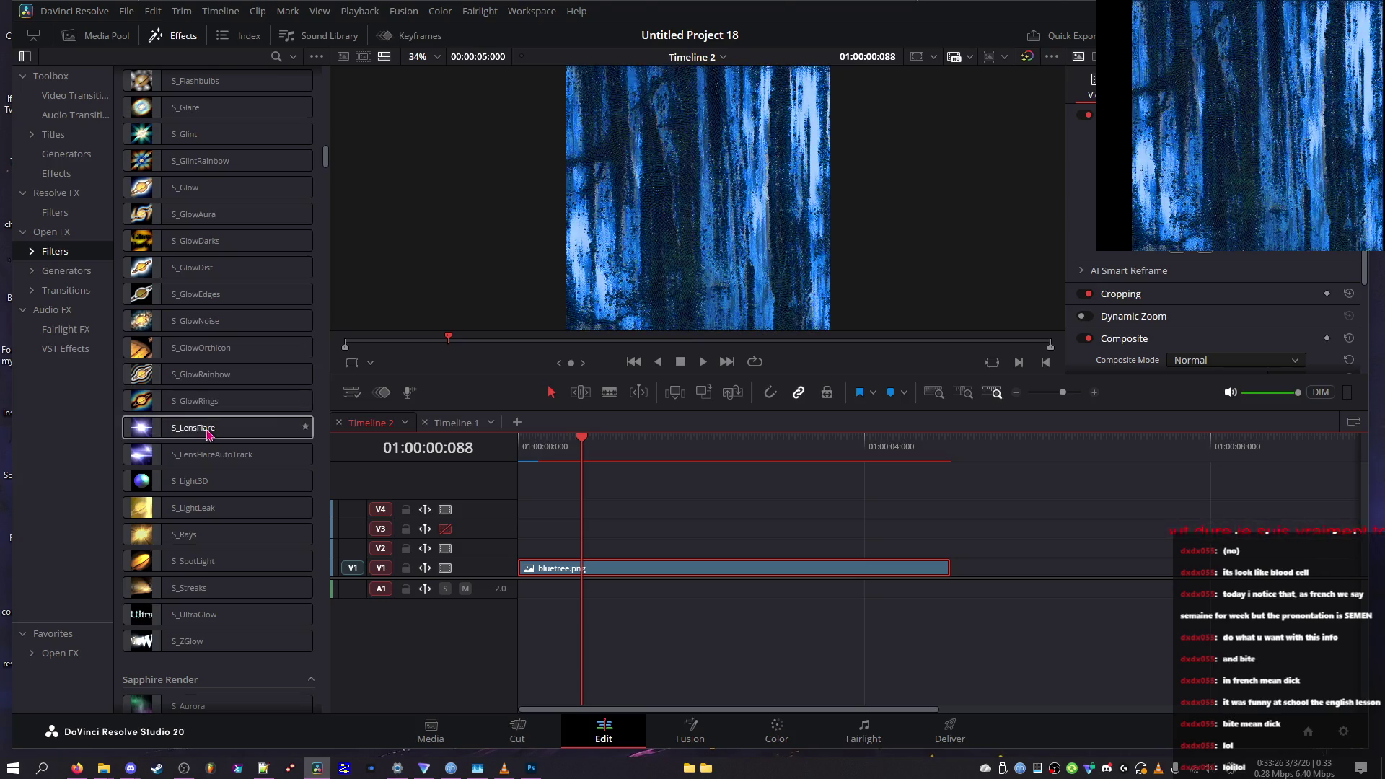
scroll(211, 397, "down", 3)
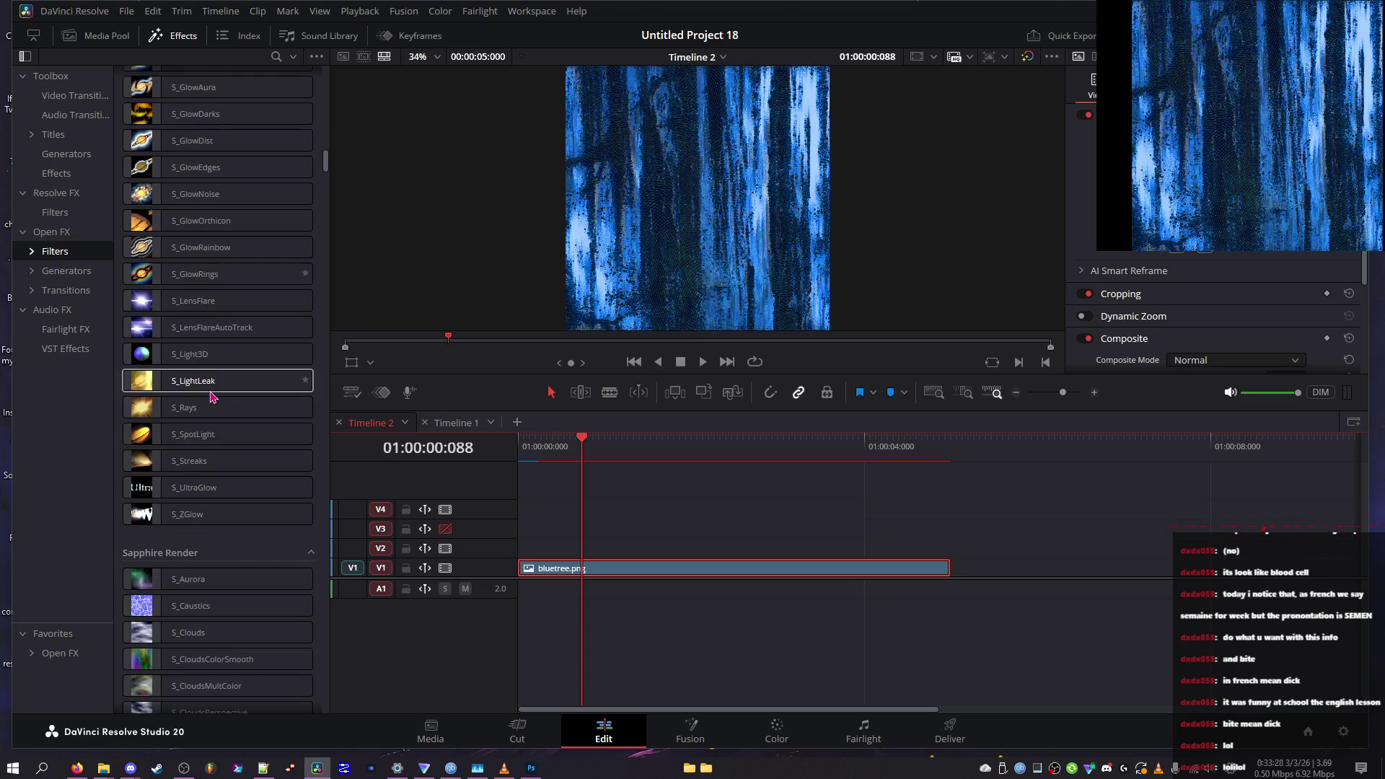
scroll(213, 389, "down", 3)
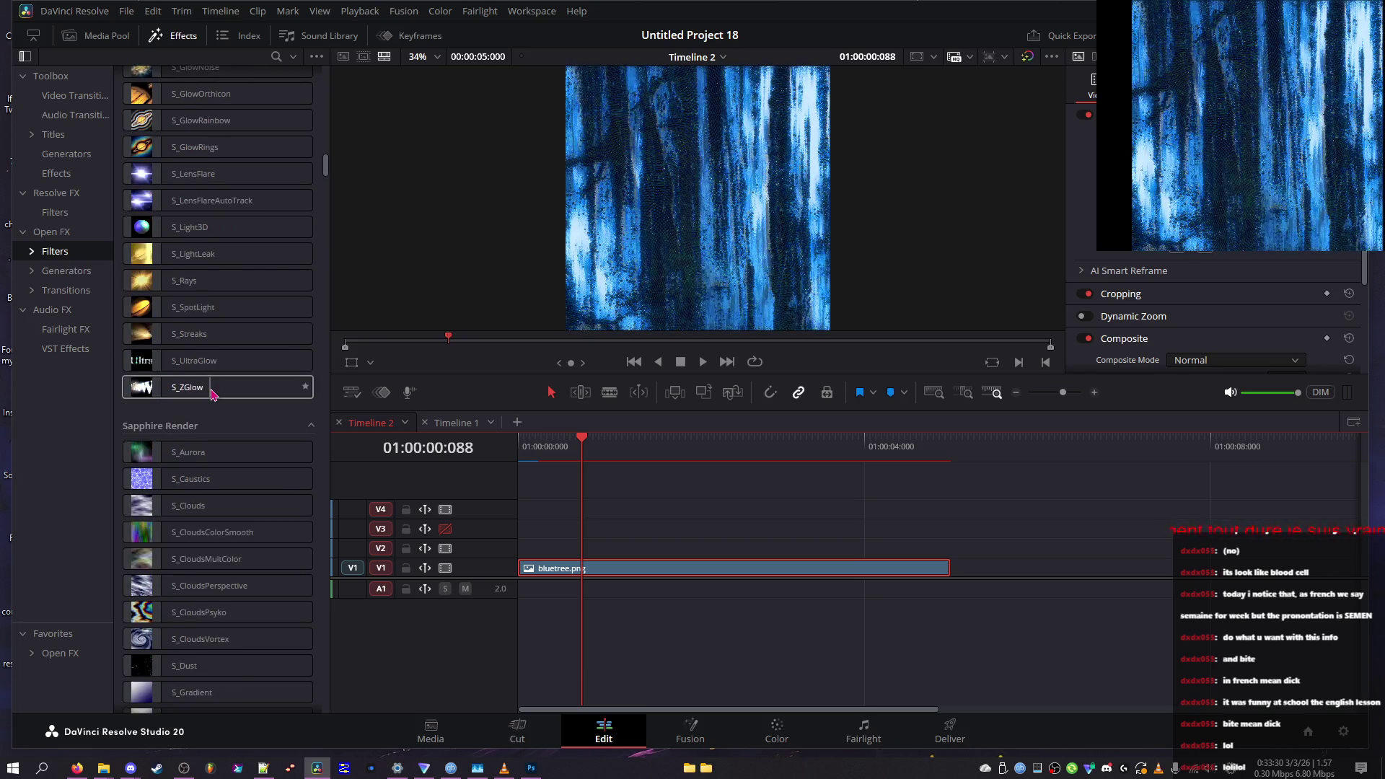
scroll(213, 393, "down", 3)
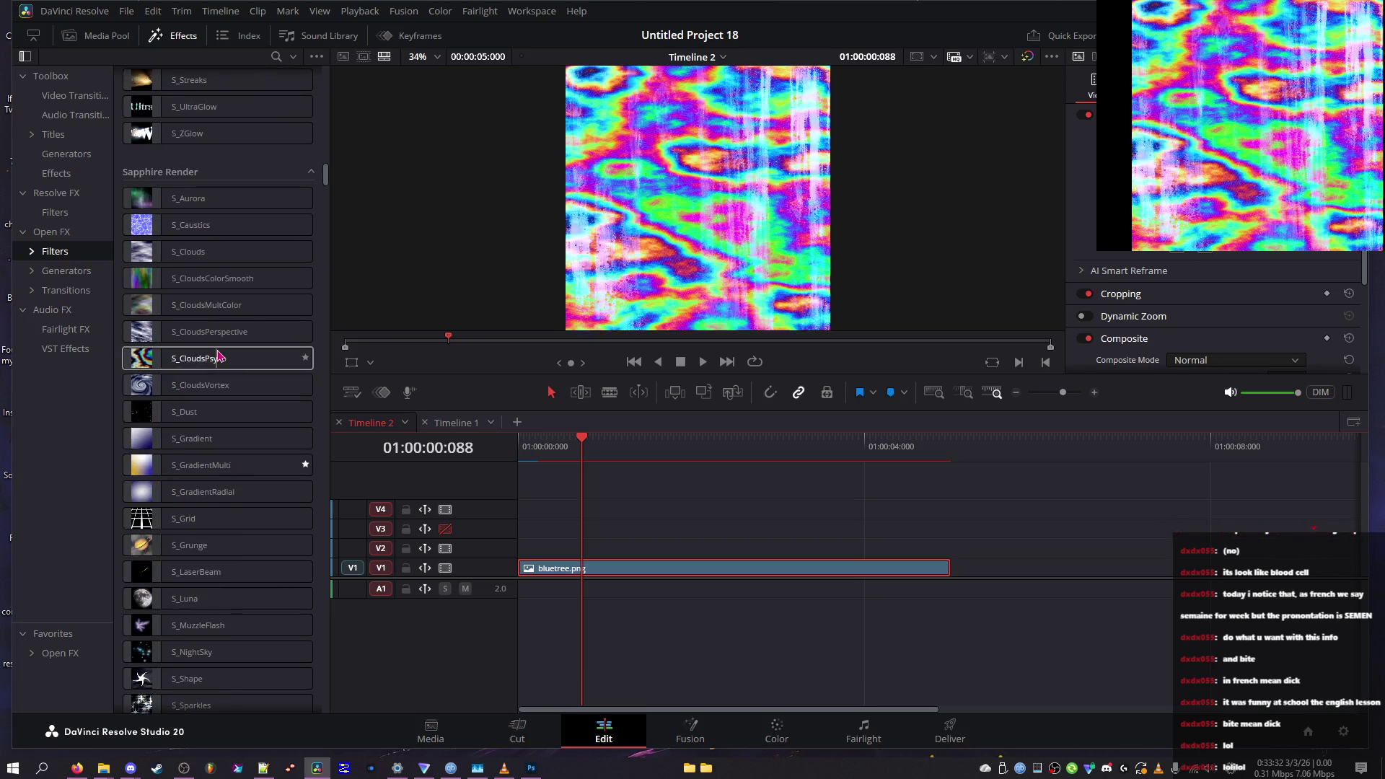
scroll(217, 360, "down", 5)
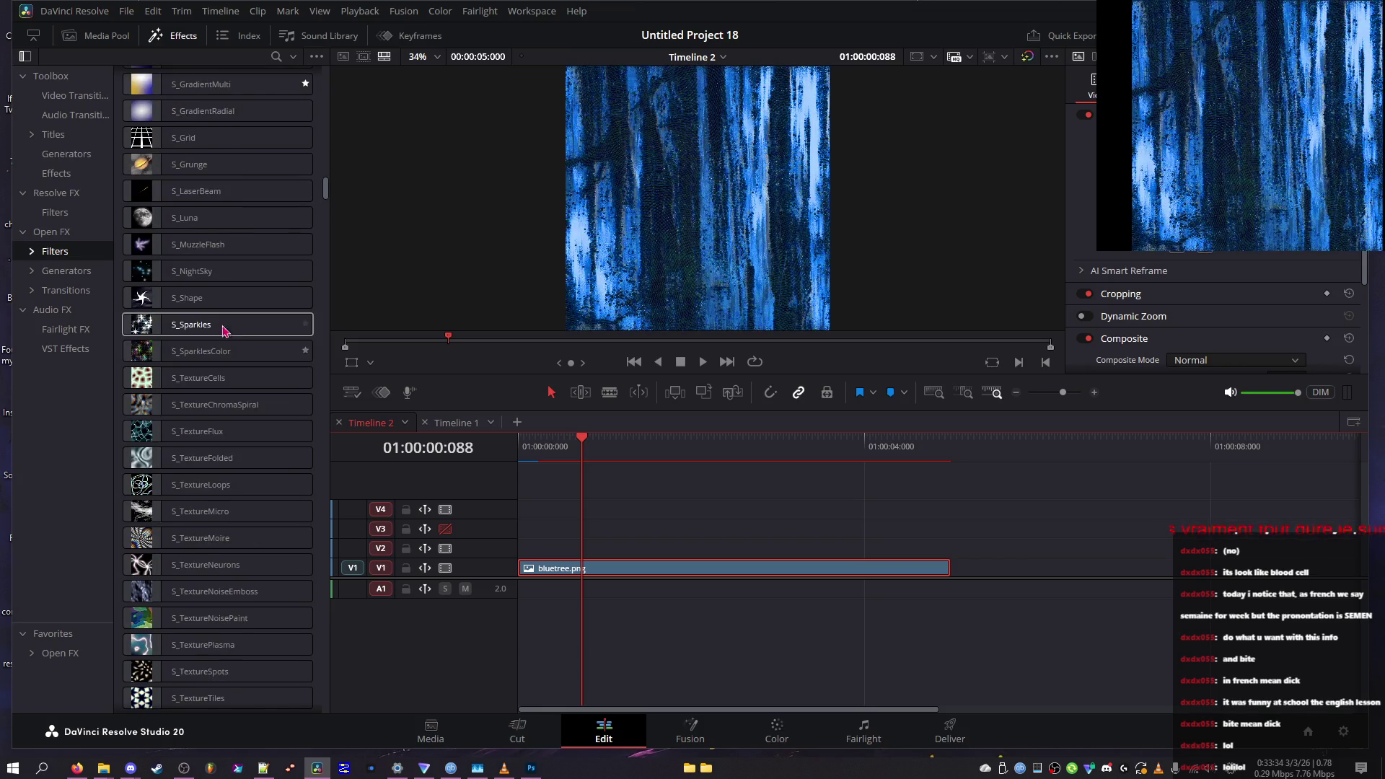
scroll(225, 328, "down", 3)
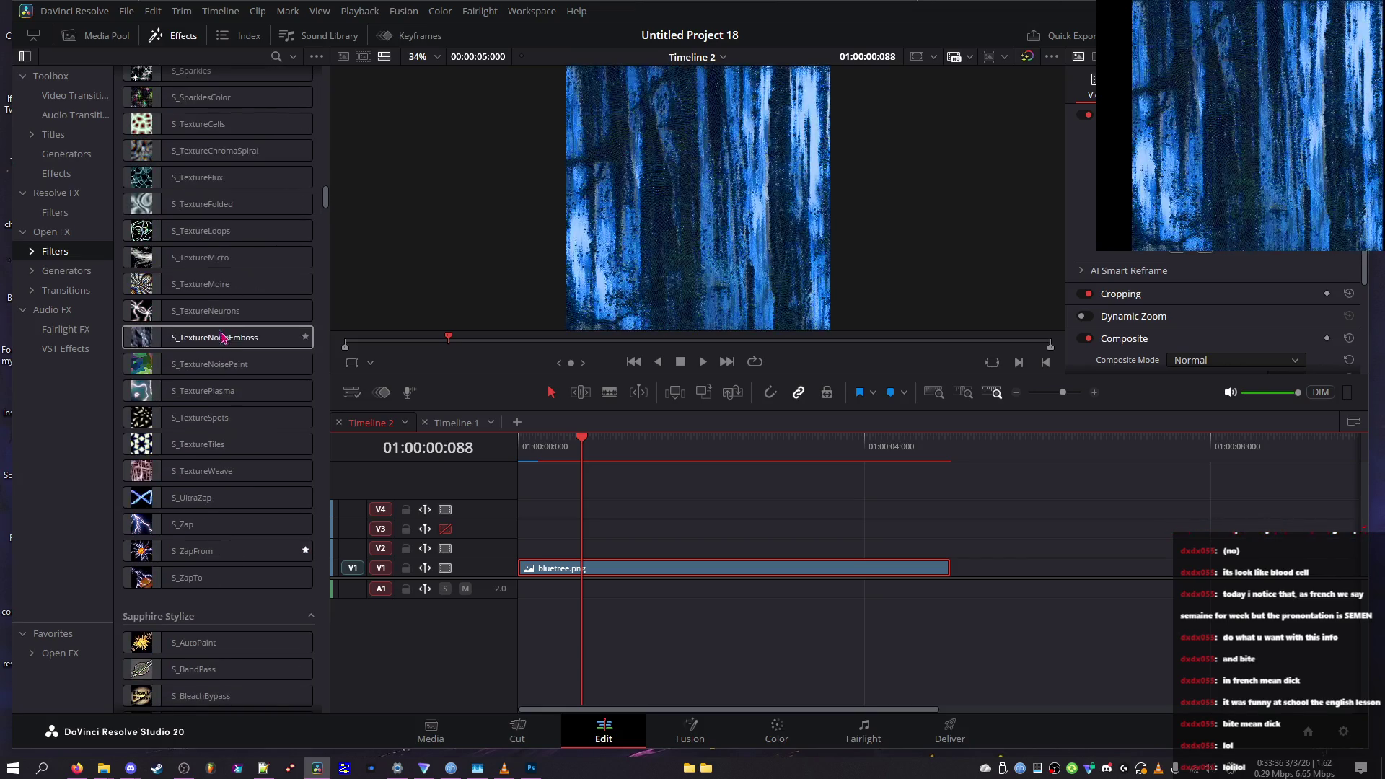
scroll(221, 357, "down", 3)
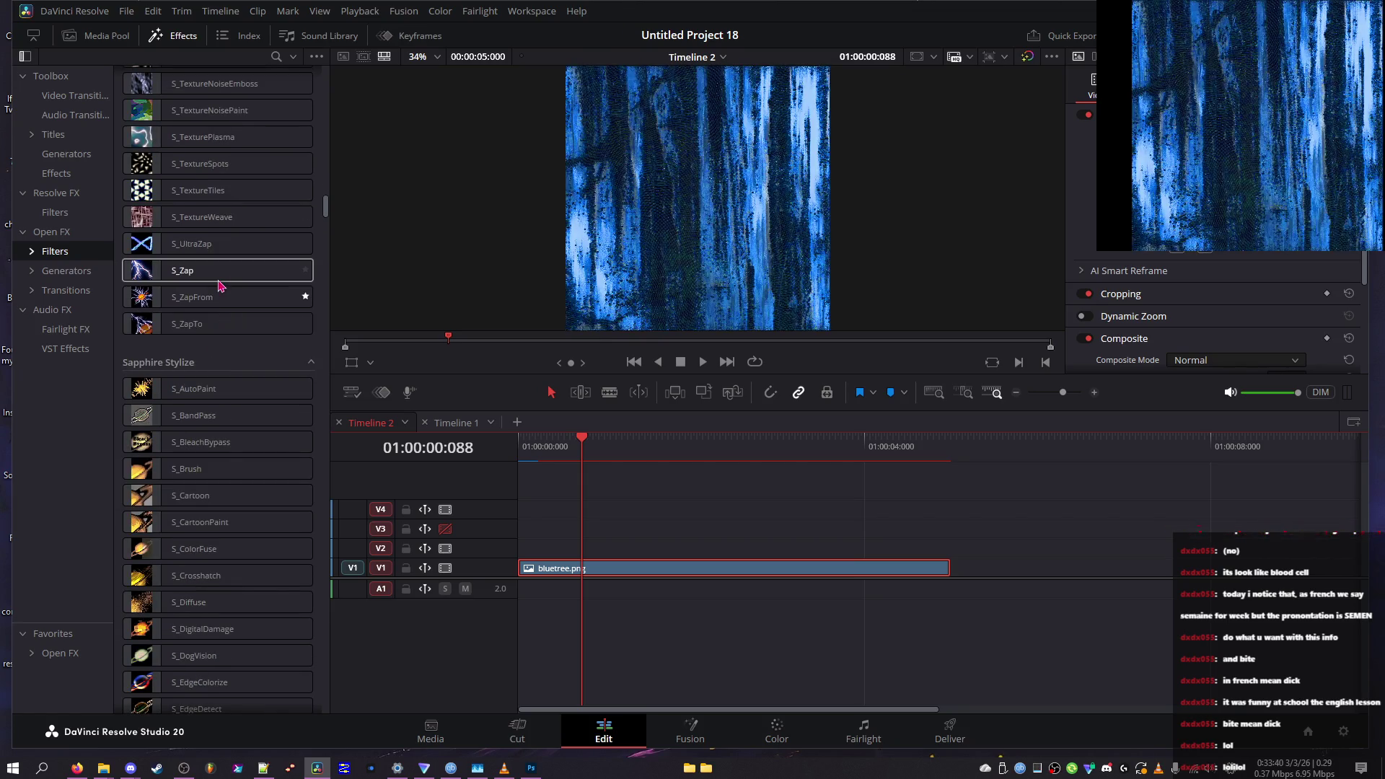
scroll(222, 282, "down", 3)
scroll(220, 284, "down", 20)
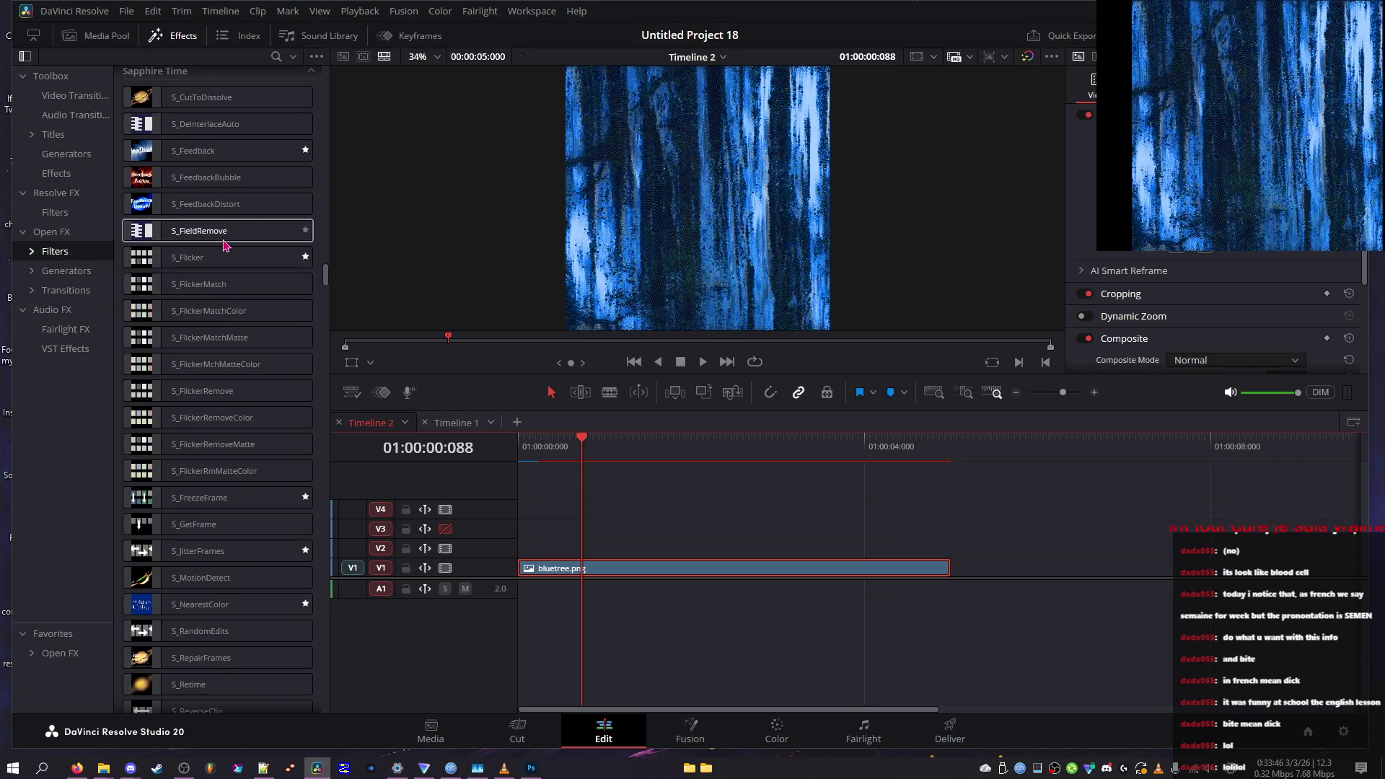
scroll(220, 246, "up", 2)
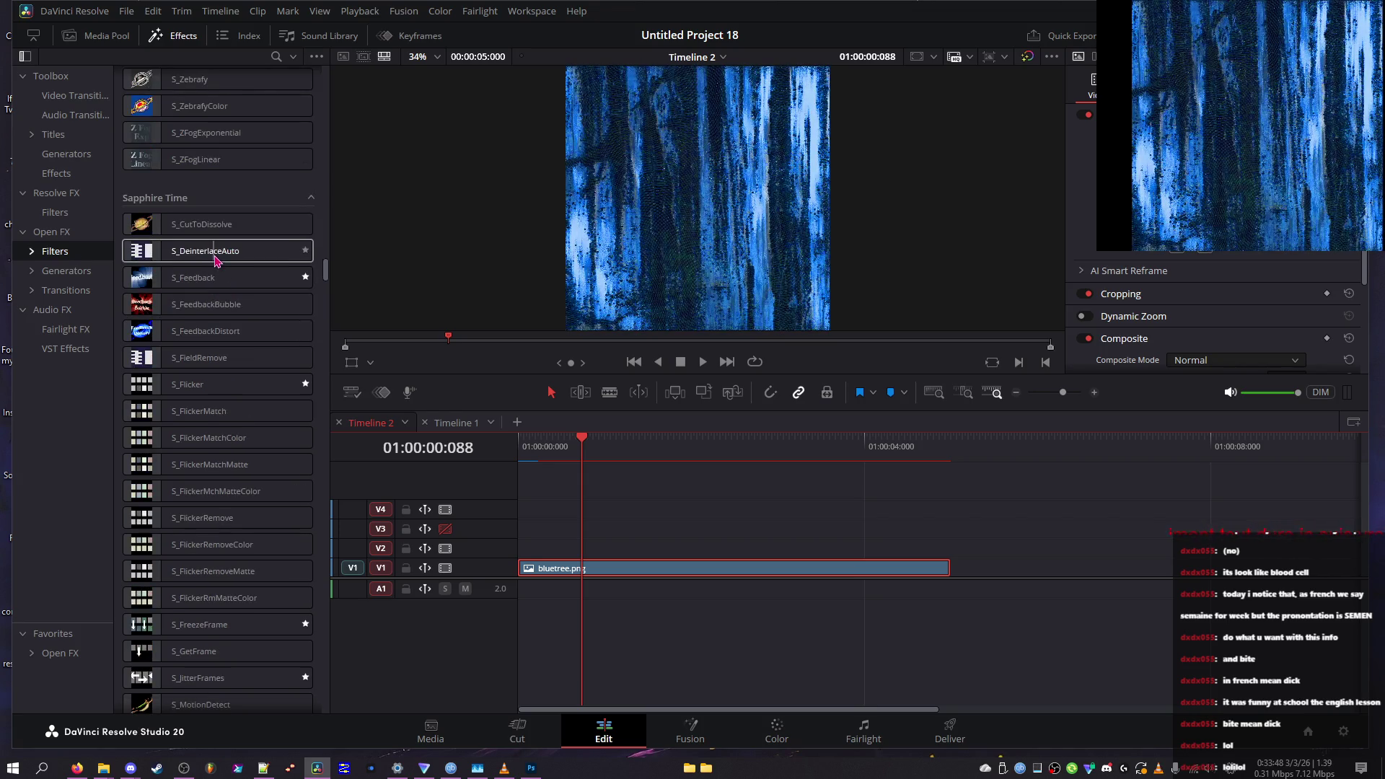
scroll(213, 274, "down", 10)
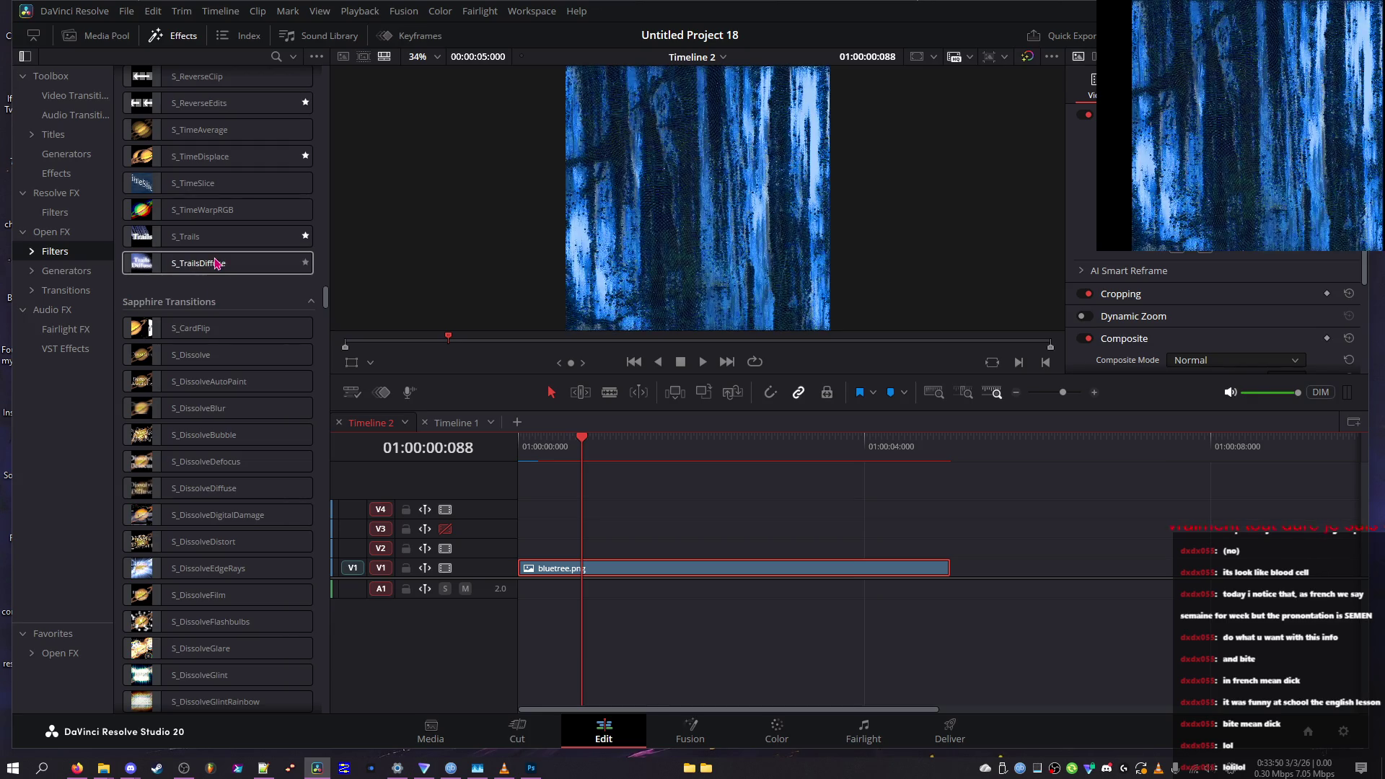
scroll(214, 275, "up", 2)
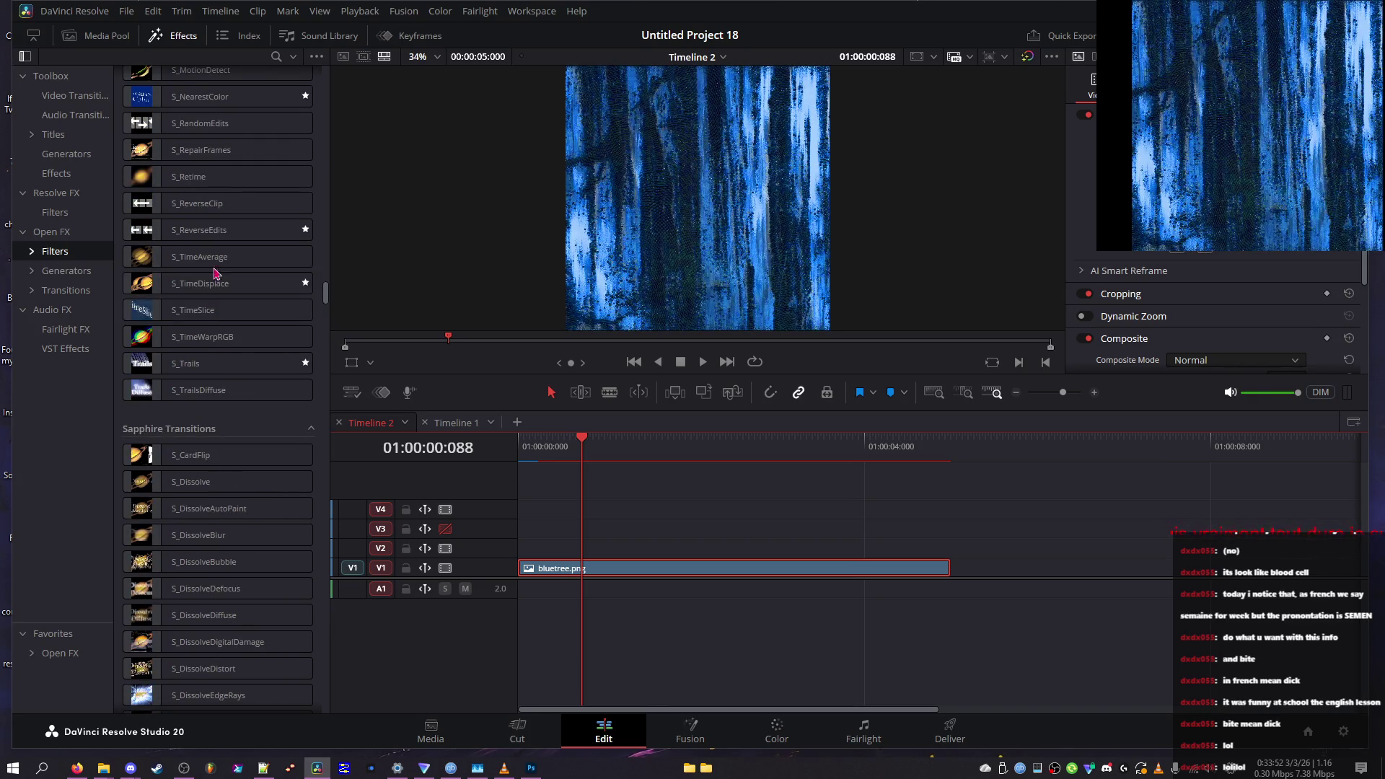
scroll(227, 193, "up", 2)
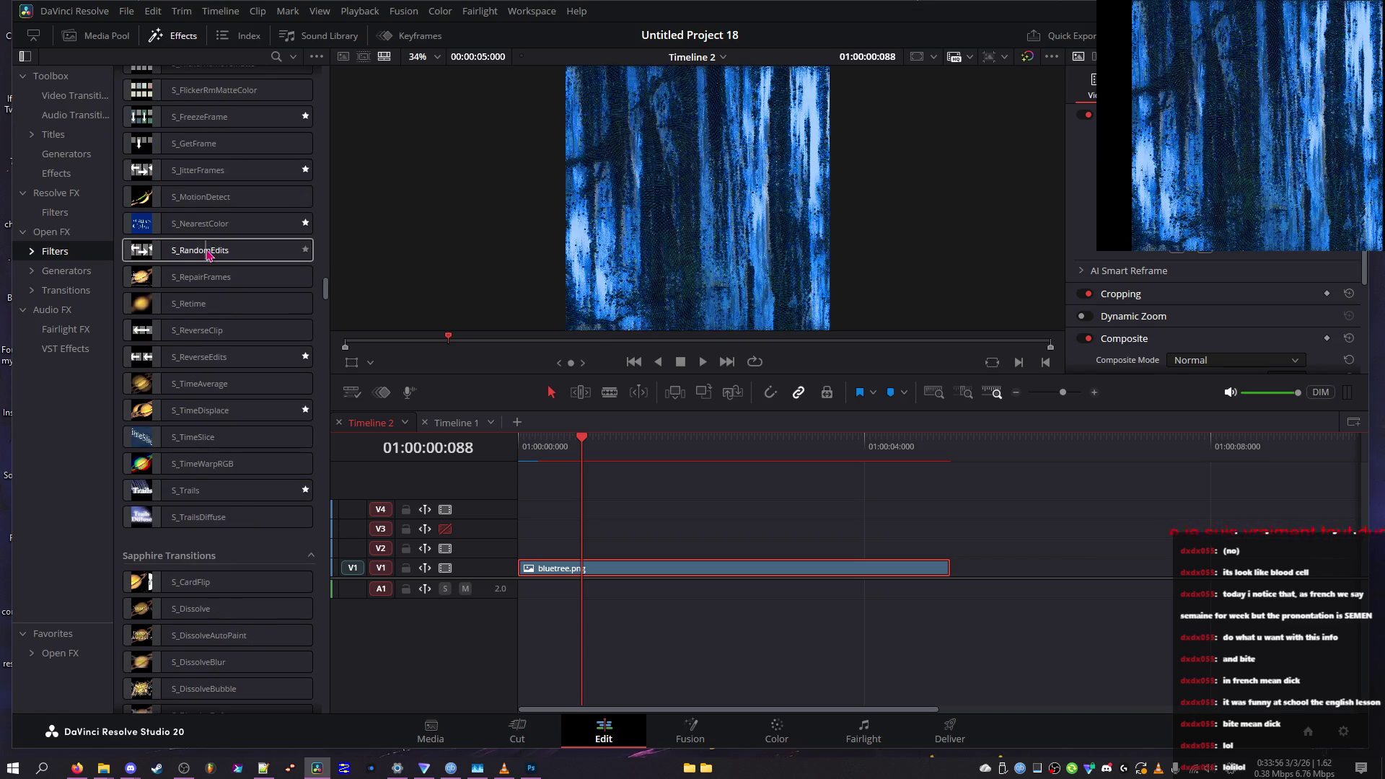
scroll(209, 253, "up", 4)
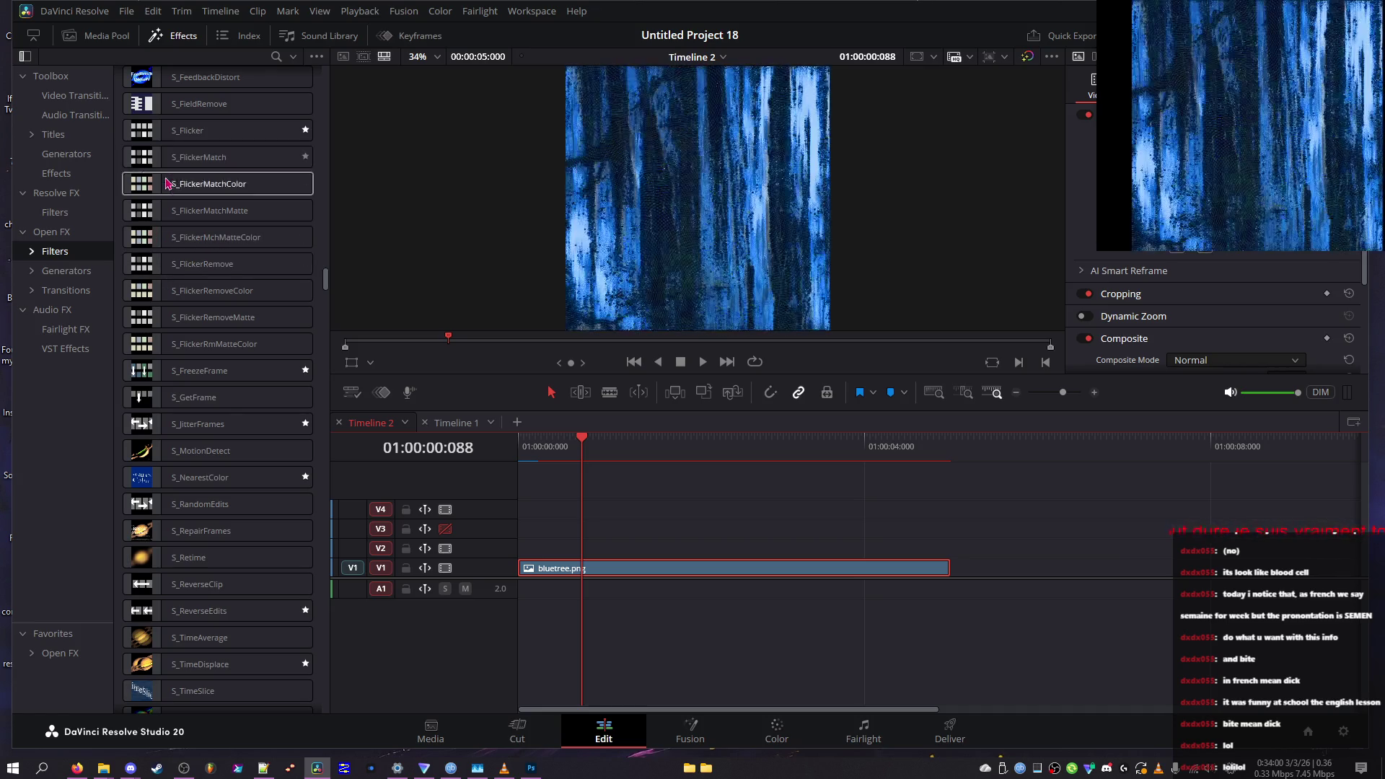
scroll(153, 219, "up", 2)
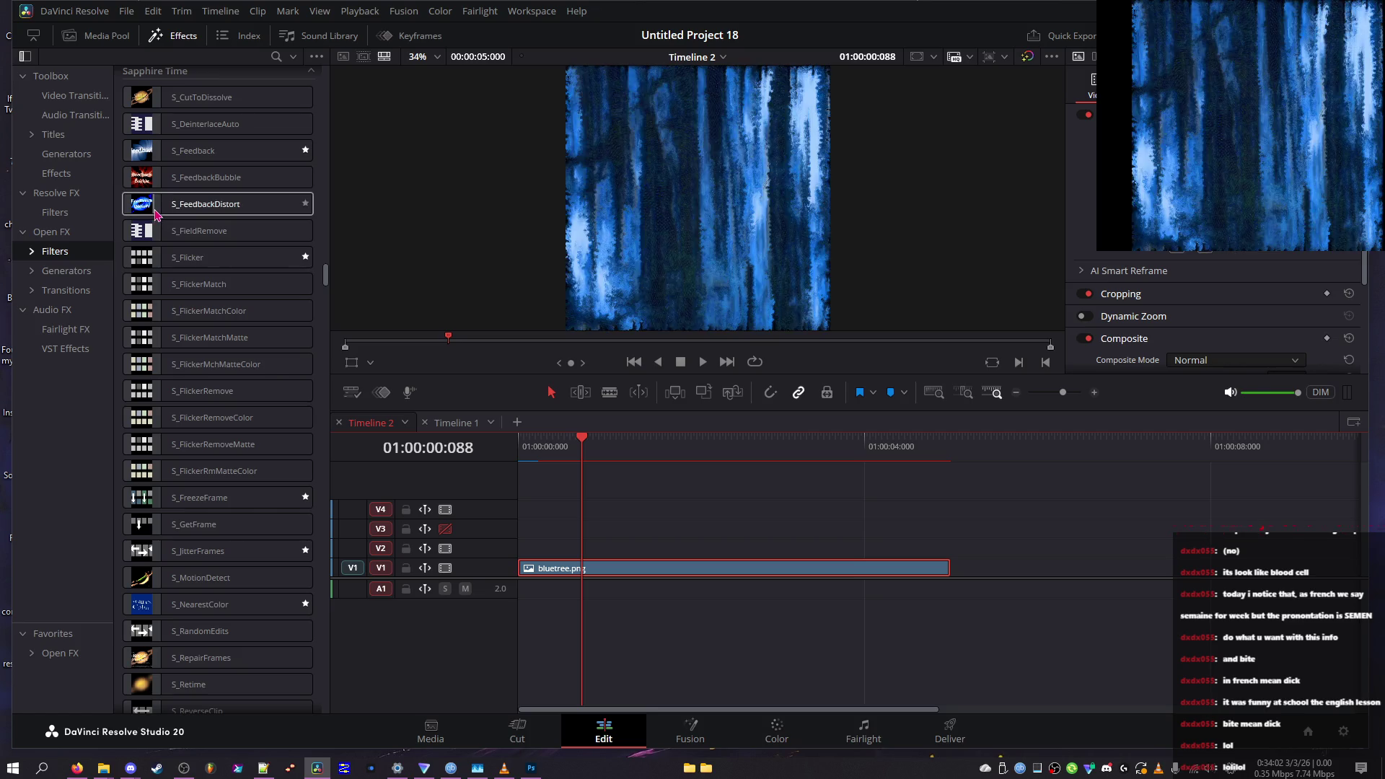
scroll(160, 238, "up", 8)
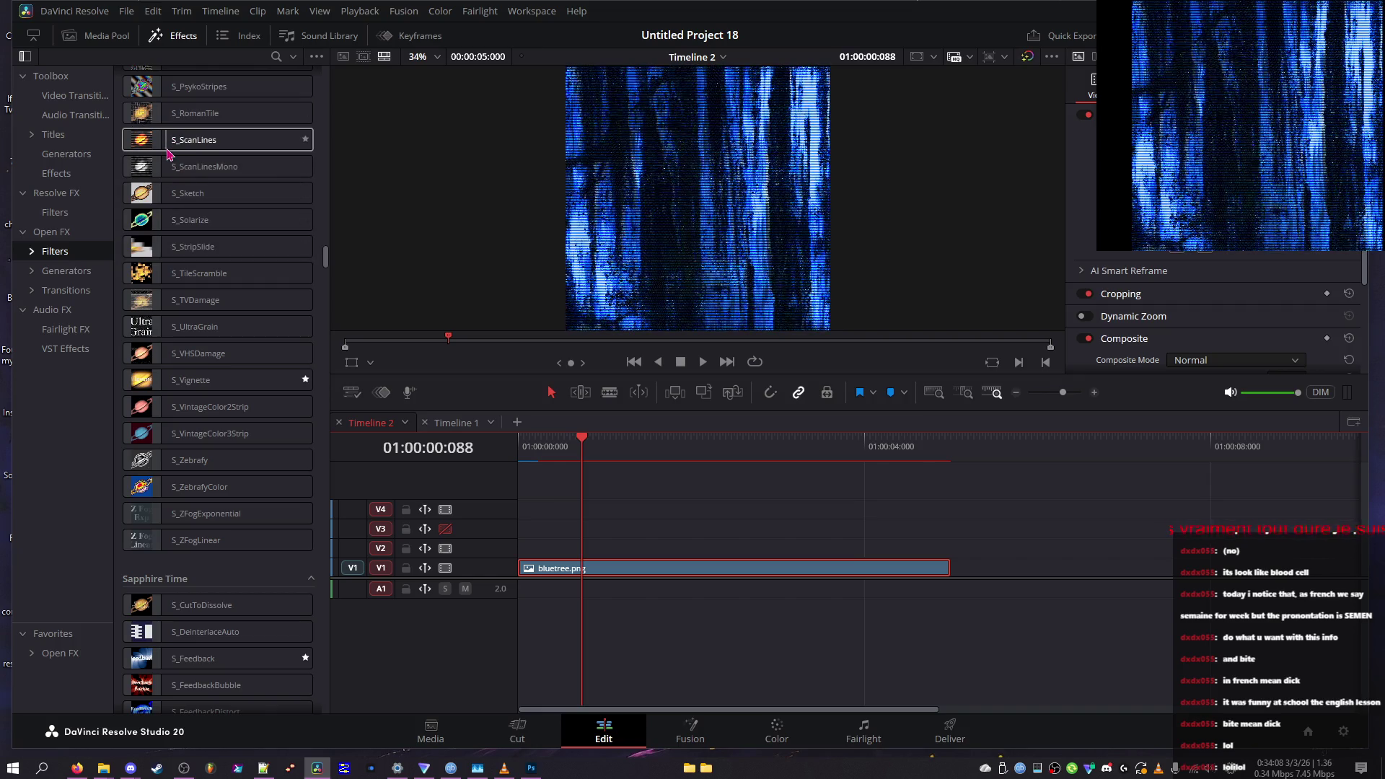
scroll(167, 154, "up", 8)
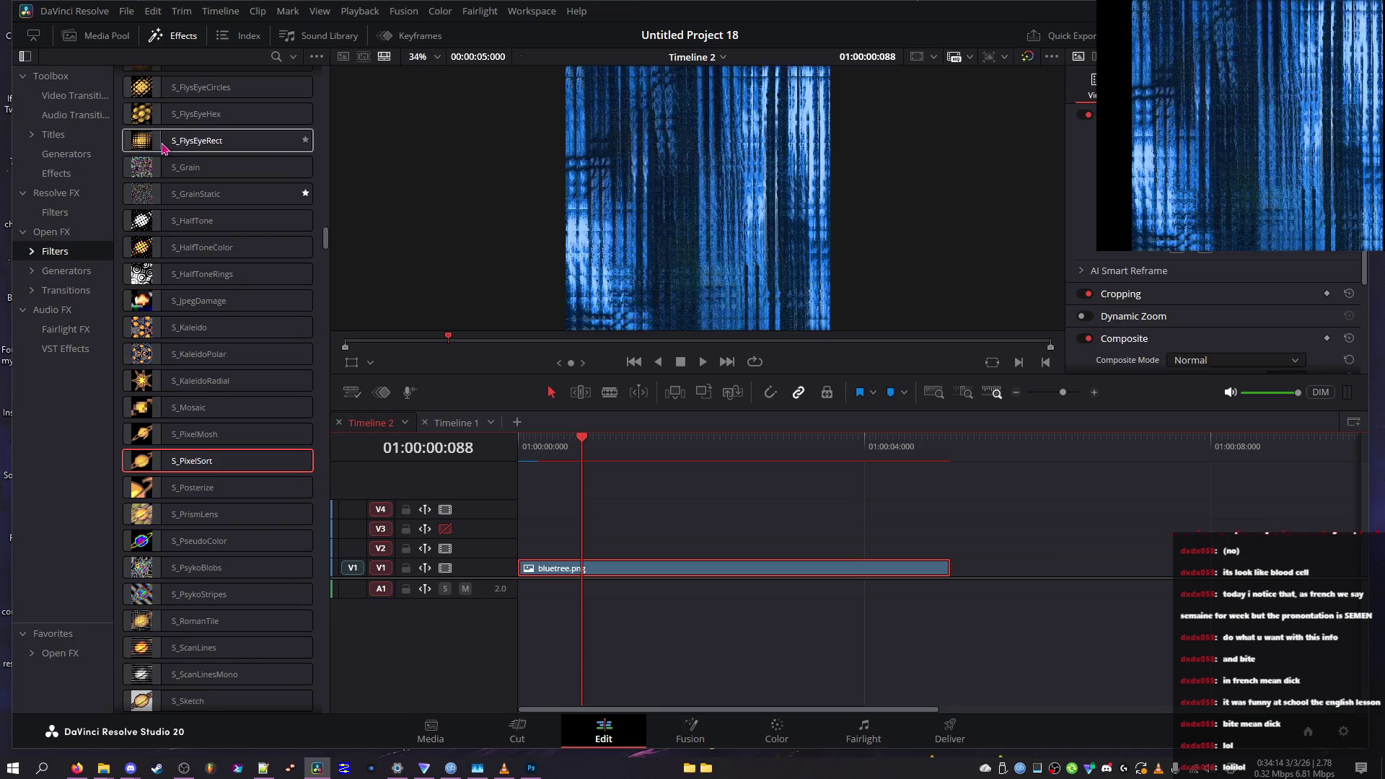
mouse_move(159, 140)
left_mouse_down()
mouse_move(405, 244)
mouse_move(535, 326)
mouse_move(543, 570)
left_mouse_up()
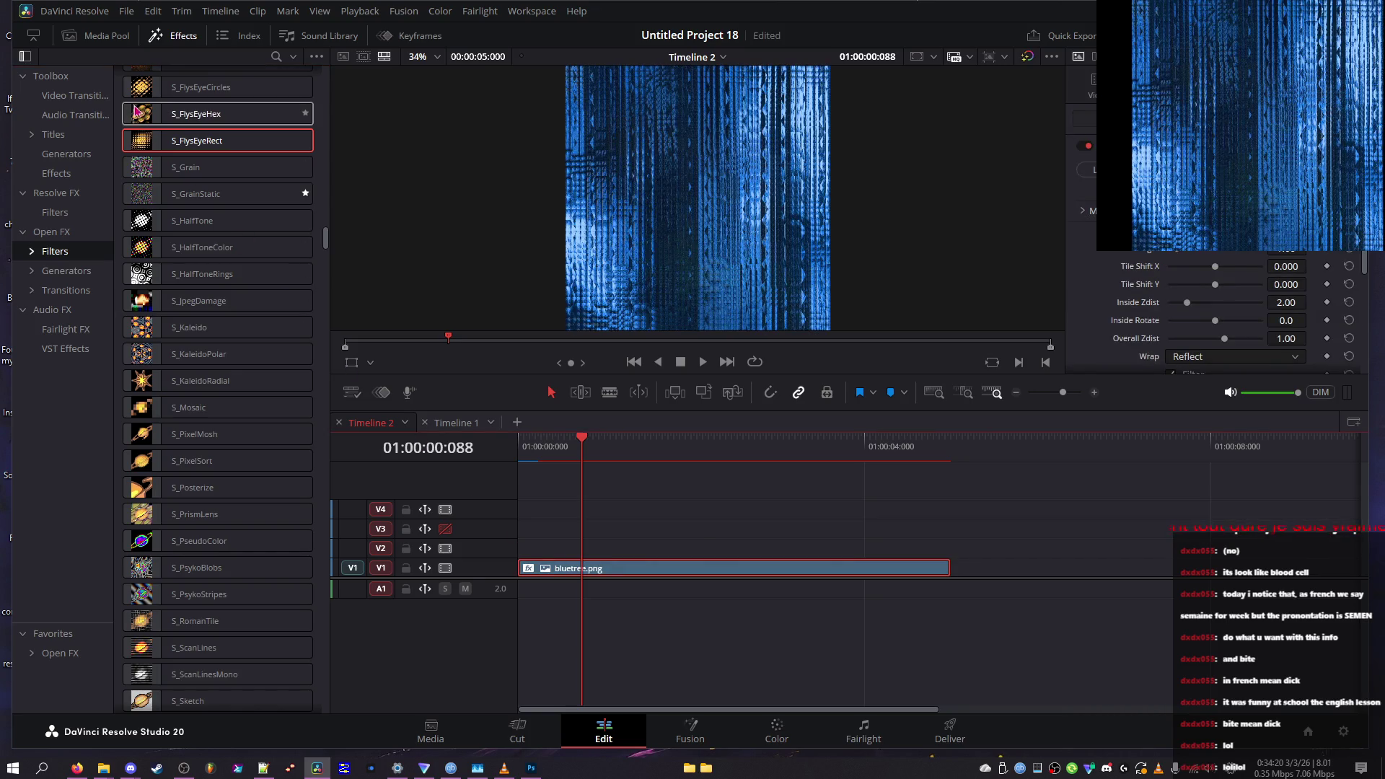
Apply S_DigitalDamage to the bluetree clip and lower its Intensity to 5.000
scroll(142, 116, "up", 3)
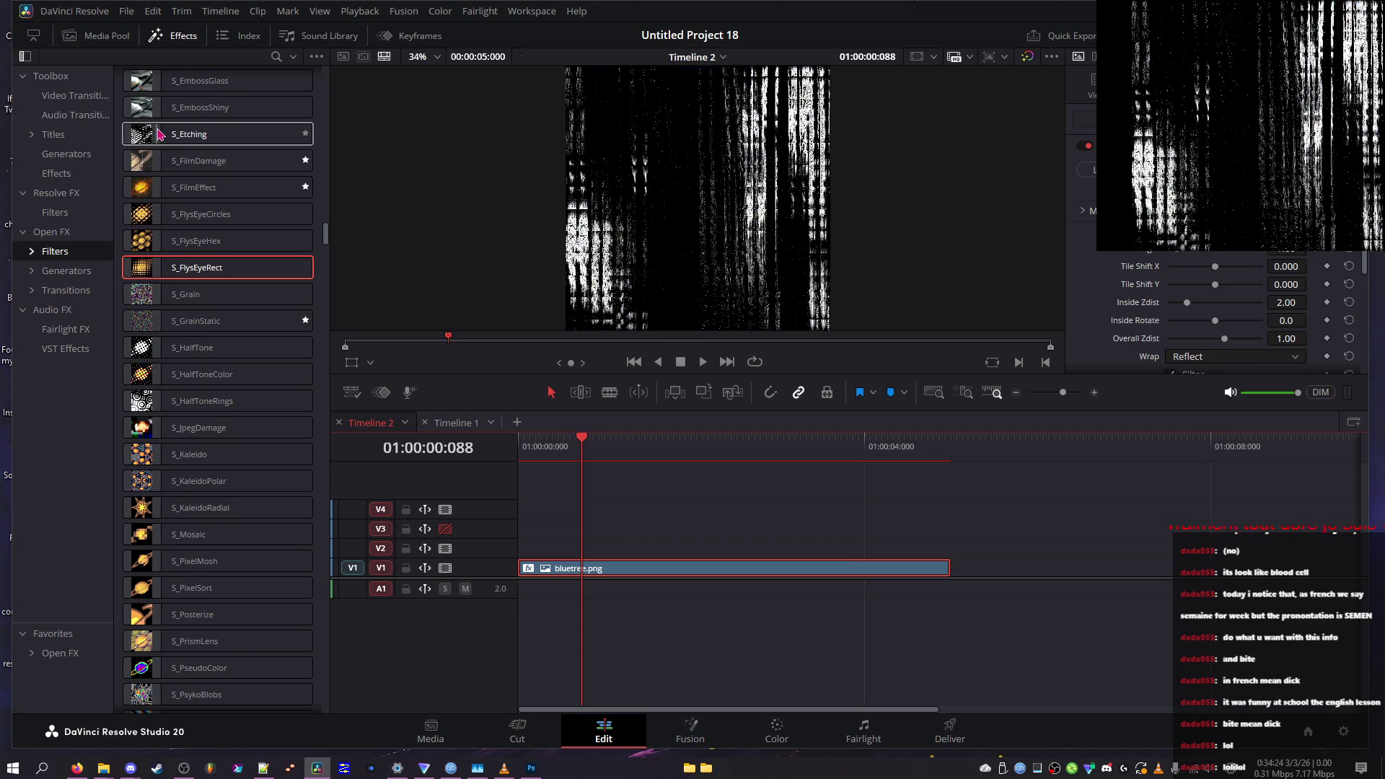
scroll(166, 108, "up", 3)
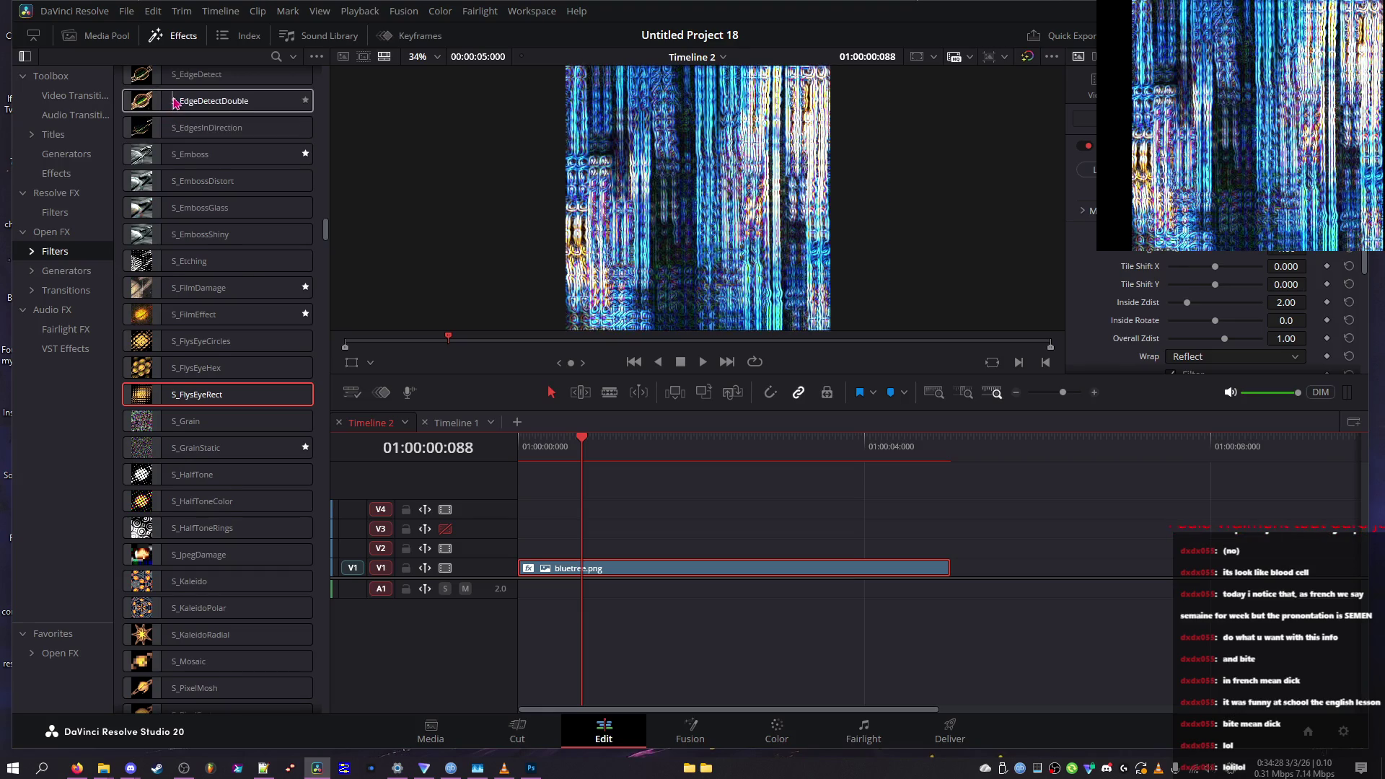
scroll(175, 103, "up", 3)
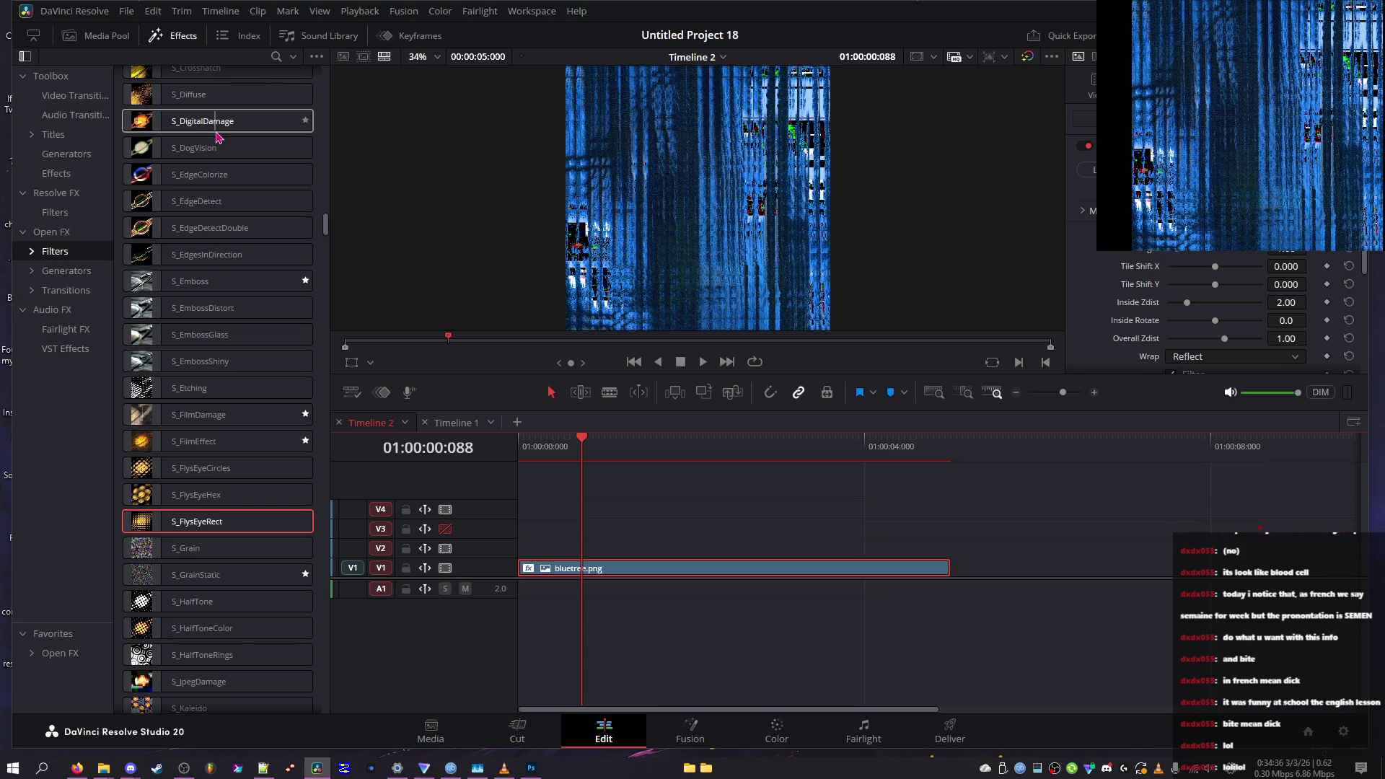
left_click_drag(217, 138, 554, 570)
mouse_move(1186, 252)
left_mouse_down()
mouse_move(1197, 273)
mouse_move(1252, 280)
mouse_move(1109, 264)
mouse_move(1201, 282)
left_mouse_up()
key("alt+Tab")
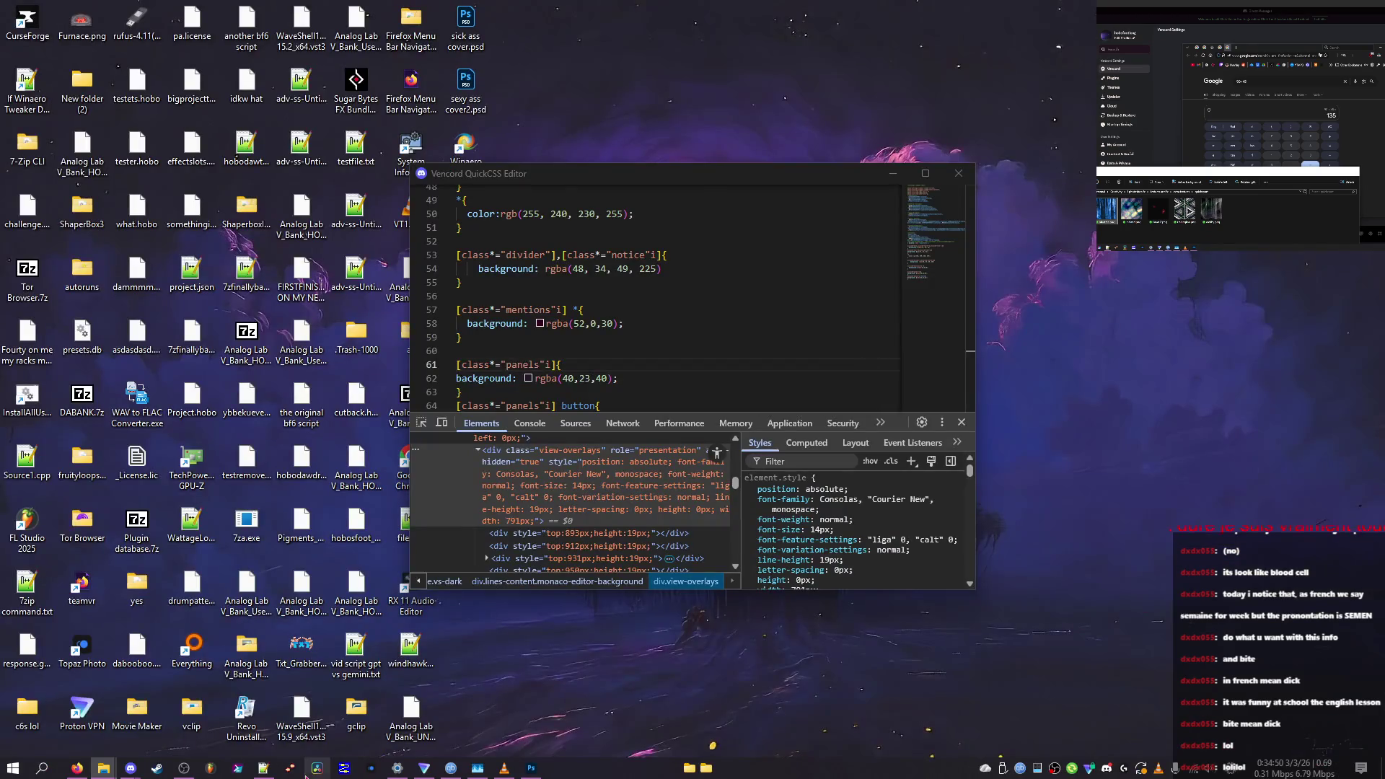
key("alt+Tab")
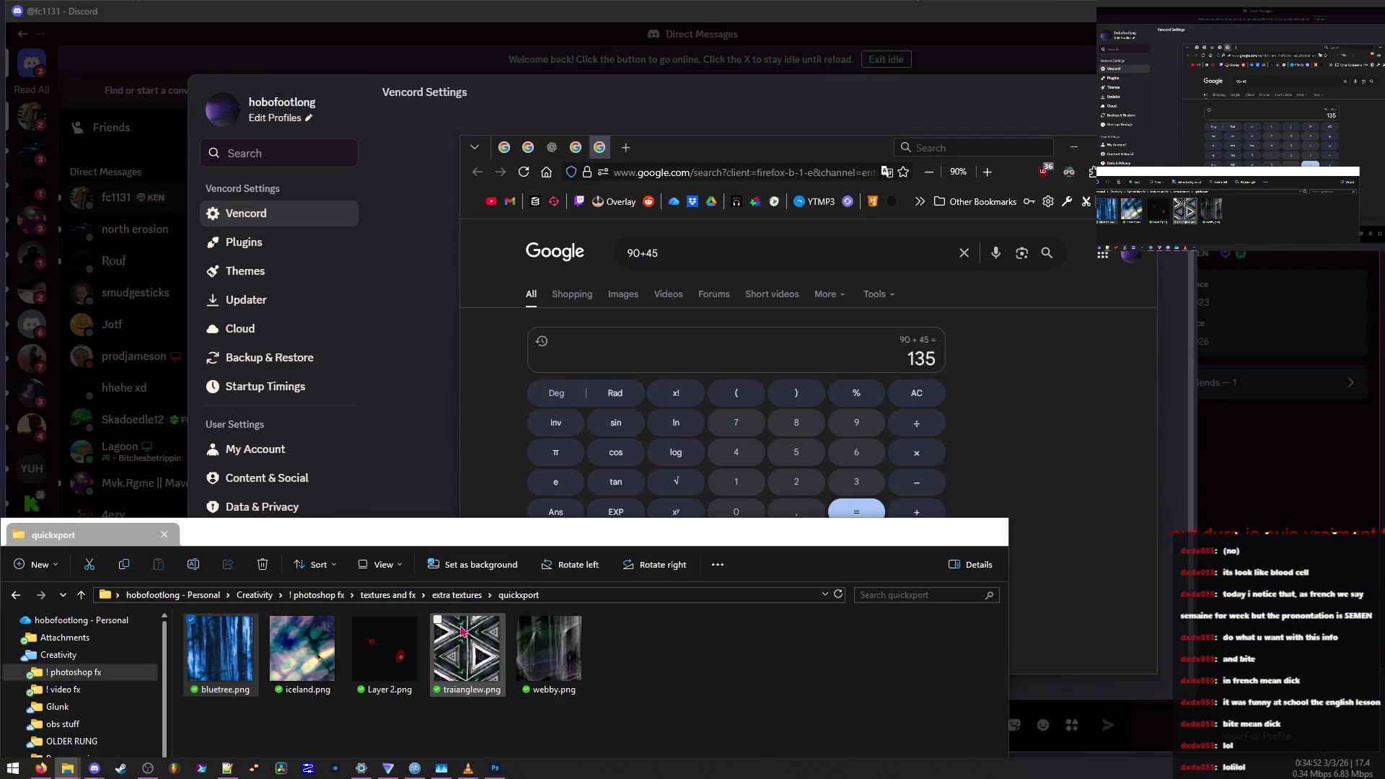
double_click(945, 532)
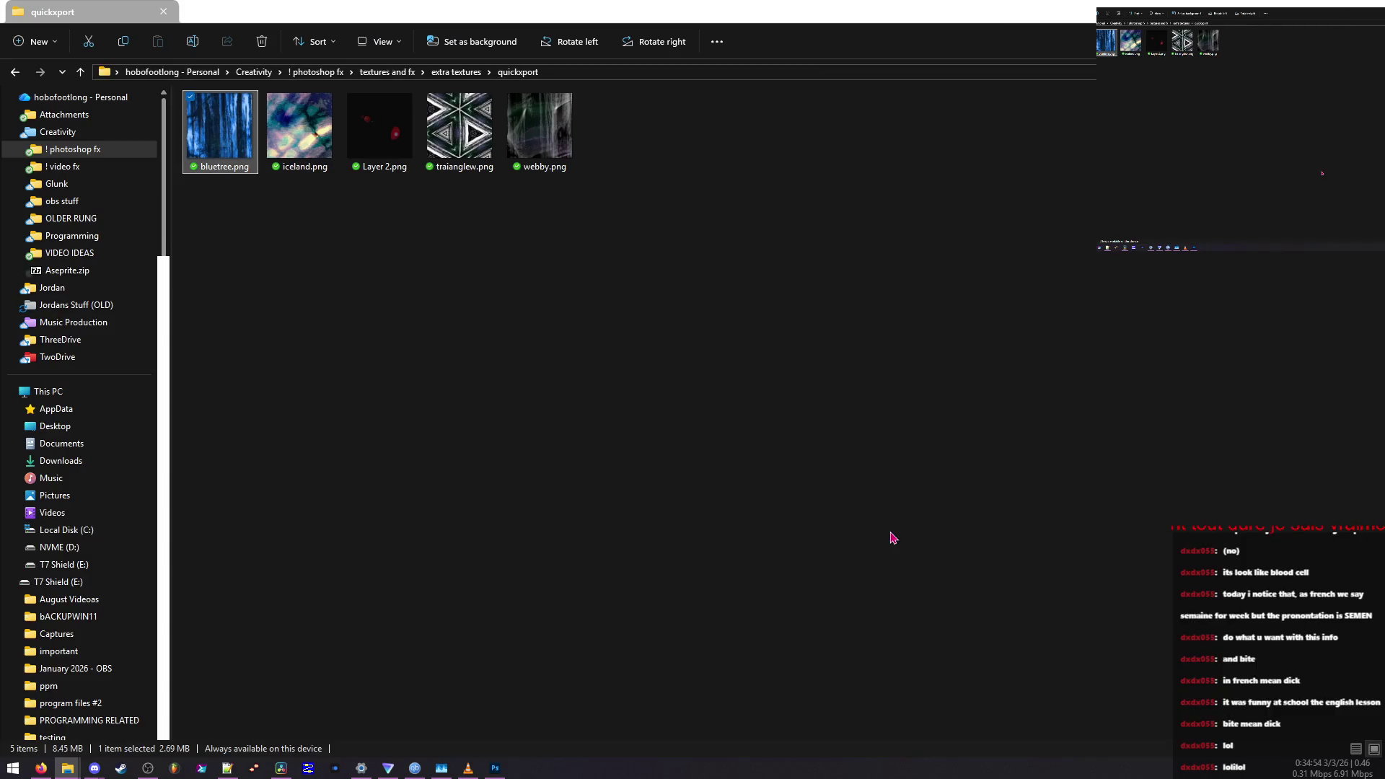
key("alt+Tab")
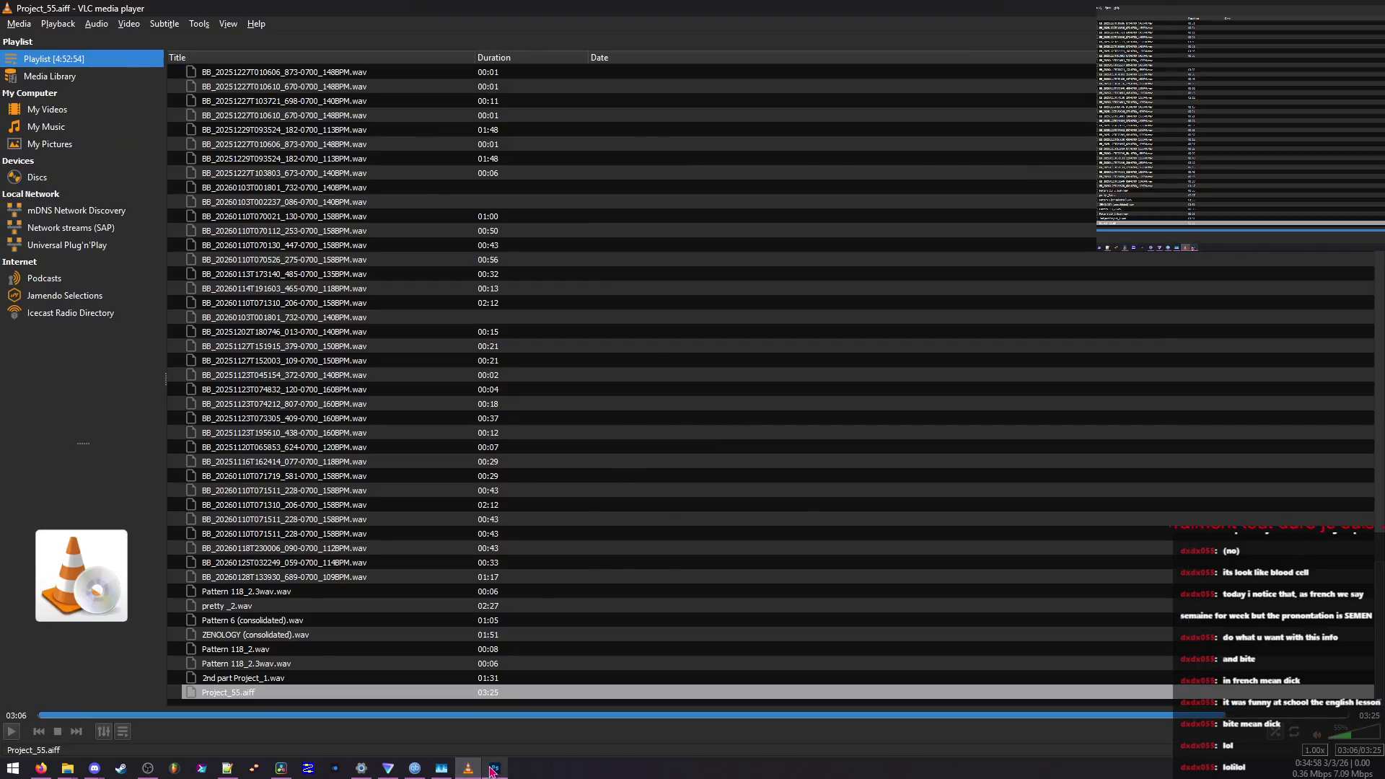
left_click(490, 770)
scroll(1352, 677, "down", 3)
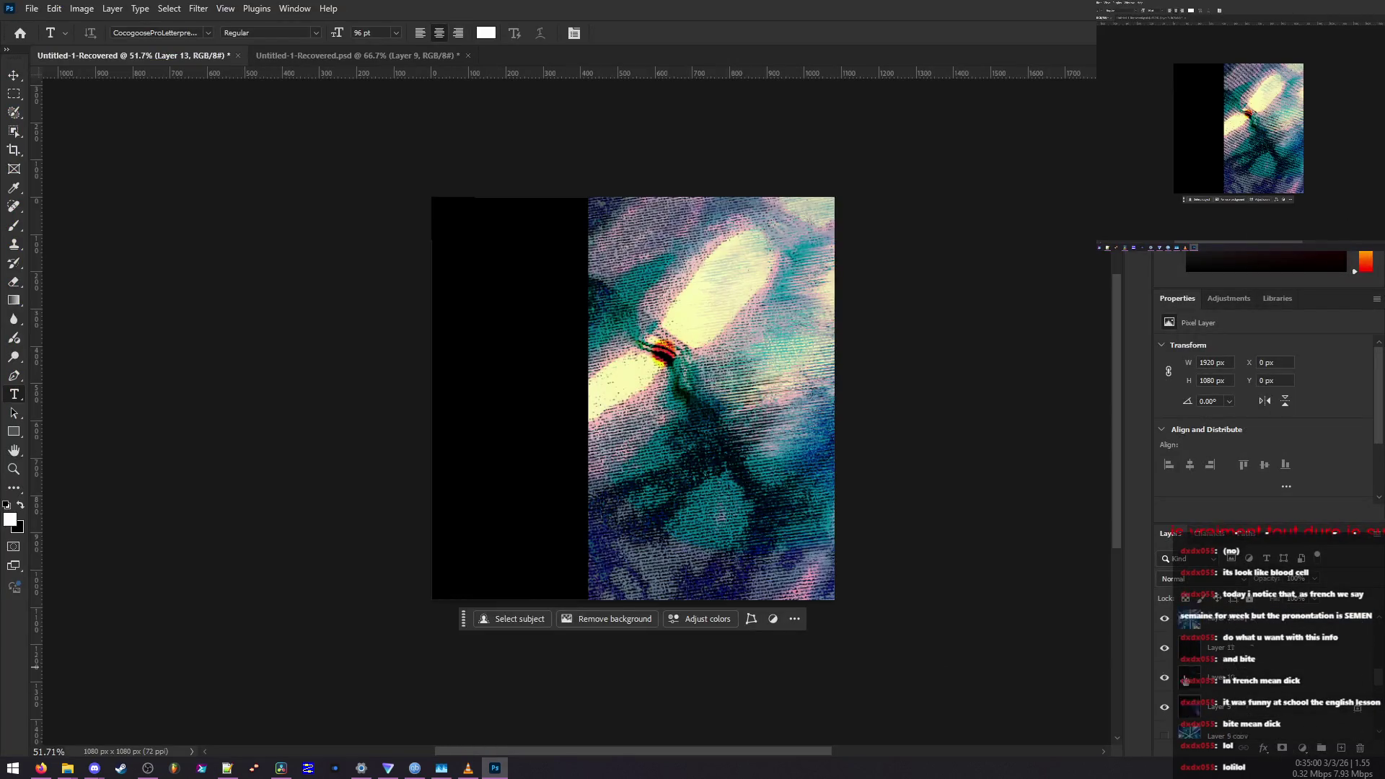
scroll(1173, 689, "down", 3)
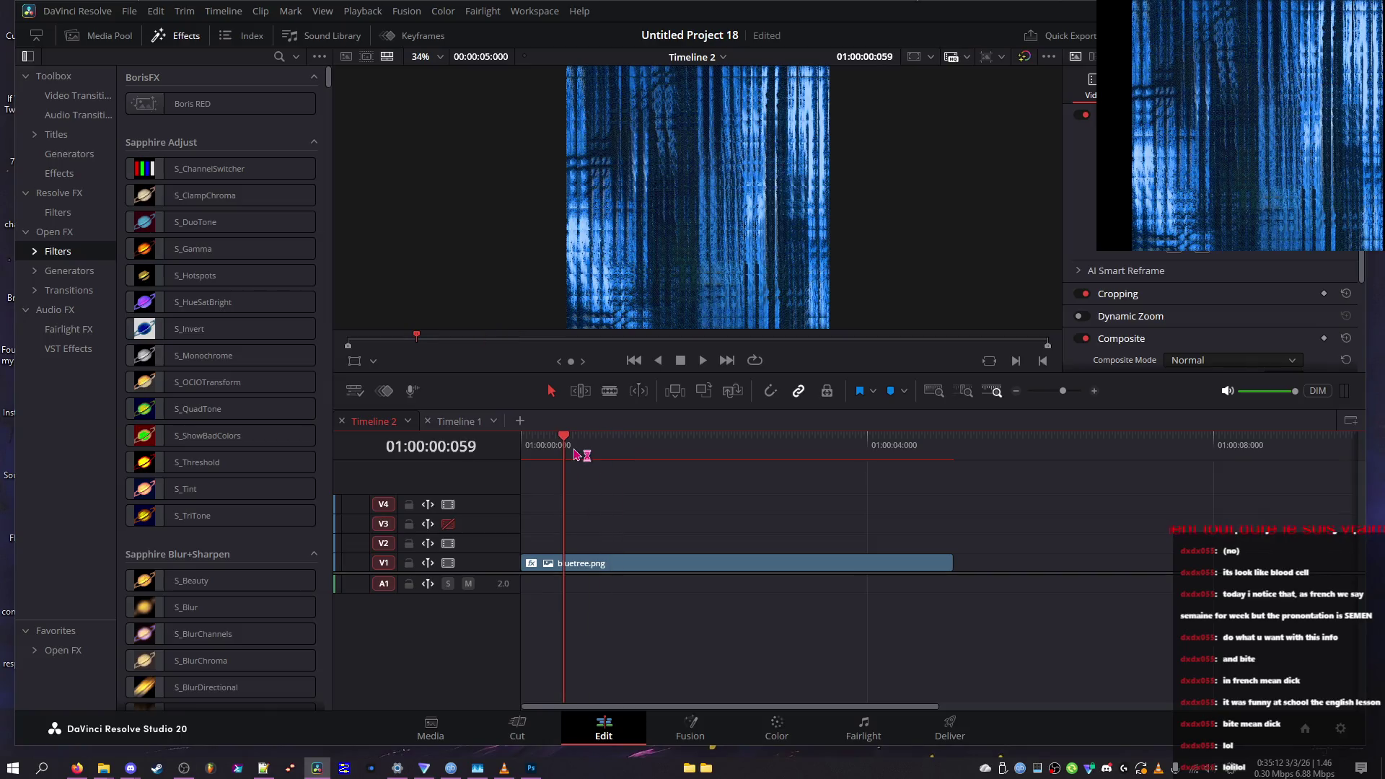
Show the Media Pool, park the playhead at 01:00:00:064, and browse the Open FX list
left_click(101, 36)
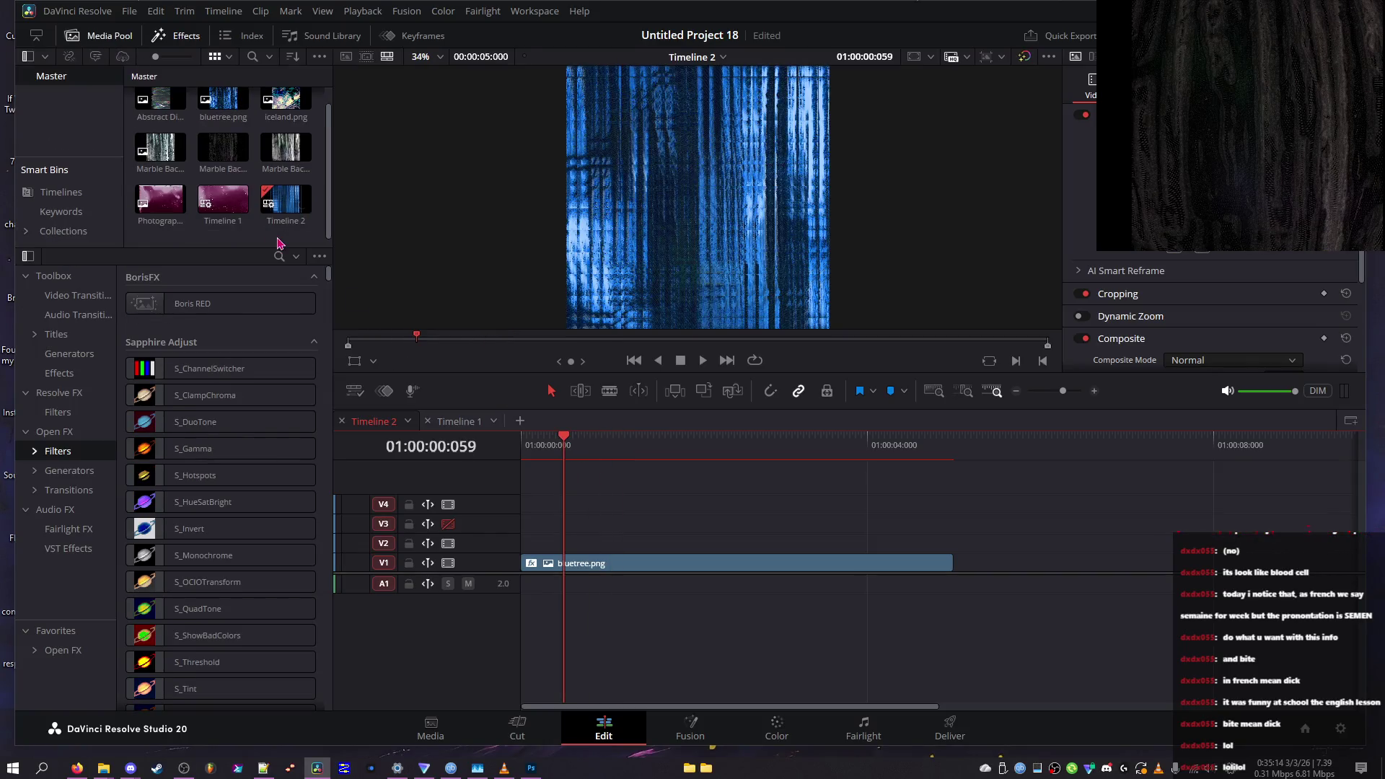
left_click_drag(525, 443, 570, 451)
scroll(144, 464, "down", 20)
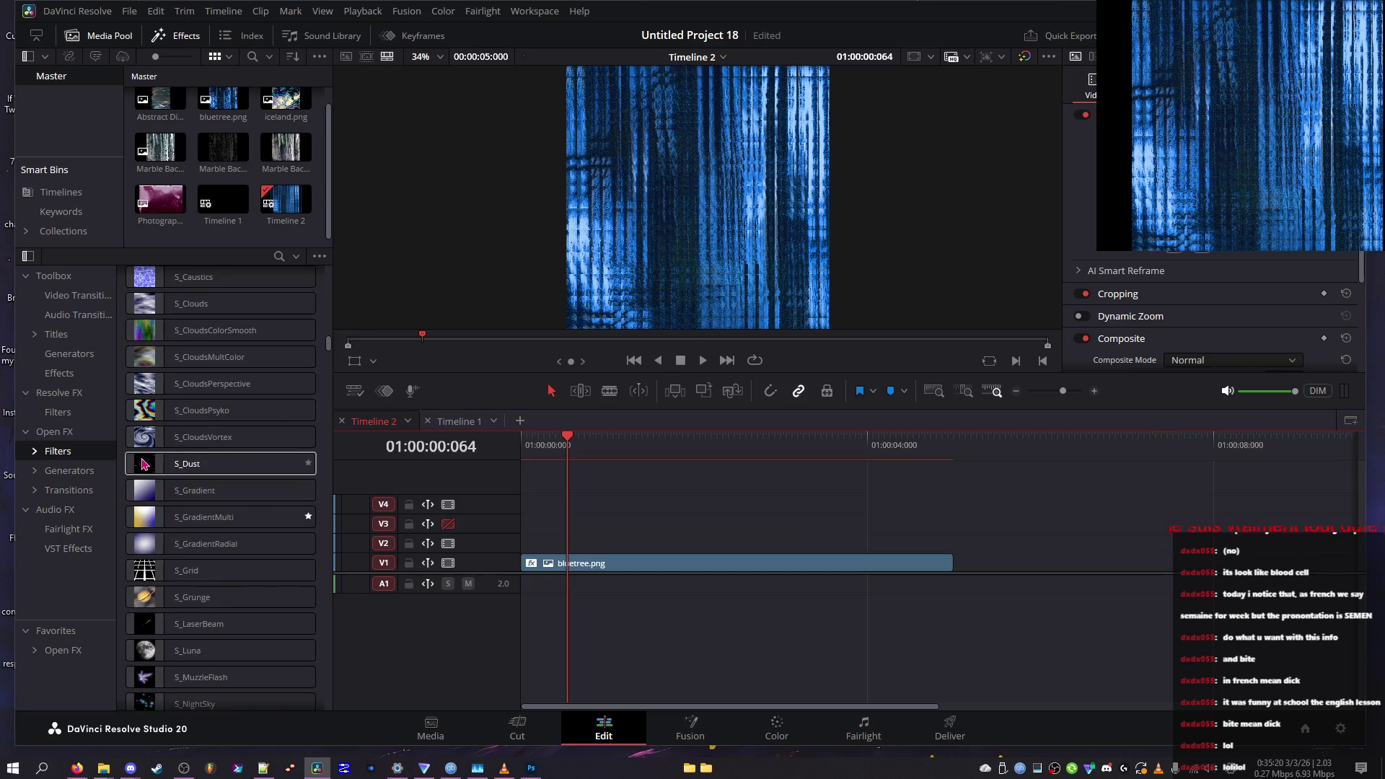
scroll(163, 466, "down", 5)
scroll(202, 451, "down", 5)
scroll(245, 443, "up", 6)
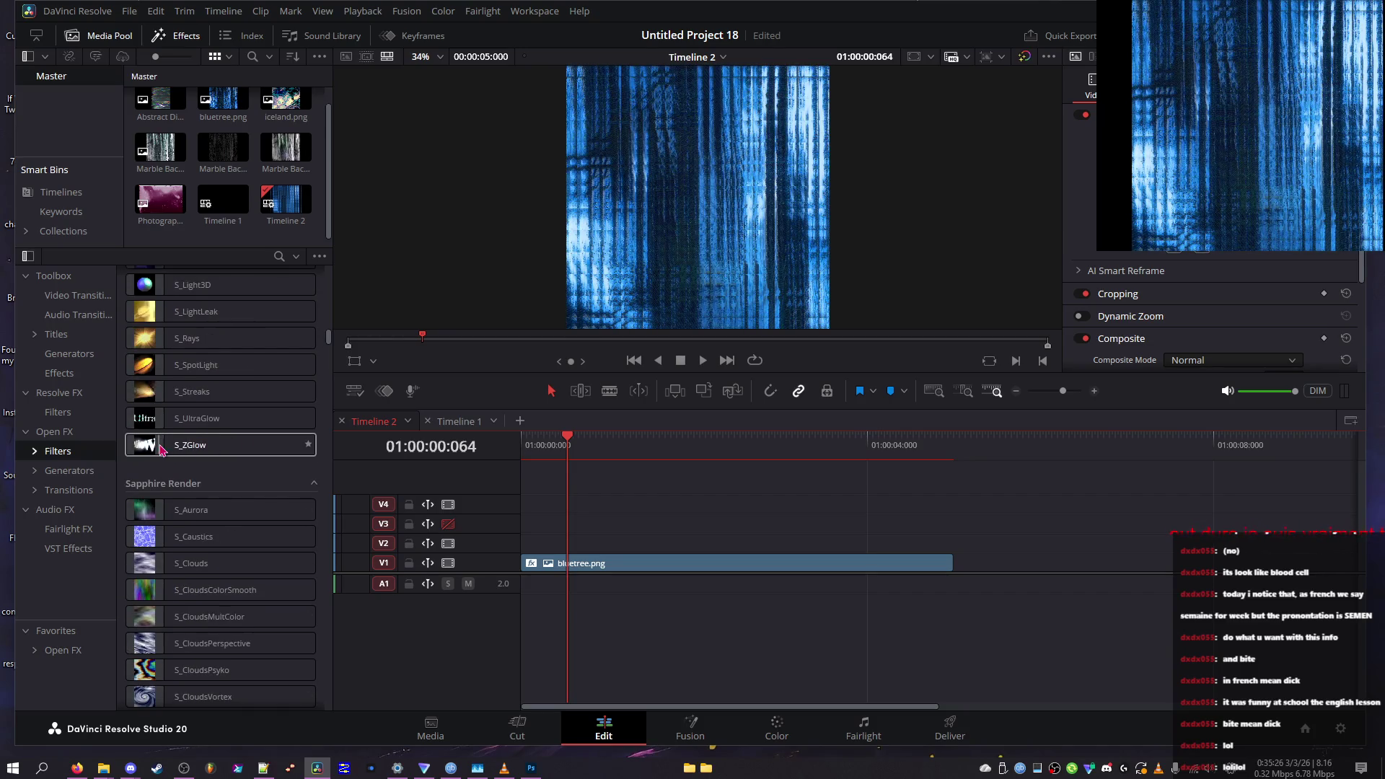
scroll(163, 448, "up", 5)
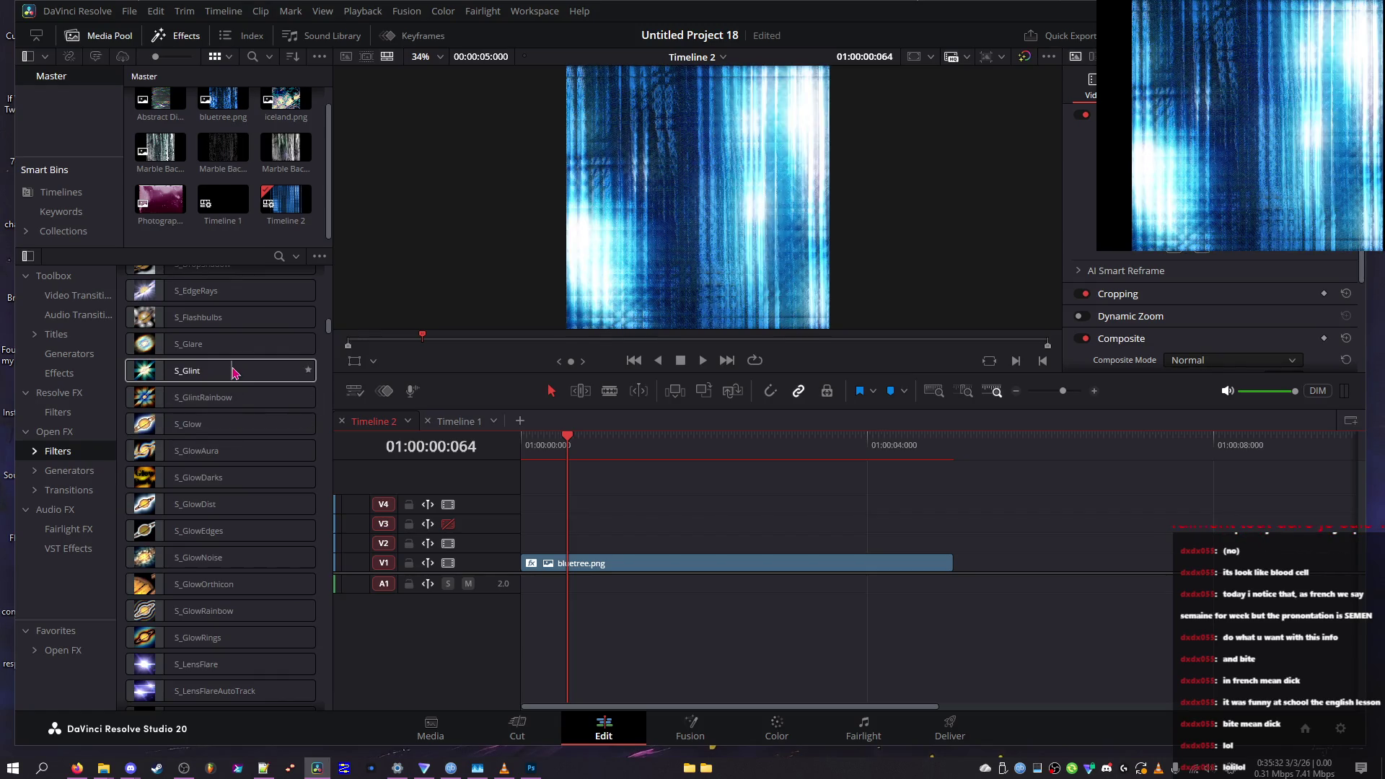
scroll(232, 371, "up", 3)
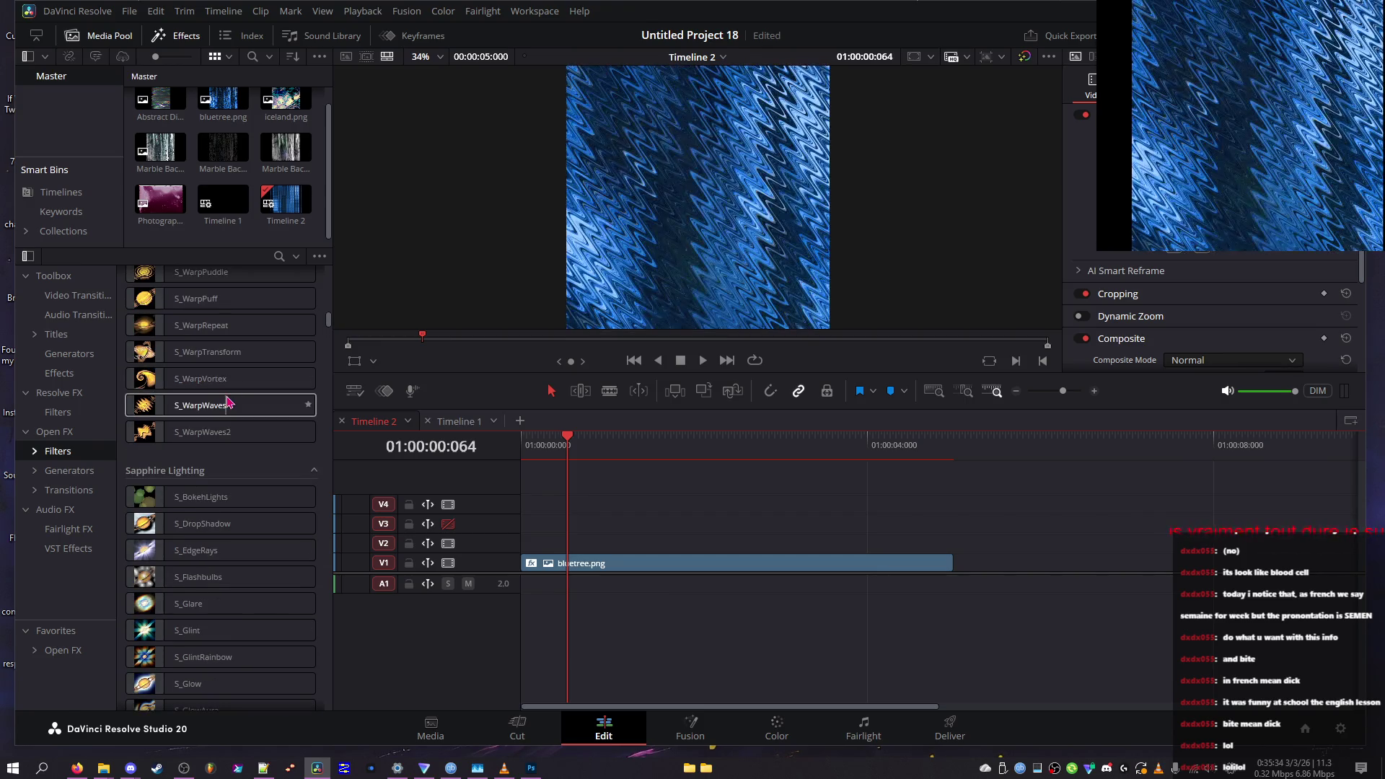
scroll(232, 372, "up", 3)
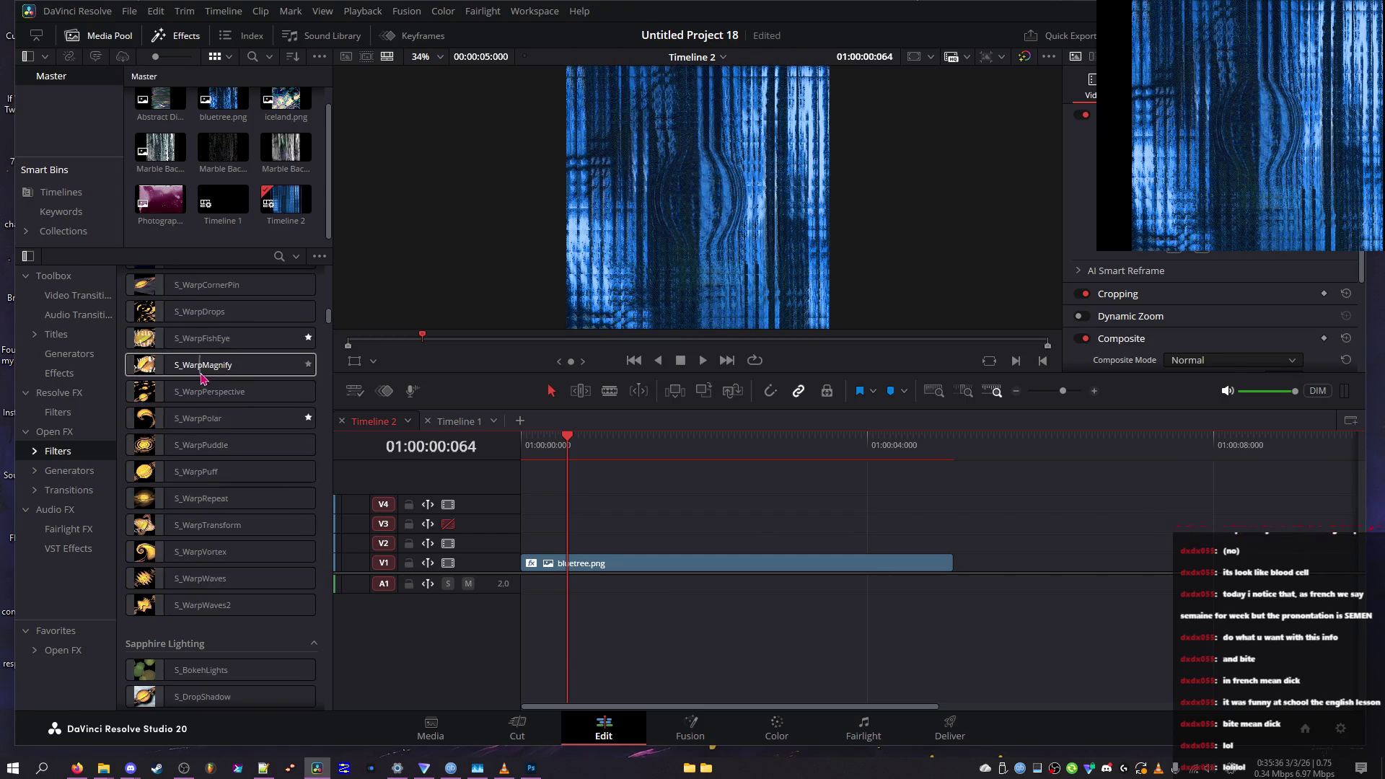
scroll(203, 377, "up", 3)
scroll(202, 377, "up", 3)
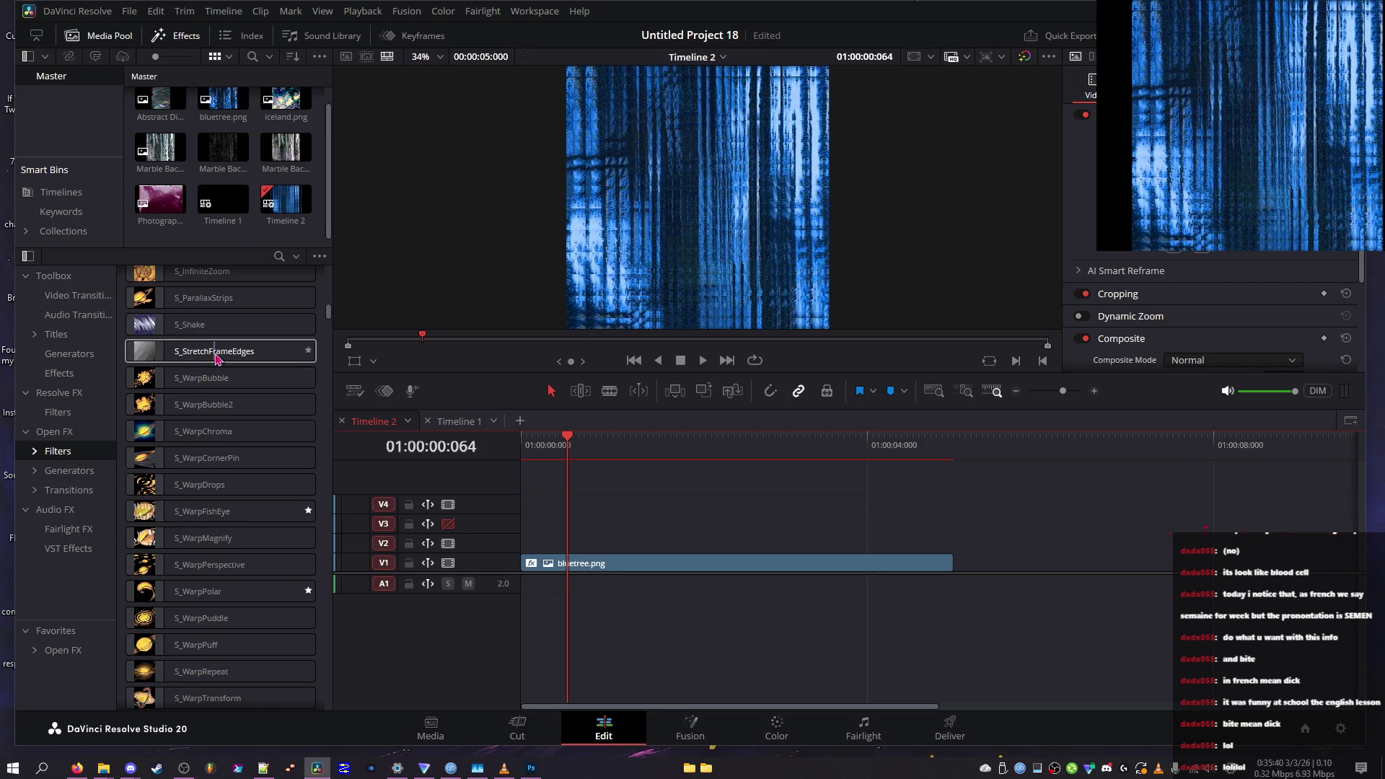
scroll(218, 358, "up", 3)
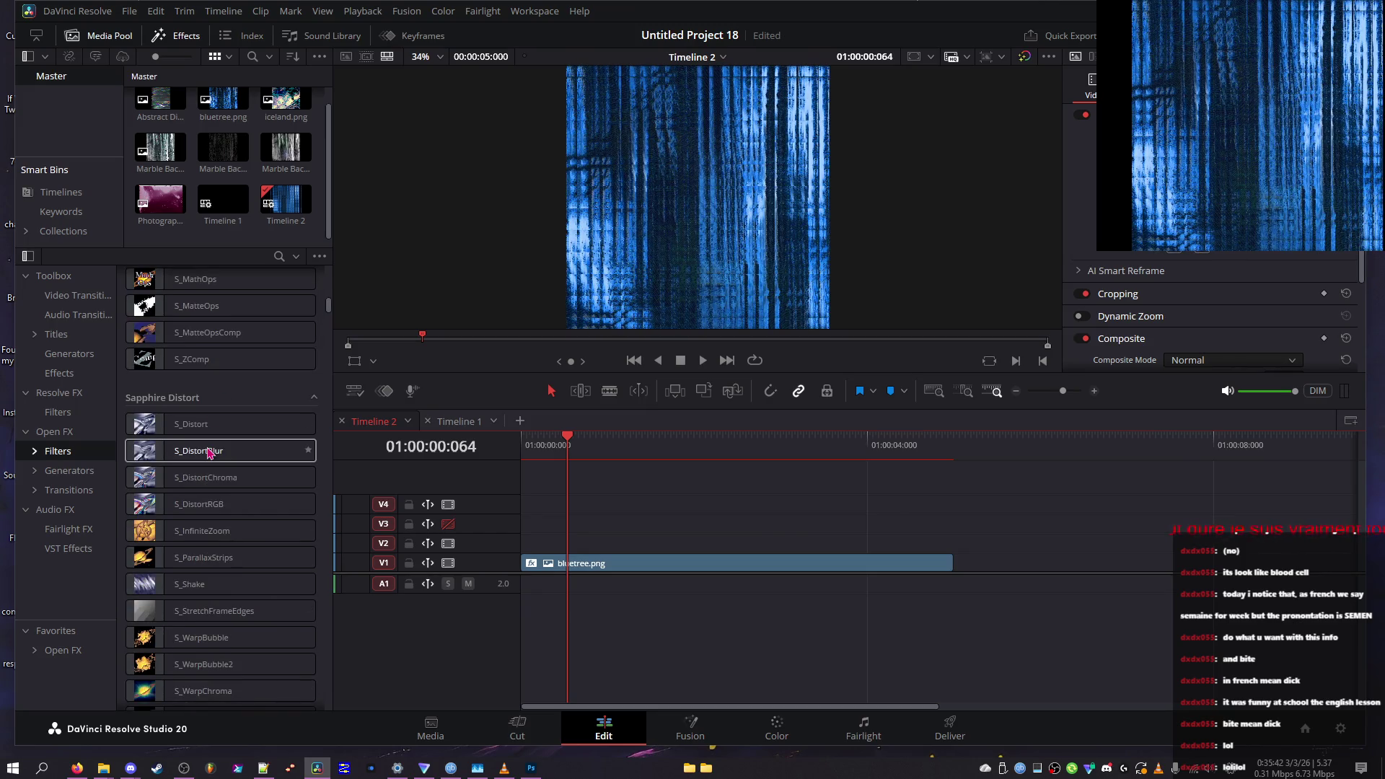
scroll(217, 401, "down", 3)
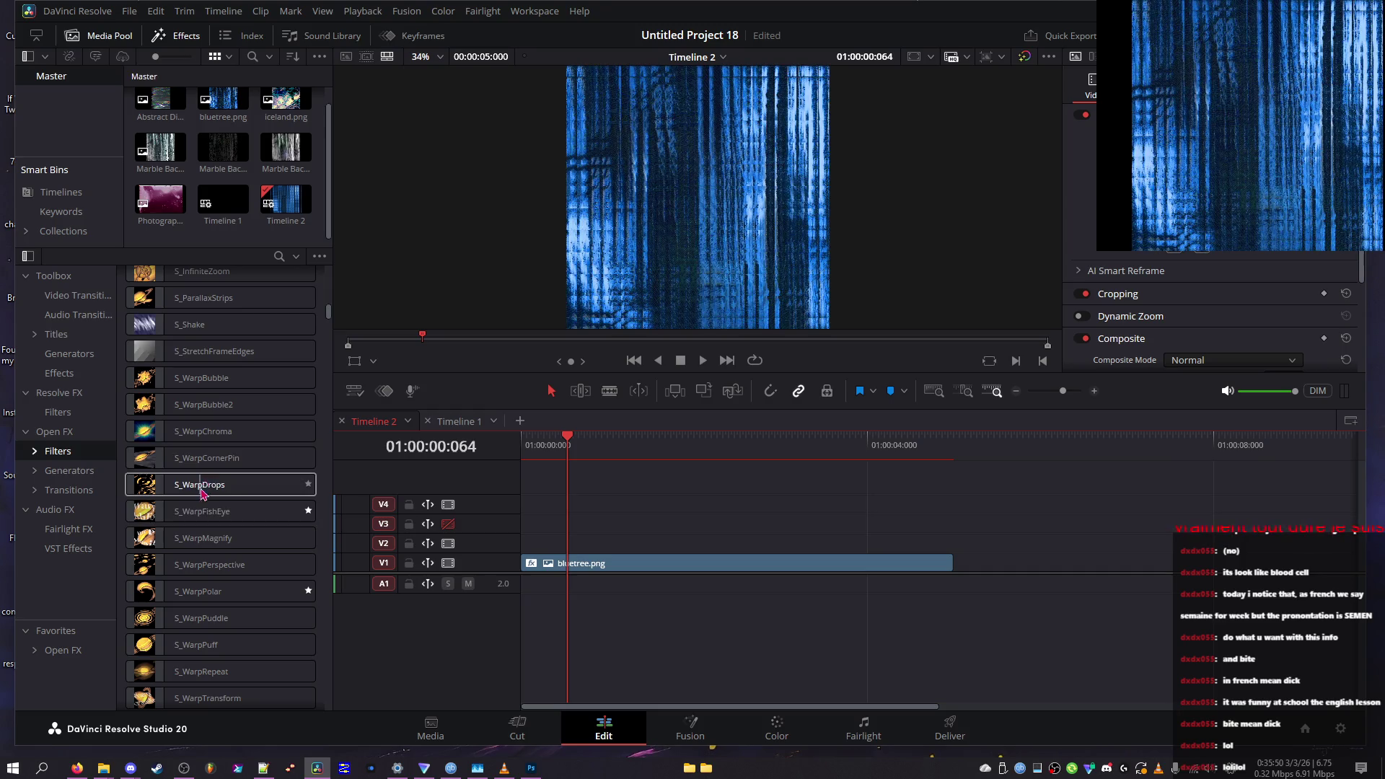
scroll(199, 515, "down", 3)
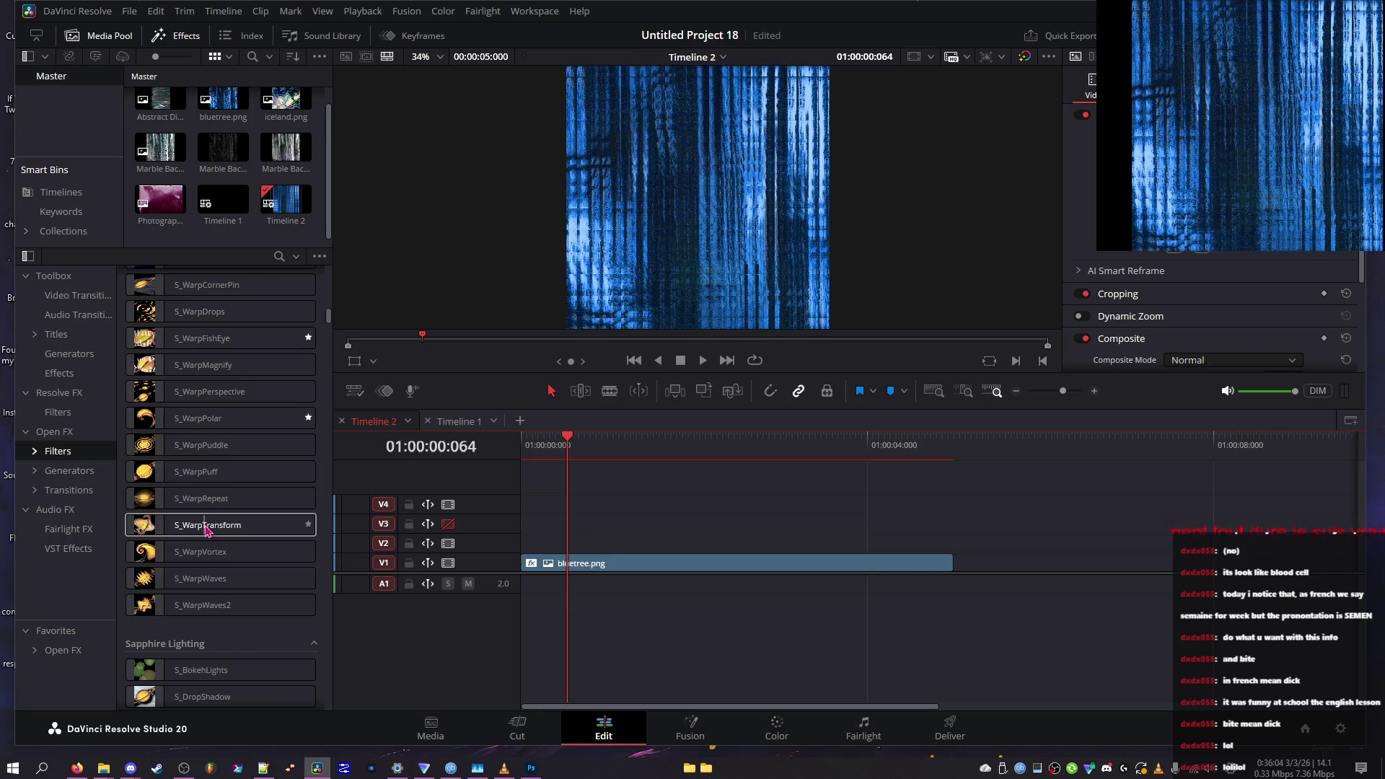
Apply S_WarpRepeat to the bluetree clip, reduce From Z Dist to 1.25, and apply the mask before warping
mouse_move(216, 499)
left_mouse_down()
mouse_move(509, 596)
mouse_move(570, 564)
left_mouse_up()
left_click_drag(1206, 311, 1180, 311)
left_click(1226, 253)
left_click(1224, 291)
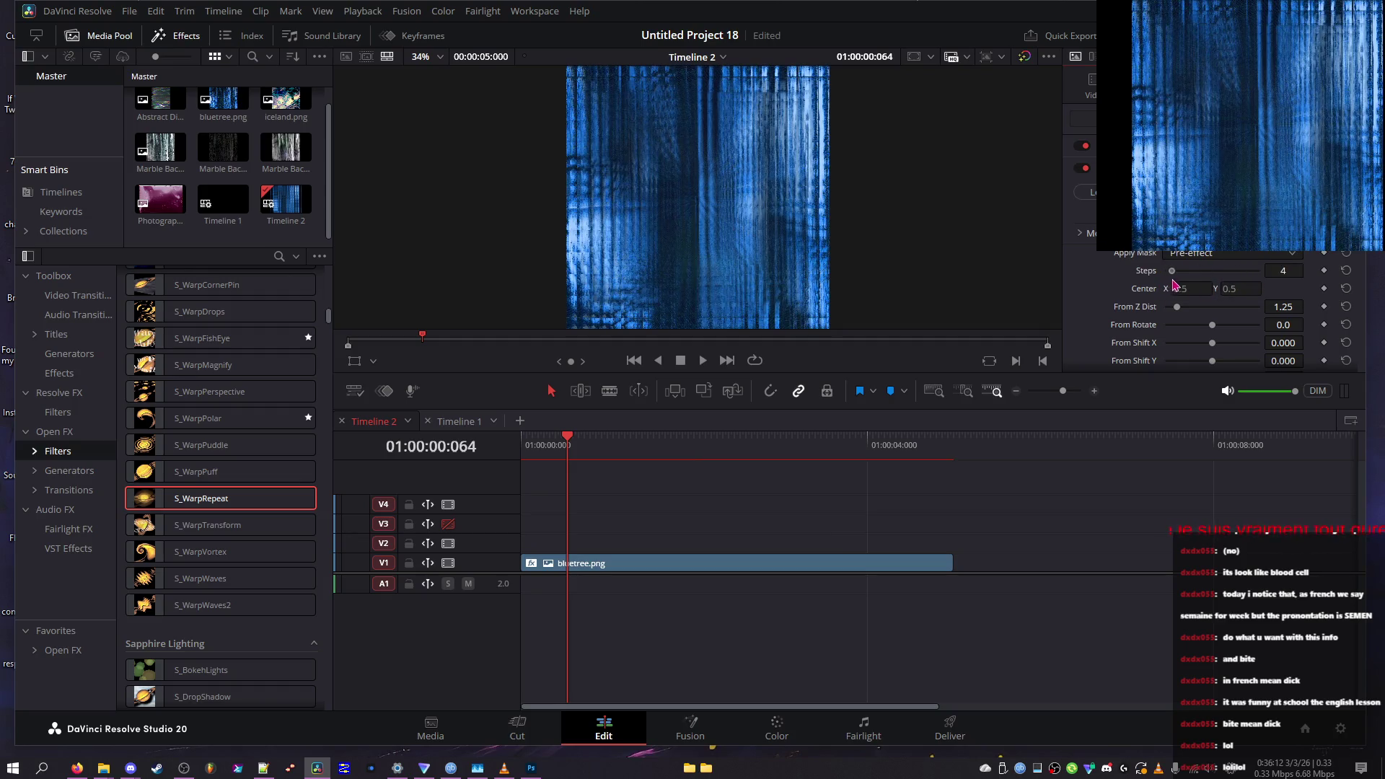
left_click(1196, 256)
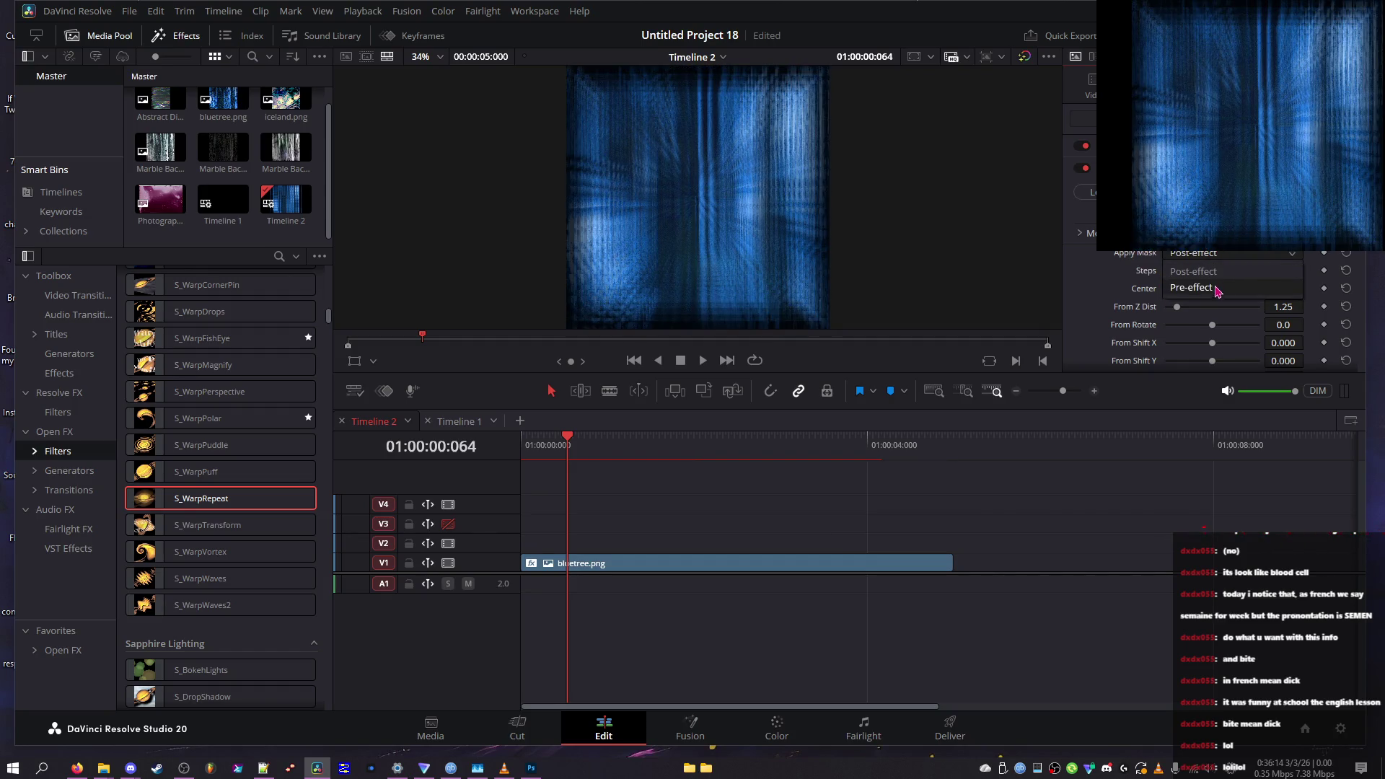
Rotate the starting repeat, set From Z Dist to 0.10, and cut repeat steps to 8
mouse_move(1187, 326)
left_mouse_down()
mouse_move(1172, 326)
mouse_move(1238, 326)
mouse_move(1212, 330)
left_mouse_up()
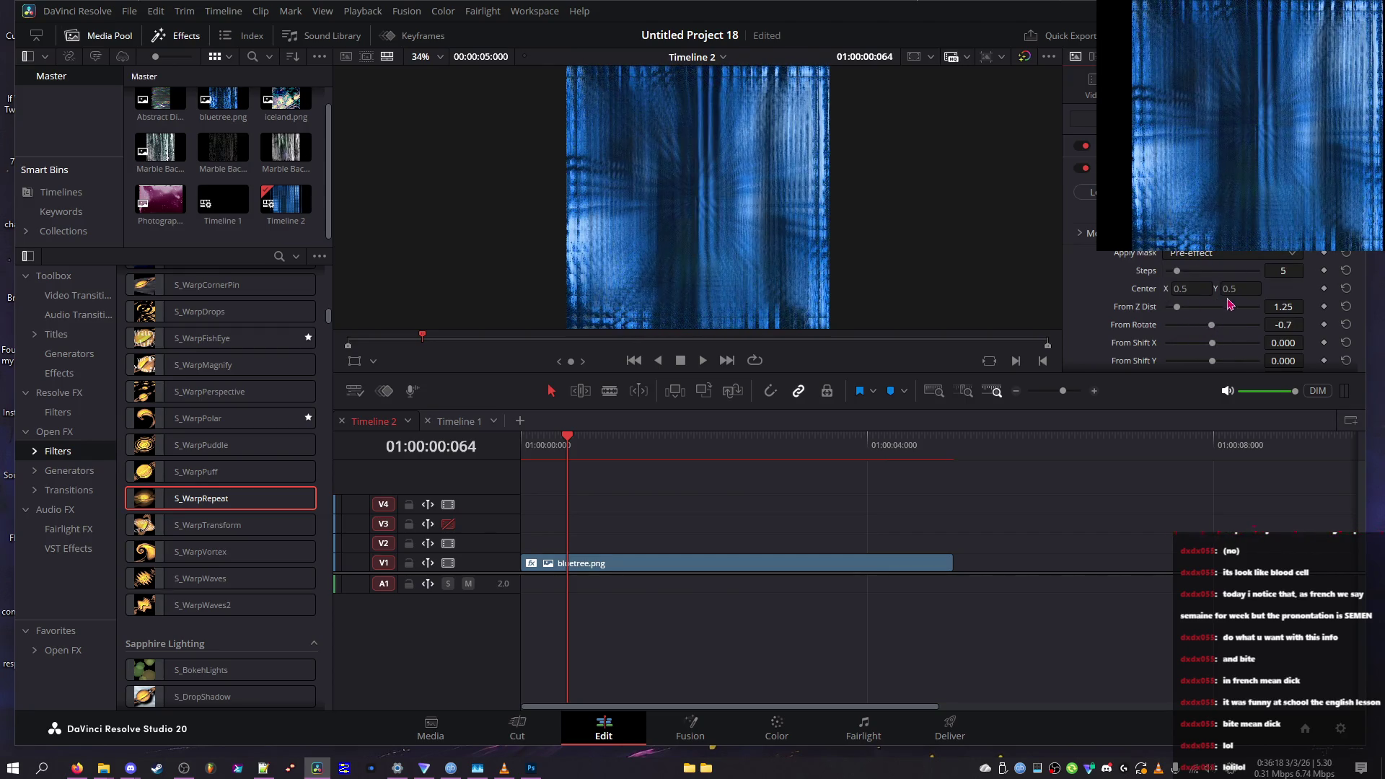
left_click_drag(1238, 272, 1259, 272)
mouse_move(1177, 308)
left_mouse_down()
mouse_move(1260, 334)
mouse_move(1217, 338)
left_mouse_up()
mouse_move(1221, 274)
left_mouse_down()
mouse_move(1195, 339)
mouse_move(1211, 338)
mouse_move(1188, 365)
mouse_move(1124, 363)
left_mouse_up()
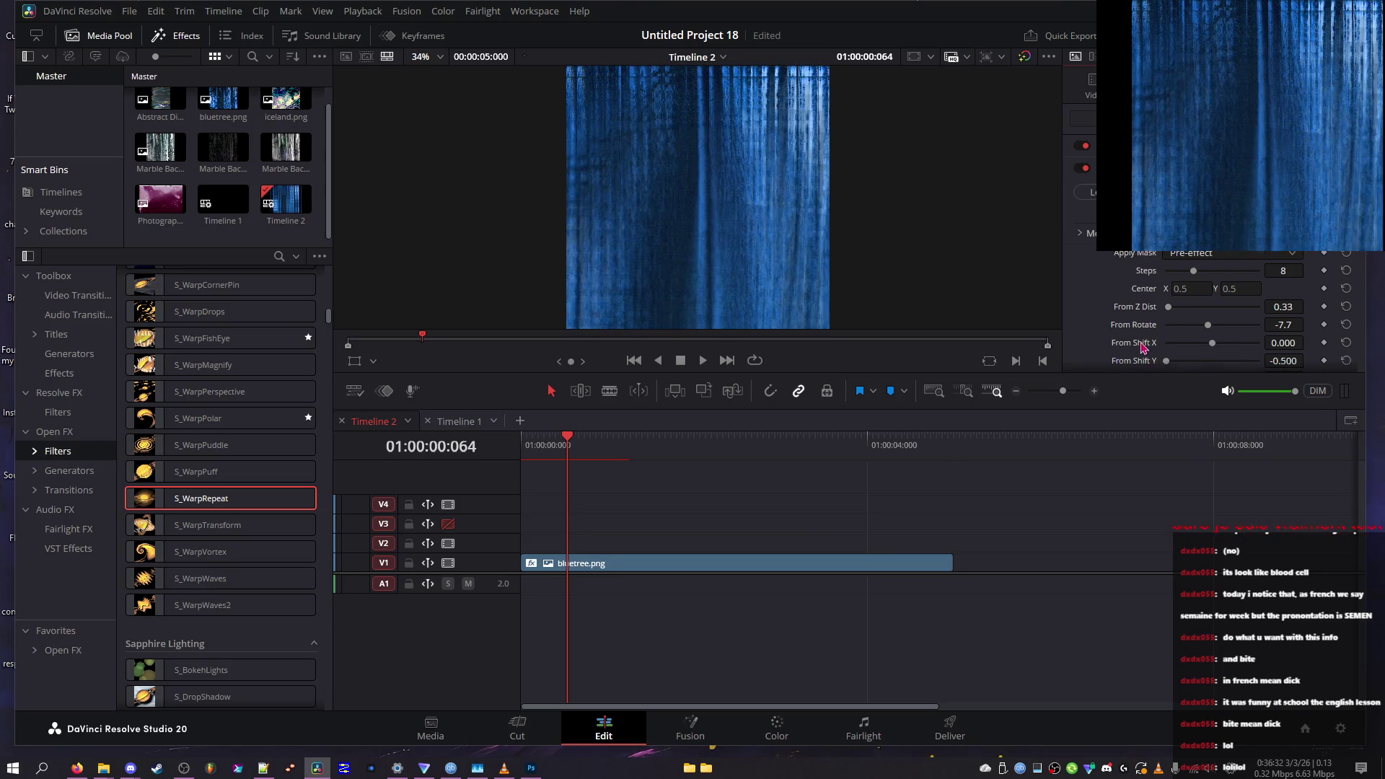
Restore ending Z Dist to 1.00 and ending Shift X to zero, and lower From Shift Y to about -0.25
scroll(1166, 347, "down", 2)
left_click_drag(1194, 322, 1093, 327)
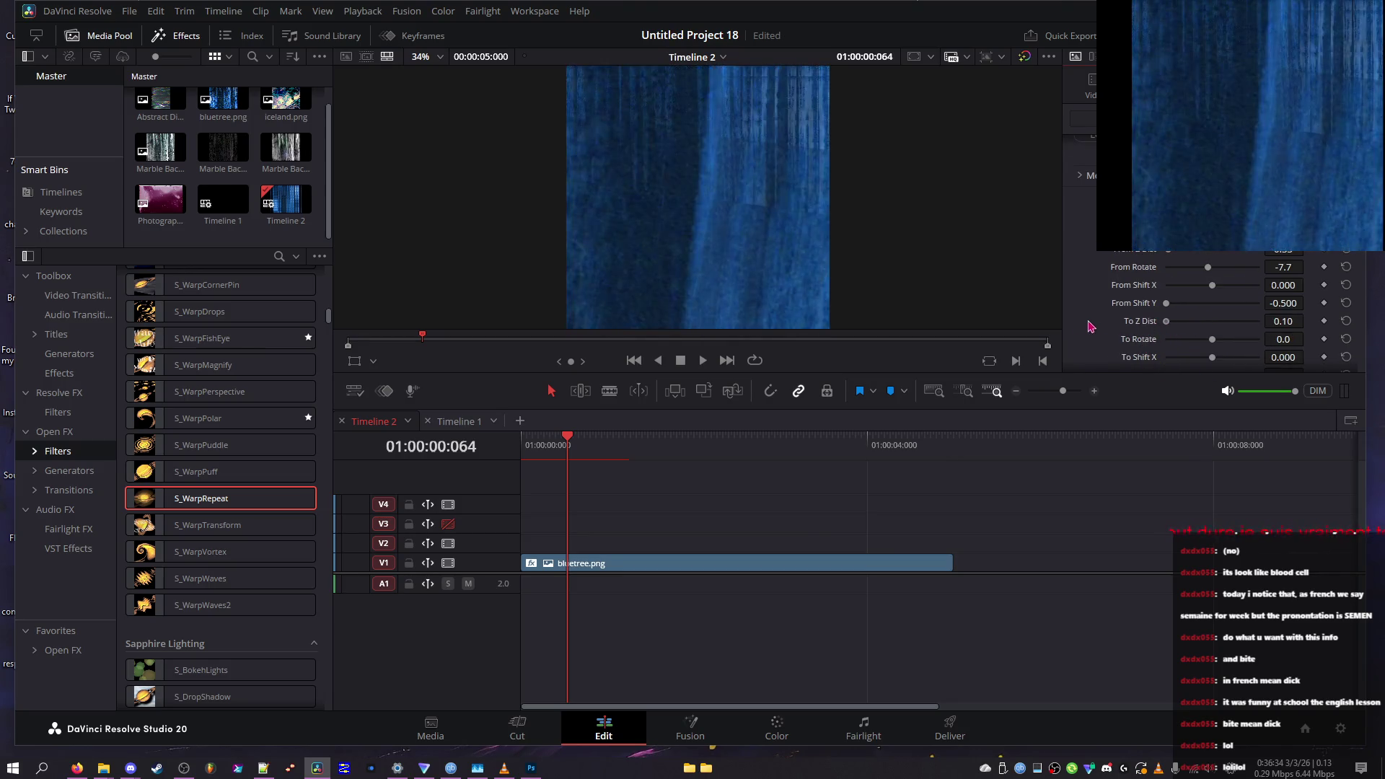
left_click(1346, 322)
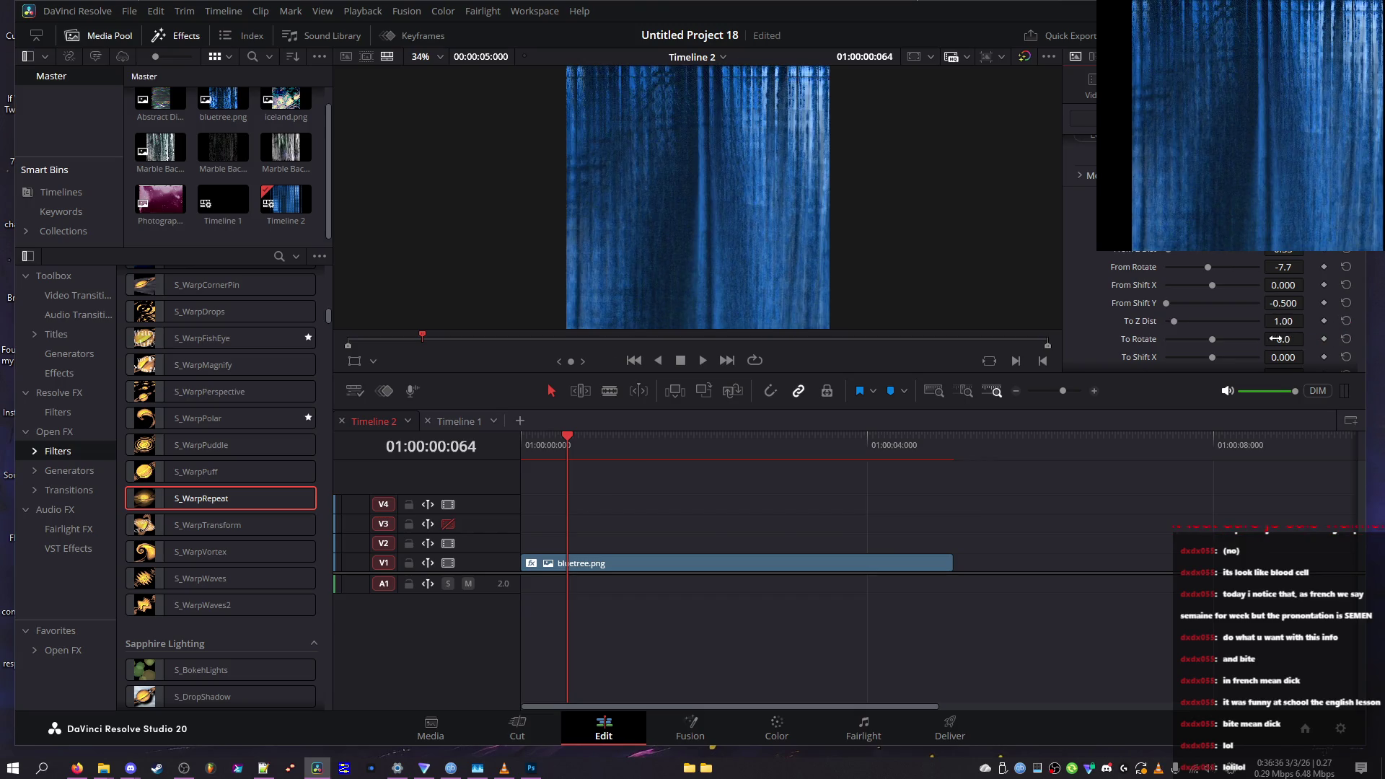
mouse_move(1200, 367)
left_mouse_down()
mouse_move(1173, 364)
mouse_move(1217, 369)
mouse_move(1209, 360)
left_mouse_up()
left_click(1346, 358)
left_click(1345, 304)
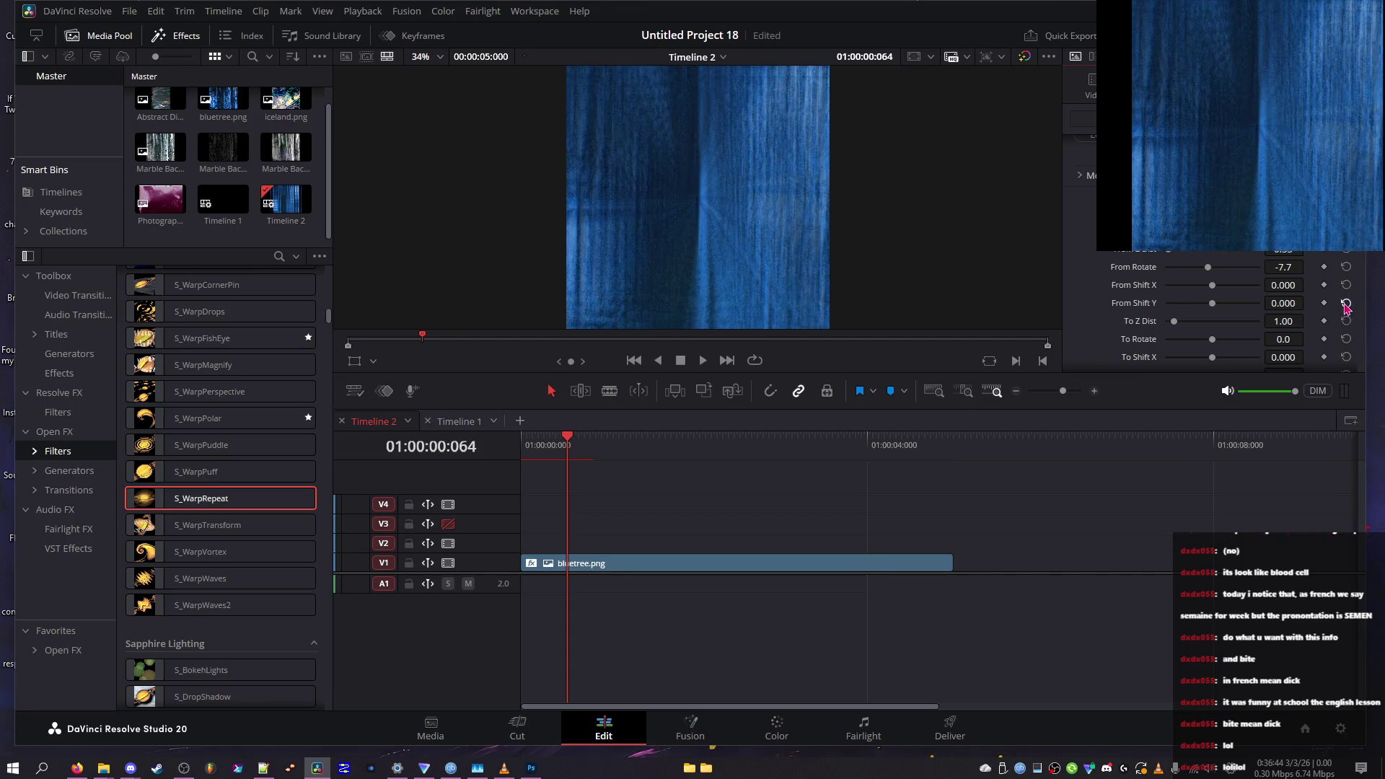
left_click_drag(1212, 303, 1140, 321)
Raise Exposure Bias to full, set Wrap Y to Reflect, and turn on Filter
scroll(1135, 322, "down", 2)
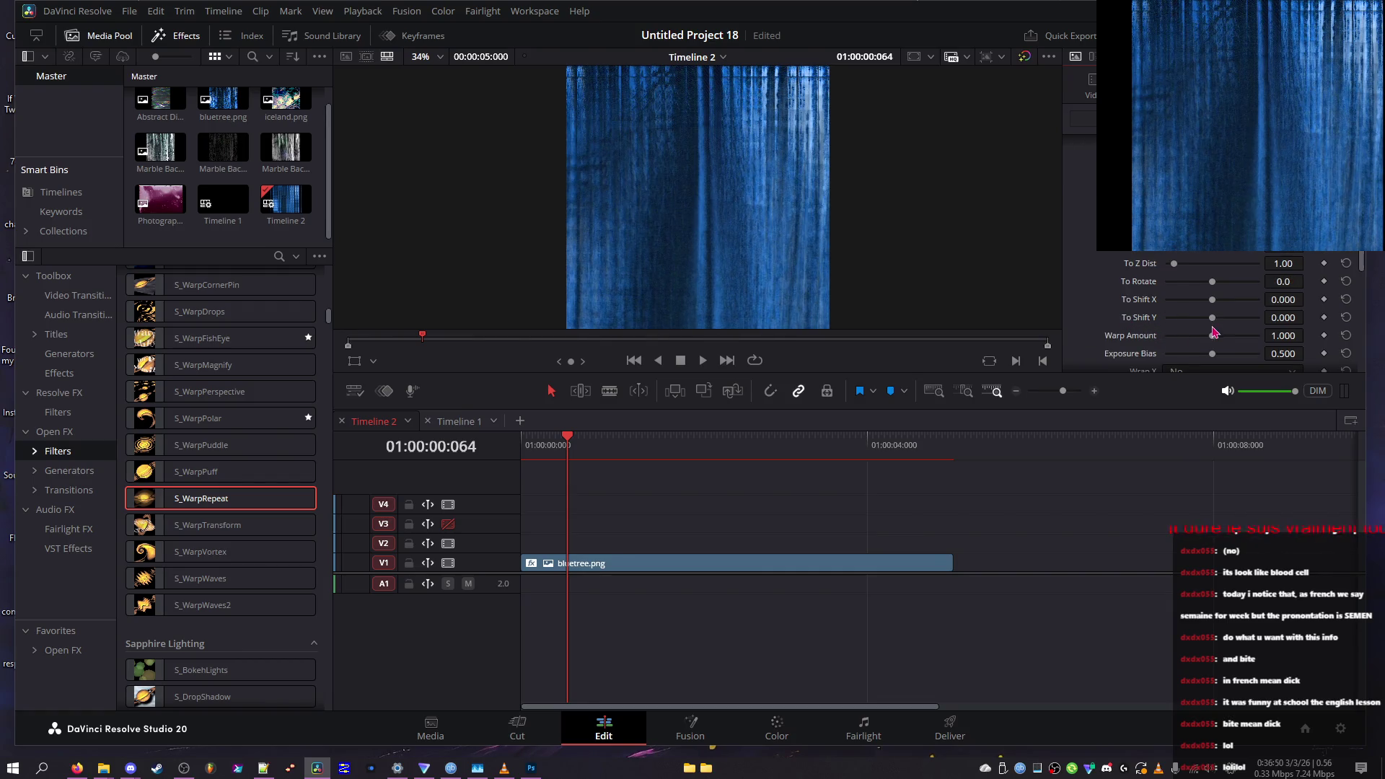
left_click_drag(1212, 354, 1281, 351)
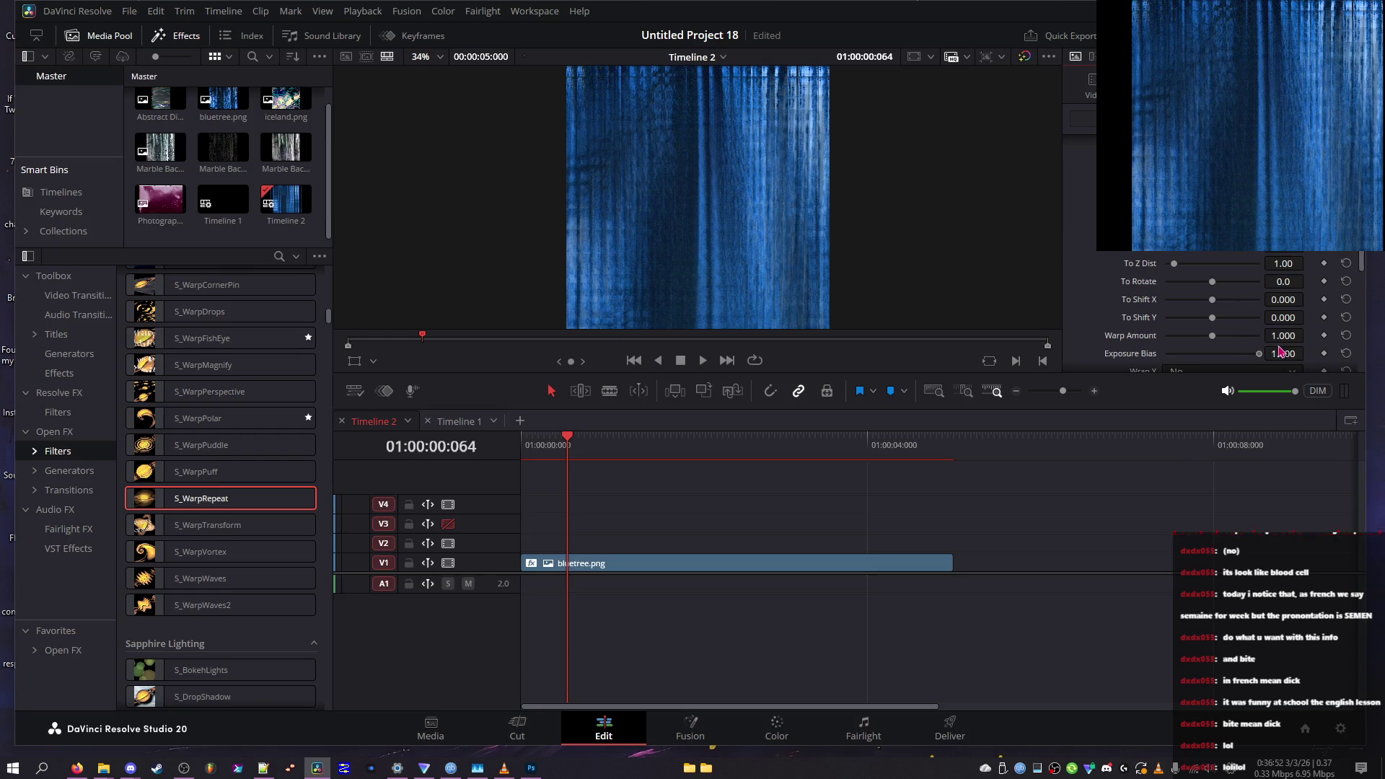
scroll(1212, 339, "down", 2)
left_click(1183, 332)
left_click(1186, 381)
left_click(1180, 320)
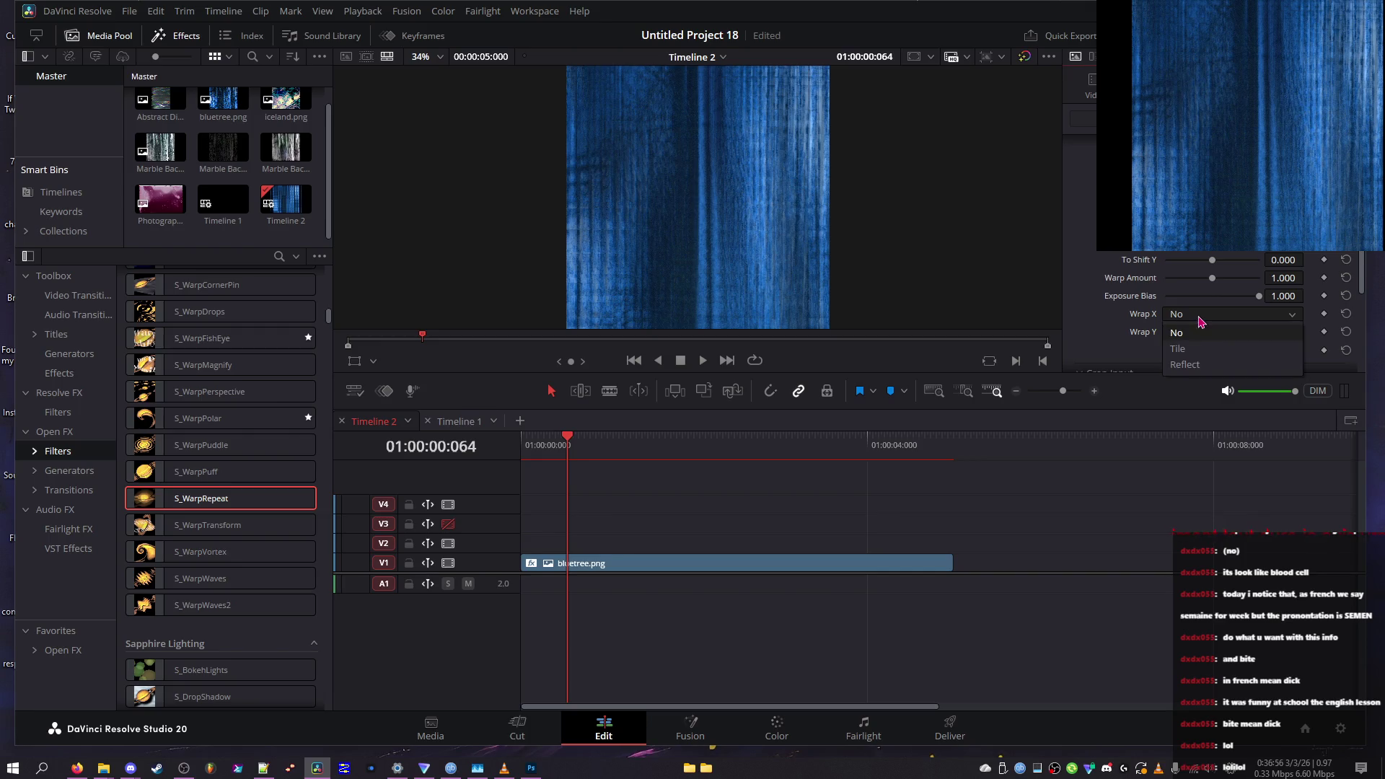
left_click(1197, 358)
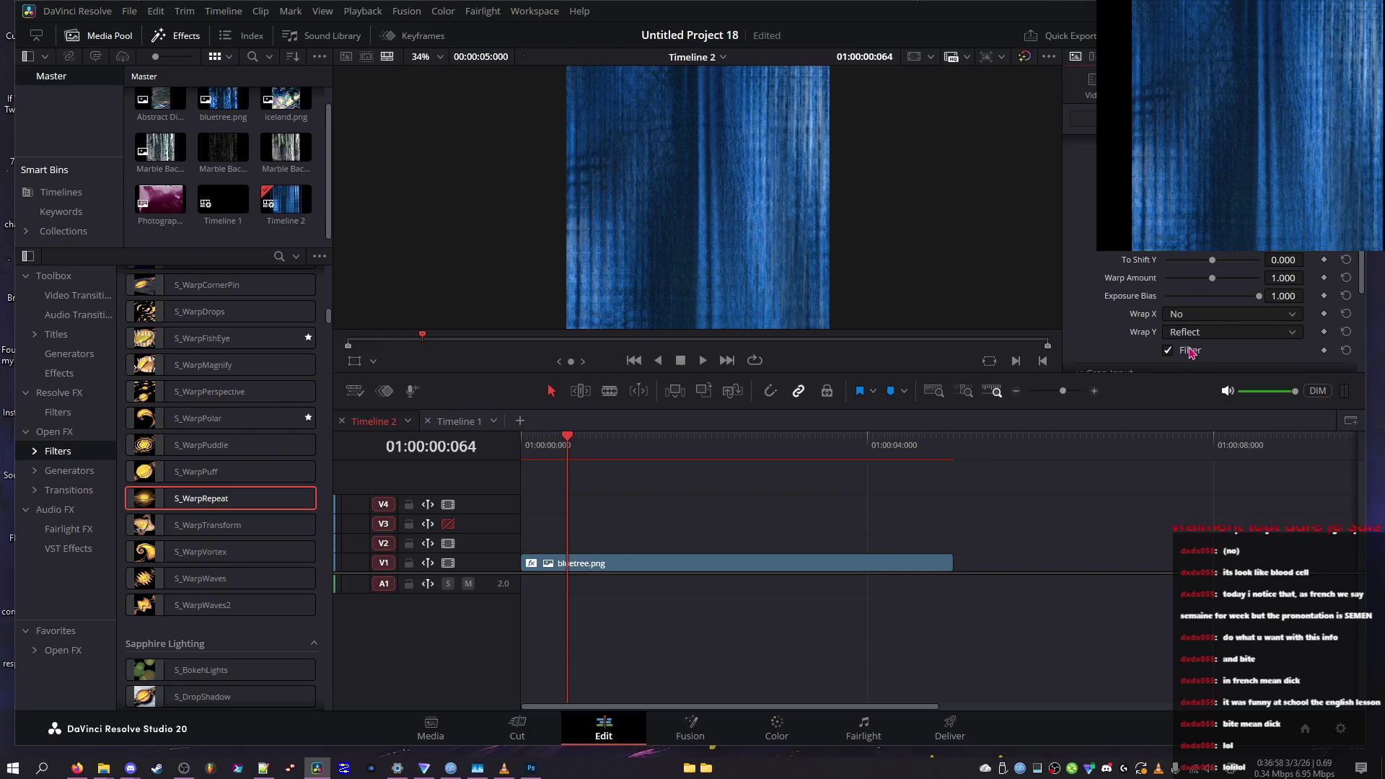
left_click(1188, 352)
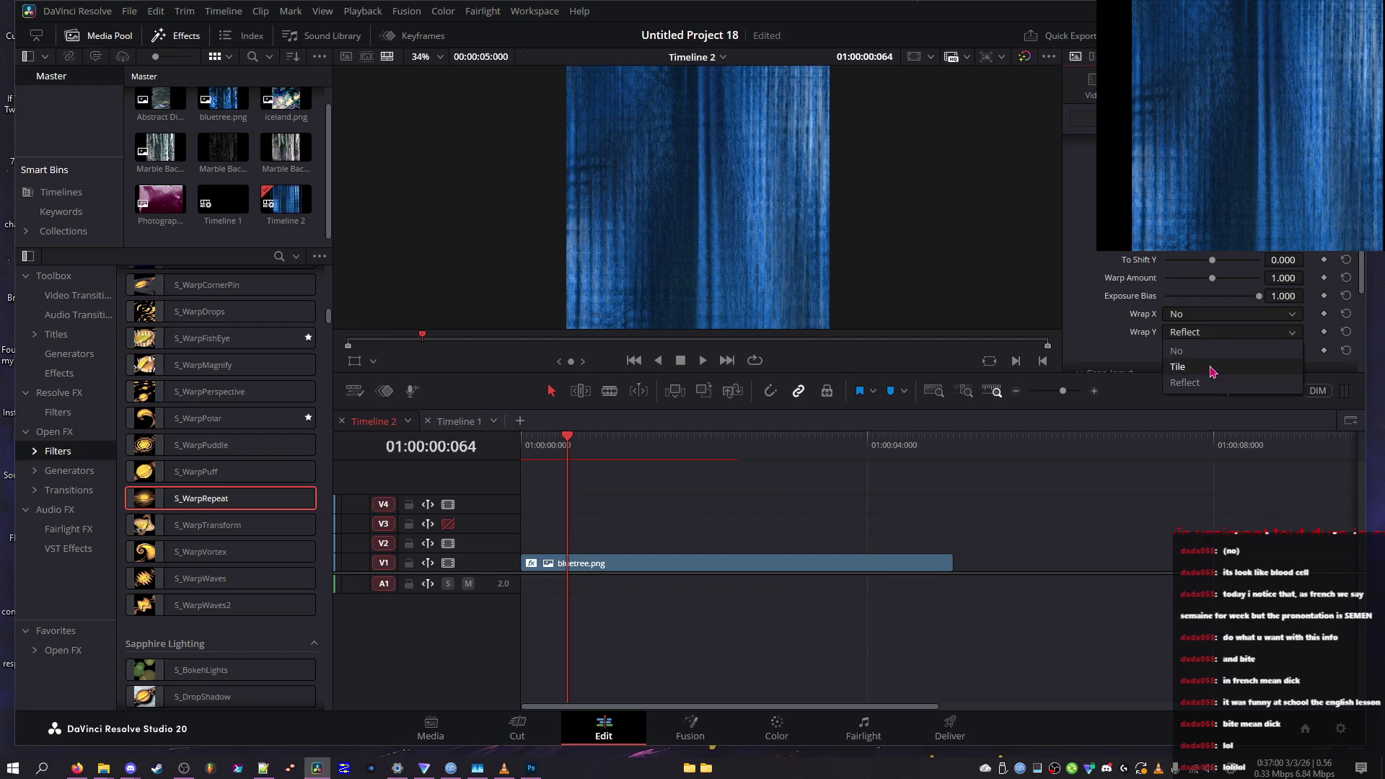
Keep Exposure Bias at 1, weaken Warp Amount to 0.419, and set vertical wrap back to No
left_click_drag(1214, 296, 1159, 308)
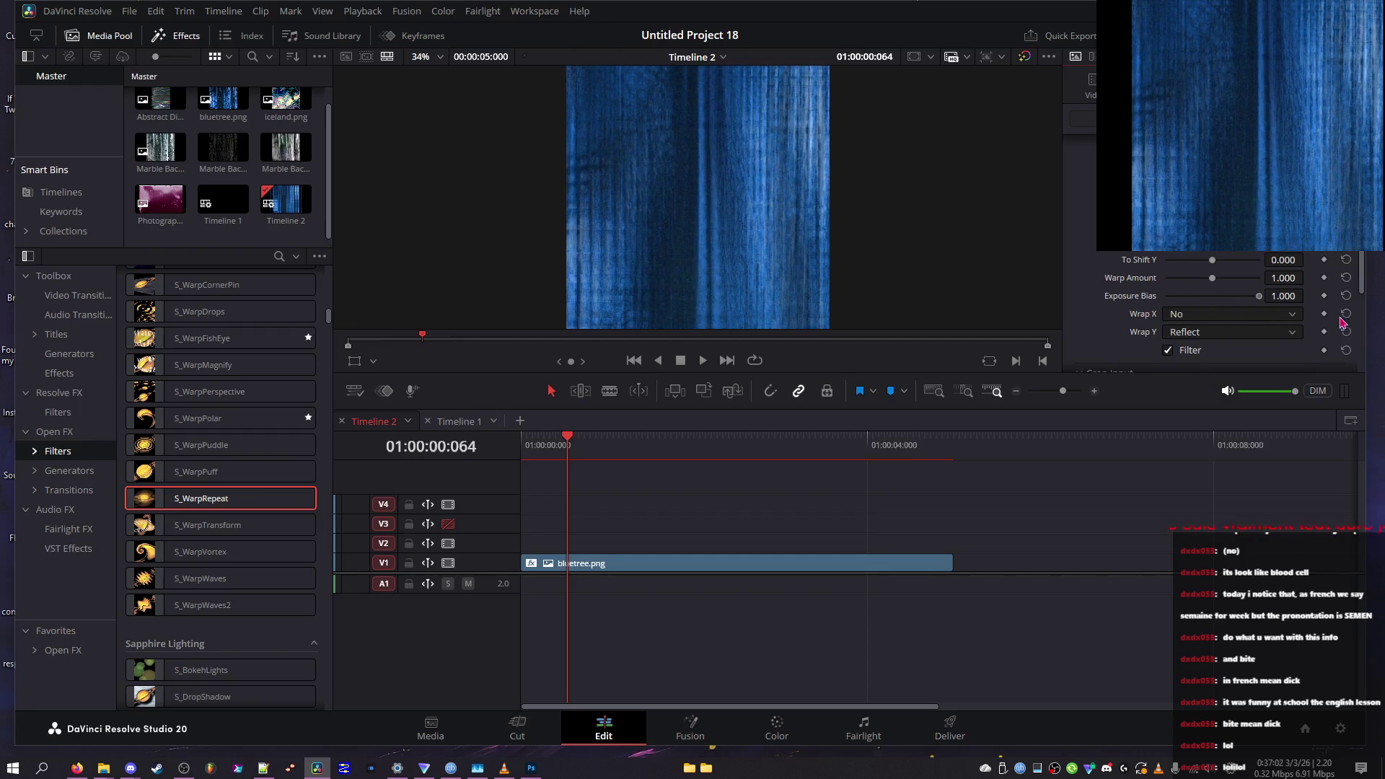
left_click_drag(1025, 307, 1361, 312)
mouse_move(1212, 279)
left_mouse_down()
mouse_move(1108, 282)
mouse_move(1253, 290)
mouse_move(1189, 278)
left_mouse_up()
left_click(1206, 332)
left_click(1206, 349)
Preview To Shift Y at +0.5 and -0.5, reset it to 0.000, then view full screen
mouse_move(1203, 269)
left_mouse_down()
mouse_move(1159, 266)
mouse_move(1270, 261)
left_mouse_up()
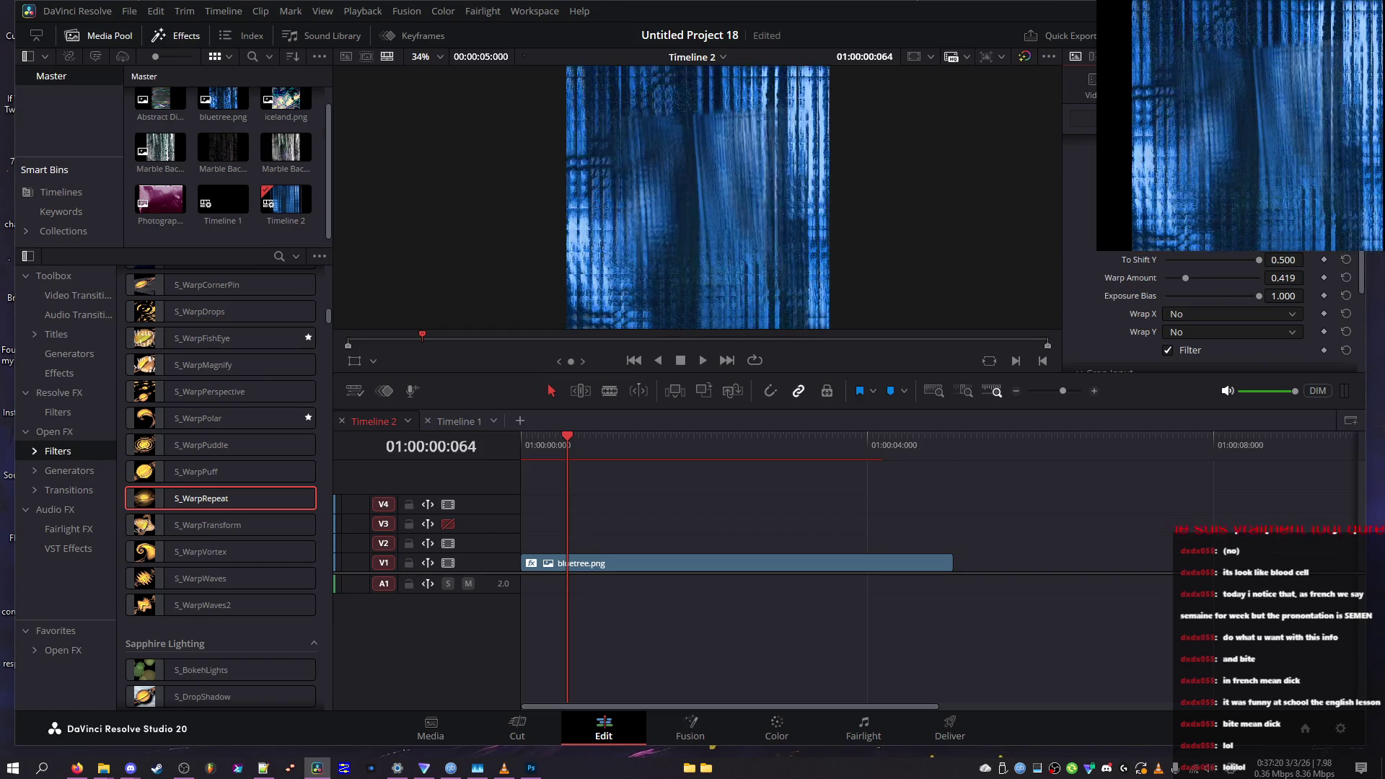
left_click_drag(1208, 261, 1166, 261)
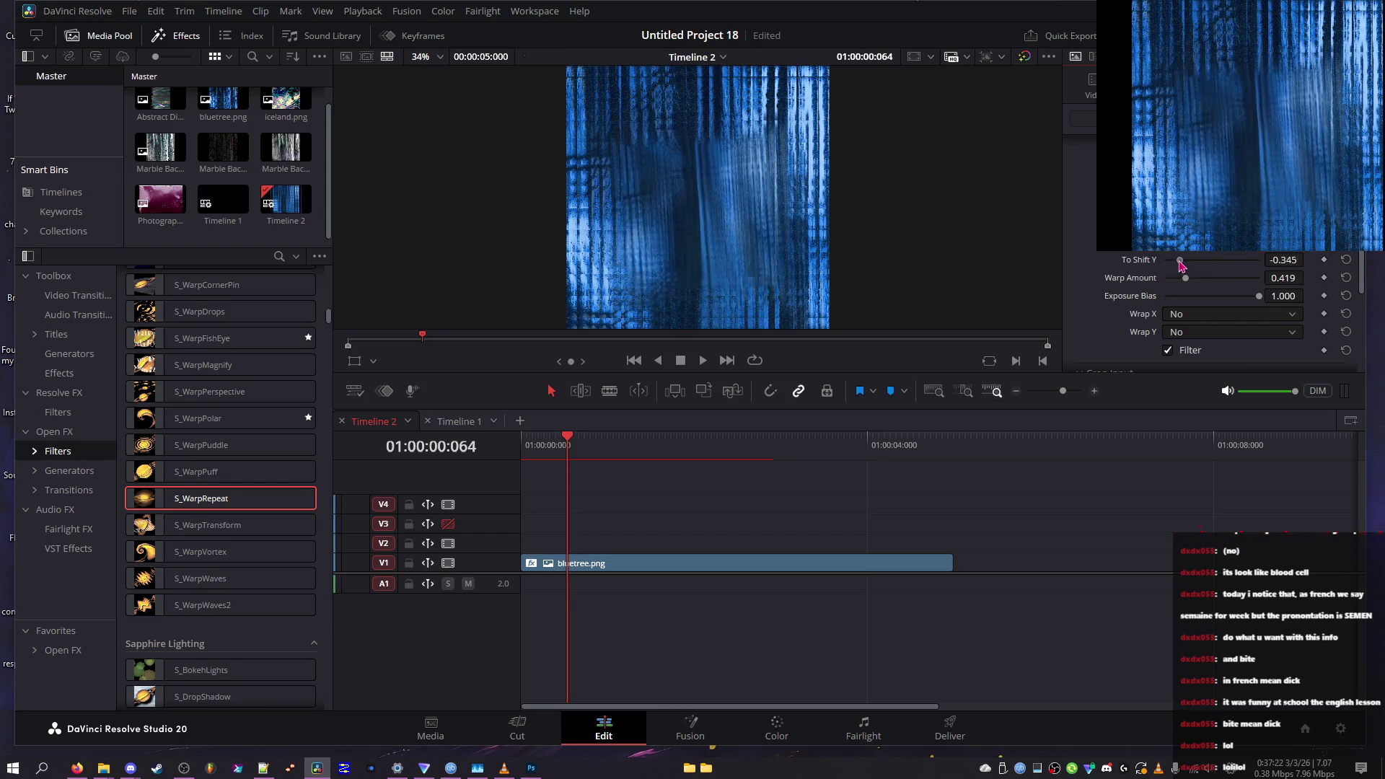
left_click(1346, 259)
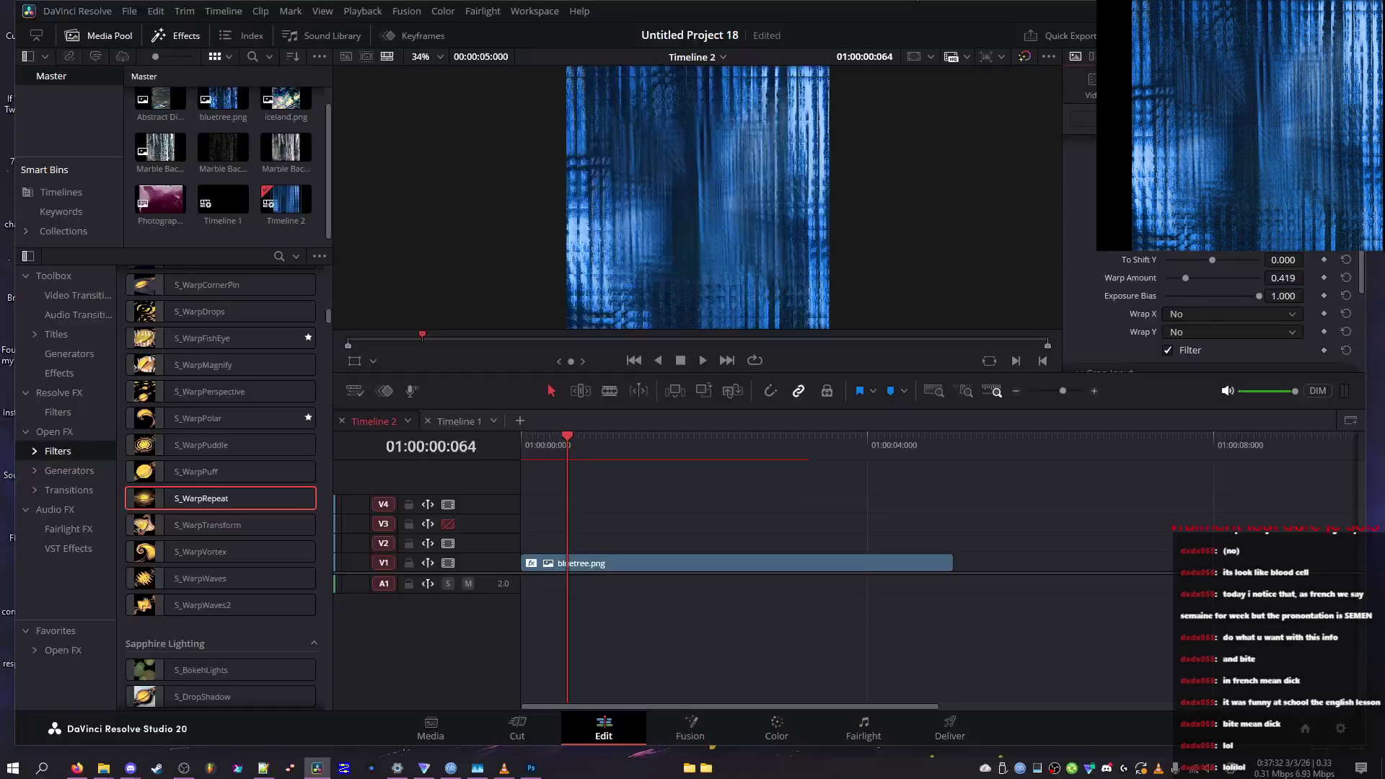
scroll(1226, 311, "up", 2)
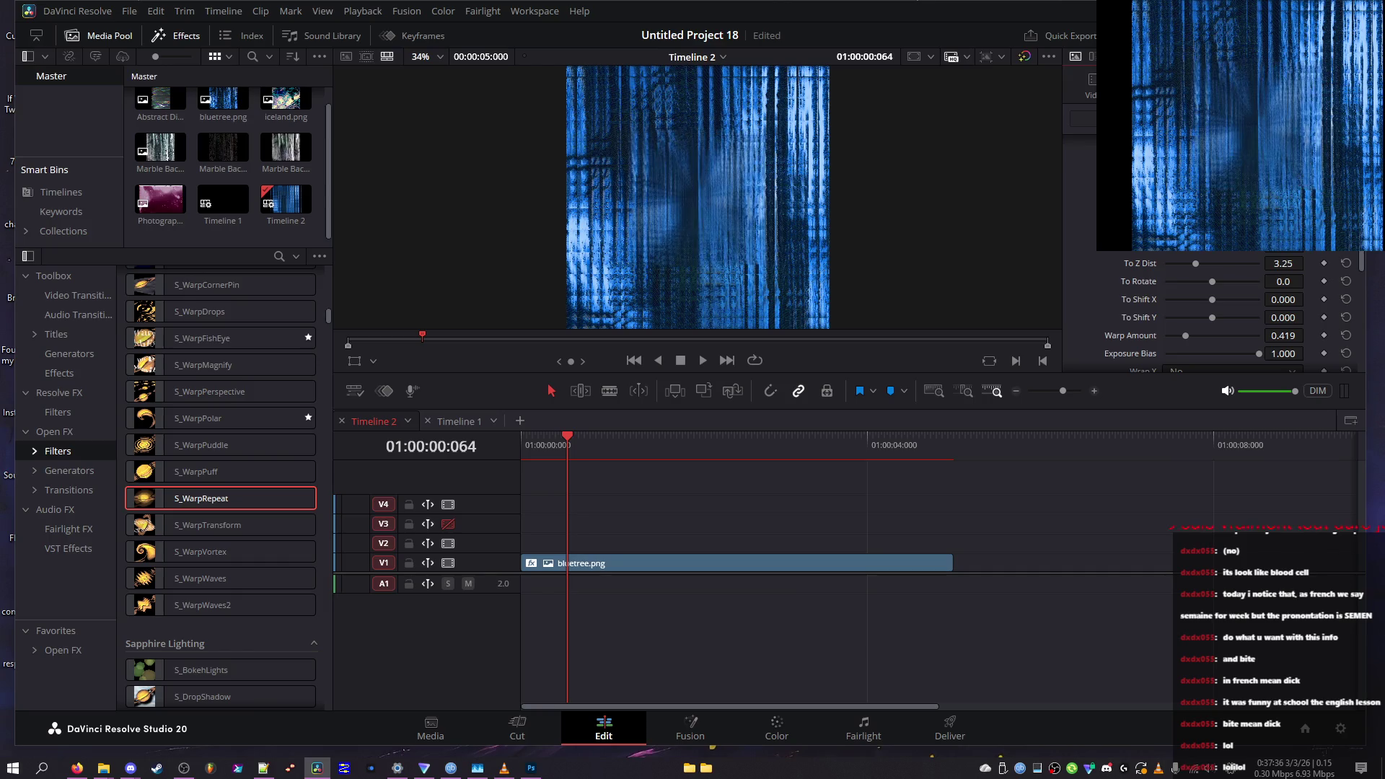
key("ctrl+f")
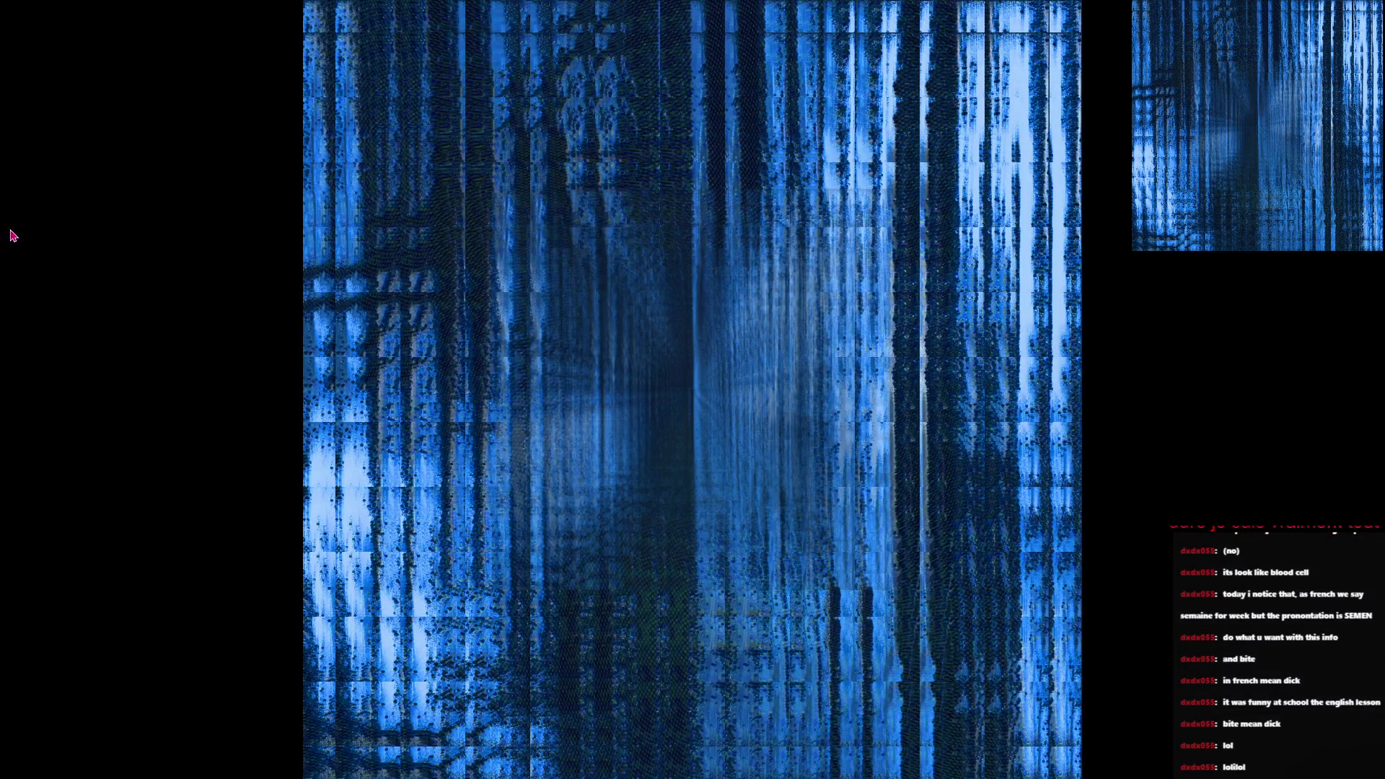
Leave full screen, try Warp Amount at 0.31, 0.39, 0.11 and 0.23, then zero Warp Amount and Exposure Bias
key("Escape")
left_click_drag(1186, 279, 1192, 288)
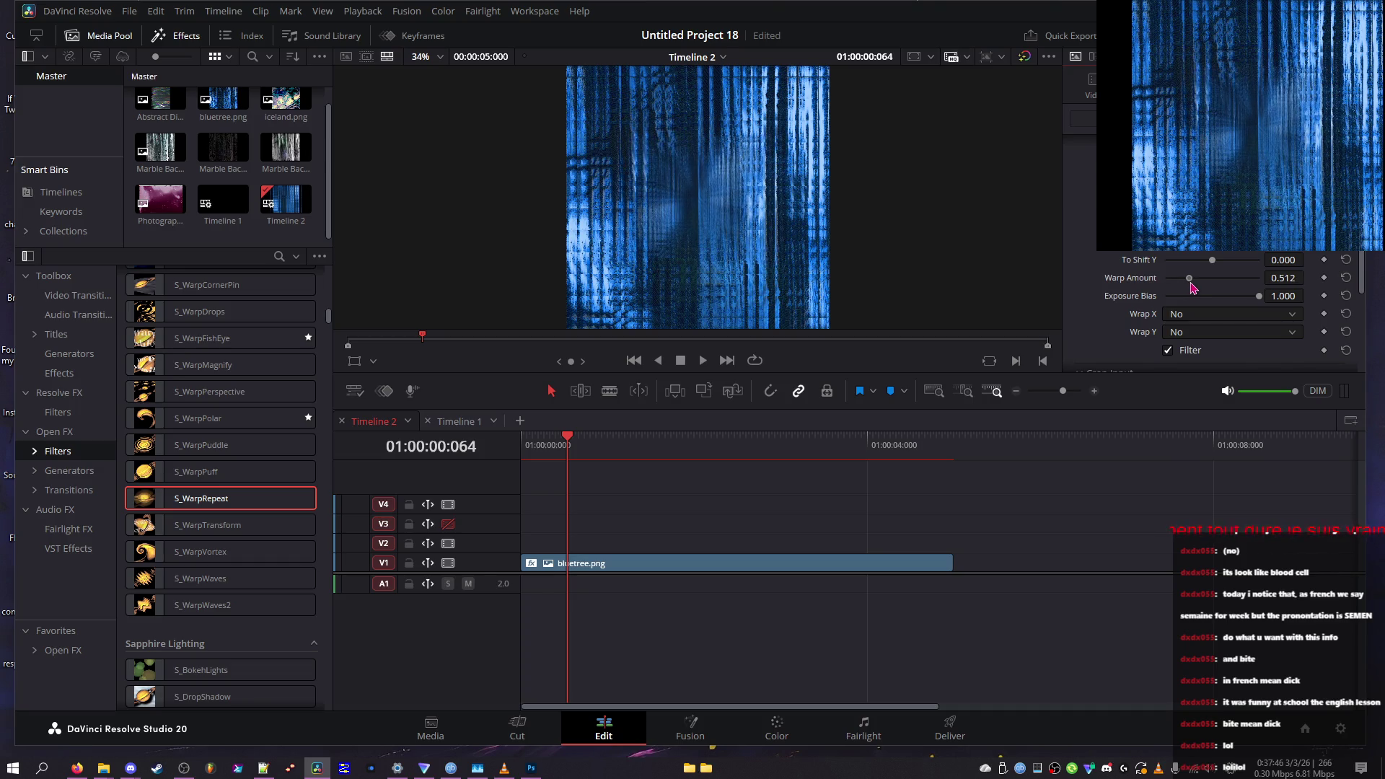
left_click_drag(1190, 281, 1176, 285)
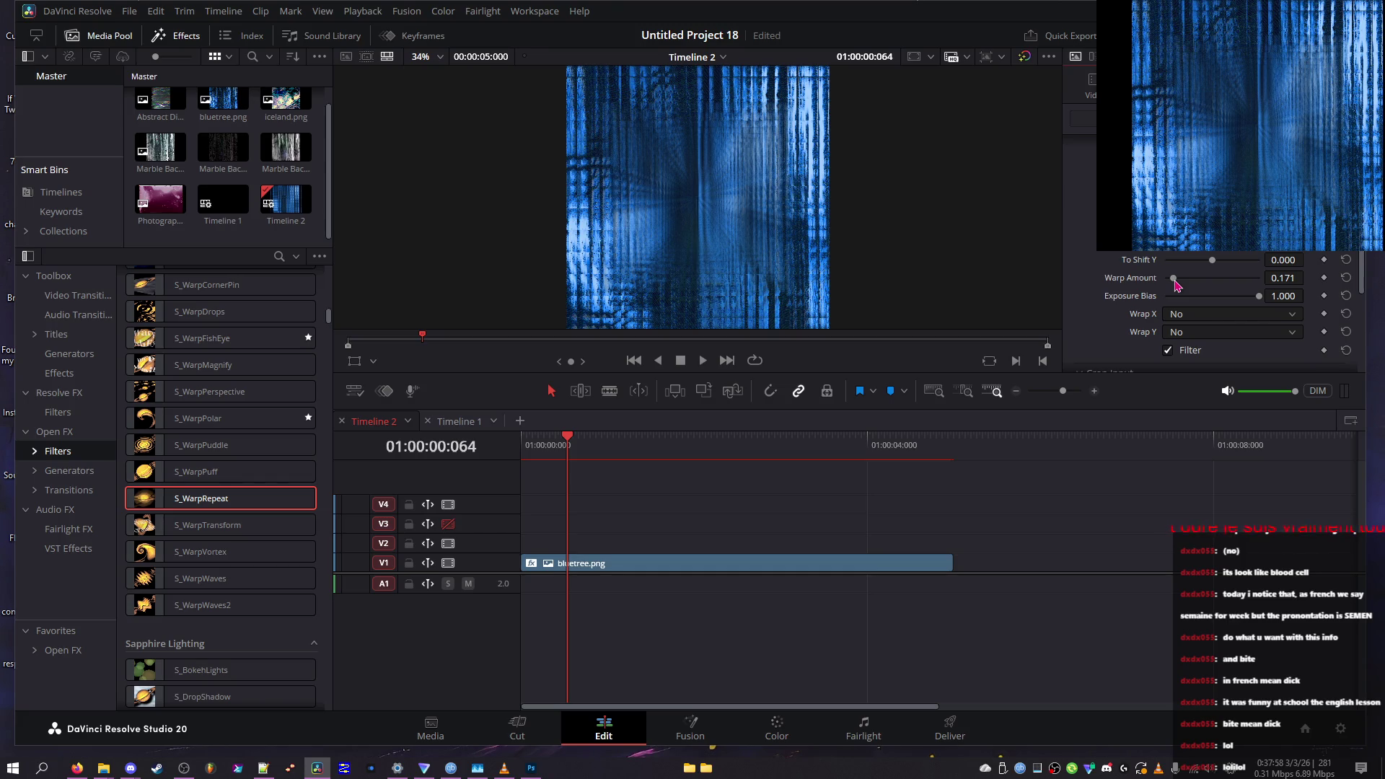
left_click_drag(1176, 285, 1175, 285)
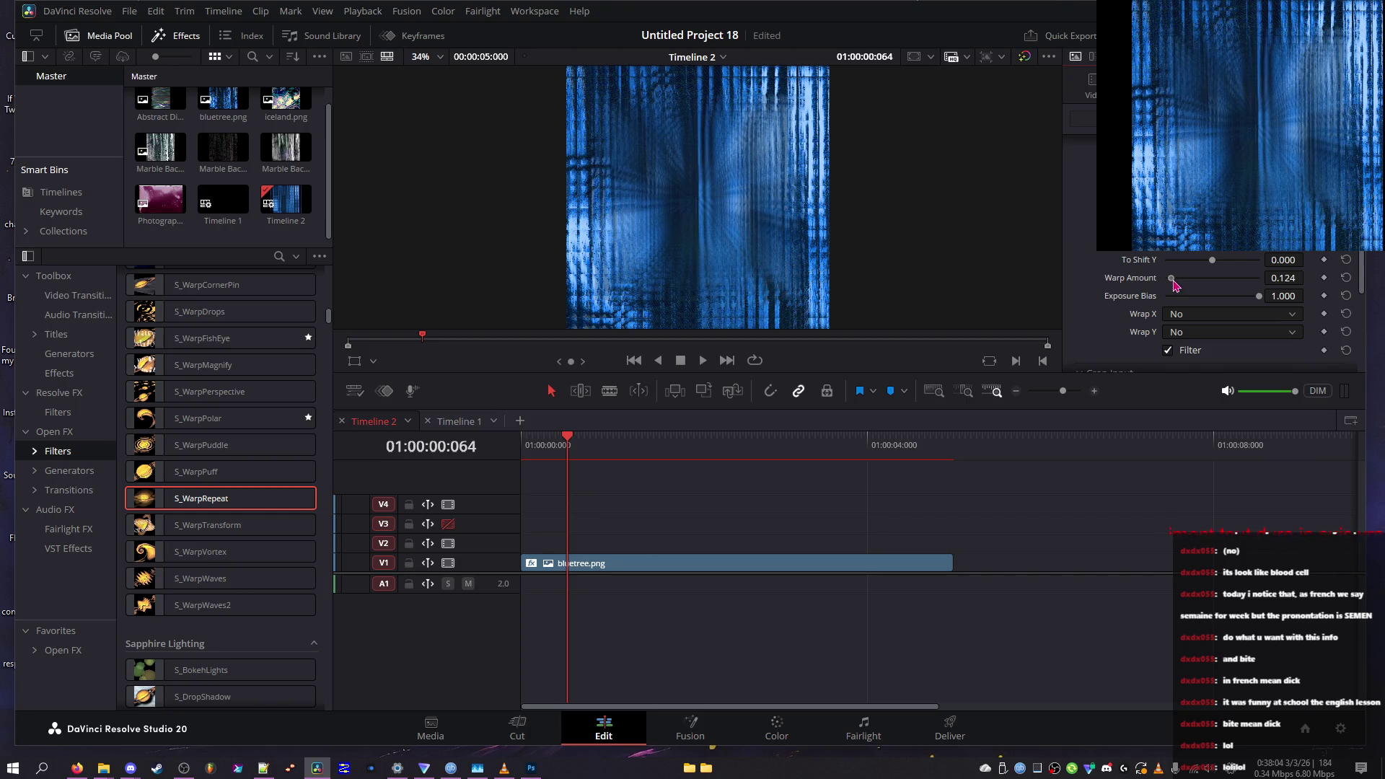
mouse_move(1175, 286)
left_mouse_down()
mouse_move(1226, 298)
mouse_move(1135, 294)
mouse_move(1224, 286)
mouse_move(1150, 287)
left_mouse_up()
mouse_move(1230, 302)
left_mouse_down()
mouse_move(1138, 294)
mouse_move(1173, 283)
left_mouse_up()
Restore a light warp and exposure, then bring the Discord window to the front
left_click(1193, 295)
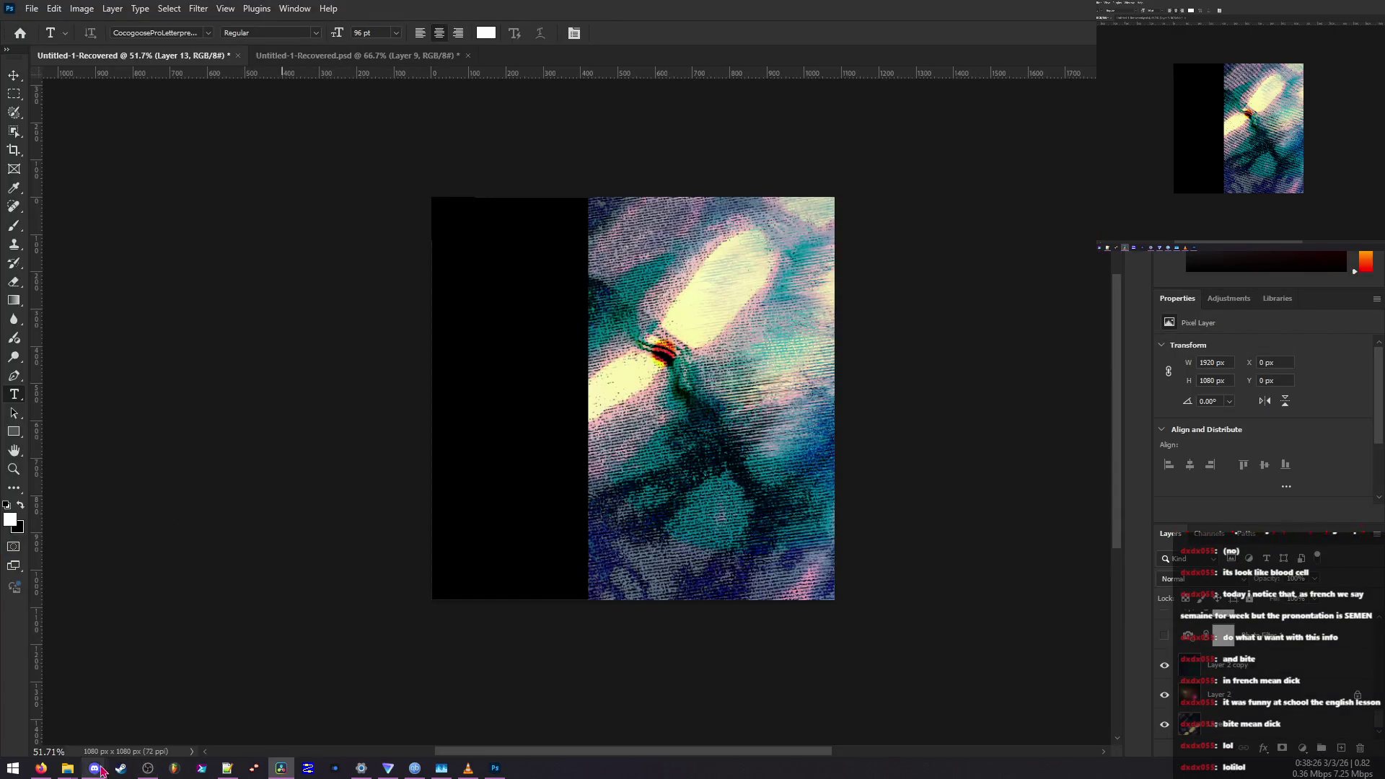
left_click(94, 767)
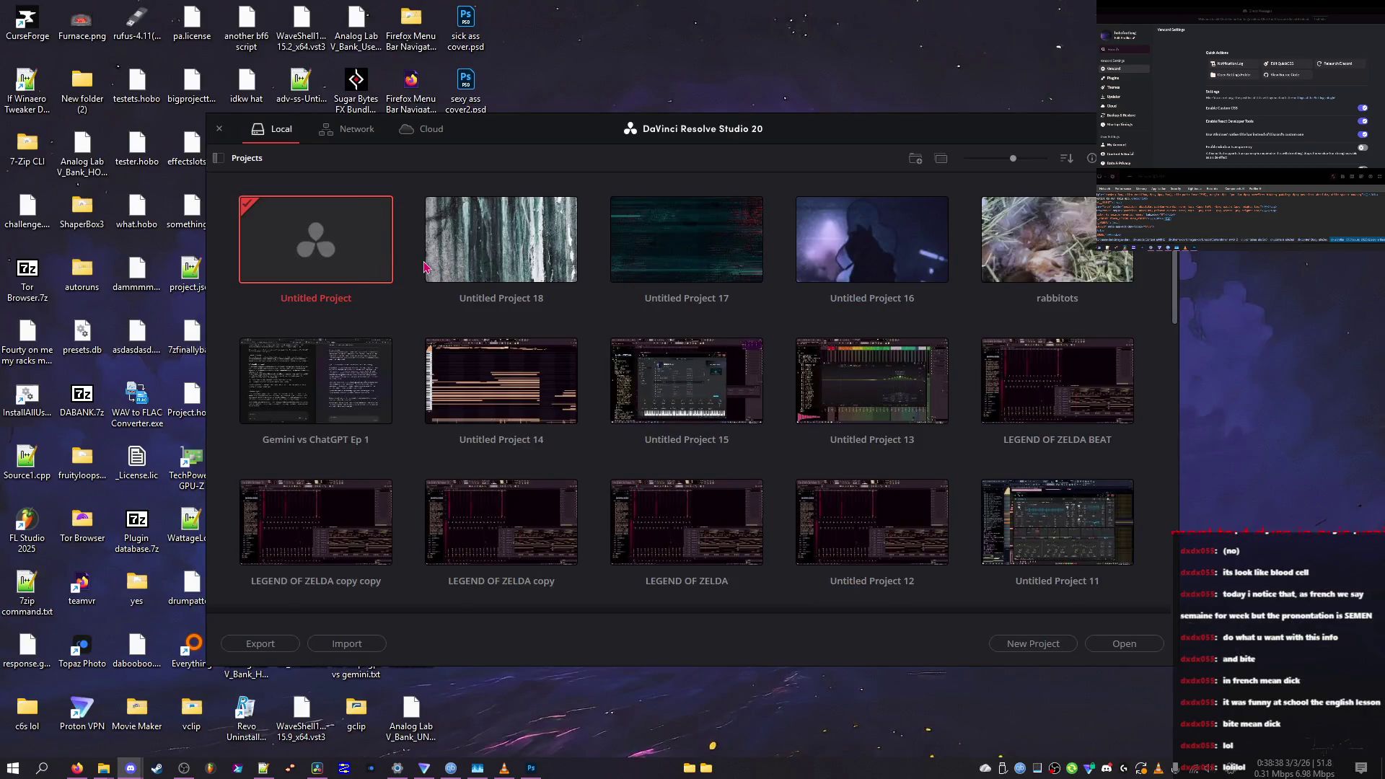
Reopen Untitled Project 18 from the Resolve Project Manager
double_click(456, 266)
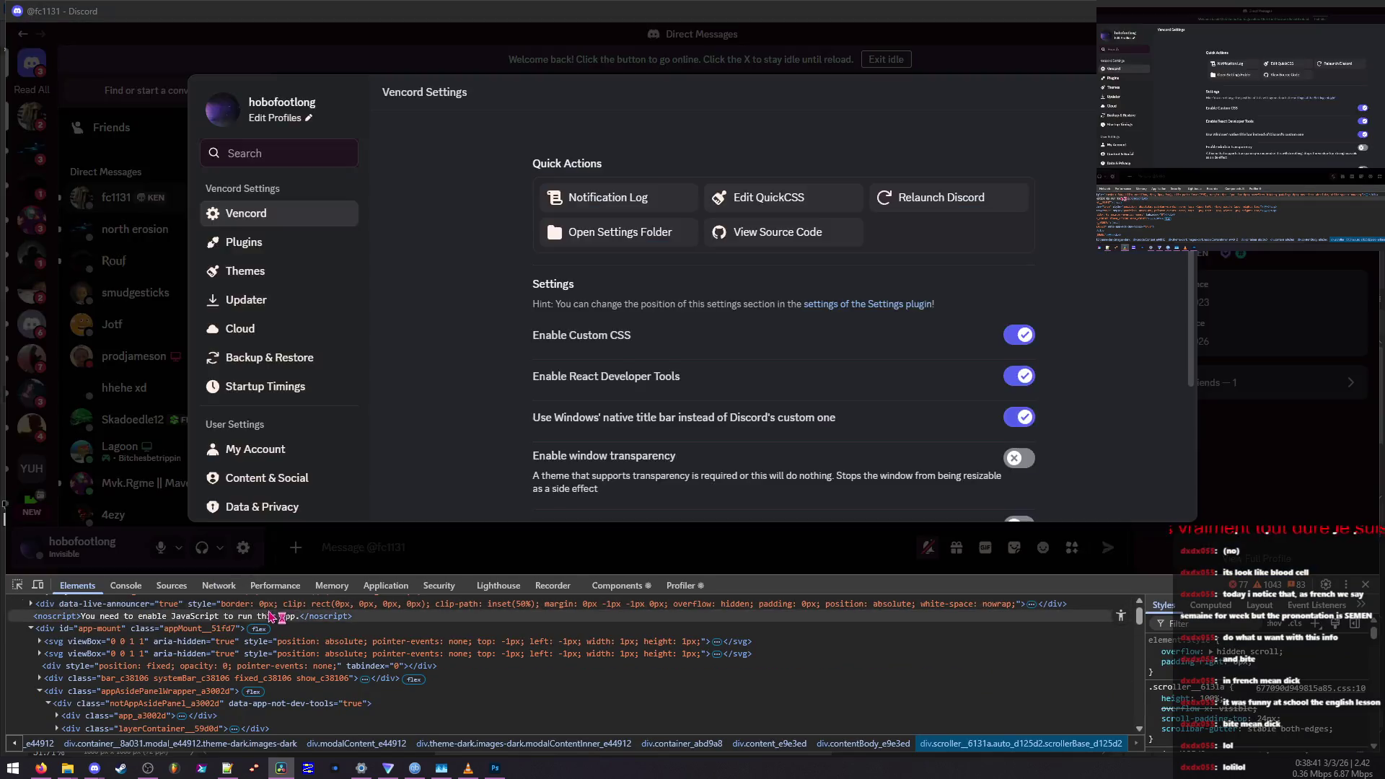
scroll(271, 616, "up", 2)
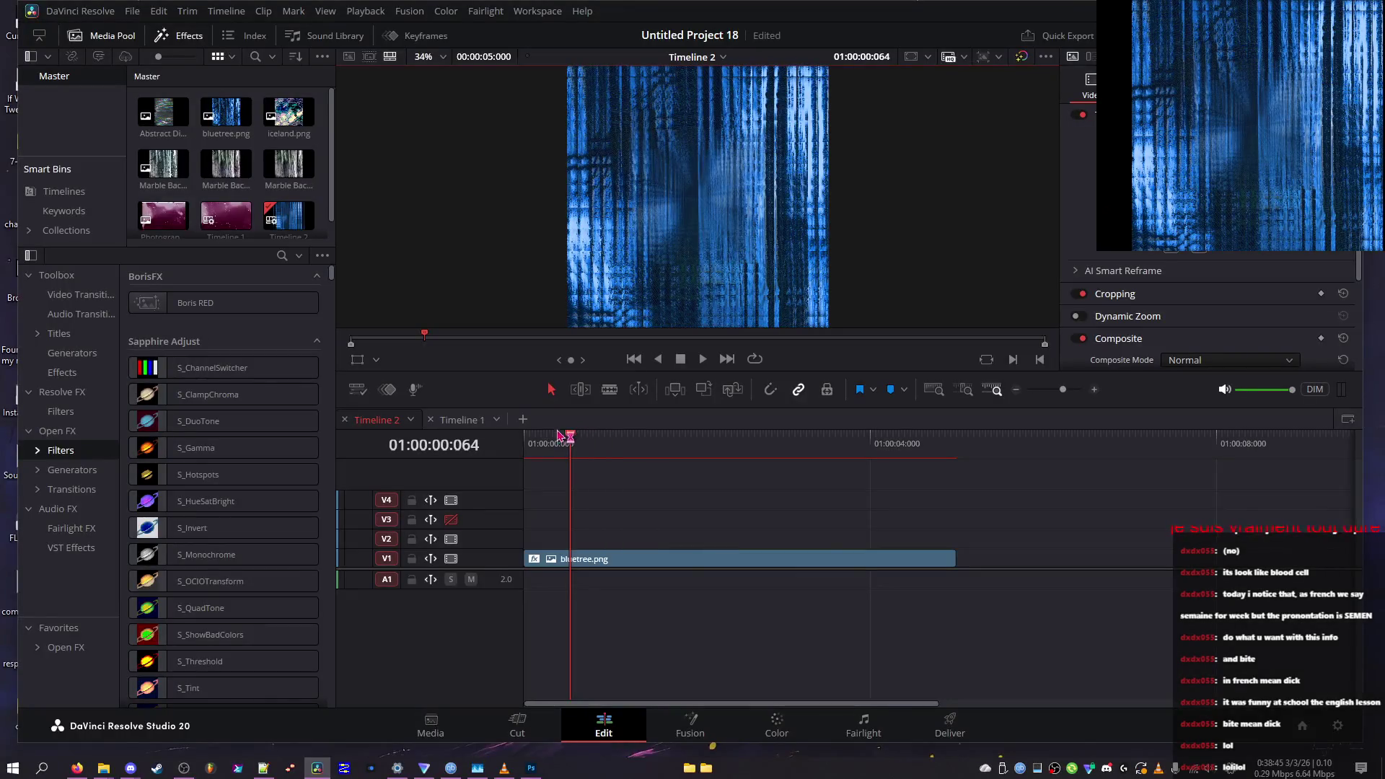
Select the bluetree.png clip on the timeline and open DaVinci Resolve Preferences
left_click(547, 441)
left_click(588, 558)
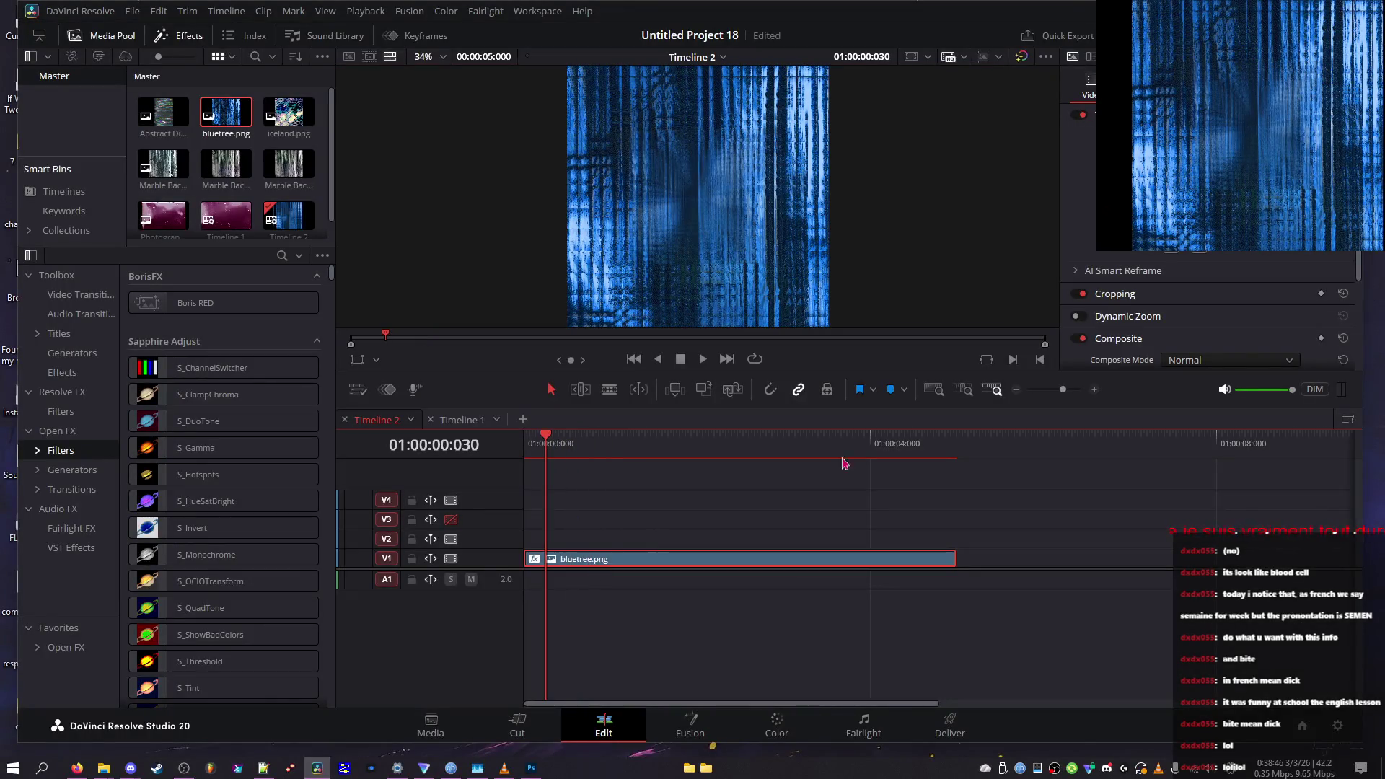
scroll(1158, 325, "down", 3)
left_click(79, 11)
left_click(100, 103)
Browse the System preference pages, from Decode Options and plugins to General and Memory and GPU
left_click(476, 207)
left_click(473, 230)
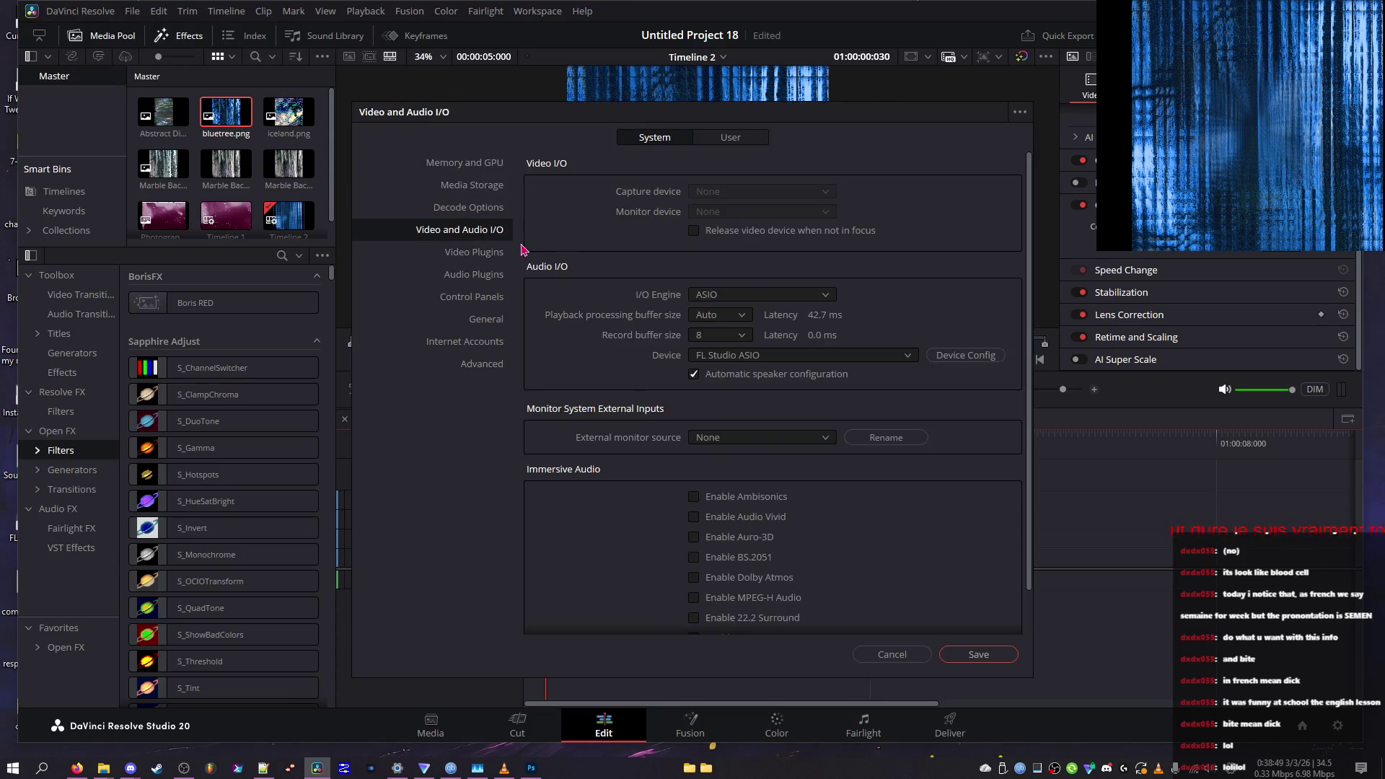
left_click(474, 253)
left_click(474, 275)
left_click(476, 297)
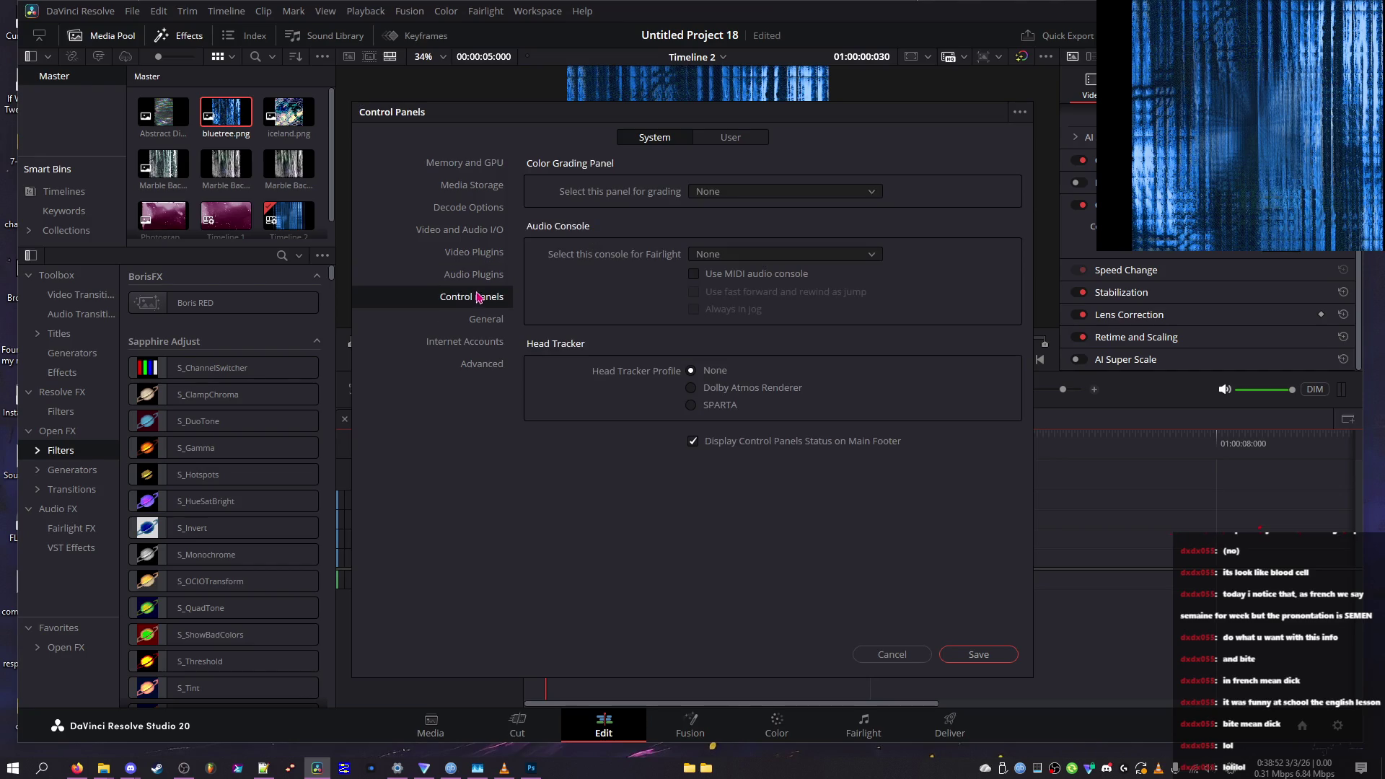
left_click(483, 318)
left_click(474, 341)
left_click(472, 210)
left_click(469, 185)
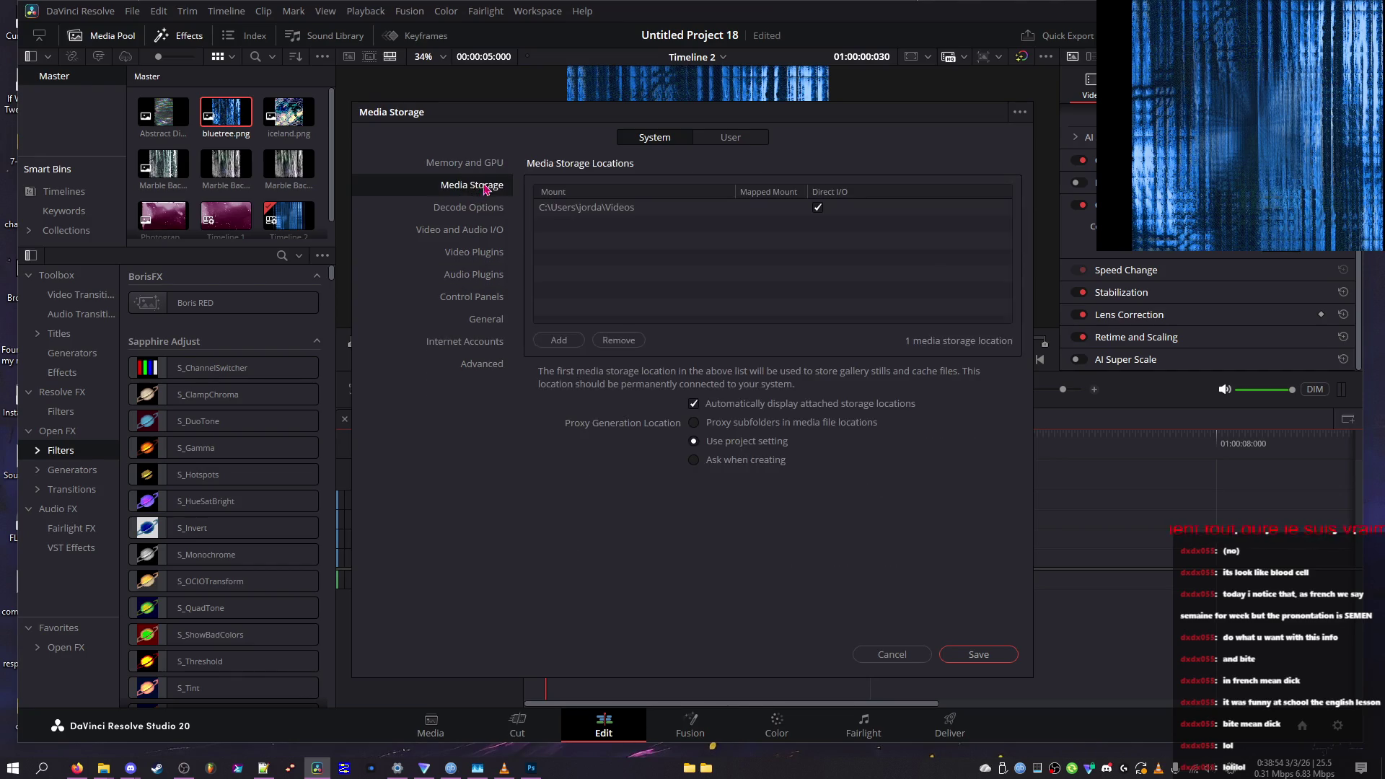
left_click(468, 162)
In User preferences, set Project Save and Load to perform backups every 7 minutes
left_click(731, 144)
left_click(487, 209)
left_click(486, 188)
left_click(486, 210)
left_click(485, 253)
left_click(482, 186)
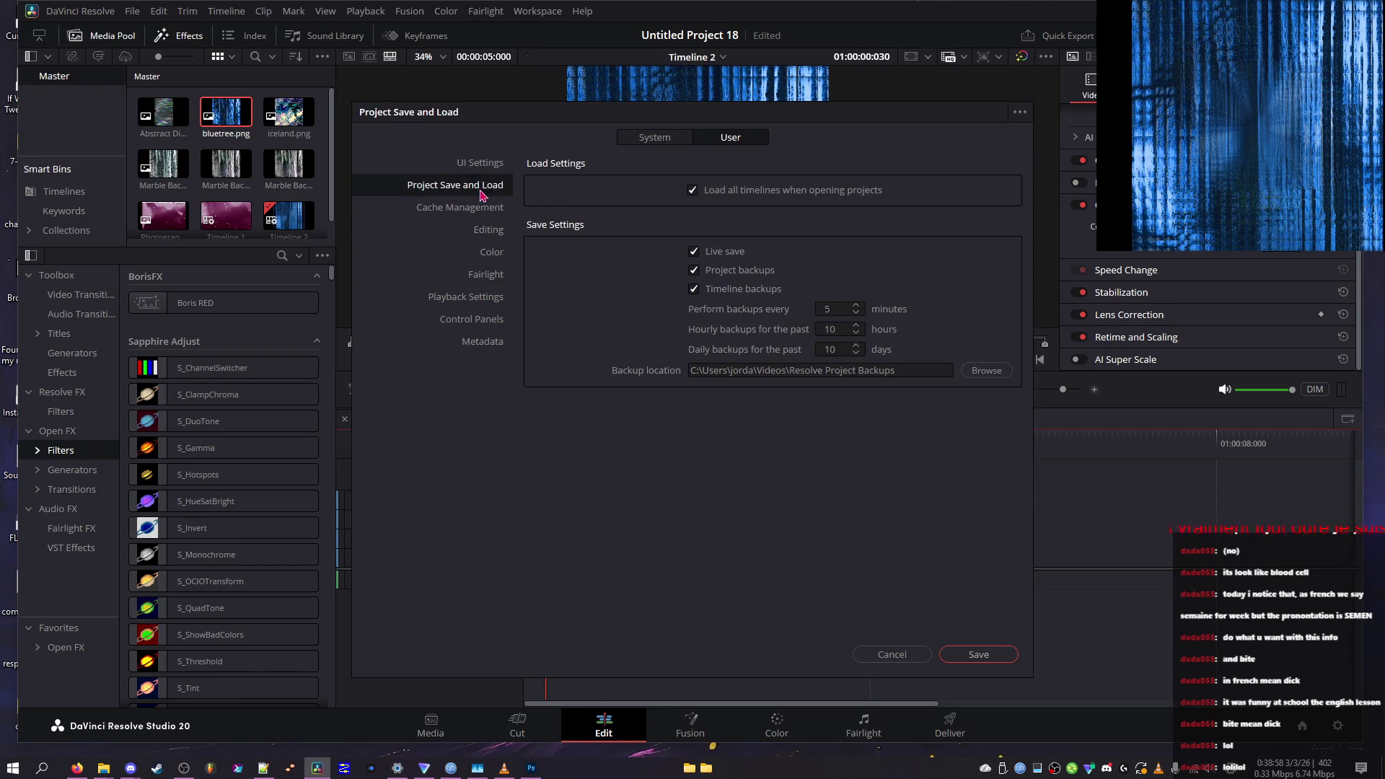
left_click(837, 309)
left_click(859, 306)
left_click(858, 306)
Look through the remaining User pages, then save and close Preferences
left_click(462, 207)
left_click(489, 229)
left_click(492, 252)
left_click(492, 271)
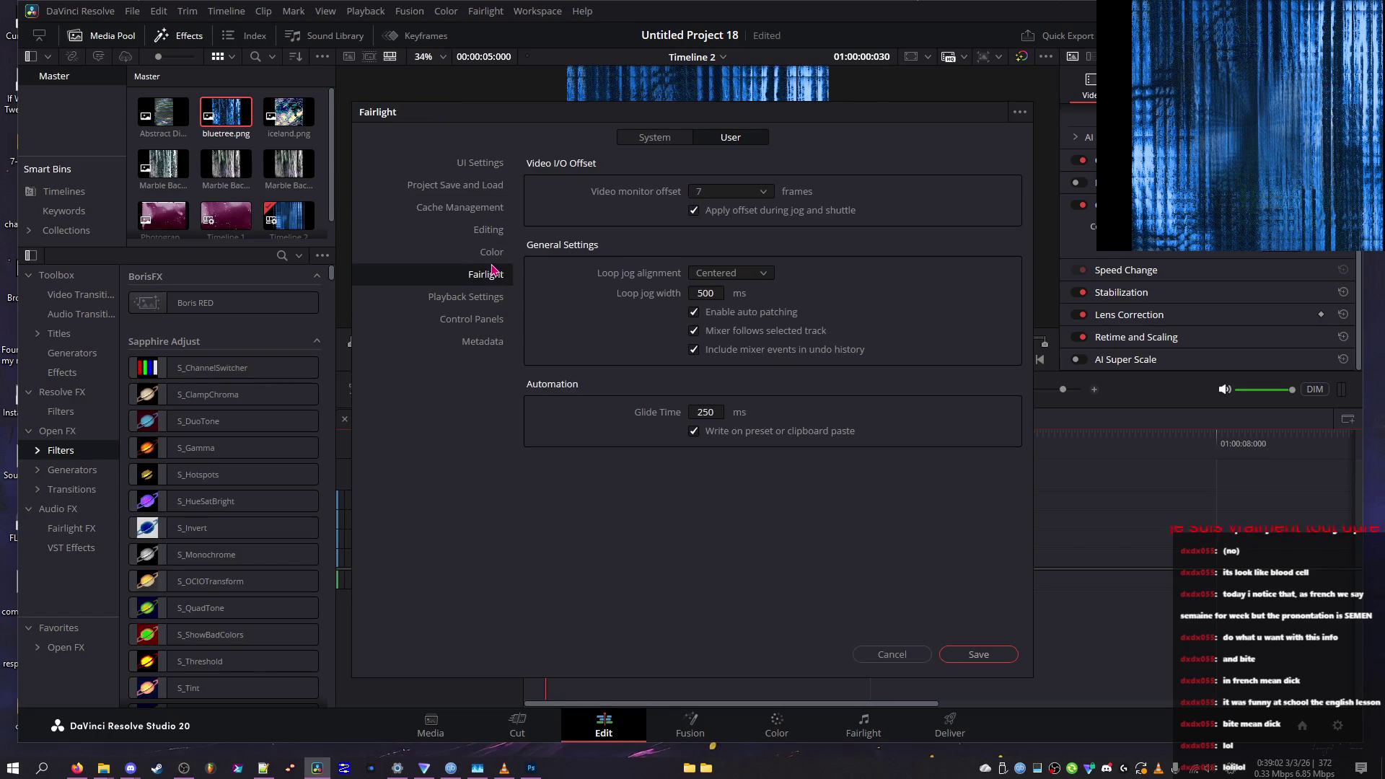
left_click(487, 300)
left_click(485, 318)
left_click(486, 295)
left_click(484, 317)
left_click(480, 339)
left_click(478, 322)
left_click(972, 655)
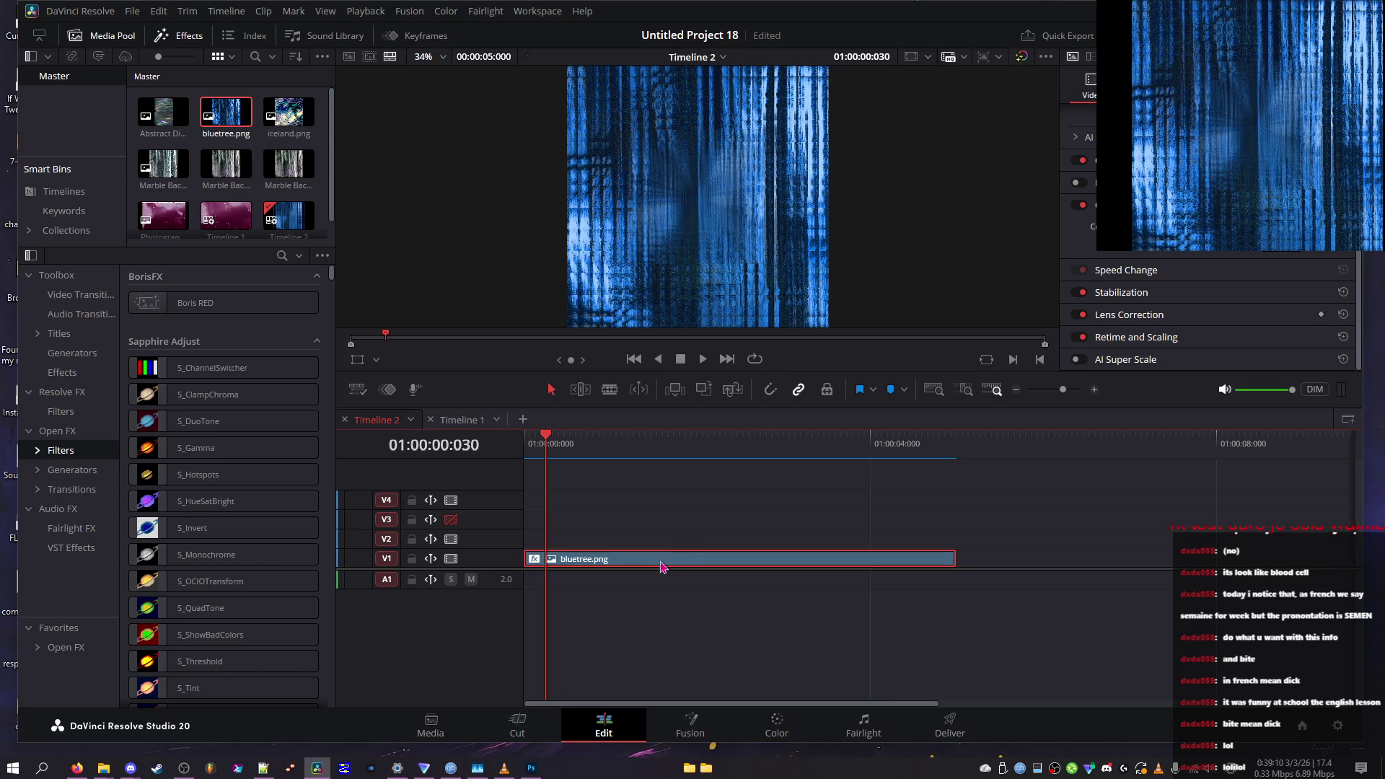
Set Overall Zdist to -2.60 and paste a full-screen screenshot of the tiled result into Photoshop
scroll(1163, 317, "down", 10)
left_click_drag(1194, 345, 1188, 345)
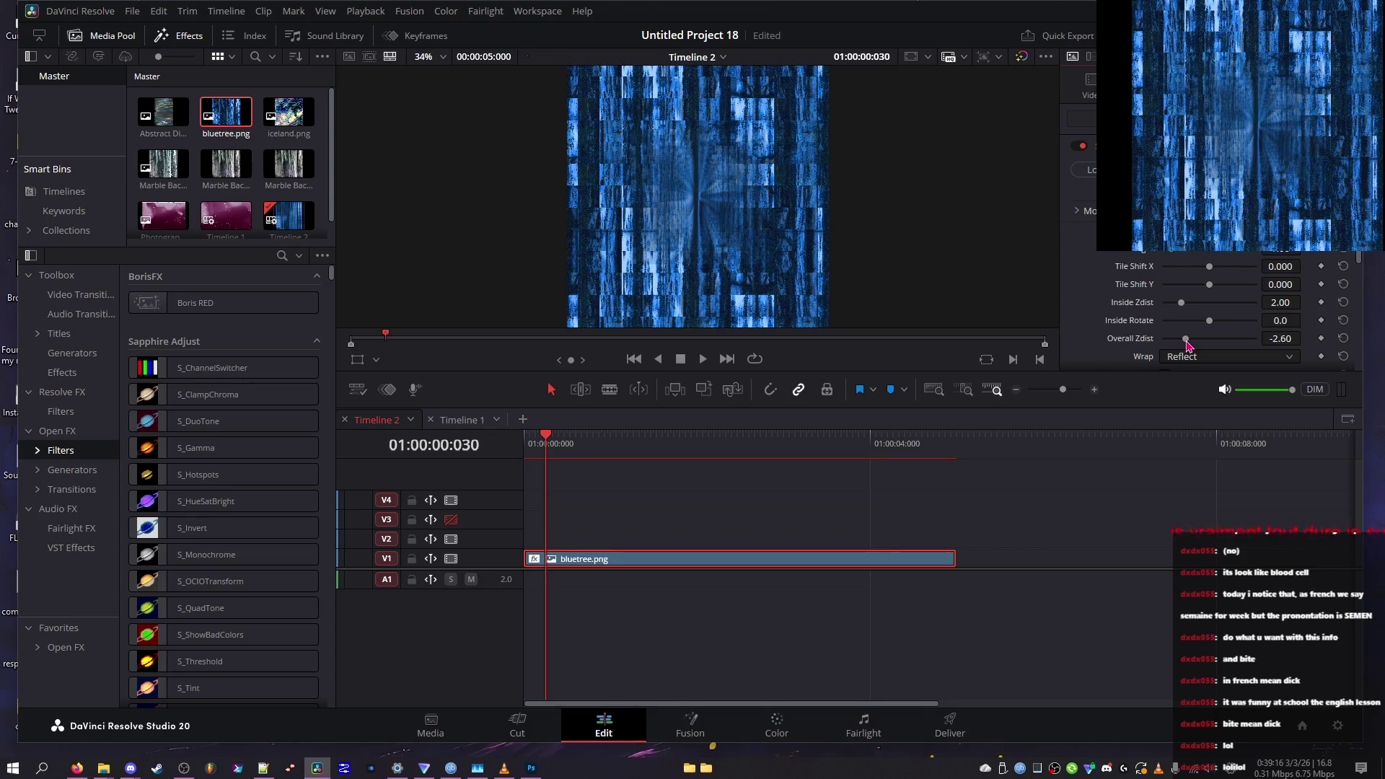
key("ctrl+f")
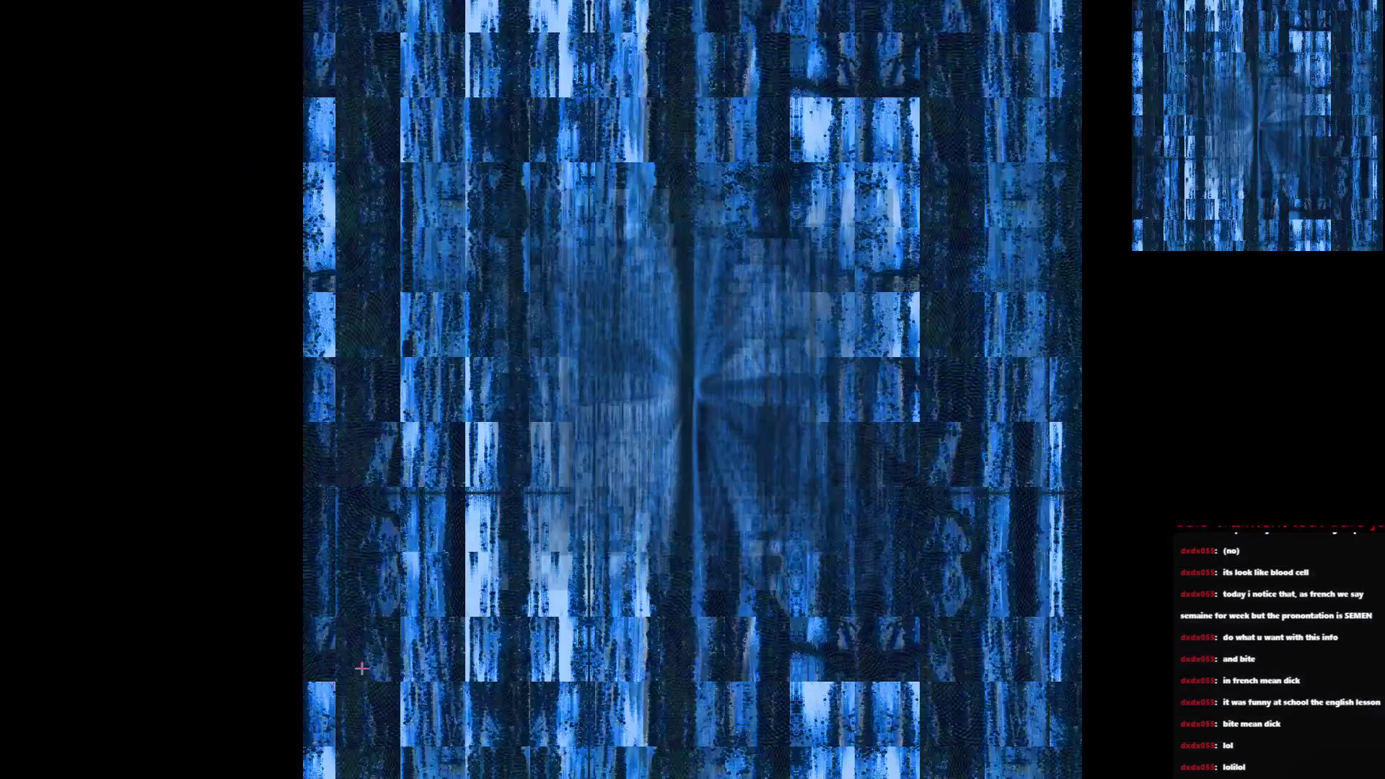
key("super+Print")
key("Escape")
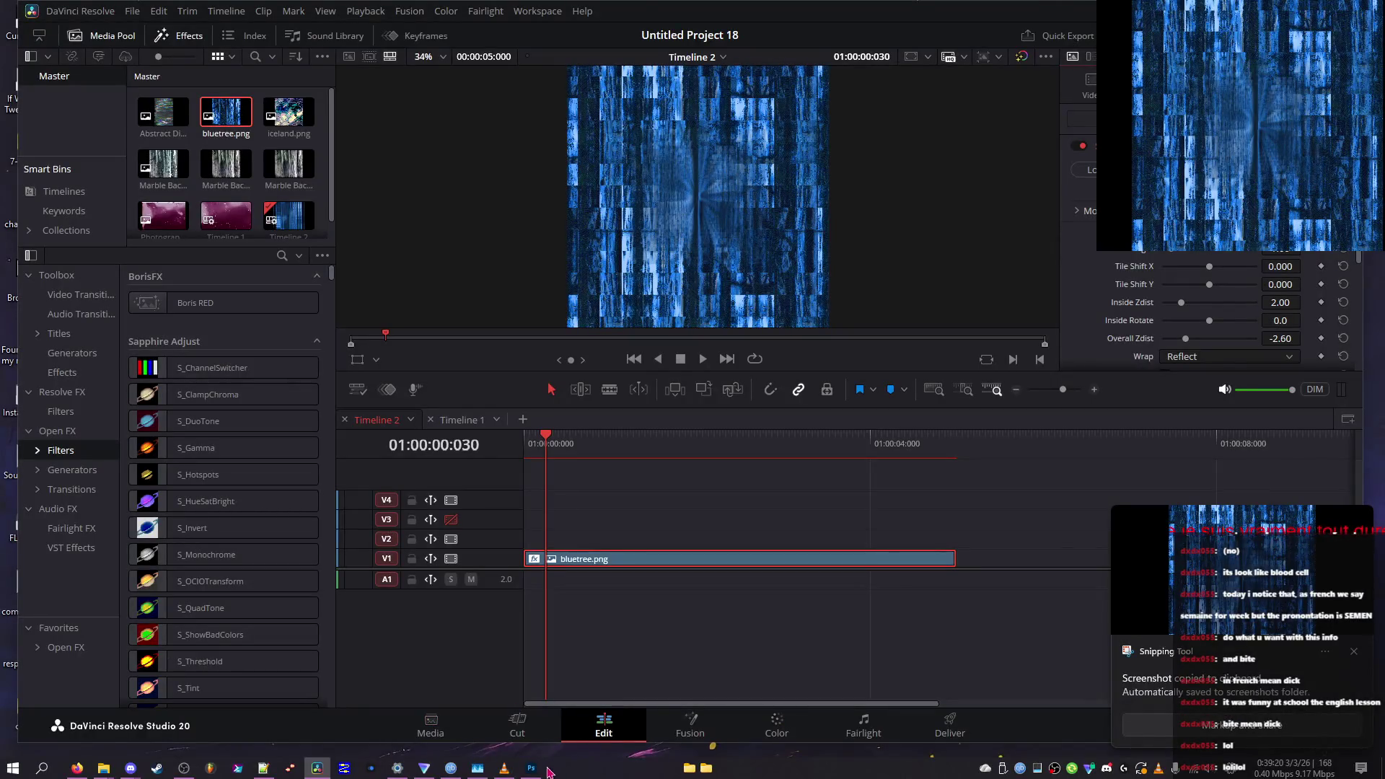
left_click(533, 769)
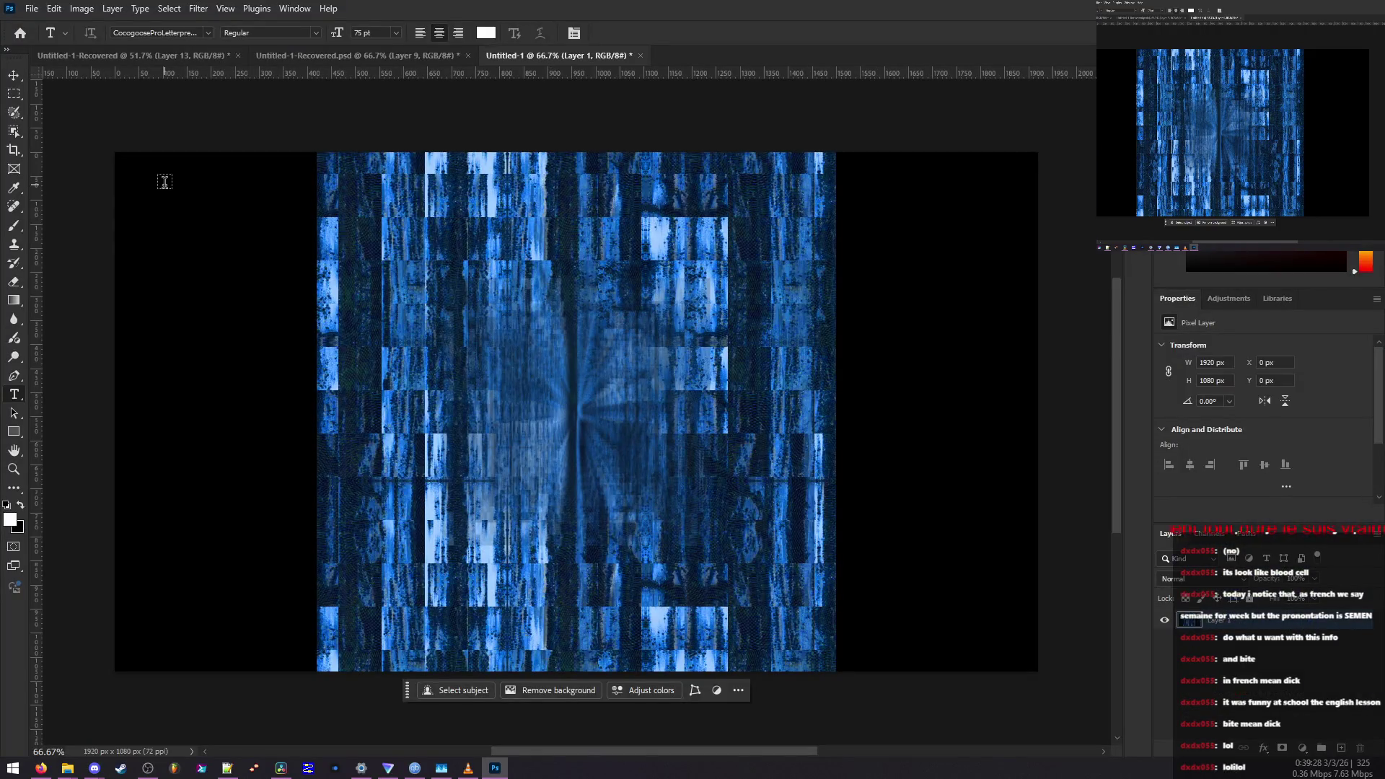
key("alt+Tab")
left_click(553, 437)
Cycle the WarpRepeat Wrap mode through No, Tile and Reflect, ending on Reflect
left_click(1184, 358)
left_click(1190, 372)
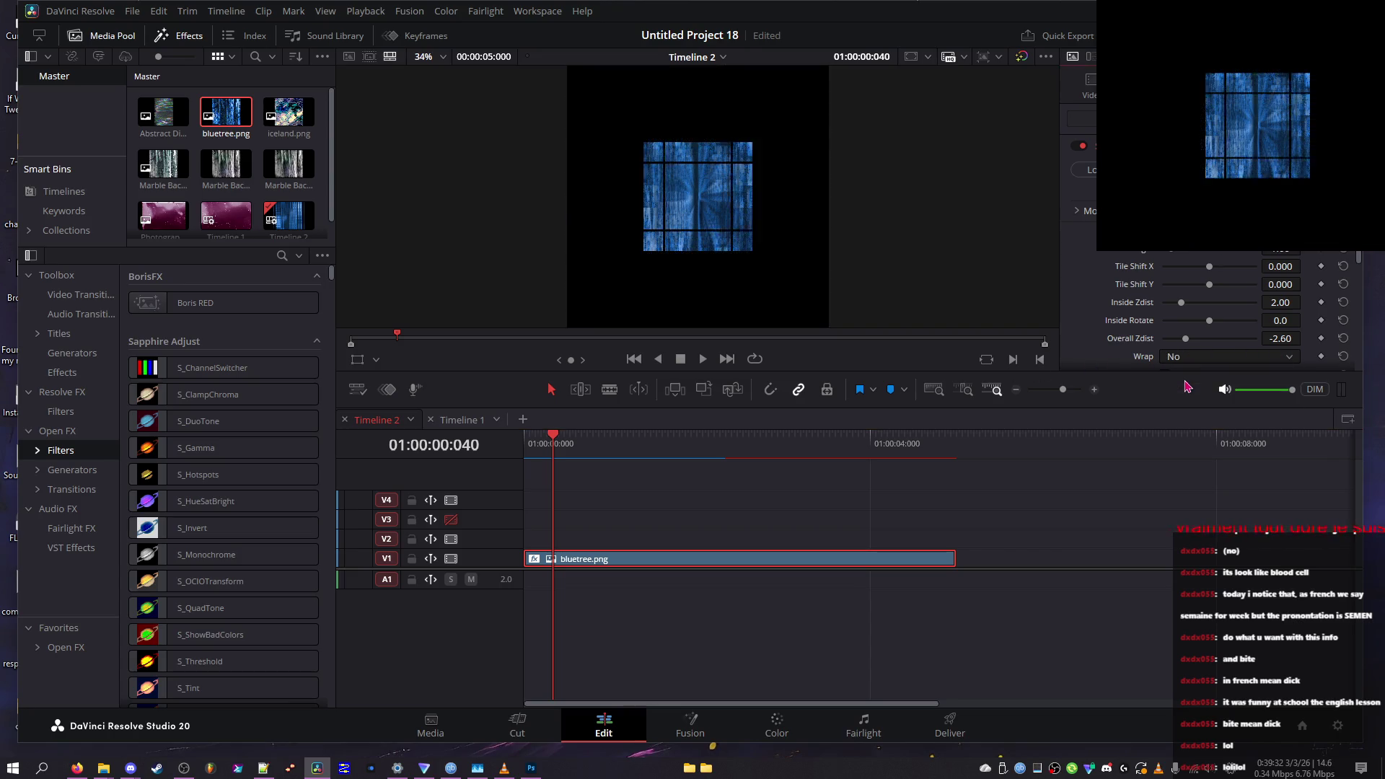
left_click(1183, 393)
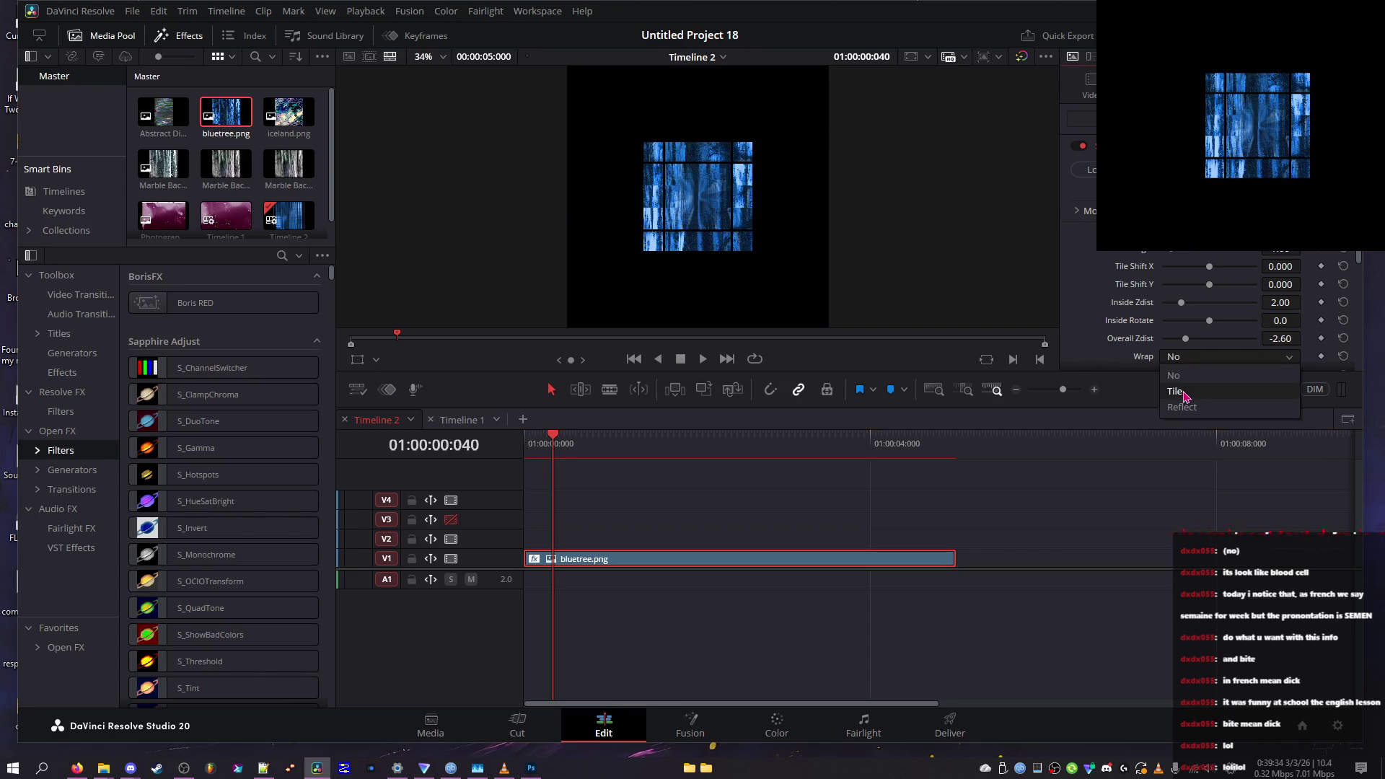
left_click(1192, 367)
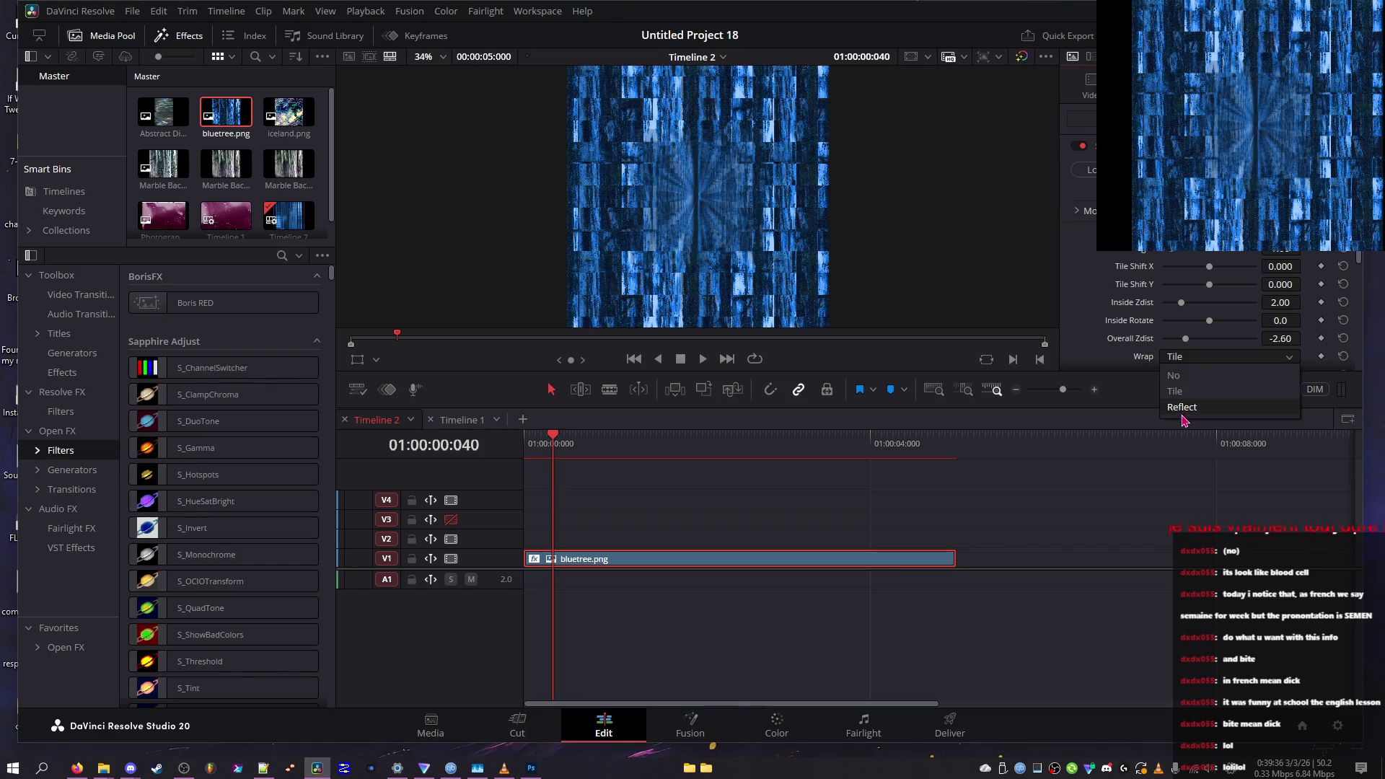
left_click(1190, 397)
left_click(1191, 364)
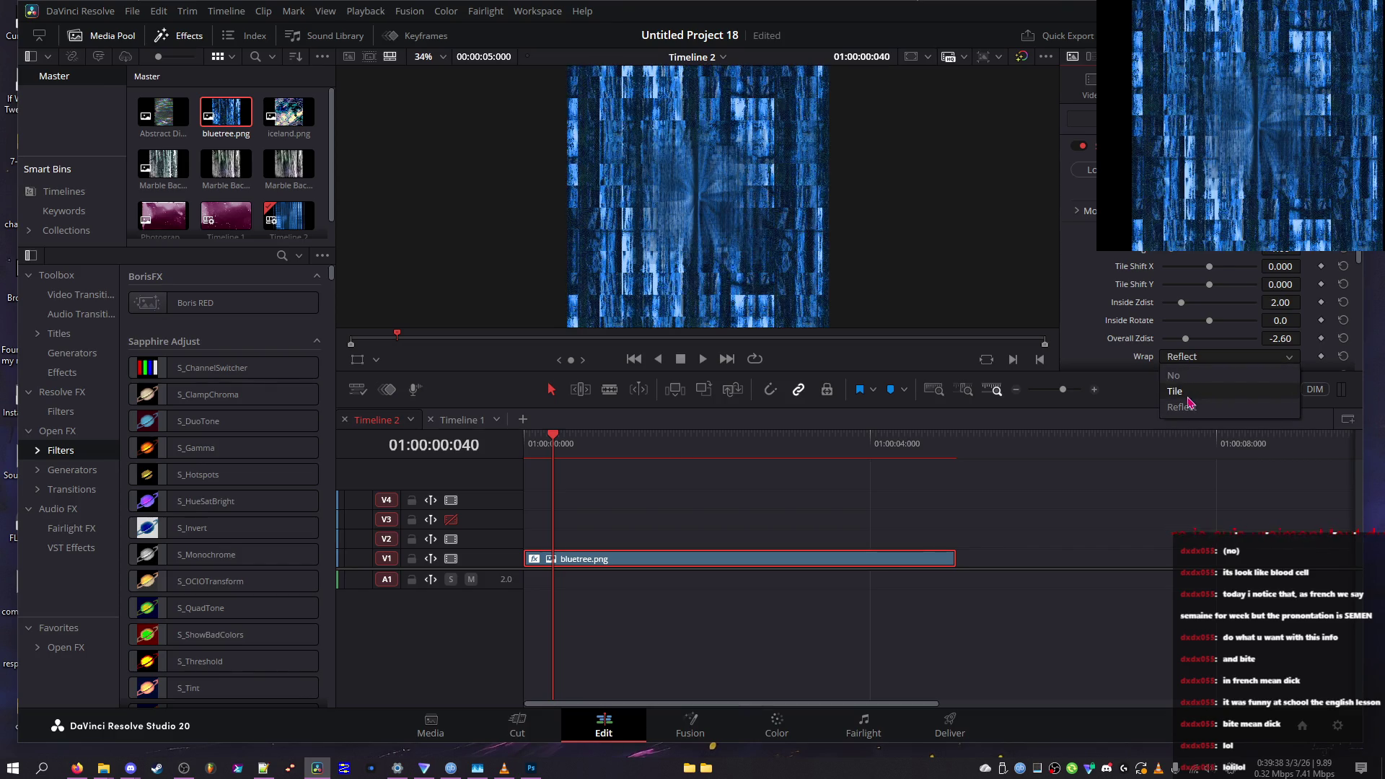
left_click(1194, 386)
left_click(1190, 360)
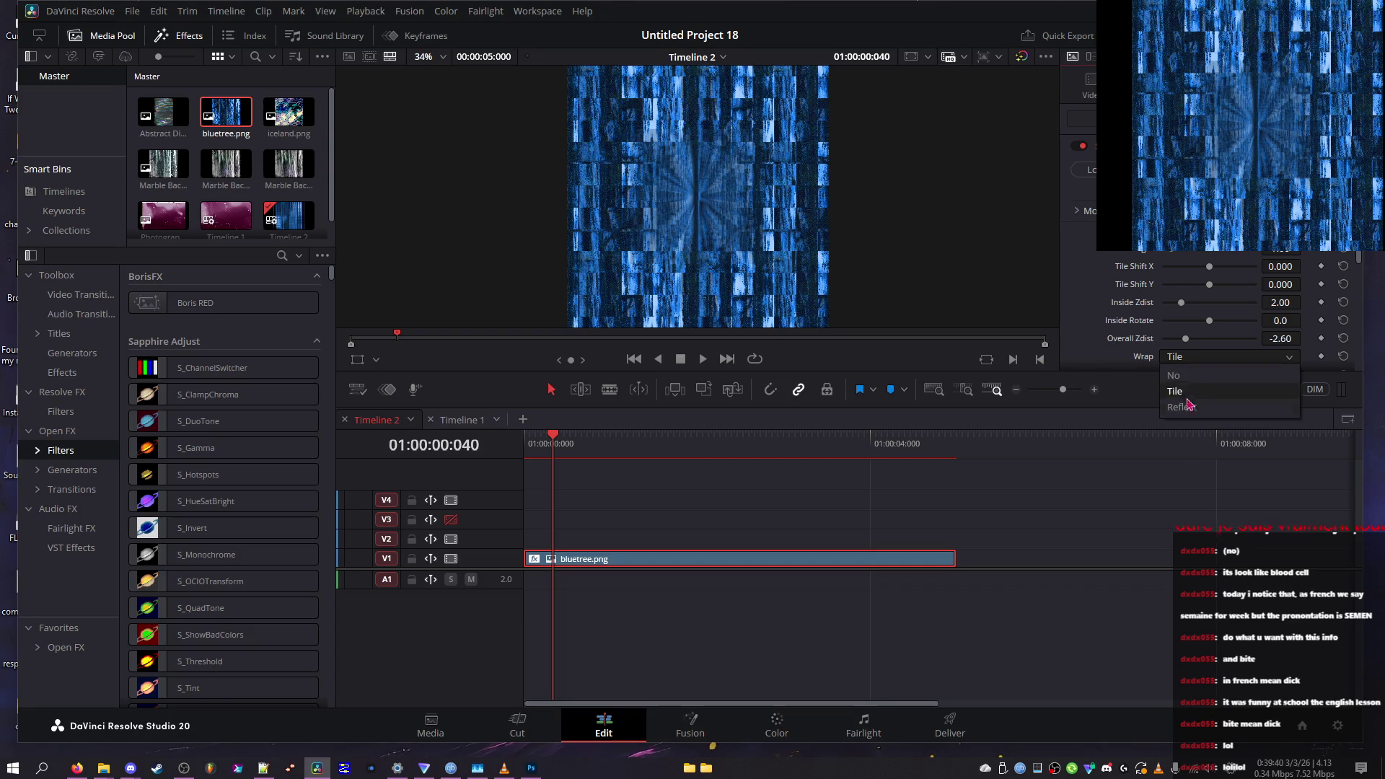
left_click(1190, 400)
Switch Wrap to Tile and push Overall Zdist out to -11.32
mouse_move(1189, 341)
left_mouse_down()
mouse_move(1205, 346)
mouse_move(1173, 354)
left_mouse_up()
left_click(1221, 356)
left_click(1206, 408)
left_click_drag(1196, 347, 1243, 359)
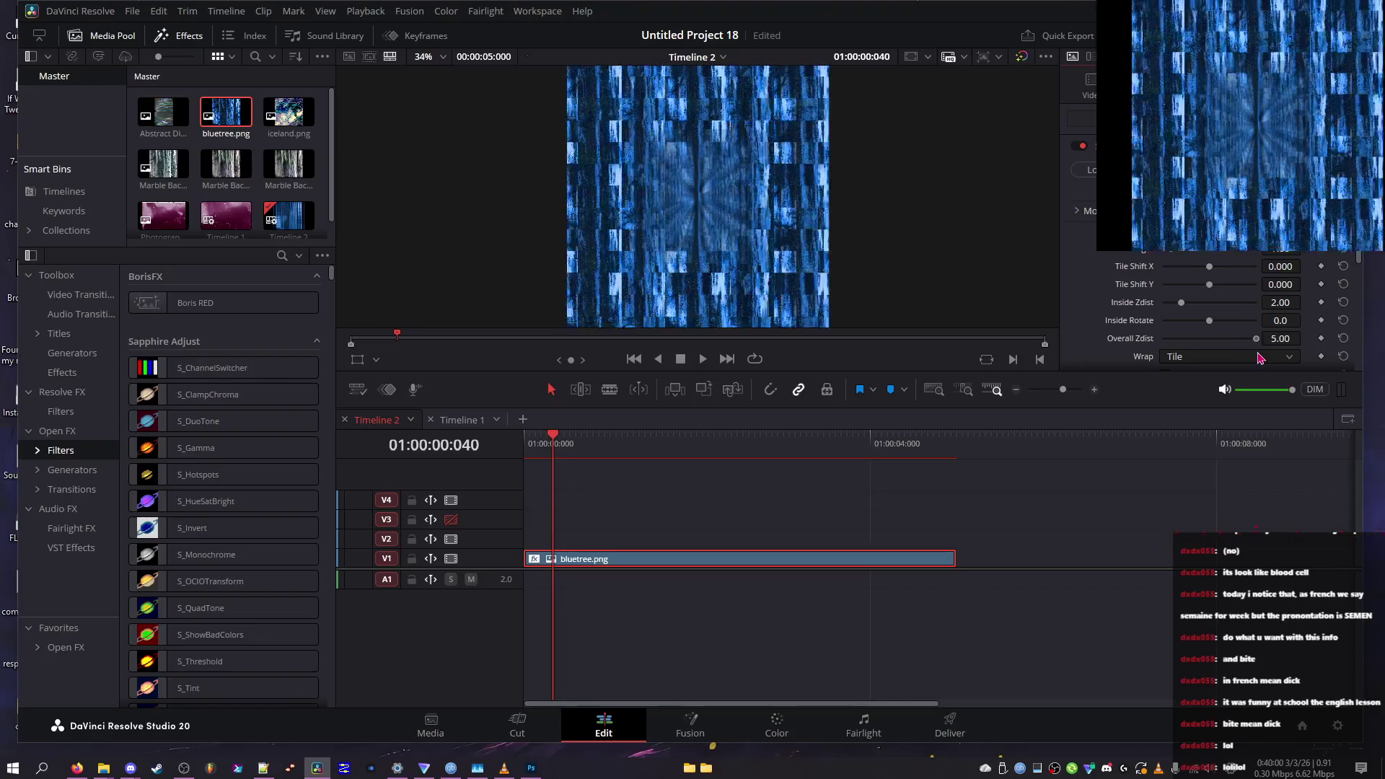
left_click_drag(1281, 339, 1305, 338)
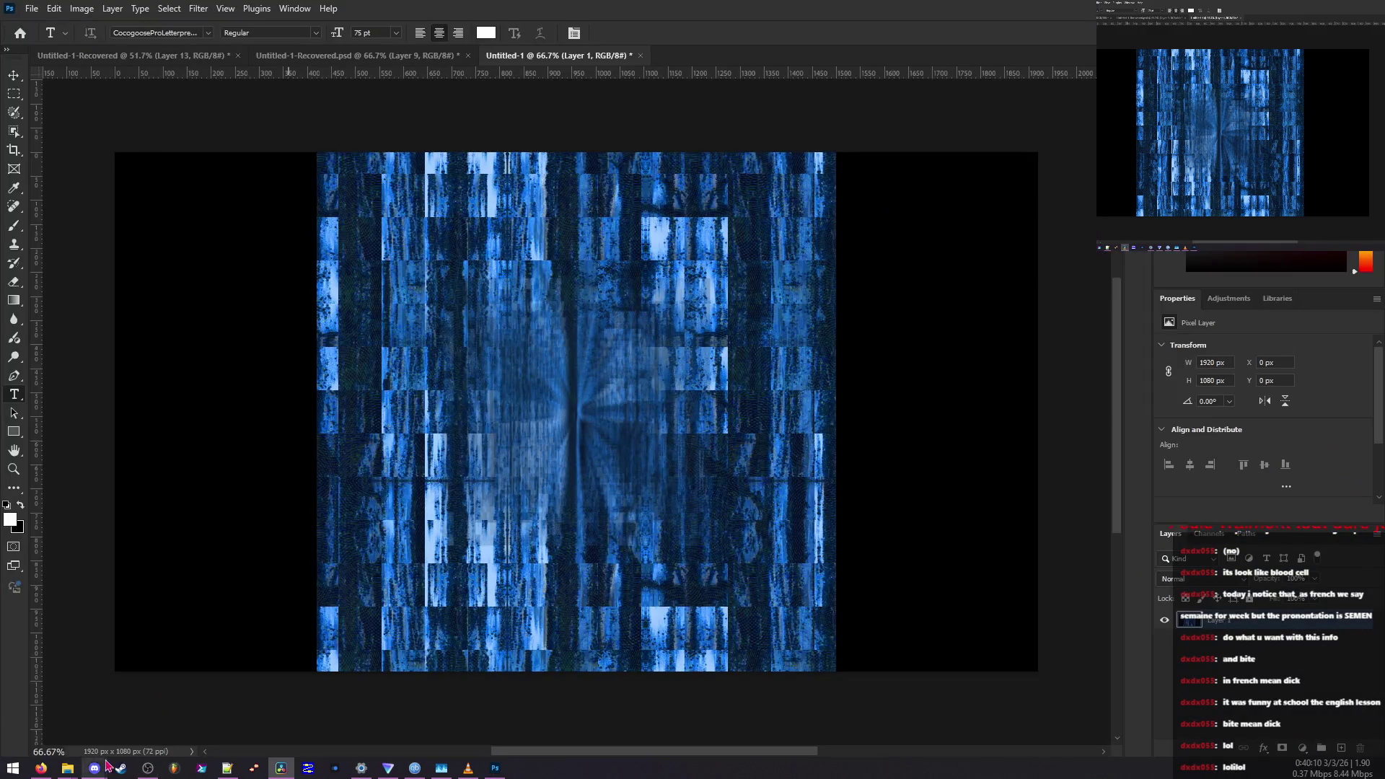
Bring Discord forward and turn on the DevTools element picker
left_click(96, 768)
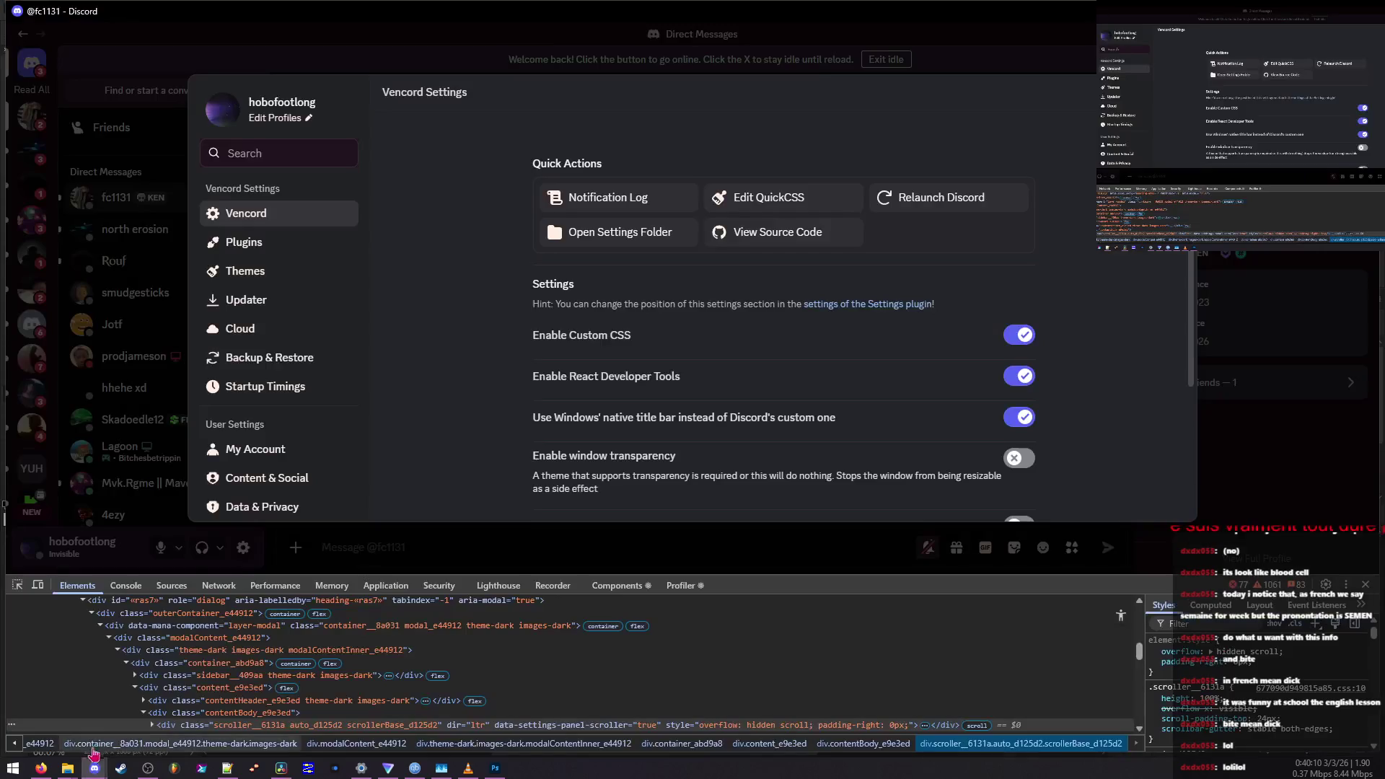
left_click(18, 585)
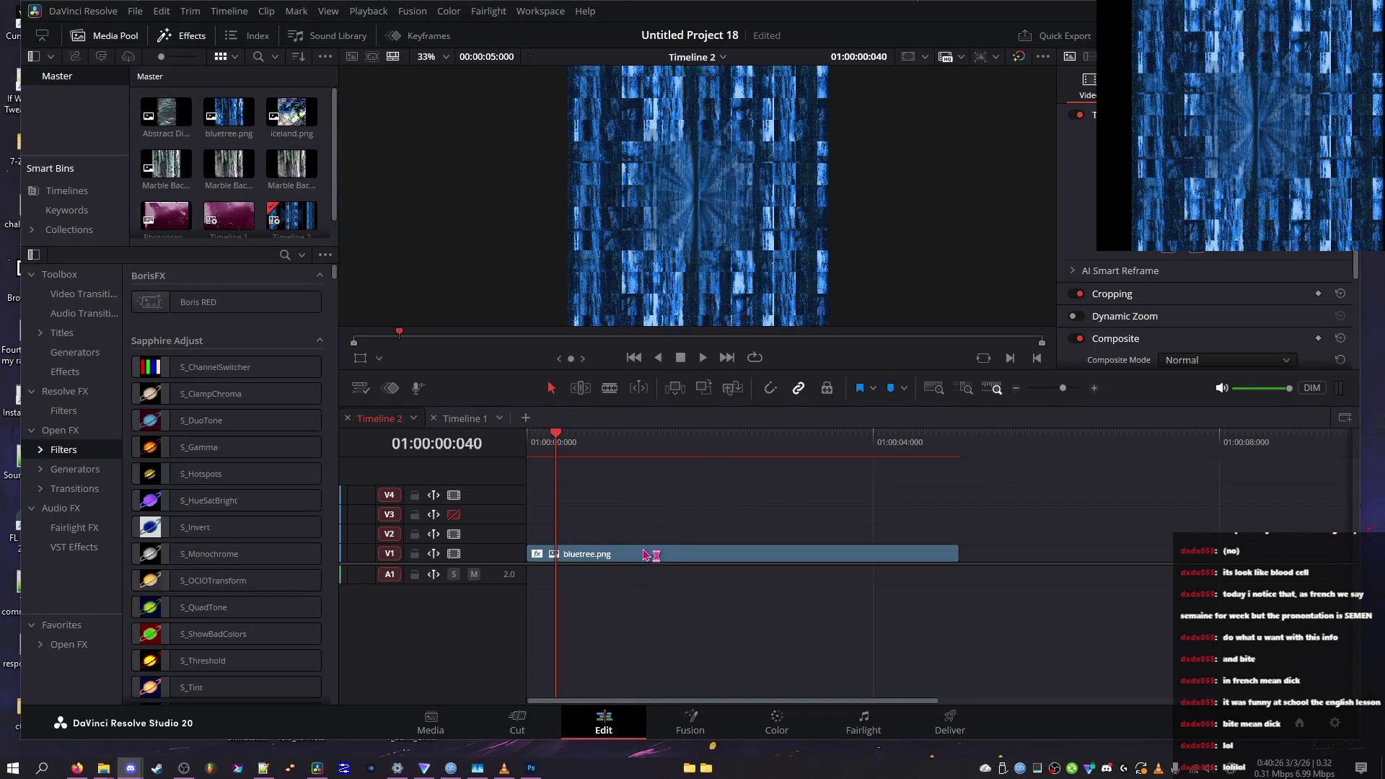
Select the bluetree.png clip, set Overall Zdist to 2.60 and Inside Rotate to 270.7
left_click(648, 556)
scroll(1212, 303, "down", 10)
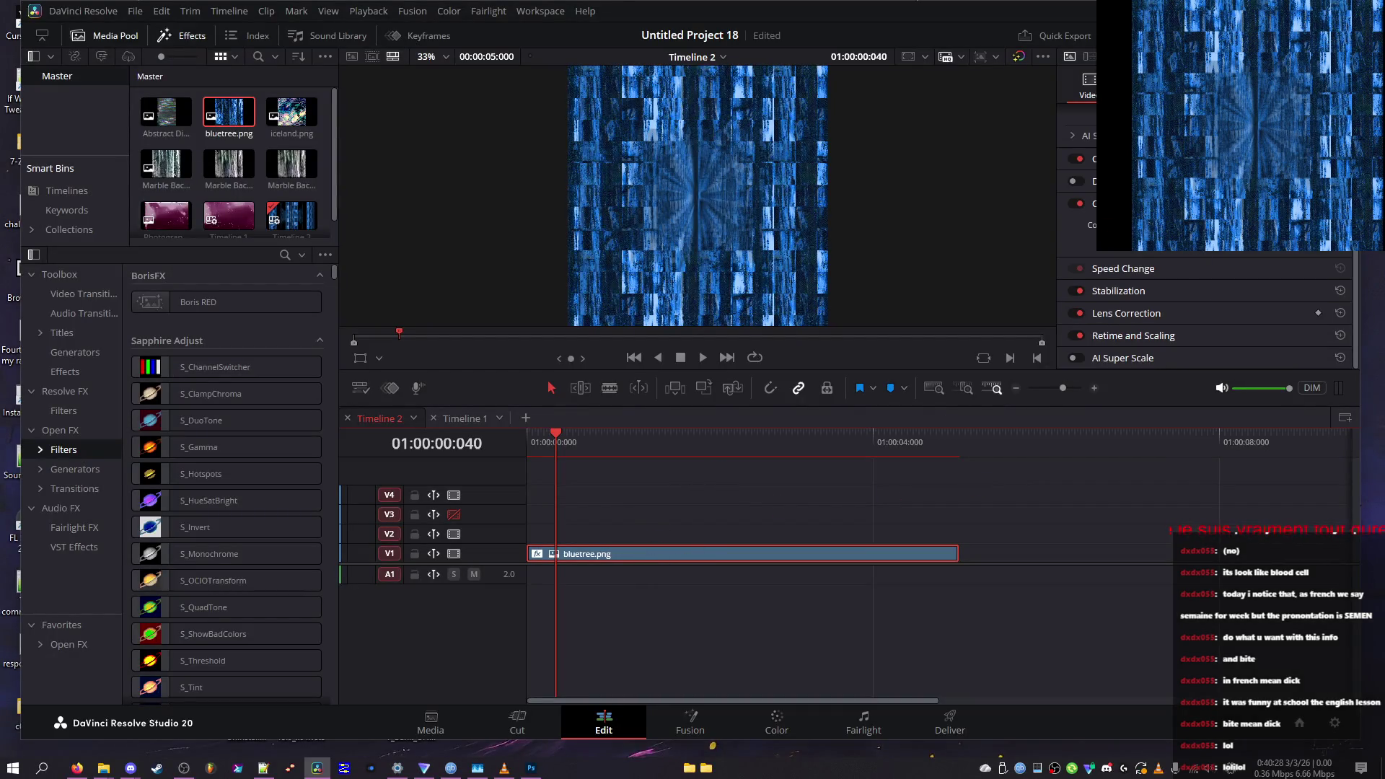
left_click_drag(1163, 338, 1172, 347)
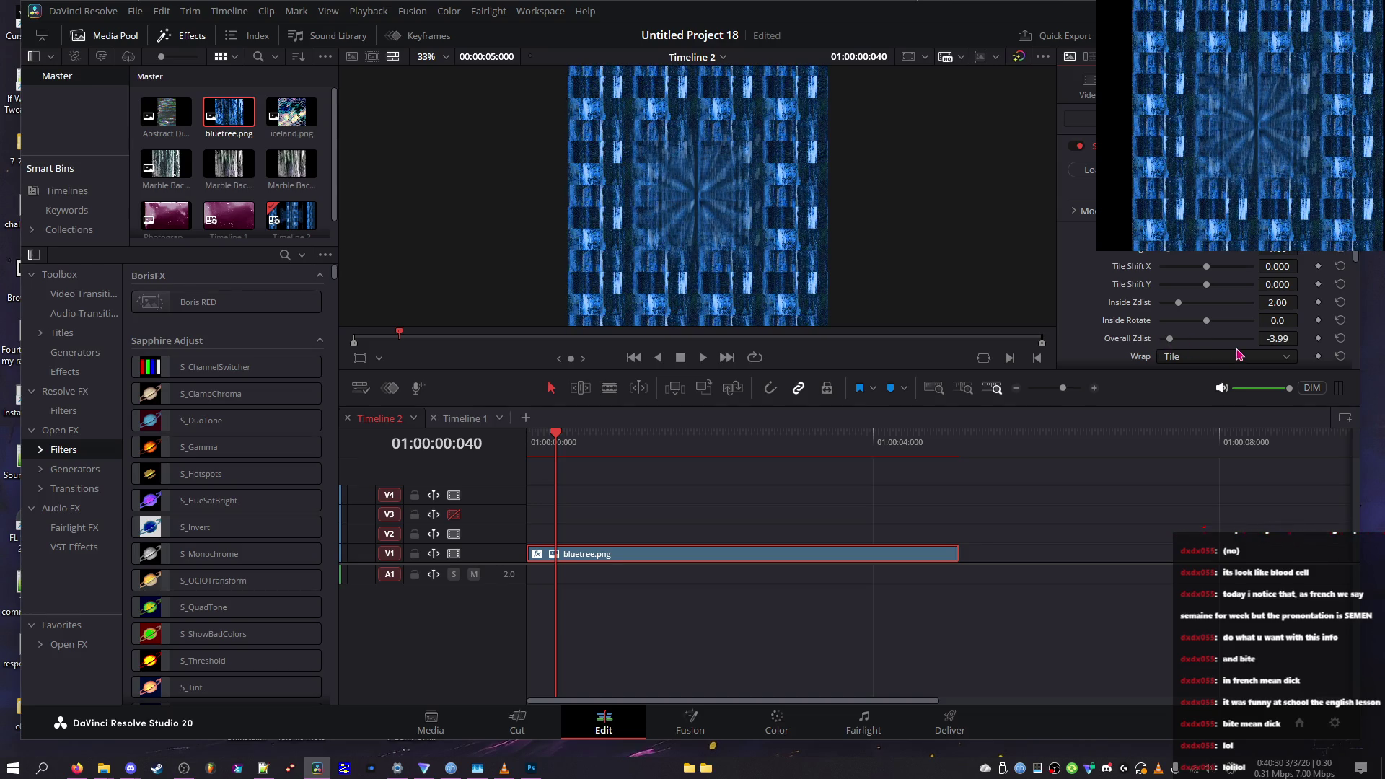
left_click(1230, 338)
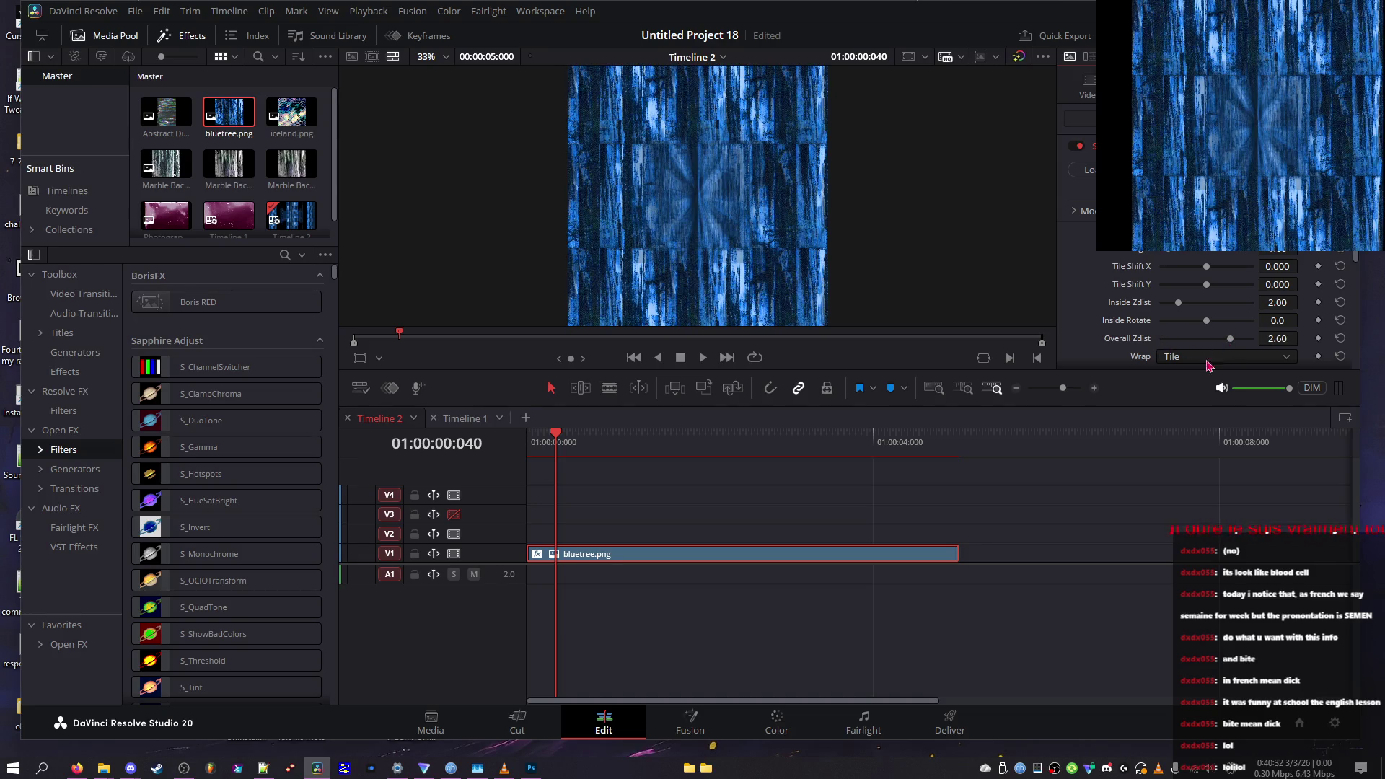
mouse_move(1221, 324)
left_mouse_down()
mouse_move(1176, 332)
mouse_move(1247, 339)
left_mouse_up()
left_click(1223, 356)
Switch Wrap to Reflect, set Overall Zdist to about -0.19, and save the project
left_click(1199, 407)
left_click(1203, 357)
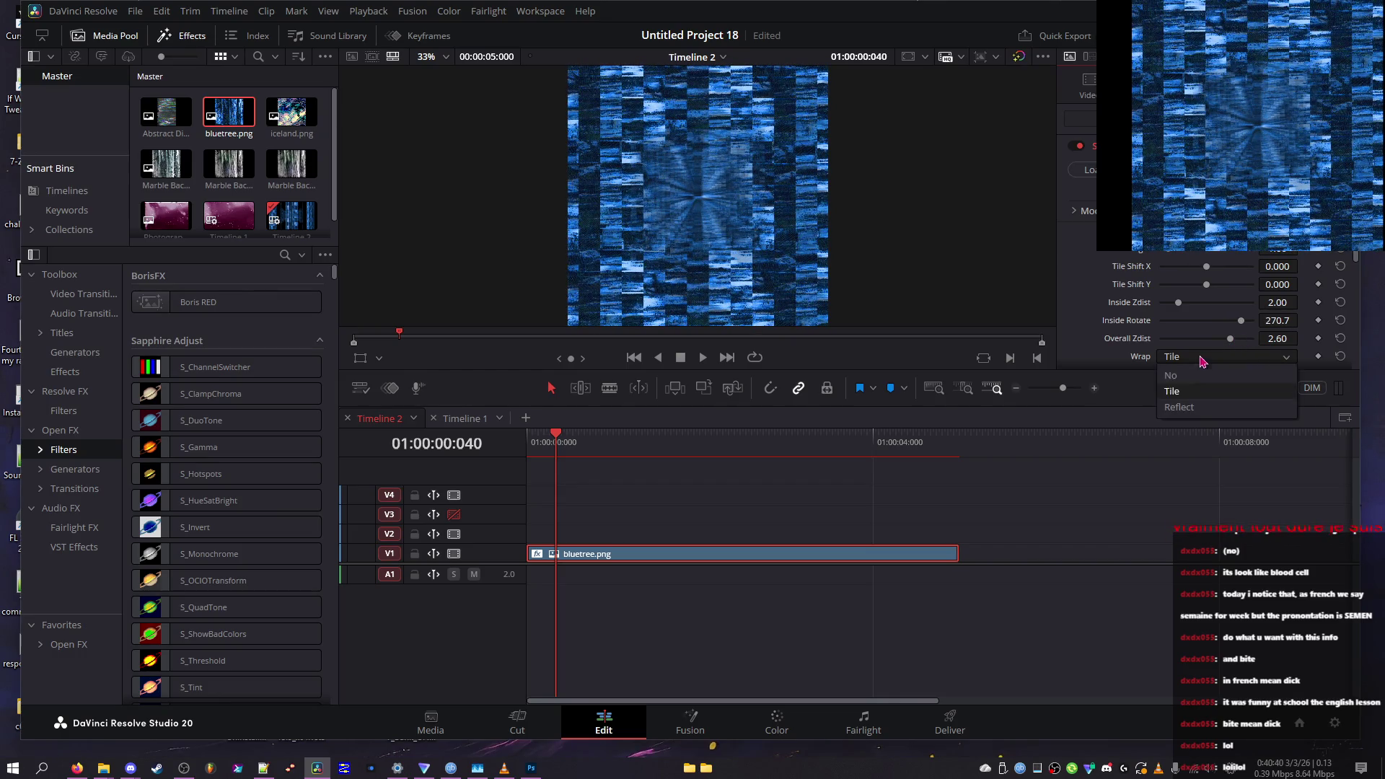
left_click(1198, 408)
left_click(1203, 340)
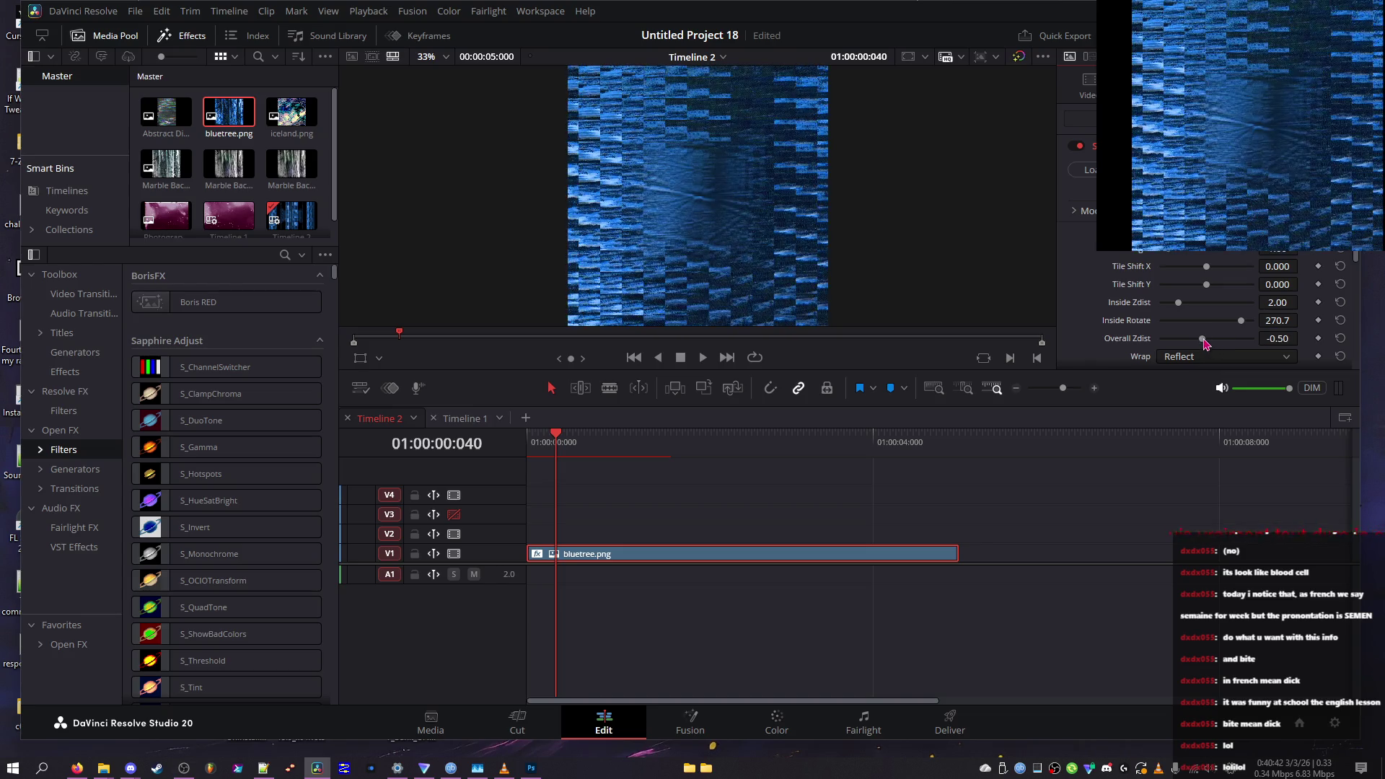
left_click_drag(1206, 343, 1209, 342)
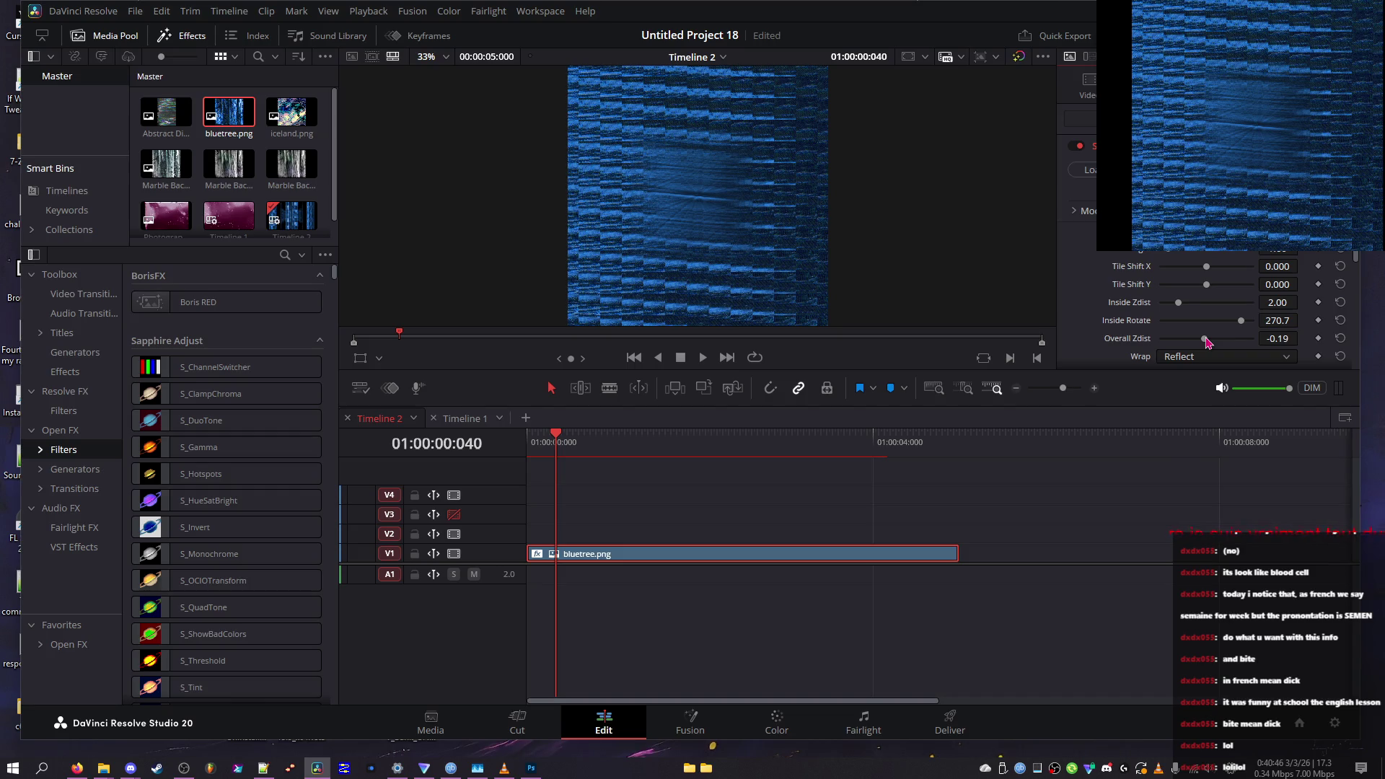
key("ctrl+s")
Set Inside Rotate to -304.2 and Overall Zdist to about -3.45
left_click_drag(1196, 339, 1162, 344)
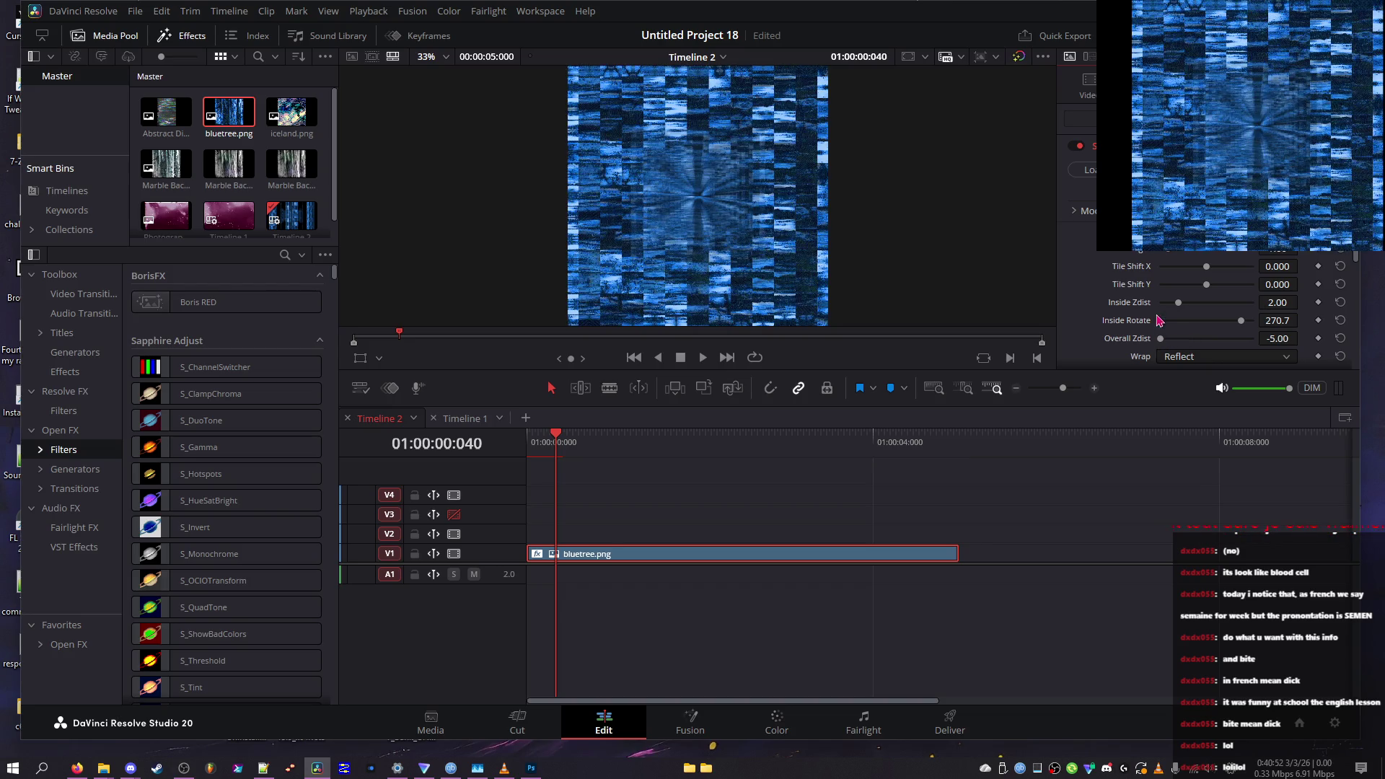
left_click(1166, 320)
left_click(1171, 341)
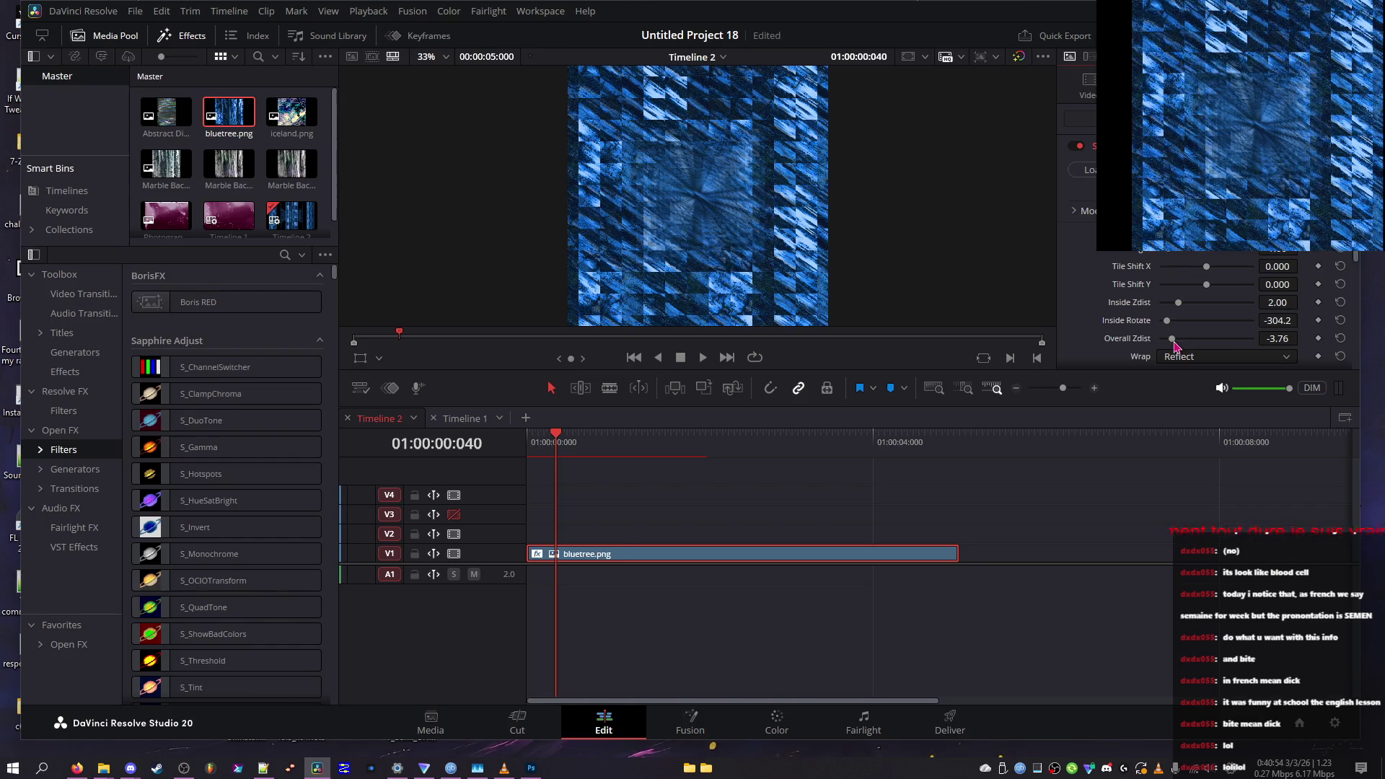
mouse_move(1176, 345)
left_mouse_down()
mouse_move(1250, 347)
mouse_move(1199, 346)
left_mouse_up()
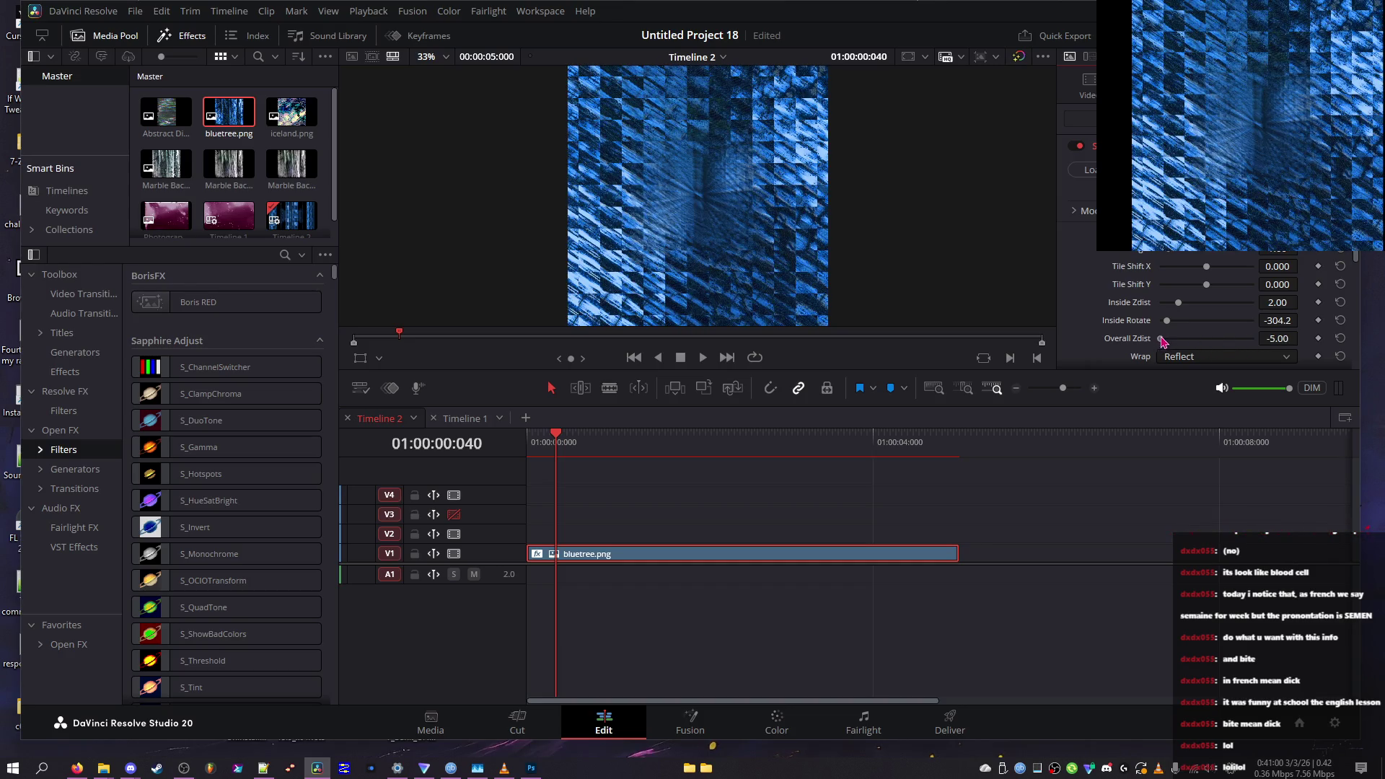
Try Wrap No and Tile, set Inside Rotate to -19.5, then return Wrap to Reflect
left_click(1199, 356)
left_click(1201, 376)
left_click(1201, 357)
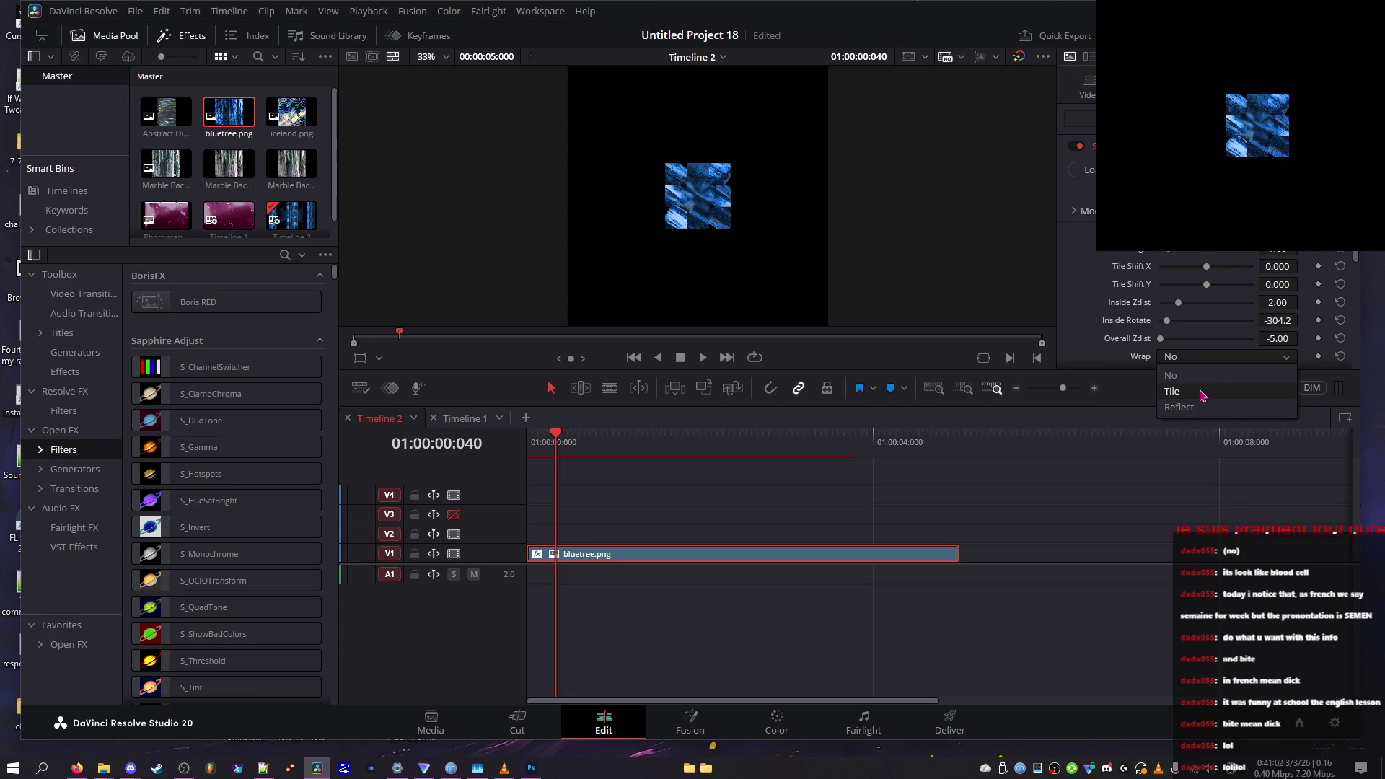
left_click(1201, 392)
left_click(1203, 320)
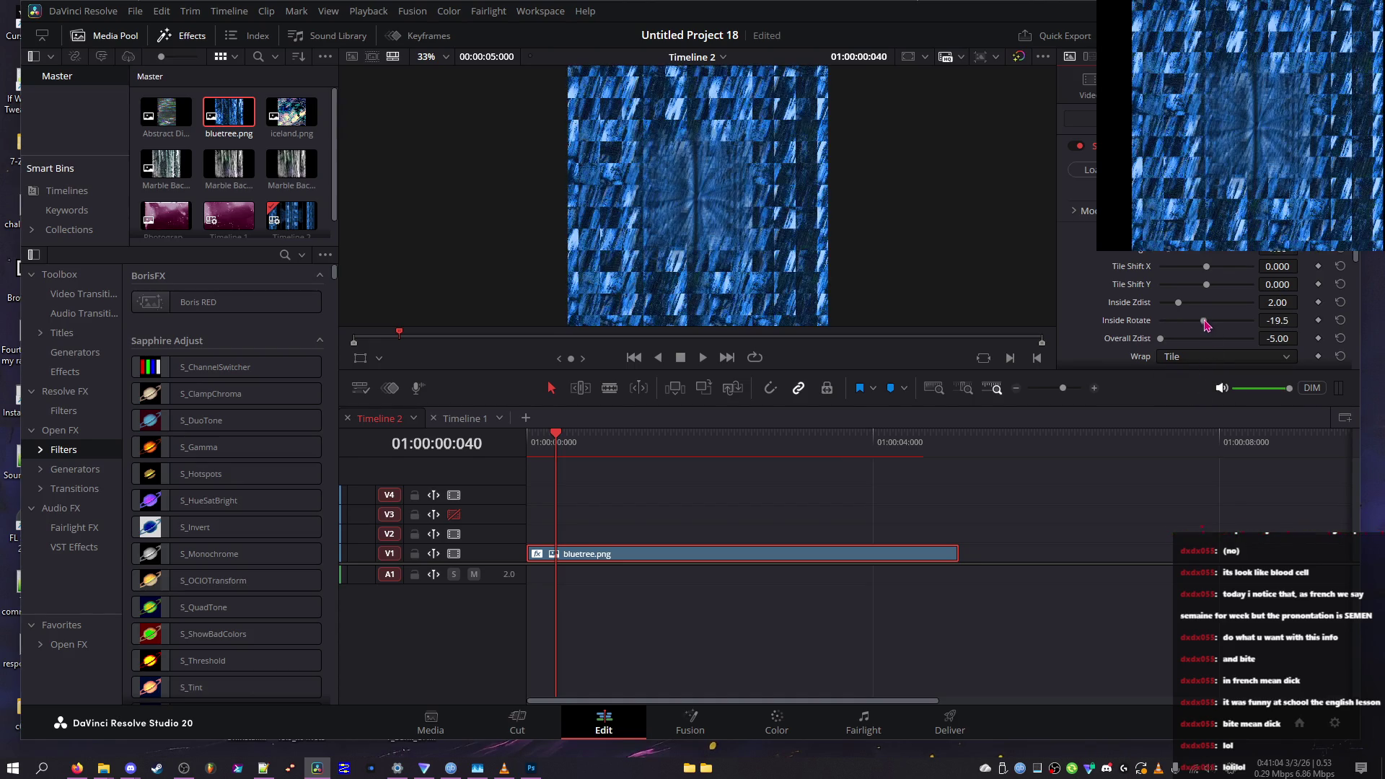
left_click(1213, 357)
left_click(1202, 409)
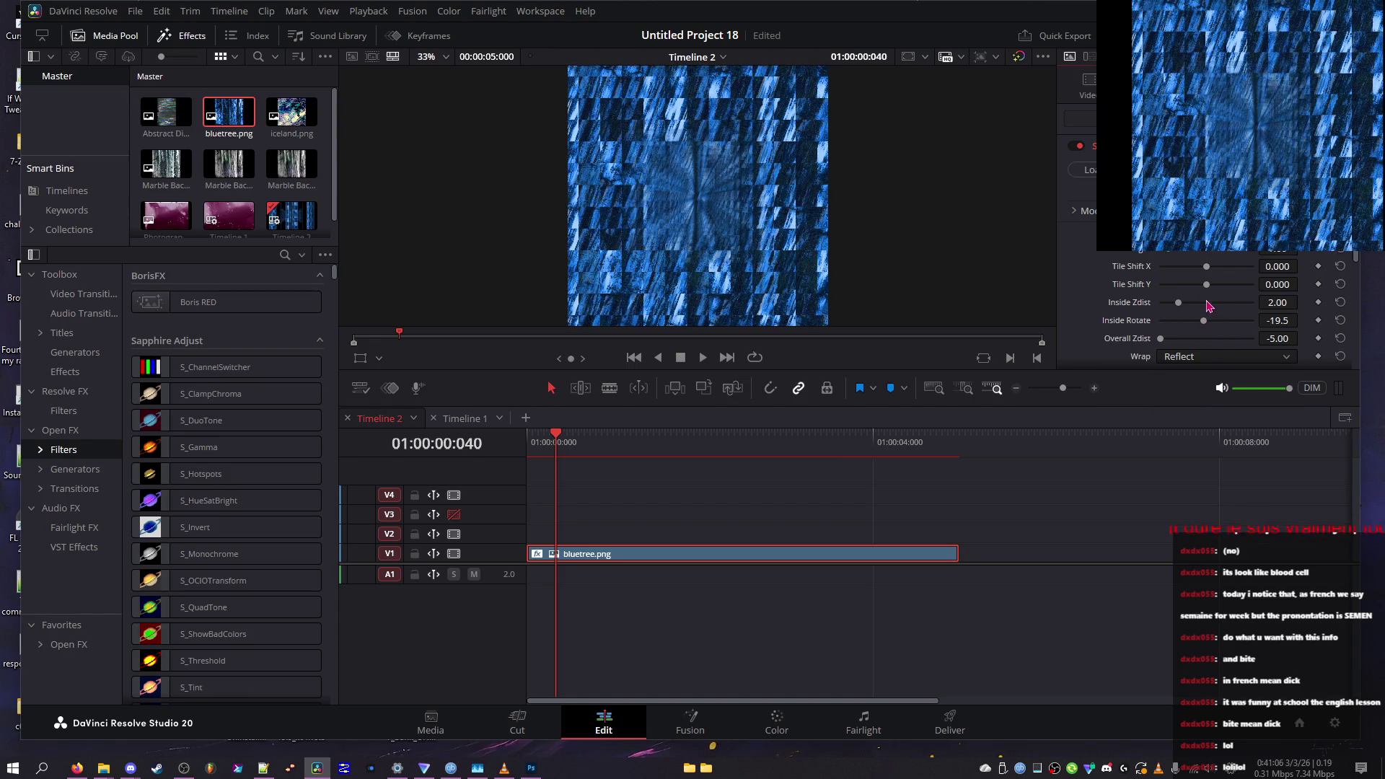
Reset Tile Shift Y and Inside Rotate to 0 and Overall Zdist to 1.00
left_click_drag(1206, 285, 1210, 287)
left_click(1340, 285)
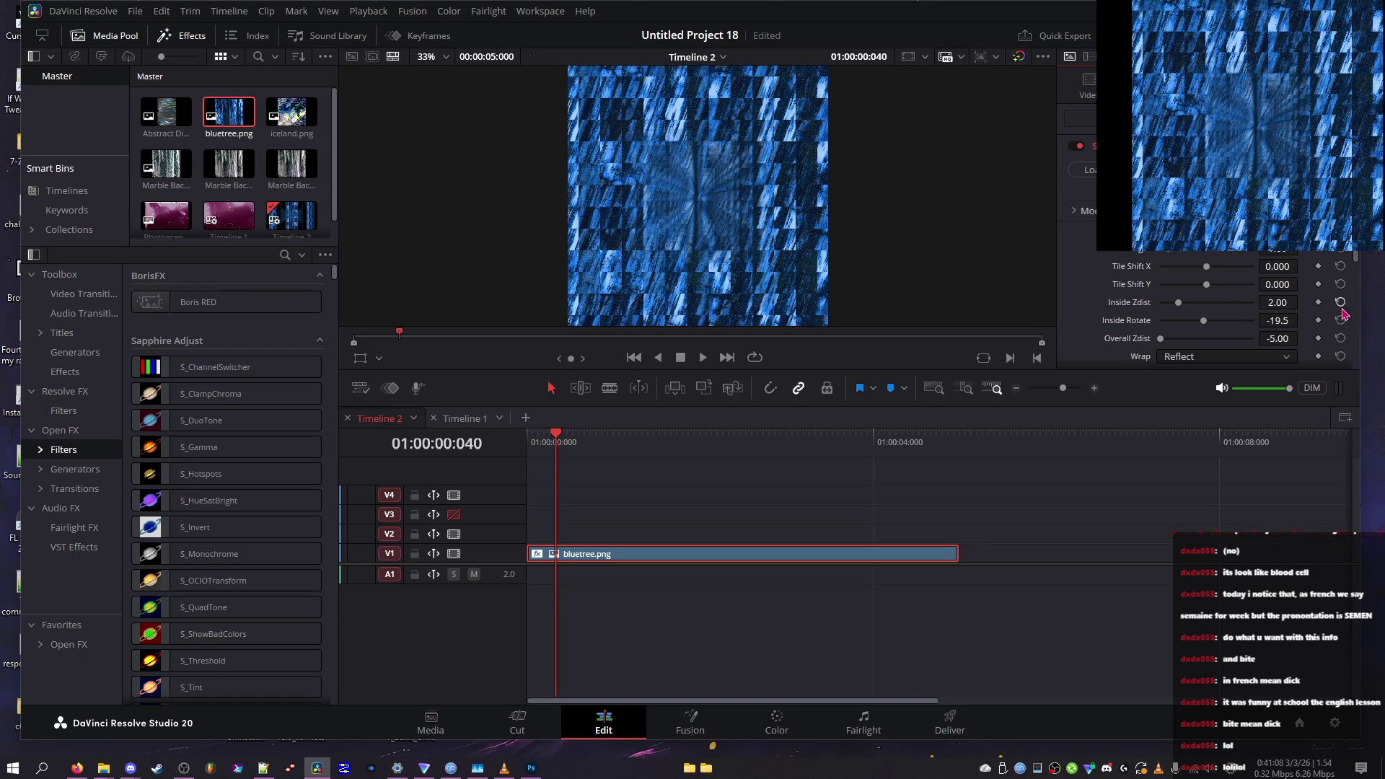
left_click(1340, 321)
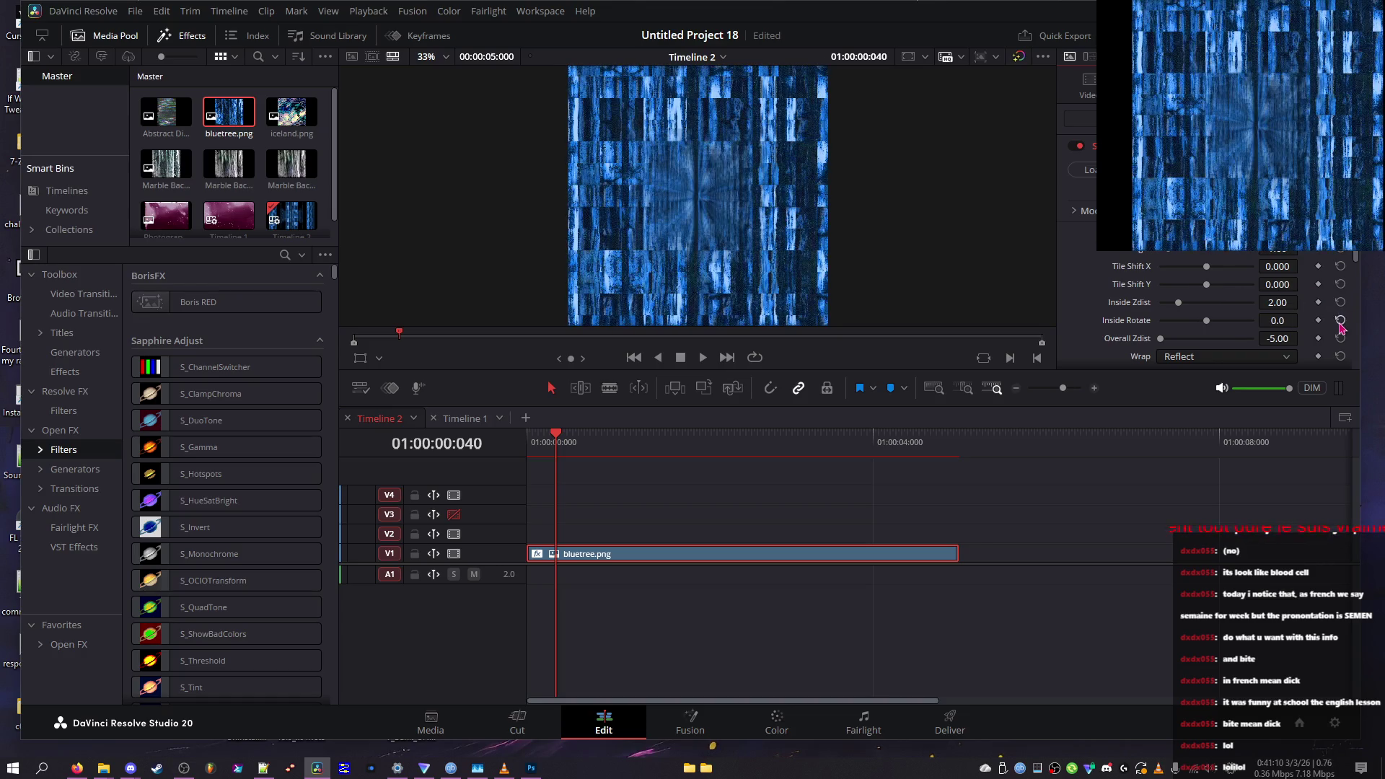
left_click(1340, 339)
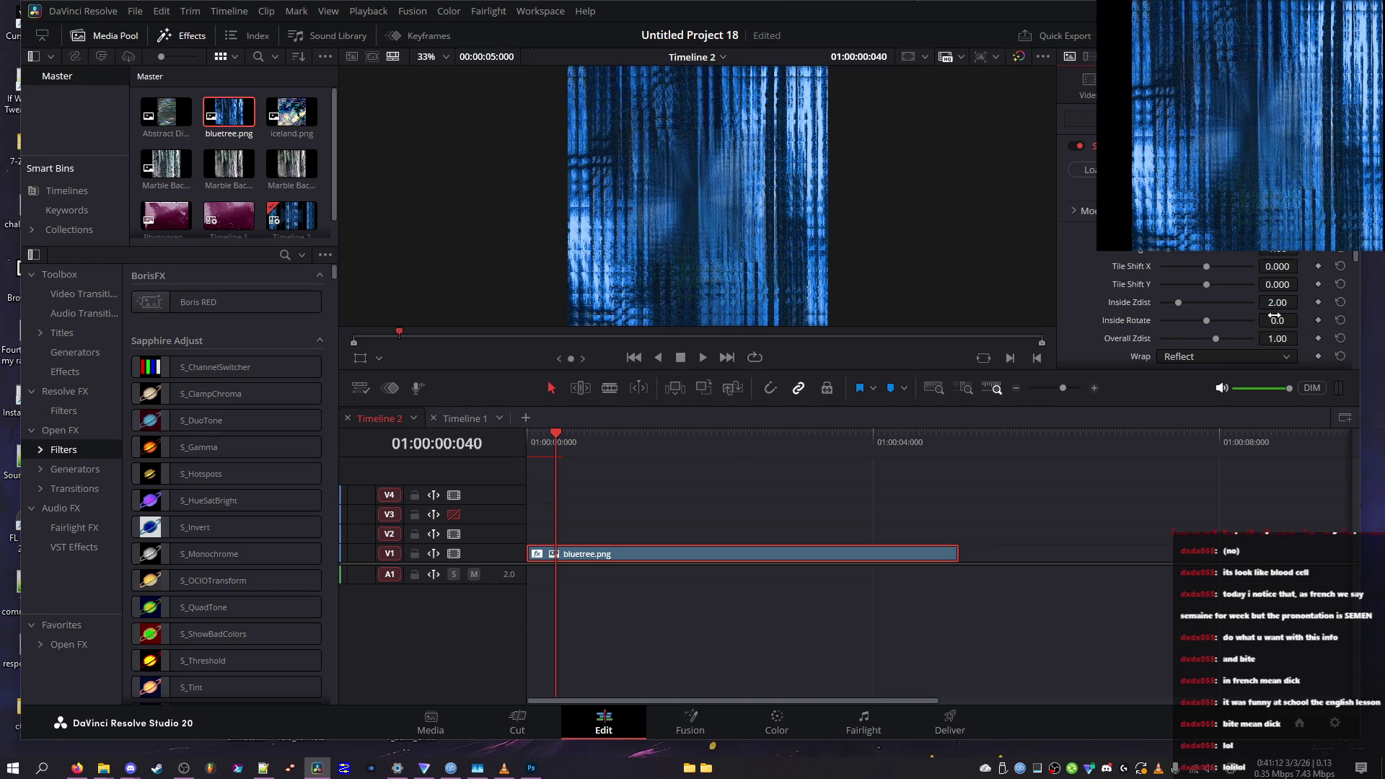
Try Tile Shift X -0.114 and Inside Zdist 8.99, then reset them to 0 and 2.00
mouse_move(1206, 266)
left_mouse_down()
mouse_move(1189, 278)
mouse_move(1269, 290)
mouse_move(1246, 293)
left_mouse_up()
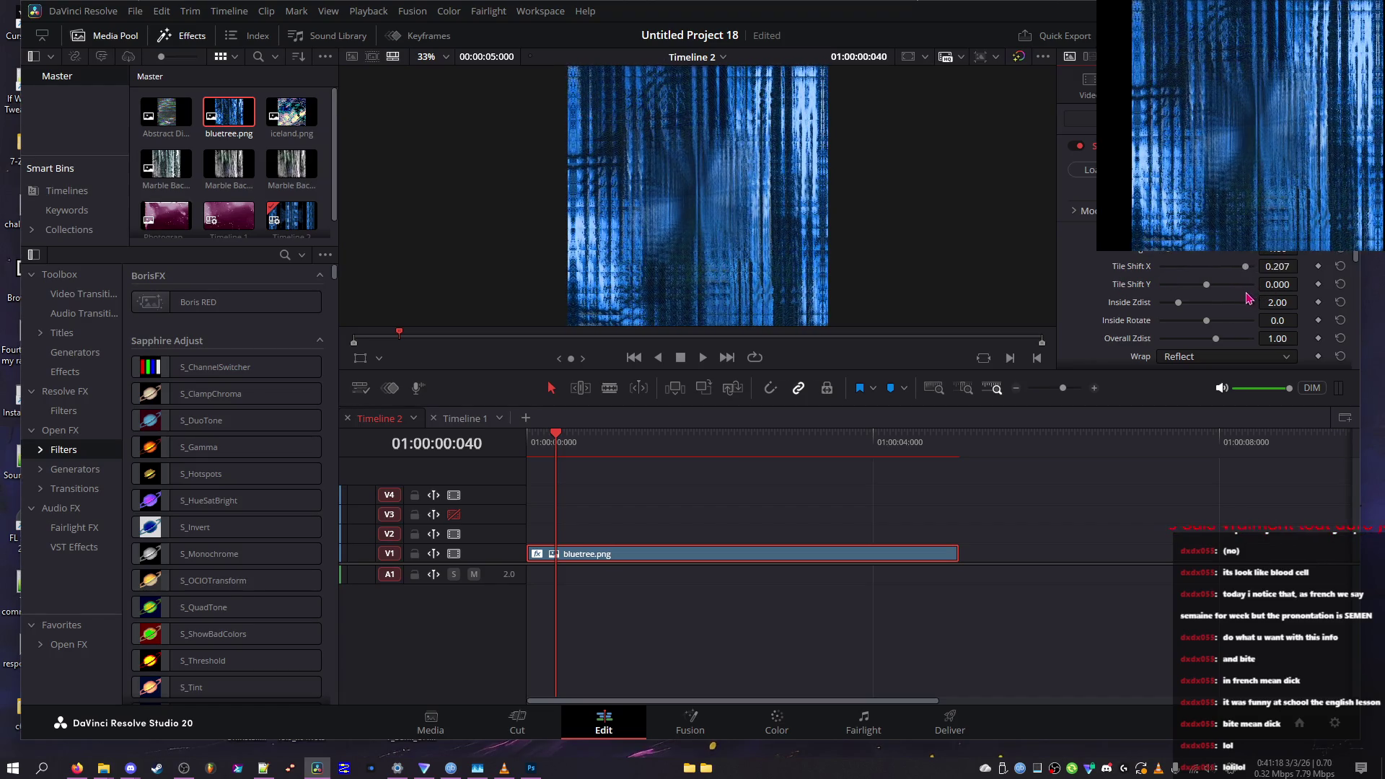
left_click(1243, 303)
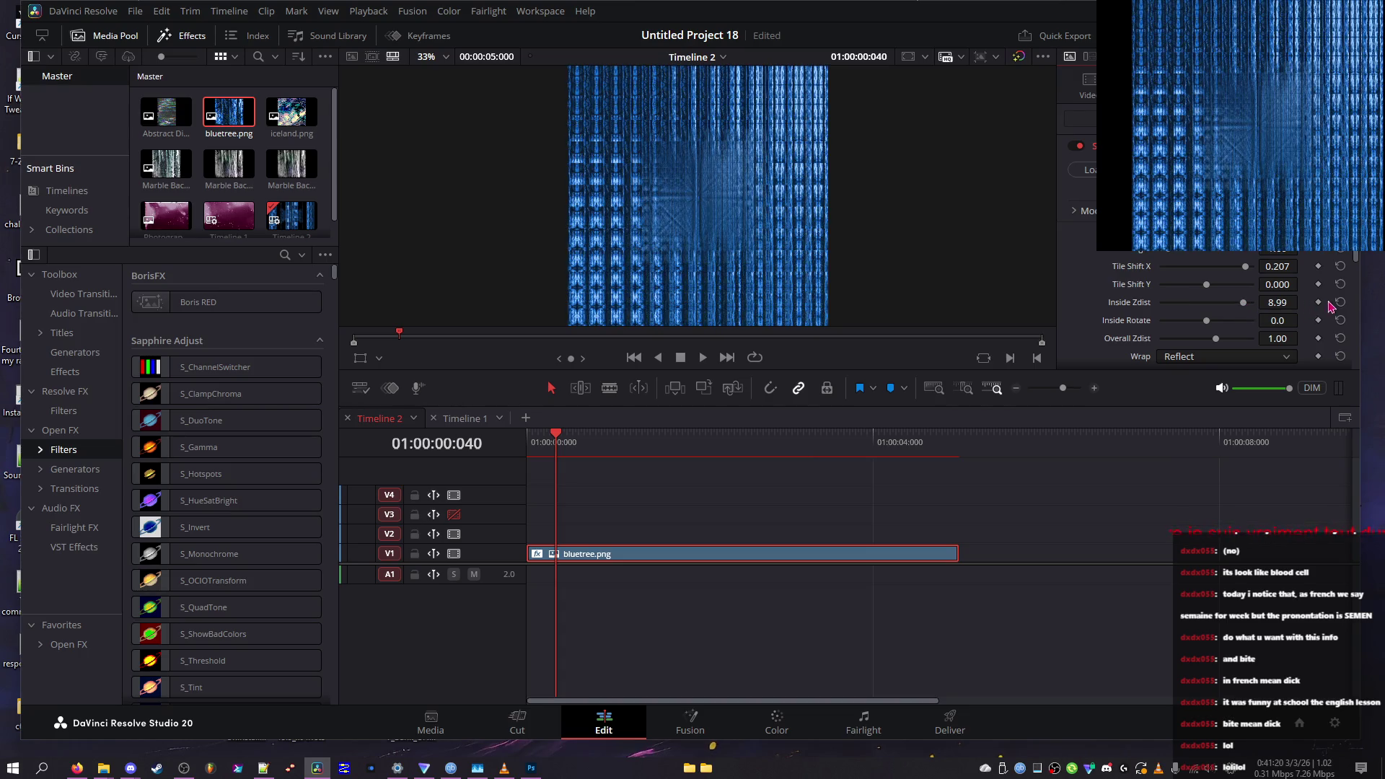
left_click(1341, 303)
left_click(1340, 266)
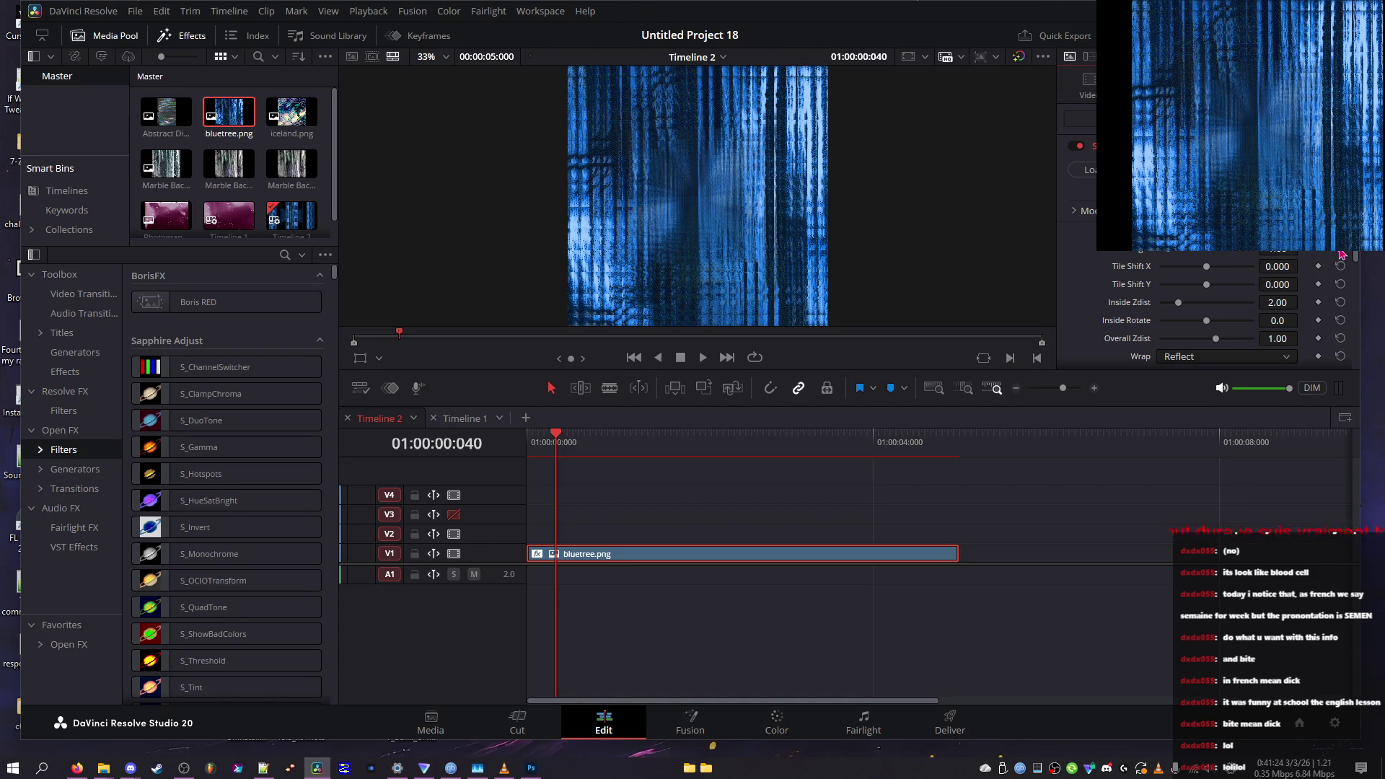
Open and close the Playback menu without making changes
left_click(370, 11)
mouse_move(548, 68)
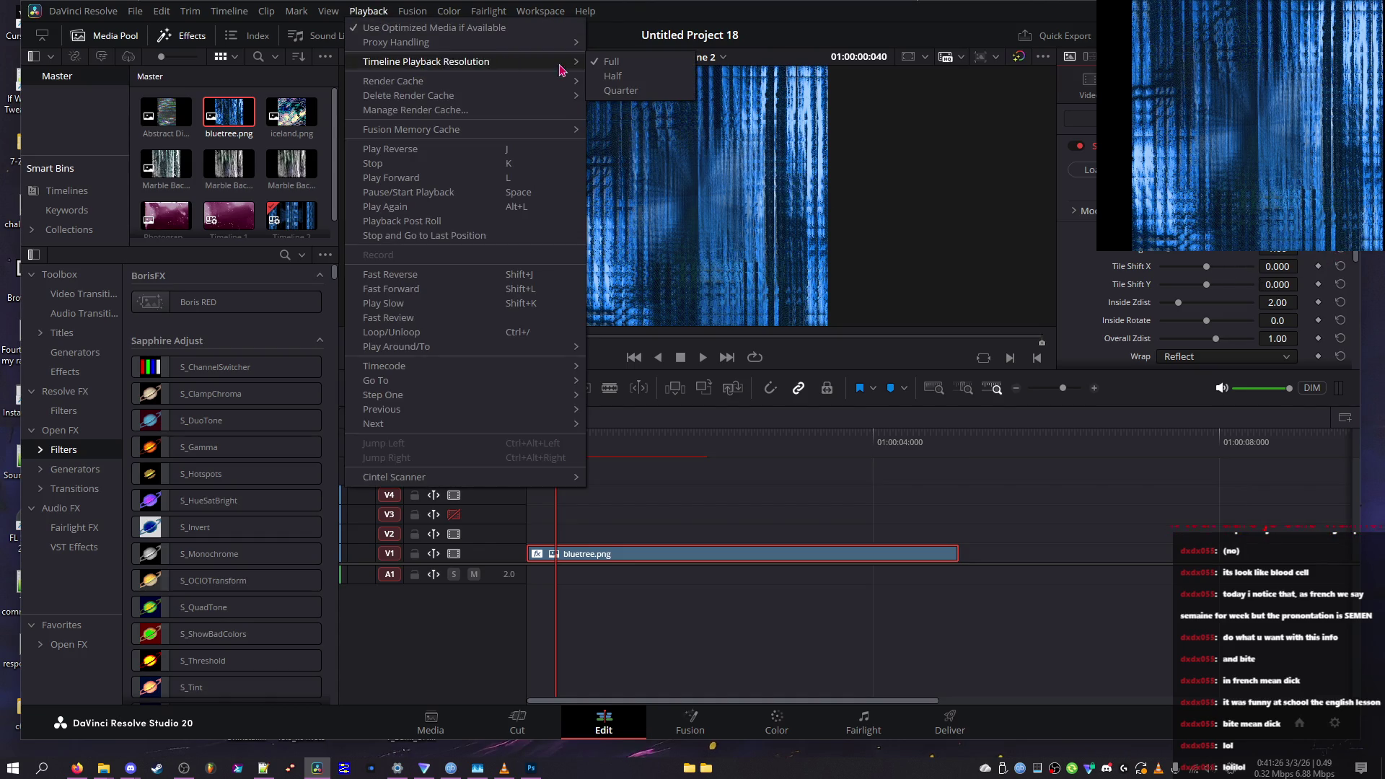
mouse_move(555, 98)
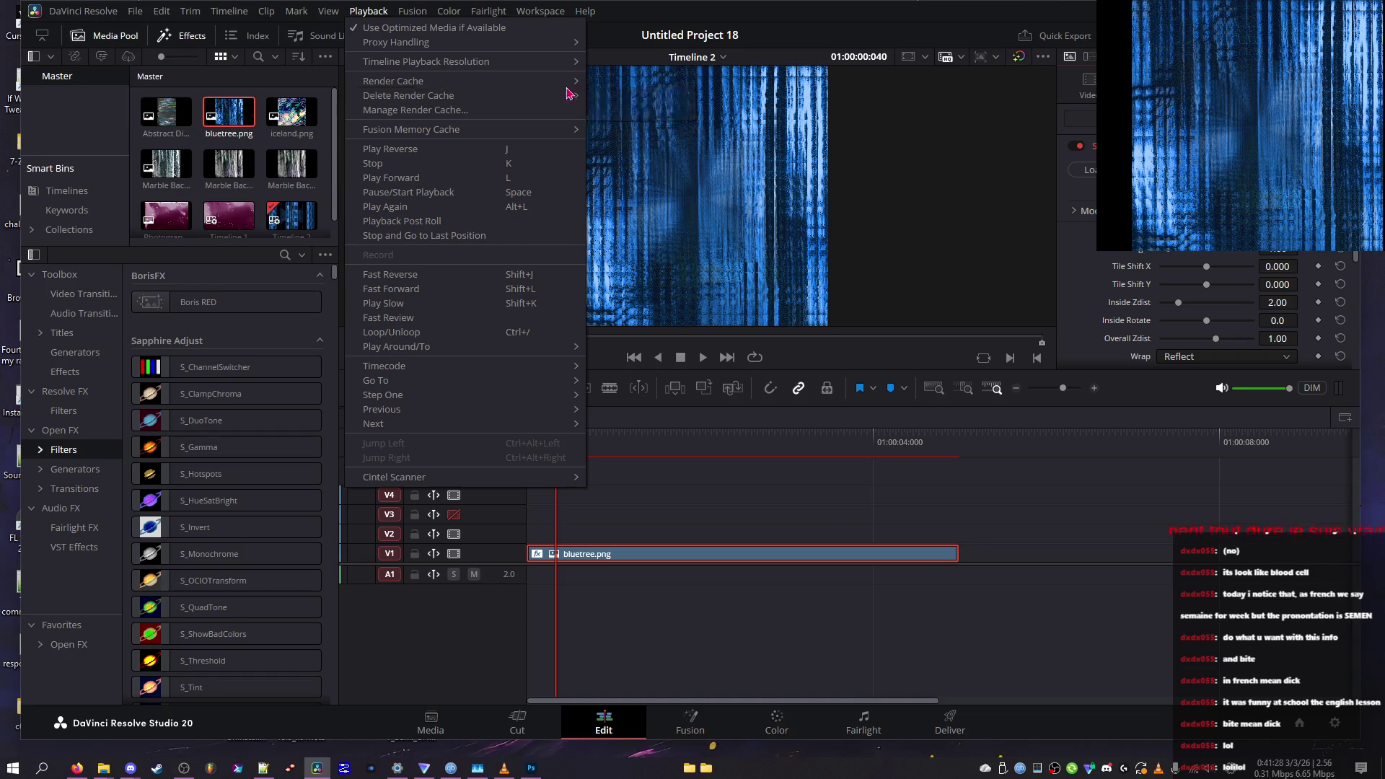
left_click(613, 95)
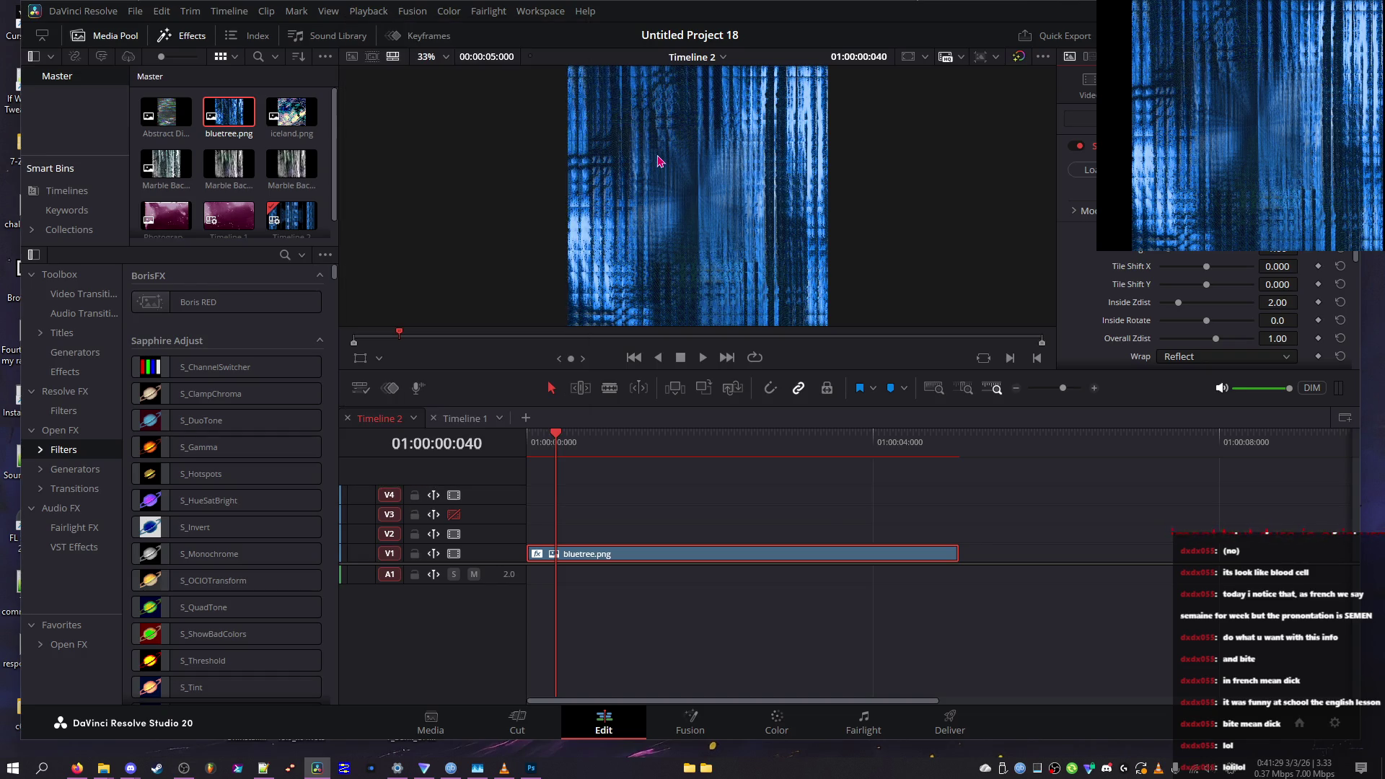
left_click(364, 11)
Shift the tiles with Tile Shift X and drag the seam slider until tiles mirror smoothly
mouse_move(1236, 267)
left_mouse_down()
mouse_move(1251, 258)
mouse_move(1177, 265)
left_mouse_up()
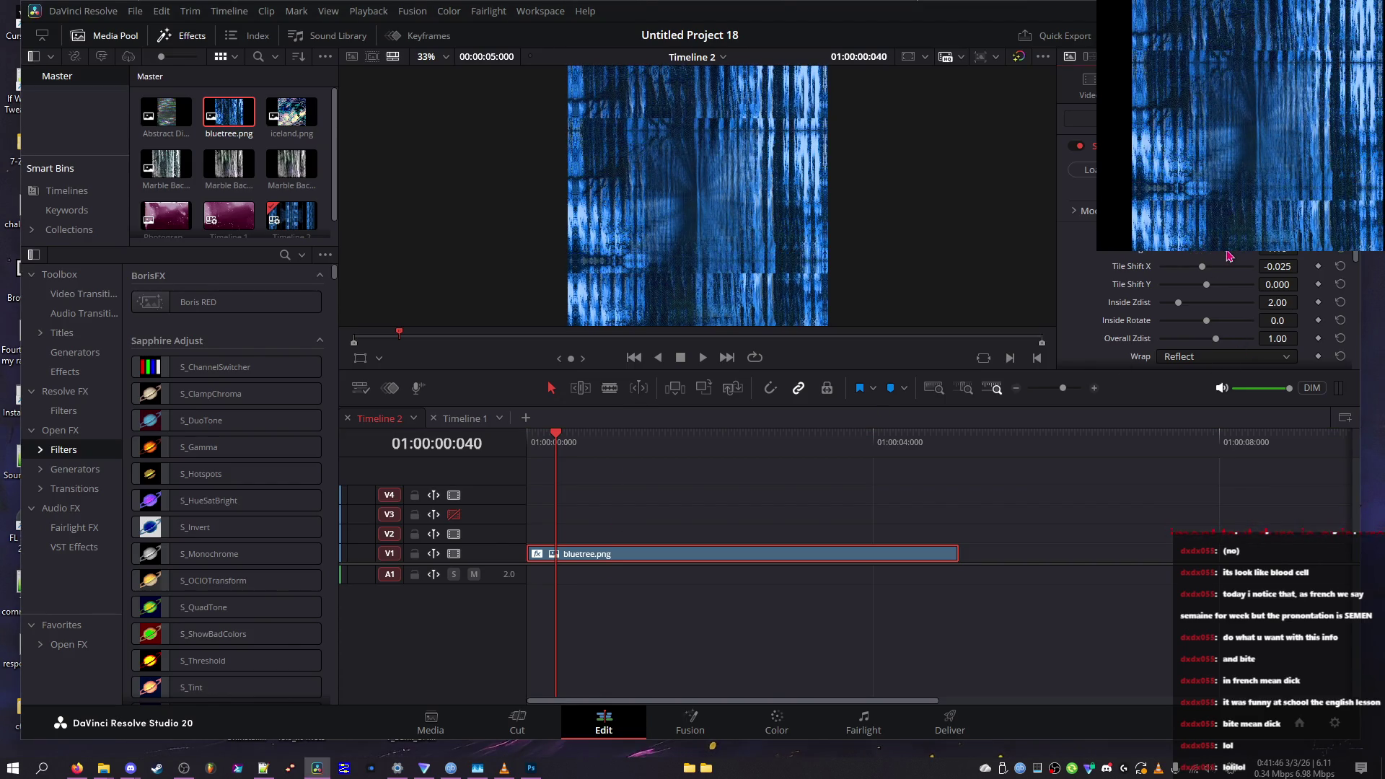
left_click_drag(1221, 252, 1157, 258)
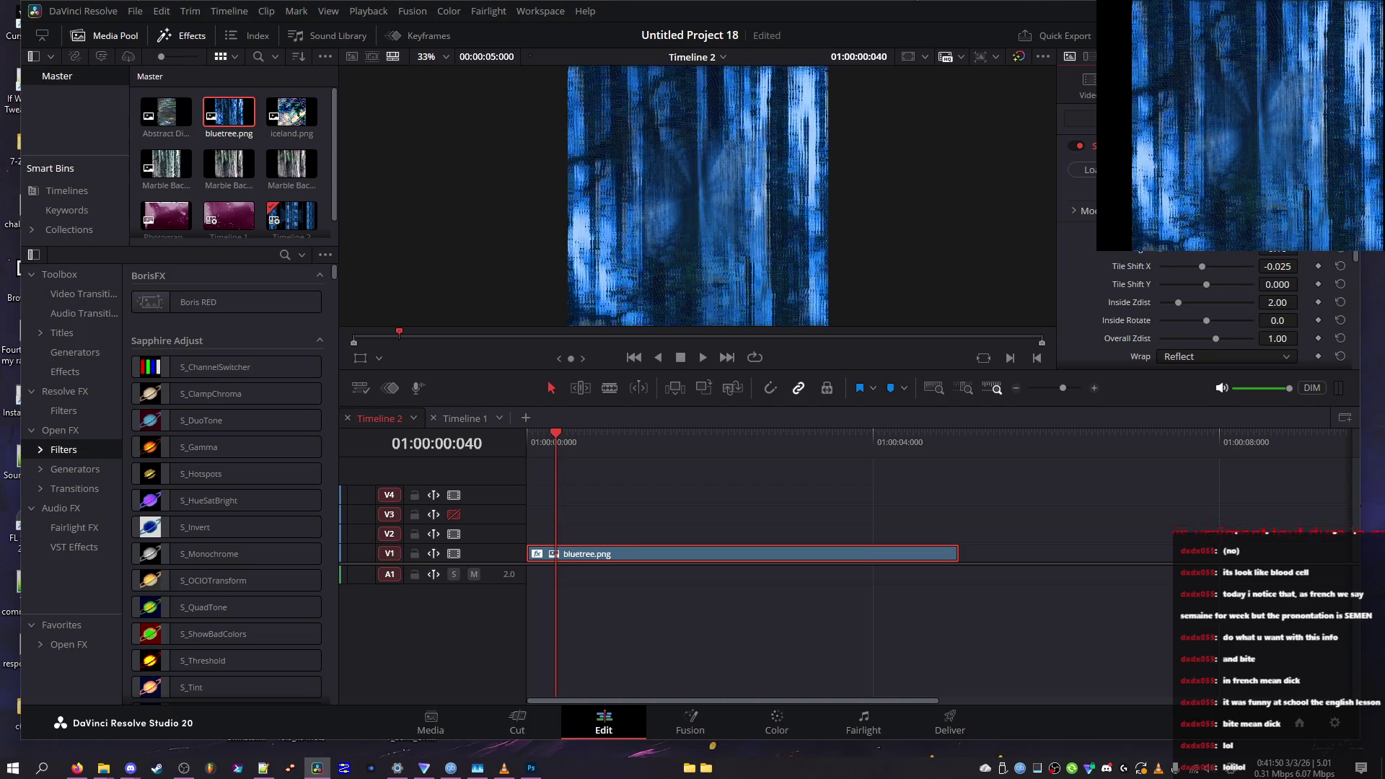
scroll(1205, 310, "down", 3)
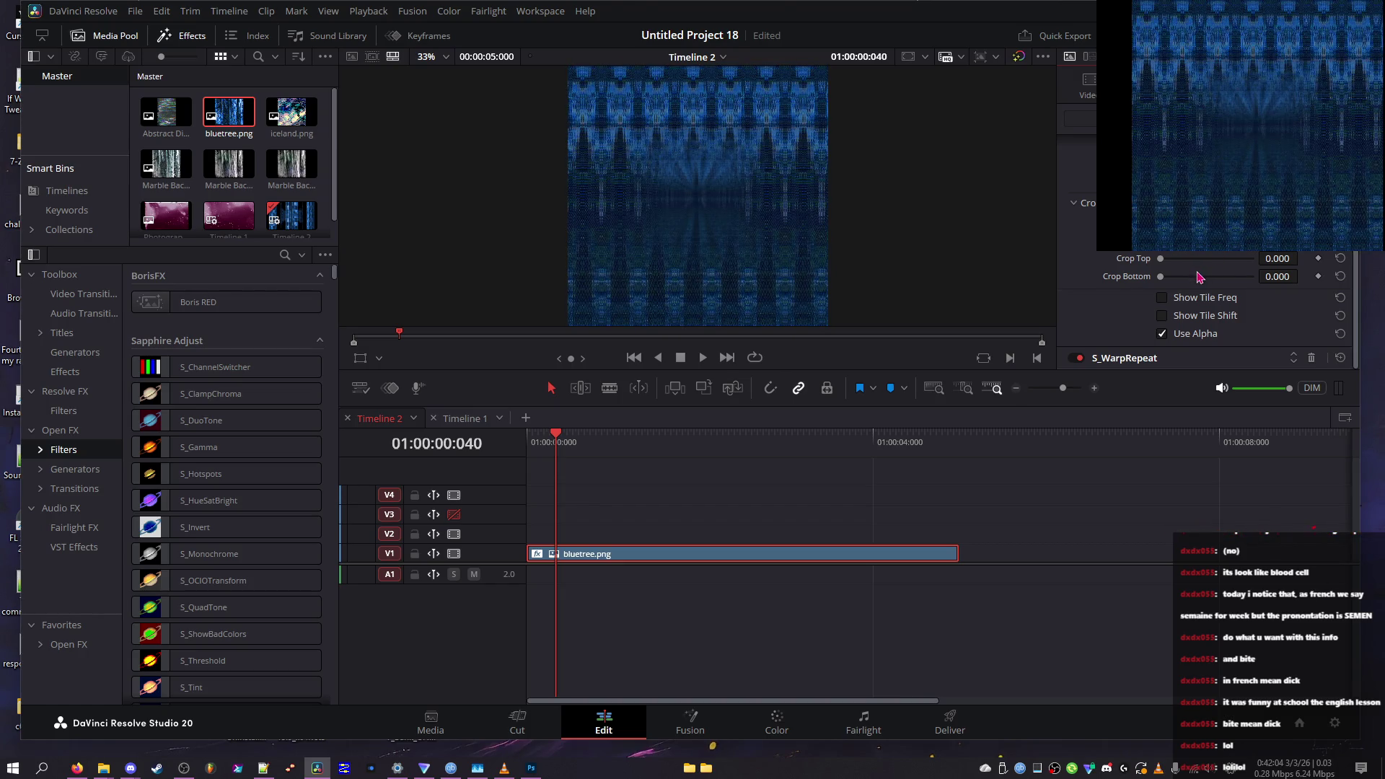
Click Crop Top to 0.519, then lower Crop Bottom in two drags to 0.225
left_click(1209, 259)
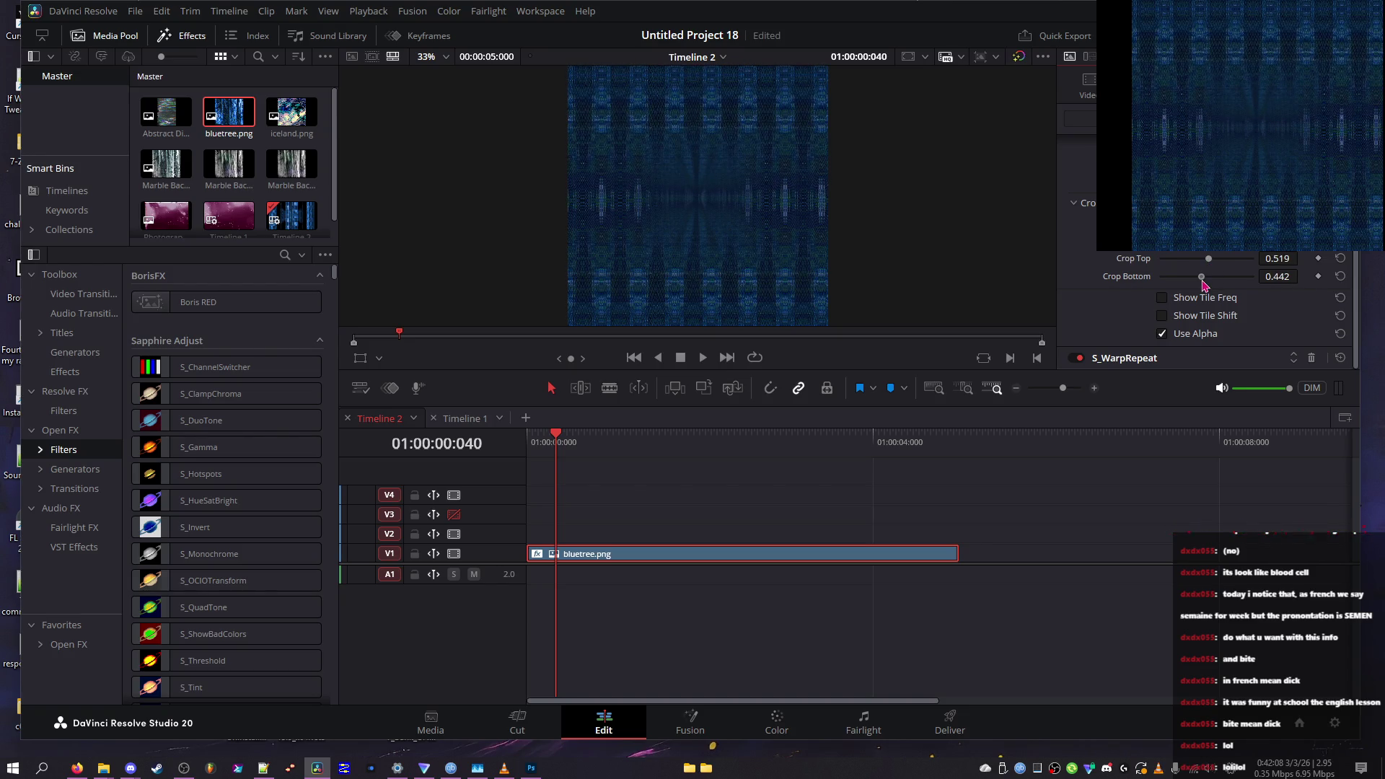
mouse_move(1203, 280)
left_mouse_down()
mouse_move(1169, 293)
mouse_move(1200, 294)
mouse_move(1185, 297)
left_mouse_up()
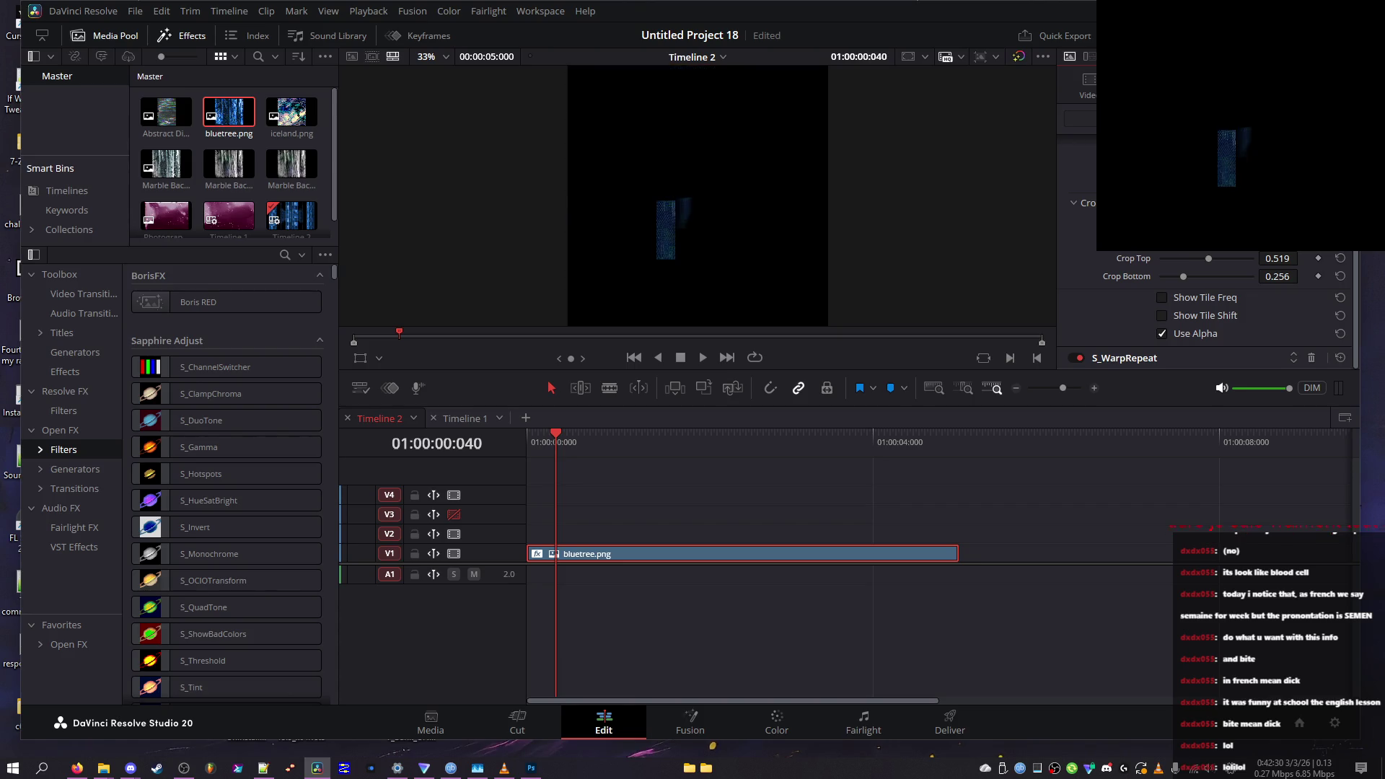
mouse_move(1184, 274)
left_mouse_down()
mouse_move(1166, 283)
mouse_move(1185, 284)
left_mouse_up()
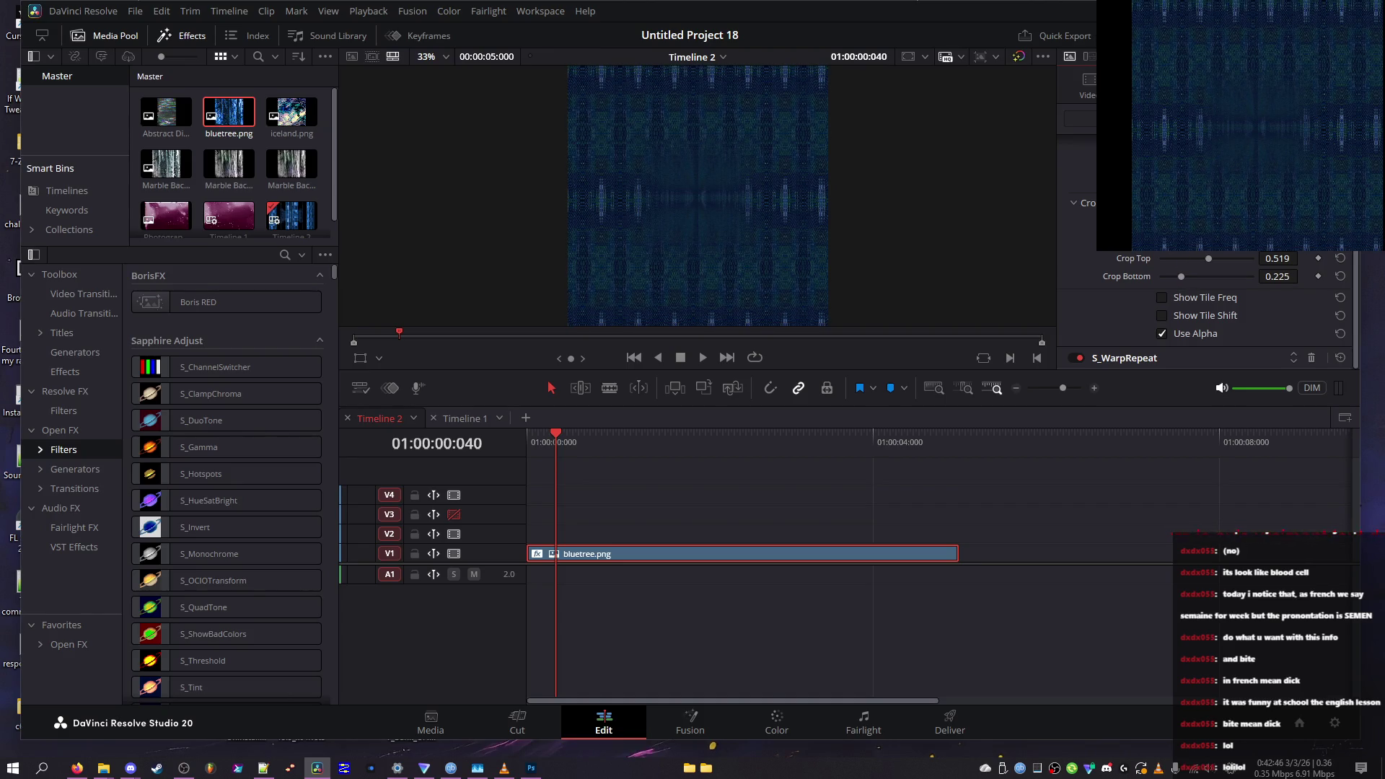
Bring WarpRepeat's Crop Bottom down to 0.124 after trying higher values
left_click(1183, 321)
left_click_drag(1196, 278, 1180, 280)
left_click_drag(1180, 281, 1182, 282)
left_click_drag(1181, 278, 1174, 282)
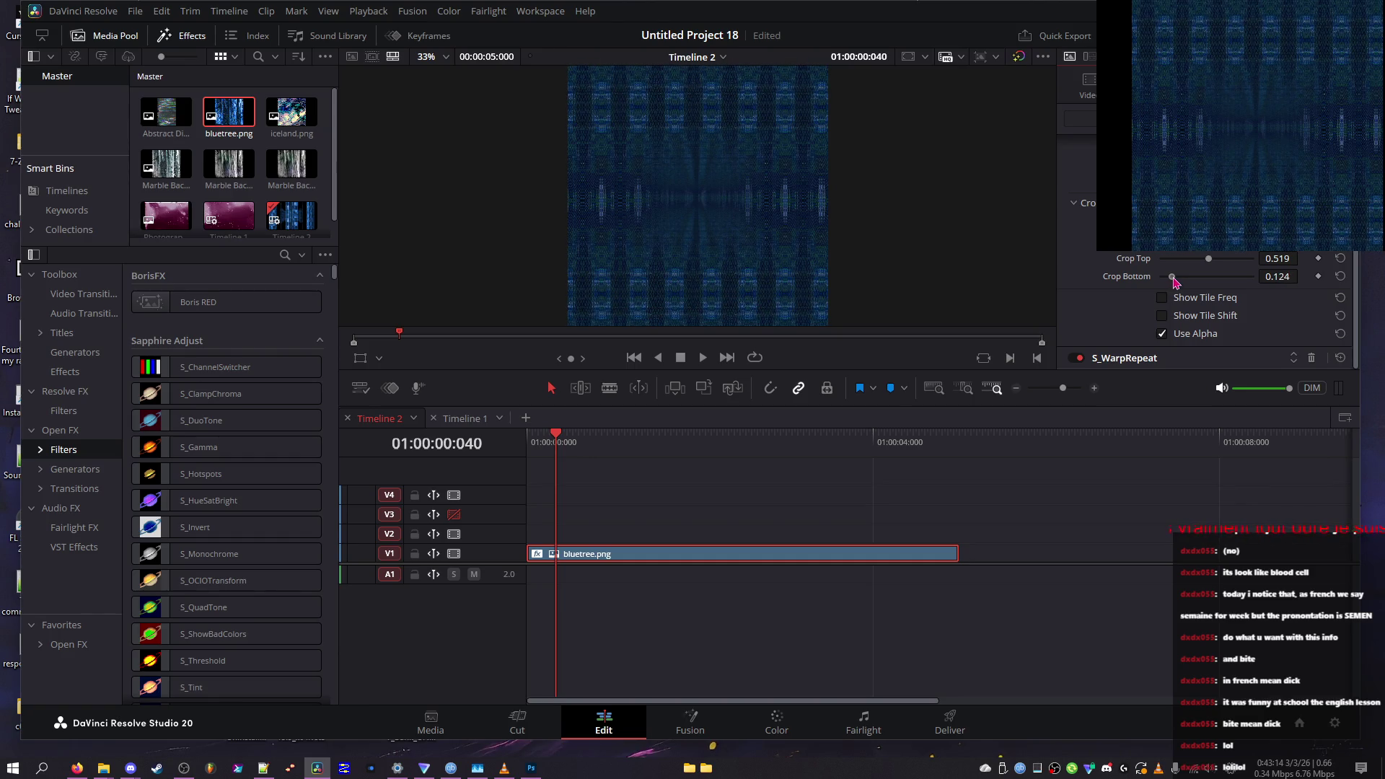
Use the image alpha, try Crop Top values, and enable Show Tile Freq and Show Tile Shift
left_click(1187, 317)
left_click(1162, 333)
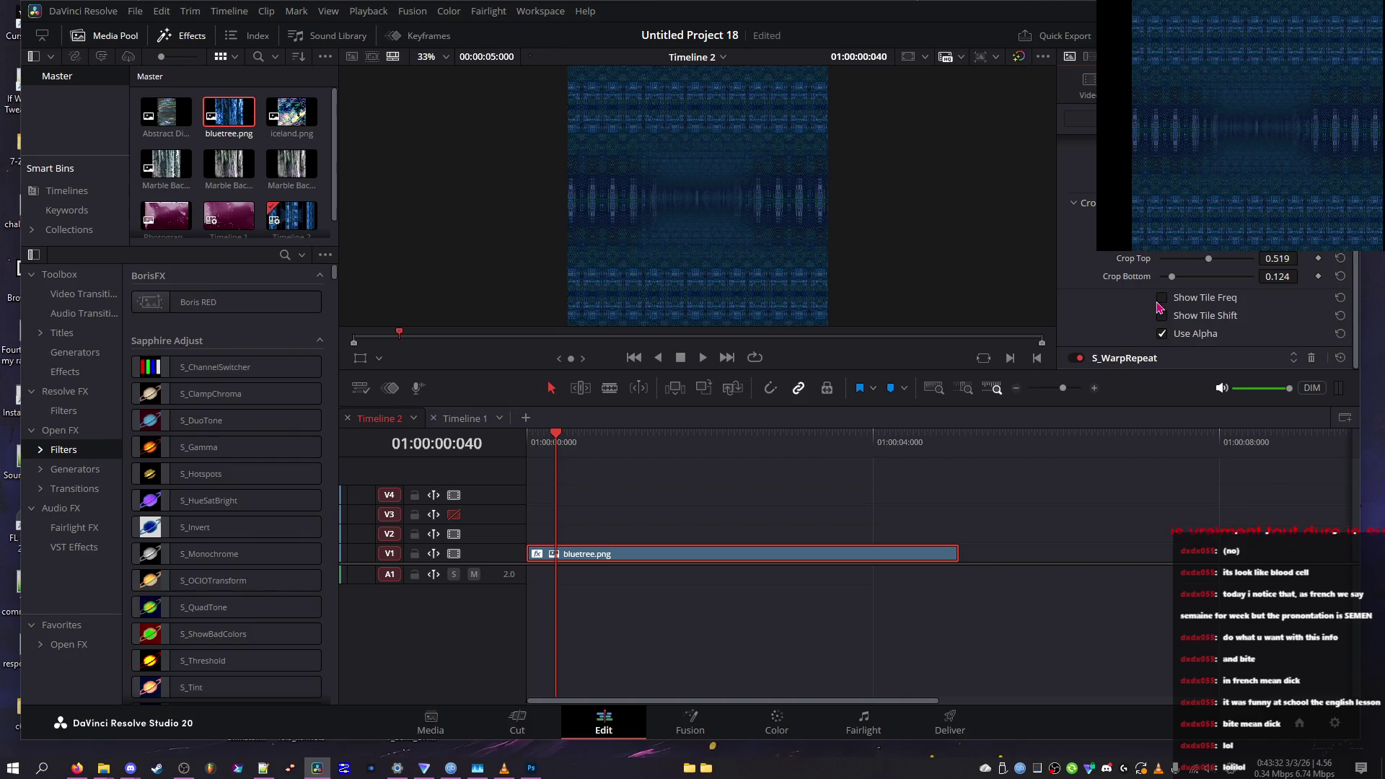
mouse_move(1209, 259)
left_mouse_down()
mouse_move(1192, 264)
mouse_move(1209, 266)
left_mouse_up()
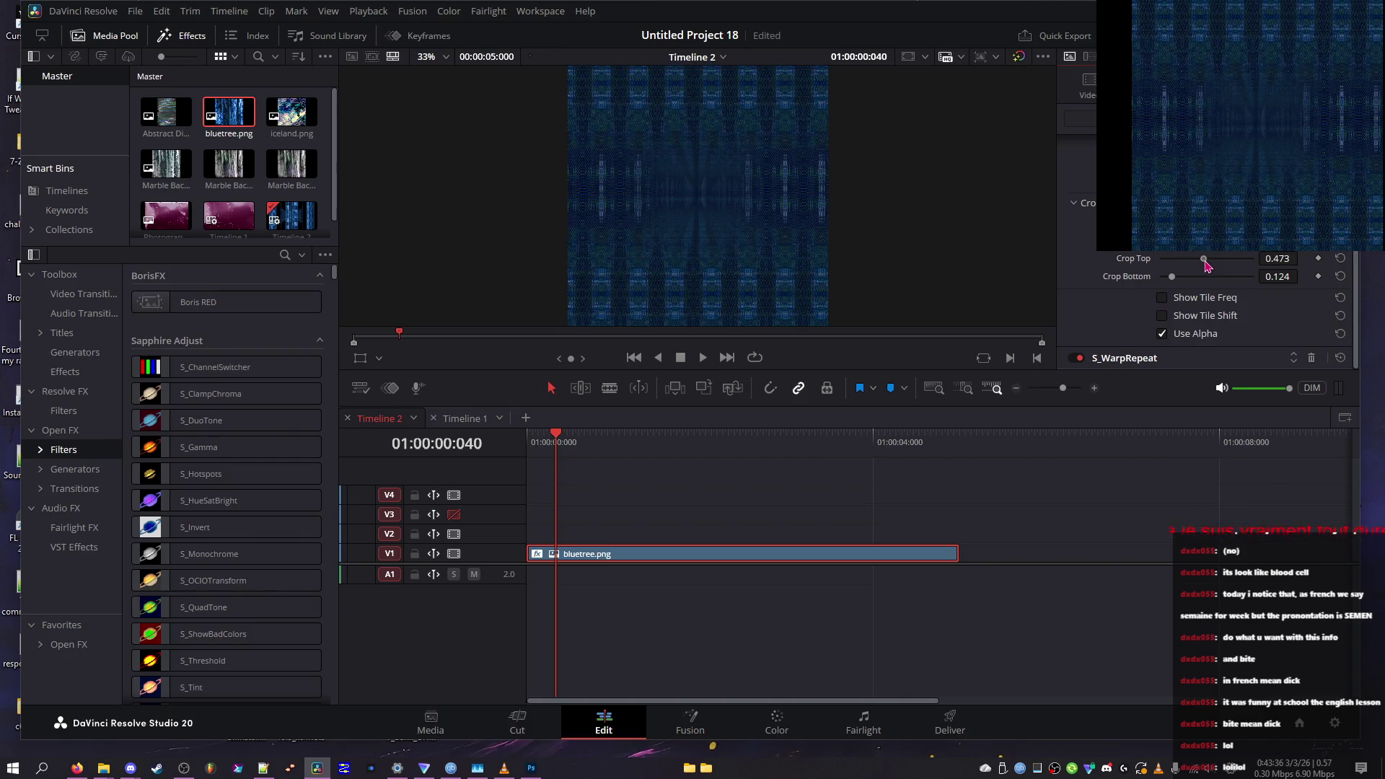
mouse_move(1209, 266)
left_mouse_down()
mouse_move(1196, 270)
mouse_move(1209, 270)
left_mouse_up()
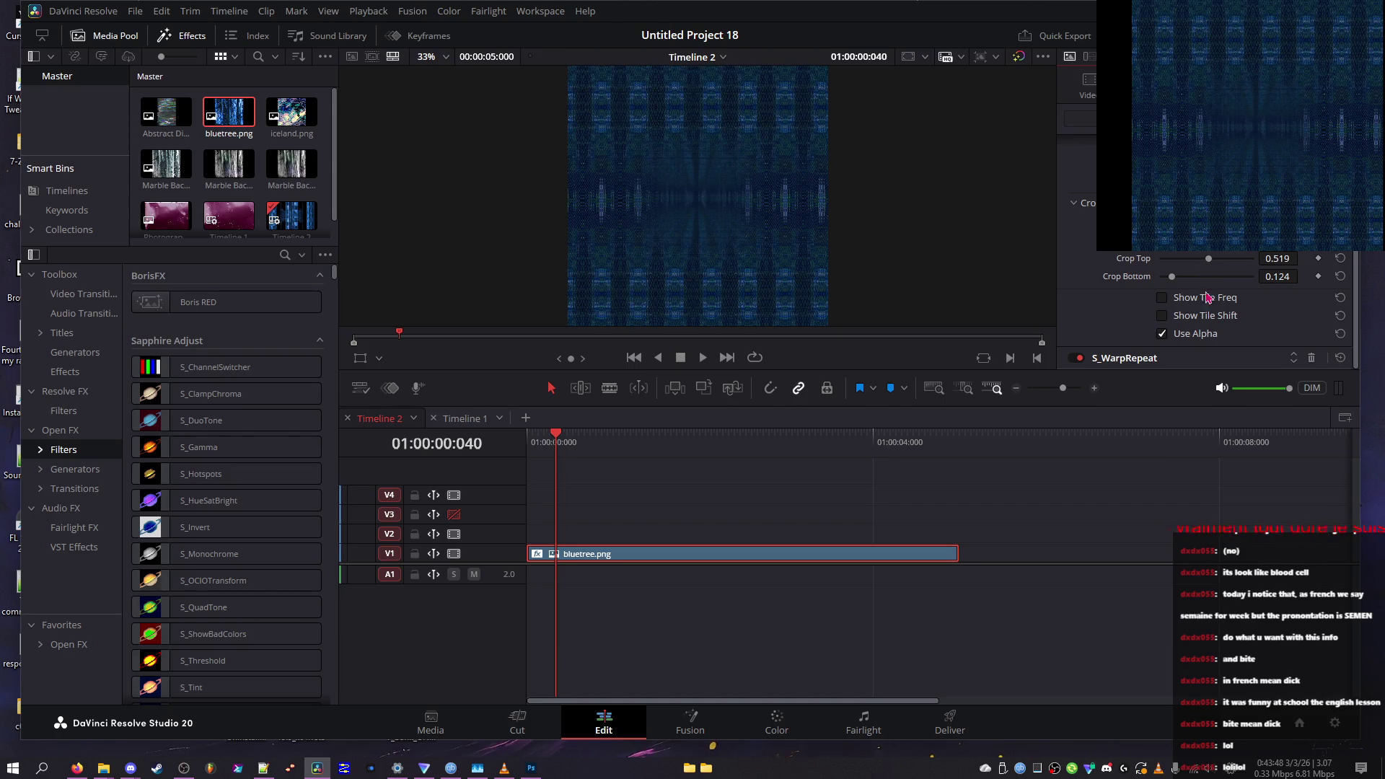
left_click(1195, 316)
Preview and zoom the tiled pattern in the viewer, then save the project with Ctrl+S
key("p")
key("p")
scroll(507, 229, "up", 8)
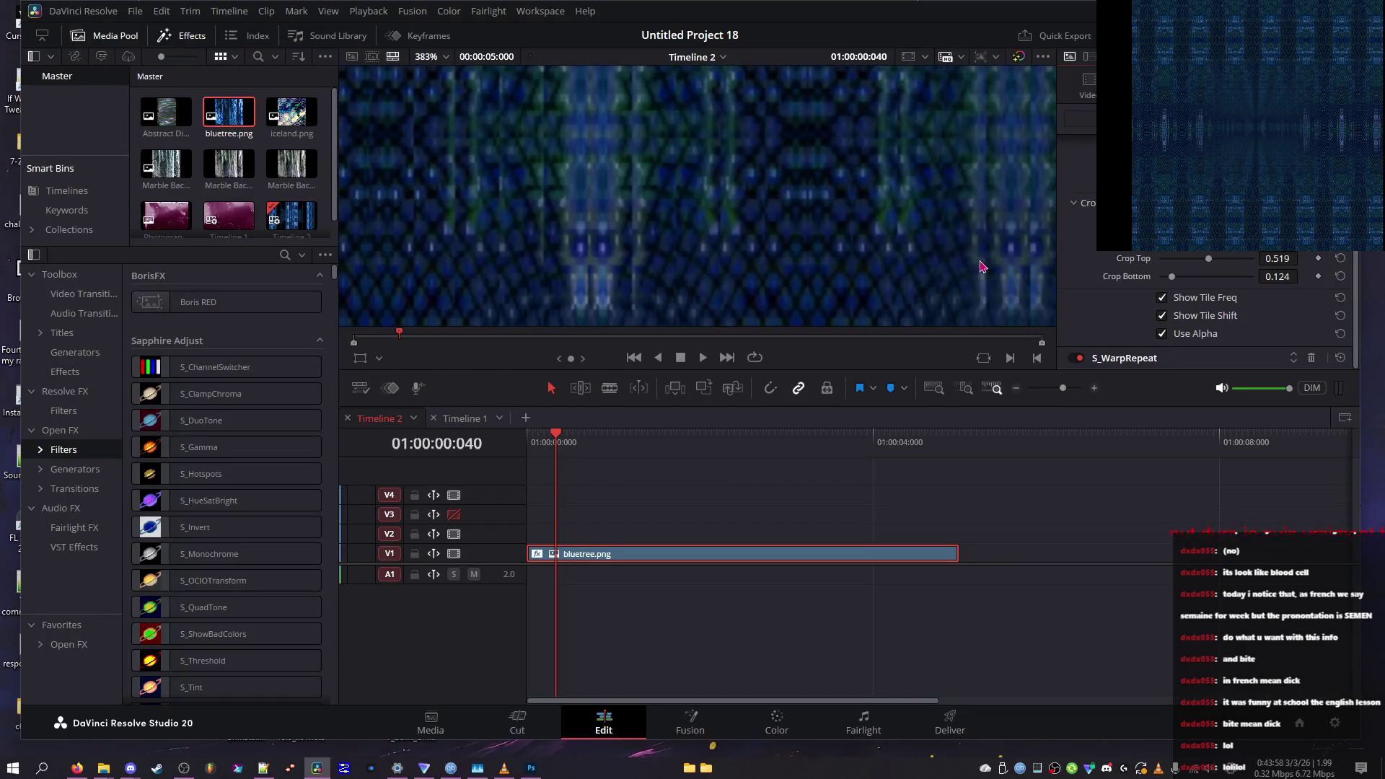
scroll(971, 268, "down", 2)
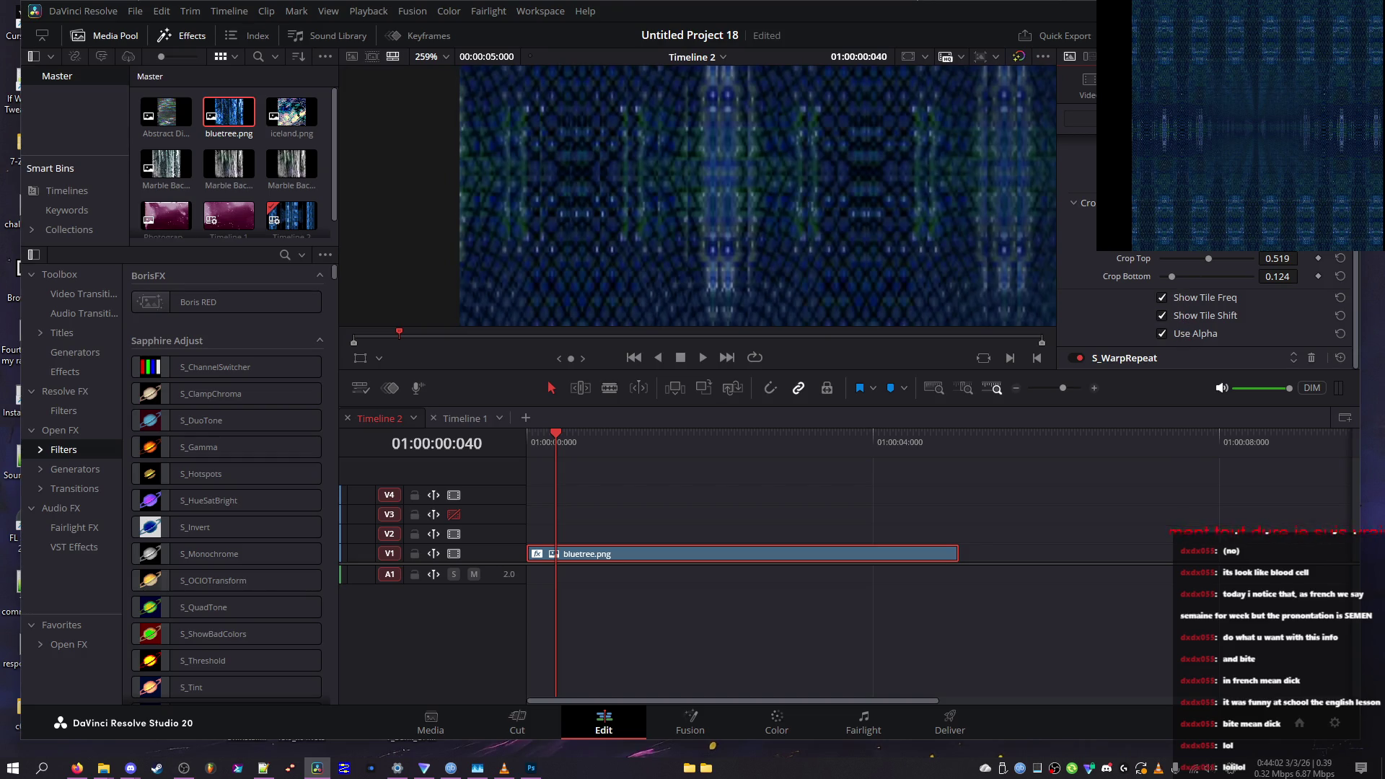
scroll(1011, 205, "left", 1)
scroll(1032, 210, "right", 2)
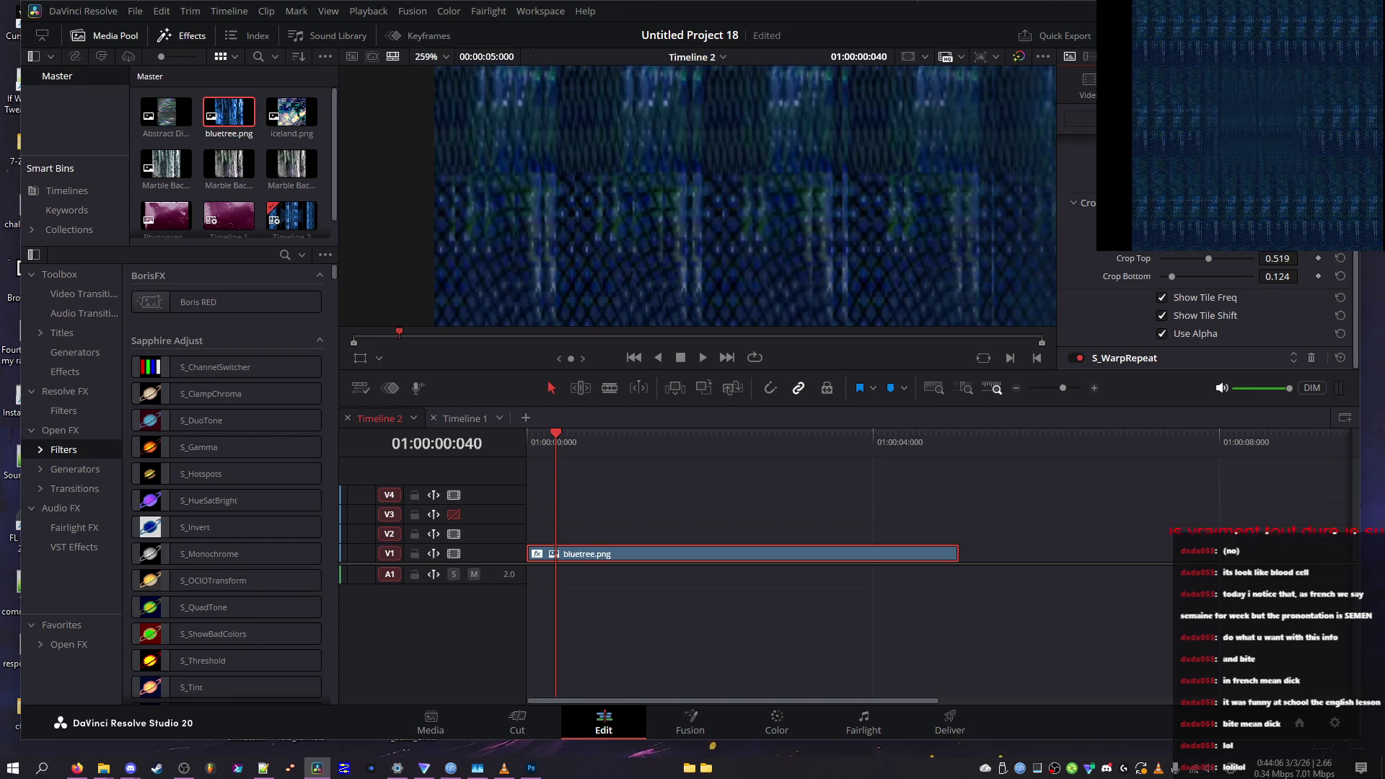
key("ctrl+s")
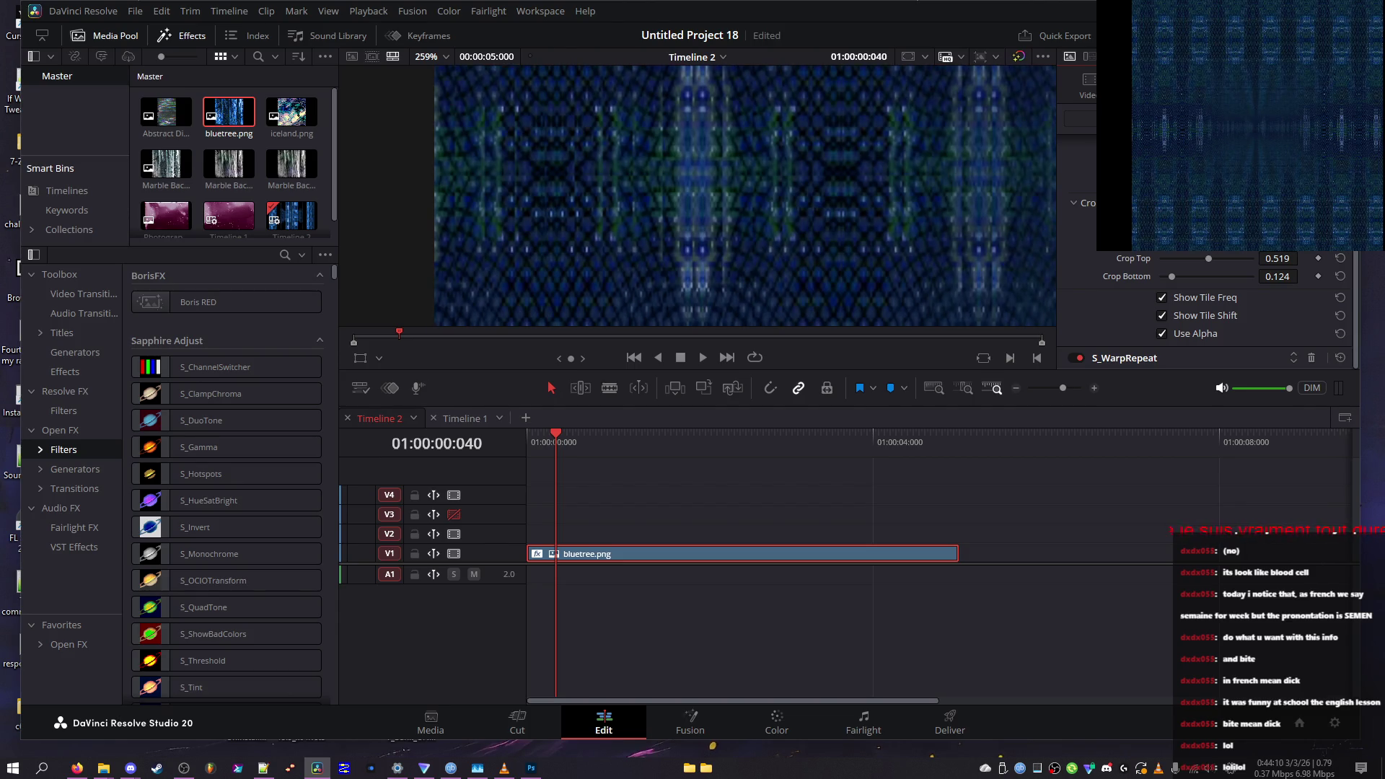
Preview the tiled bluetree pattern in the full-screen Cinema Viewer and exit back
scroll(1205, 311, "up", 2)
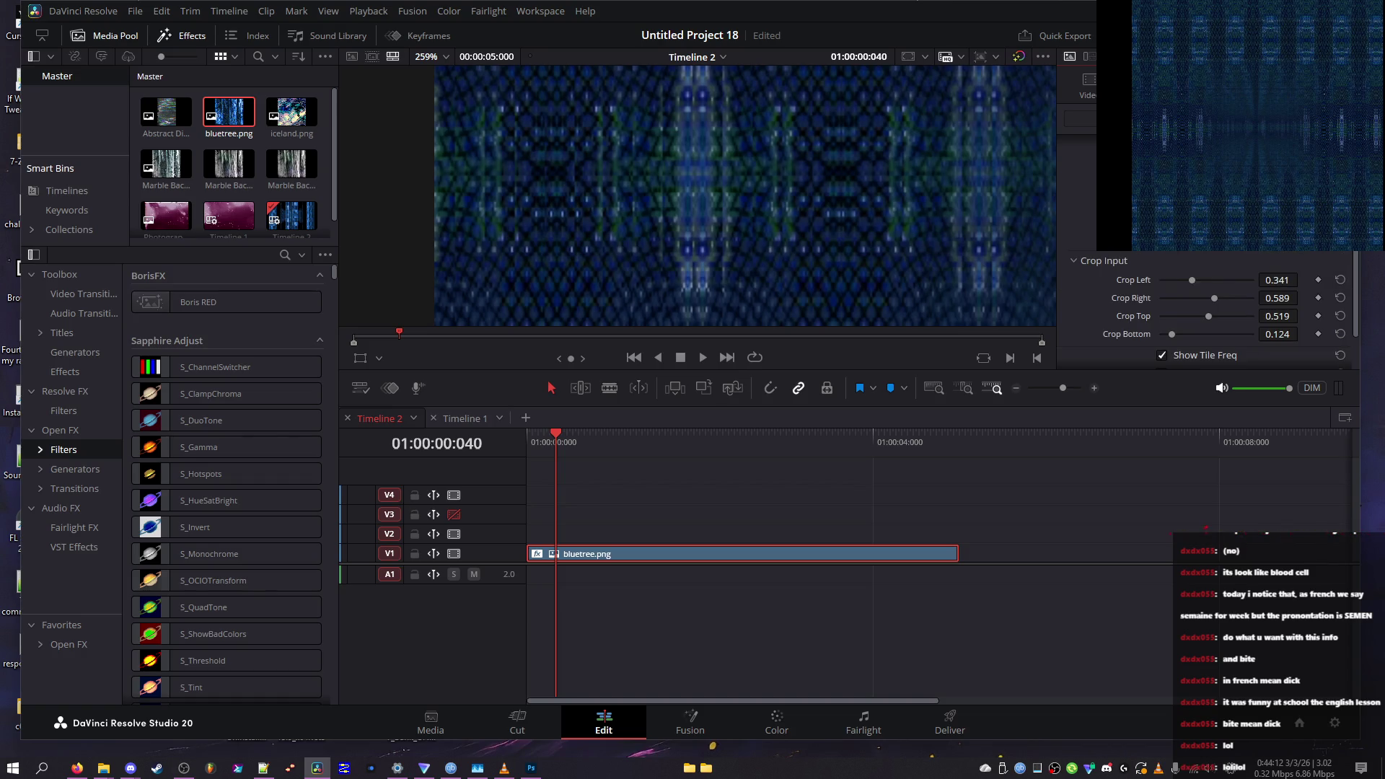
scroll(1212, 311, "up", 2)
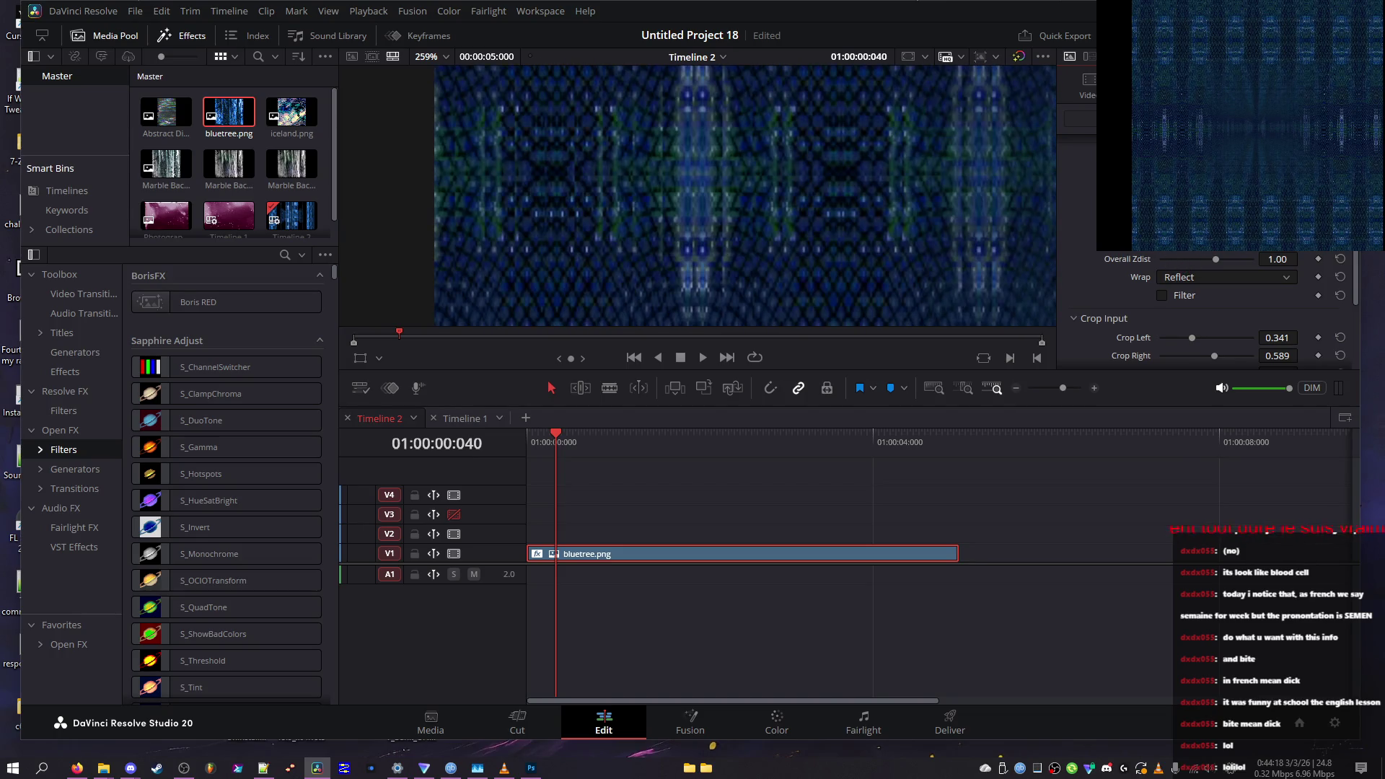
key("ctrl+f")
key("Escape")
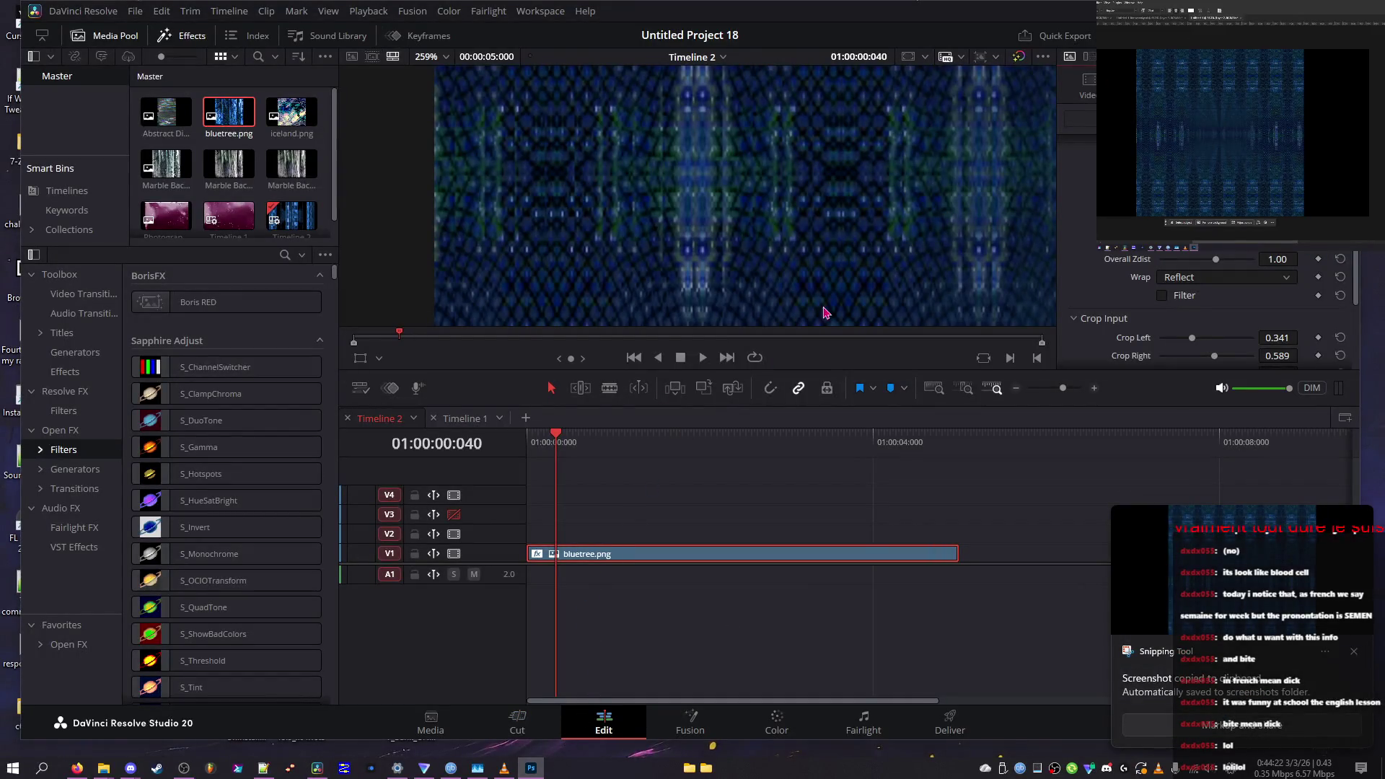
Try Overall Zdist at 2.60, reset it to 1.00, and enable Filter under Wrap
left_click_drag(1221, 254, 1154, 285)
left_click(1184, 297)
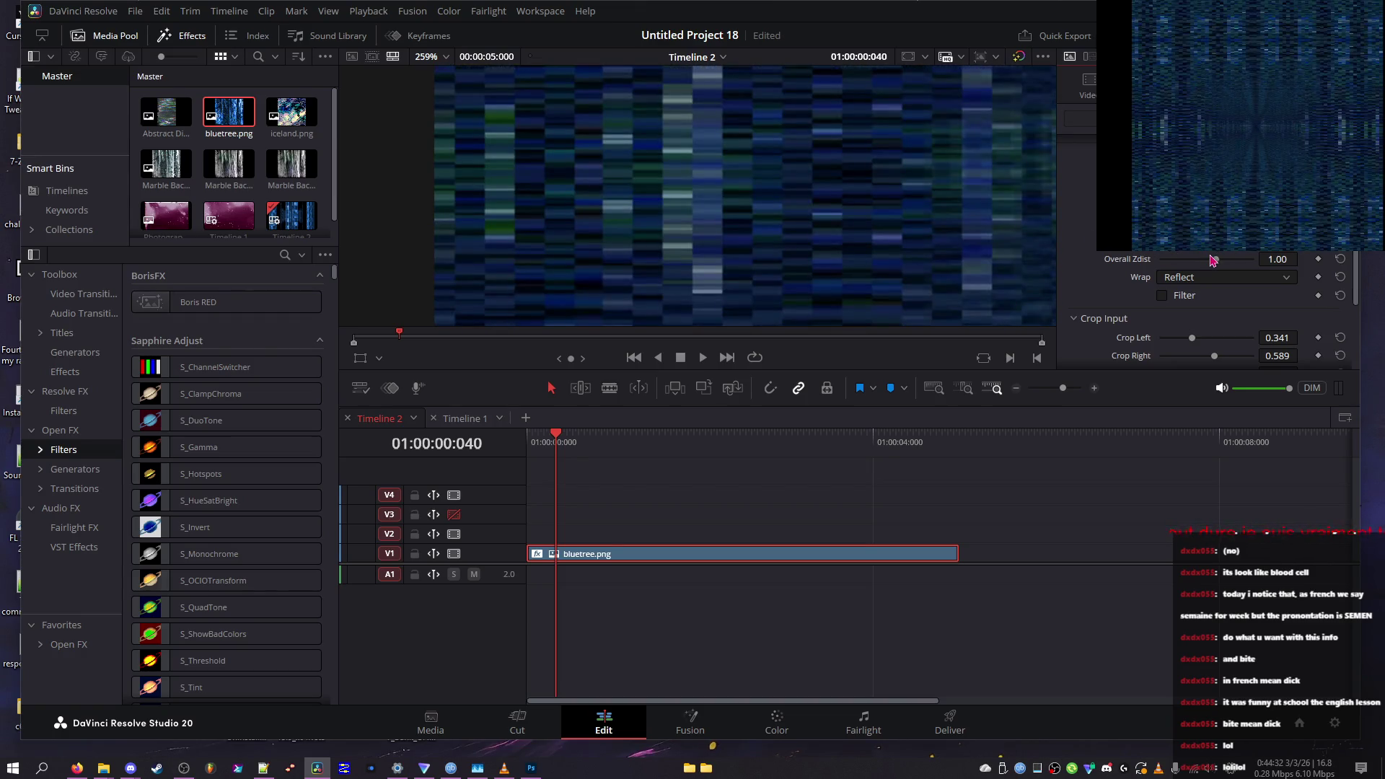
left_click_drag(1212, 259, 1226, 264)
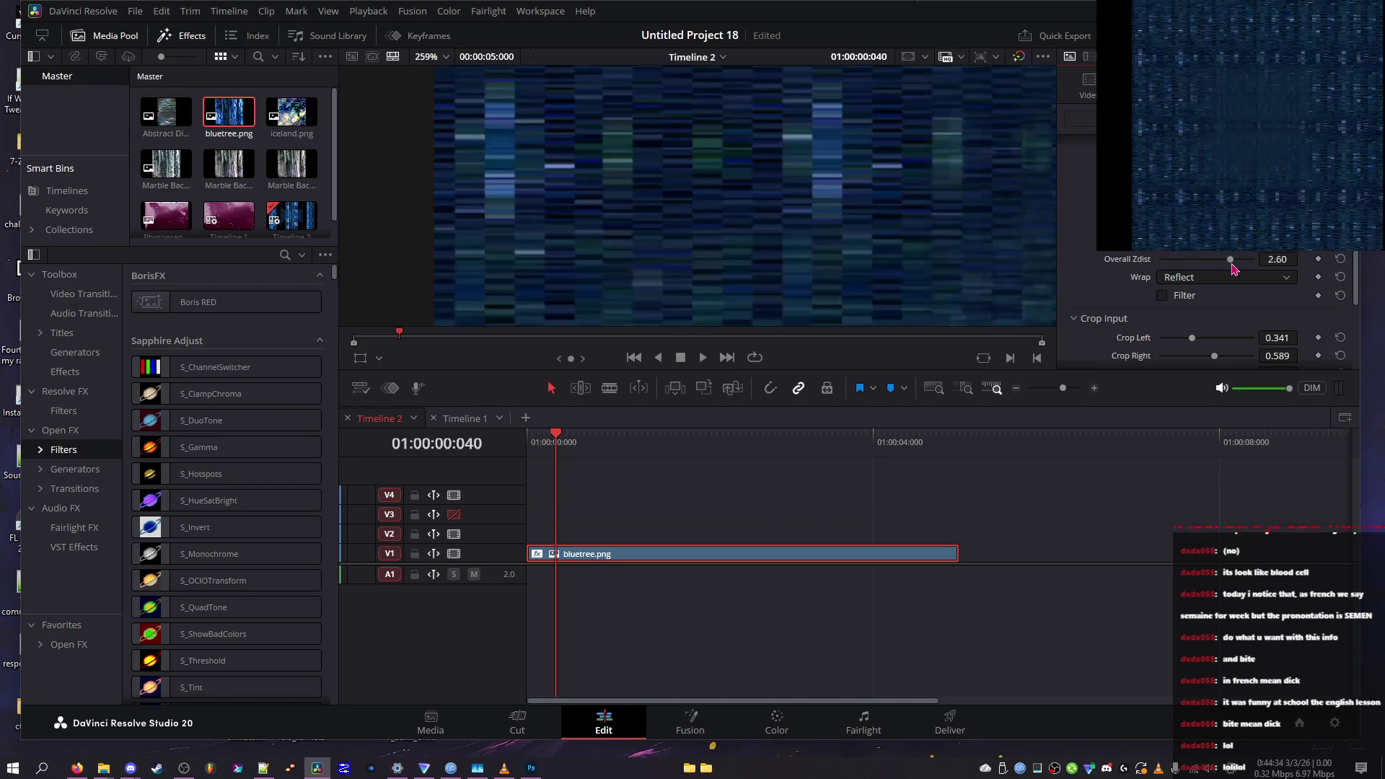
left_click(1340, 259)
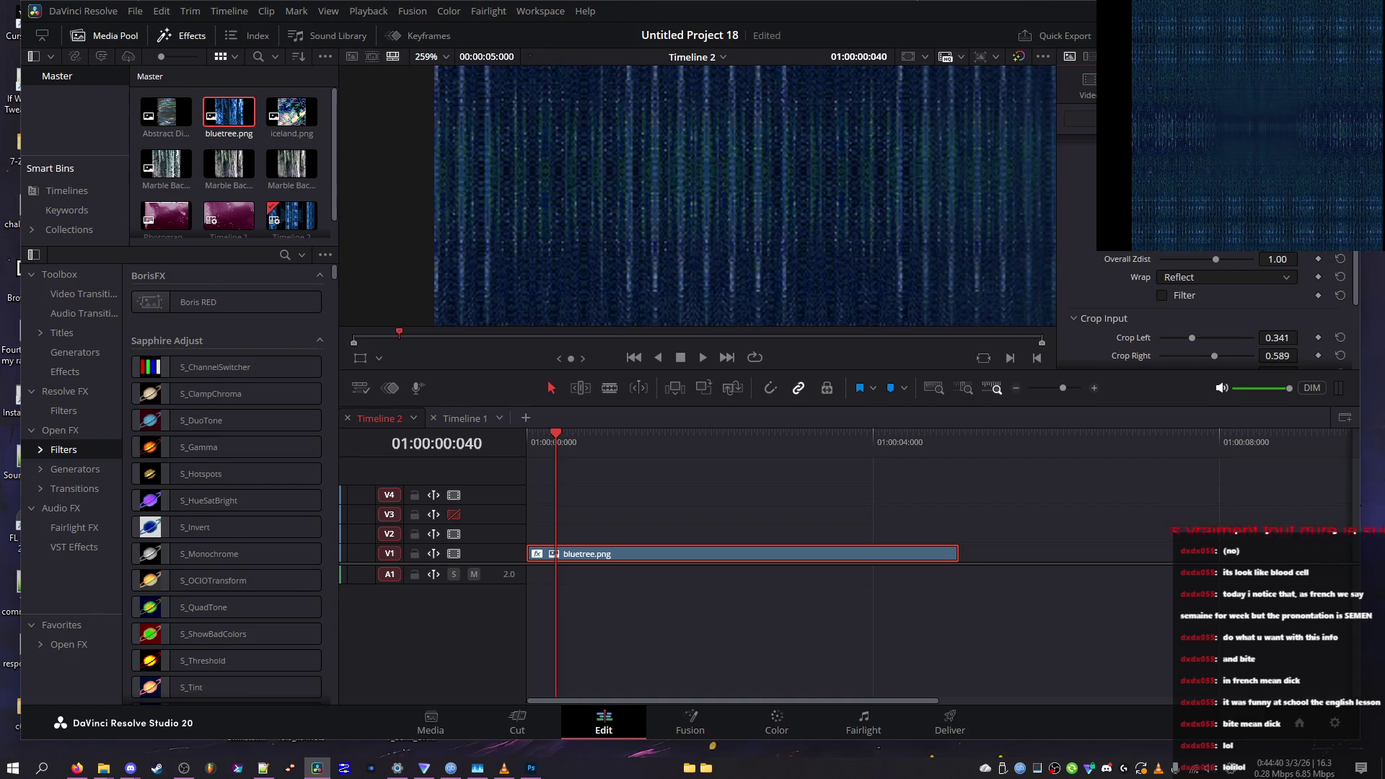
left_click(1161, 295)
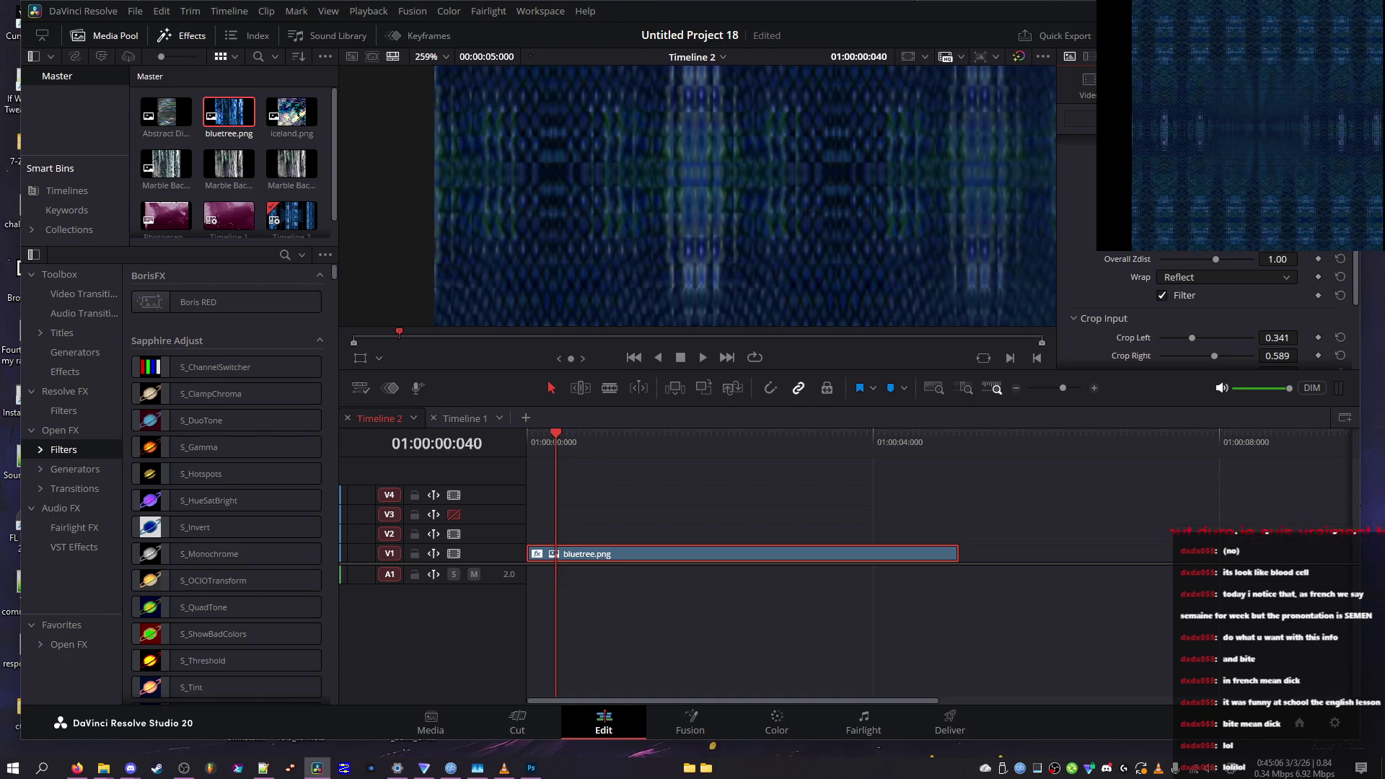
Set Tile Shift Y to 0.041, Inside Zdist to 0.00 and Inside Rotate to 248.4
scroll(1212, 310, "up", 2)
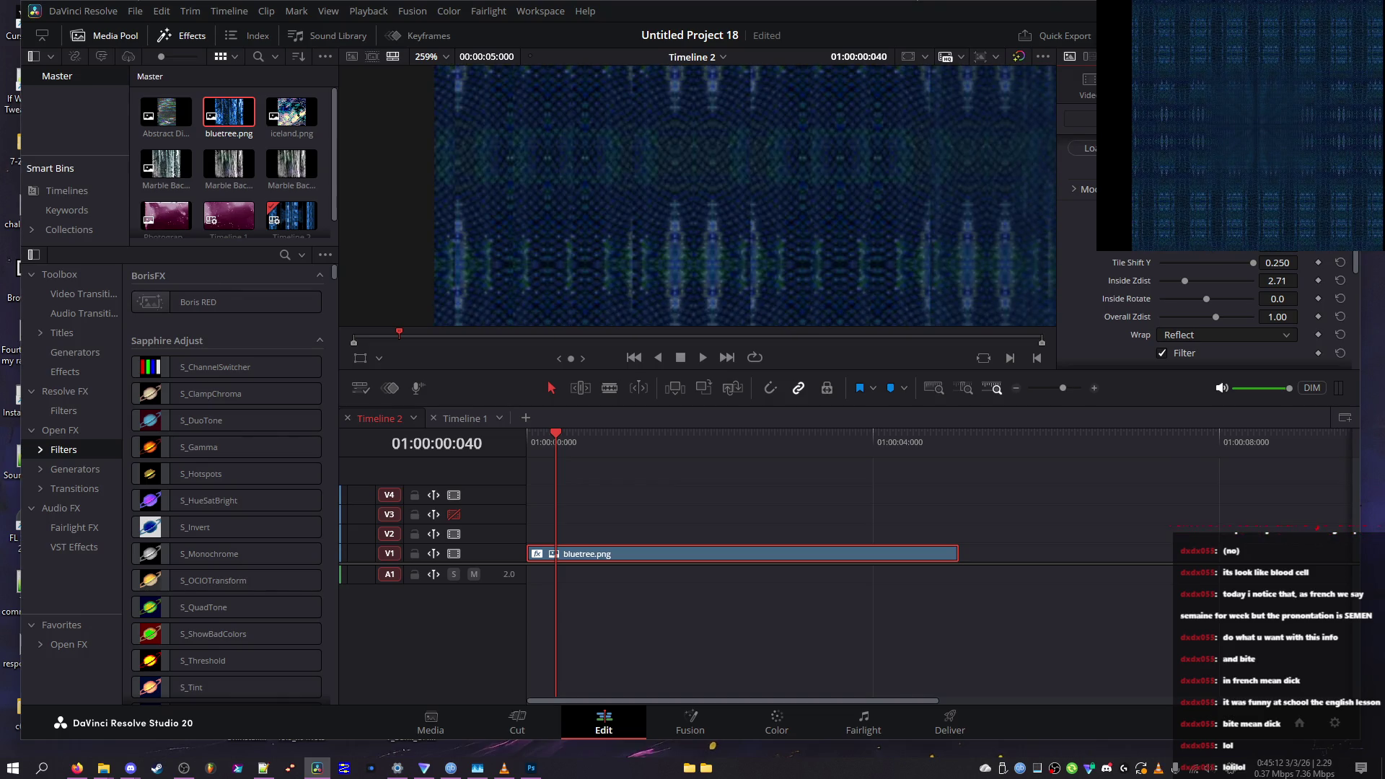
mouse_move(1204, 269)
left_mouse_down()
mouse_move(1192, 269)
mouse_move(1215, 263)
left_mouse_up()
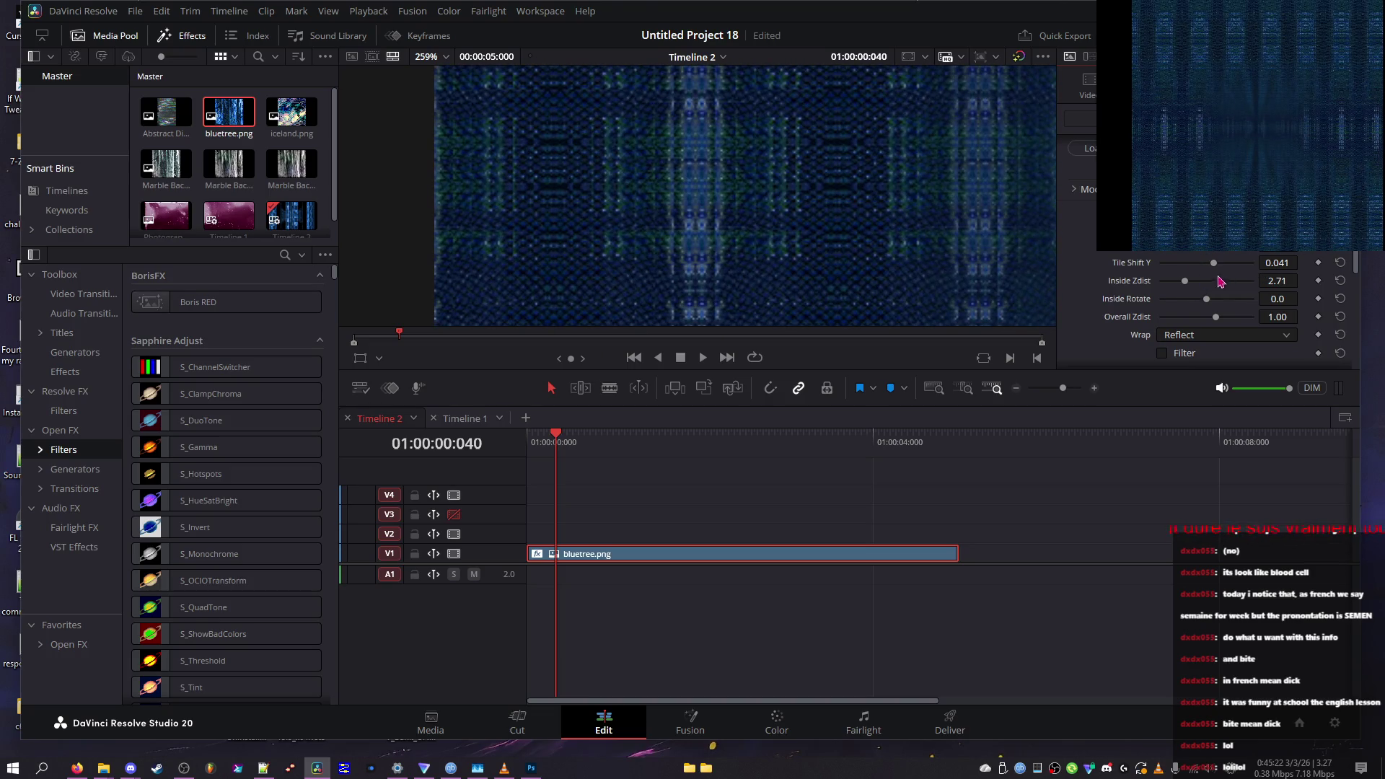
mouse_move(1189, 302)
left_mouse_down()
mouse_move(1178, 303)
mouse_move(1241, 305)
mouse_move(1079, 284)
mouse_move(1279, 288)
mouse_move(1314, 314)
mouse_move(1188, 315)
mouse_move(1198, 342)
left_mouse_up()
Lower Tile Shift Y to -0.126, keep Filter on, and set the wrap mode to Tile
scroll(943, 257, "down", 3)
left_click(1198, 354)
left_click_drag(1214, 262, 1183, 262)
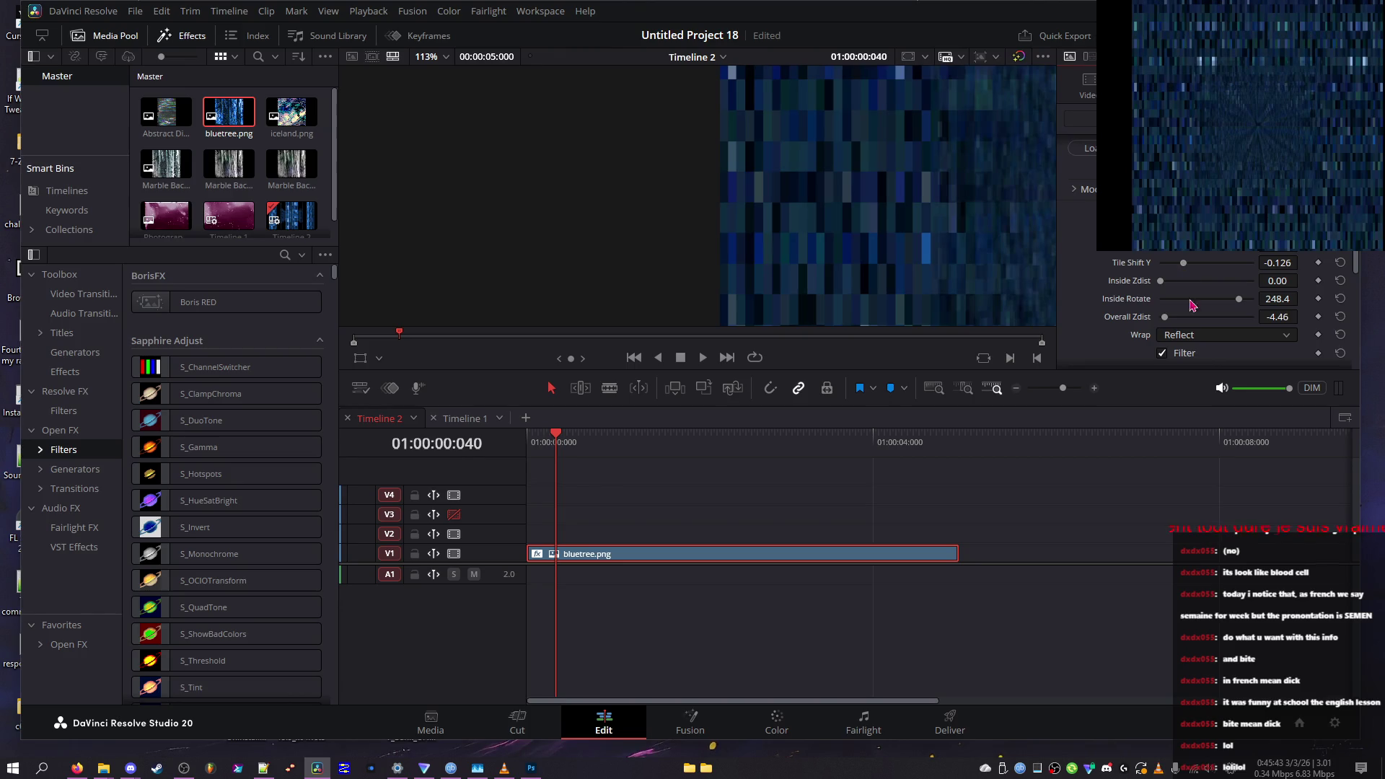
left_click(1183, 353)
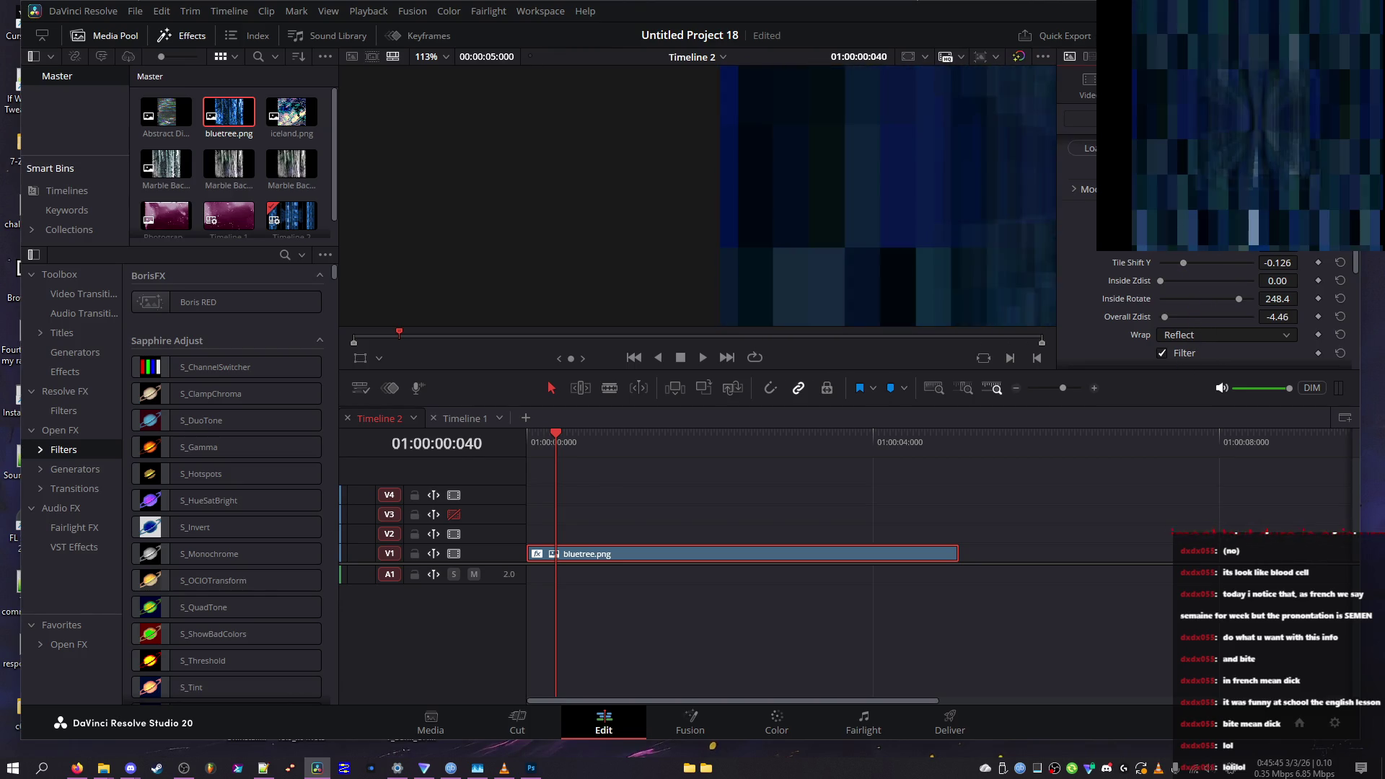
left_click(1187, 340)
left_click(1183, 364)
left_click(1187, 340)
left_click(1187, 368)
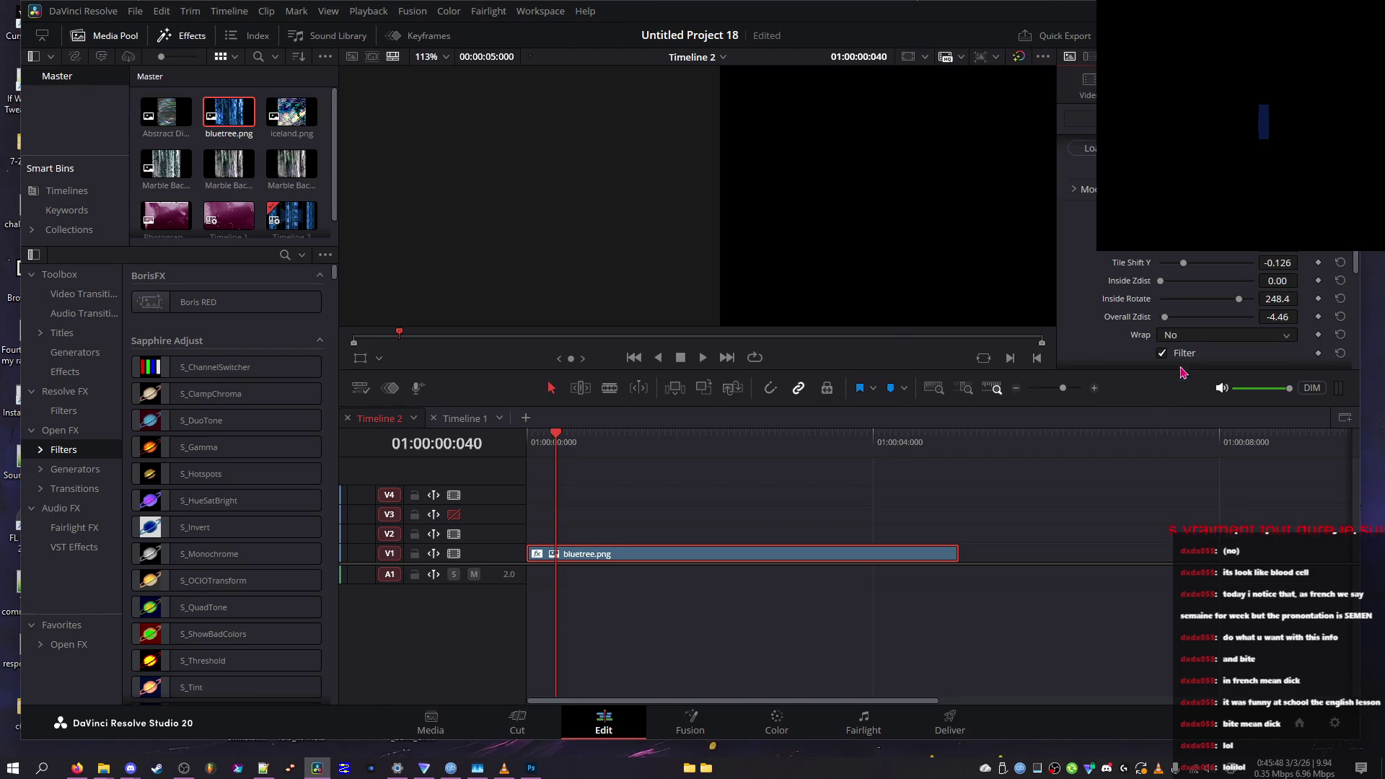
Try Inside Rotate 360 and higher depth, then reset tile shift, Zdist, rotation and Reflect wrap
mouse_move(1198, 303)
left_mouse_down()
mouse_move(1161, 302)
mouse_move(1227, 302)
left_mouse_up()
mouse_move(1165, 316)
left_mouse_down()
mouse_move(1241, 326)
mouse_move(1201, 321)
left_mouse_up()
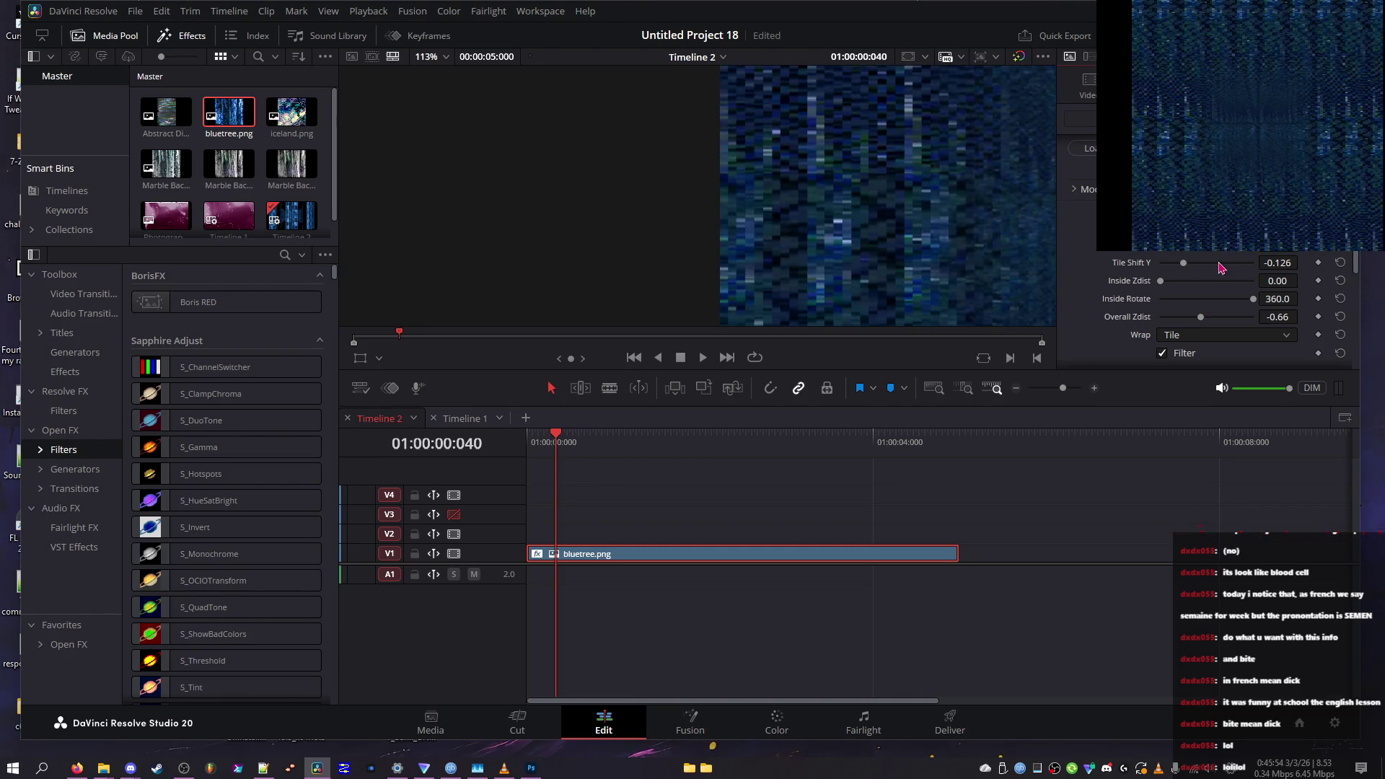
mouse_move(1219, 264)
left_mouse_down()
mouse_move(1186, 264)
mouse_move(1320, 296)
mouse_move(1158, 292)
mouse_move(1183, 288)
mouse_move(1161, 289)
mouse_move(1199, 264)
mouse_move(1256, 264)
left_mouse_up()
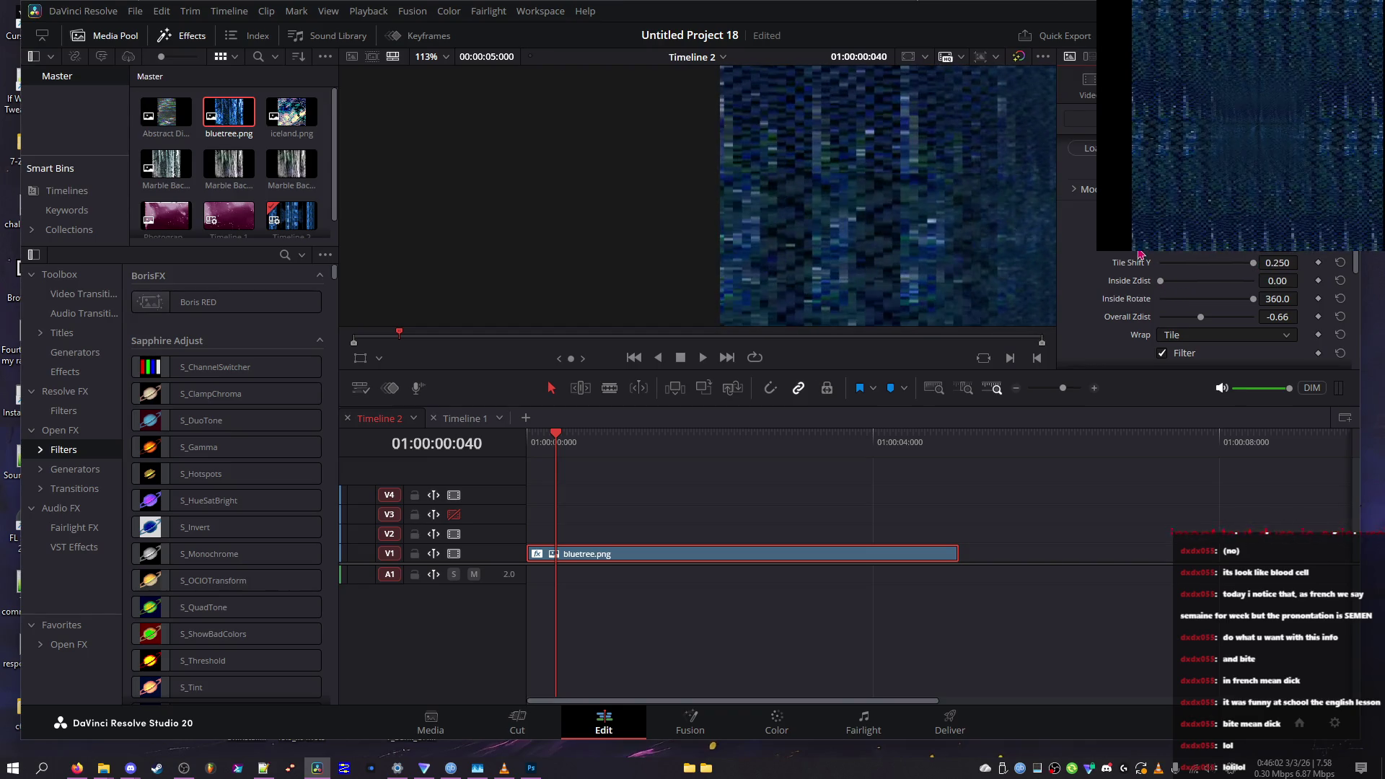
left_click(1340, 262)
left_click(1340, 281)
left_click(1341, 299)
left_click(1340, 316)
left_click(1340, 335)
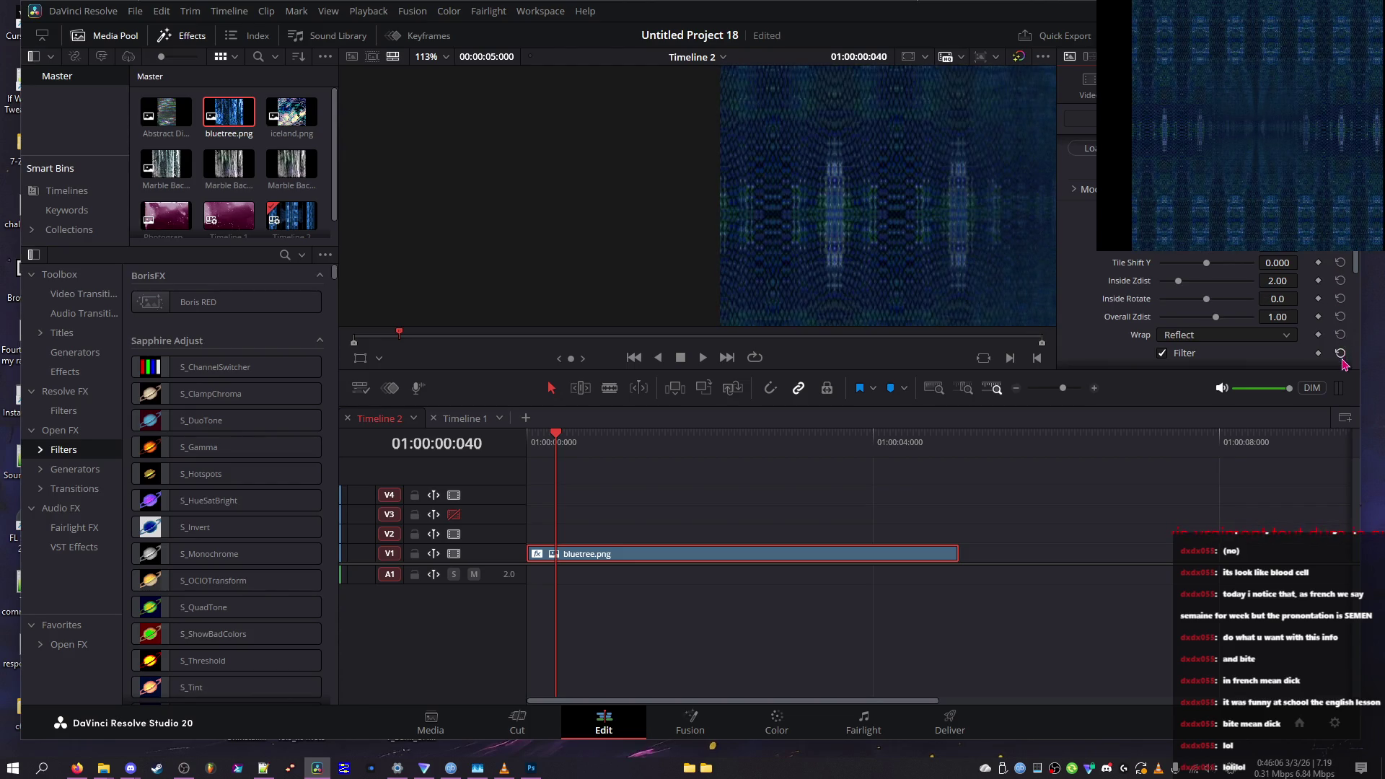
Turn off filtering, reset Crop Left to 0.000, and preview the clip full screen
scroll(1343, 360, "down", 2)
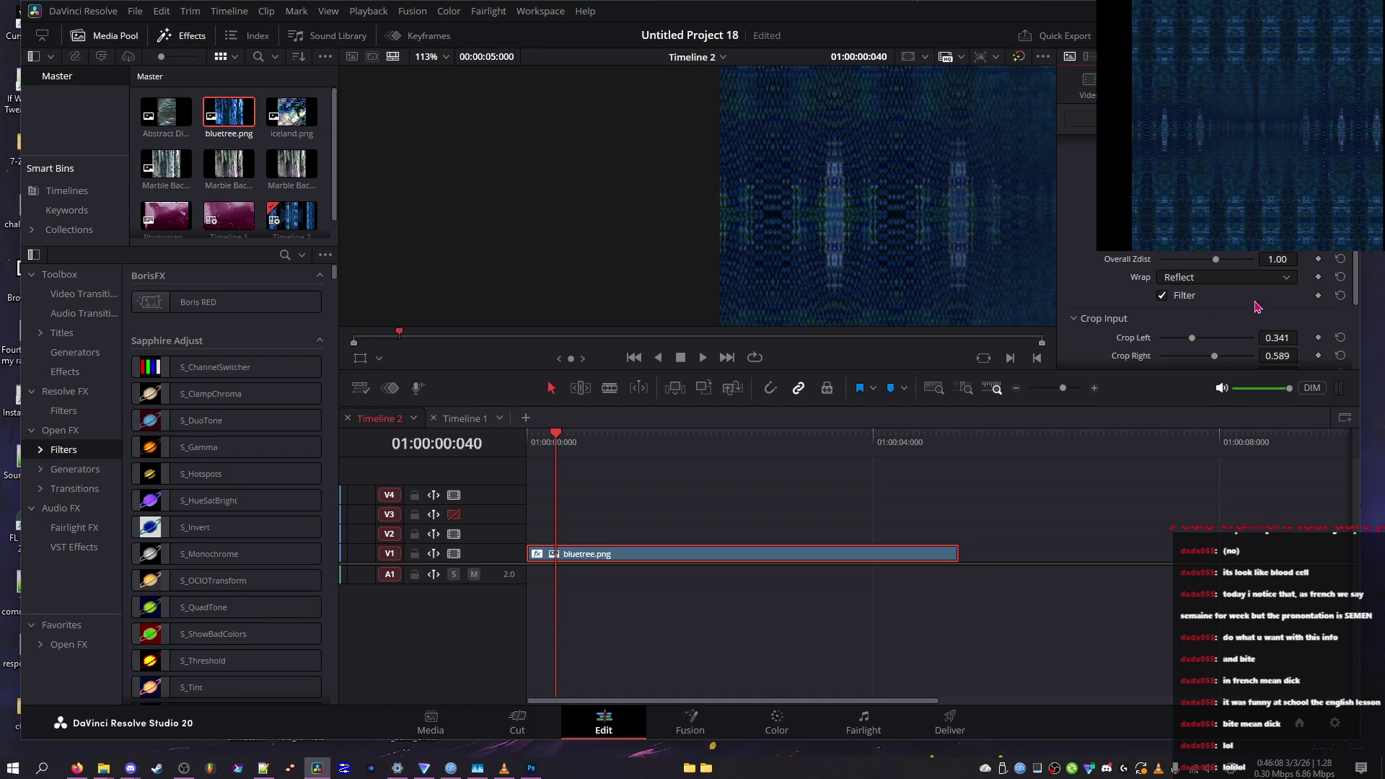
left_click(1162, 297)
left_click(1341, 337)
scroll(1343, 341, "down", 2)
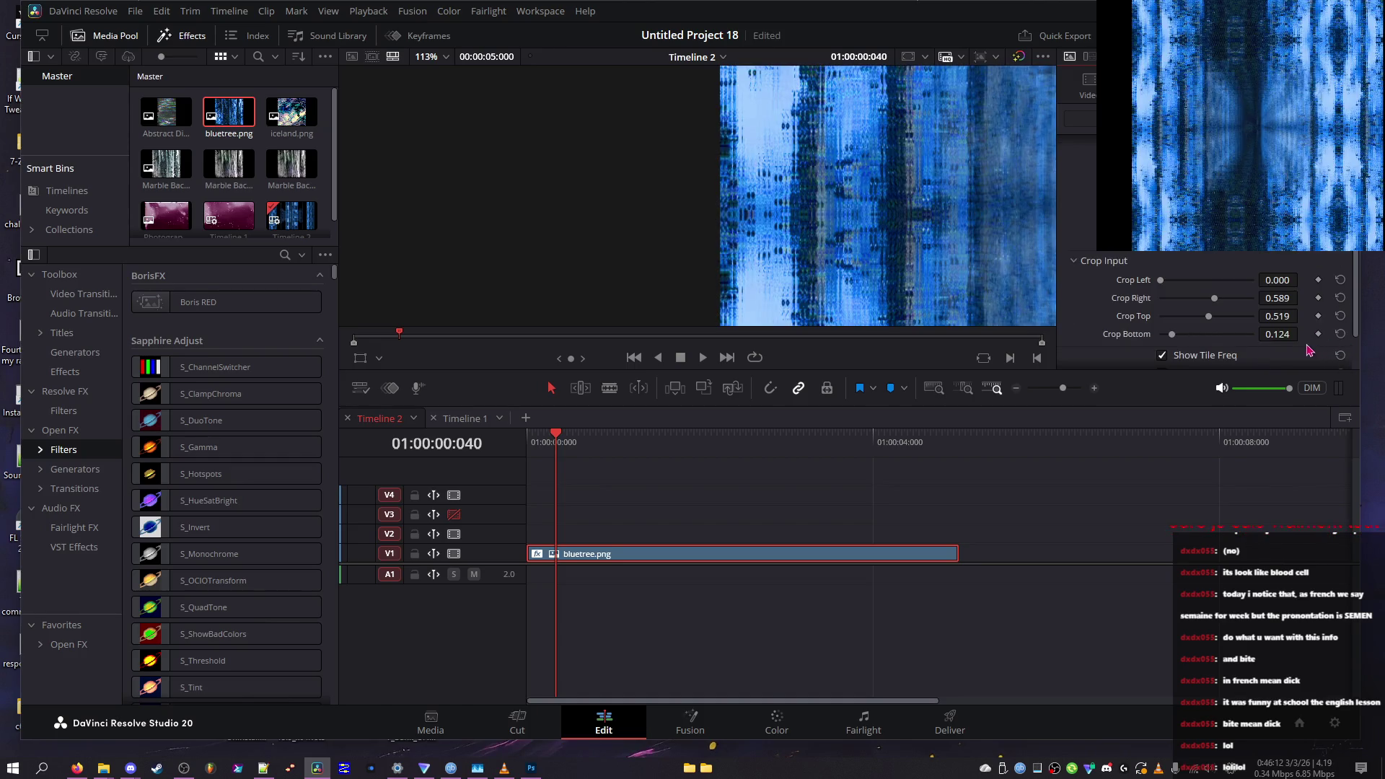
key("ctrl+f")
key("Escape")
Reload the bluetree.png clip on Timeline 2 with its WarpRepeat tile controls showing
scroll(1010, 242, "down", 5)
scroll(1013, 241, "down", 3)
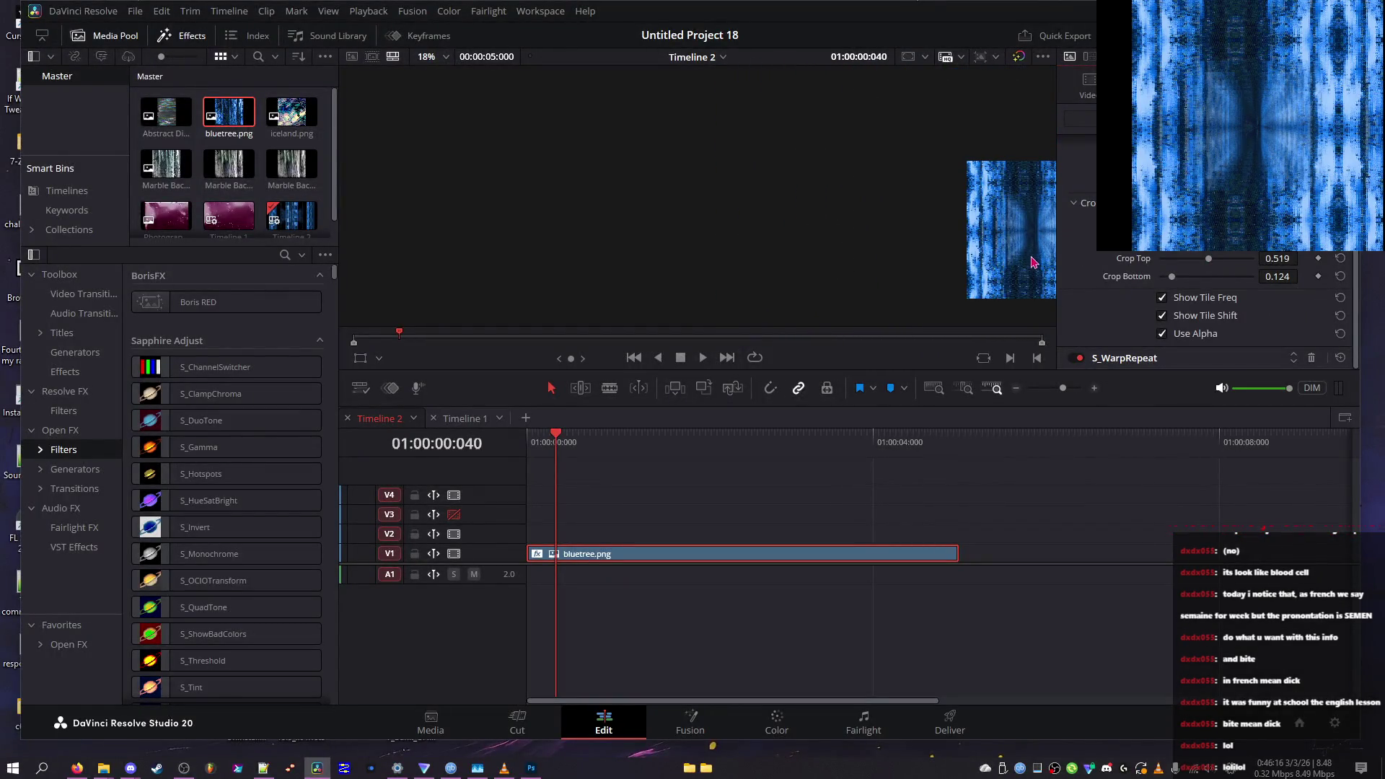
scroll(983, 265, "down", 4)
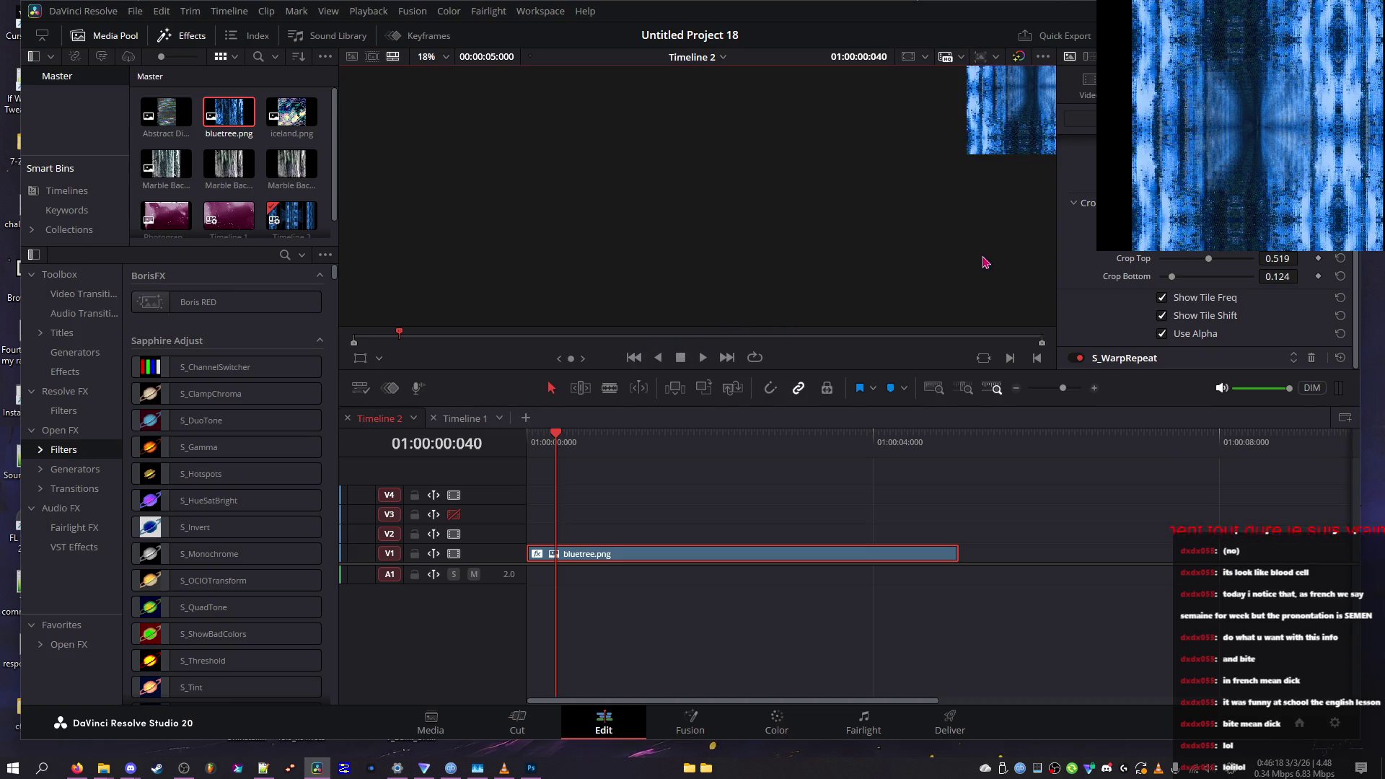
scroll(947, 228, "up", 3)
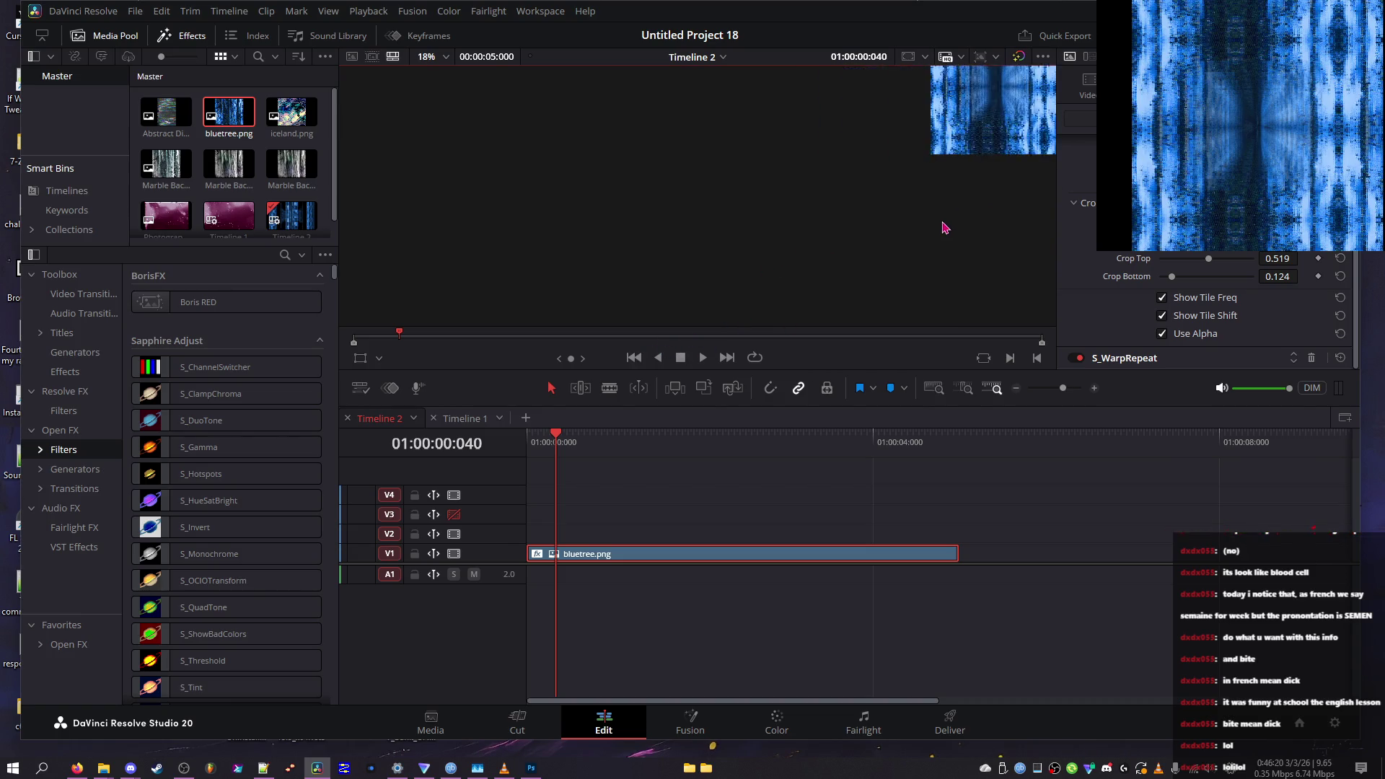
scroll(888, 242, "down", 2)
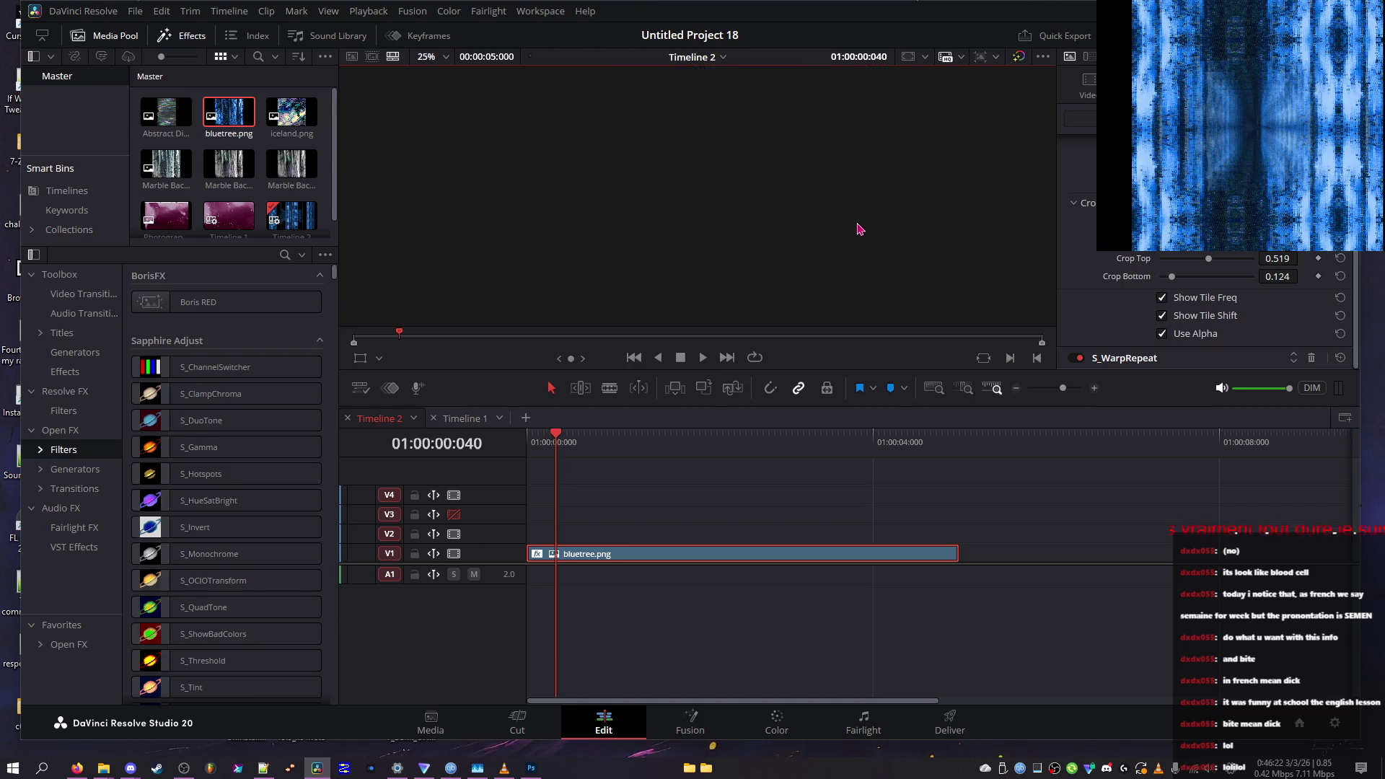
scroll(811, 251, "up", 1)
scroll(685, 99, "up", 2)
left_click(983, 358)
left_click(567, 464)
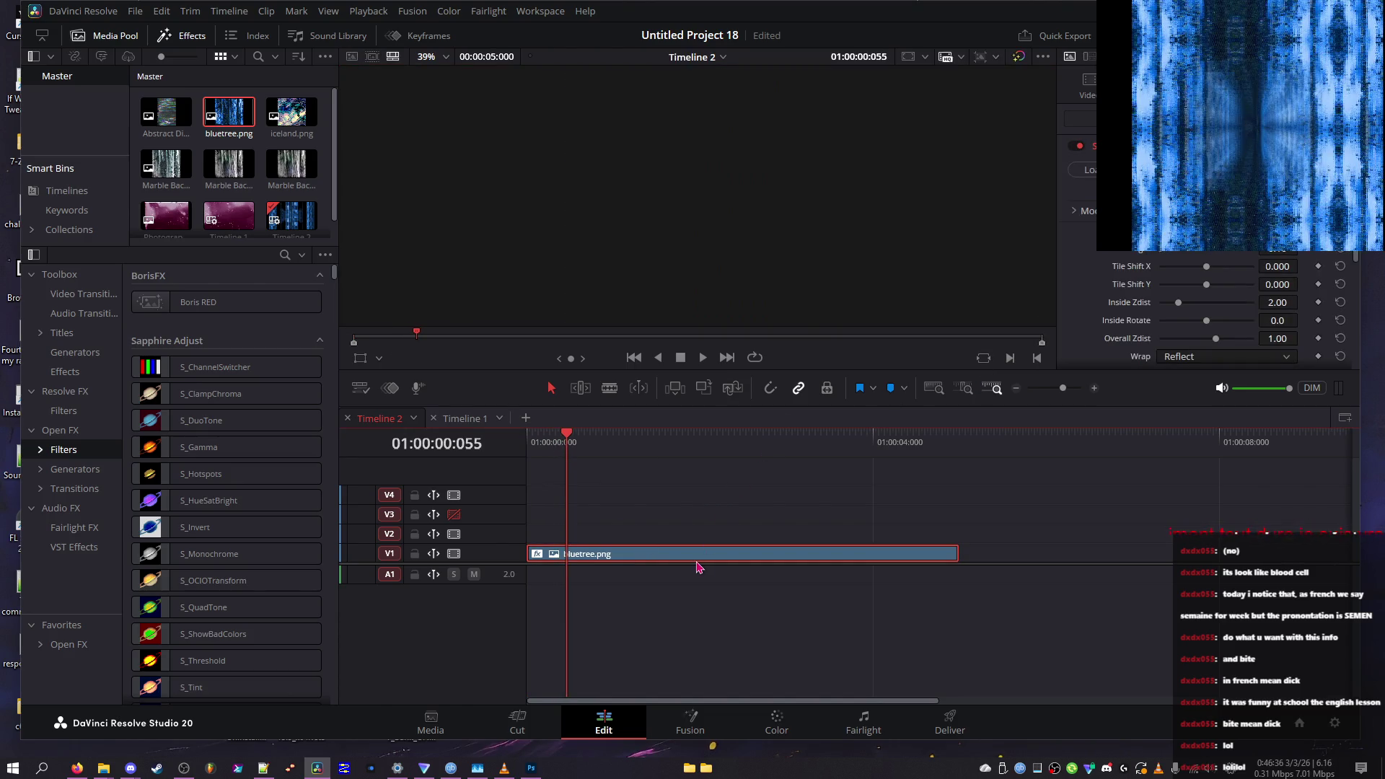
Show the effected bluetree frame, shift the tiles and rotate the inside pattern to -139.5
left_click(750, 195)
key("q")
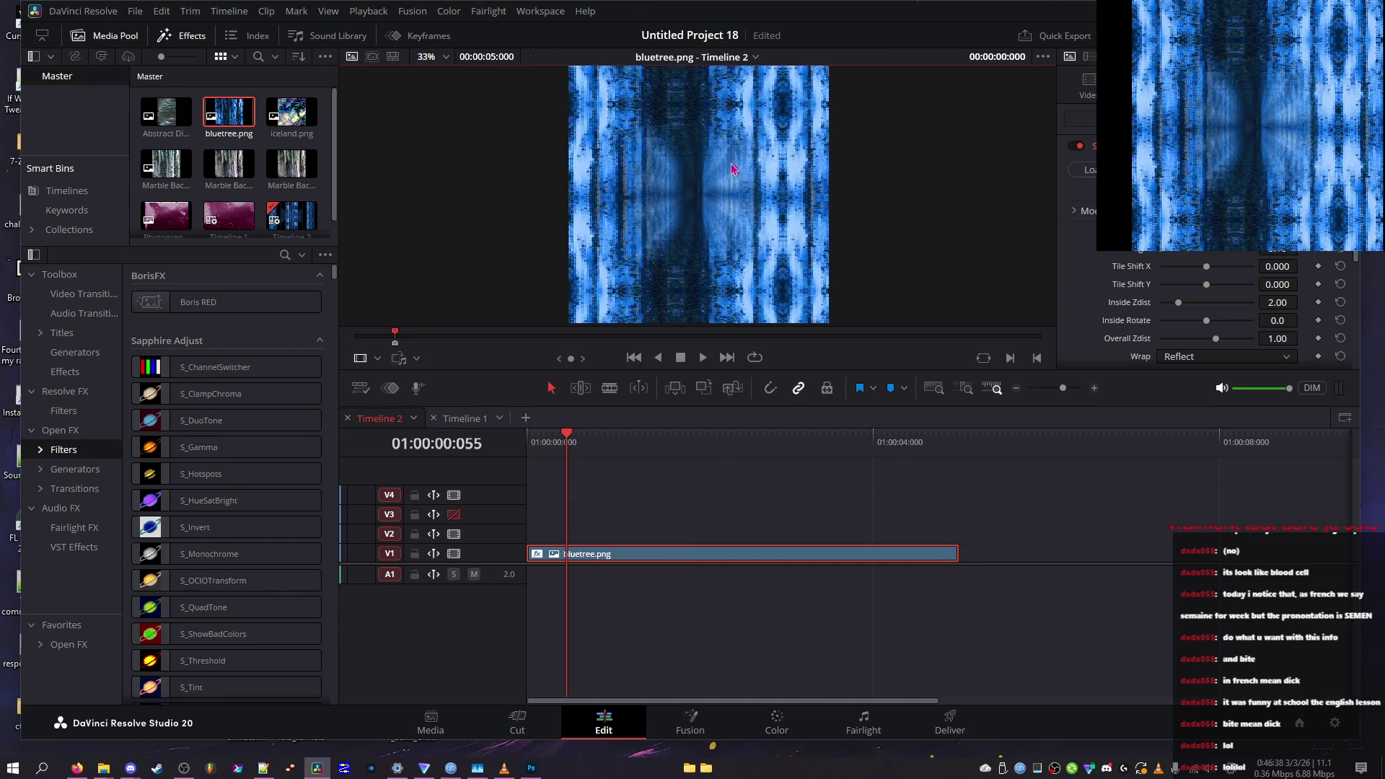
mouse_move(1206, 266)
left_mouse_down()
mouse_move(1183, 266)
mouse_move(1230, 267)
mouse_move(1232, 287)
mouse_move(1162, 290)
mouse_move(1291, 297)
left_mouse_up()
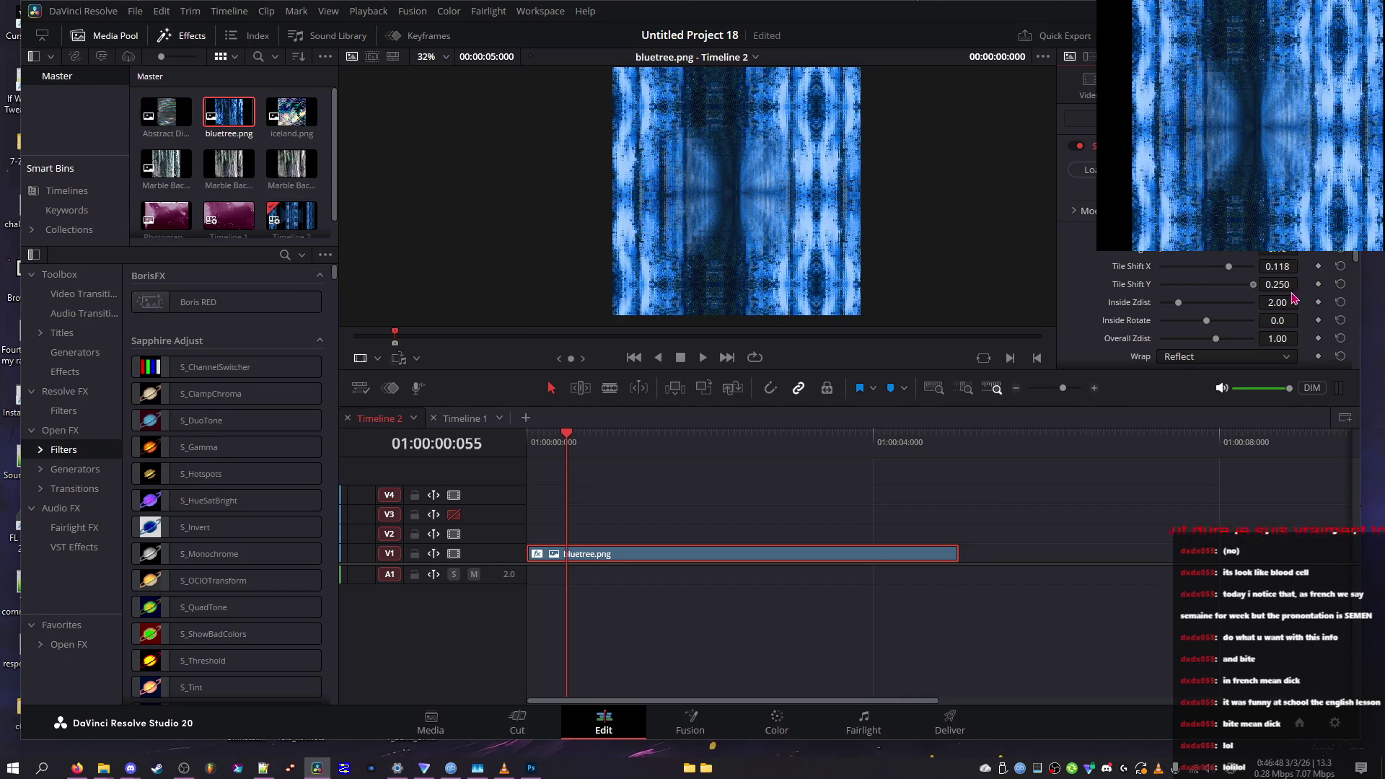
left_click_drag(1191, 315, 1199, 321)
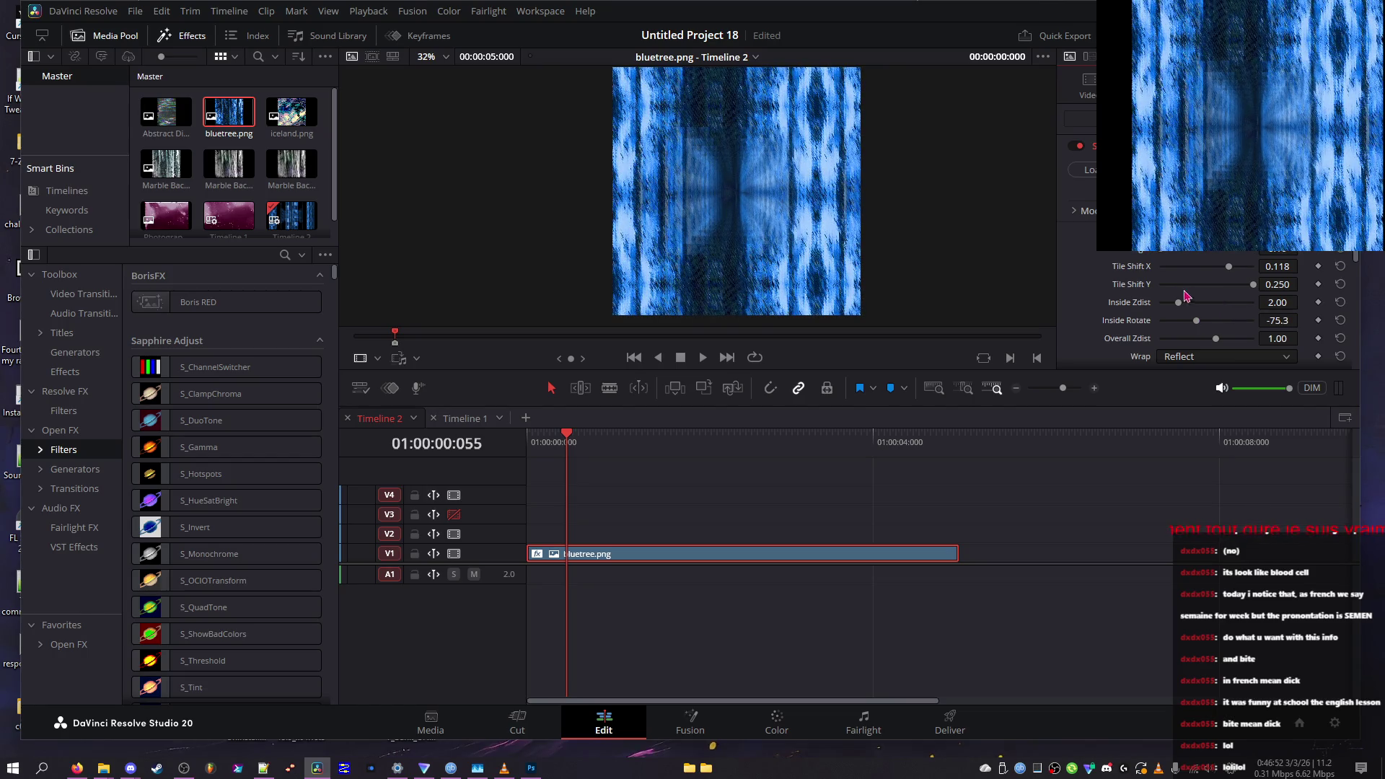
Try Tile wrap, then settle the wrap mode back on Reflect
scroll(1194, 297, "down", 2)
left_click(1197, 299)
left_click(1183, 333)
left_click(1197, 298)
left_click(1188, 332)
left_click(1202, 298)
left_click(1195, 341)
Set Overall Zdist to about -0.71 and preview the result full screen
left_click_drag(1212, 287, 1121, 290)
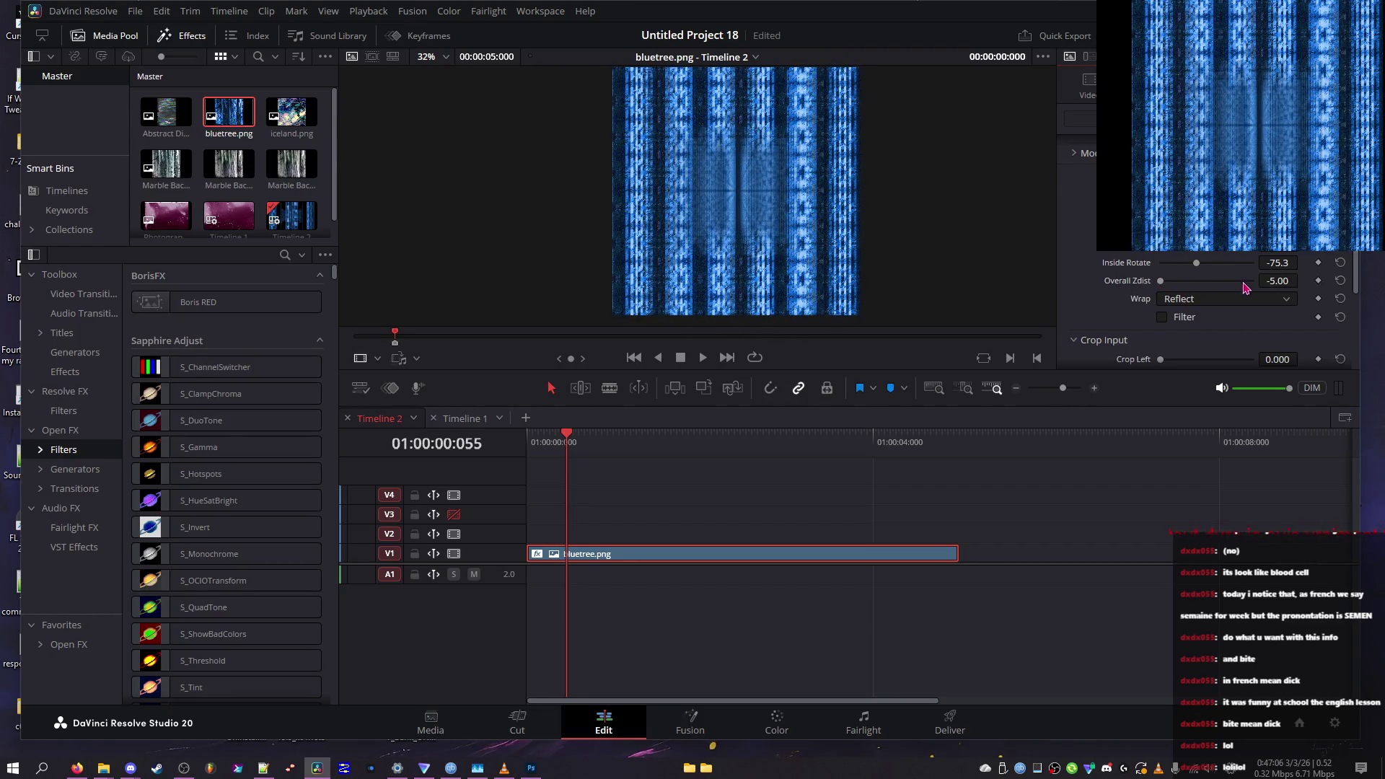
mouse_move(1273, 282)
left_mouse_down()
mouse_move(1270, 262)
mouse_move(1302, 262)
mouse_move(1237, 262)
left_mouse_up()
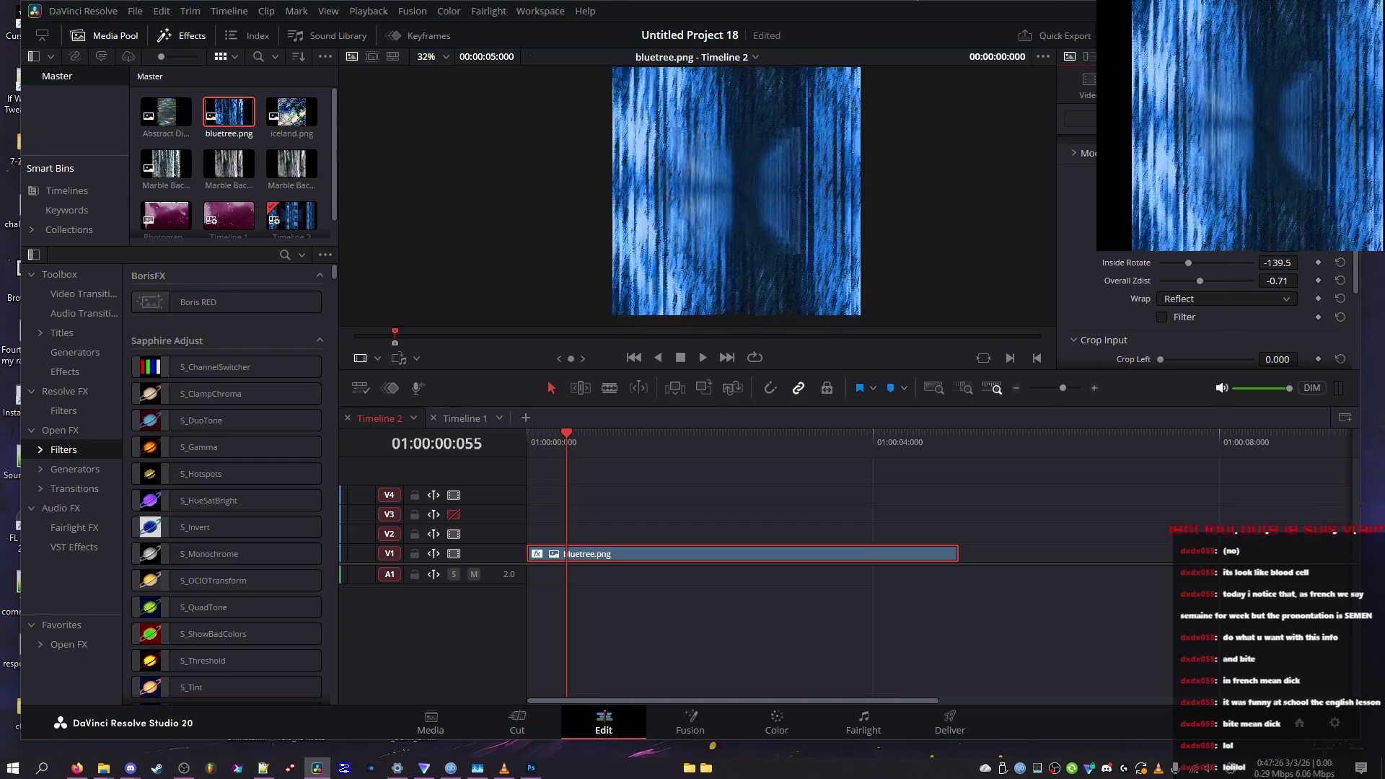
key("ctrl+f")
key("Escape")
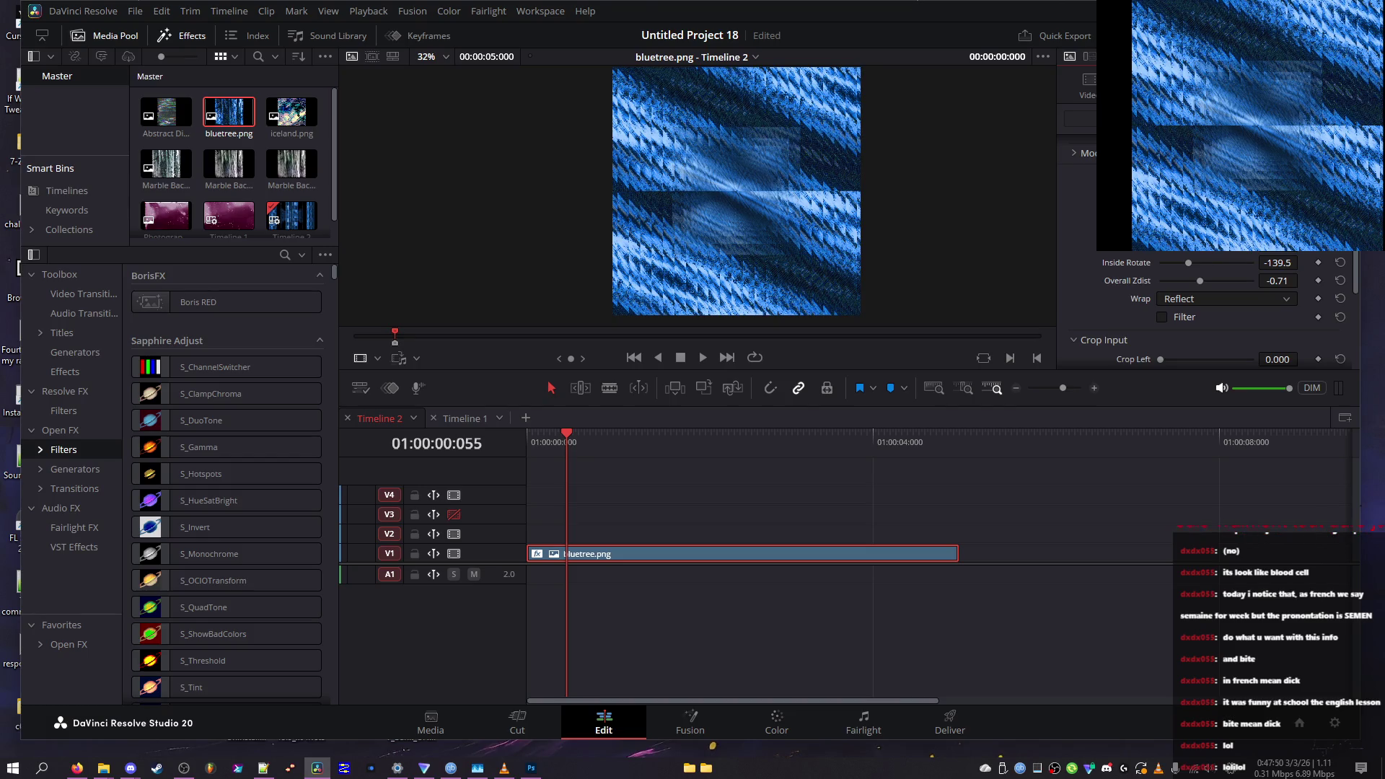
Paste a full-screen screenshot of the warp into Photoshop, then rotate the inside pattern further negative
key("p")
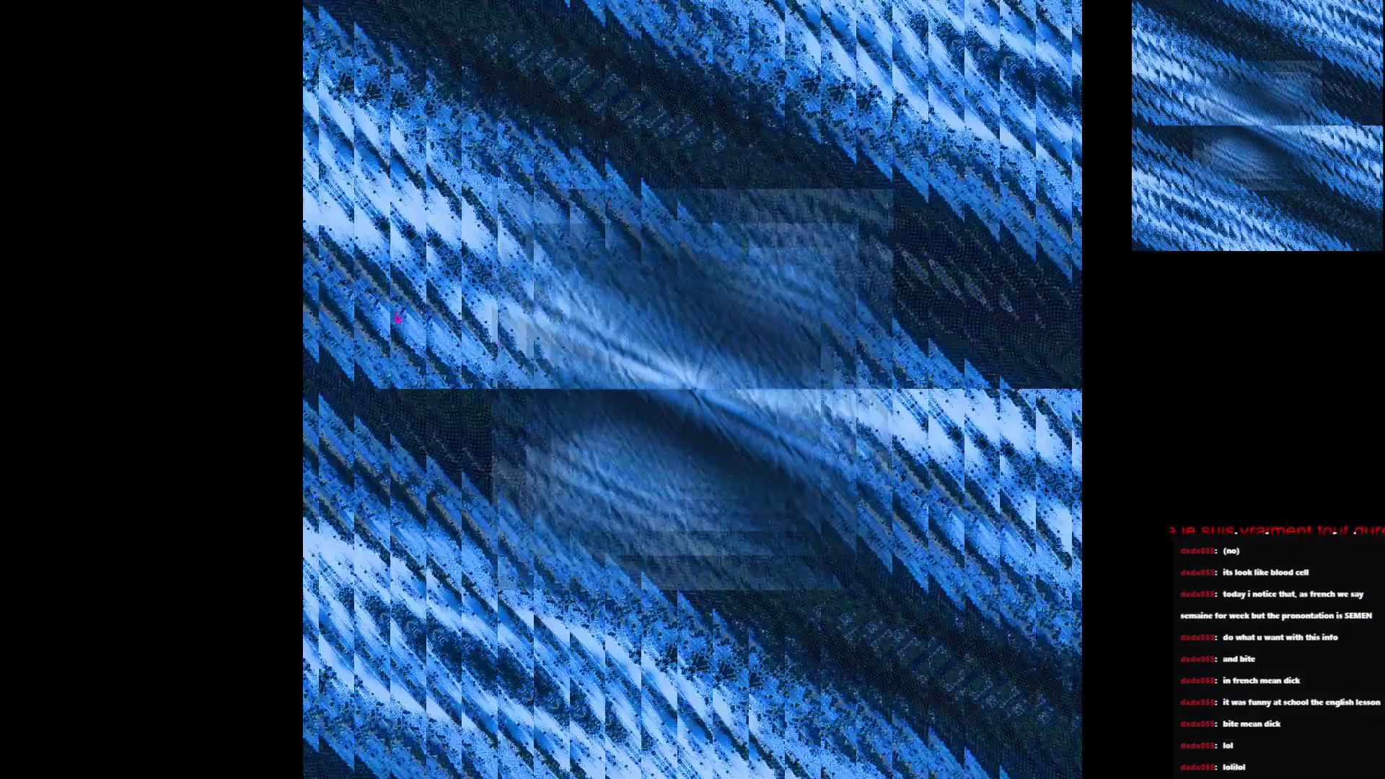
key("super+Print")
key("Escape")
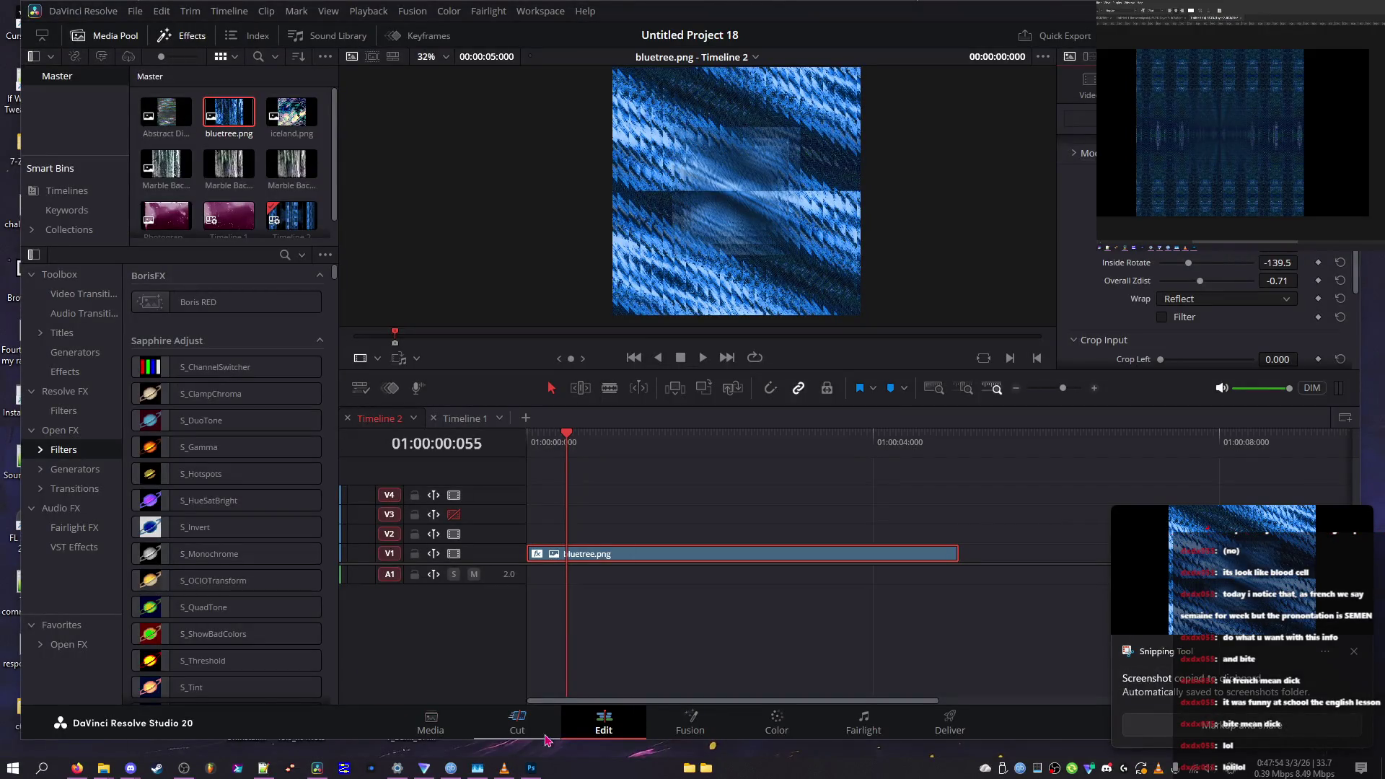
left_click(531, 768)
key("ctrl+v")
key("alt+Tab")
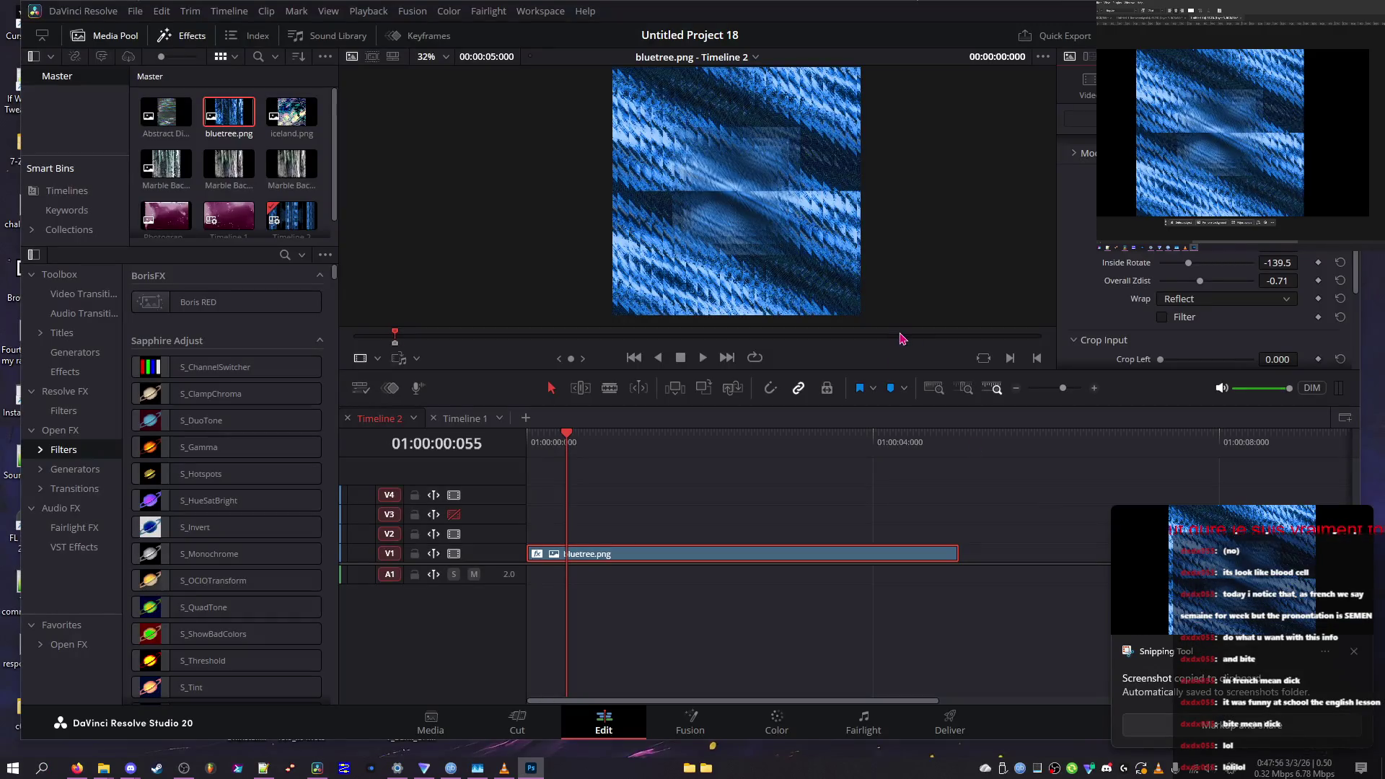
mouse_move(1212, 267)
left_mouse_down()
mouse_move(1158, 273)
mouse_move(1178, 273)
left_mouse_up()
Enable Filter, push Inside Rotate to 360 and Overall Zdist to 4.15, with Tile wrap
left_click(1178, 319)
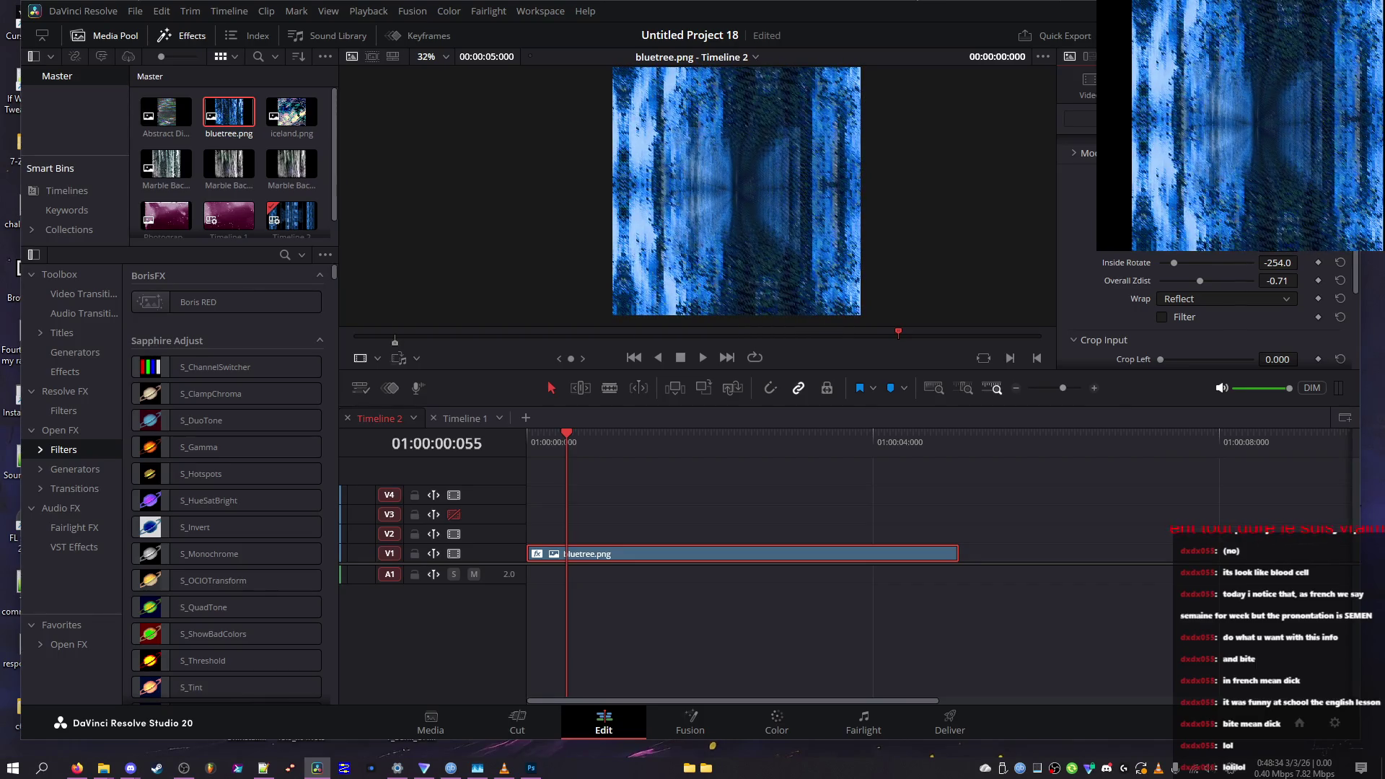
mouse_move(1174, 254)
left_mouse_down()
mouse_move(1262, 257)
mouse_move(1244, 272)
left_mouse_up()
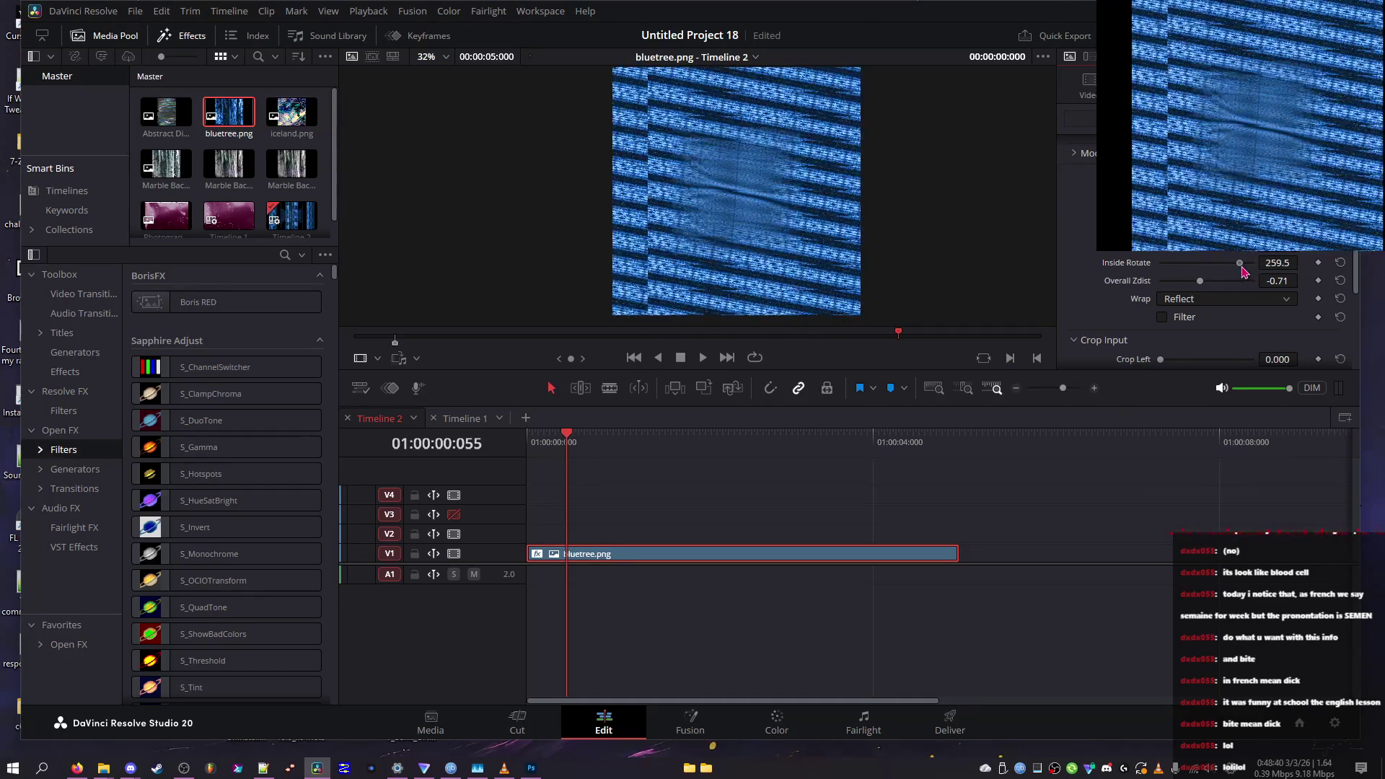
left_click_drag(1237, 282, 1253, 285)
left_click(1226, 299)
left_click(1230, 320)
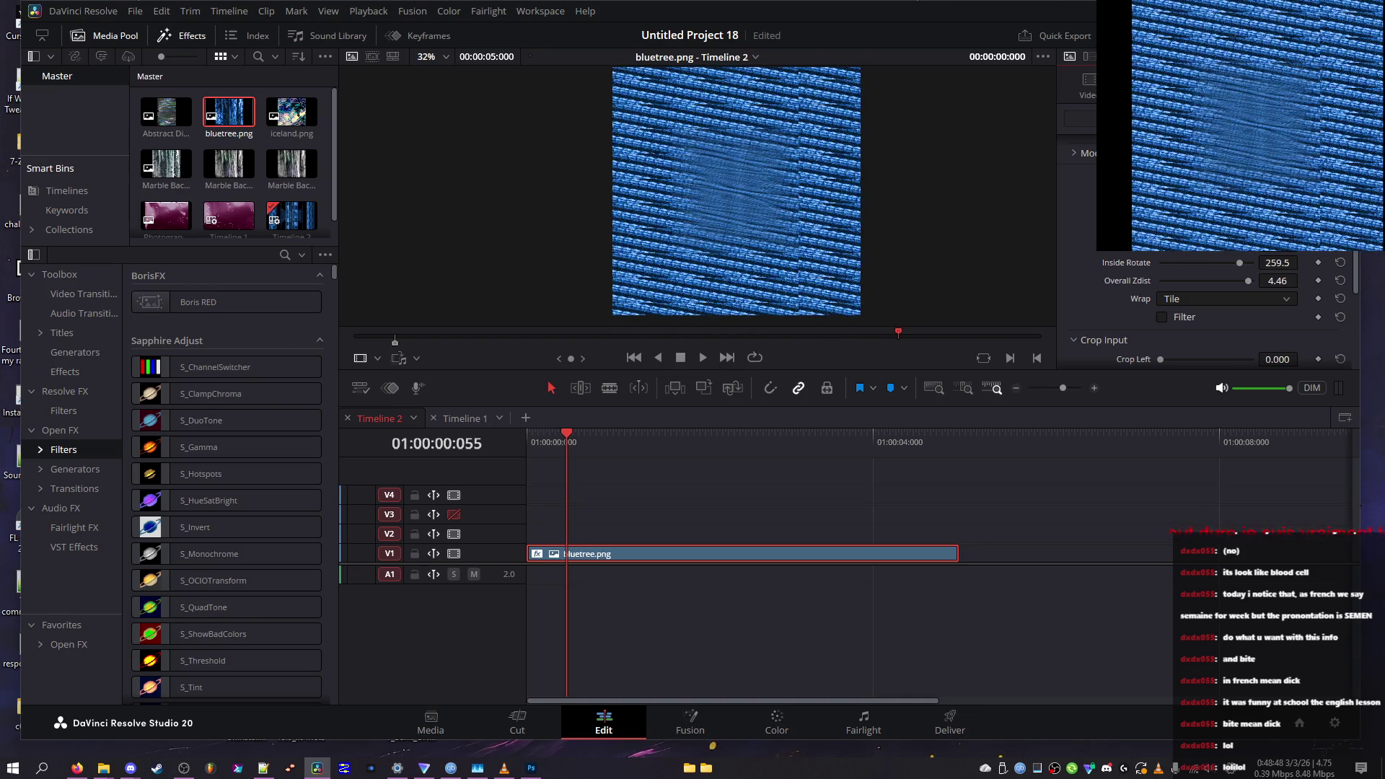
Reset Inside Rotate to 0 and Overall Zdist to 1.00 after trying -0.74
left_click(1341, 263)
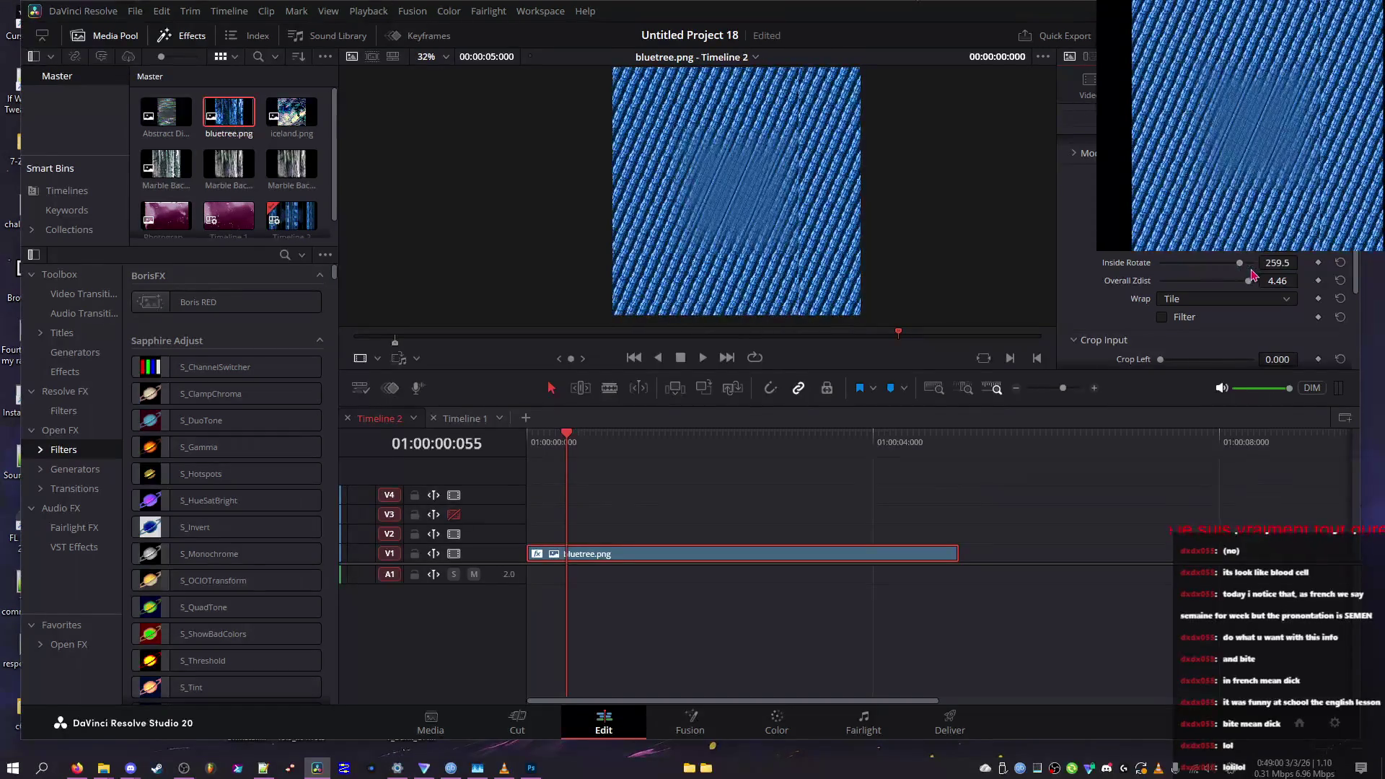
left_click_drag(1220, 285, 1199, 281)
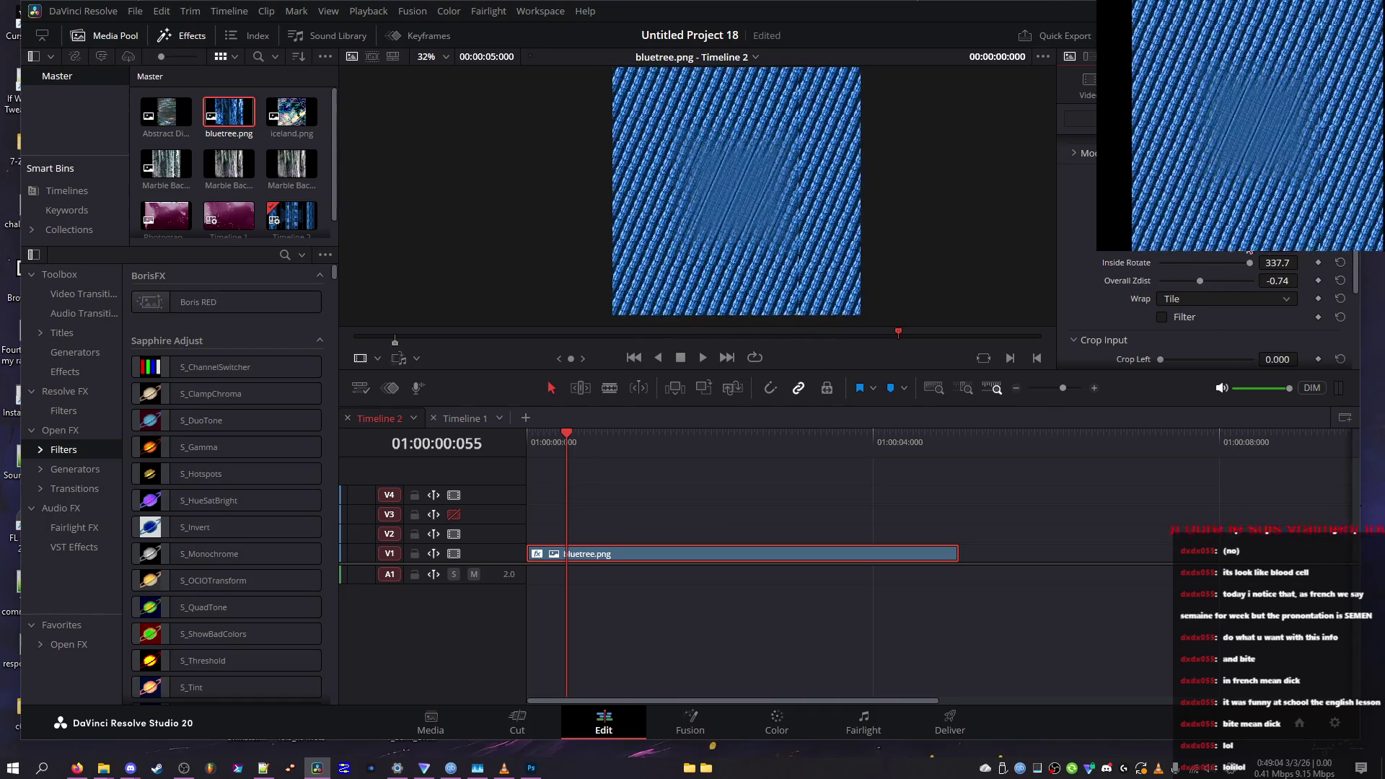
left_click(1341, 281)
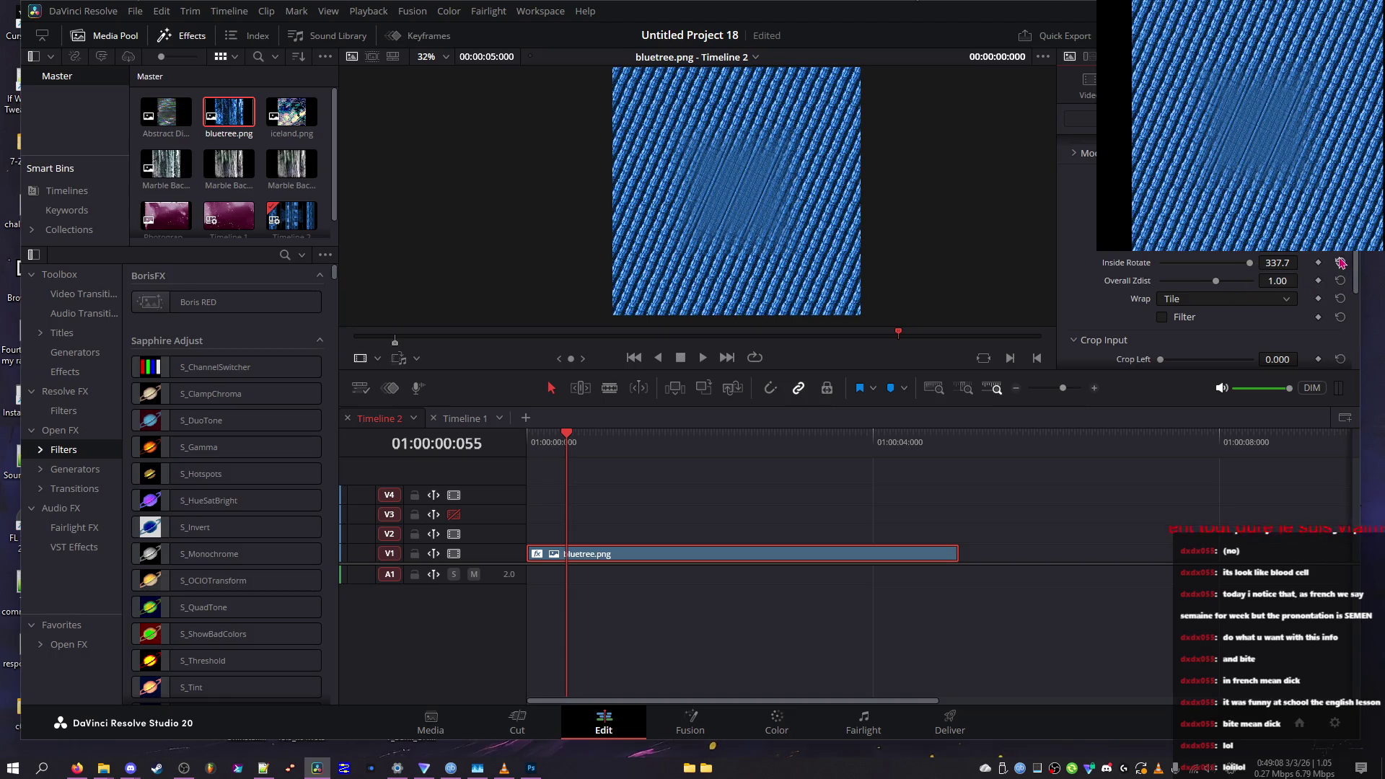
left_click(1341, 262)
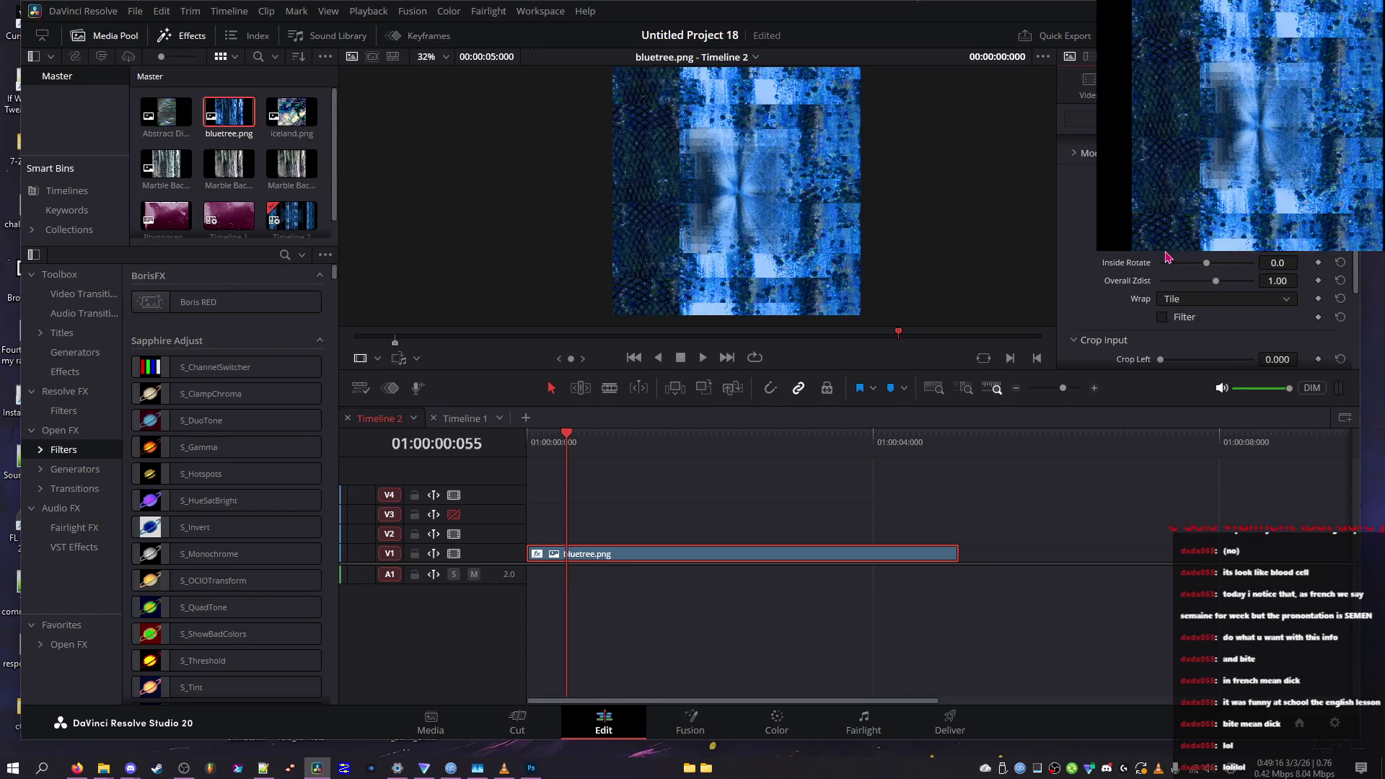
left_click(1182, 302)
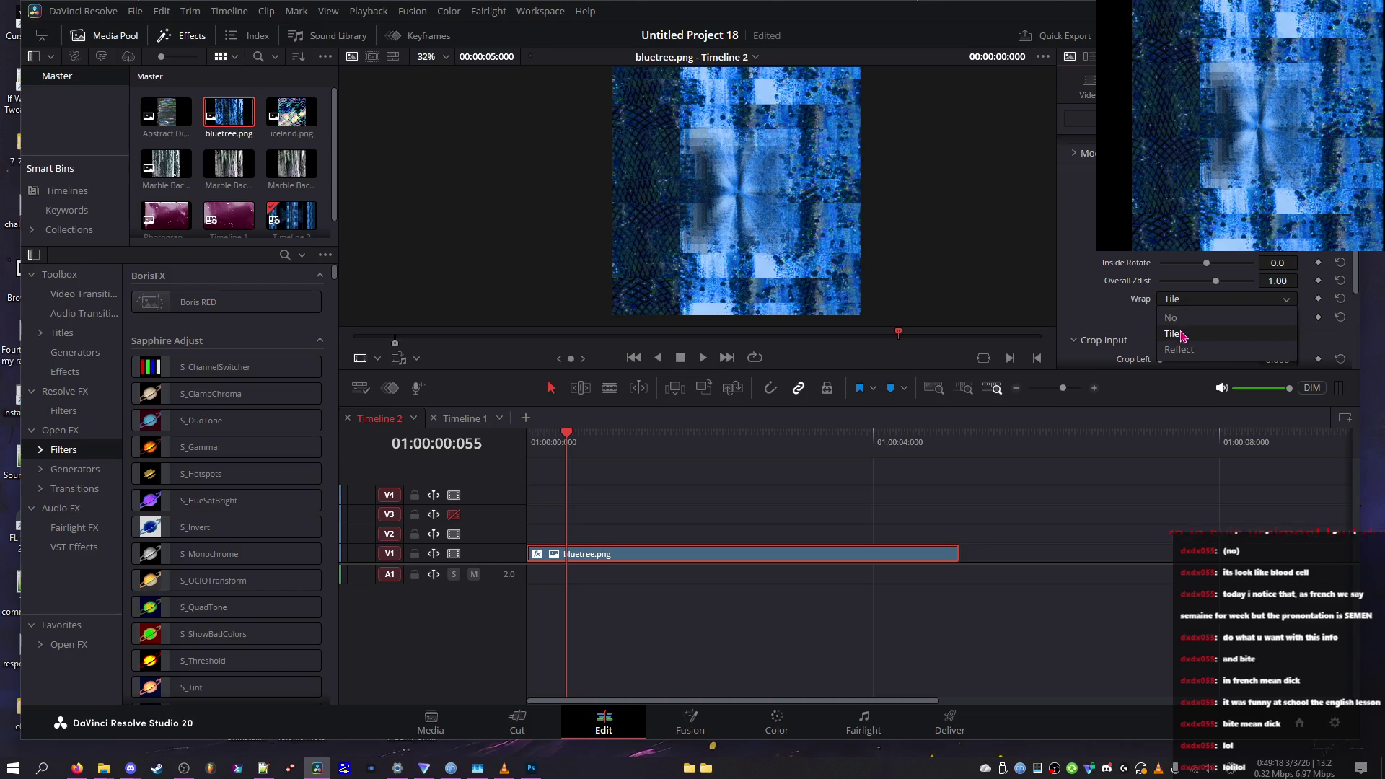
Switch Wrap to Reflect, preview full screen, and drop Overall Zdist to -5.00
left_click(1186, 356)
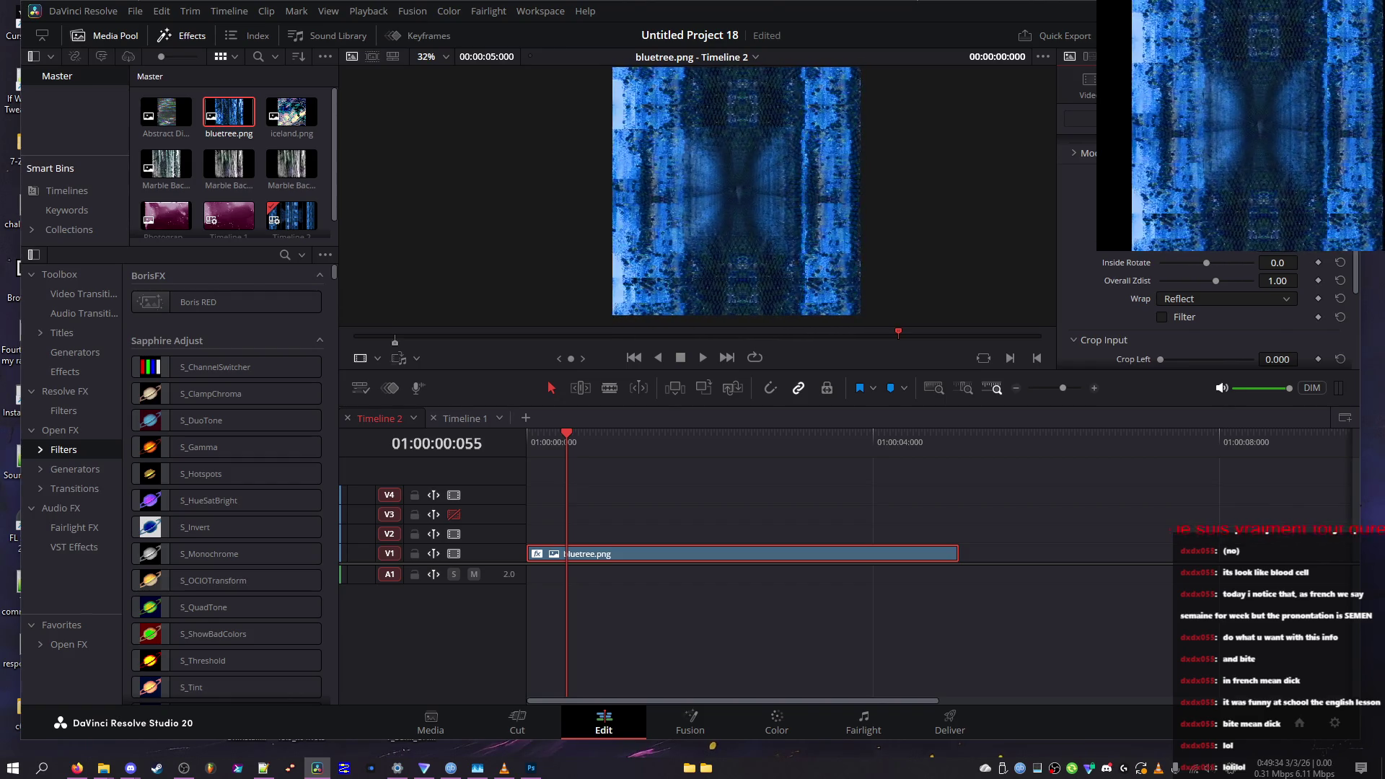
key("p")
key("Escape")
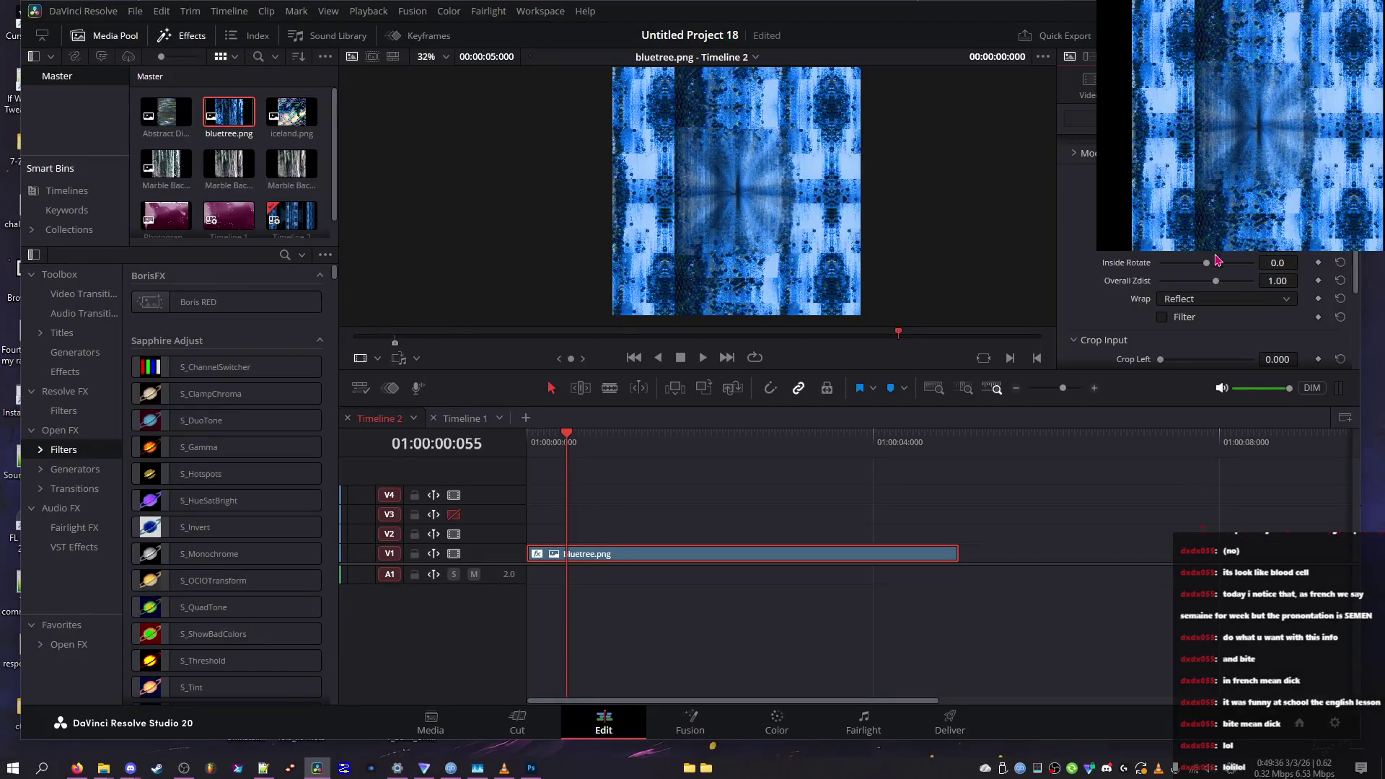
left_click_drag(1176, 283, 1162, 284)
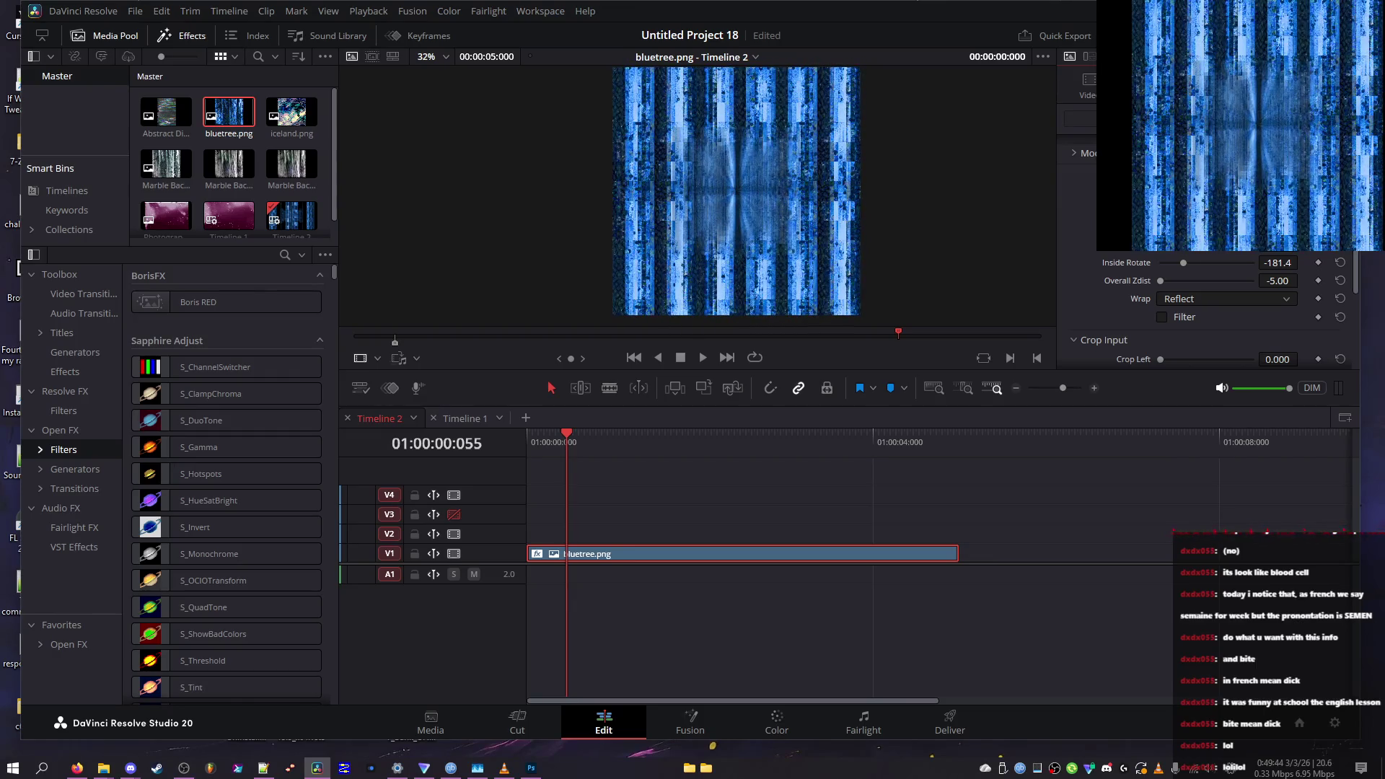
Reset rotation and depth, then set Overall Zdist to 1.74 with Tile wrap
left_click(1200, 263)
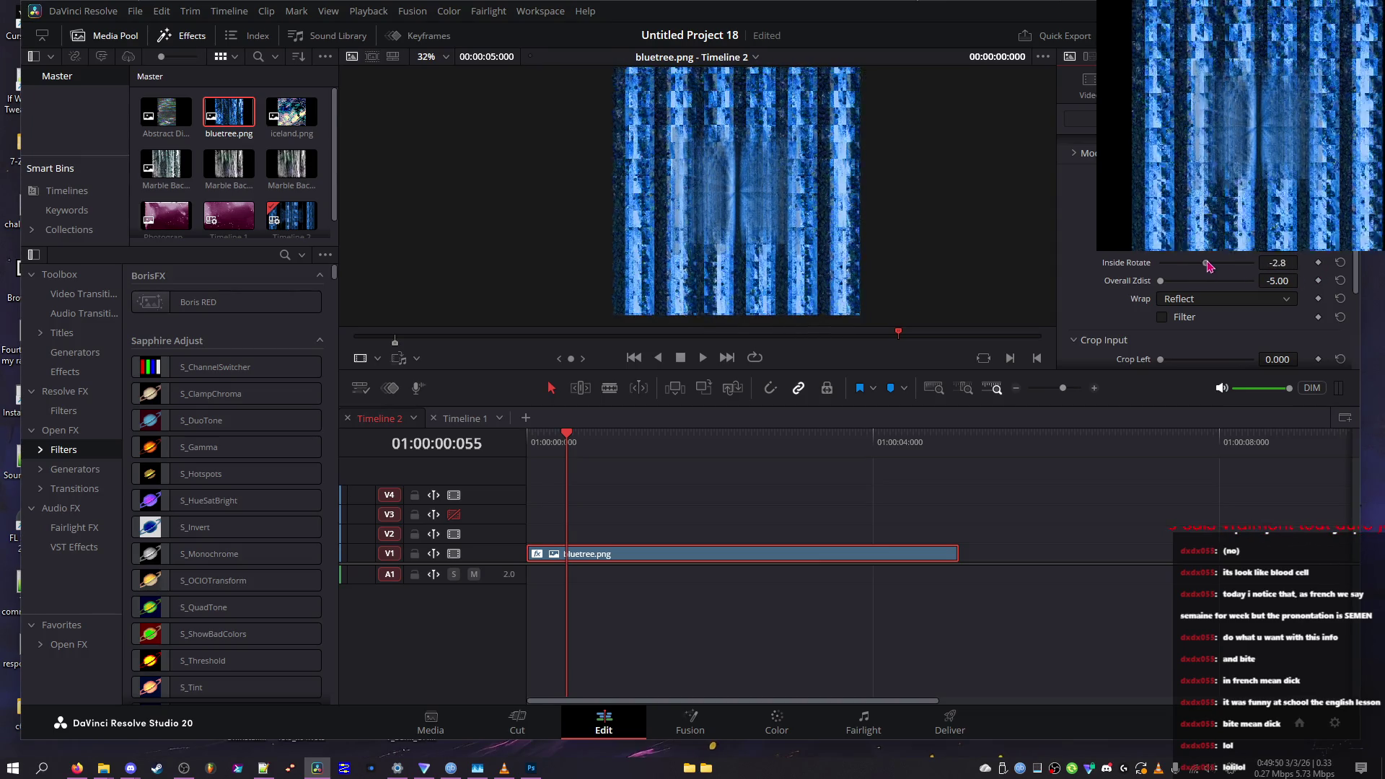
left_click(1341, 264)
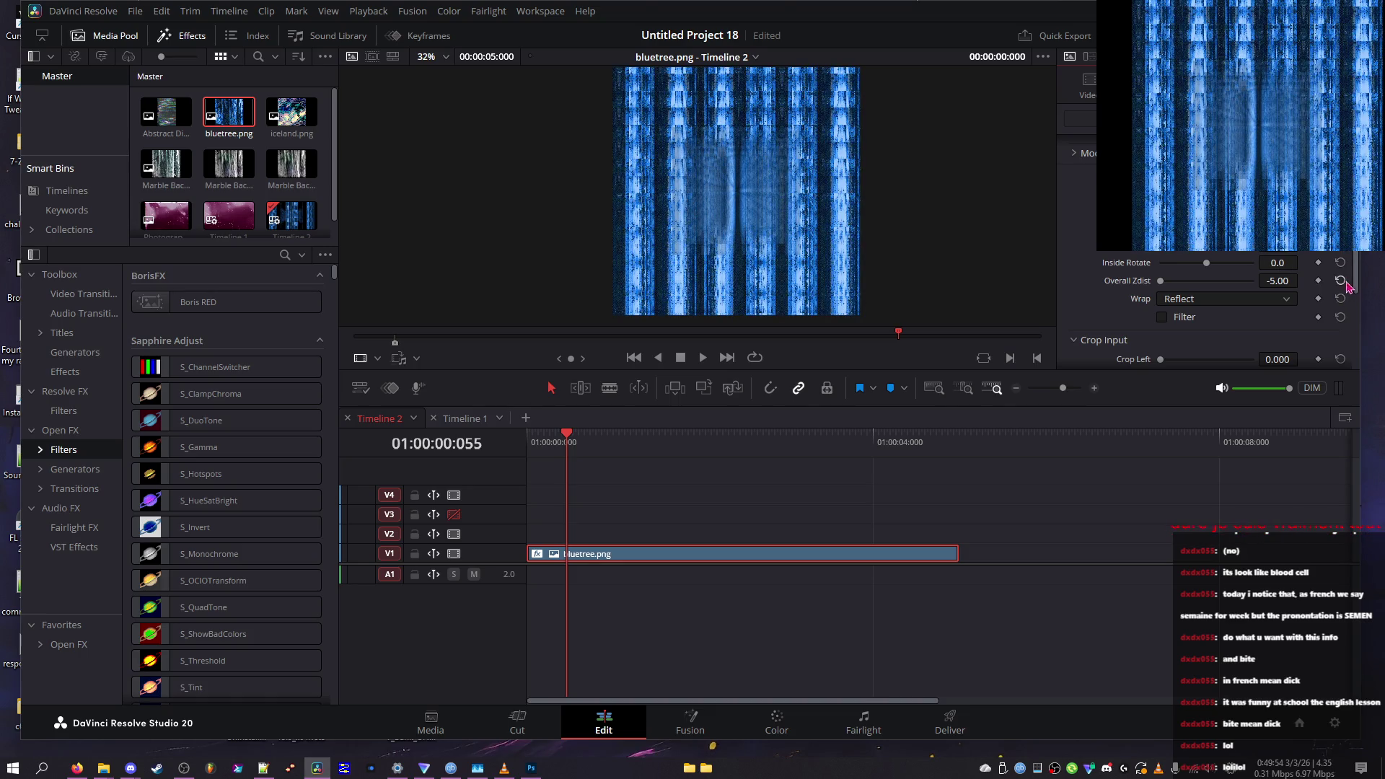
left_click(1340, 280)
left_click(1222, 281)
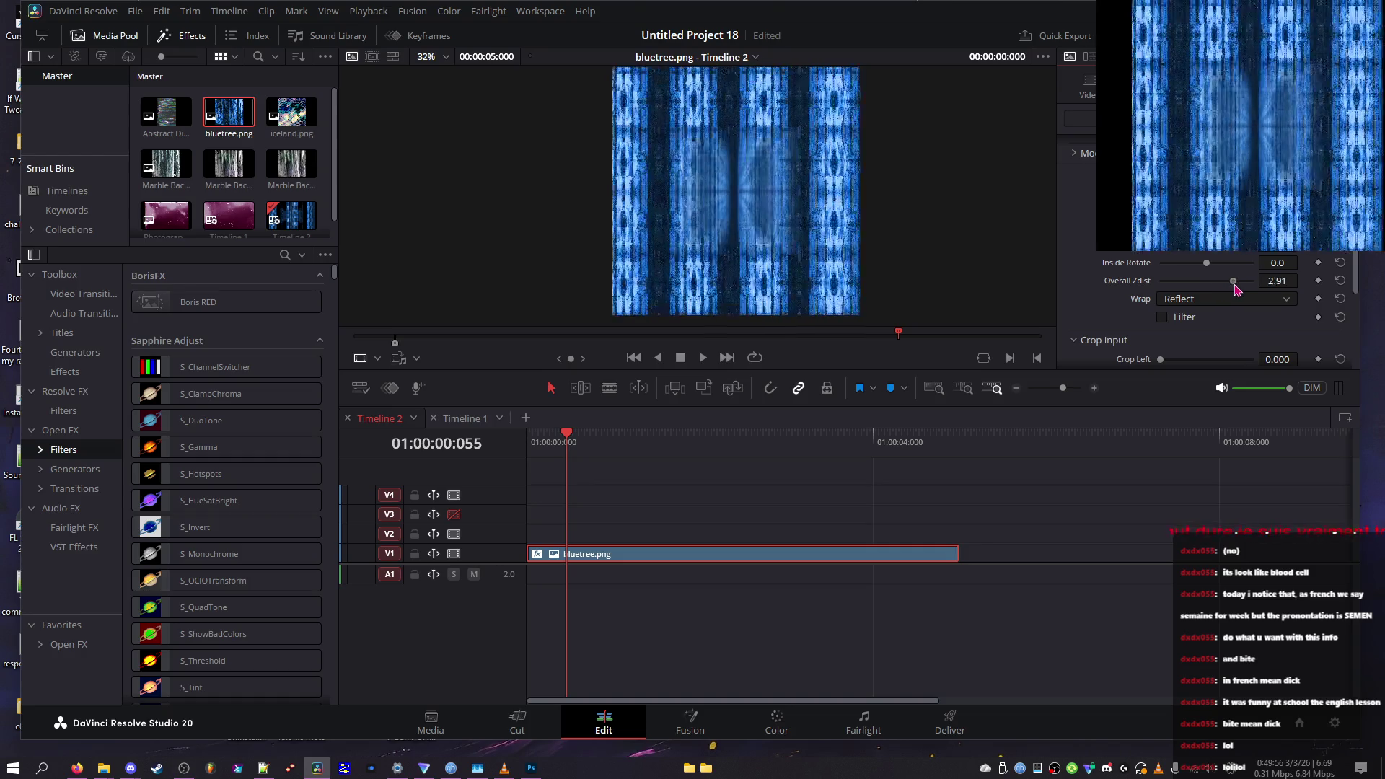
left_click(1212, 298)
left_click(1203, 333)
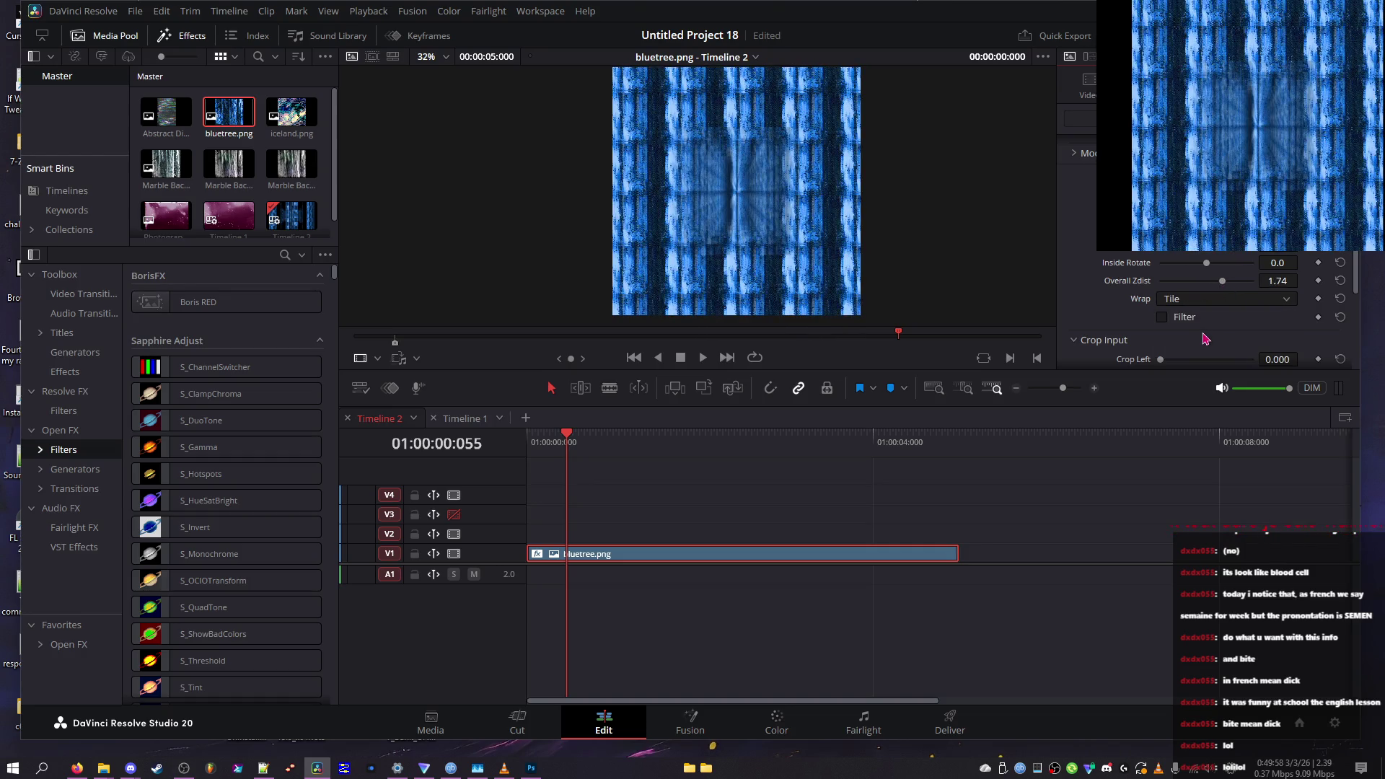
left_click_drag(1285, 281, 1302, 280)
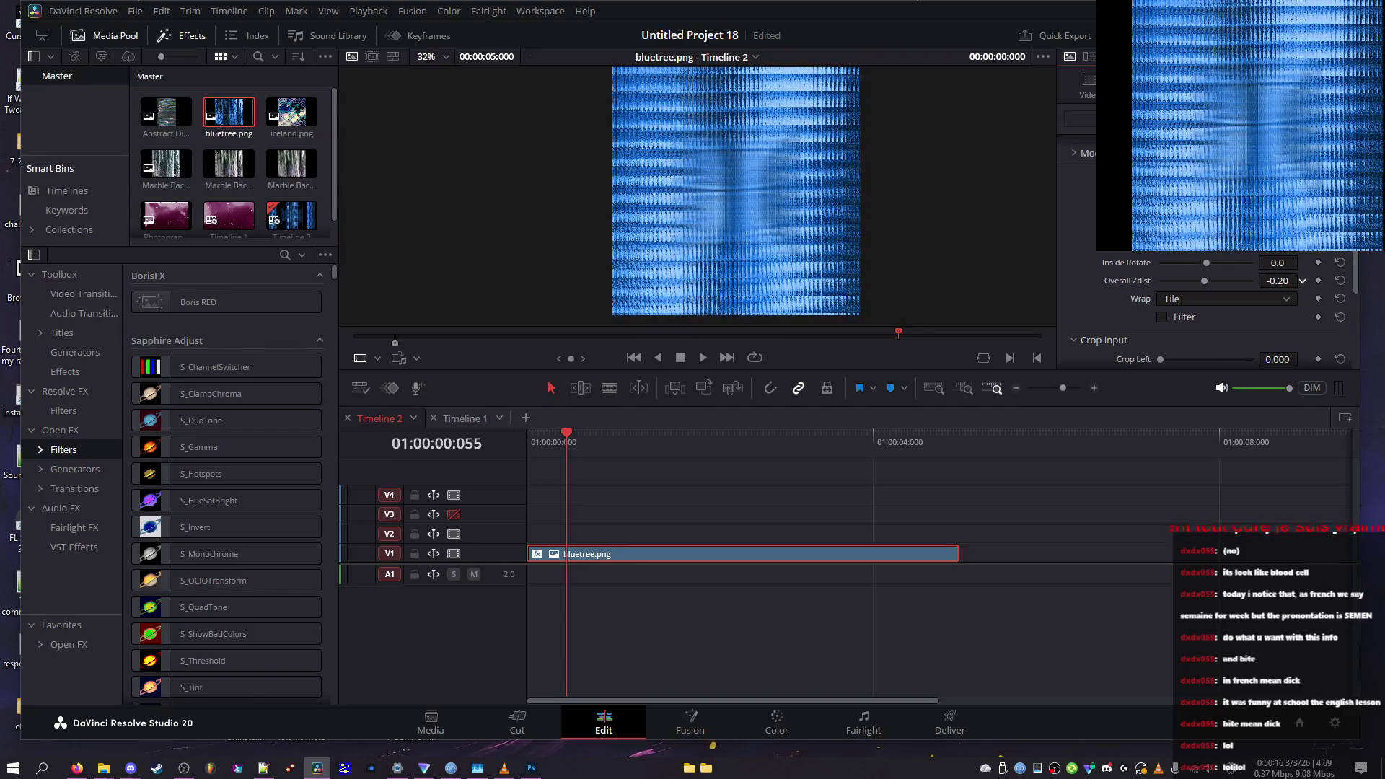
Nudge Overall Zdist to -0.22, preview full screen, and move the playhead near the clip start
left_click_drag(1302, 280, 1302, 281)
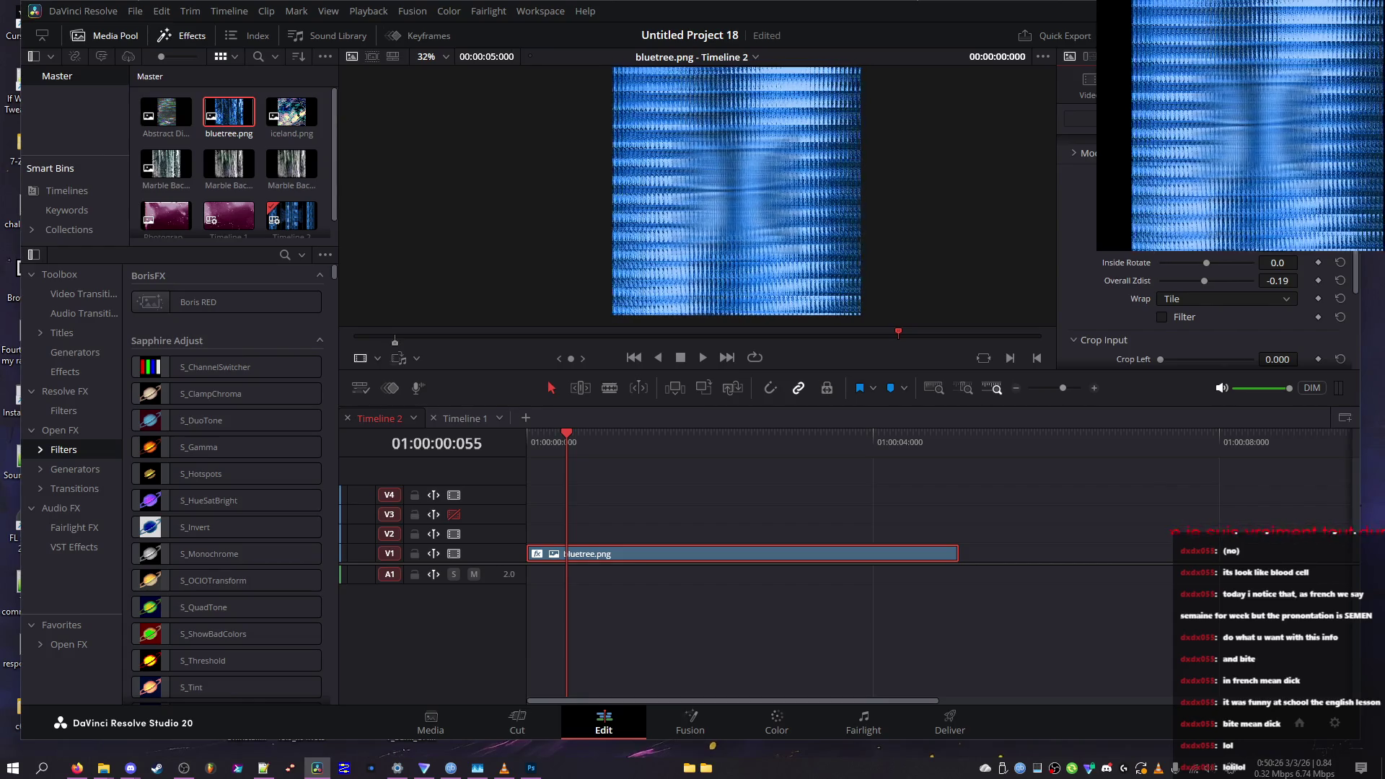
key("p")
key("Escape")
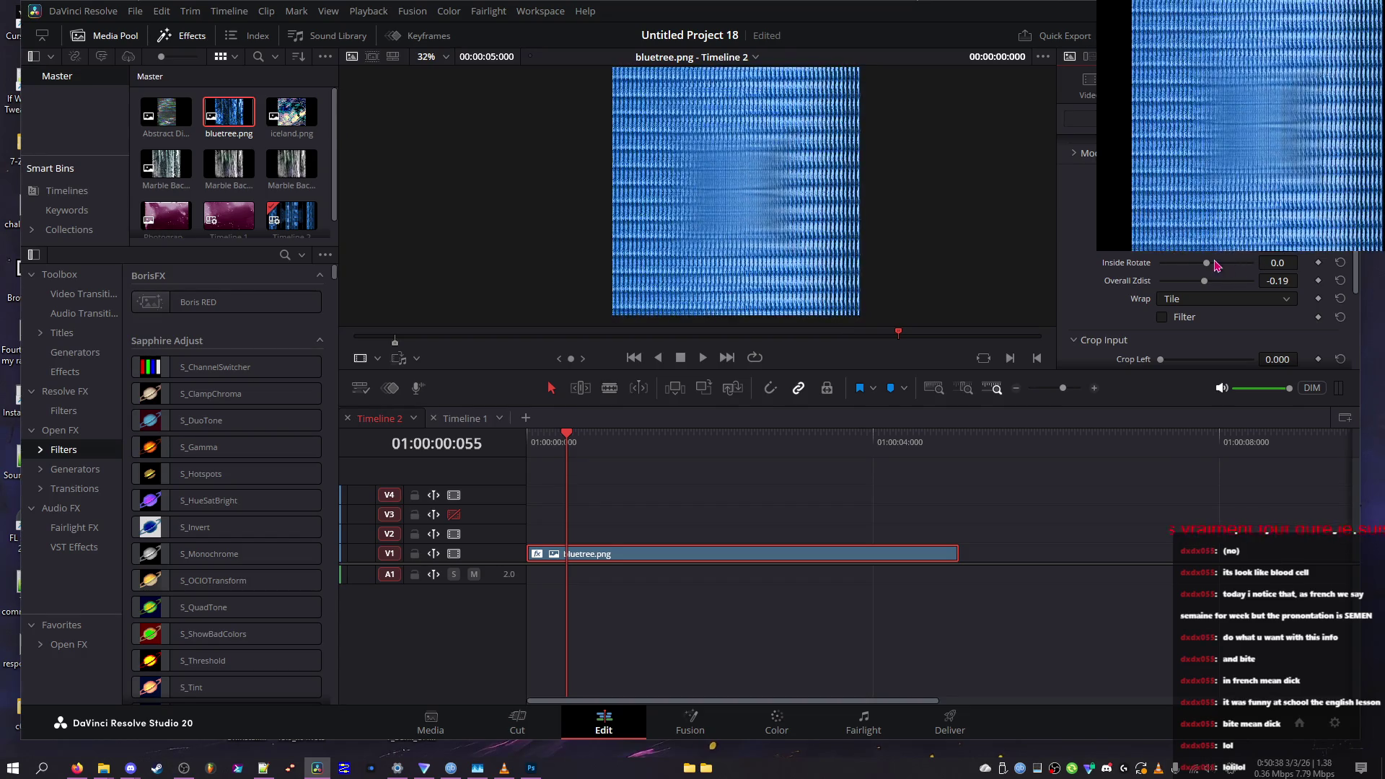
mouse_move(577, 448)
left_mouse_down()
mouse_move(529, 447)
mouse_move(562, 449)
left_mouse_up()
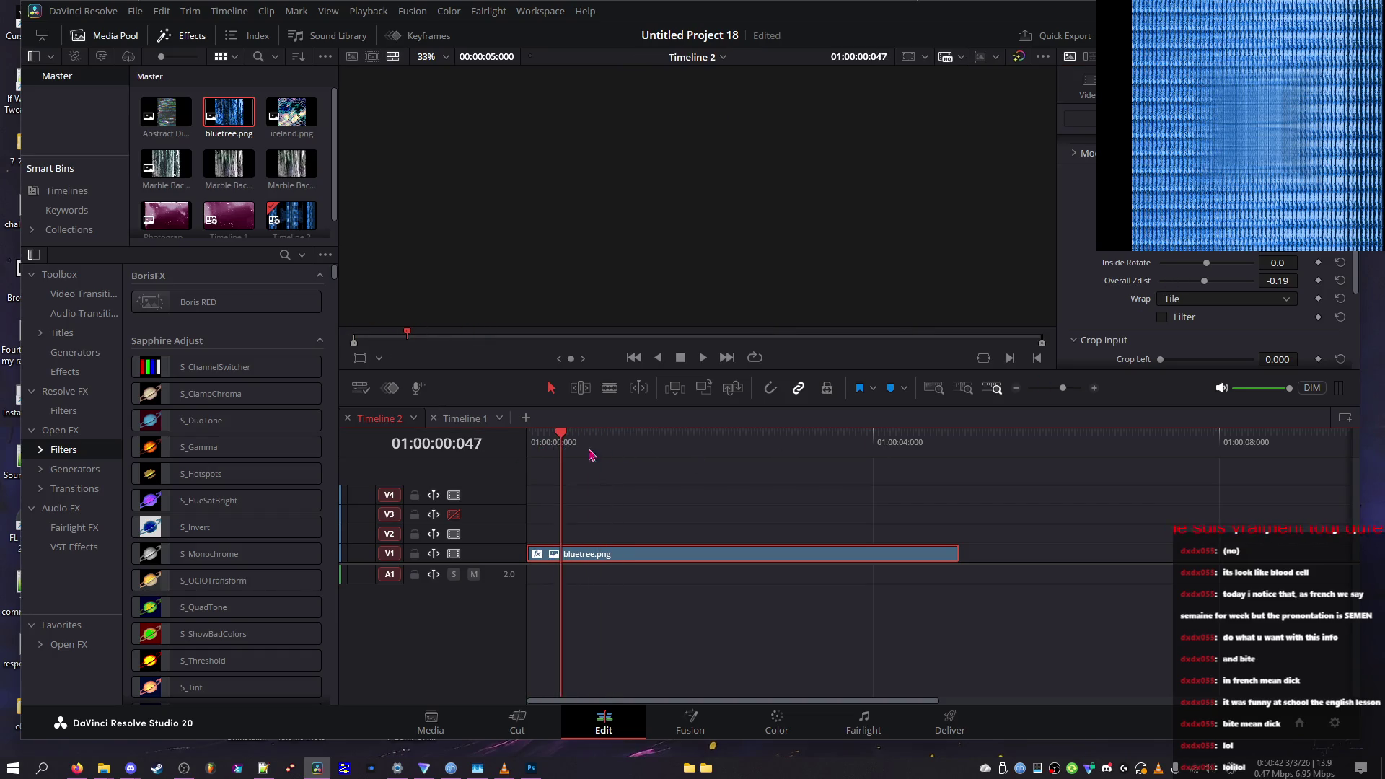
Compare Overall Zdist -0.19 and -0.22 via undo/redo, take a screenshot, then set Wrap to No
left_click_drag(1122, 275, 1154, 281)
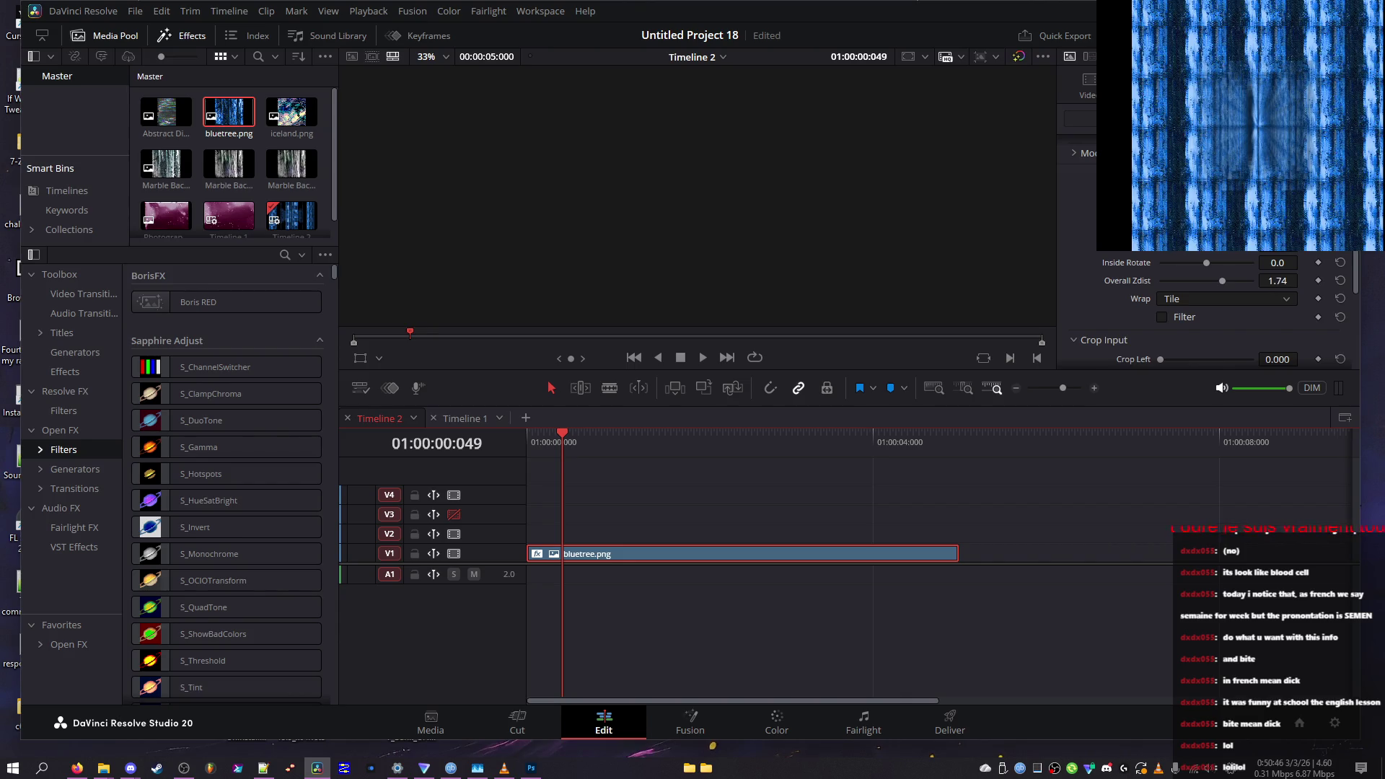
key("ctrl+z")
key("ctrl+z")
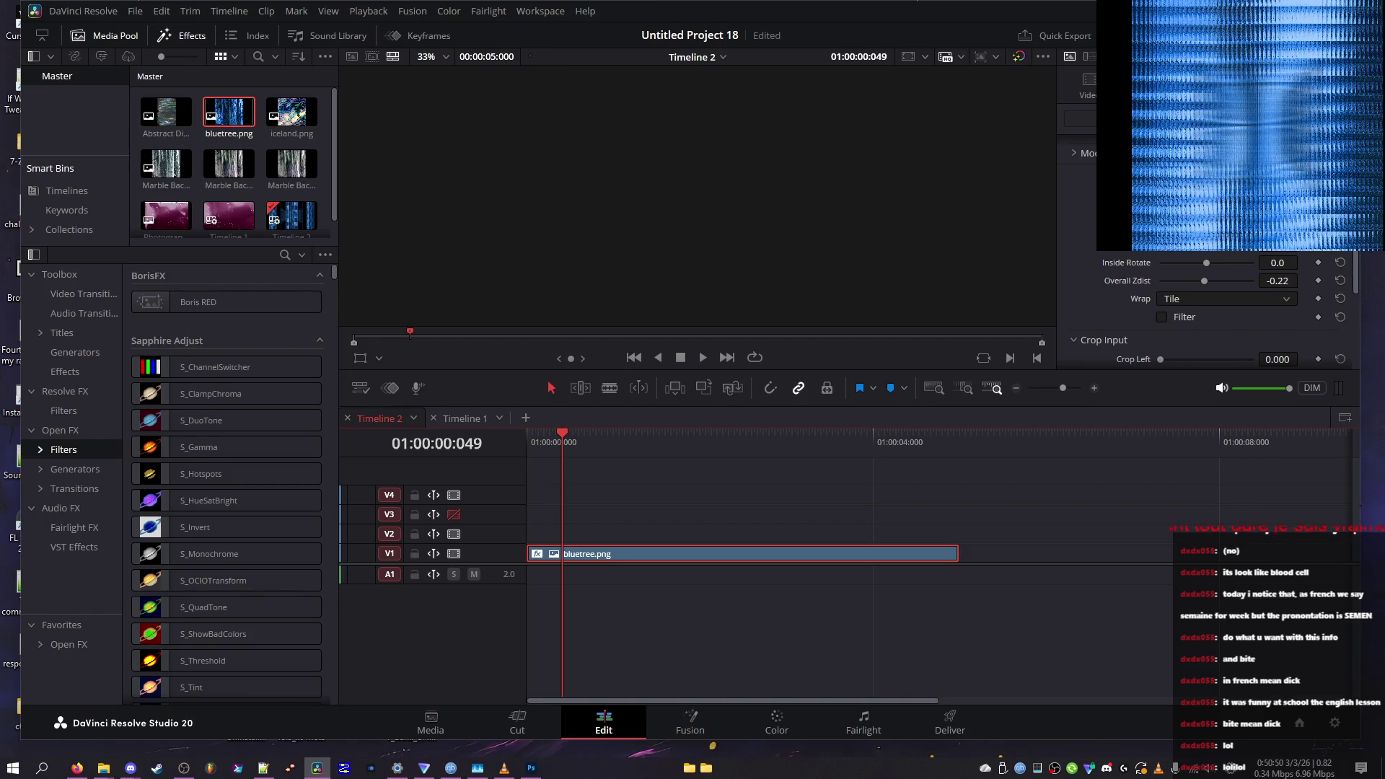
key("ctrl+z")
key("ctrl+shift+z")
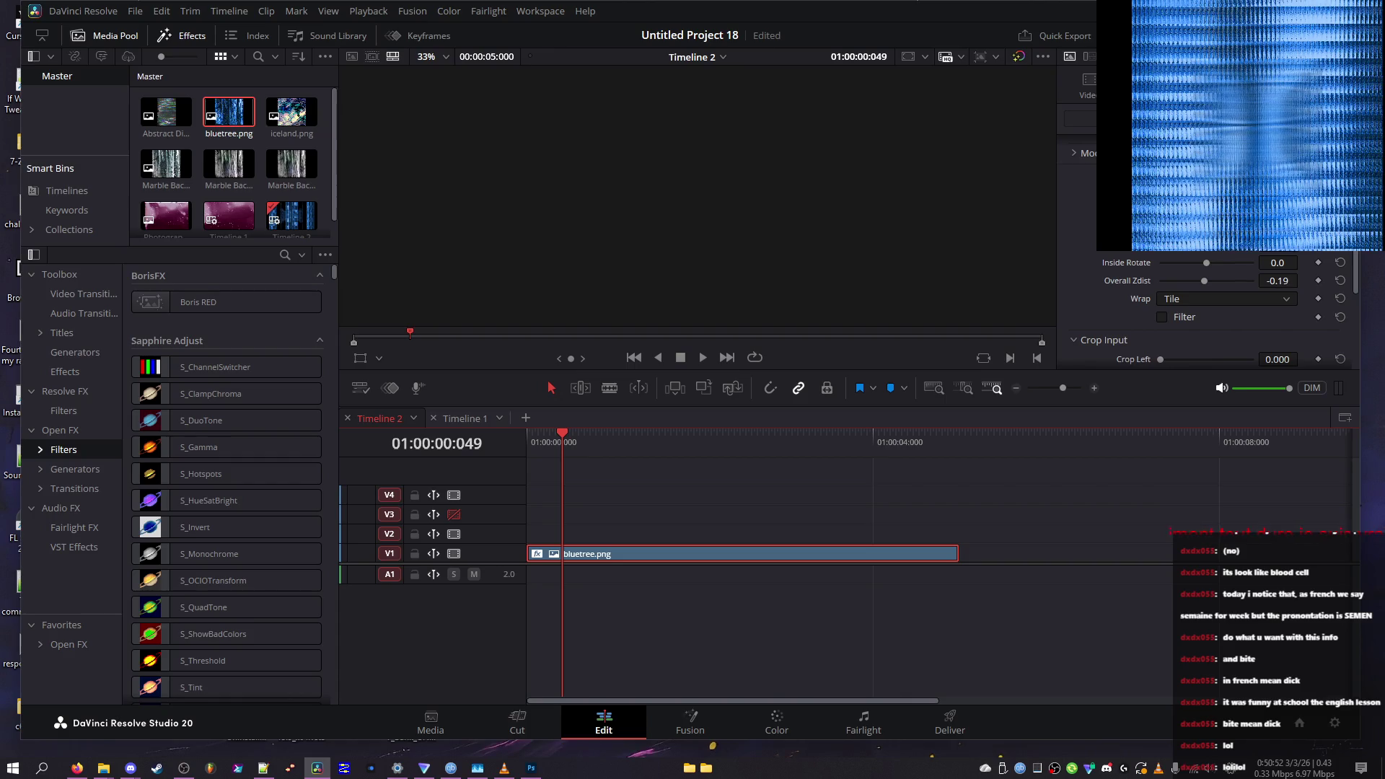
key("ctrl+z")
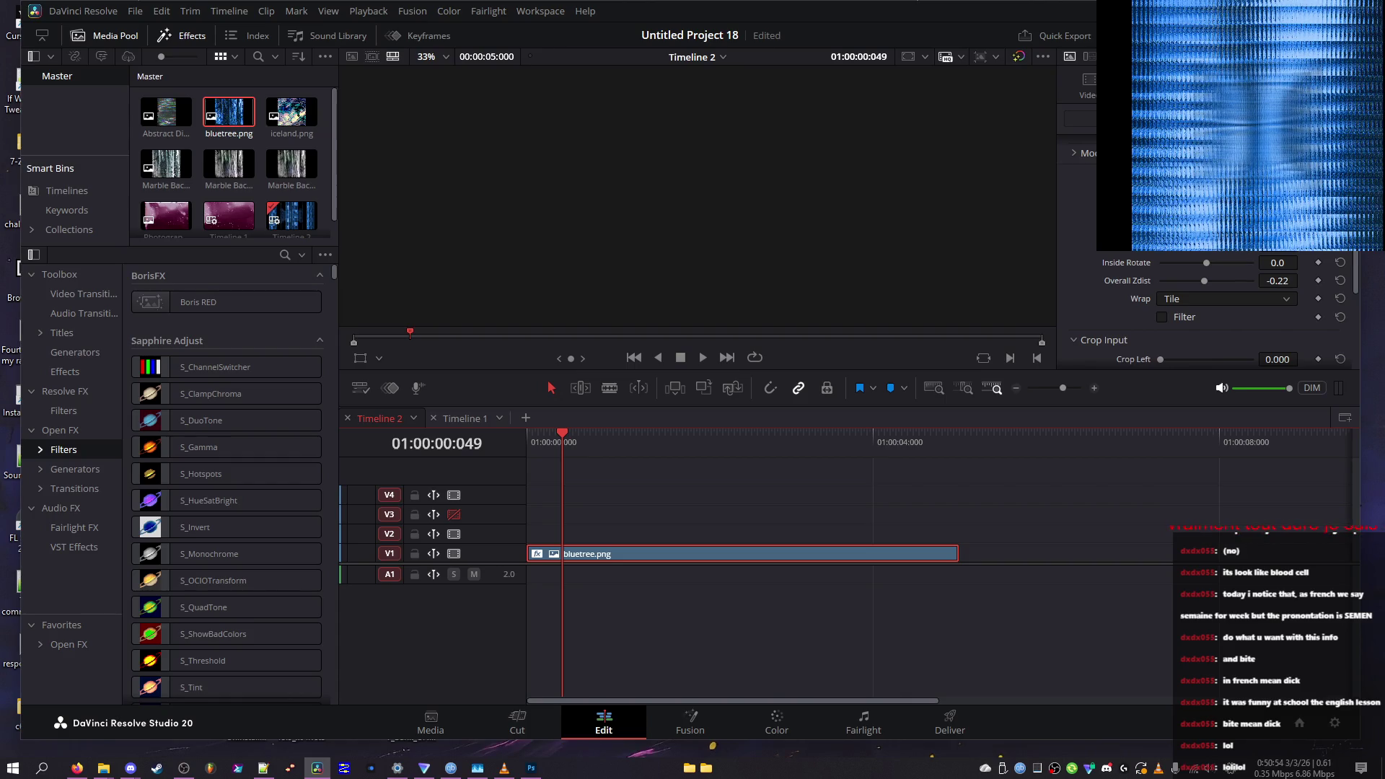
key("Print")
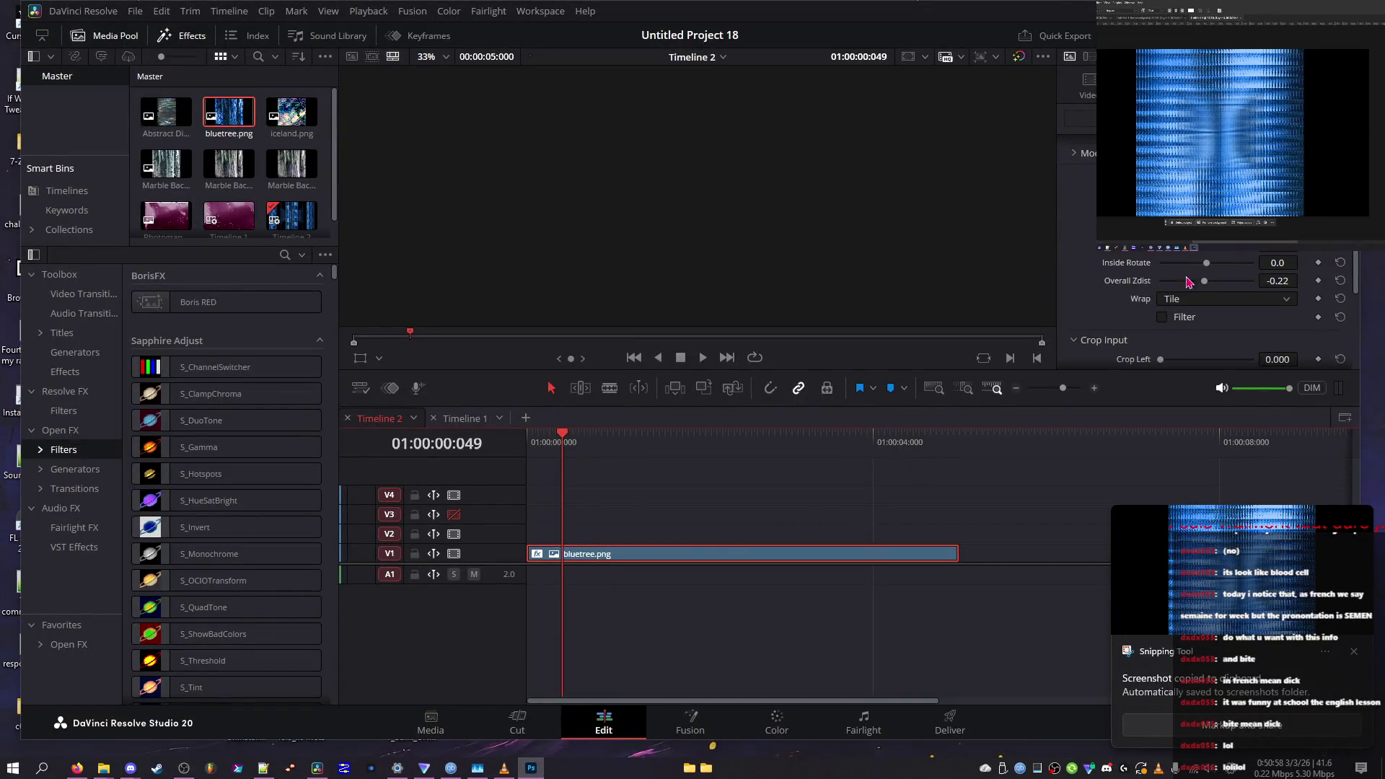
left_click(1194, 299)
left_click(1172, 317)
Push Overall Zdist further negative and shrink Resize Mocha to 0.202 with Resize Rel Y 0.217
left_click_drag(1204, 281, 1183, 264)
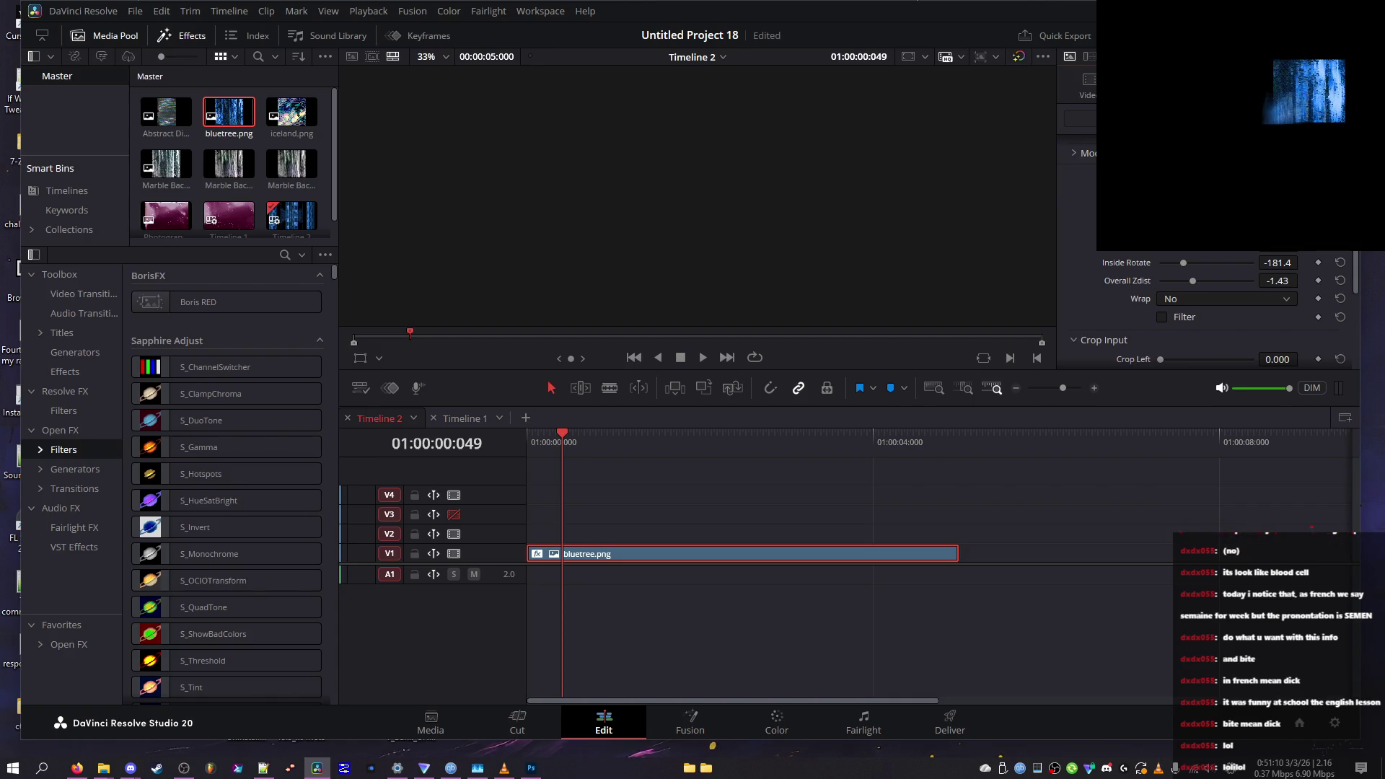
scroll(1209, 310, "up", 2)
scroll(1208, 310, "down", 2)
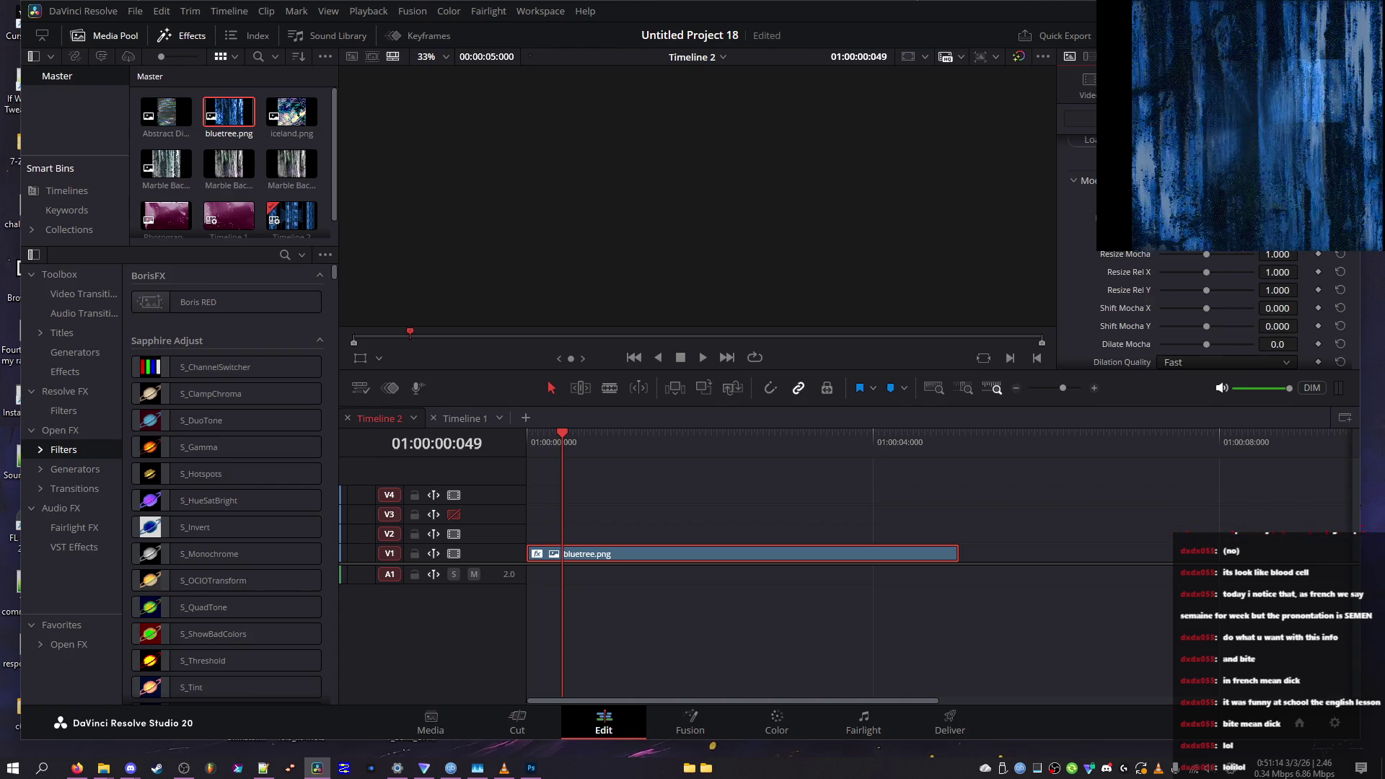
mouse_move(1207, 256)
left_mouse_down()
mouse_move(1169, 256)
mouse_move(1183, 272)
mouse_move(1162, 272)
left_mouse_up()
mouse_move(1206, 290)
left_mouse_down()
mouse_move(1170, 290)
mouse_move(1256, 309)
left_mouse_up()
Shift the Mocha mask fully along X, set Dilation Quality High, and drop Dilate Mocha to -100
left_click(1189, 362)
left_click(1191, 393)
scroll(1182, 332, "down", 2)
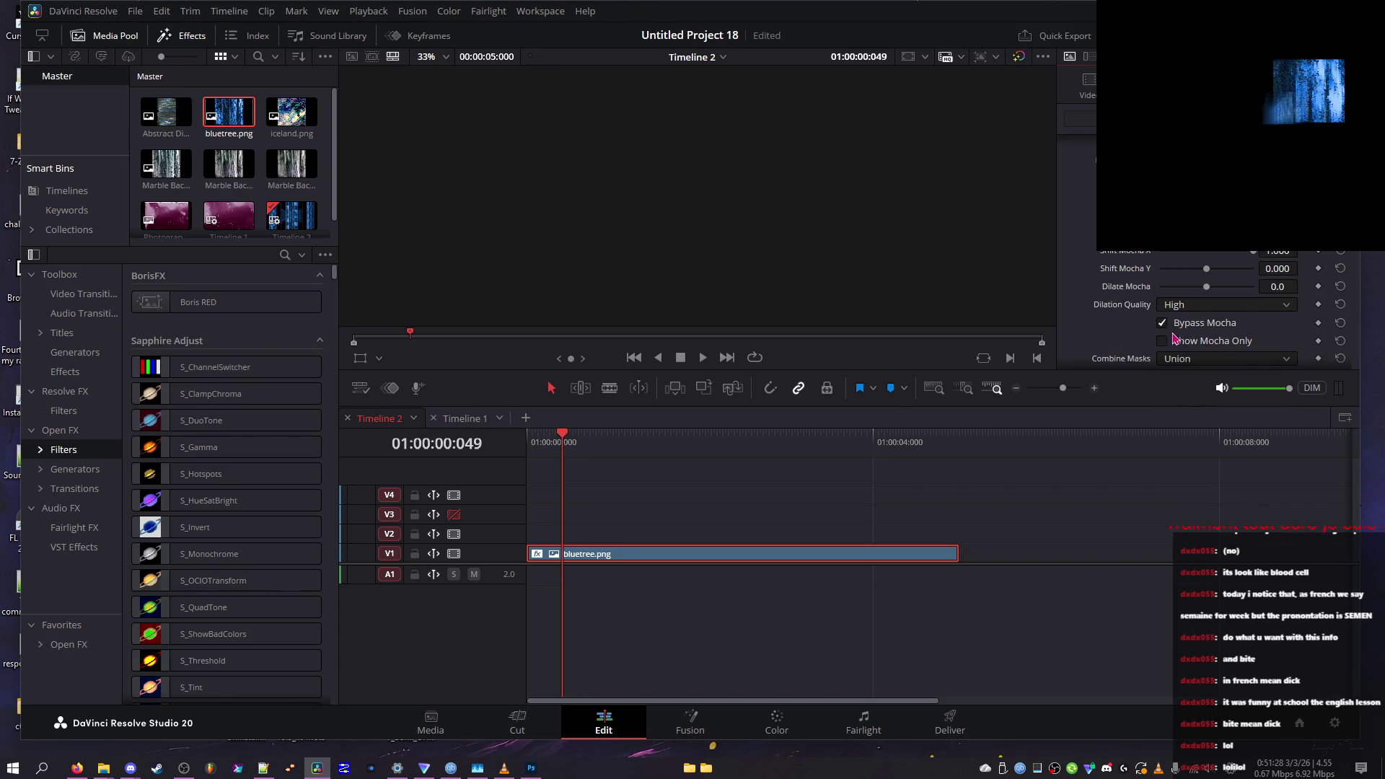
left_click(1183, 307)
left_click(1176, 339)
mouse_move(1206, 286)
left_mouse_down()
mouse_move(1233, 290)
mouse_move(1024, 302)
mouse_move(1334, 319)
left_mouse_up()
Stop bypassing the Mocha mask and scrub the timeline to preview the warp
scroll(1190, 285, "down", 5)
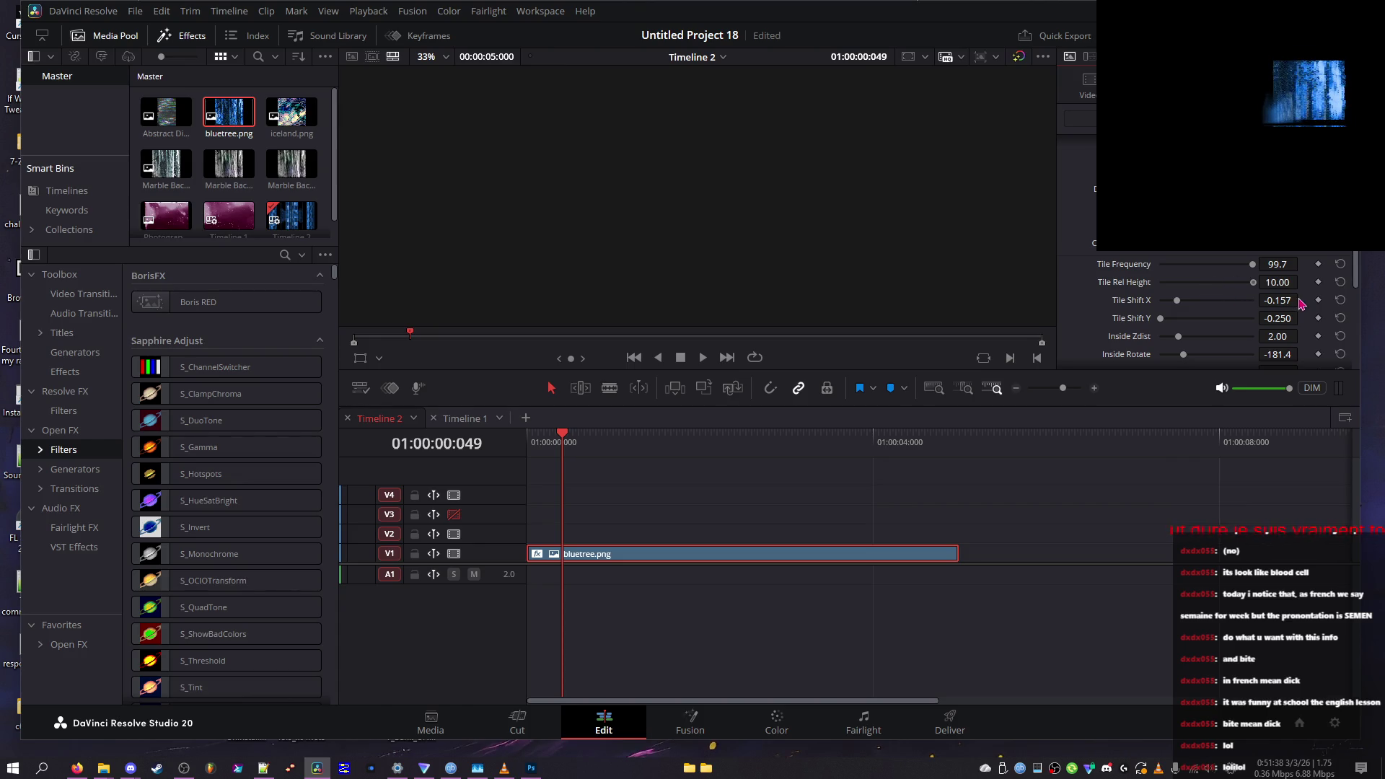
scroll(1155, 264, "up", 4)
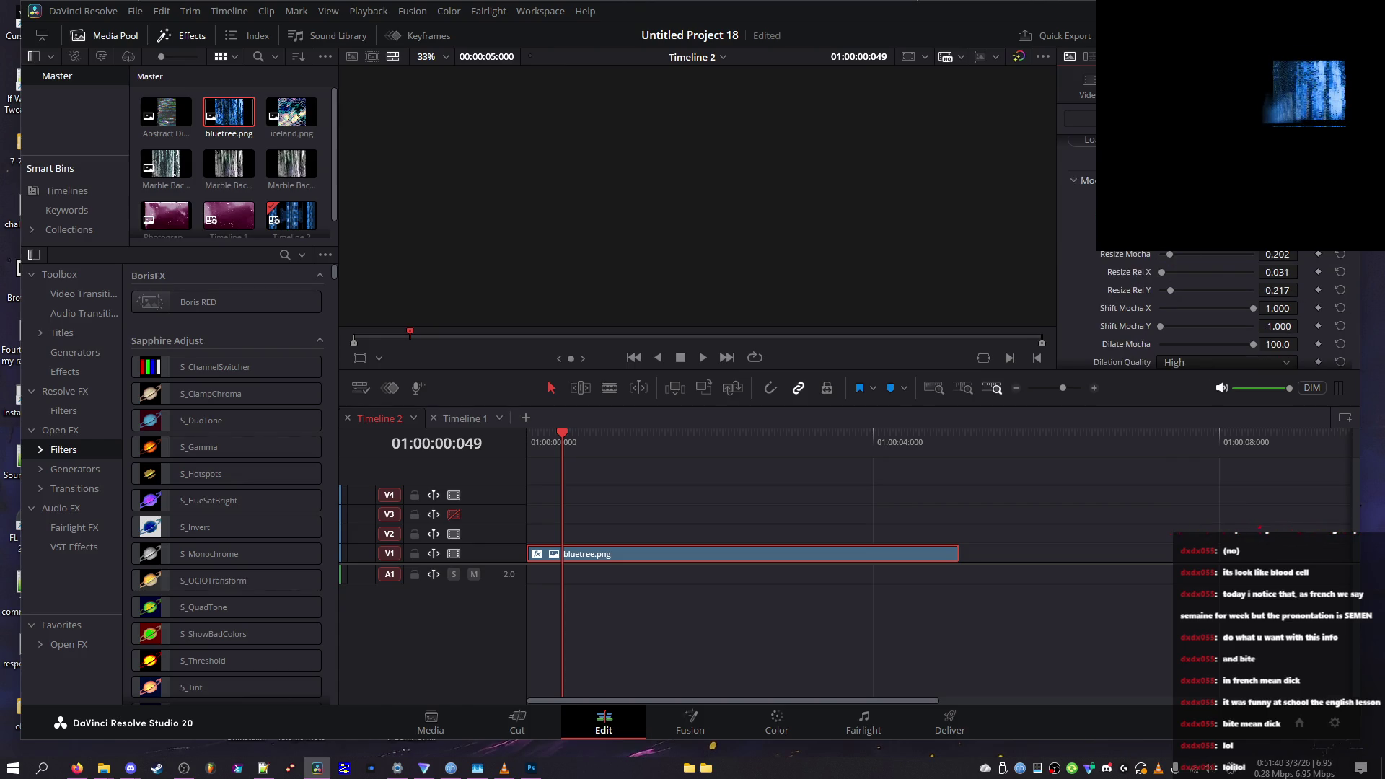
scroll(1219, 310, "down", 5)
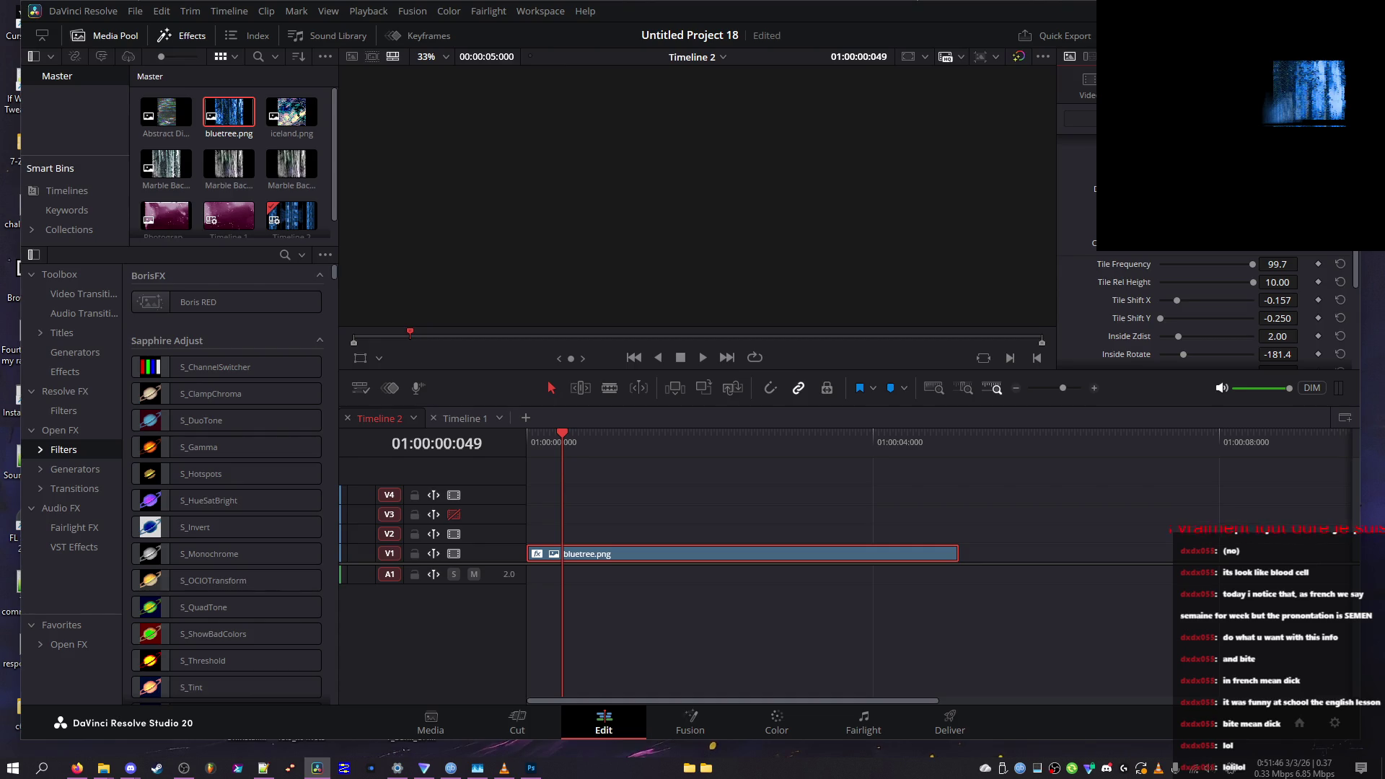
scroll(1219, 310, "up", 2)
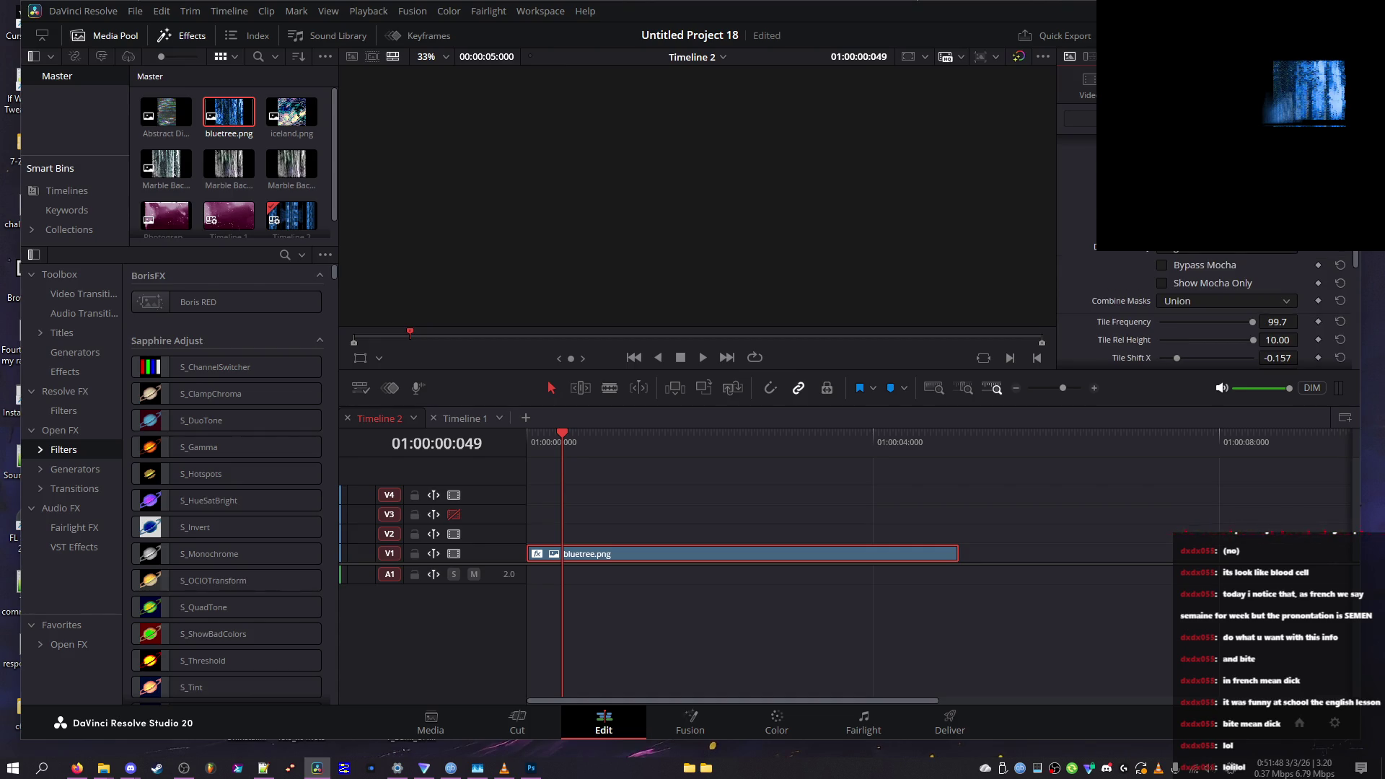
scroll(1191, 331, "up", 2)
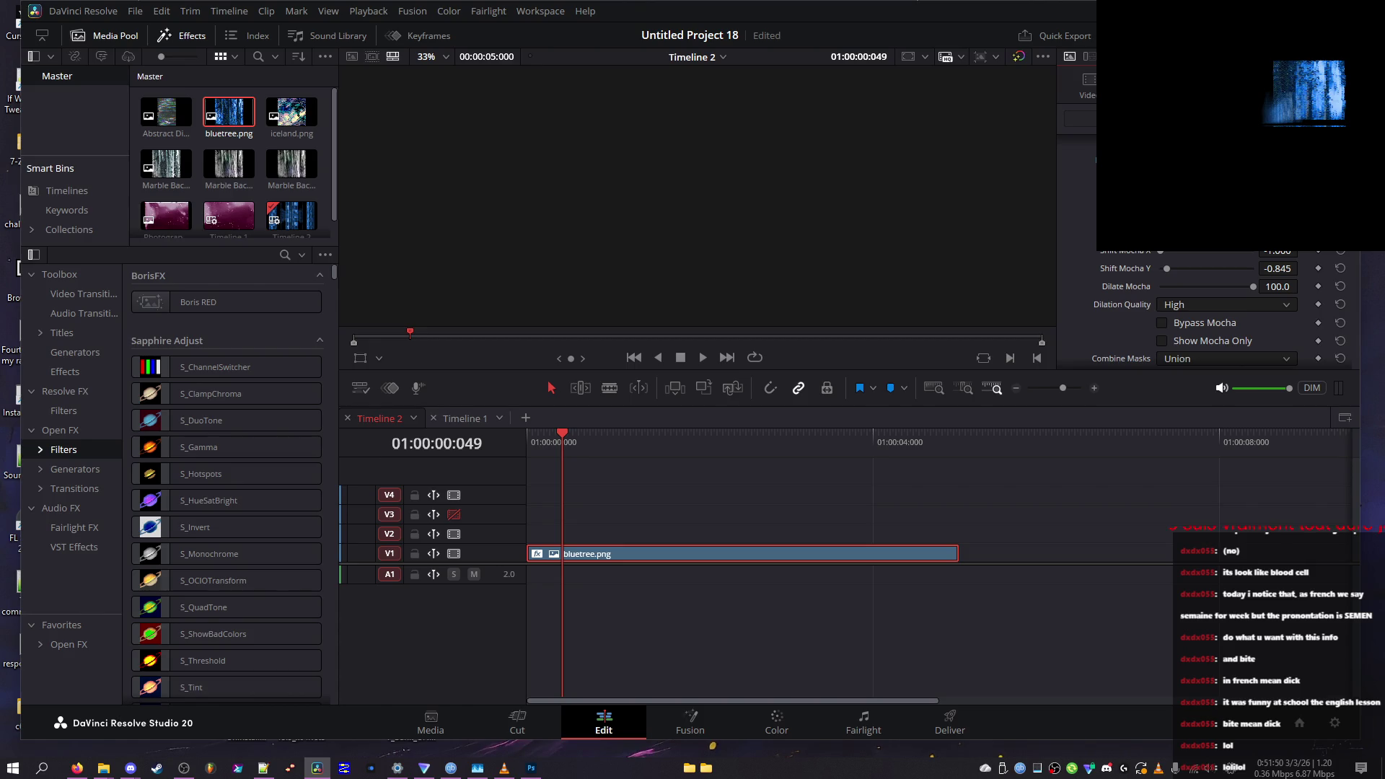
left_click(1193, 330)
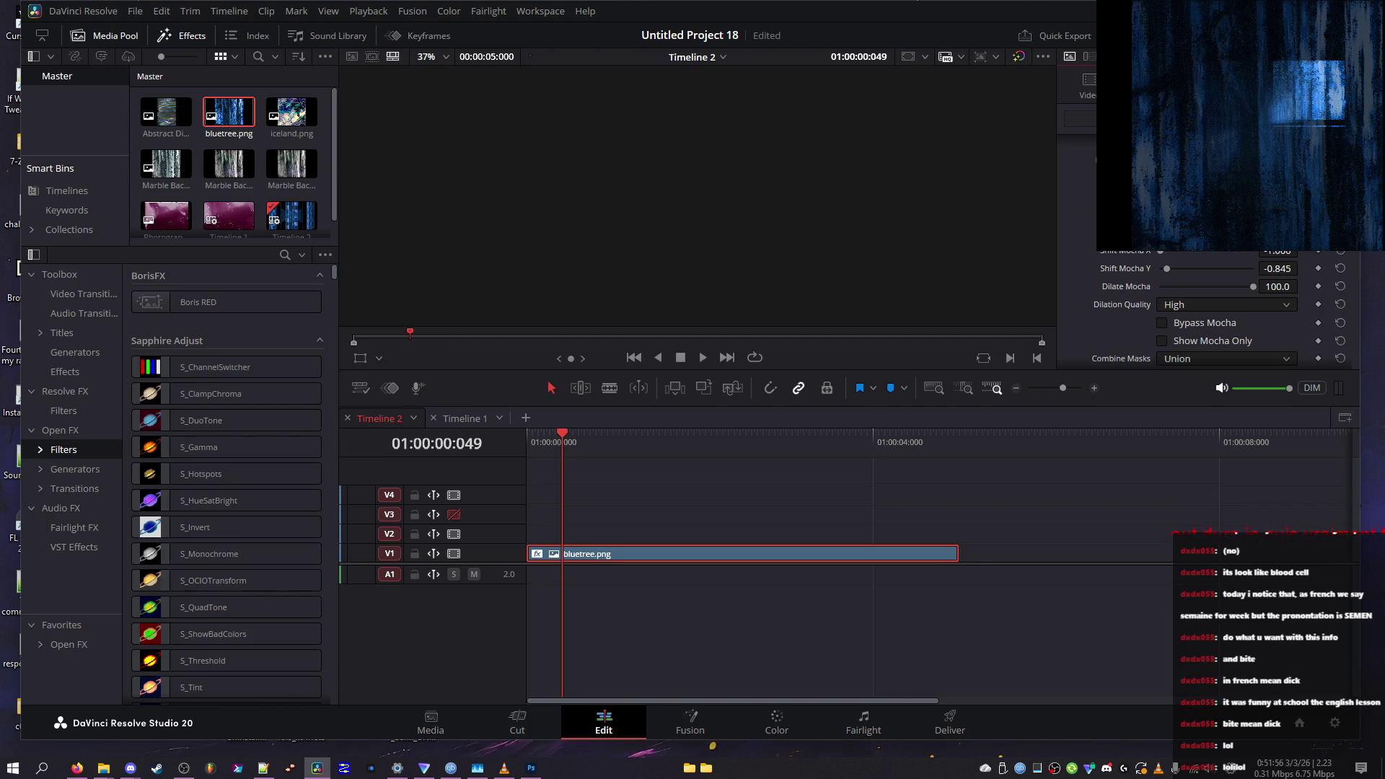
left_click_drag(562, 437, 562, 437)
Set Combine Masks to Intersect and Dilation Quality to High, then save the project
scroll(1191, 274, "down", 2)
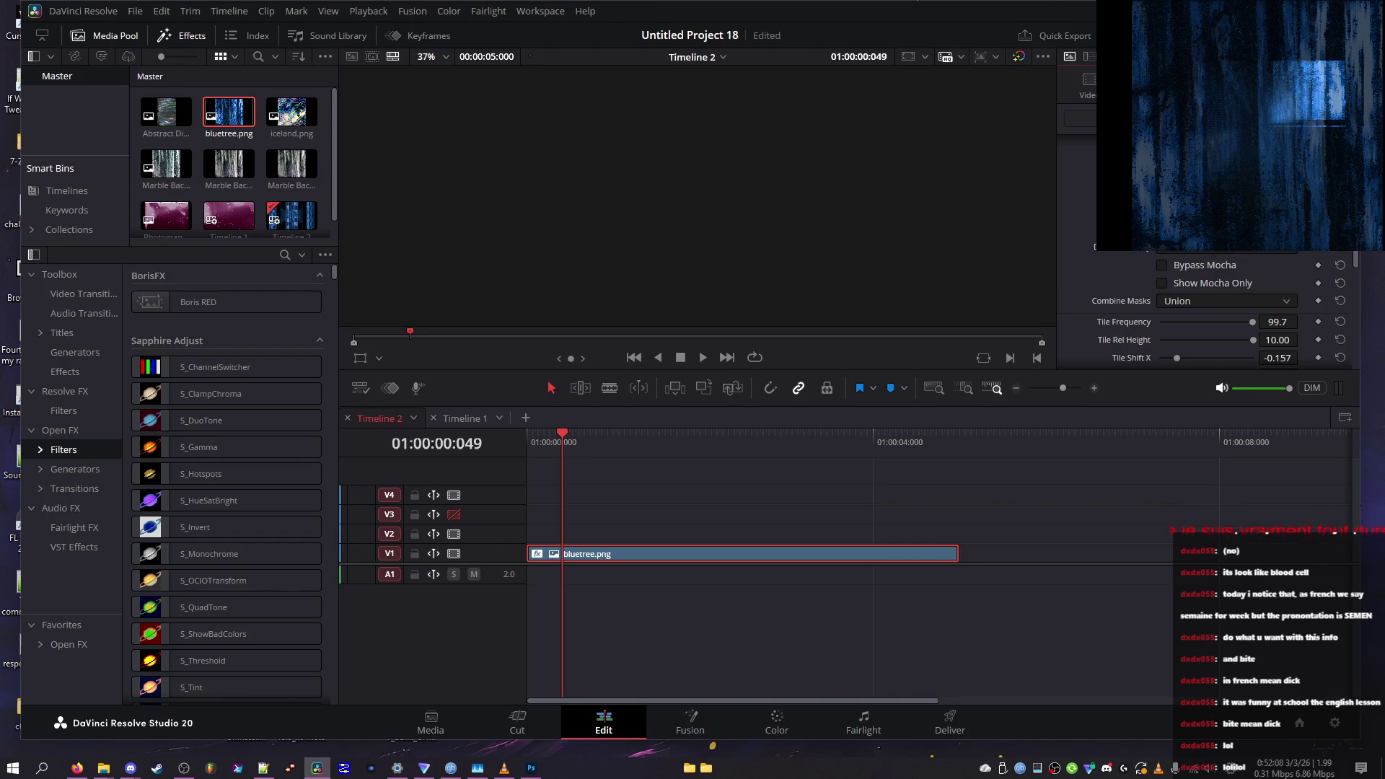
left_click(1194, 303)
left_click(1192, 326)
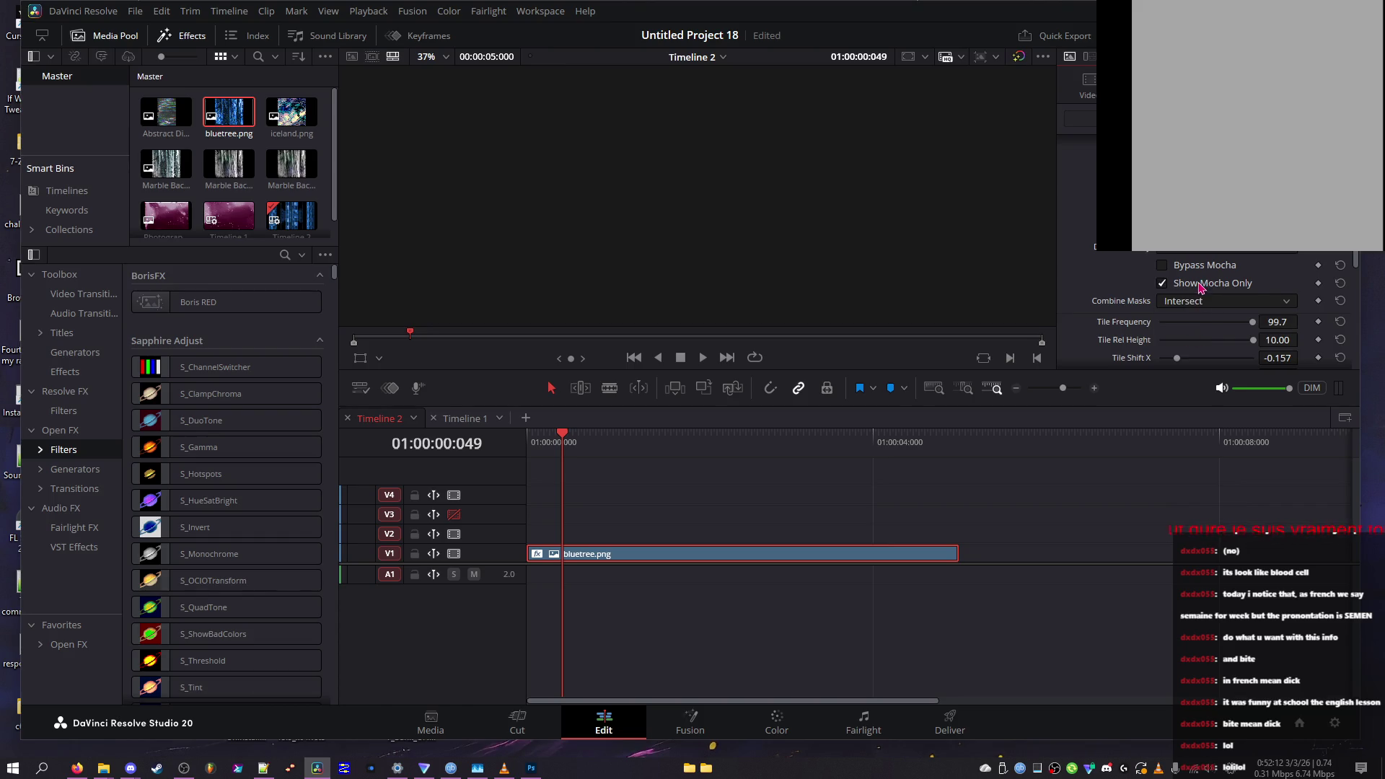
left_click(1212, 254)
left_click(1214, 282)
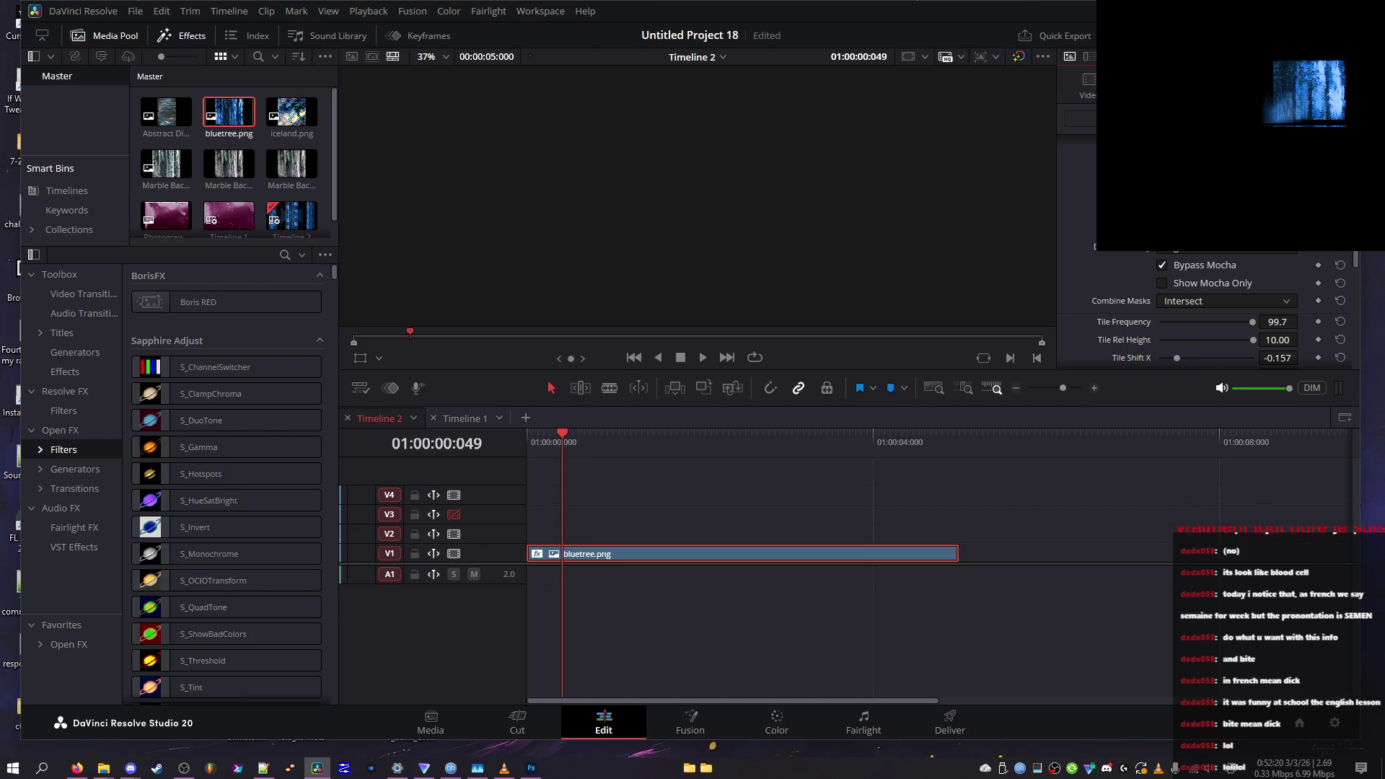
scroll(1226, 310, "up", 3)
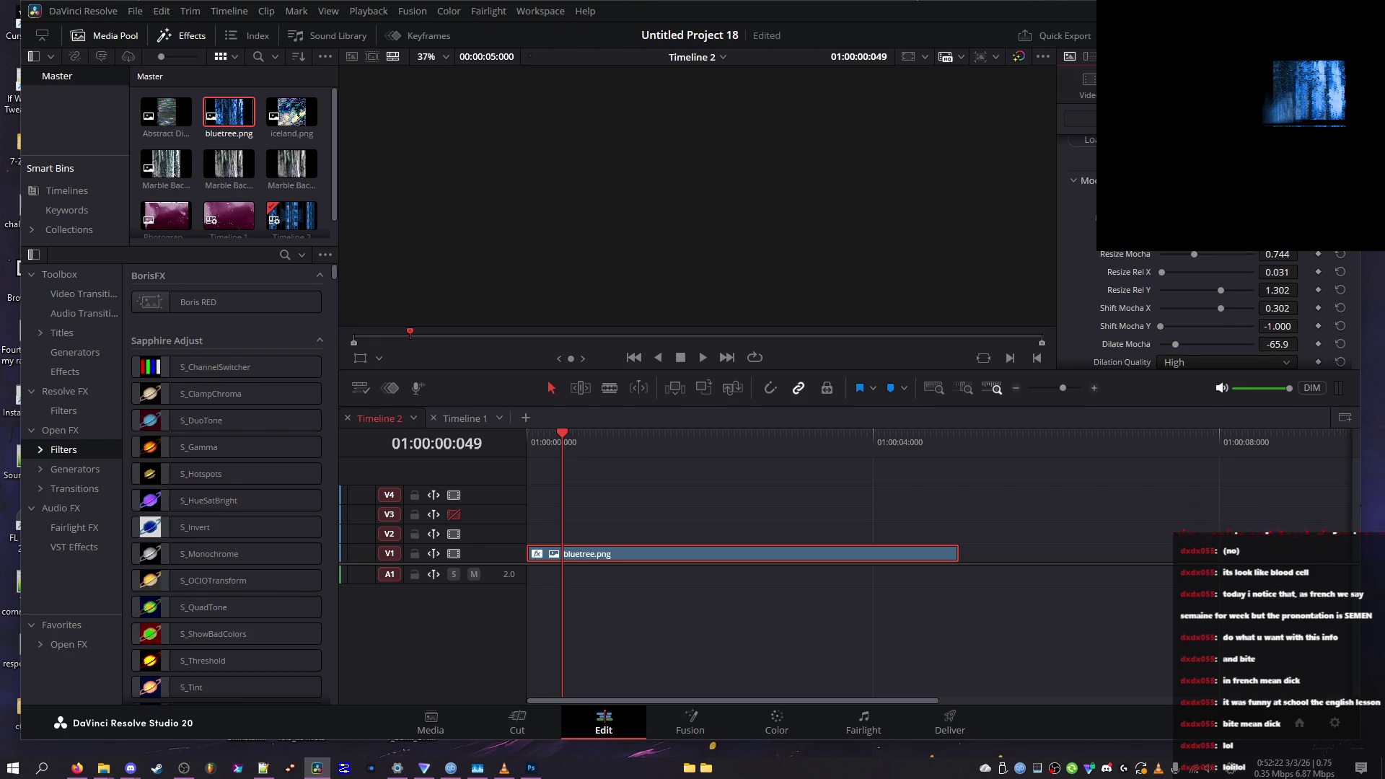
scroll(1226, 310, "down", 2)
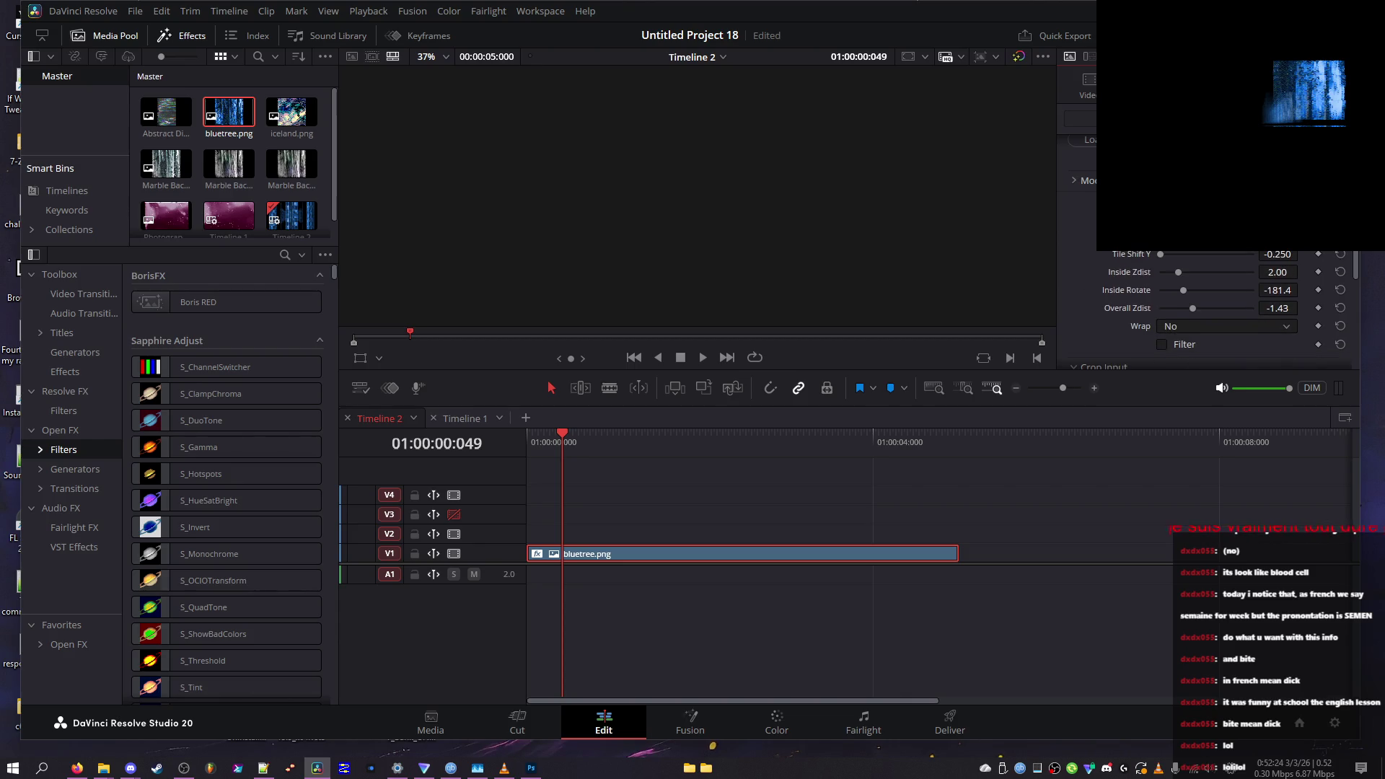
key("ctrl+s")
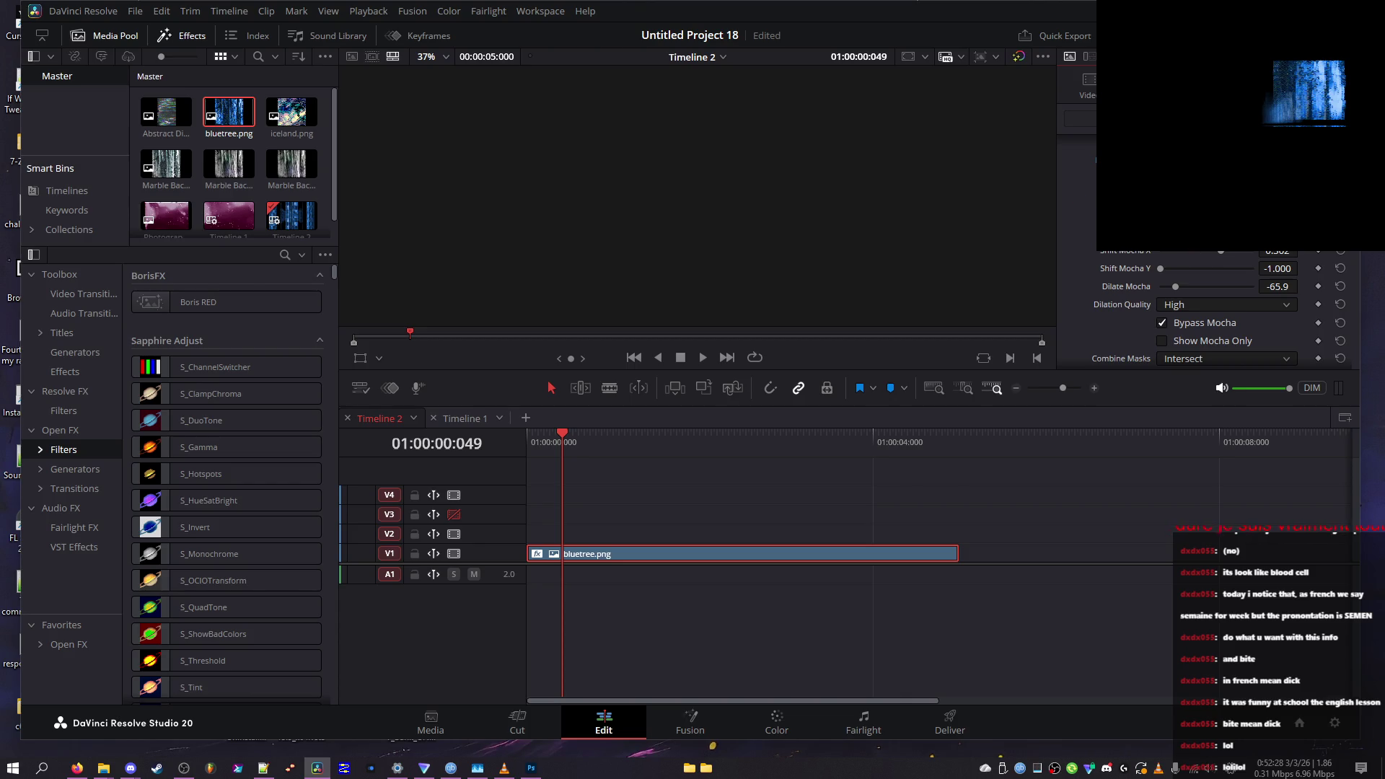
Raise Dilate Mocha to 2.3 and Shift Mocha Y, and turn off the mask-only view
left_click_drag(1190, 287, 1215, 271)
scroll(1216, 274, "down", 2)
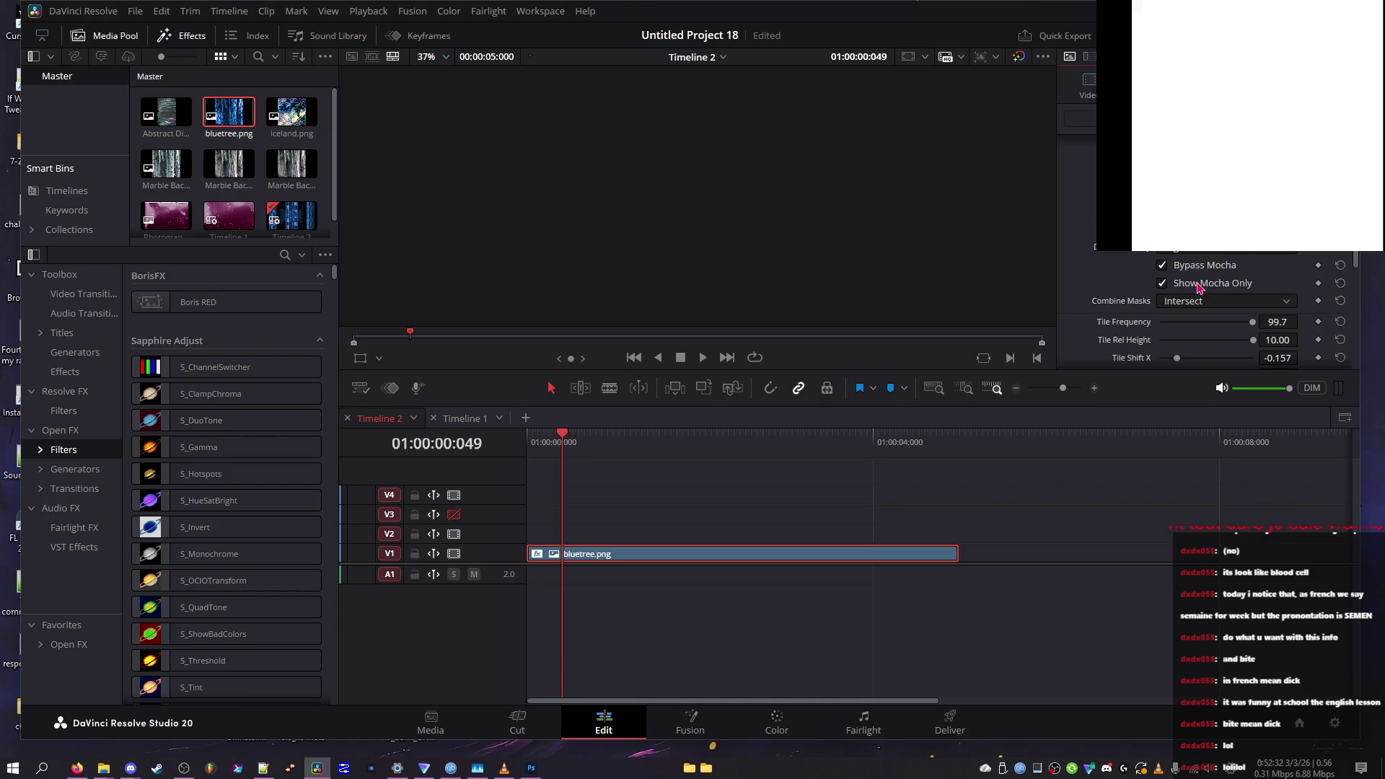
left_click(1196, 272)
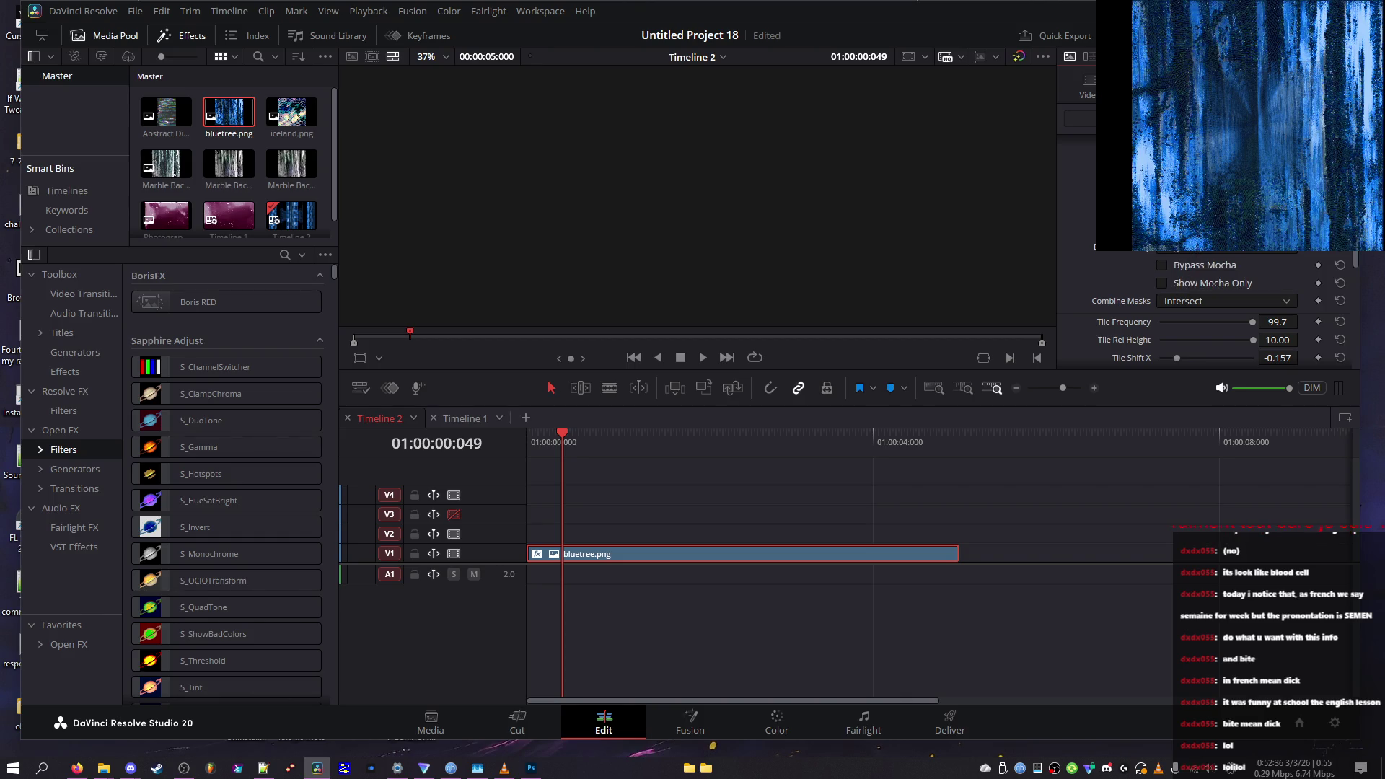
scroll(1211, 263, "up", 3)
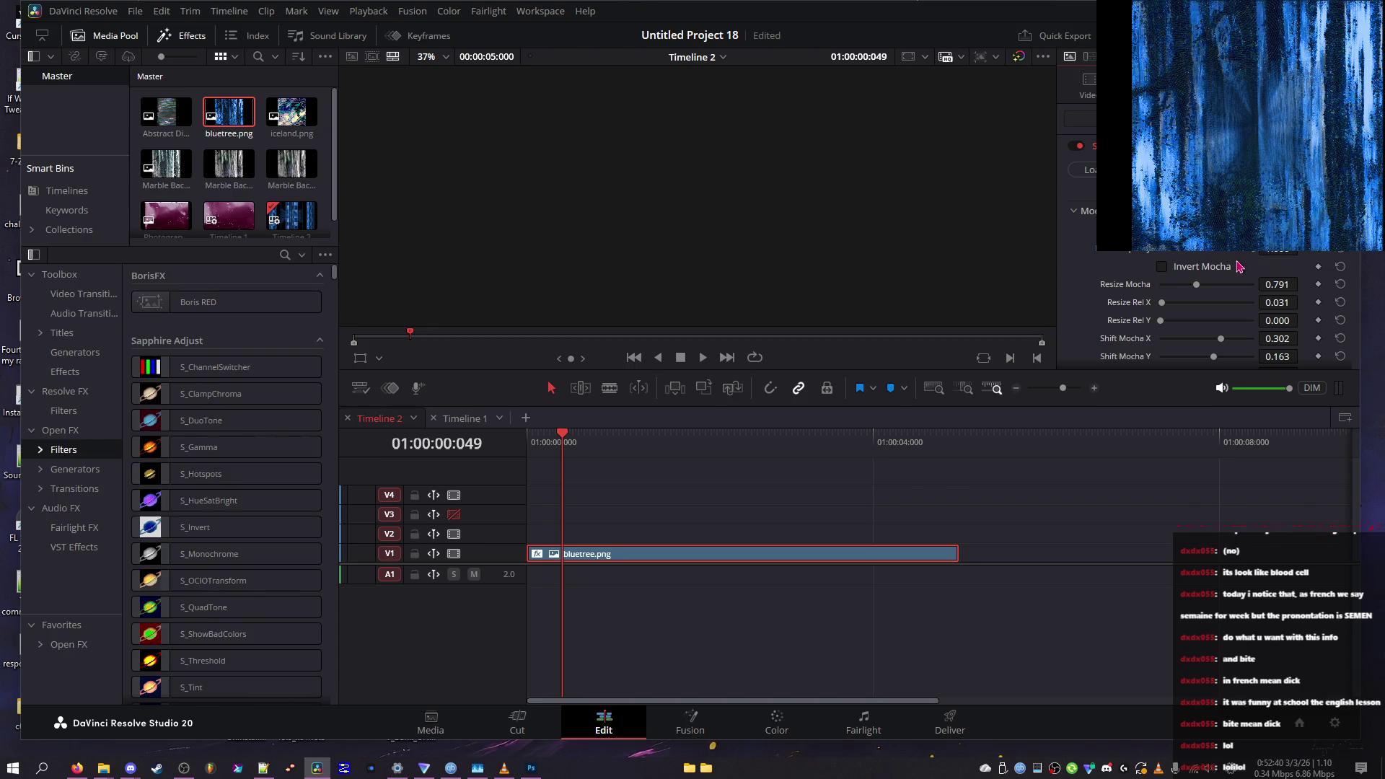
Reduce Resize Mocha to about 0.434, leaving mask combining unchanged and Wrap off
left_click(1182, 284)
mouse_move(1181, 286)
left_mouse_down()
mouse_move(1232, 287)
mouse_move(1156, 289)
left_mouse_up()
scroll(1162, 290, "down", 3)
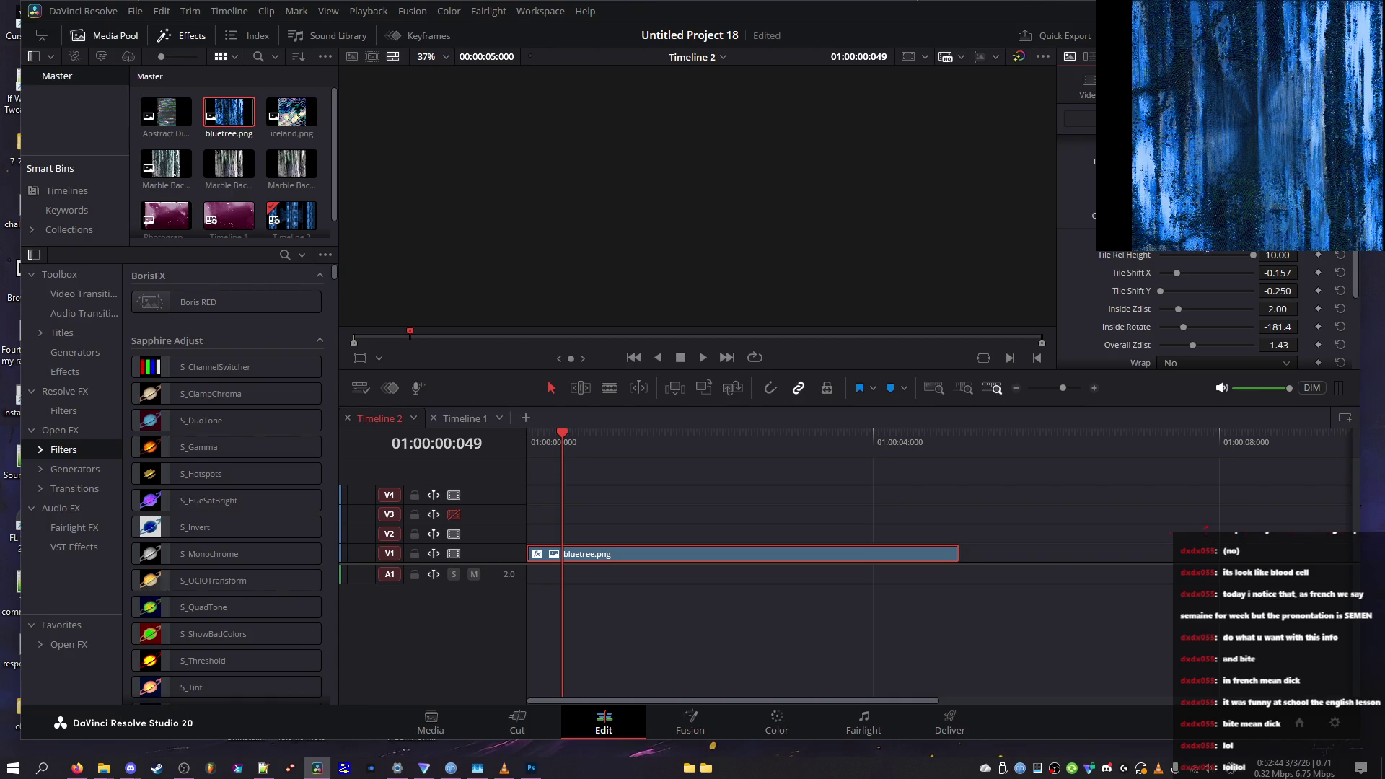
left_click(1226, 266)
left_click(1190, 266)
scroll(1183, 289, "down", 2)
left_click(1181, 266)
left_click(1179, 267)
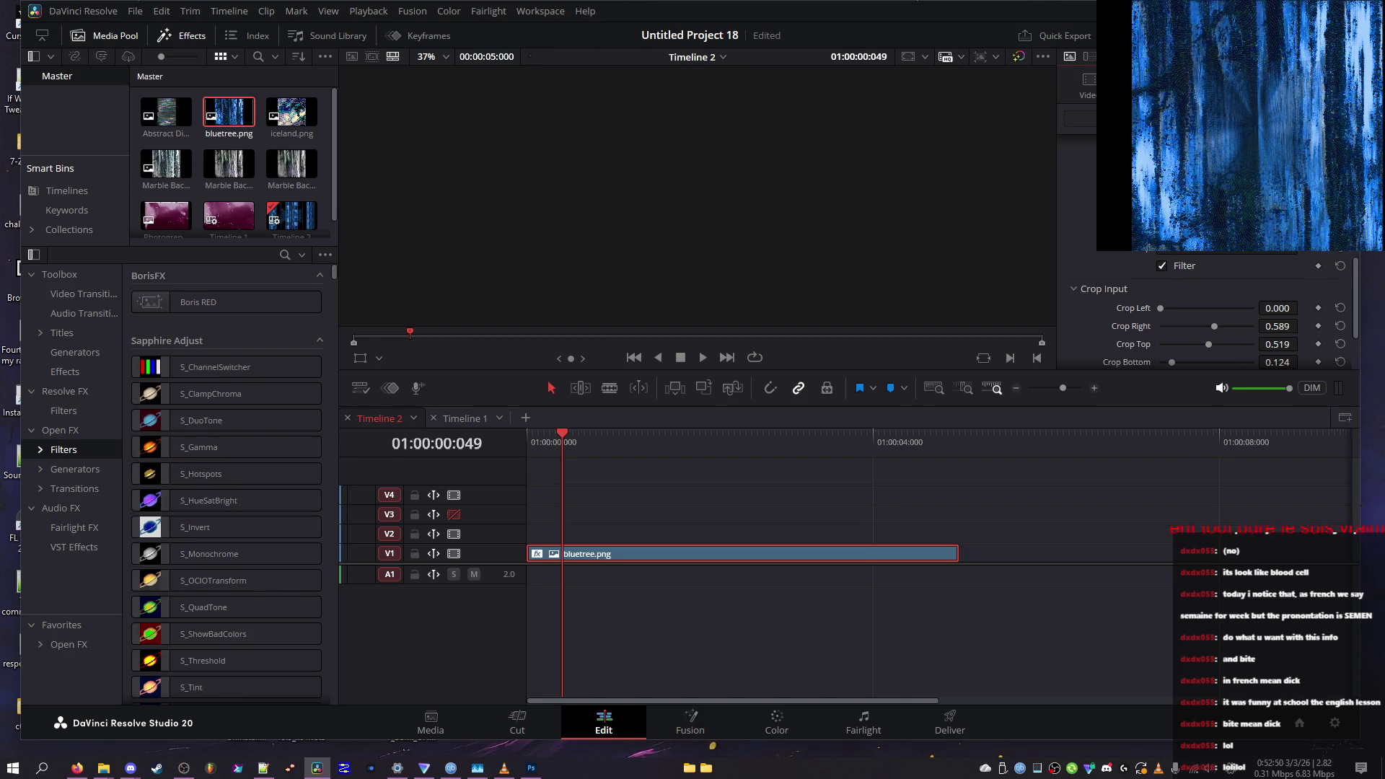
Reset Crop Right, Crop Top, Crop Bottom, Show Tile Freq and Show Tile Shift to defaults
scroll(1129, 264, "down", 2)
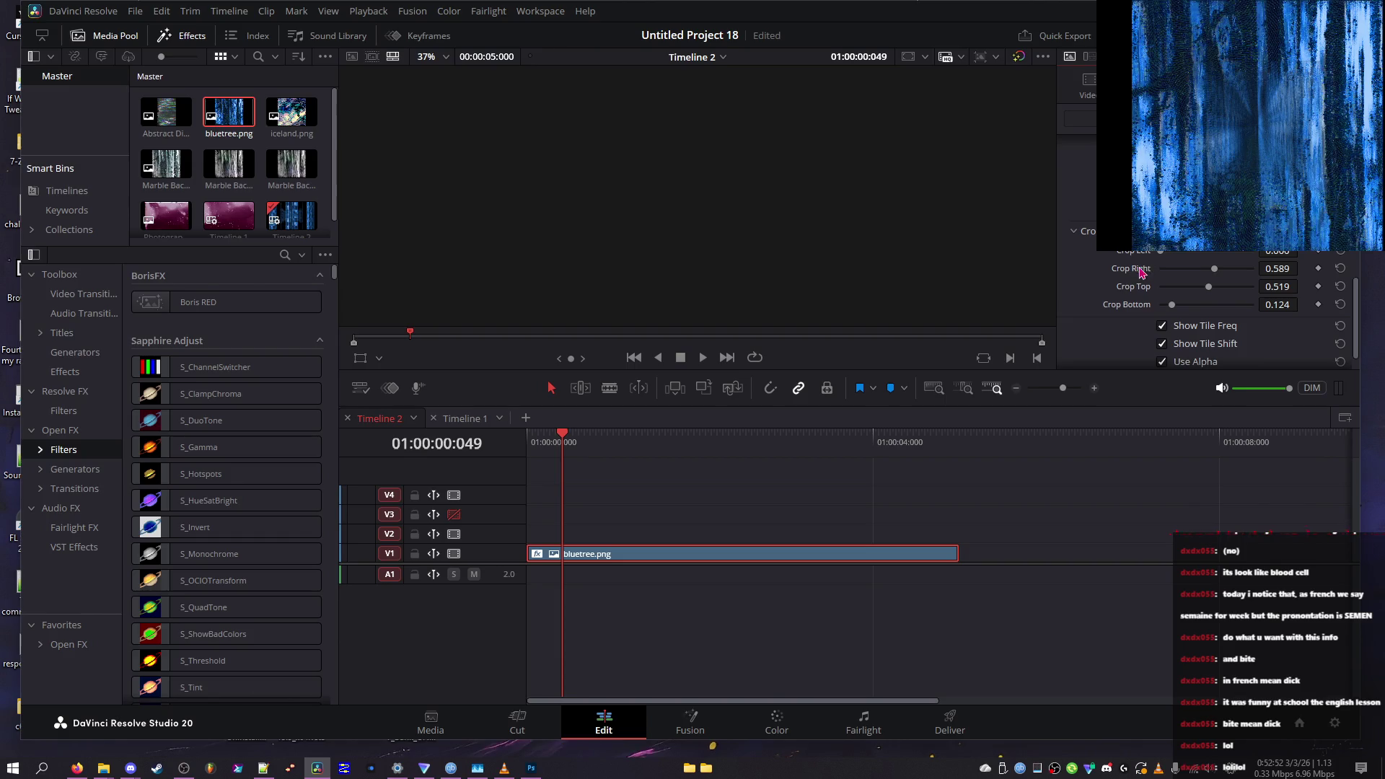
left_click(1340, 268)
left_click(1340, 286)
left_click(1340, 305)
left_click(1341, 326)
left_click(1341, 343)
scroll(1340, 365, "down", 1)
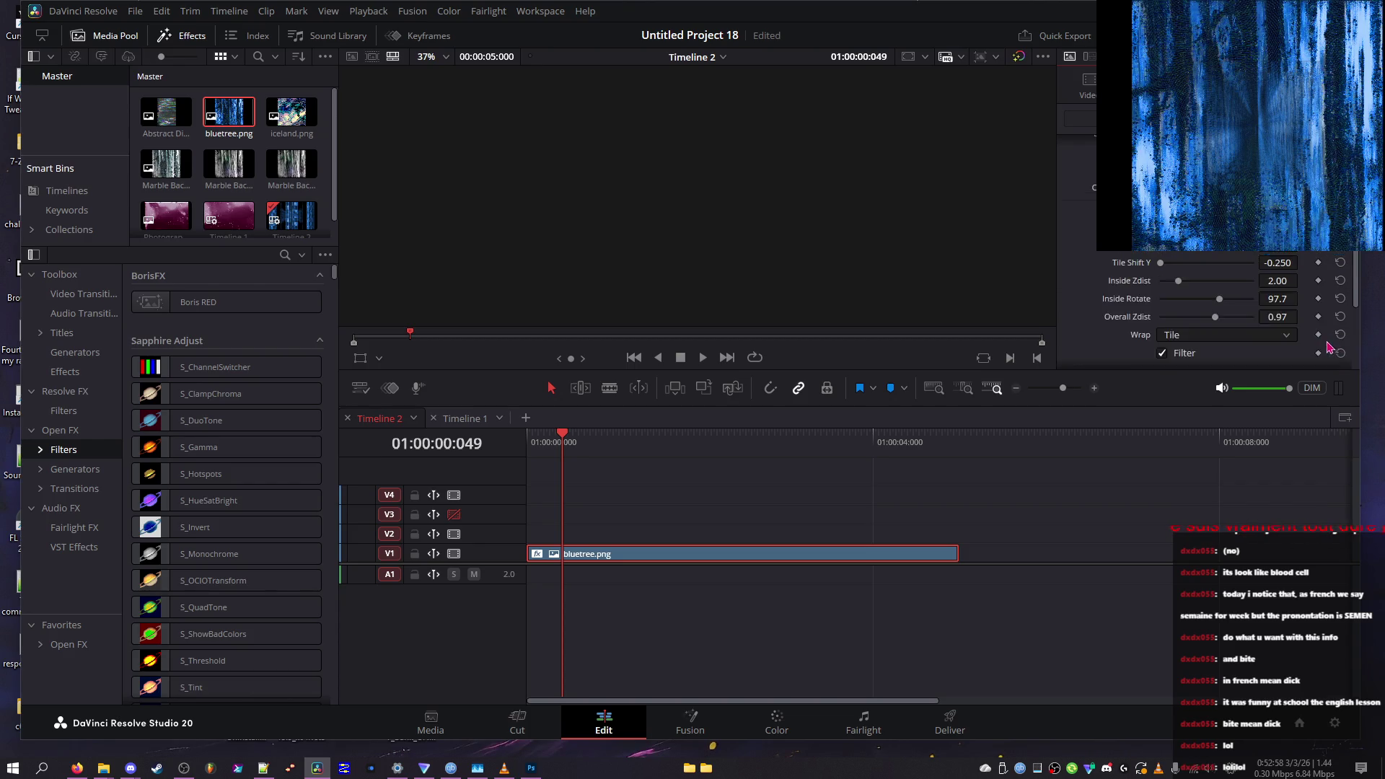
Enable WarpRepeat on the clip, try Shift Mocha Y fully down, then undo the Mocha changes
left_click(1073, 358)
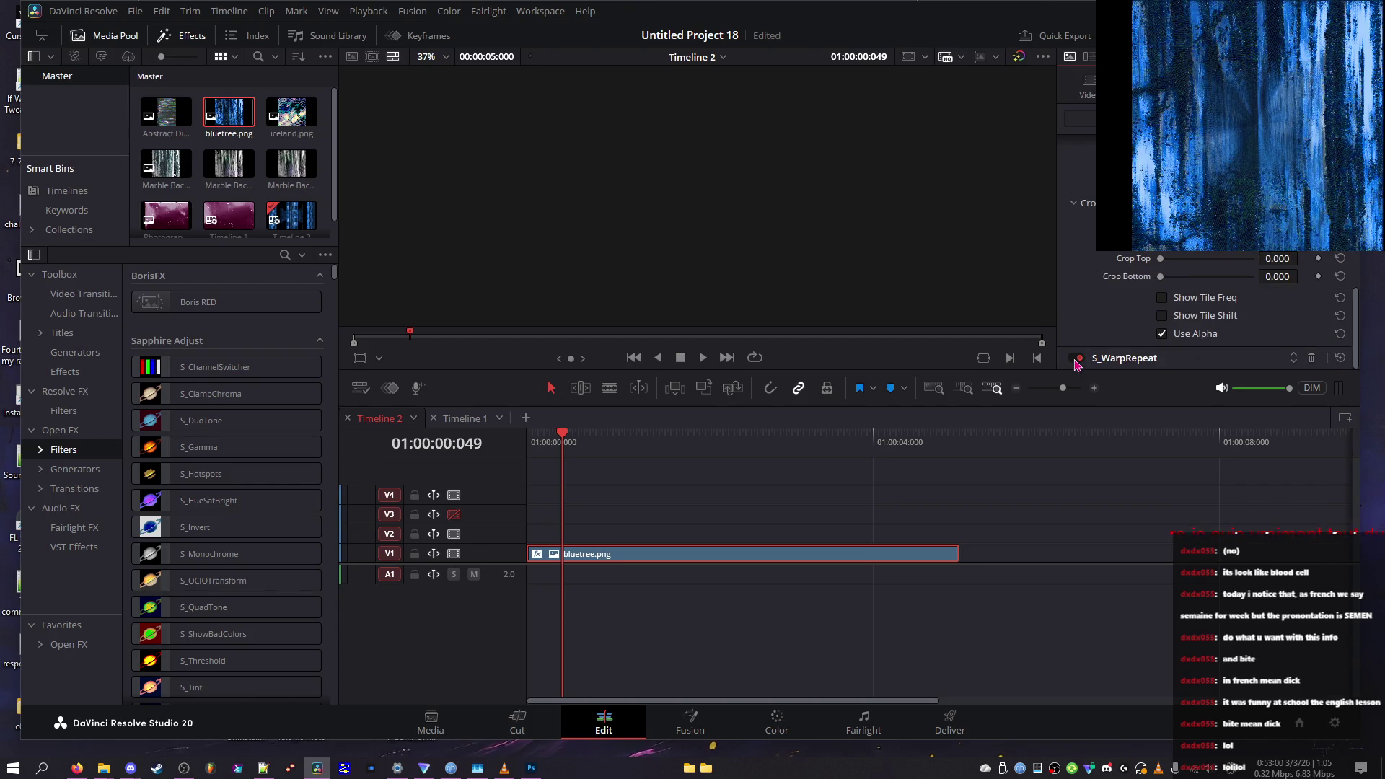
scroll(1218, 251, "down", 7)
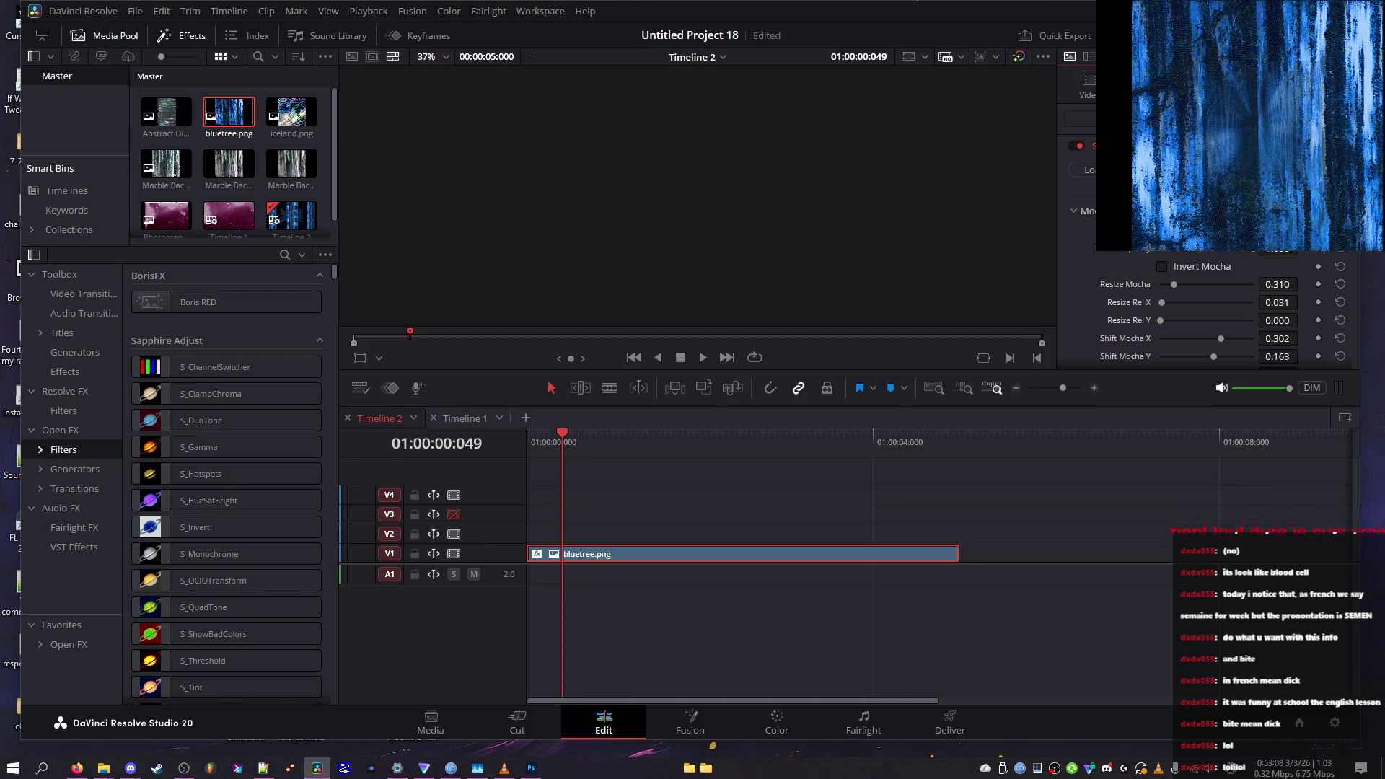
left_click_drag(1277, 356, 1219, 357)
key("ctrl+z")
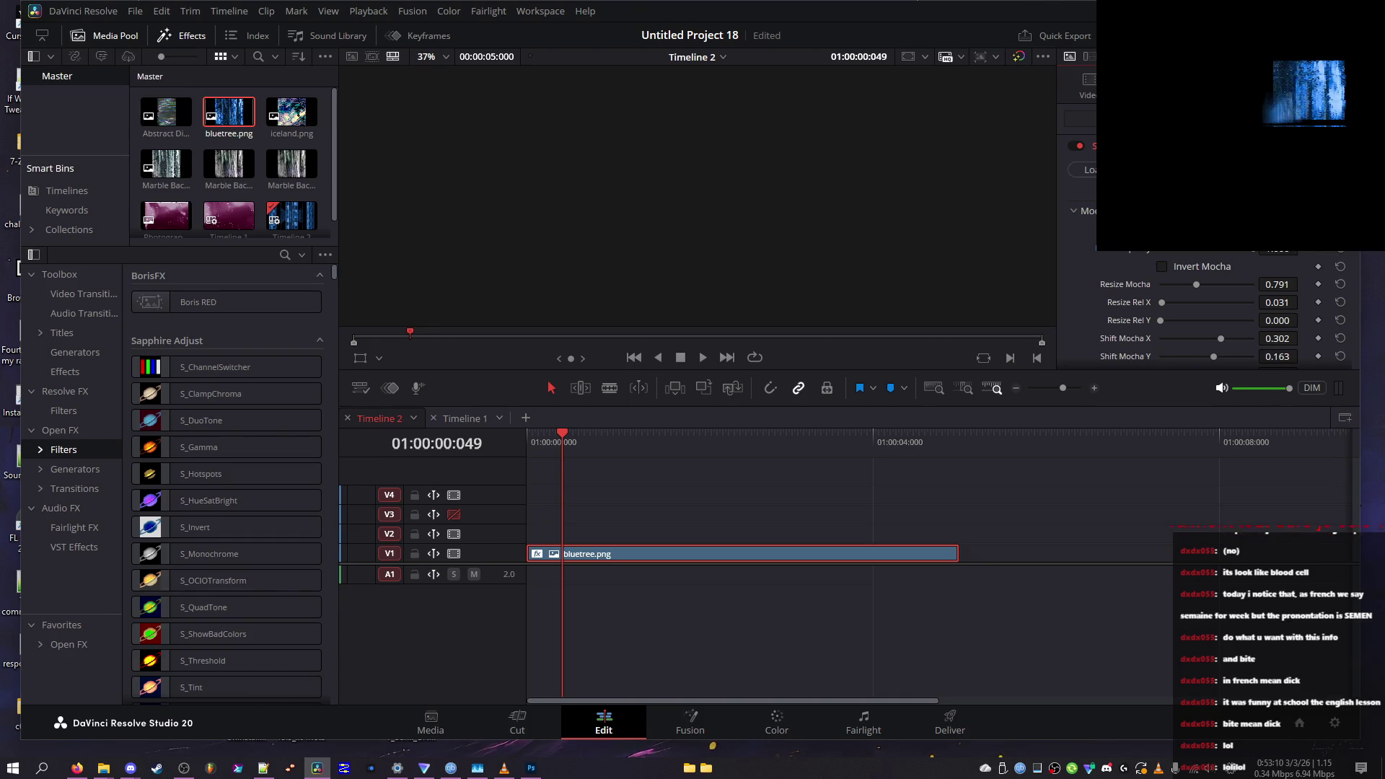
key("ctrl+z")
key("ctrl+z")
key("ctrl+z")
key("ctrl+z")
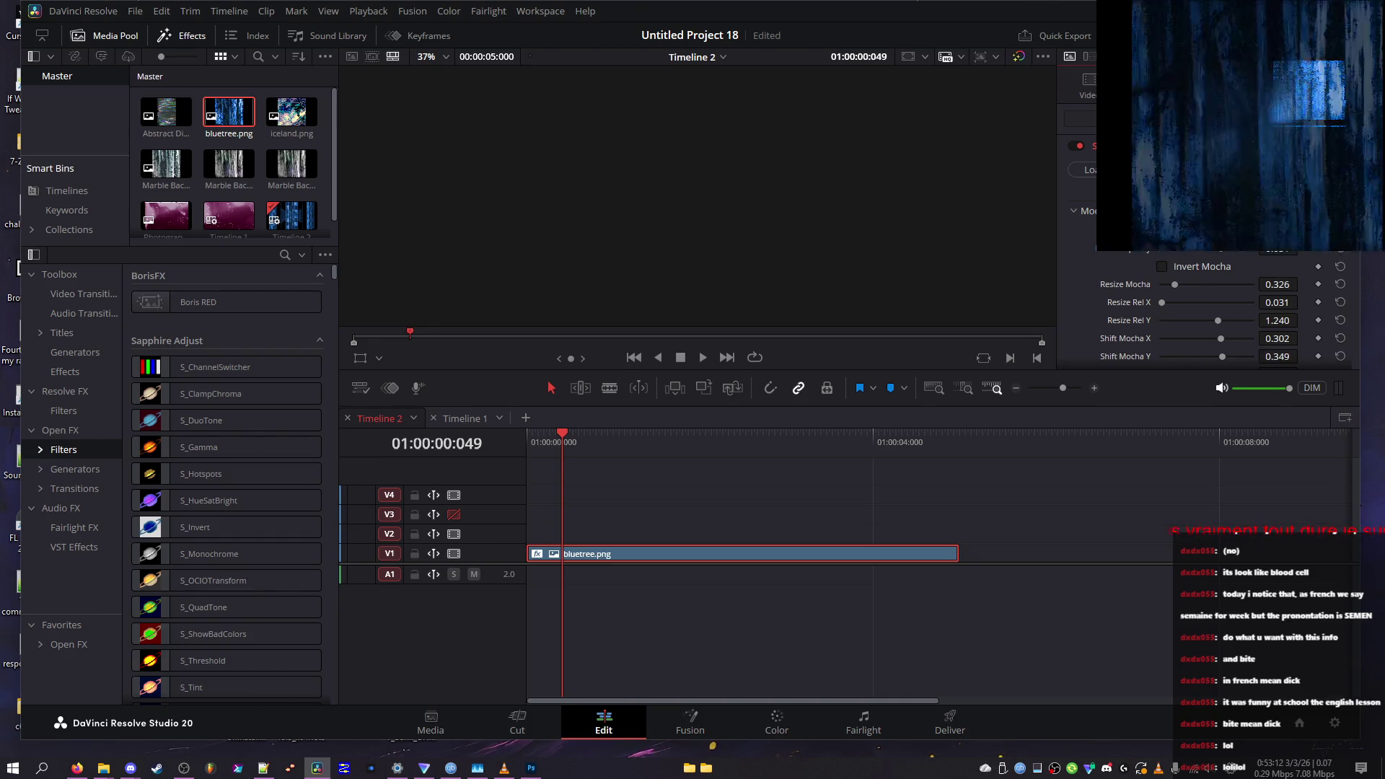
key("ctrl+z")
key("ctrl+z")
key("ctrl+z")
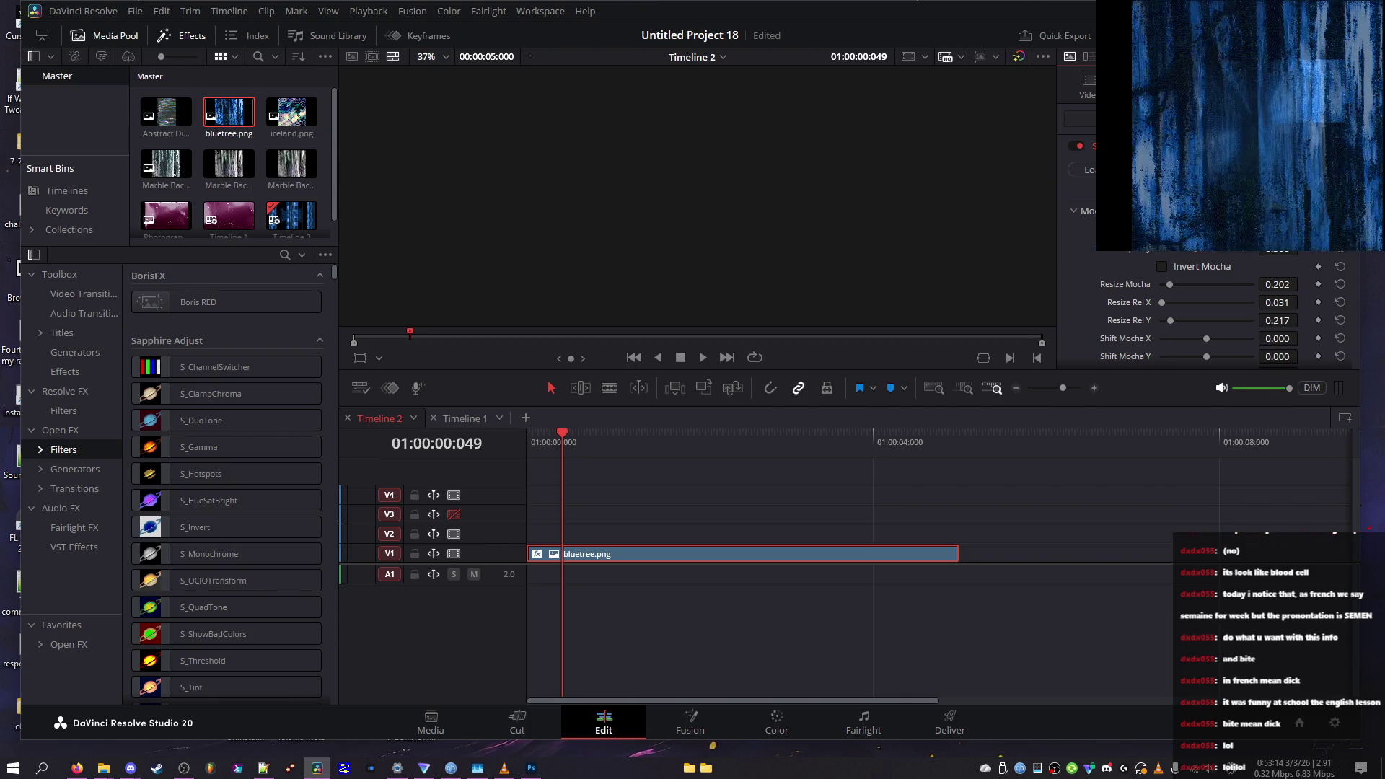
key("ctrl+z")
left_click(1080, 145)
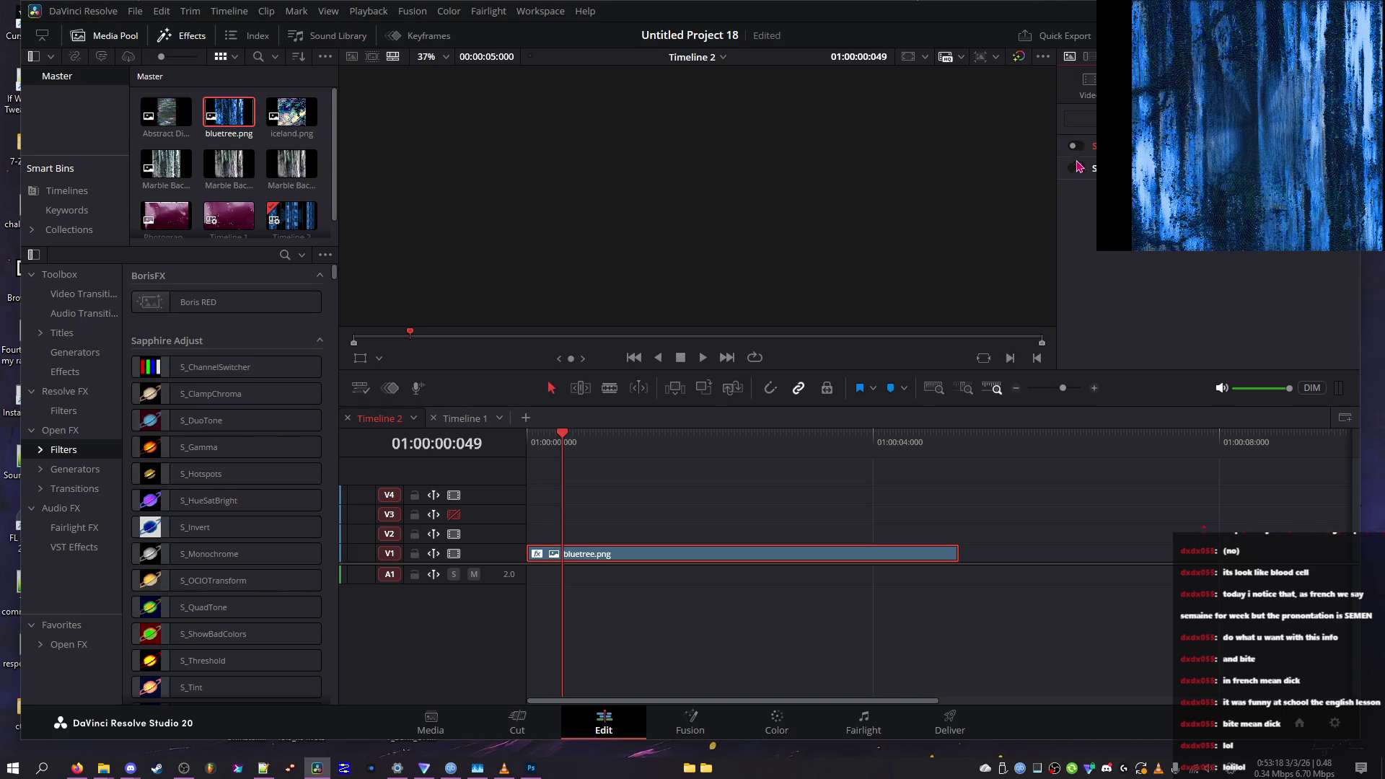
Re-enable the first Sapphire effect, disable the second, and expand its Mocha settings
left_click(1082, 168)
left_click(1081, 148)
left_click(1082, 149)
left_click(1082, 150)
left_click(1082, 145)
left_click(1077, 171)
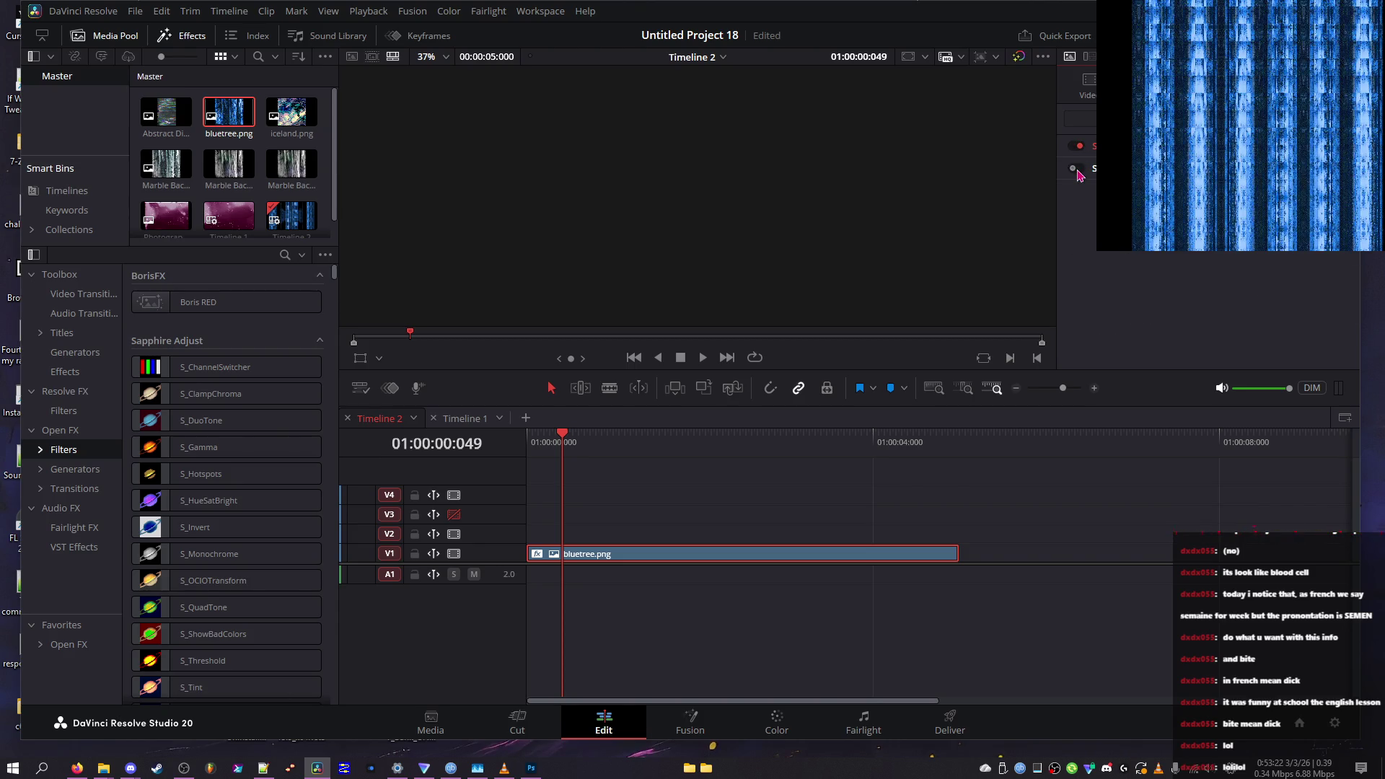
left_click(1082, 172)
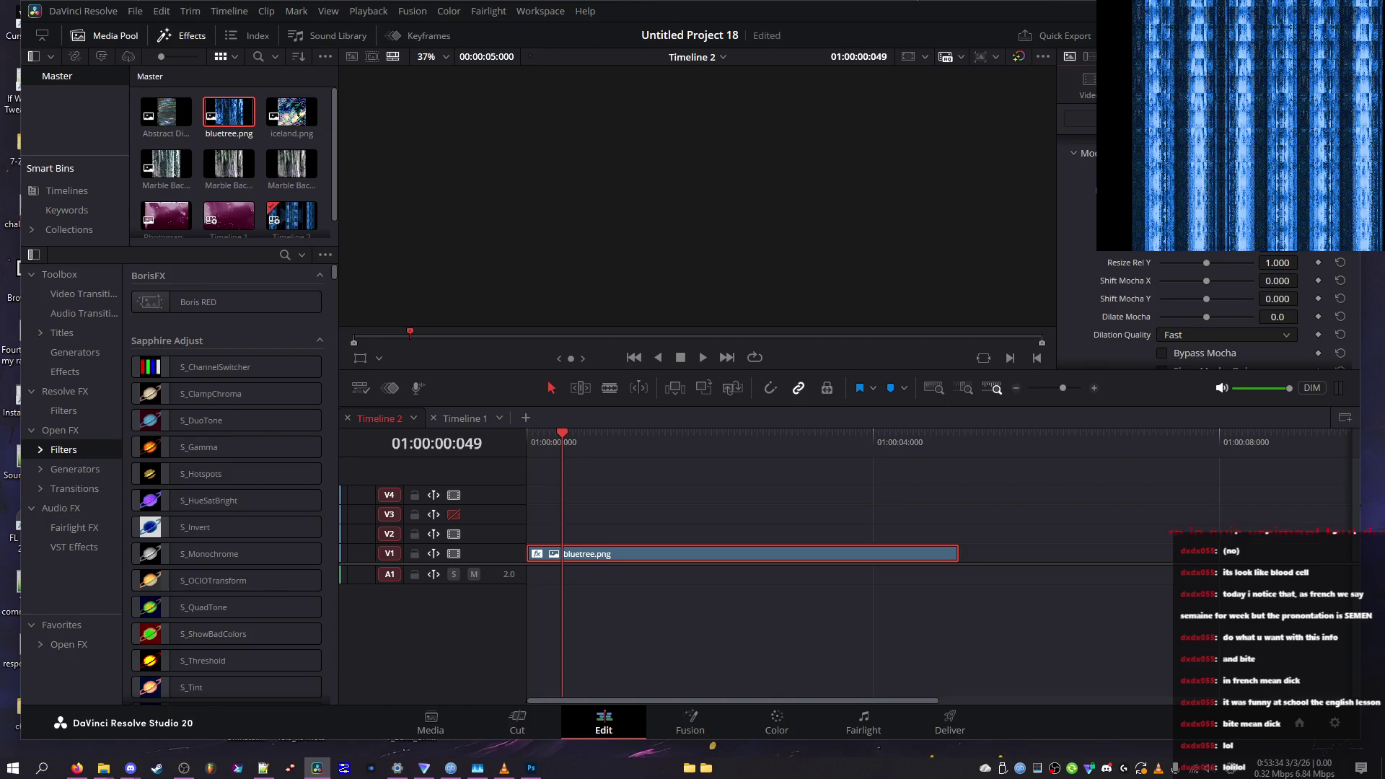
Stretch Resize Rel Y to 1.101, set Dilation Quality to High, and save the project
left_click_drag(1158, 264, 1187, 264)
left_click(1212, 335)
left_click(1216, 368)
key("ctrl+s")
Scrub the playhead across the clip from the timeline start to preview the tiled stripes
left_click(556, 444)
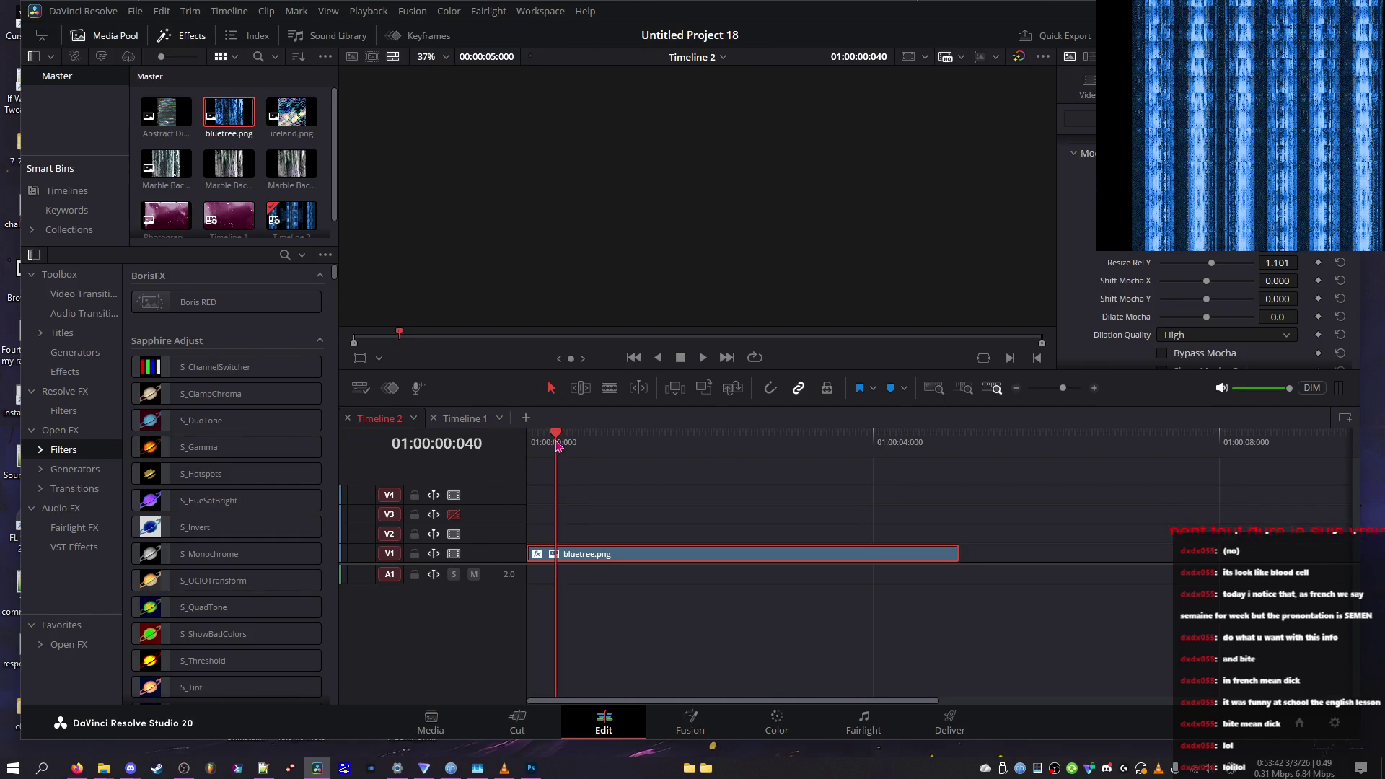
left_click_drag(556, 442, 611, 444)
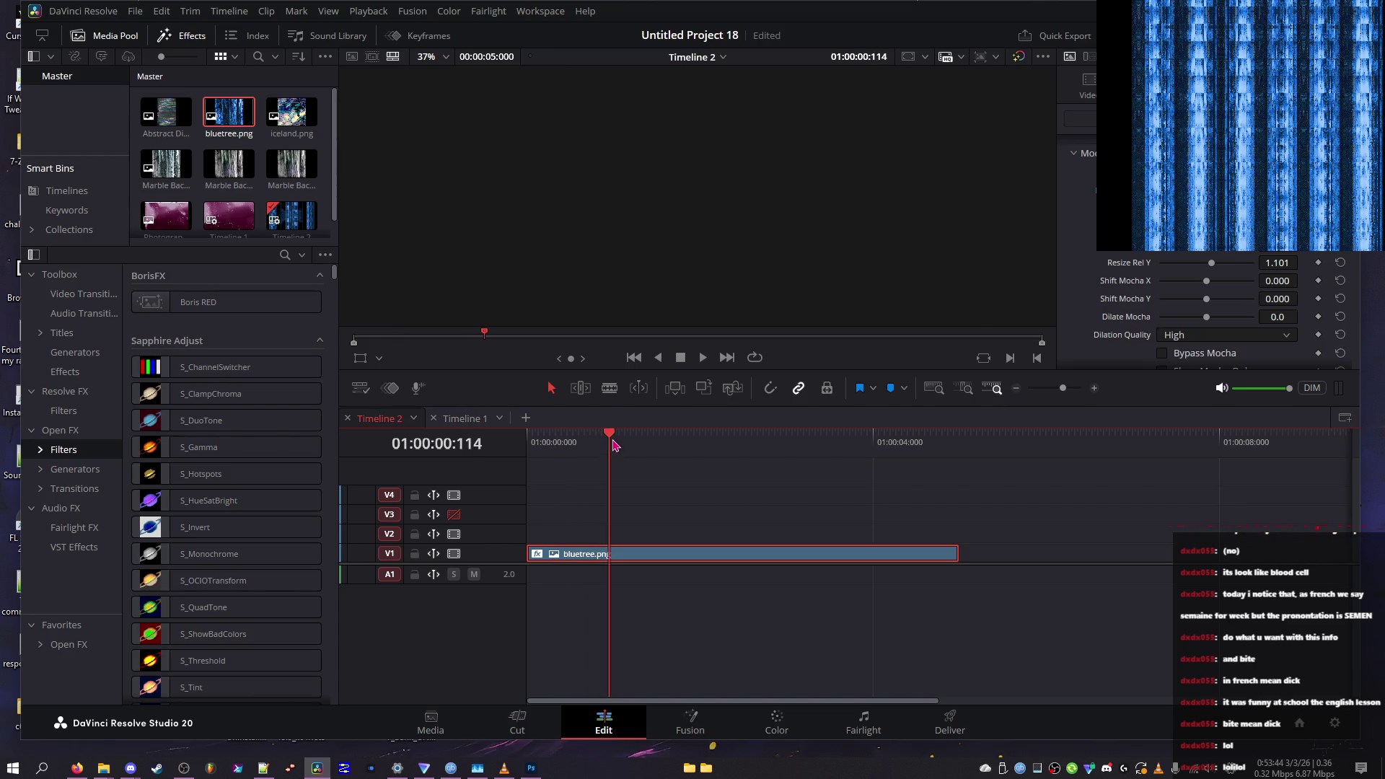
key("Home")
left_click(1080, 389)
left_click_drag(1080, 390, 1064, 391)
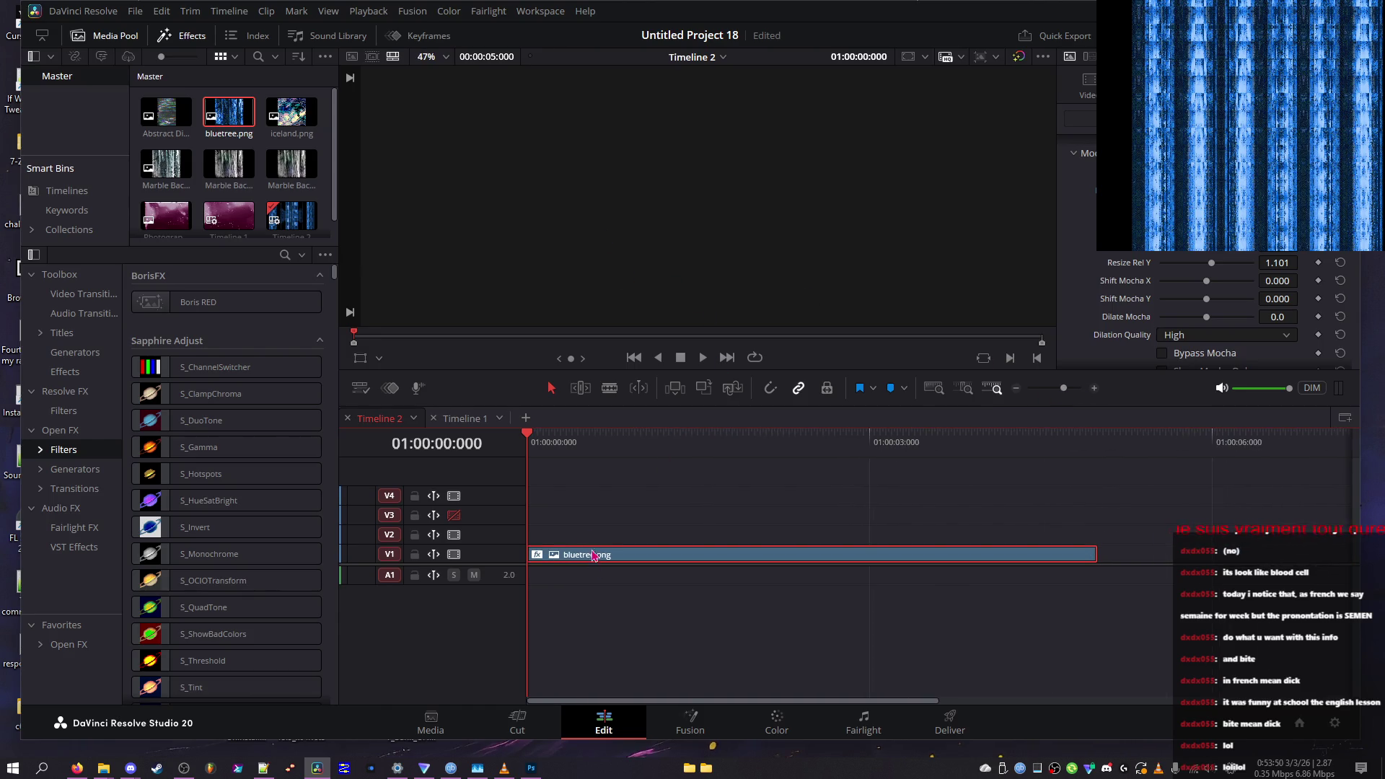
mouse_move(577, 444)
left_mouse_down()
mouse_move(1202, 461)
mouse_move(875, 443)
left_mouse_up()
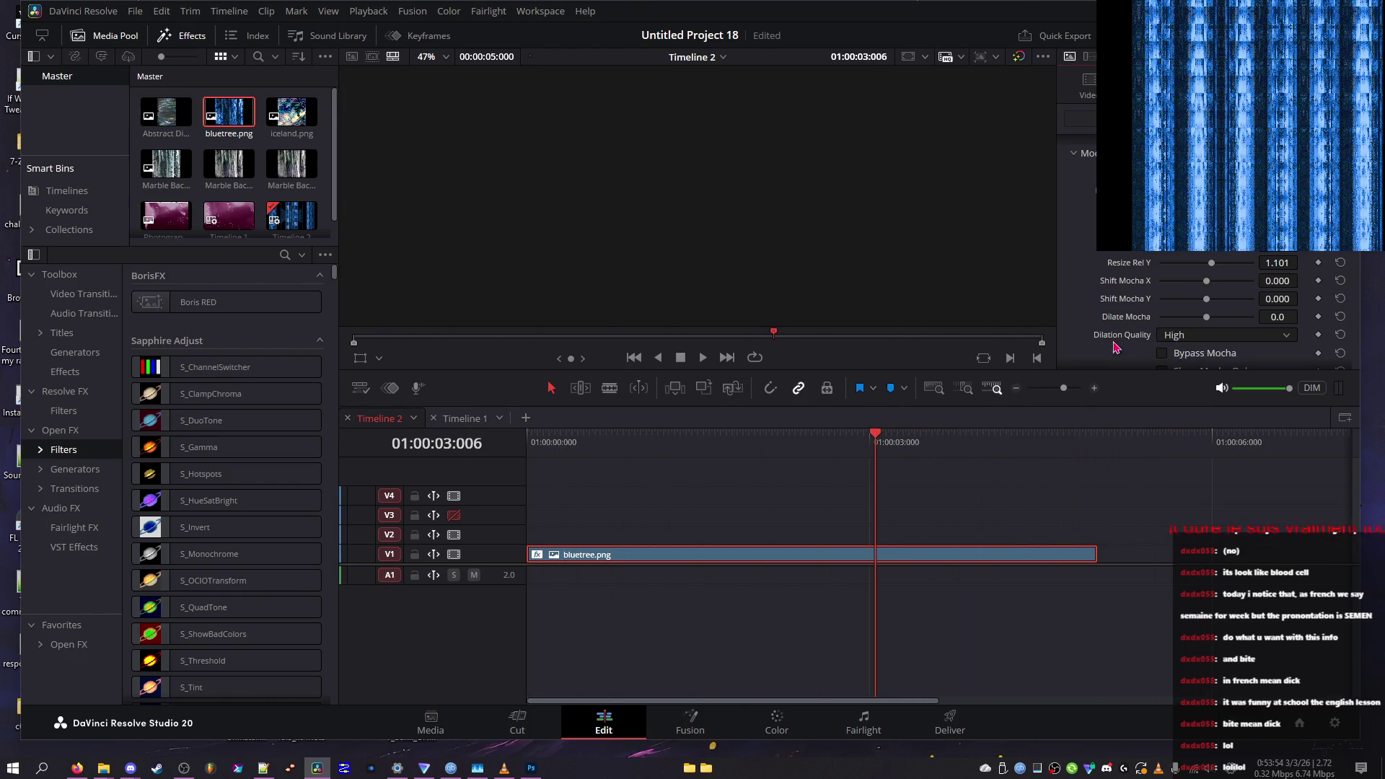
Raise Dilate Mocha to 58.1, then lower it to -14.7
mouse_move(1184, 317)
left_mouse_down()
mouse_move(1236, 332)
mouse_move(1217, 309)
mouse_move(1254, 320)
left_mouse_up()
left_click_drag(818, 442, 687, 442)
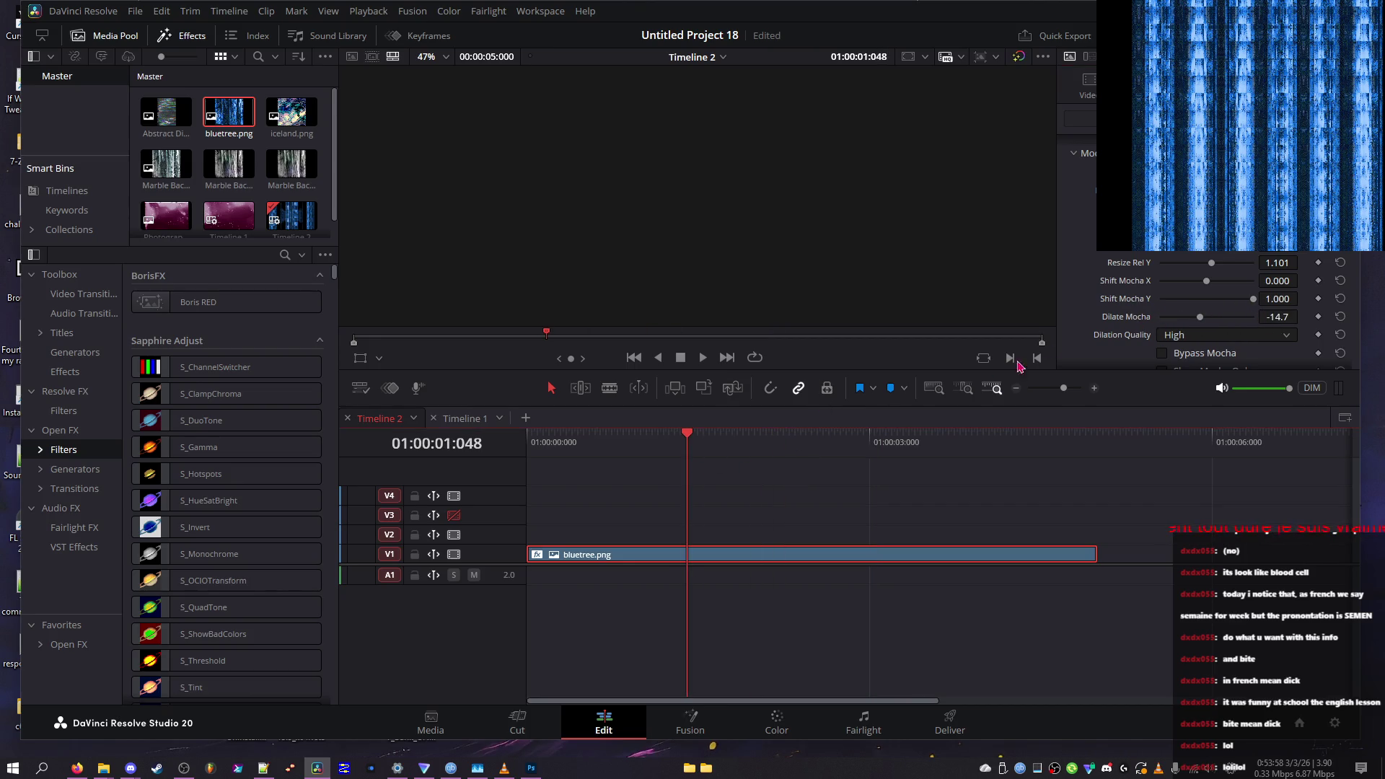
scroll(1091, 275, "down", 5)
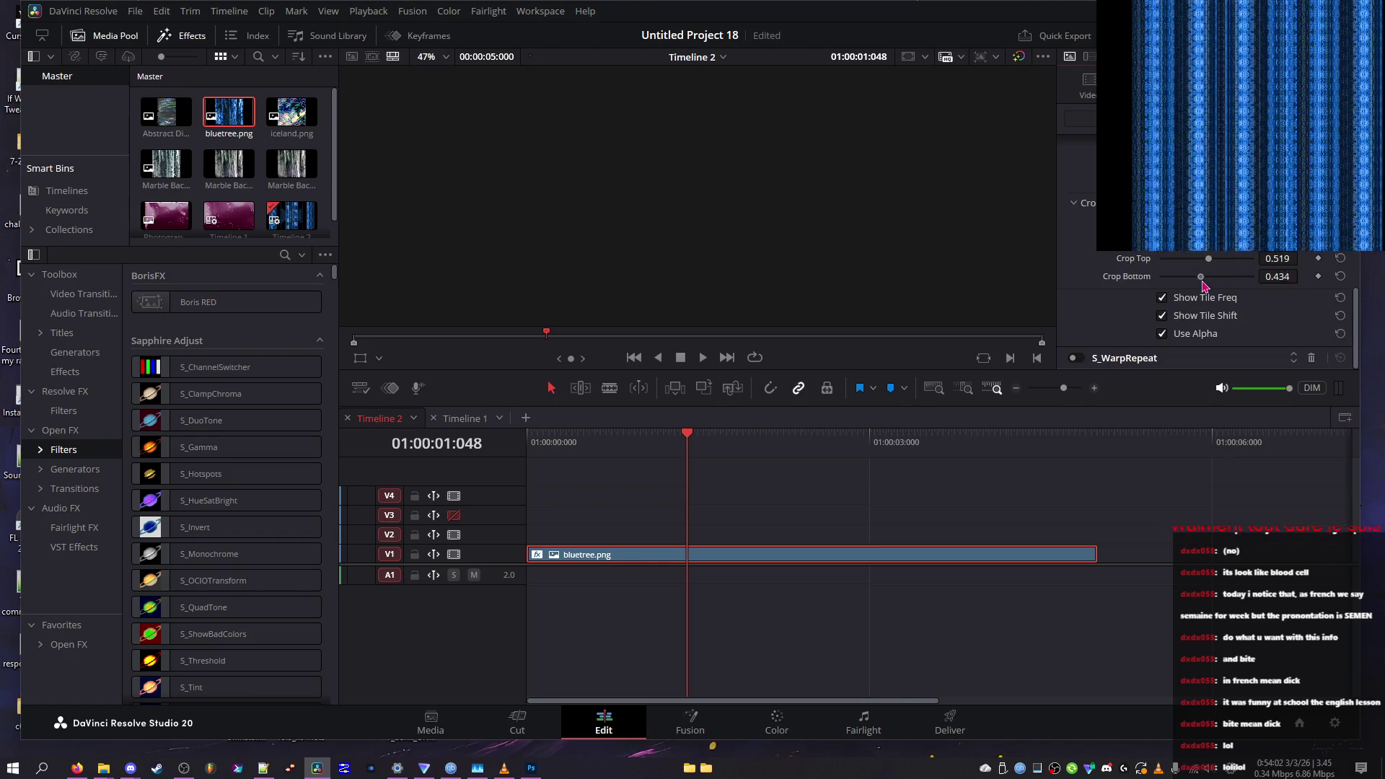
Raise Crop Bottom slightly and set the warp quality to High
mouse_move(1172, 276)
left_mouse_down()
mouse_move(1279, 298)
mouse_move(1214, 290)
left_mouse_up()
scroll(1092, 256, "down", 3)
left_click(1183, 260)
scroll(1104, 288, "down", 3)
left_click_drag(1167, 298, 1212, 299)
scroll(1198, 289, "up", 3)
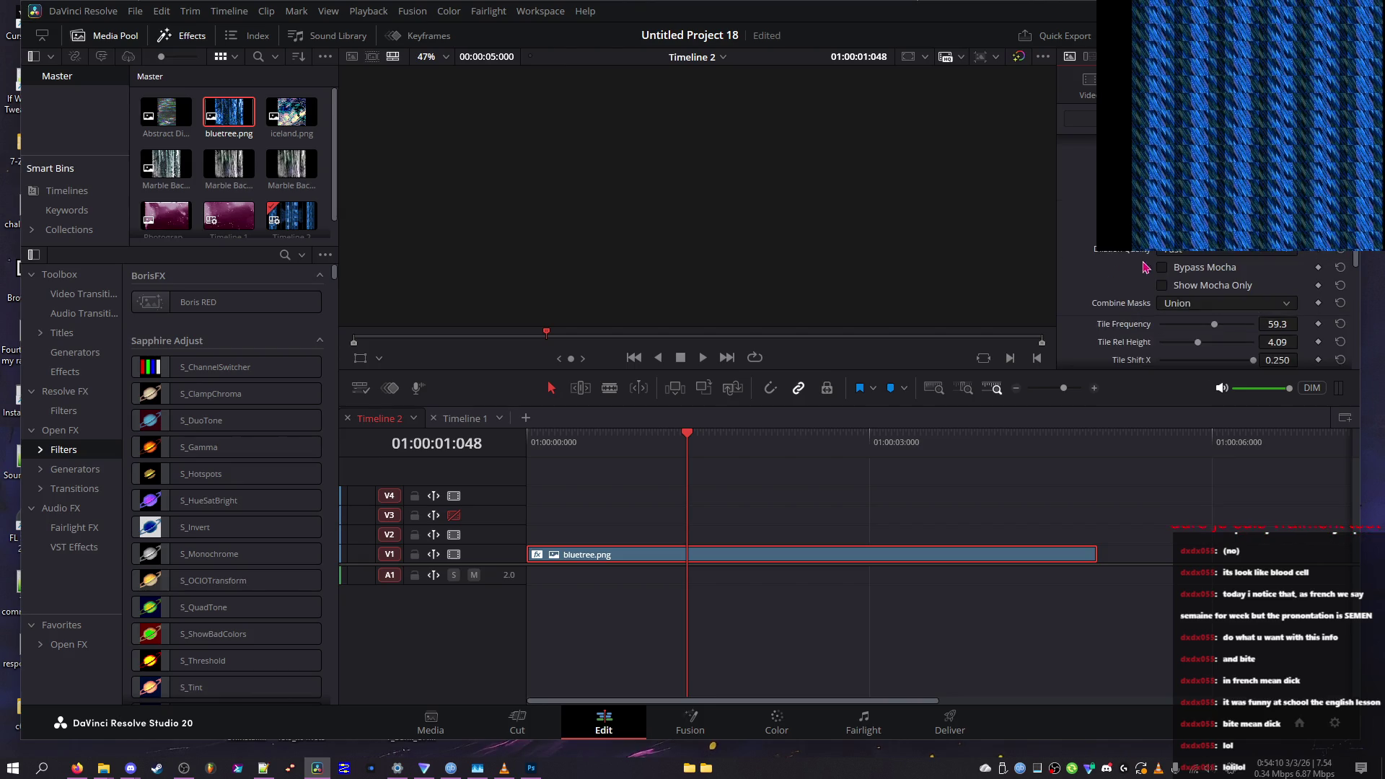
left_click(1190, 251)
left_click(1180, 287)
Reselect High quality, set Tile Shift Y to about -0.223, and rotate the inner tiles to -159.1
scroll(1219, 303, "down", 3)
left_click_drag(1211, 264, 1174, 264)
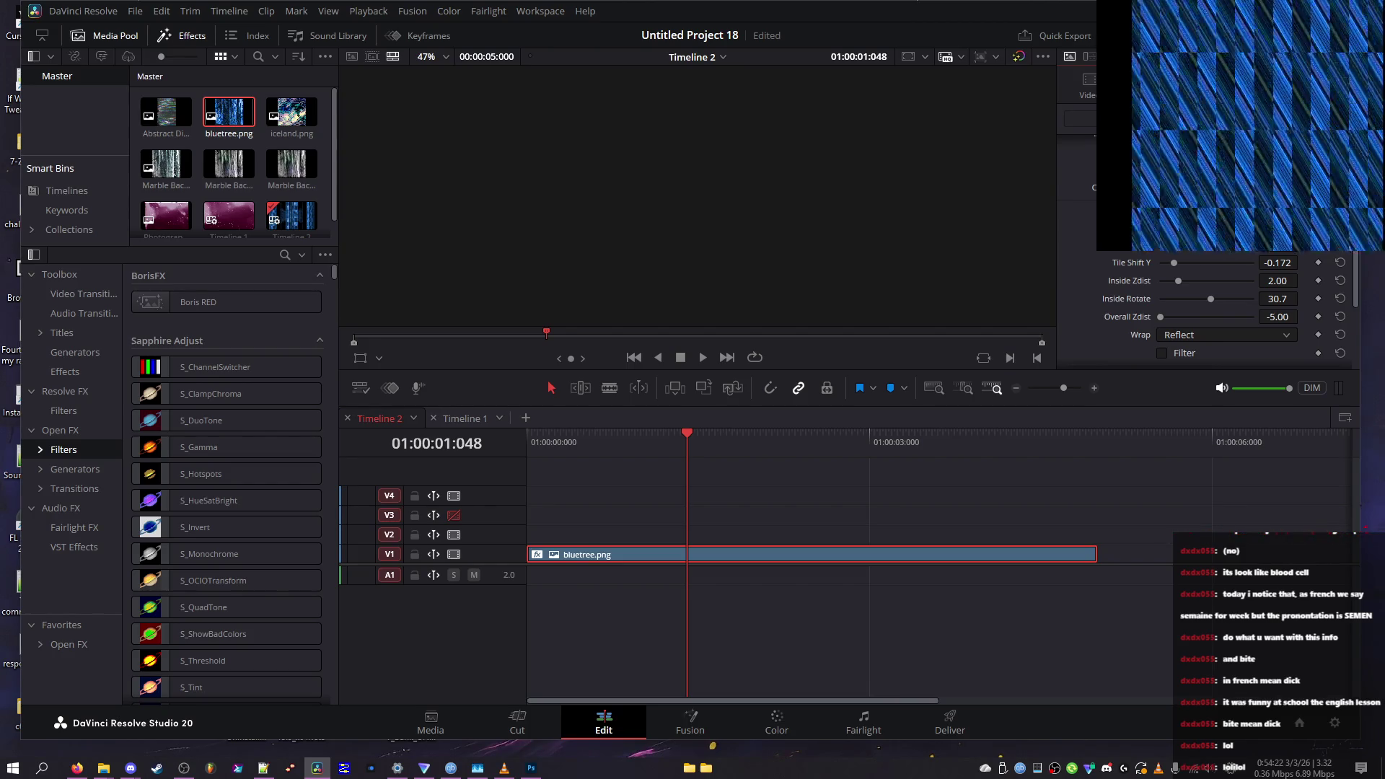
scroll(1219, 310, "up", 2)
left_click(1226, 303)
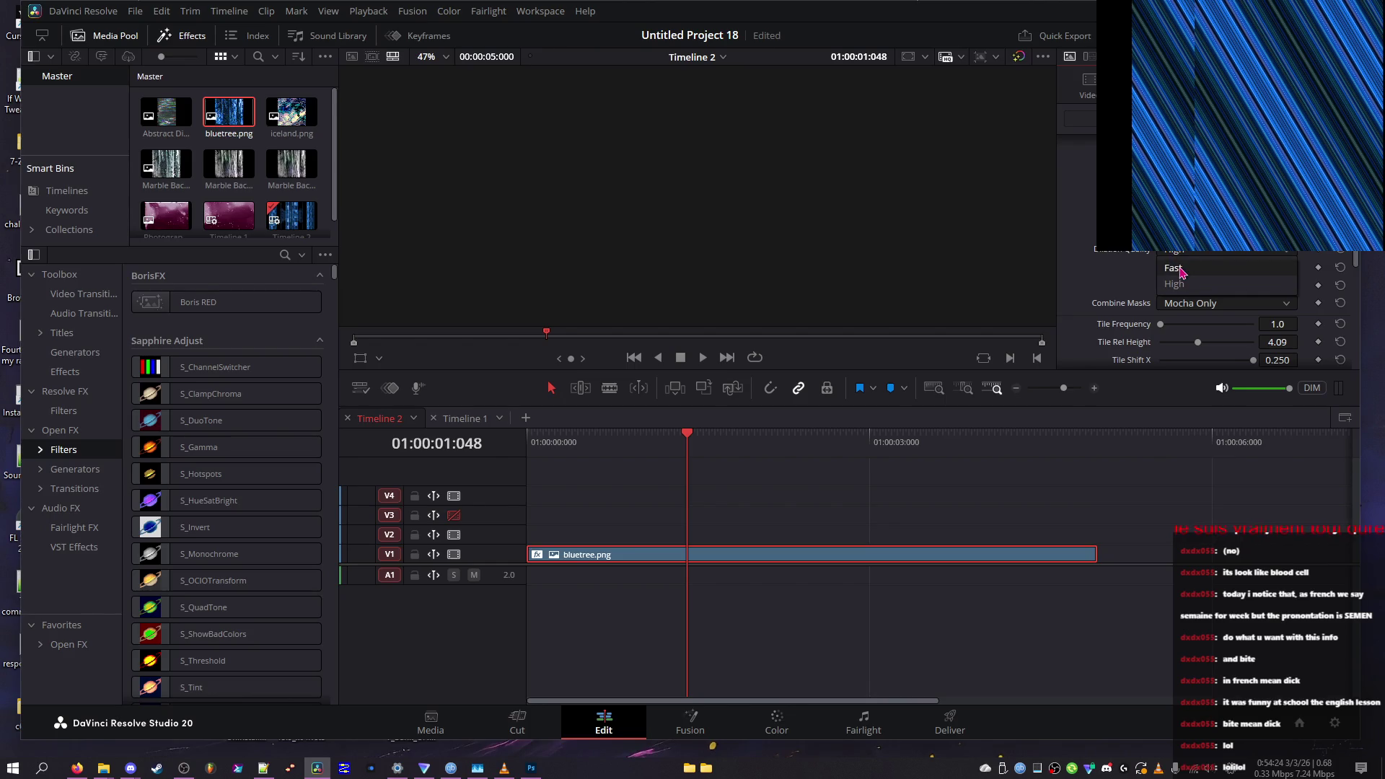
left_click(1189, 252)
left_click(1189, 285)
scroll(1190, 284, "down", 3)
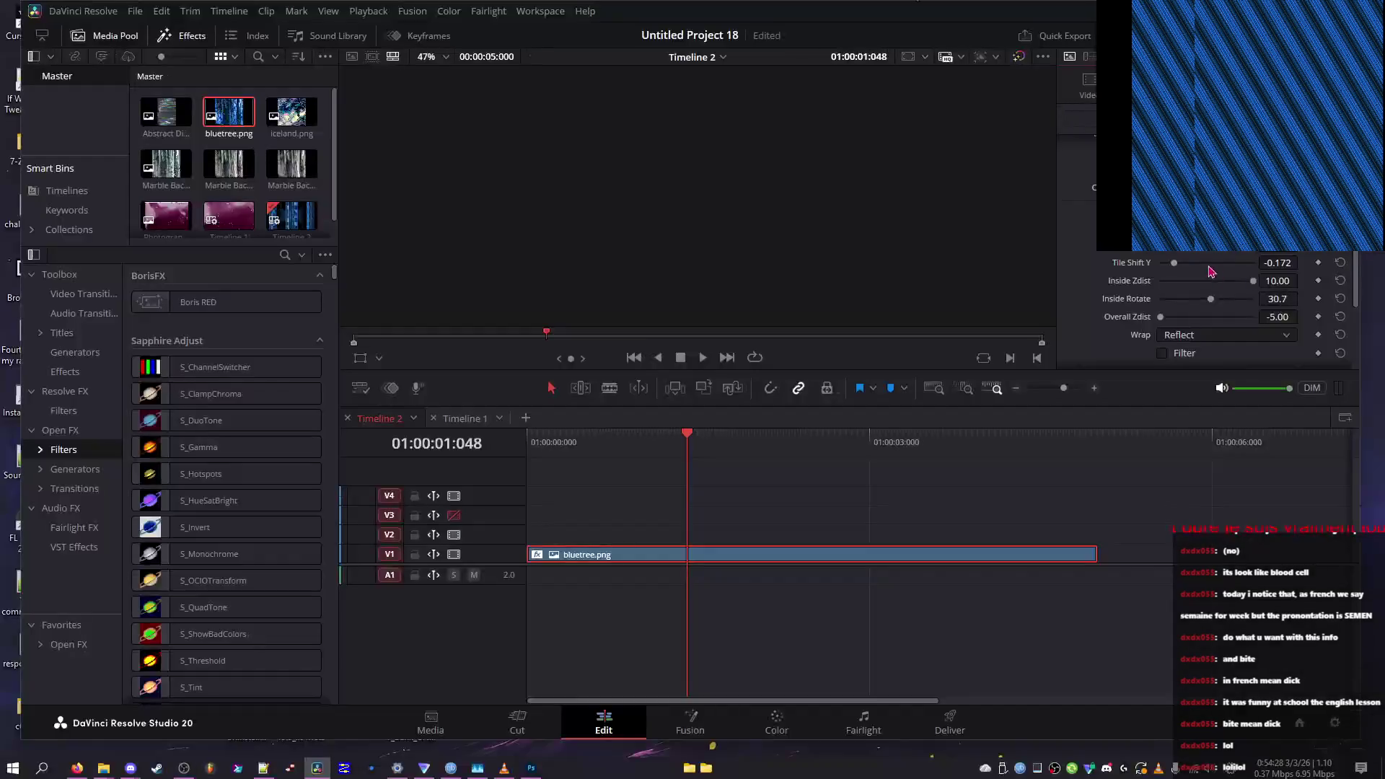
left_click(1222, 263)
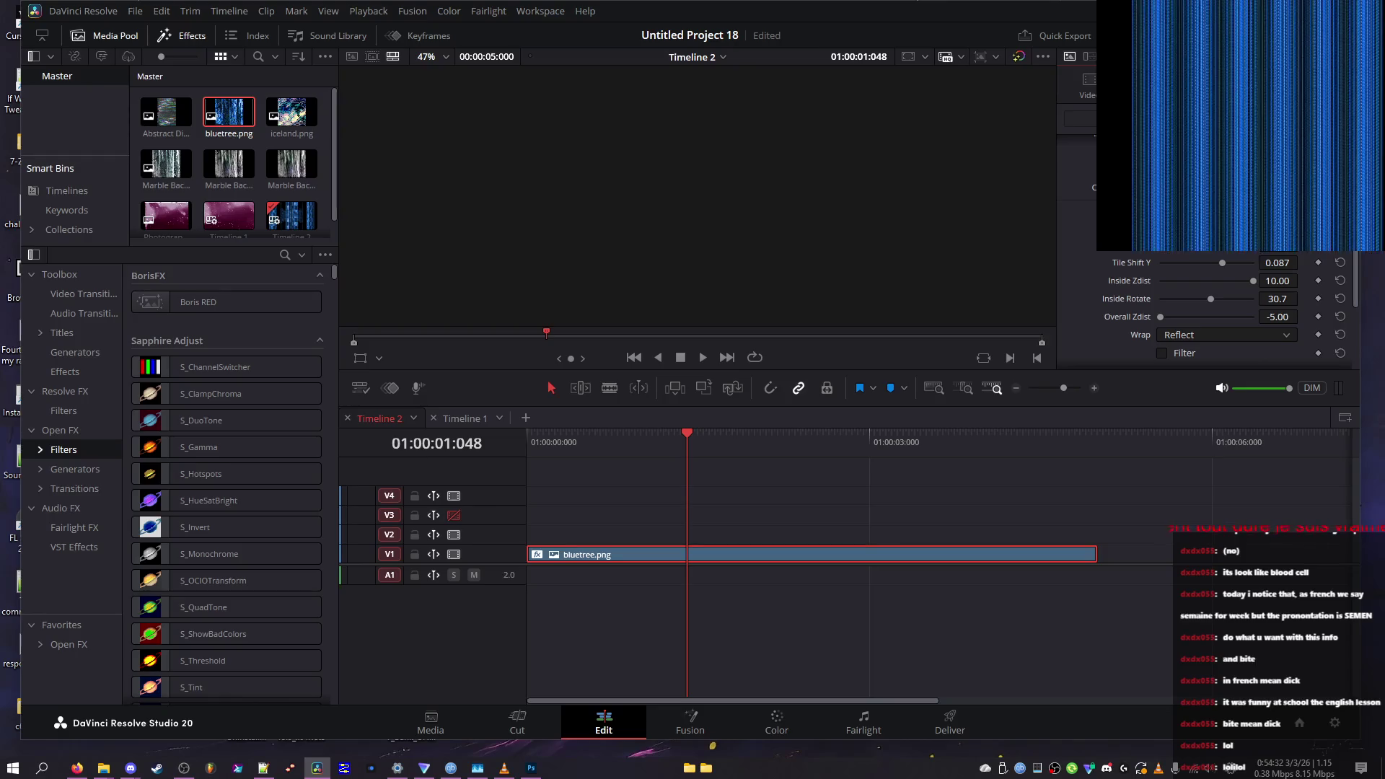
left_click(1166, 263)
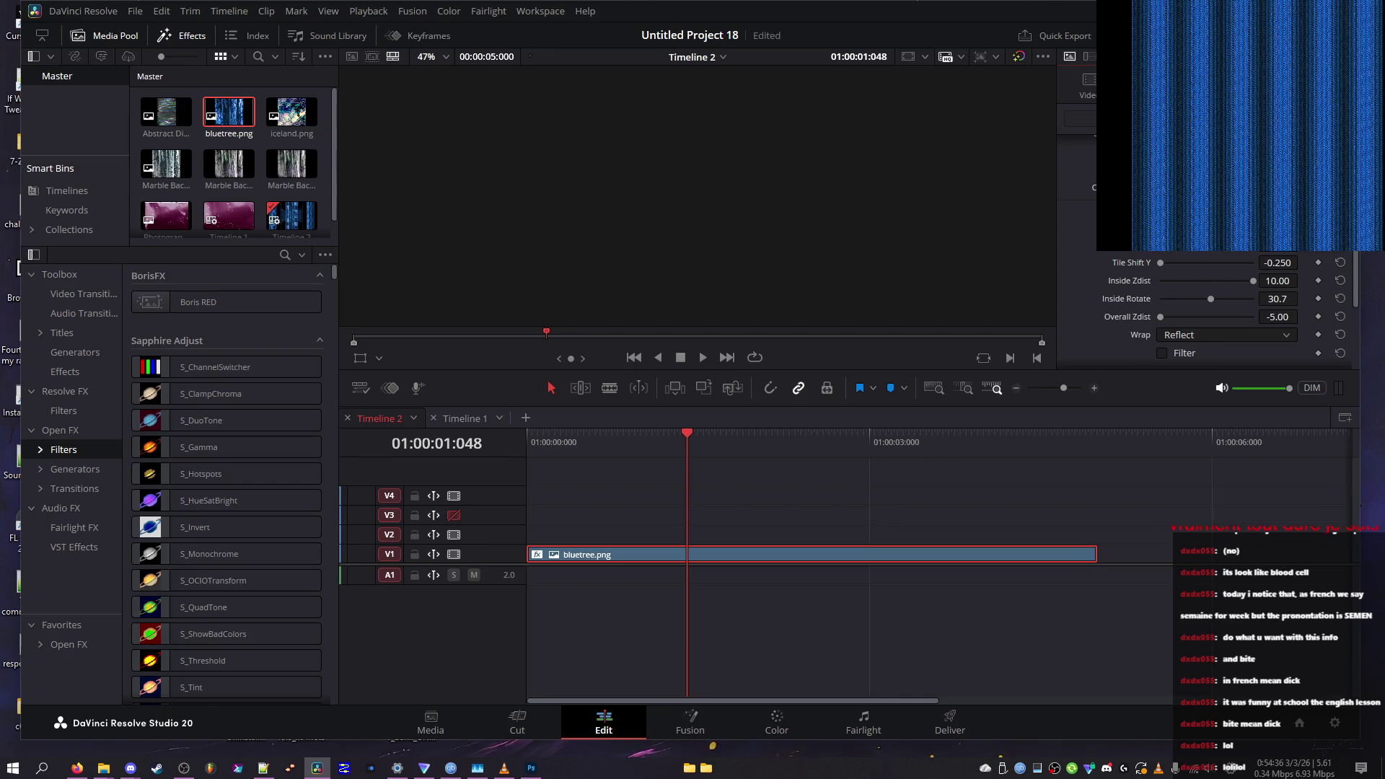
mouse_move(1212, 299)
left_mouse_down()
mouse_move(1223, 301)
mouse_move(1177, 301)
mouse_move(1214, 321)
left_mouse_up()
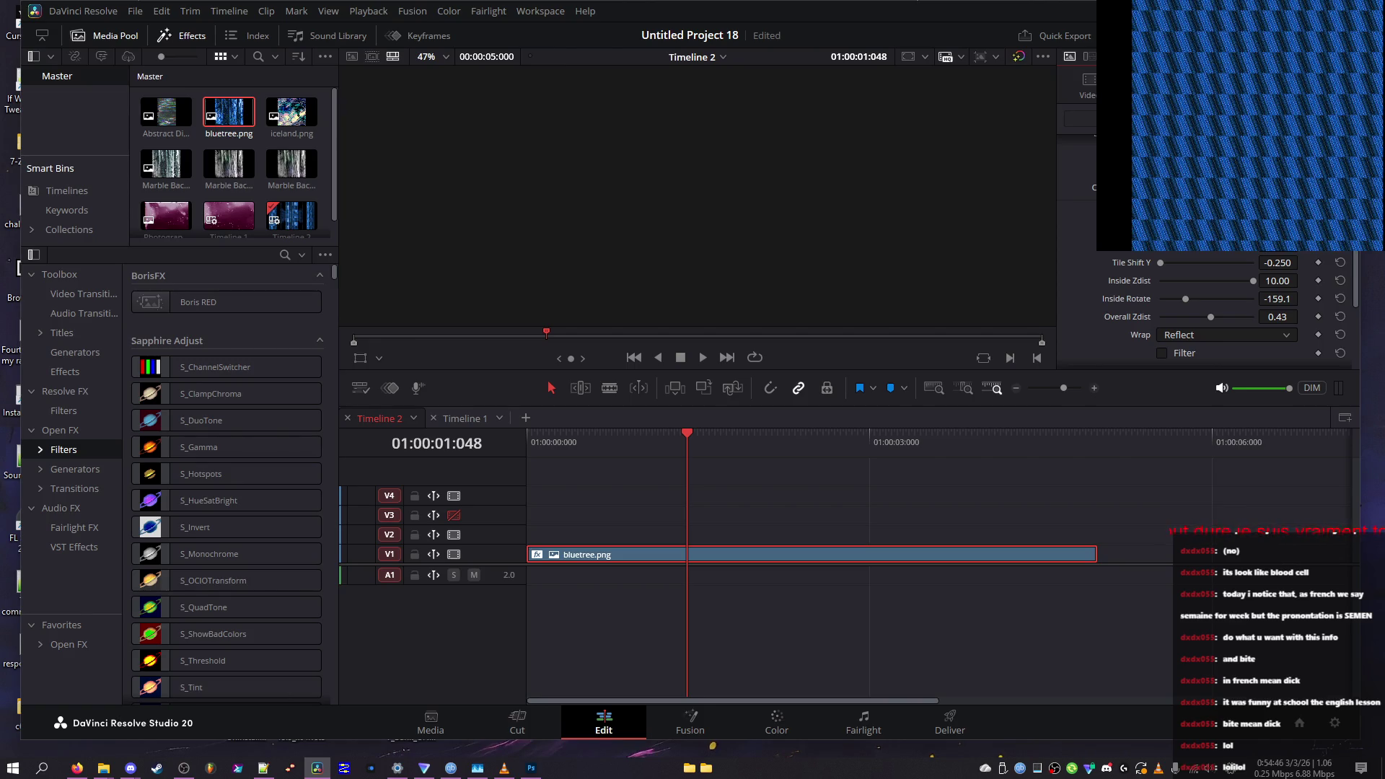
Reset Tile Shift Y, Inside Zdist, Inside Rotate and Overall Zdist, then raise Overall Zdist to 4.30
left_click(1341, 263)
left_click(1340, 281)
left_click(1341, 299)
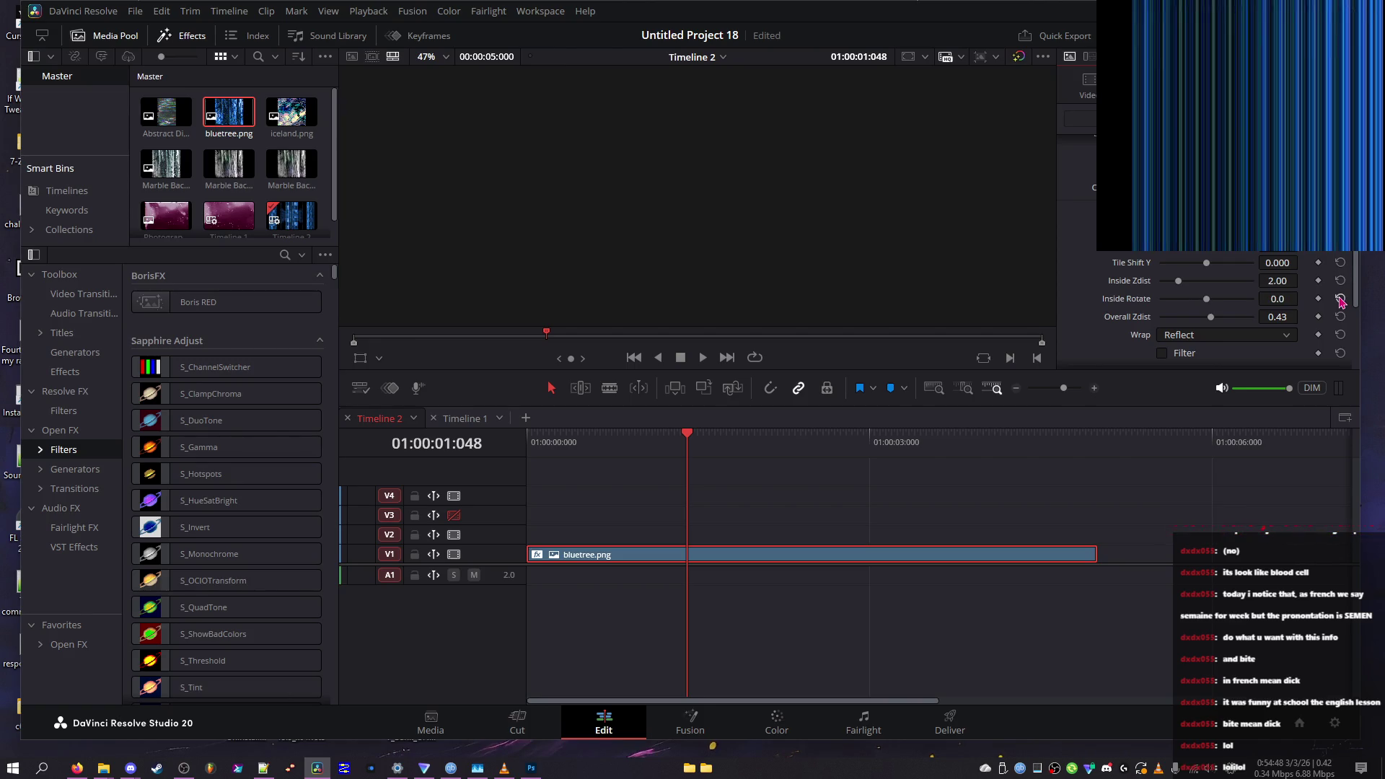
left_click(1341, 317)
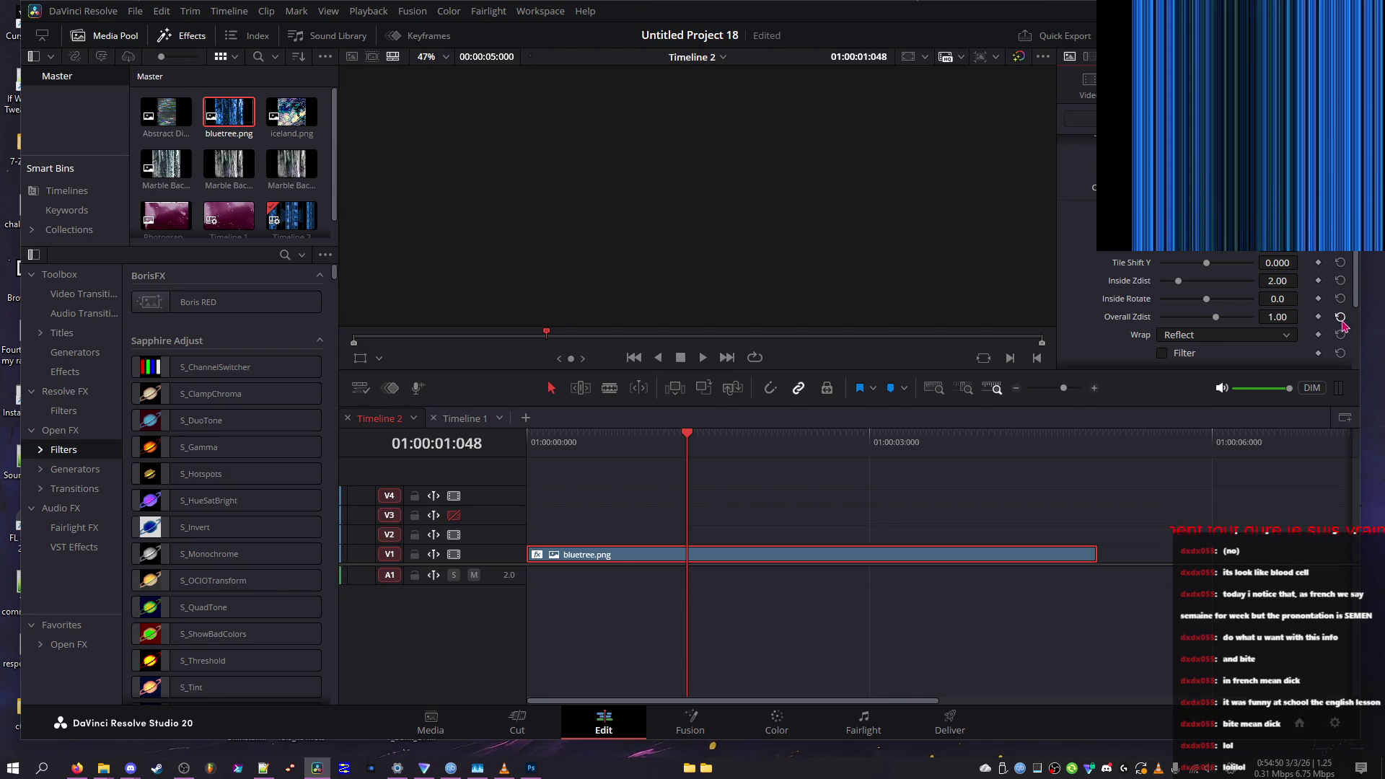
left_click(1248, 318)
Set Wrap to Tile and pull Overall Zdist down to a negative value
left_click(1237, 335)
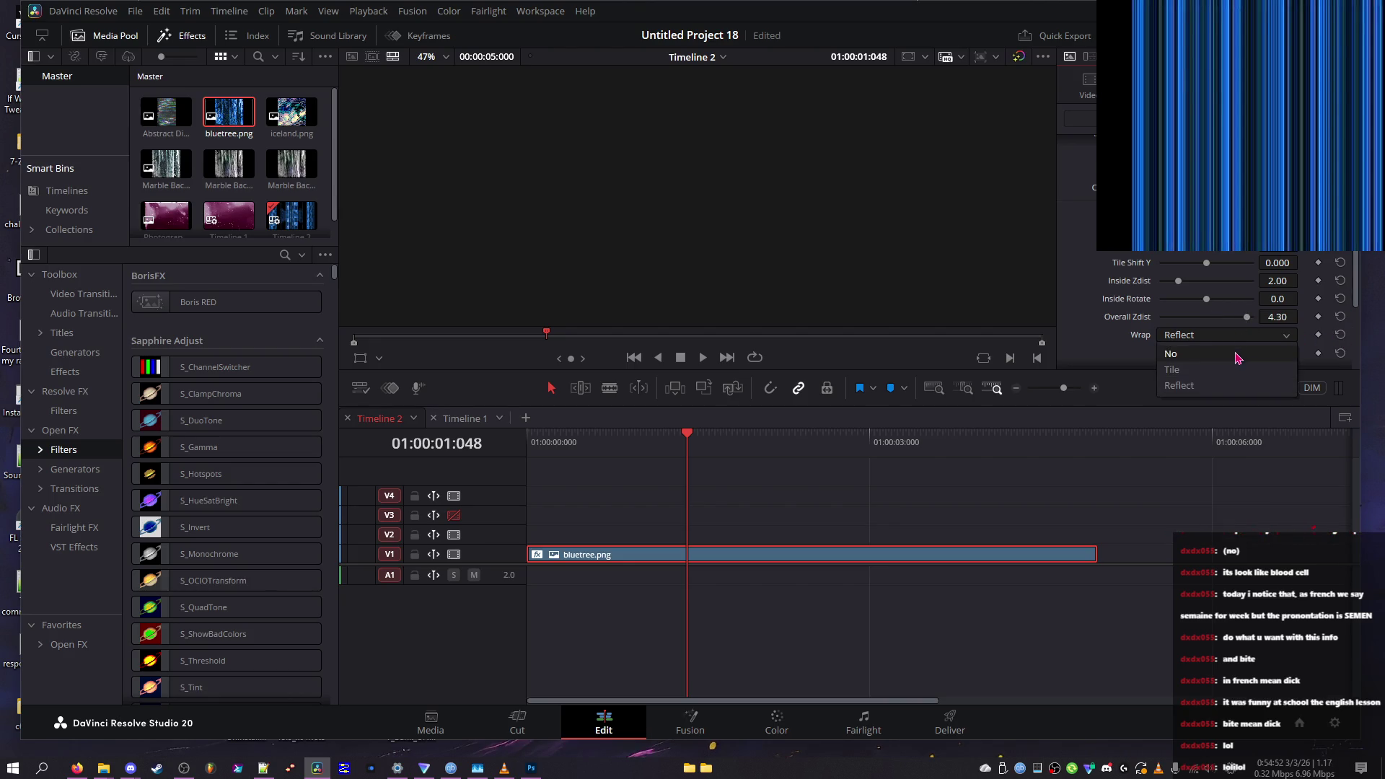
left_click(1235, 345)
left_click(1226, 335)
left_click(1215, 349)
mouse_move(1205, 318)
left_mouse_down()
mouse_move(1184, 318)
mouse_move(1255, 302)
mouse_move(1236, 302)
mouse_move(1251, 281)
mouse_move(1163, 281)
mouse_move(1115, 303)
mouse_move(1171, 287)
mouse_move(1176, 264)
mouse_move(1157, 264)
left_mouse_up()
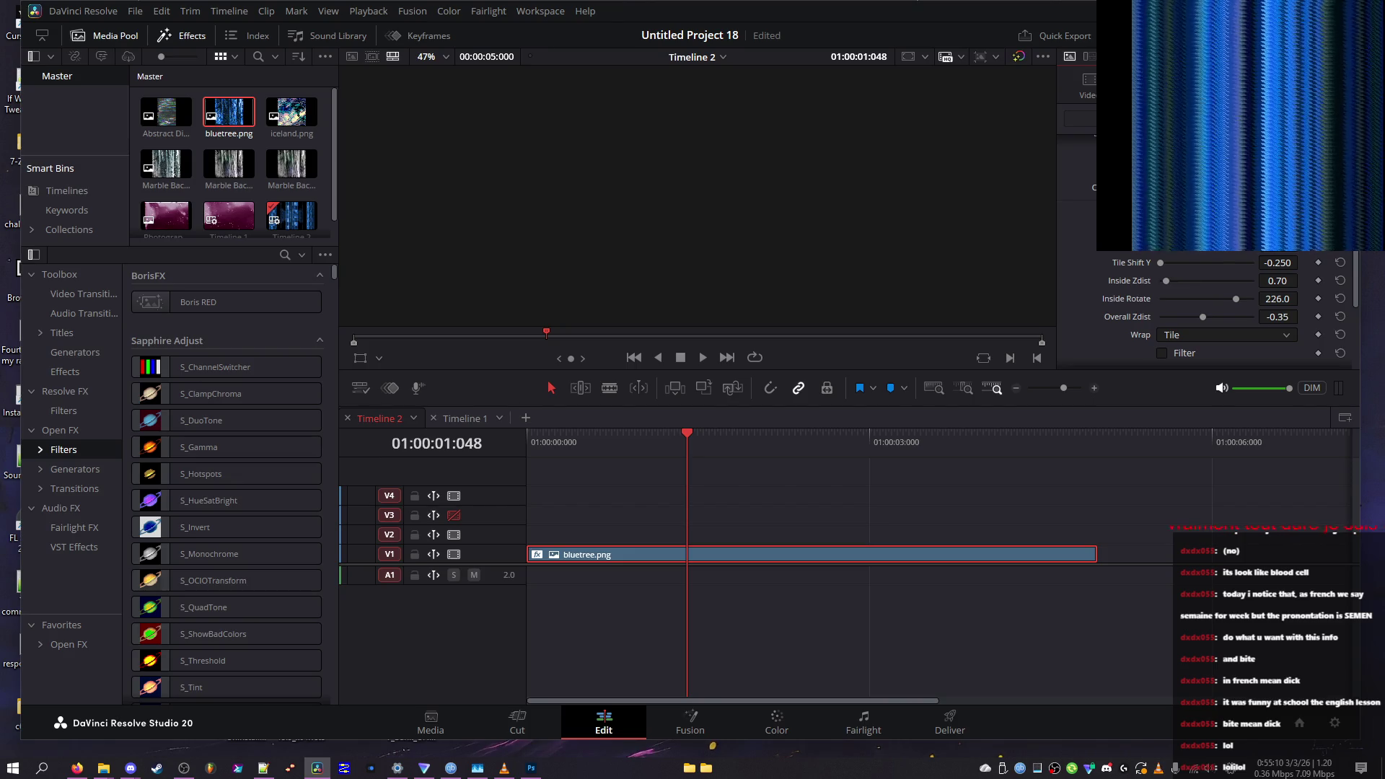
Switch the Wrap mode to Reflect for mirrored wavy stripes
scroll(1212, 310, "up", 2)
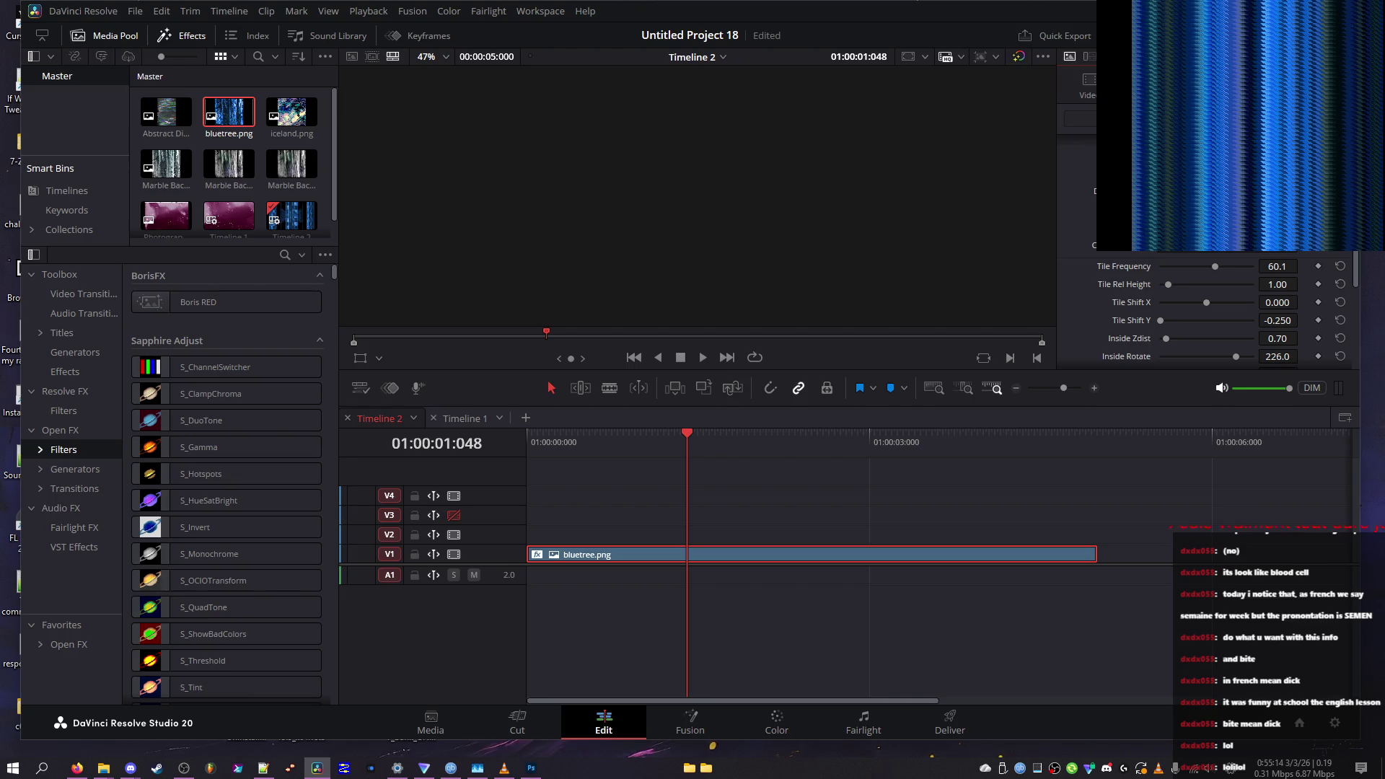
scroll(1212, 310, "up", 2)
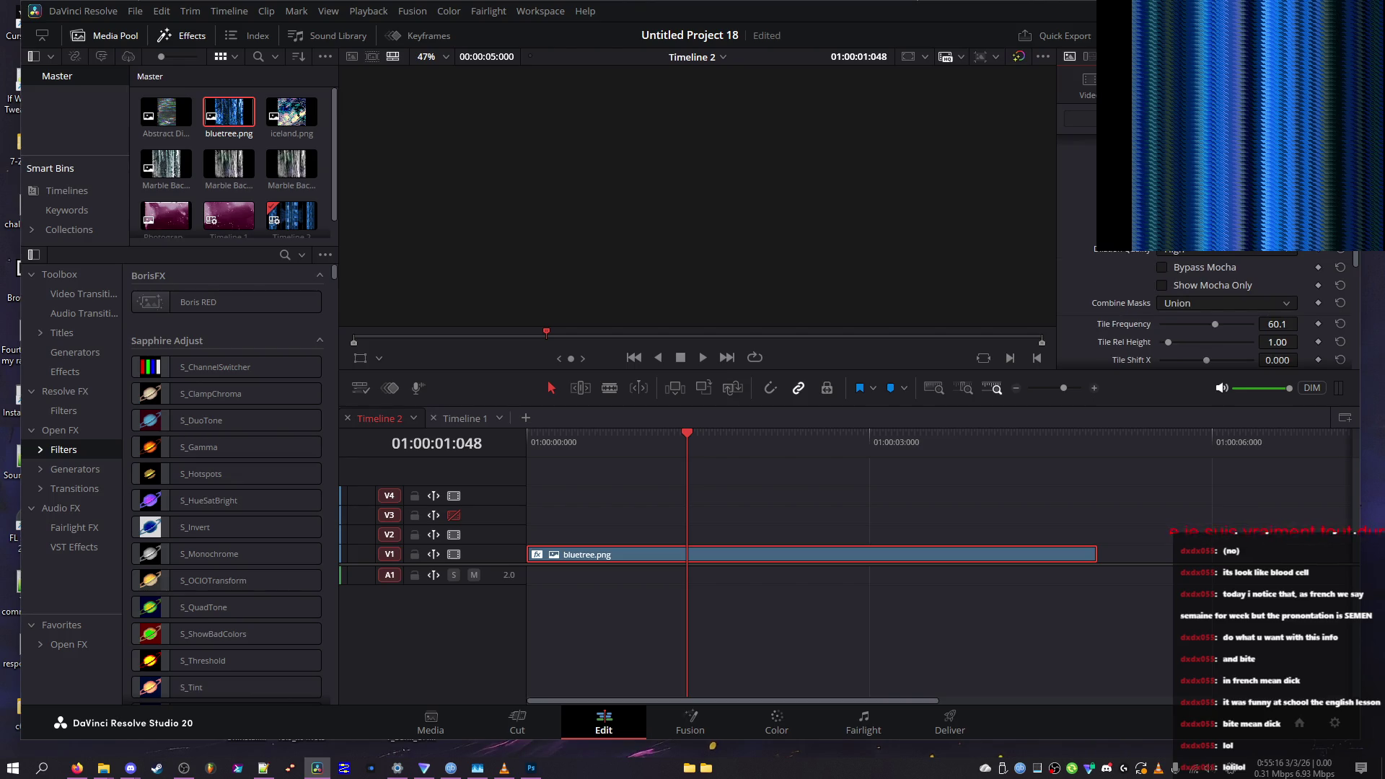
scroll(1212, 310, "down", 5)
left_click(1175, 280)
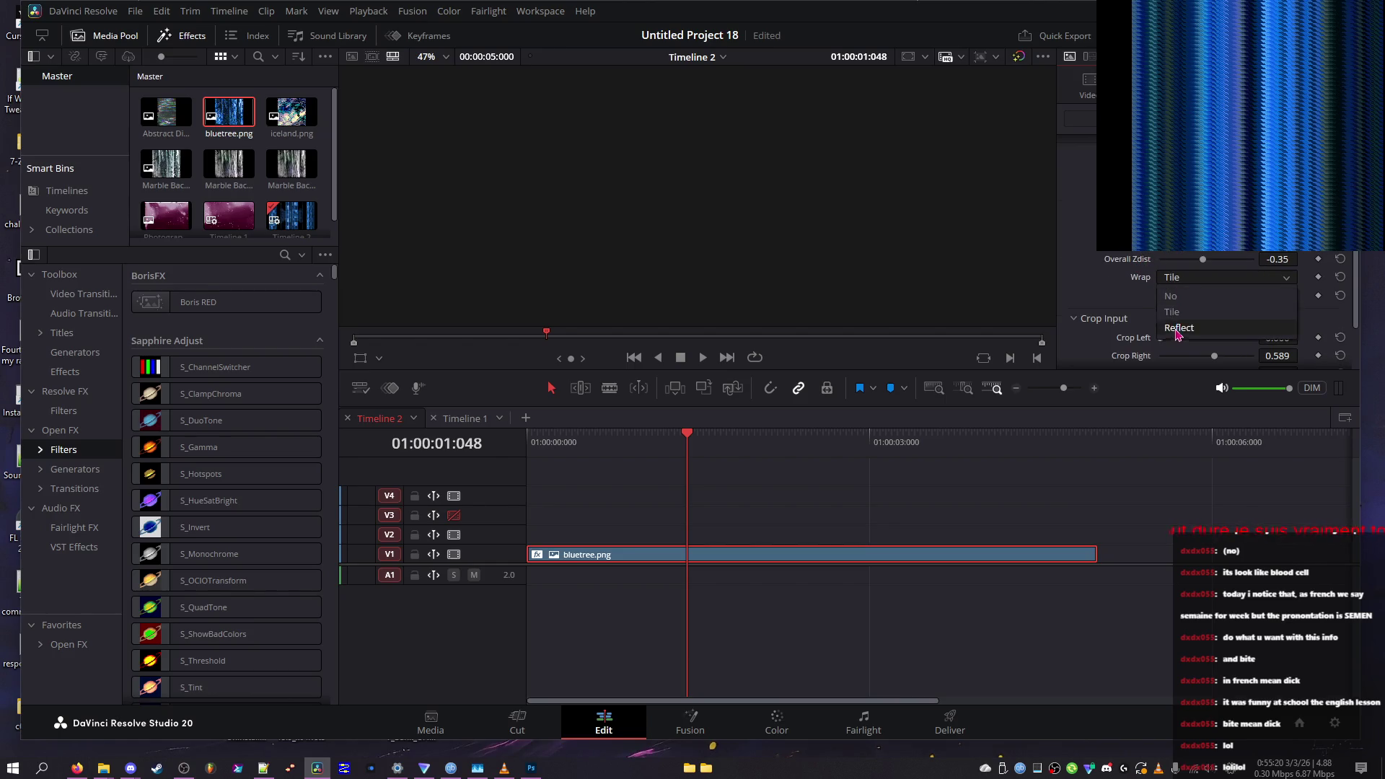
left_click(1177, 328)
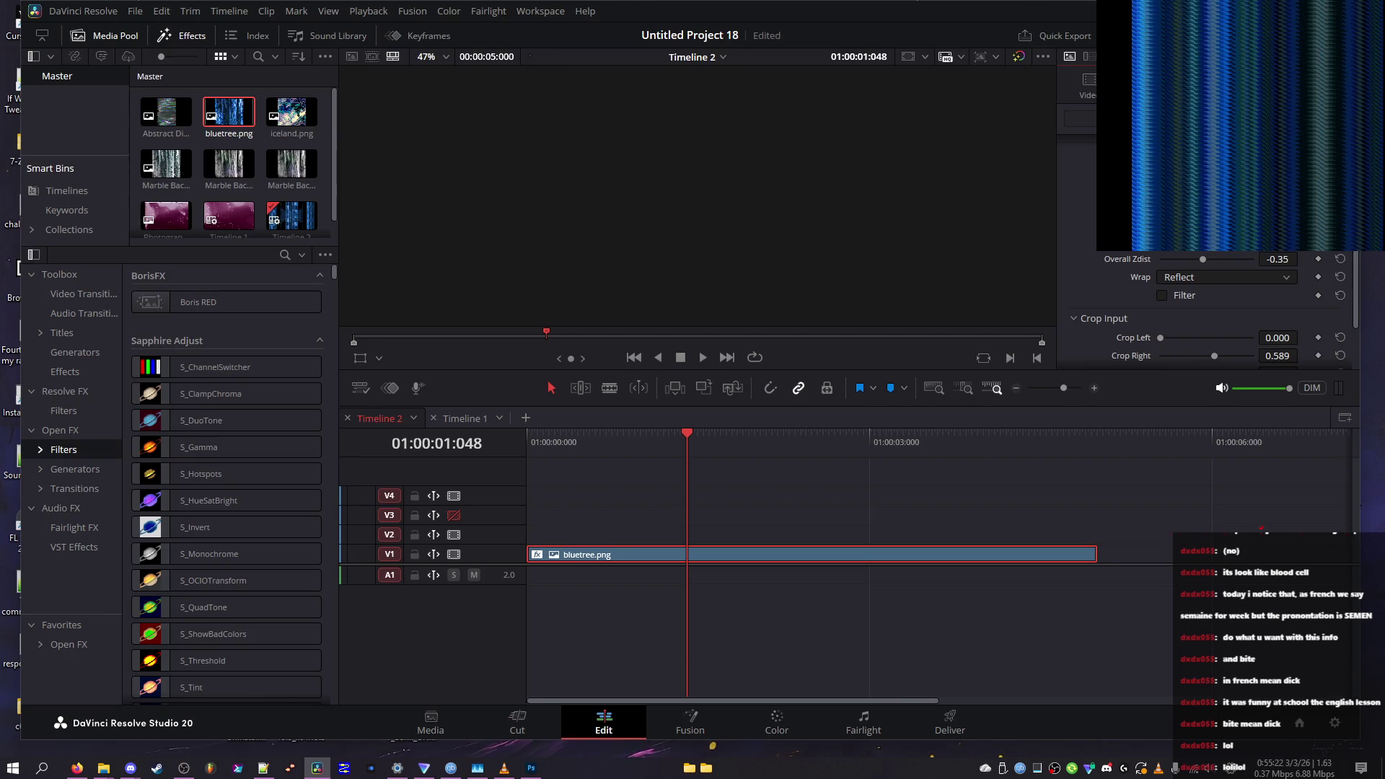
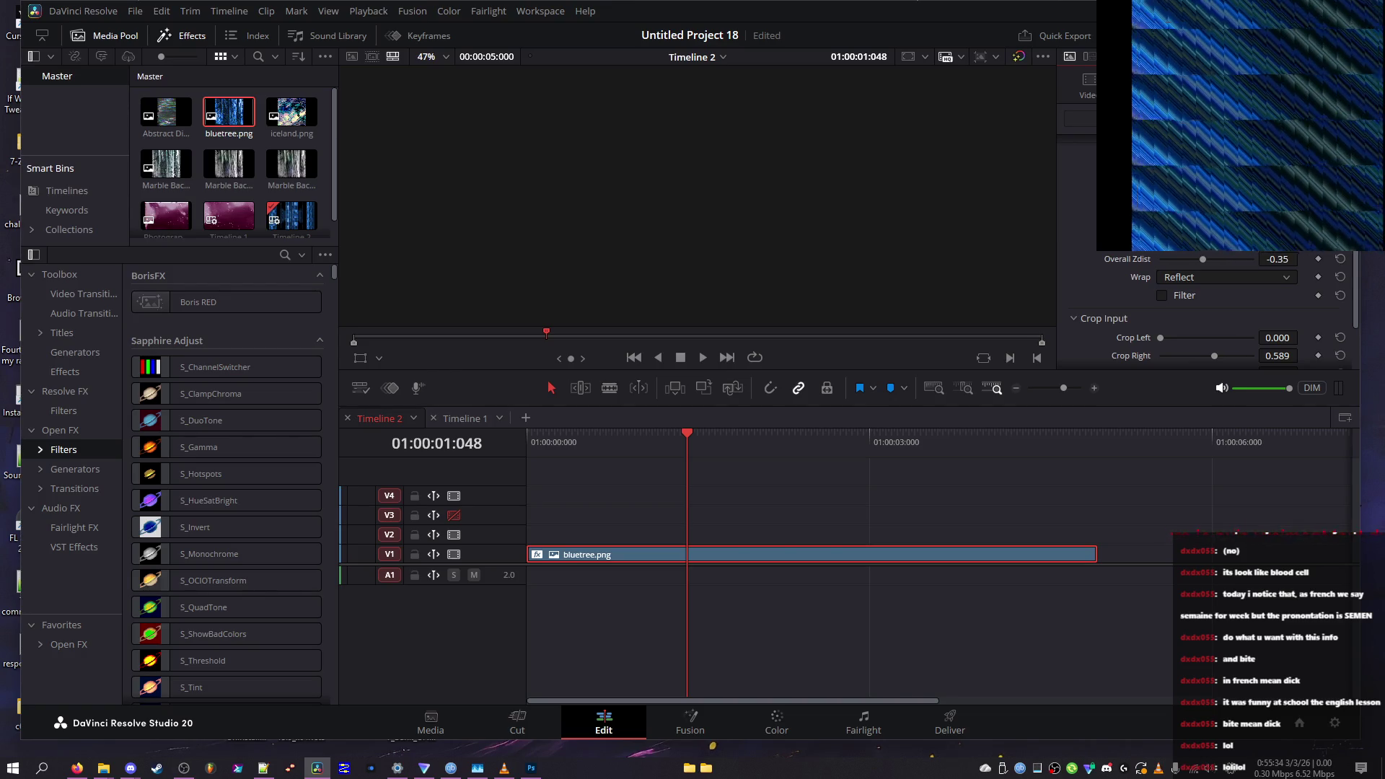
Turn off the warp's filtering and set Wrap to Tile
left_click(1185, 301)
left_click(1186, 277)
left_click(1184, 287)
scroll(1169, 292, "up", 2)
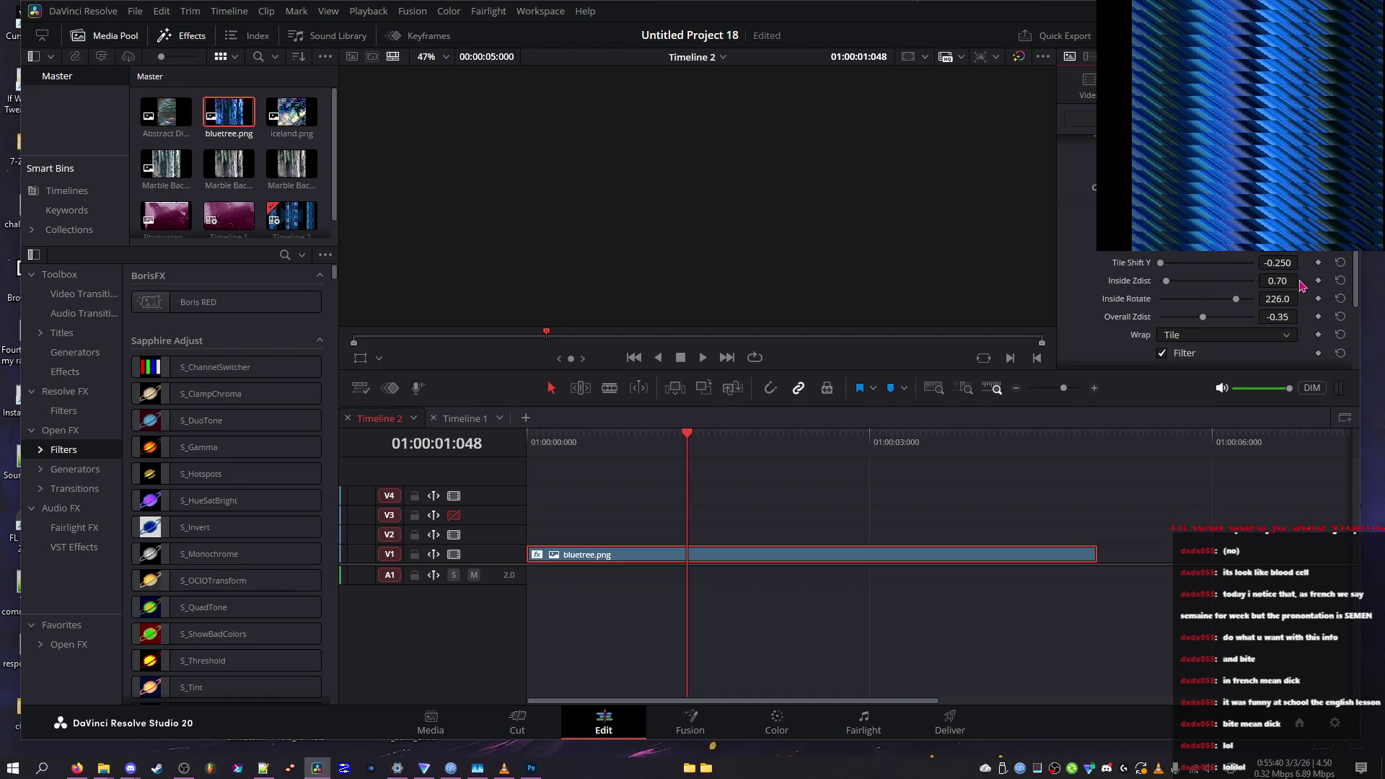
Reset Inside Rotate to 0, Tile Shift Y to zero and Tile Rel Height to 1.00
left_click(1340, 299)
scroll(1340, 302, "up", 2)
left_click(1340, 320)
left_click(1339, 284)
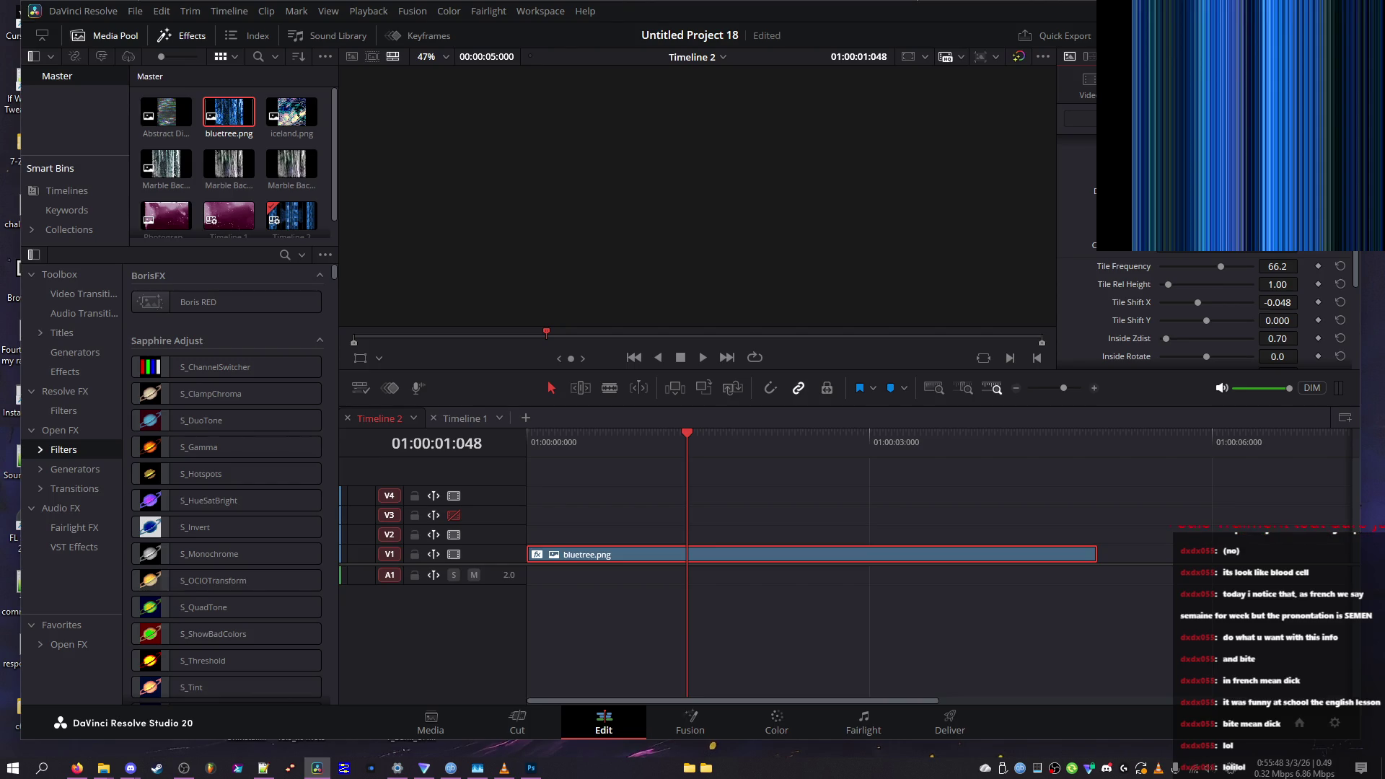
Reset Overall Zdist back to its default of 1.00
scroll(1341, 252, "up", 2)
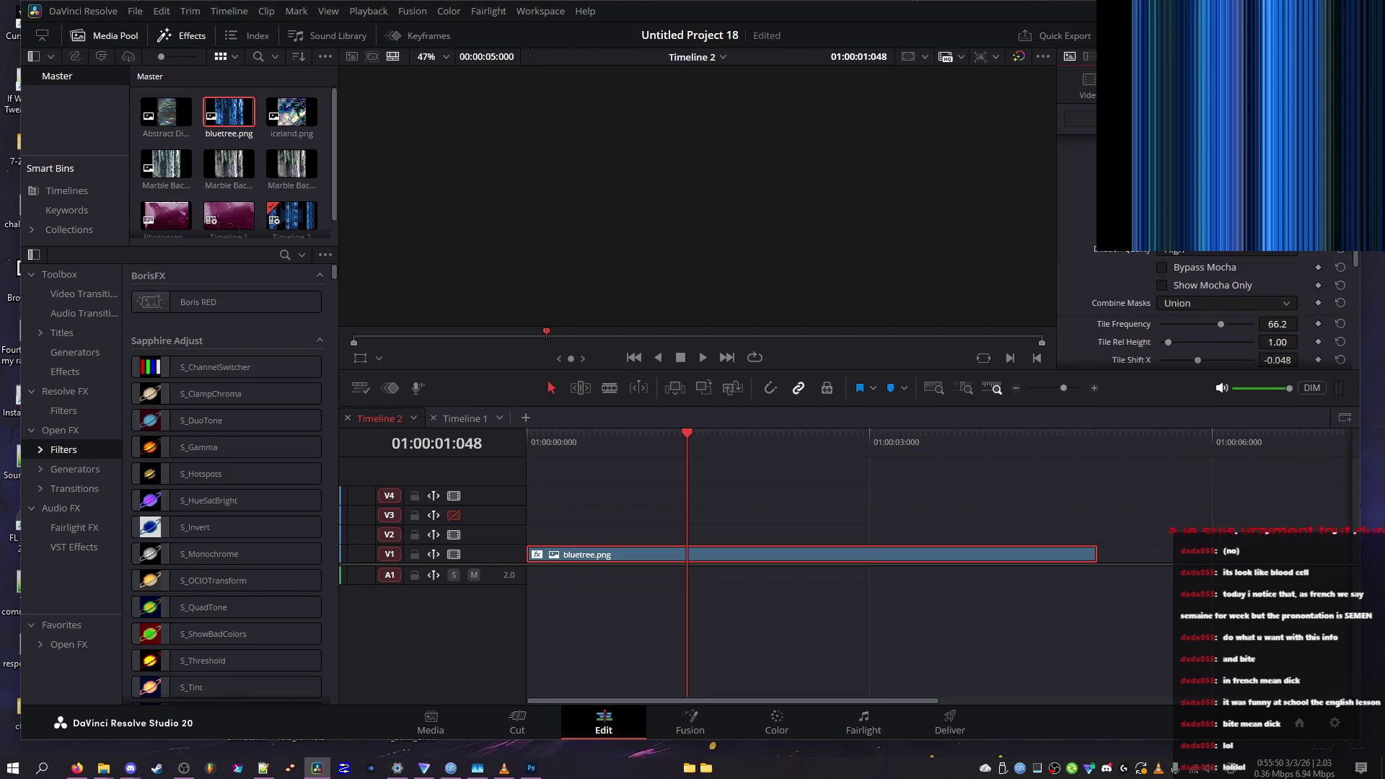
scroll(1343, 275, "up", 4)
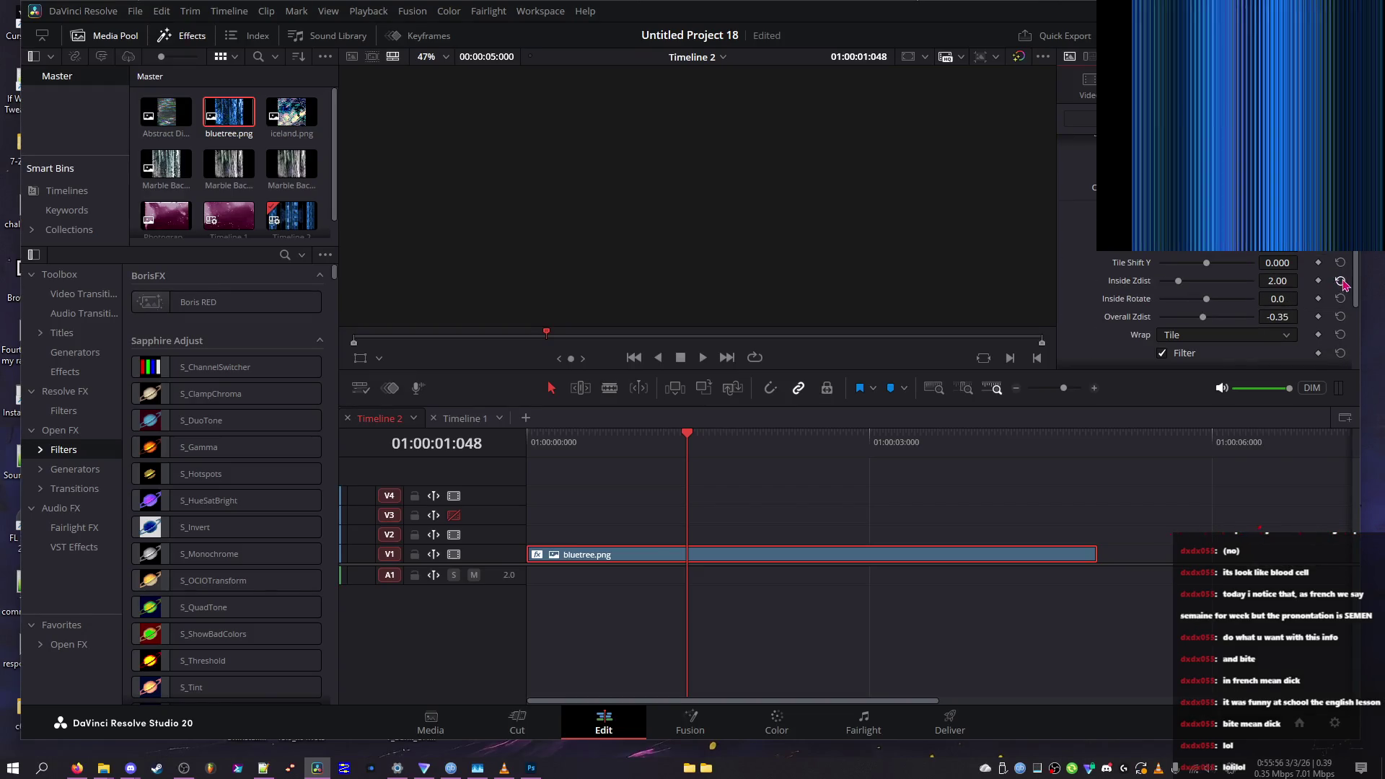
scroll(1262, 310, "down", 5)
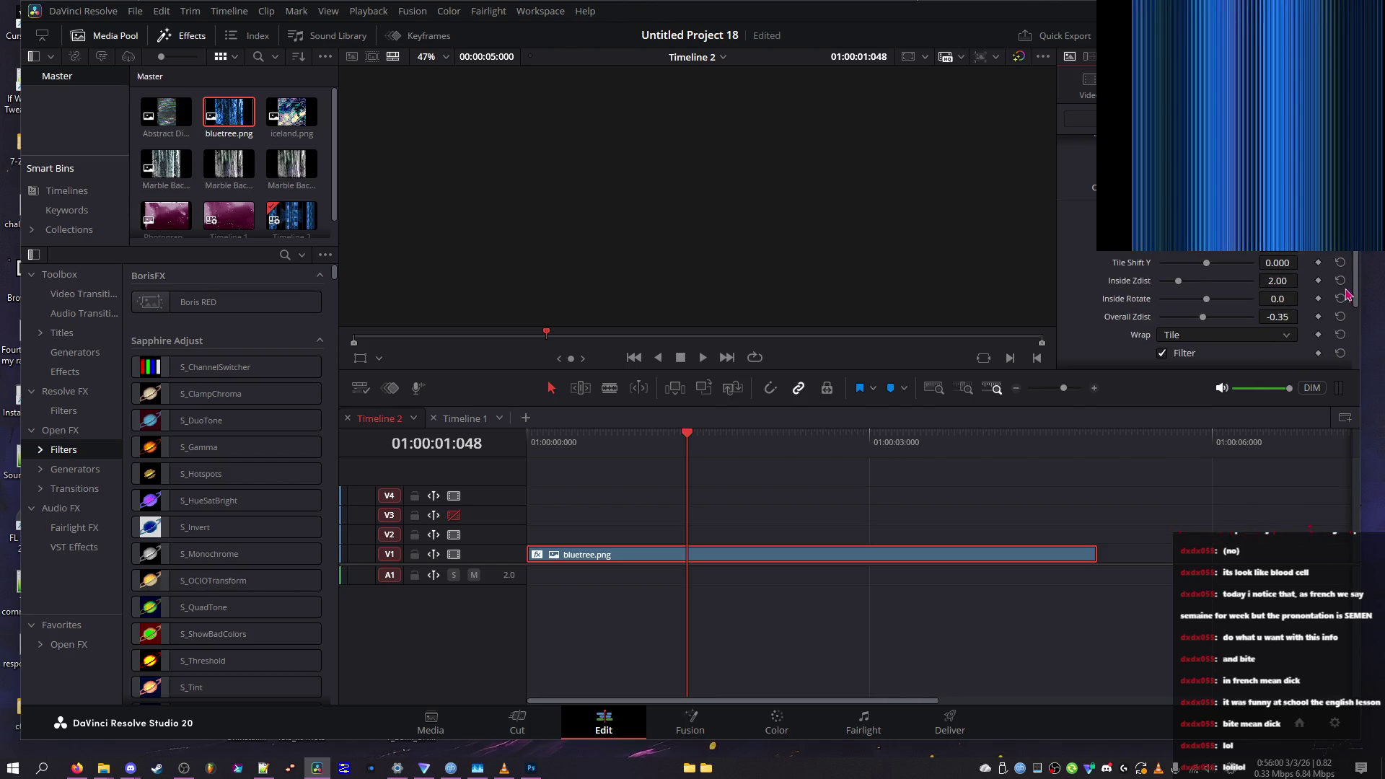
left_click(1340, 317)
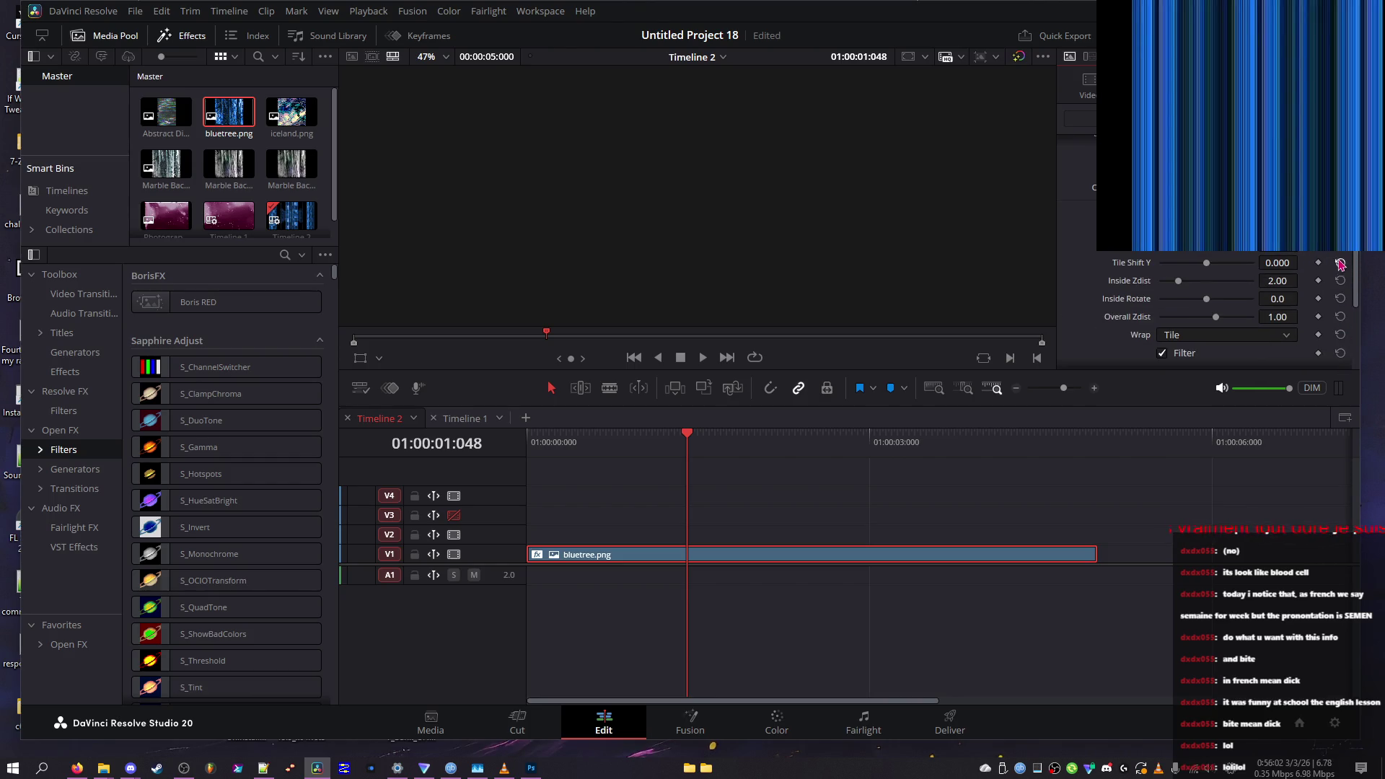
scroll(1348, 264, "down", 2)
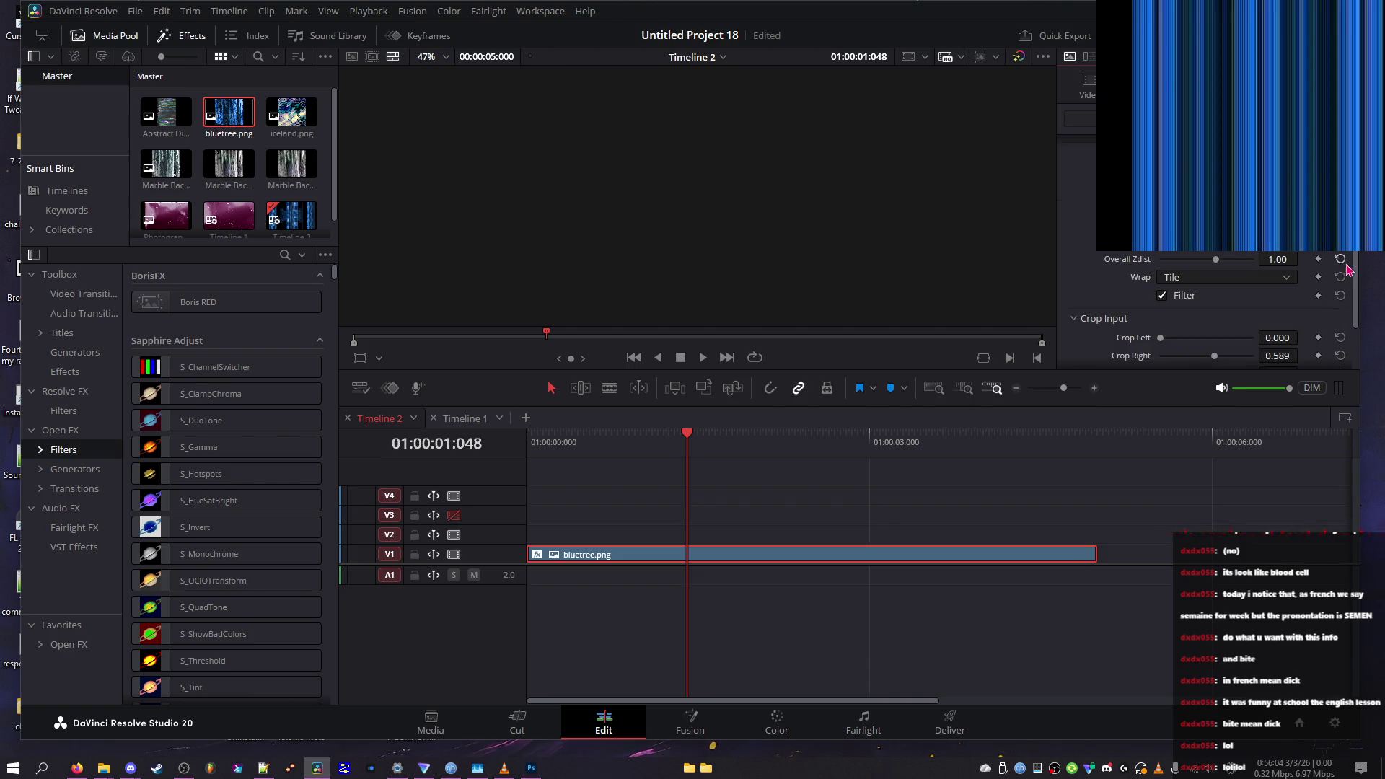
scroll(1355, 354, "up", 1)
left_click_drag(1343, 369, 1342, 364)
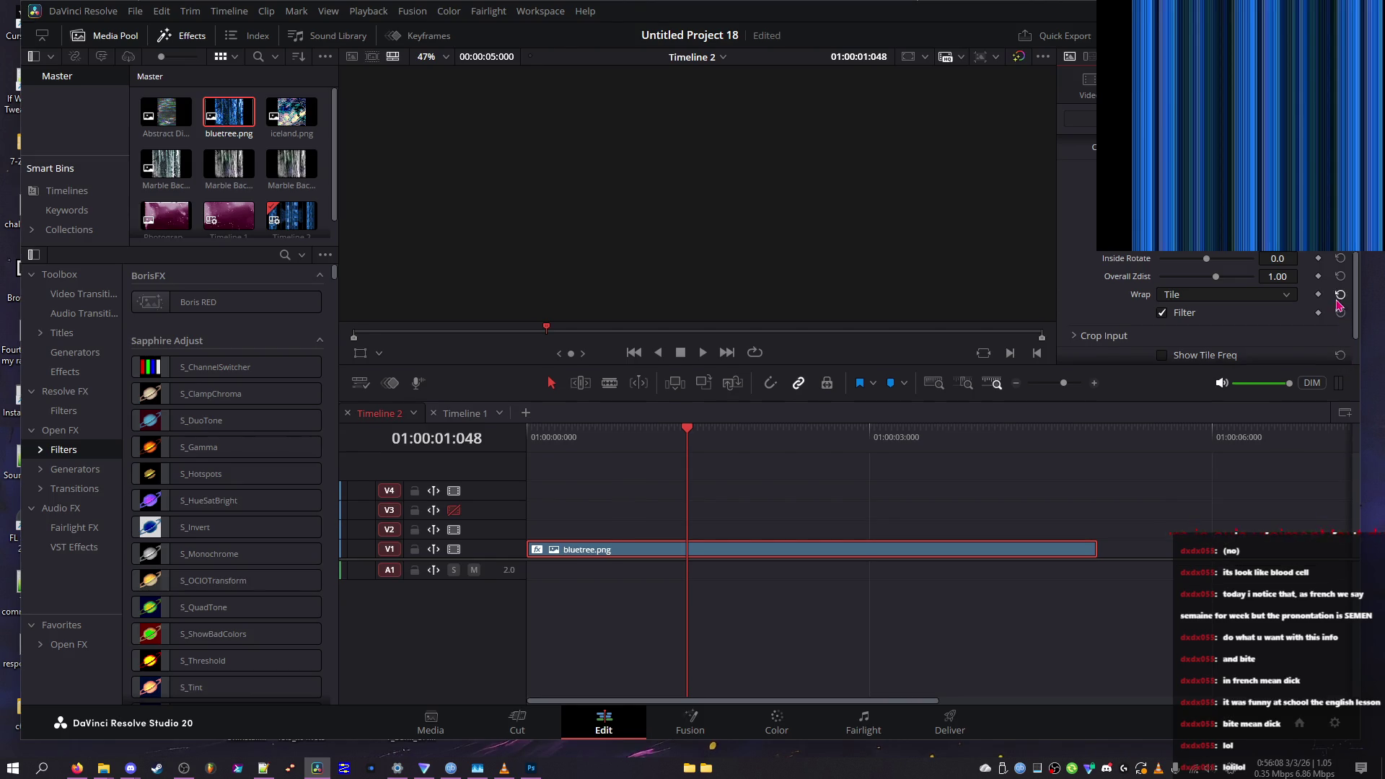
Reset the warp's Wrap mode back to Reflect
left_click(1339, 296)
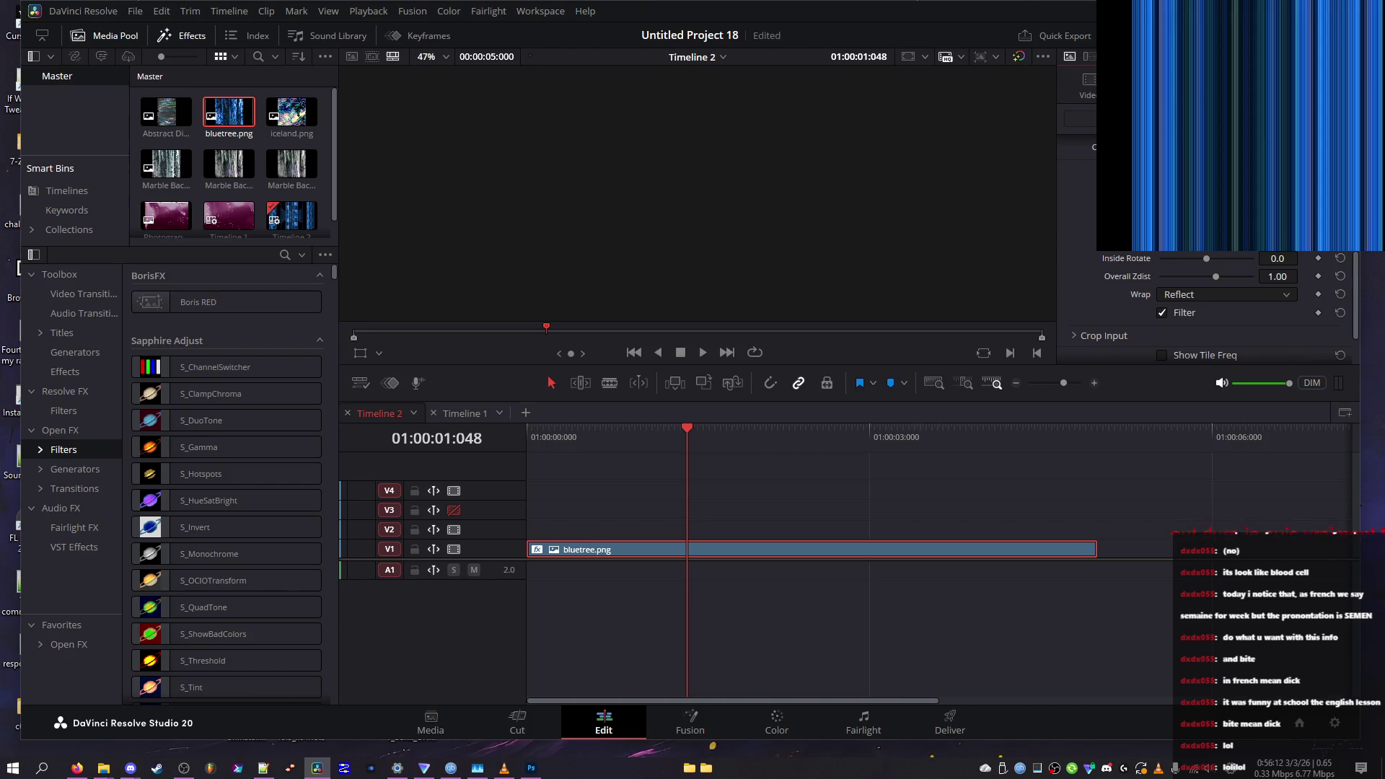
scroll(1212, 303, "down", 2)
scroll(1343, 339, "down", 6)
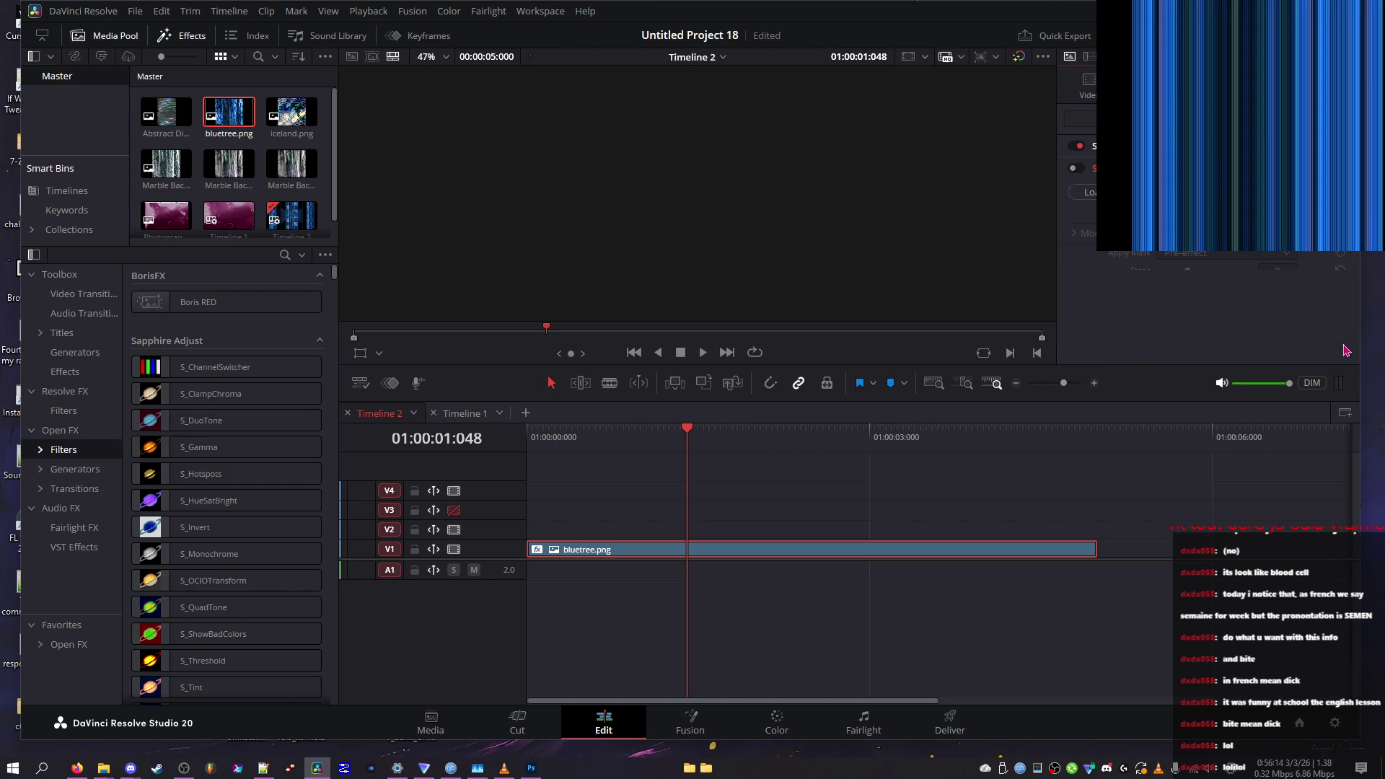
scroll(1212, 310, "down", 5)
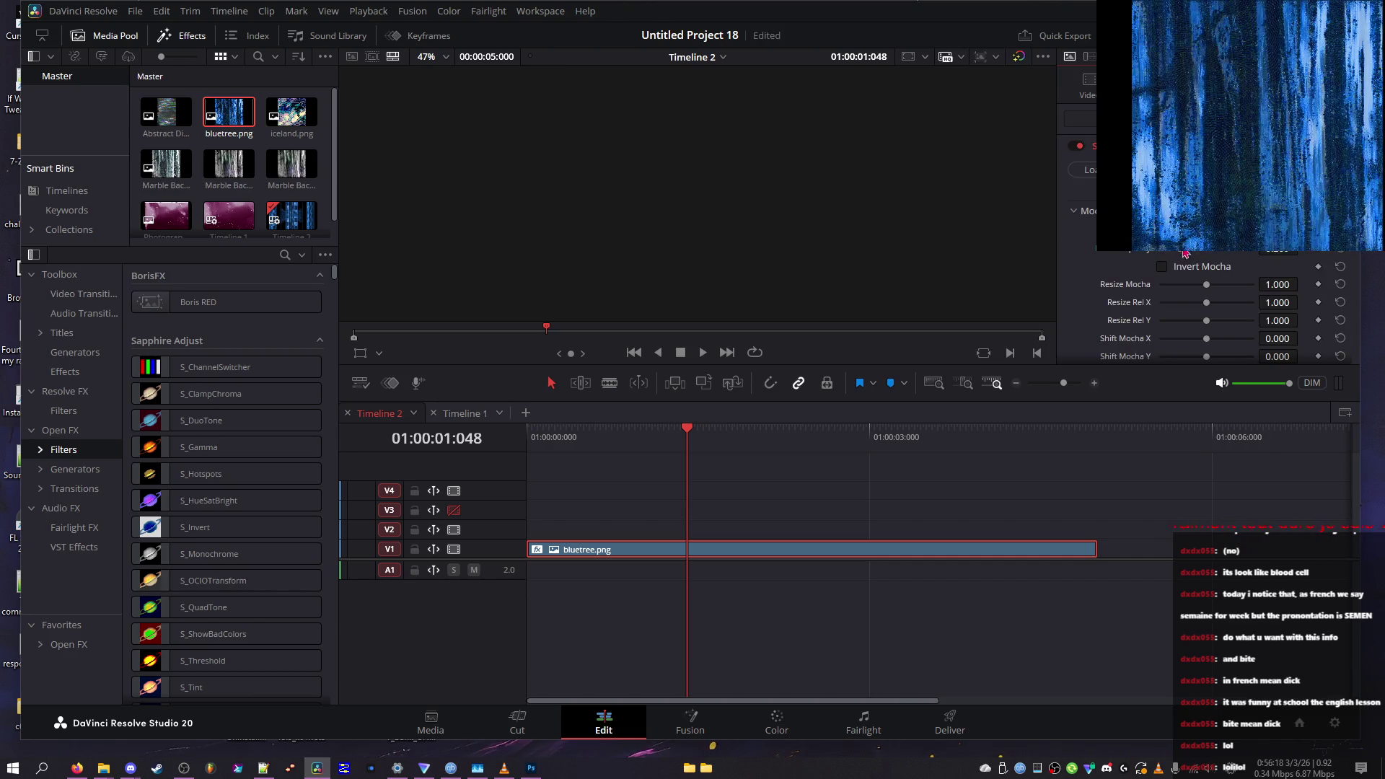
Untick Invert Mocha, shrink Resize Mocha, try Fast then High Dilation Quality, and set Dilate Mocha to -11.6
left_click(1211, 268)
mouse_move(1206, 284)
left_mouse_down()
mouse_move(1163, 286)
mouse_move(1164, 302)
mouse_move(1363, 308)
left_mouse_up()
scroll(1225, 299, "down", 2)
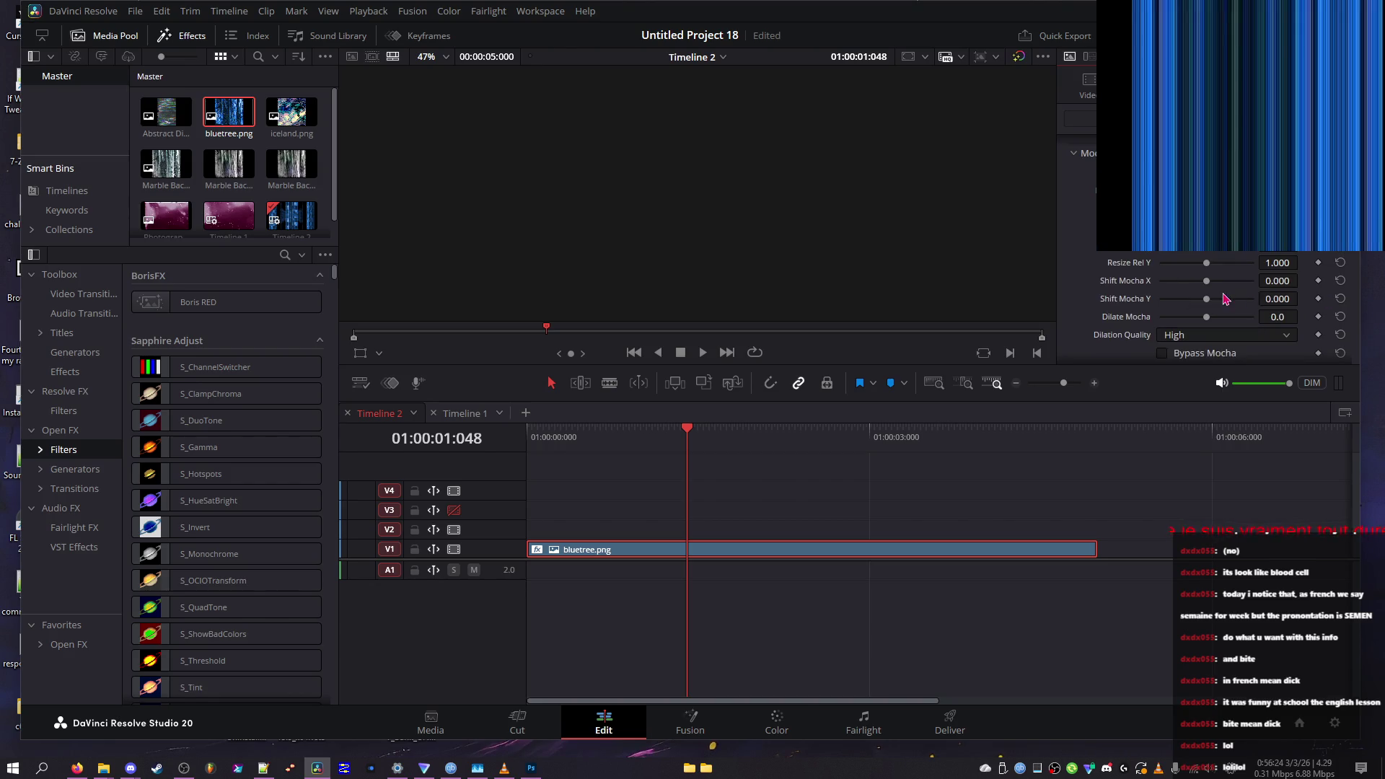
left_click(1195, 335)
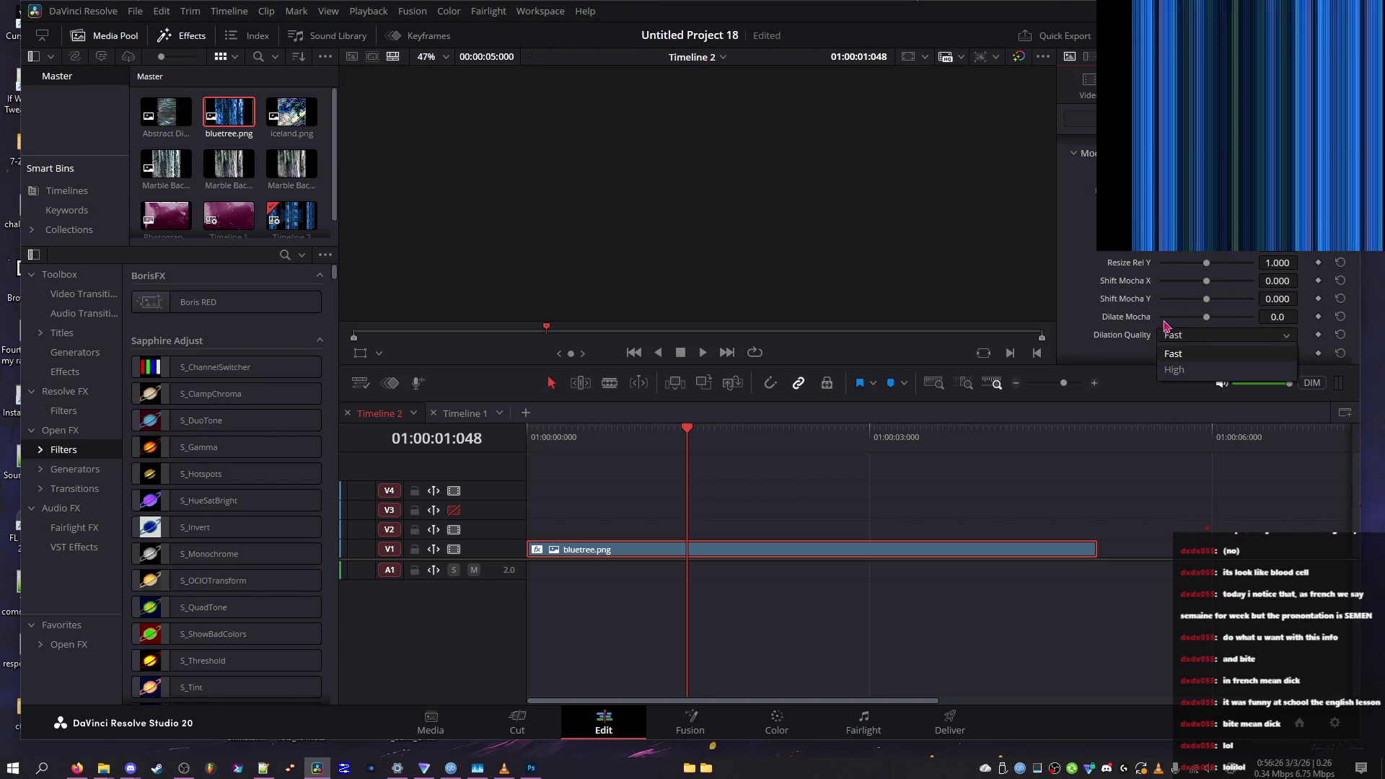
left_click(1194, 335)
scroll(1194, 335, "down", 2)
left_click(1251, 280)
left_click(1226, 316)
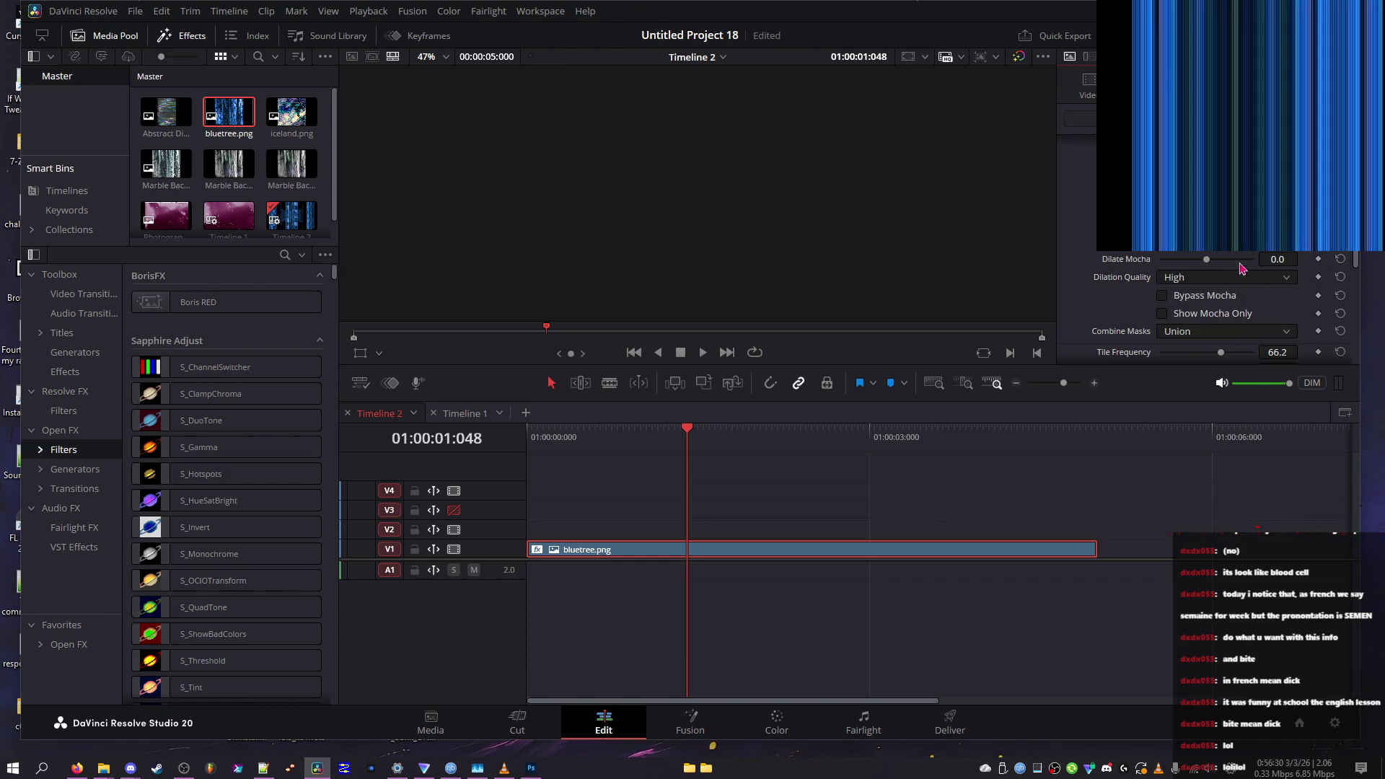
left_click_drag(1207, 259, 1204, 260)
Set Combine Masks to Mocha Only
scroll(1219, 303, "down", 2)
left_click(1176, 278)
left_click(1186, 304)
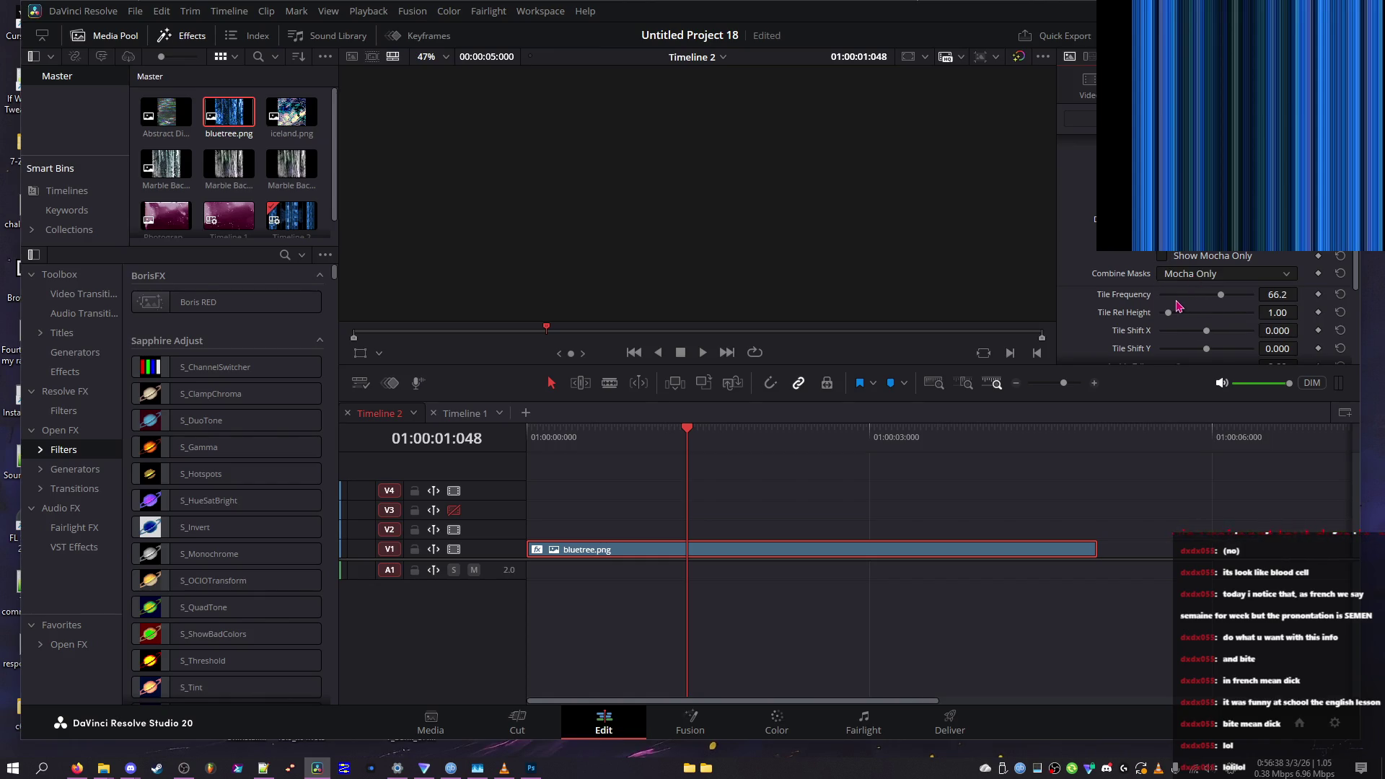
Switch Combine Masks back to Union and lower Tile Frequency to 9.4, toggling the Mocha-only preview
left_click(1237, 280)
left_click(1216, 256)
left_click(1215, 257)
left_click_drag(1212, 291, 1169, 295)
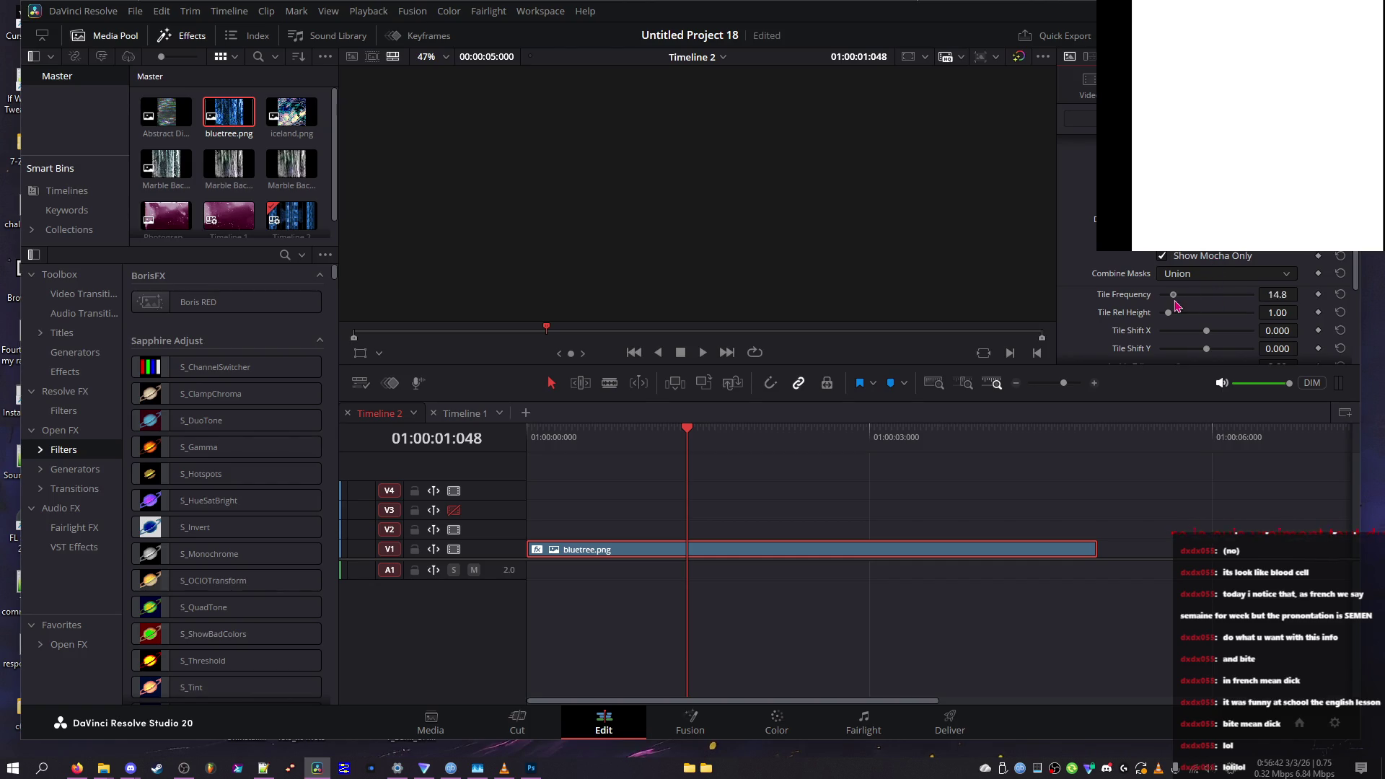
left_click(1209, 254)
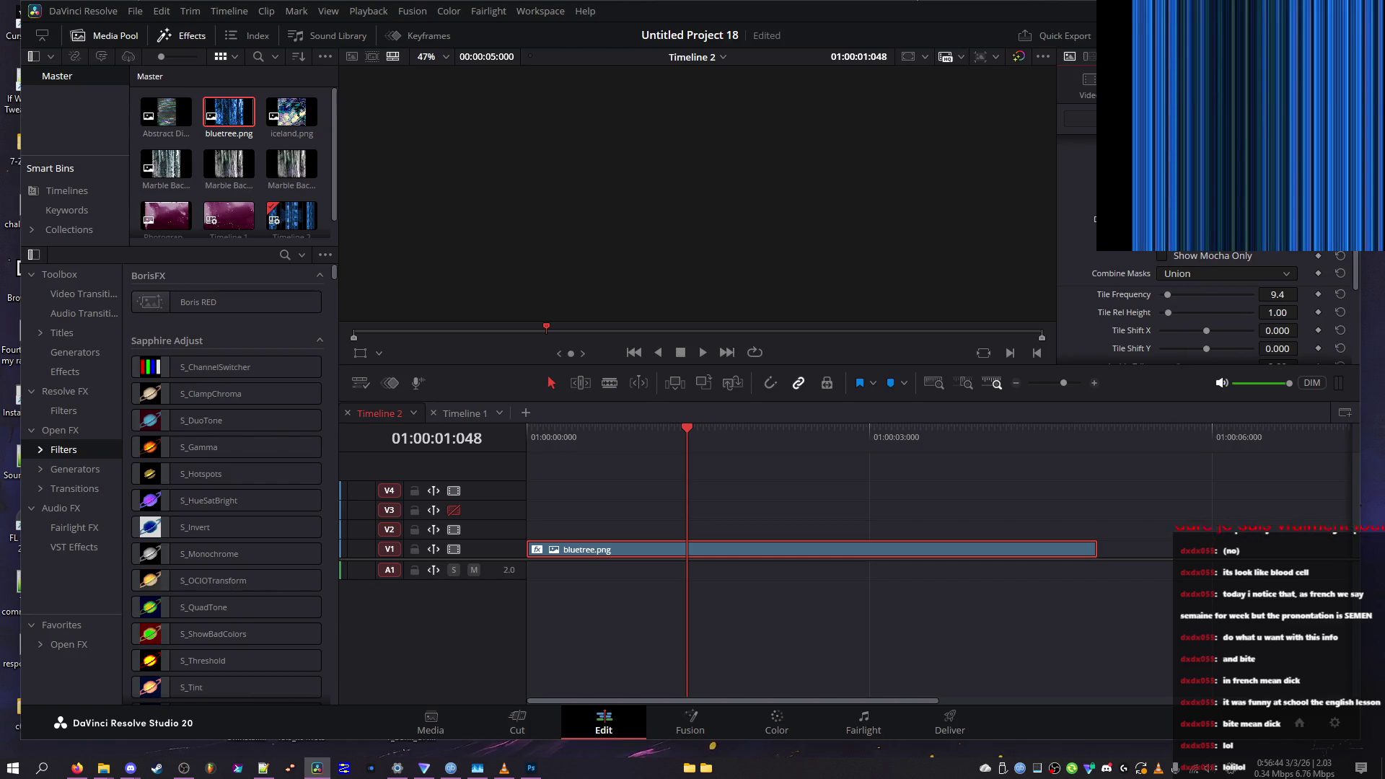
left_click(1206, 257)
left_click(1205, 257)
Drop Tile Frequency to 1.0, reset Tile Rel Height to 1.00, and pull Overall Zdist to -1.20
mouse_move(1193, 296)
left_mouse_down()
mouse_move(1221, 300)
mouse_move(1147, 303)
mouse_move(1253, 296)
mouse_move(1206, 320)
mouse_move(1153, 320)
left_mouse_up()
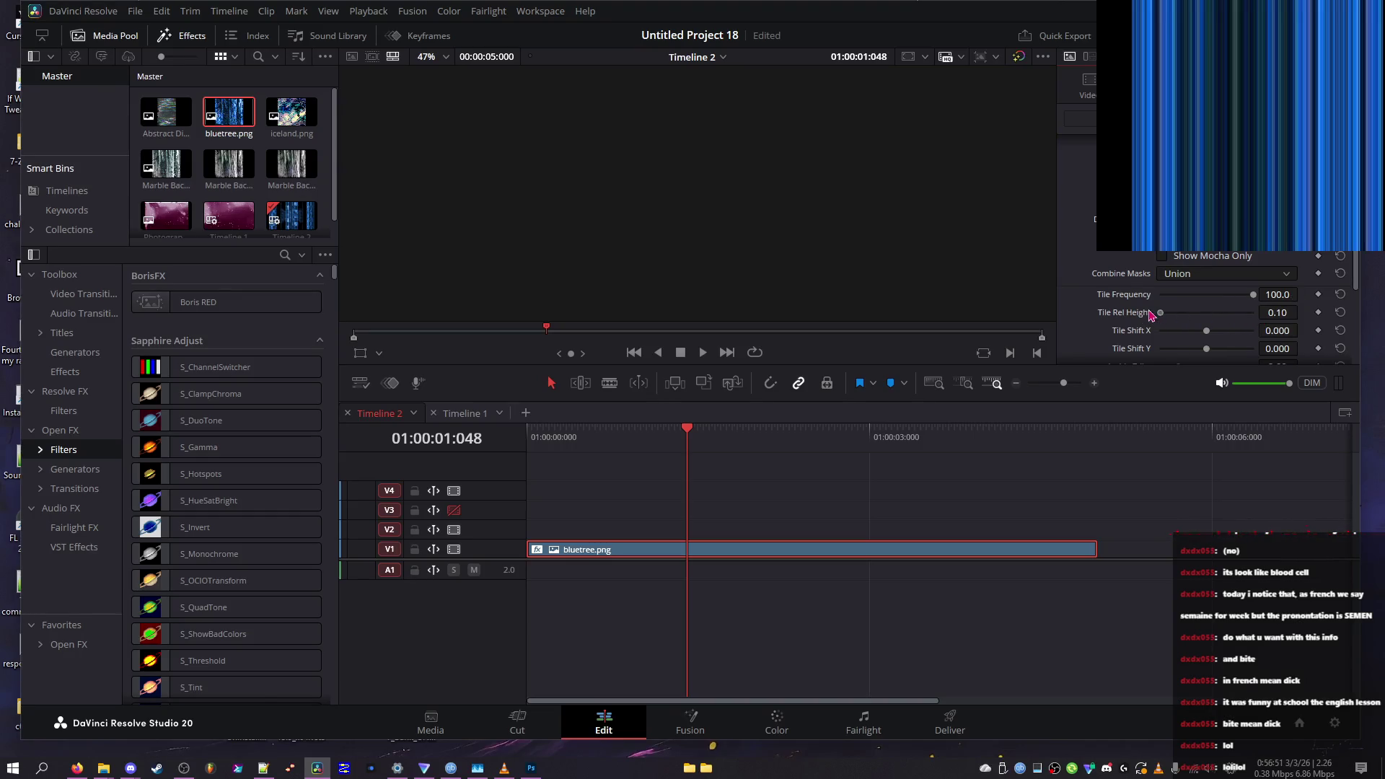
left_click(1342, 294)
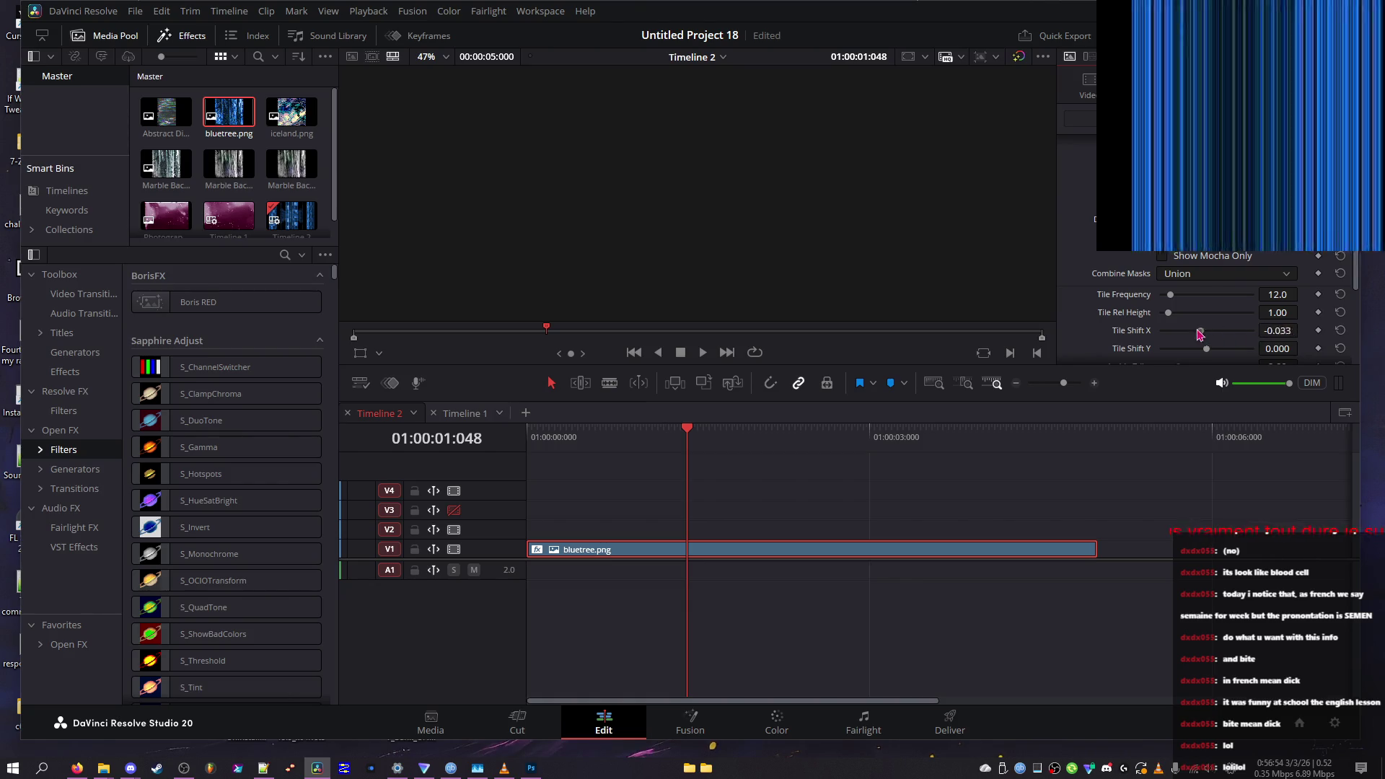
scroll(1204, 306, "down", 5)
left_click_drag(1216, 287, 1161, 288)
Set Wrap to Tile after briefly trying No
left_click(1183, 305)
left_click(1195, 330)
left_click(1201, 310)
left_click(1204, 337)
left_click(1208, 312)
left_click(1203, 340)
Turn Inside Rotate to 360.0 and lower Inside Zdist to widen the stripes
scroll(1206, 287, "up", 4)
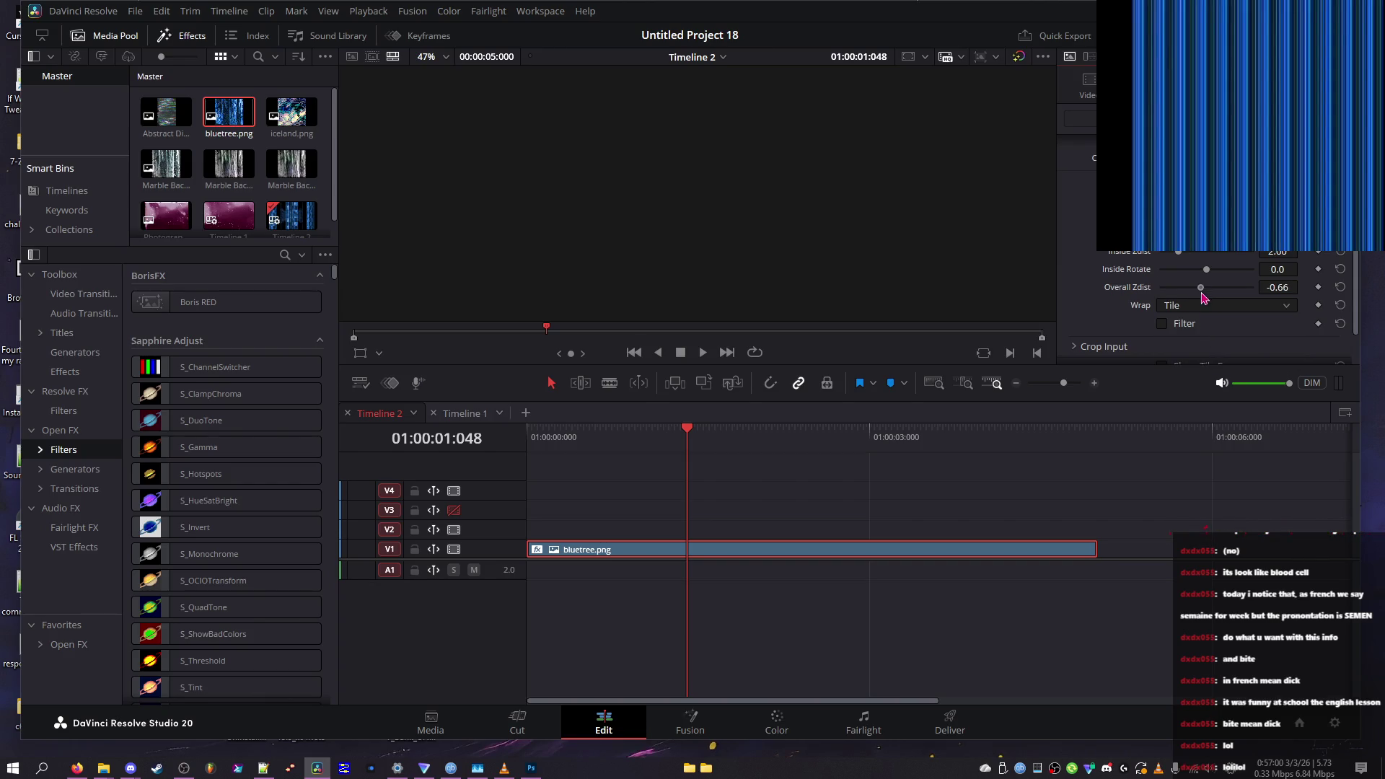
scroll(1197, 287, "up", 4)
left_click_drag(1207, 269, 1259, 287)
mouse_move(1178, 253)
left_mouse_down()
mouse_move(1141, 269)
mouse_move(1183, 266)
left_mouse_up()
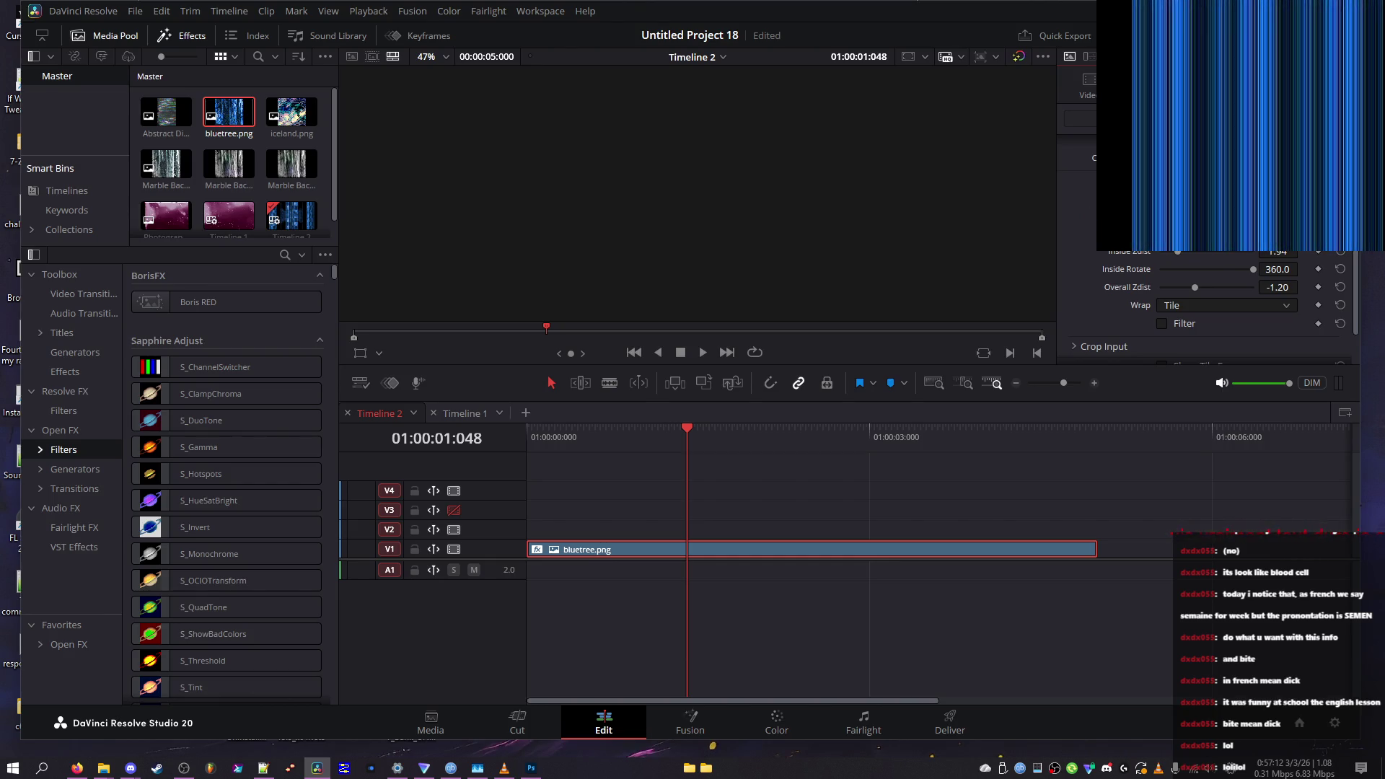
scroll(1150, 283, "down", 2)
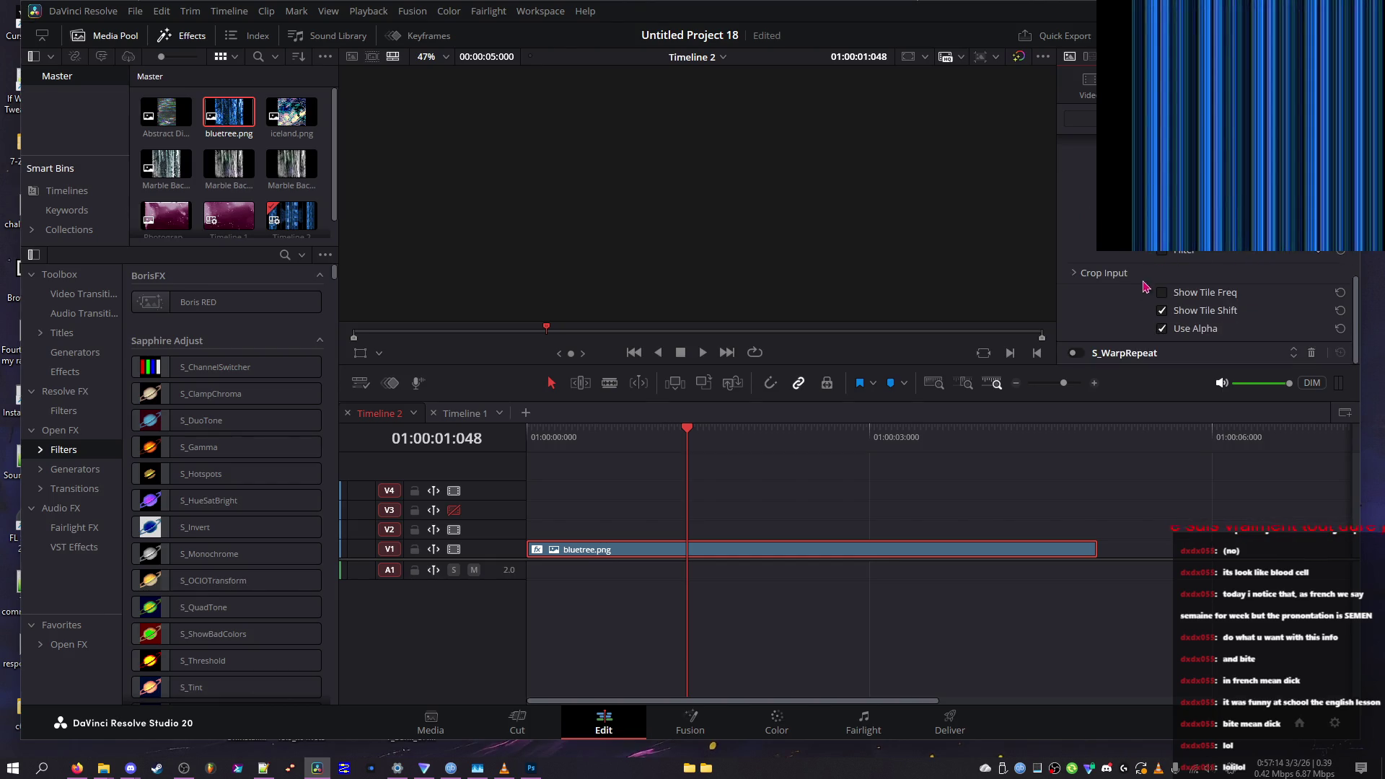
Set Dilation Quality to Fast, tick Invert Mocha, shrink Resize Mocha to 0.465, and launch Mocha
scroll(1090, 353, "down", 4)
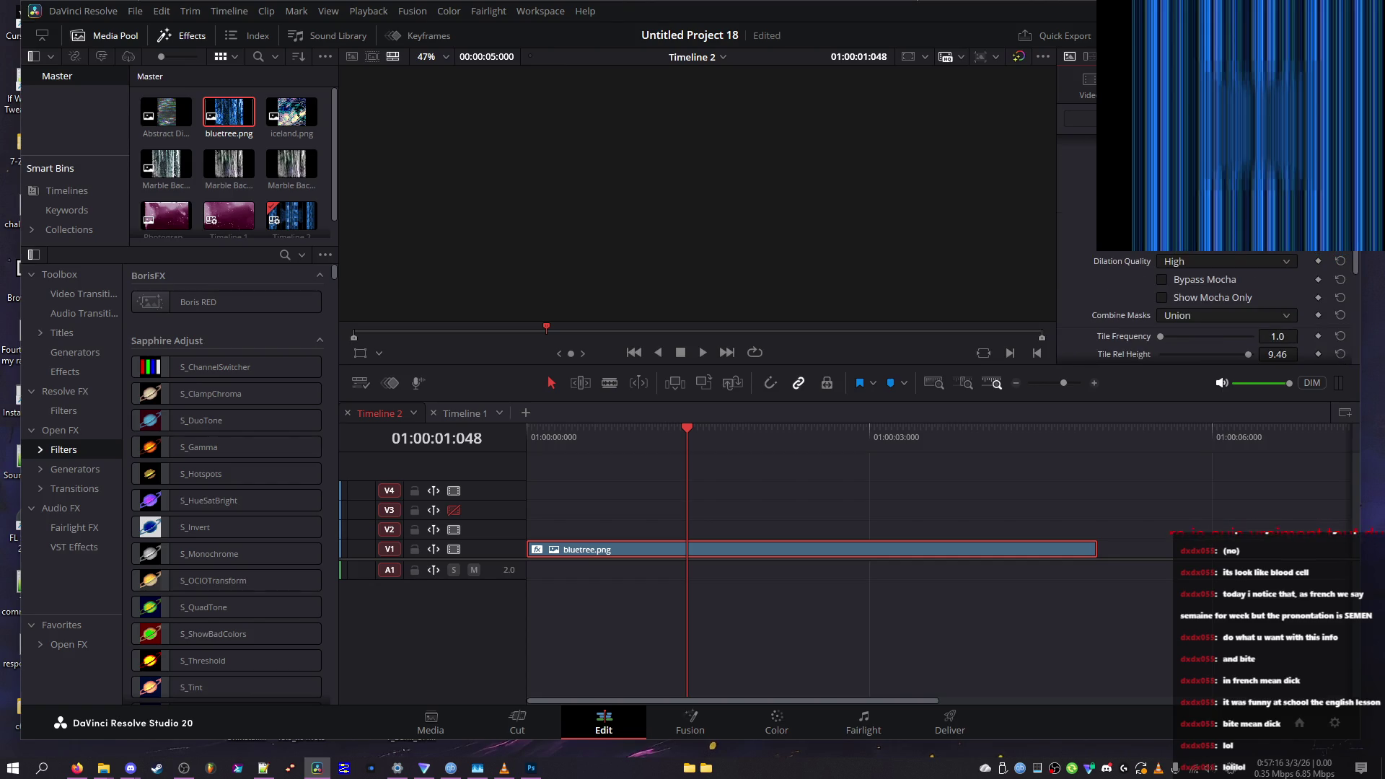
left_click(1219, 261)
left_click(1220, 274)
scroll(1202, 303, "down", 4)
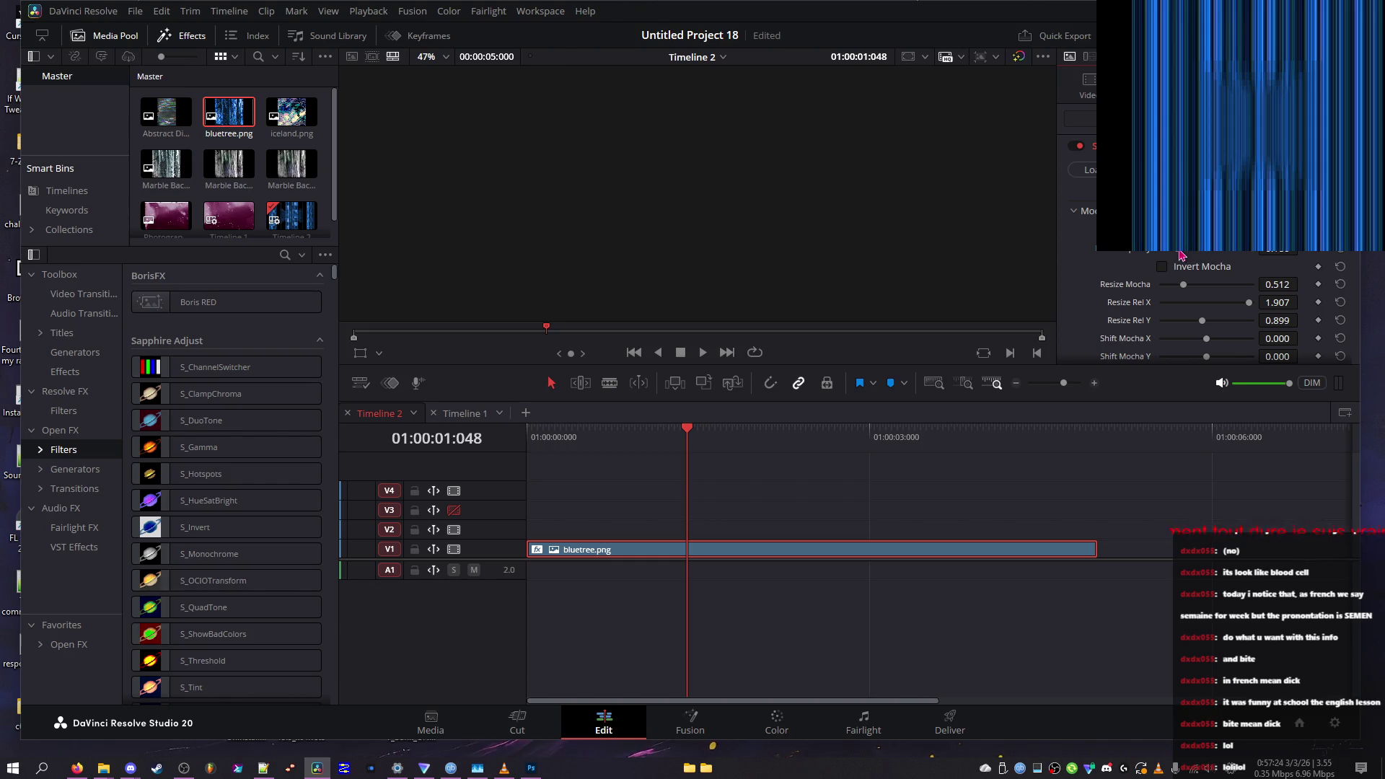
left_click(1181, 267)
left_click_drag(1198, 287, 1183, 286)
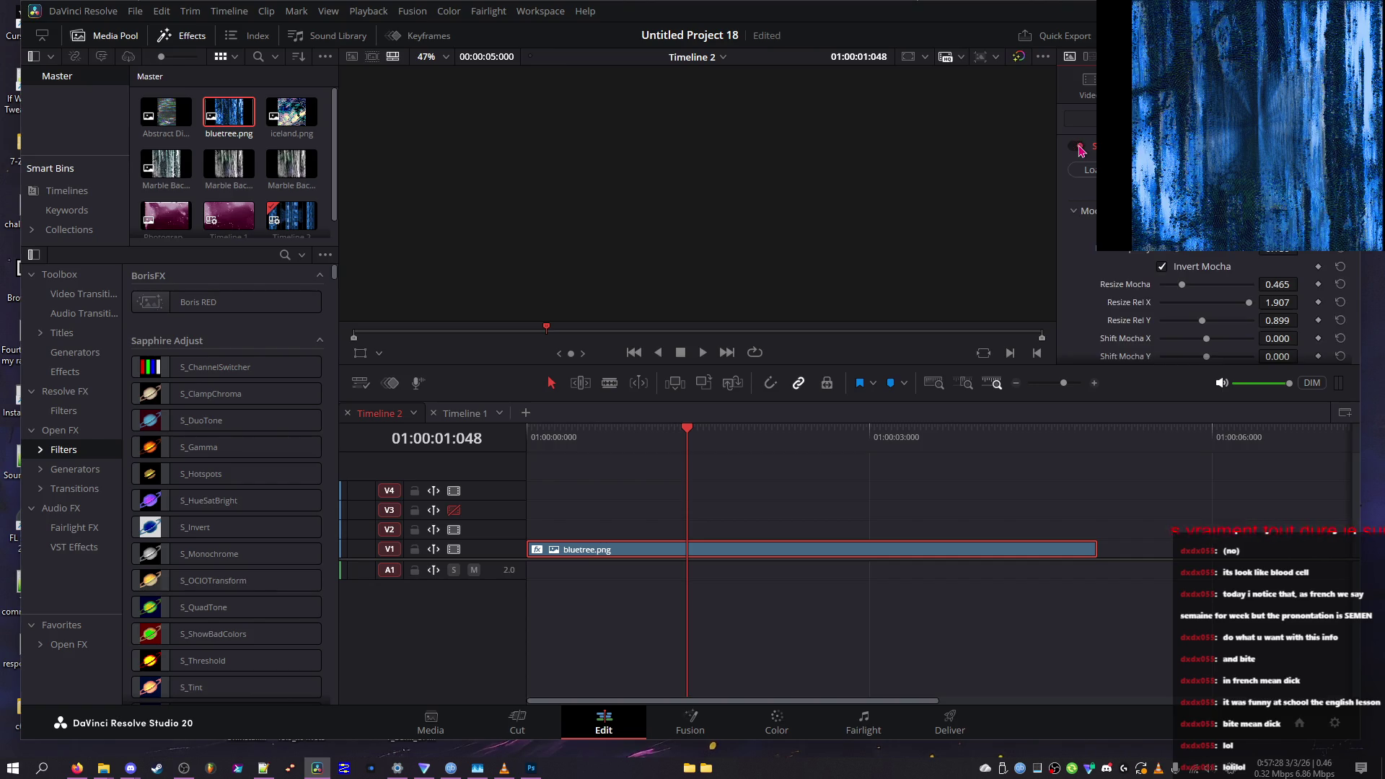
left_click(1086, 261)
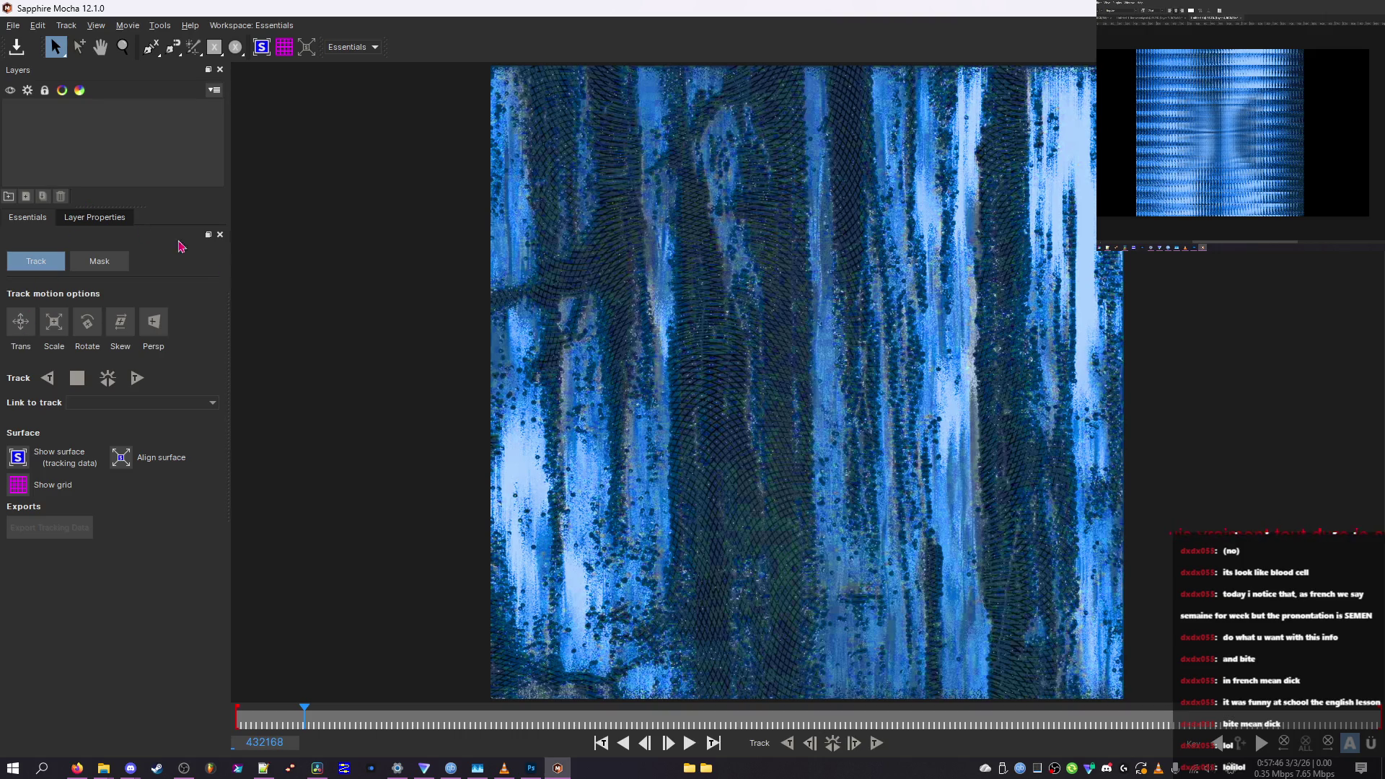
Look through the layer options menu, the File menu and the layer properties
right_click(81, 157)
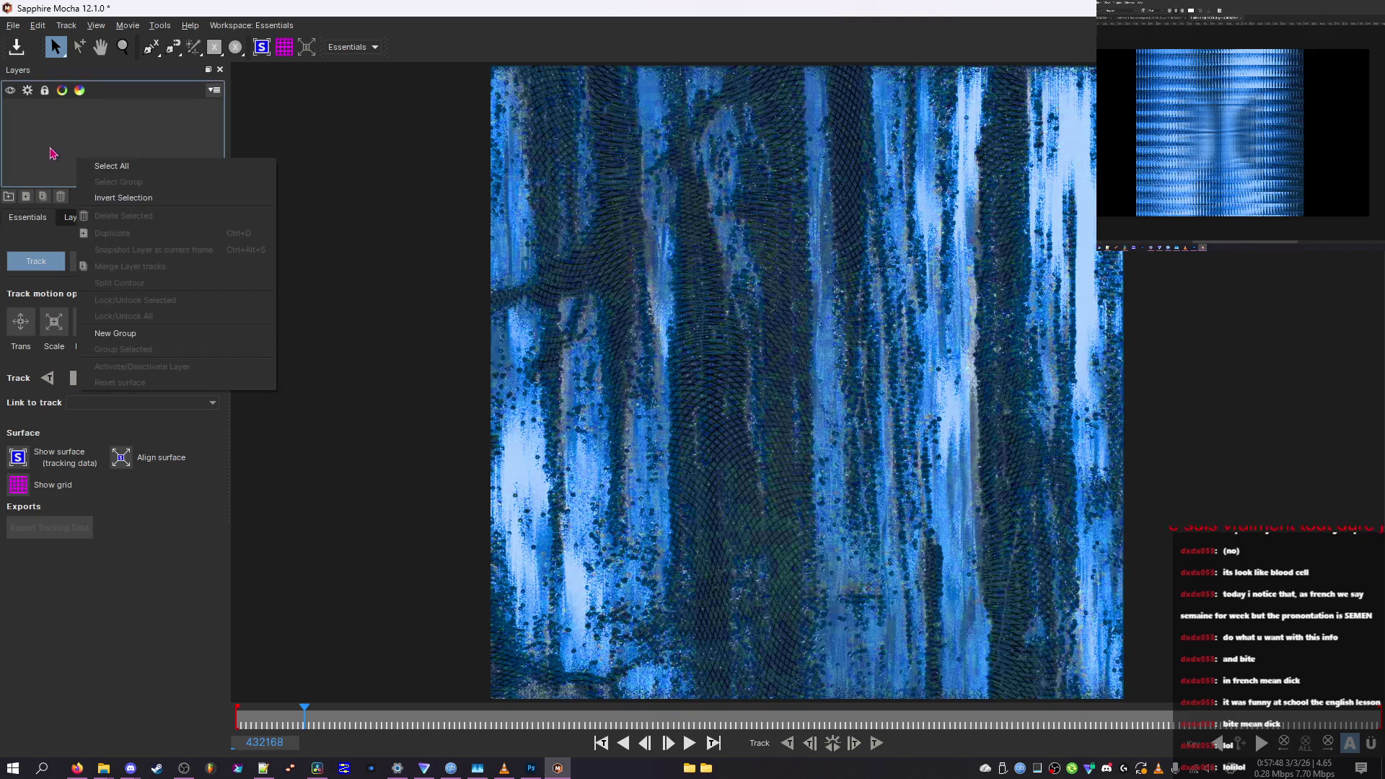
left_click(57, 171)
left_click(14, 26)
left_click(16, 28)
left_click(10, 196)
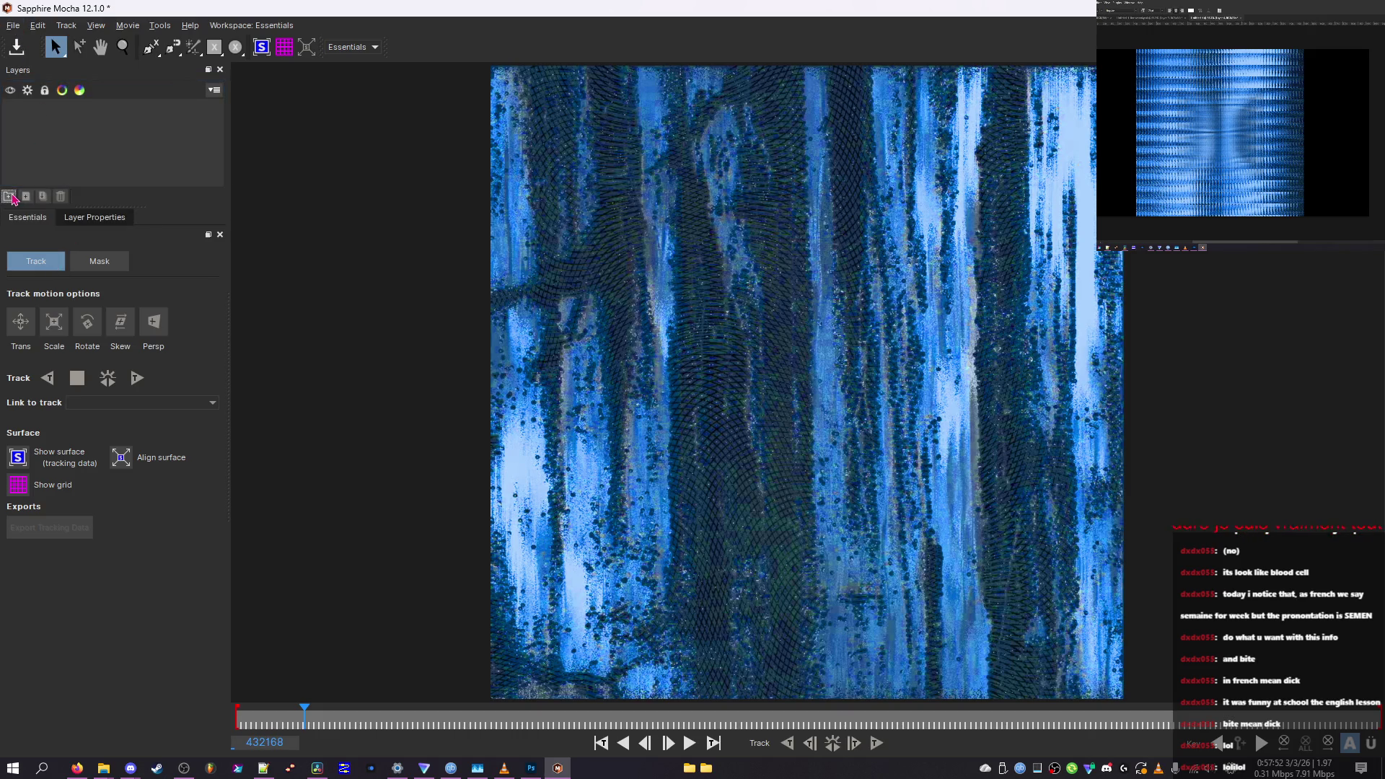
left_click(94, 217)
left_click(28, 217)
Dismiss the layer context menu, then play the clip and stop it at frame 432332
right_click(24, 157)
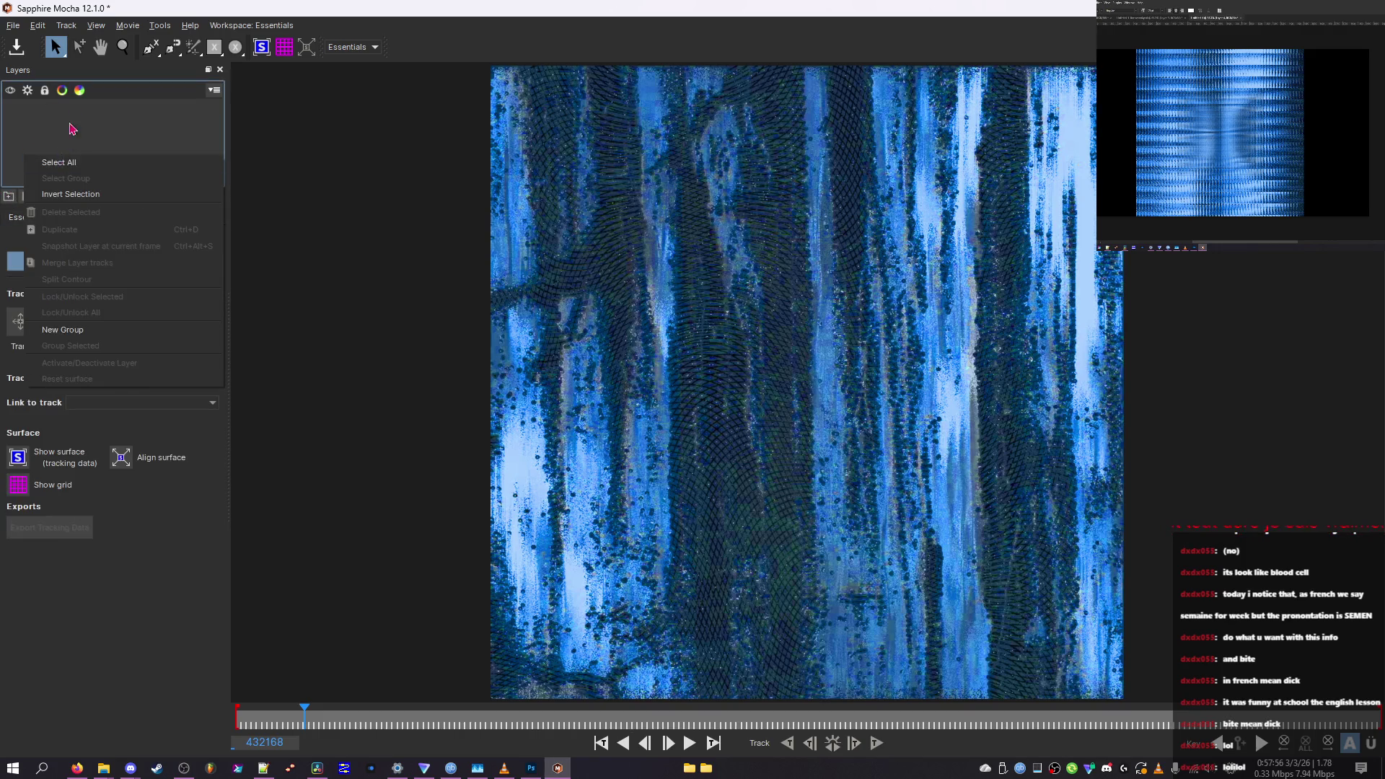
left_click(70, 136)
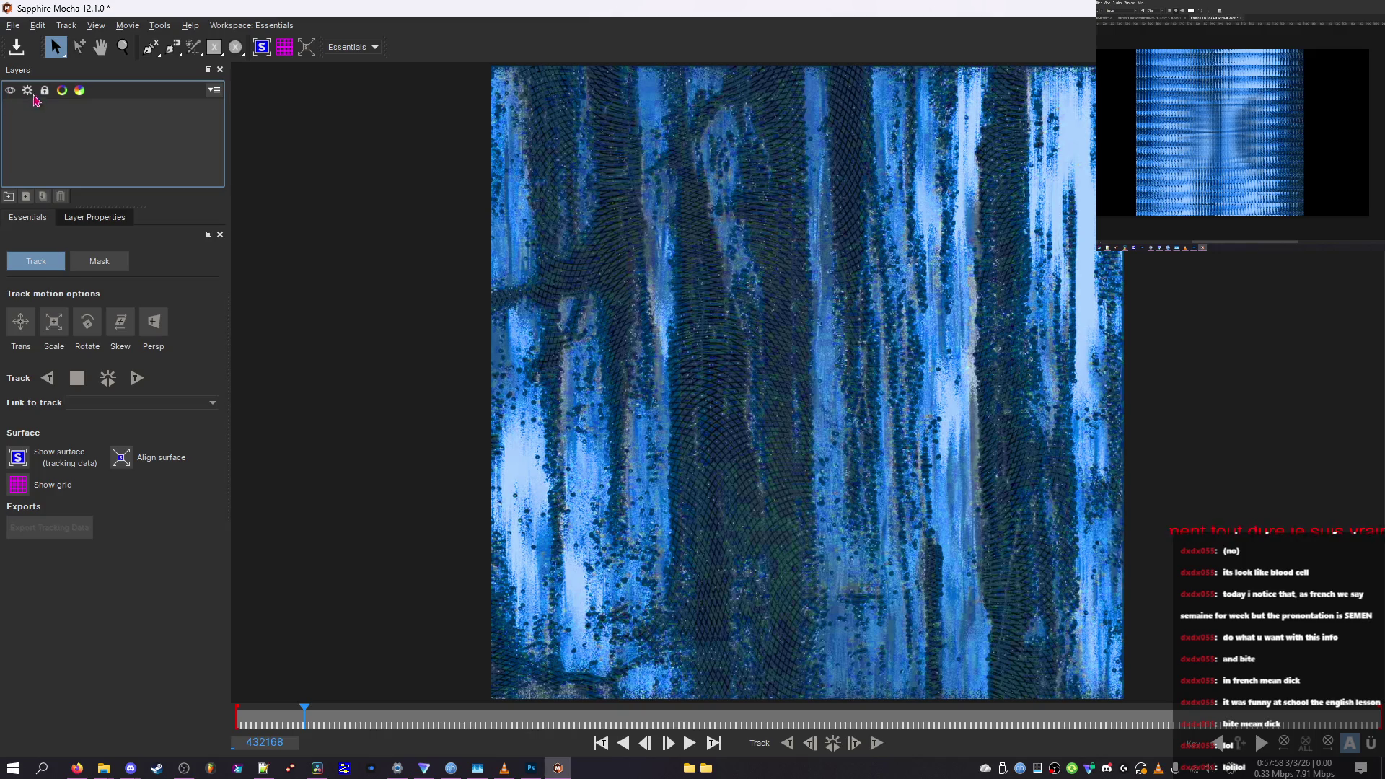
left_click(214, 90)
left_click(163, 137)
left_click(690, 743)
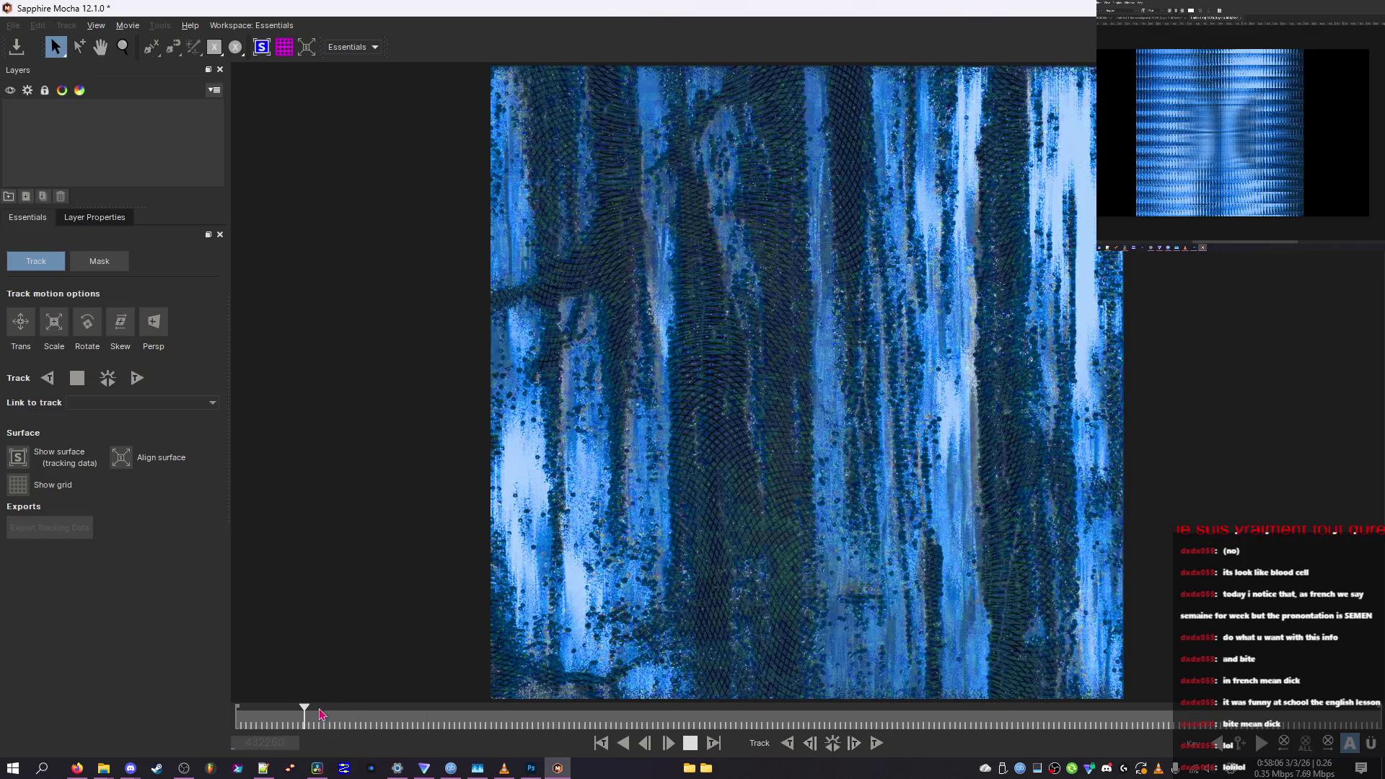
left_click(691, 743)
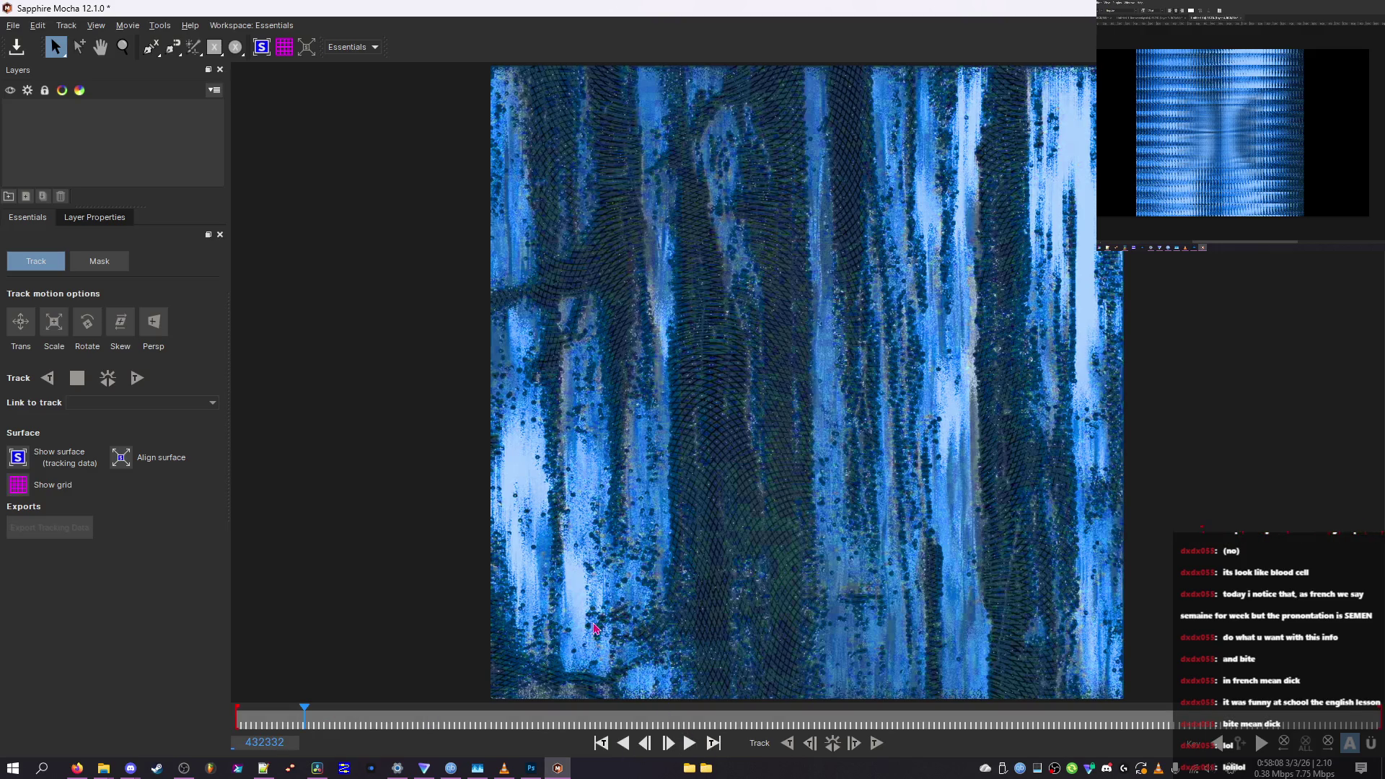
Show the planar surface and grid overlay and switch to the Classic workspace
left_click(86, 218)
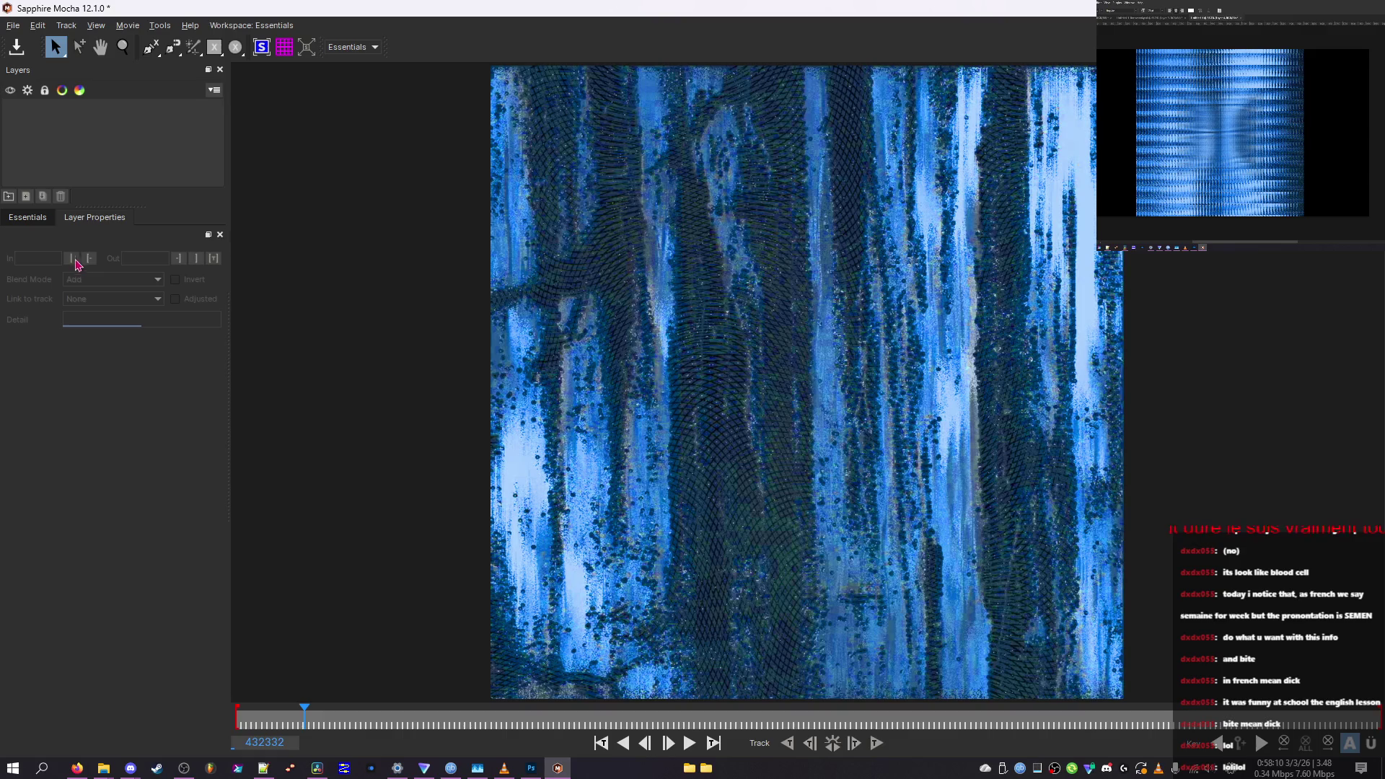
left_click(260, 47)
left_click(285, 47)
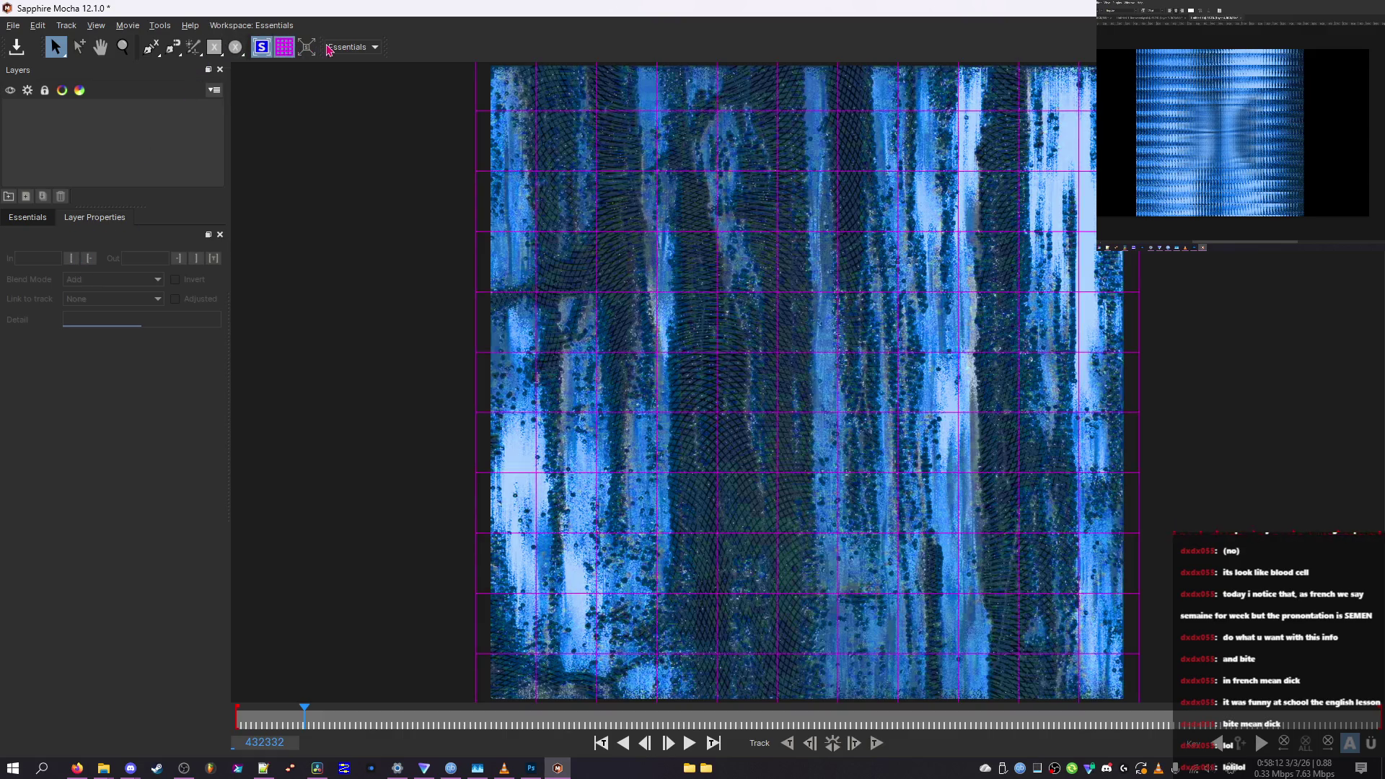
left_click(336, 48)
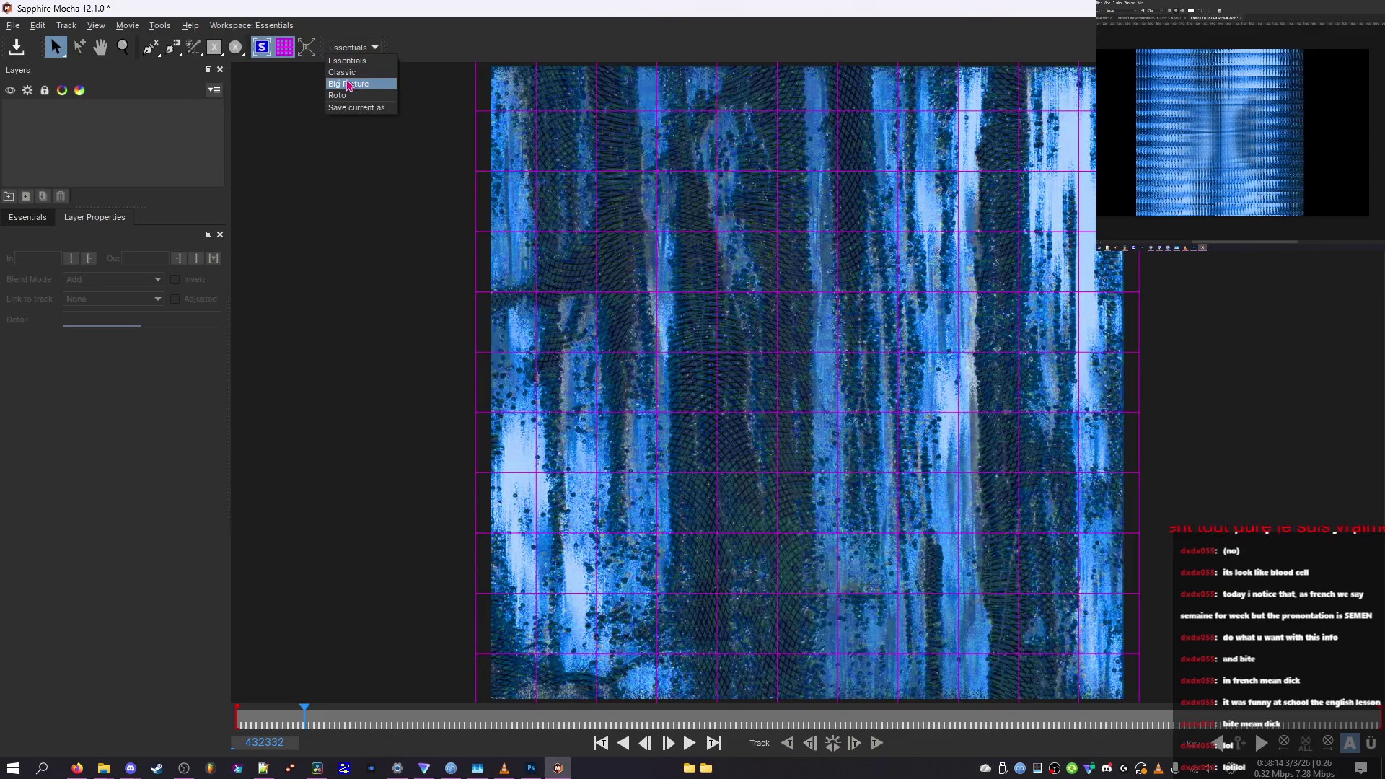
left_click(342, 72)
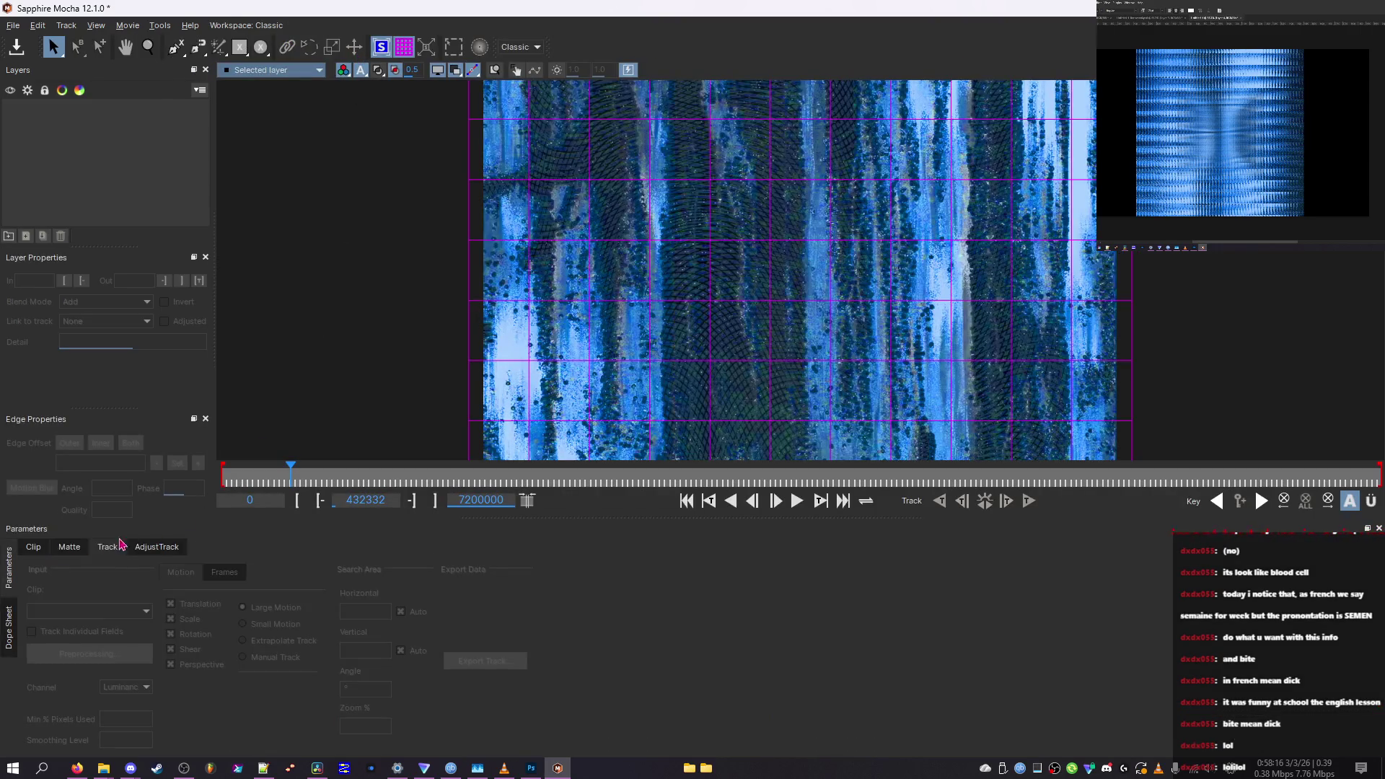
Browse the Clip, Matte and Track parameters, jump to frame 479104, and save the project
left_click(35, 550)
left_click(73, 548)
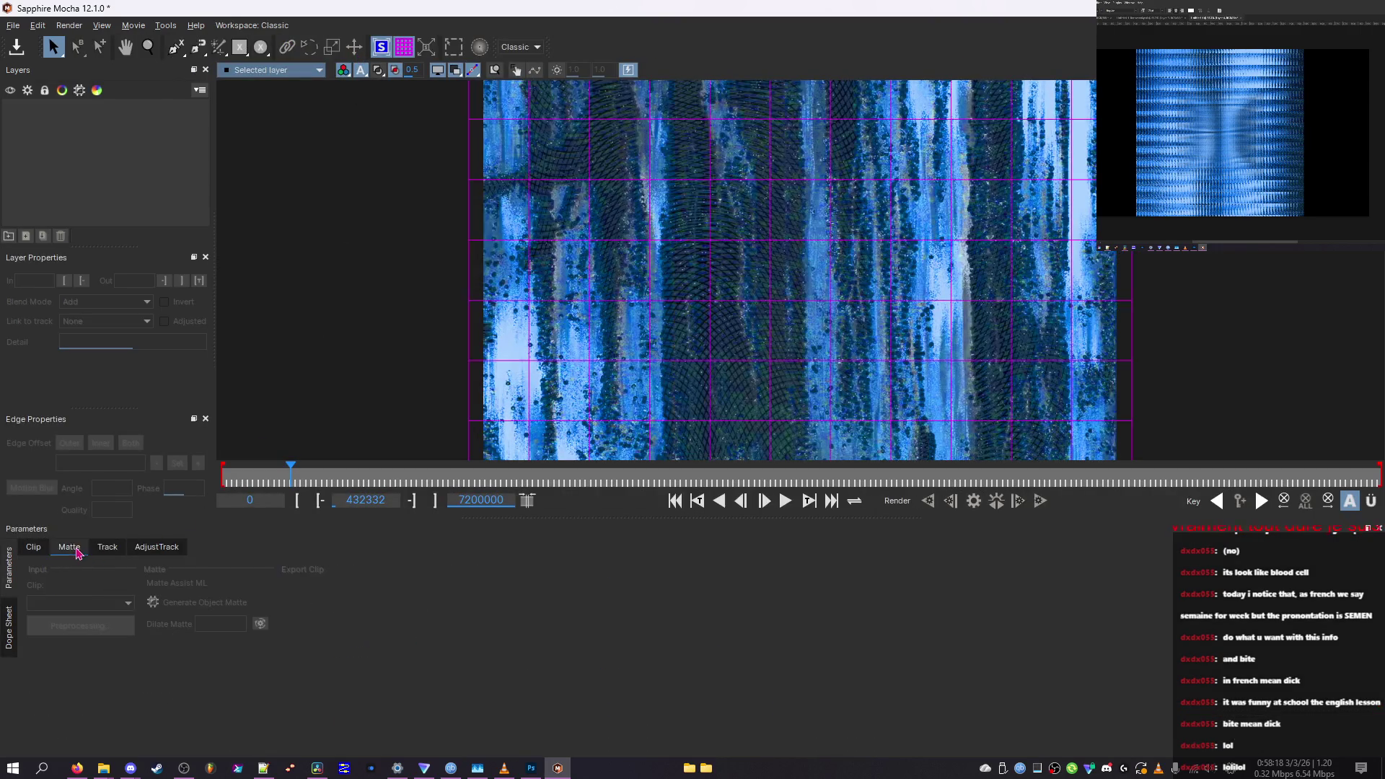
left_click(152, 548)
double_click(496, 499)
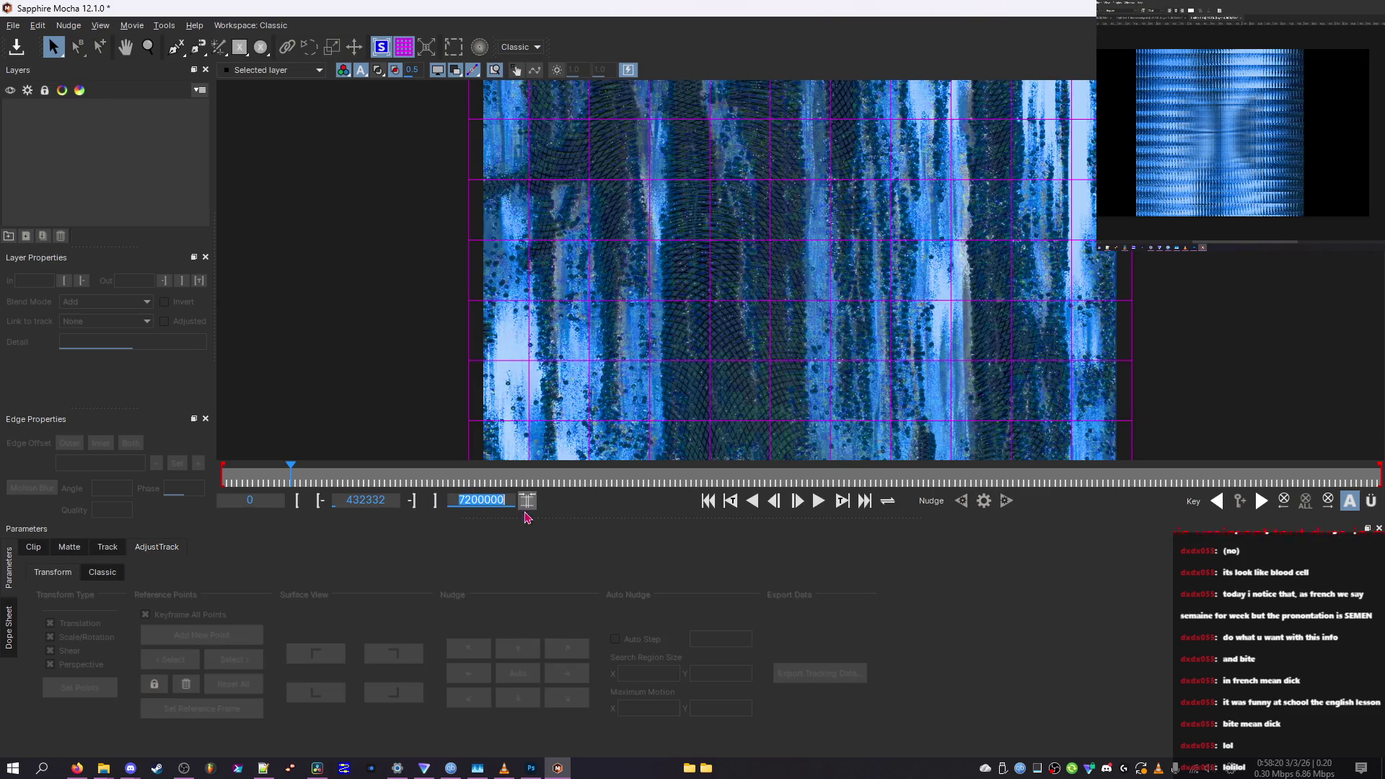
left_click(297, 472)
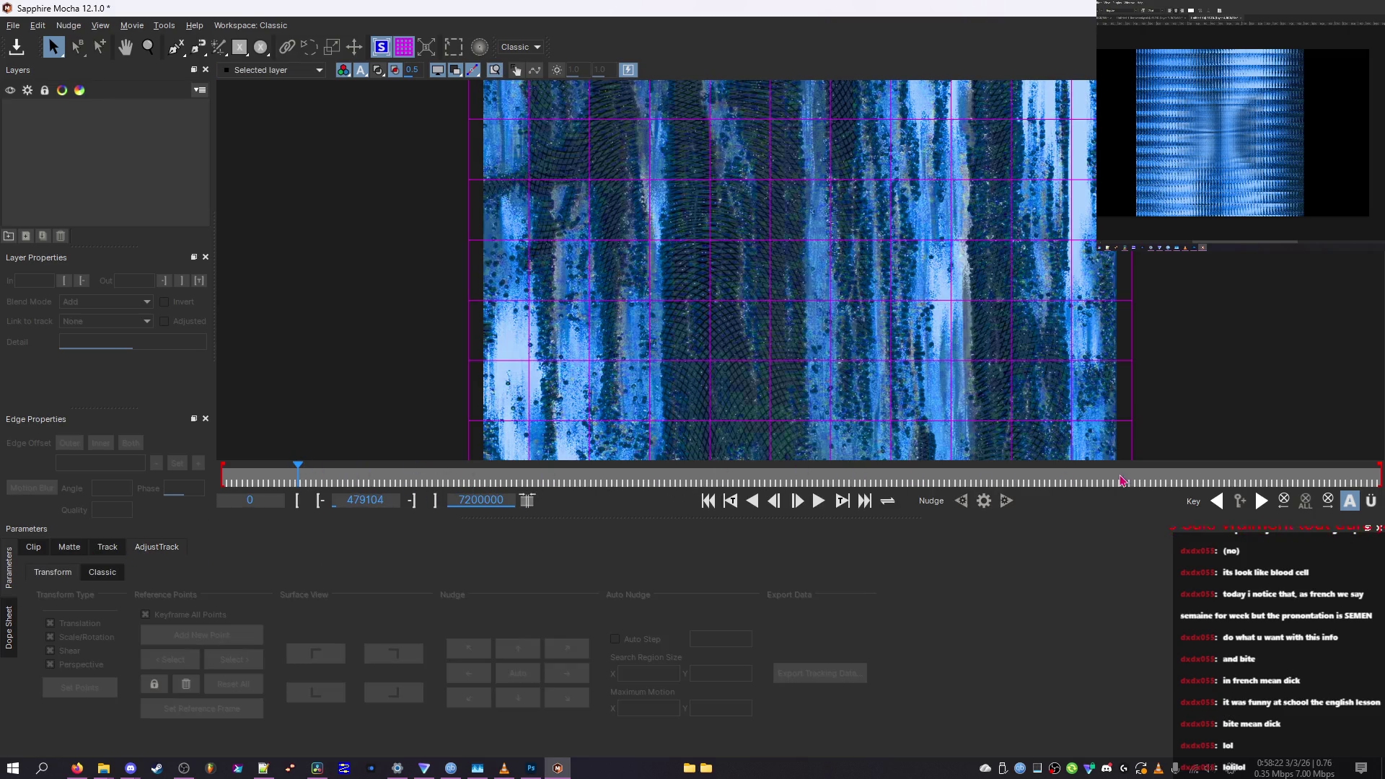
left_click(1369, 500)
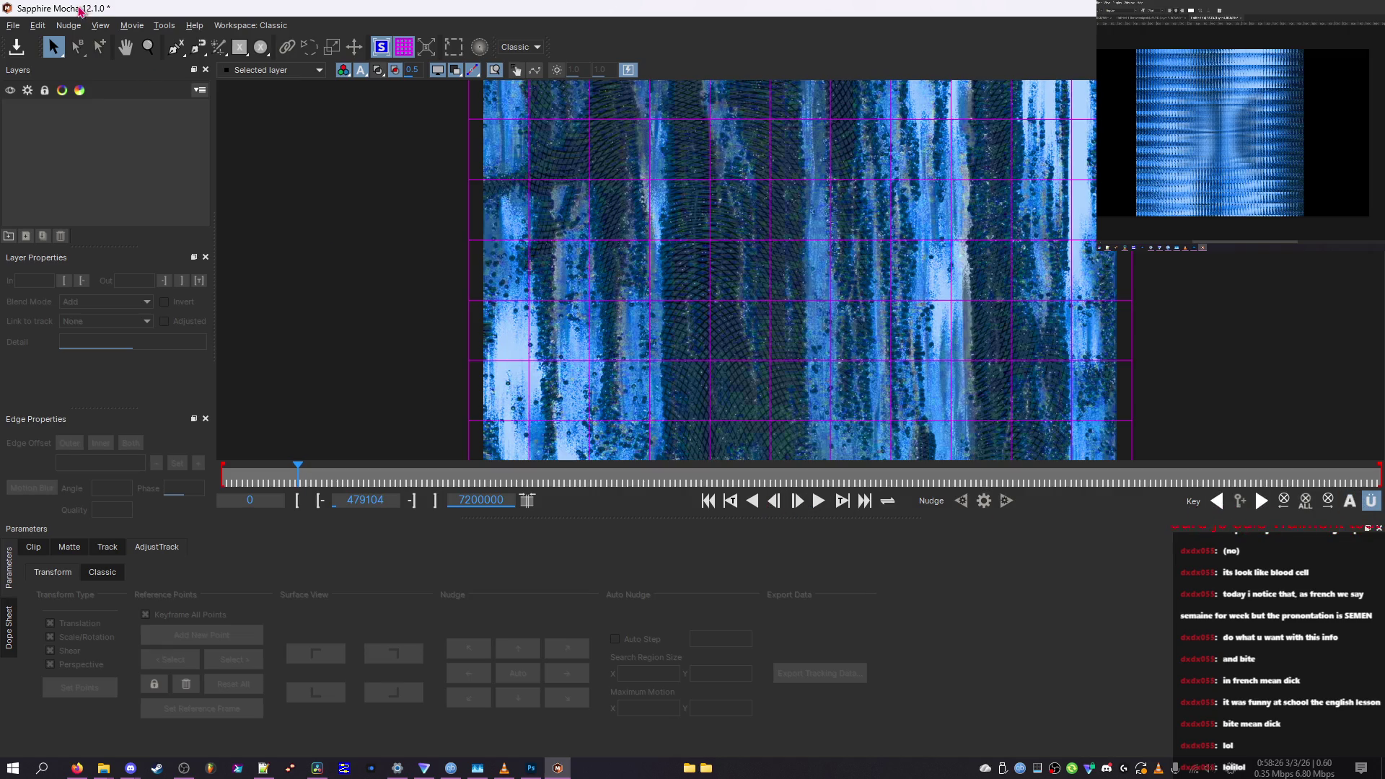
left_click(20, 49)
Draw Layer 1 as branching X-spline and Bezier strokes across the middle of the clip
left_click(148, 46)
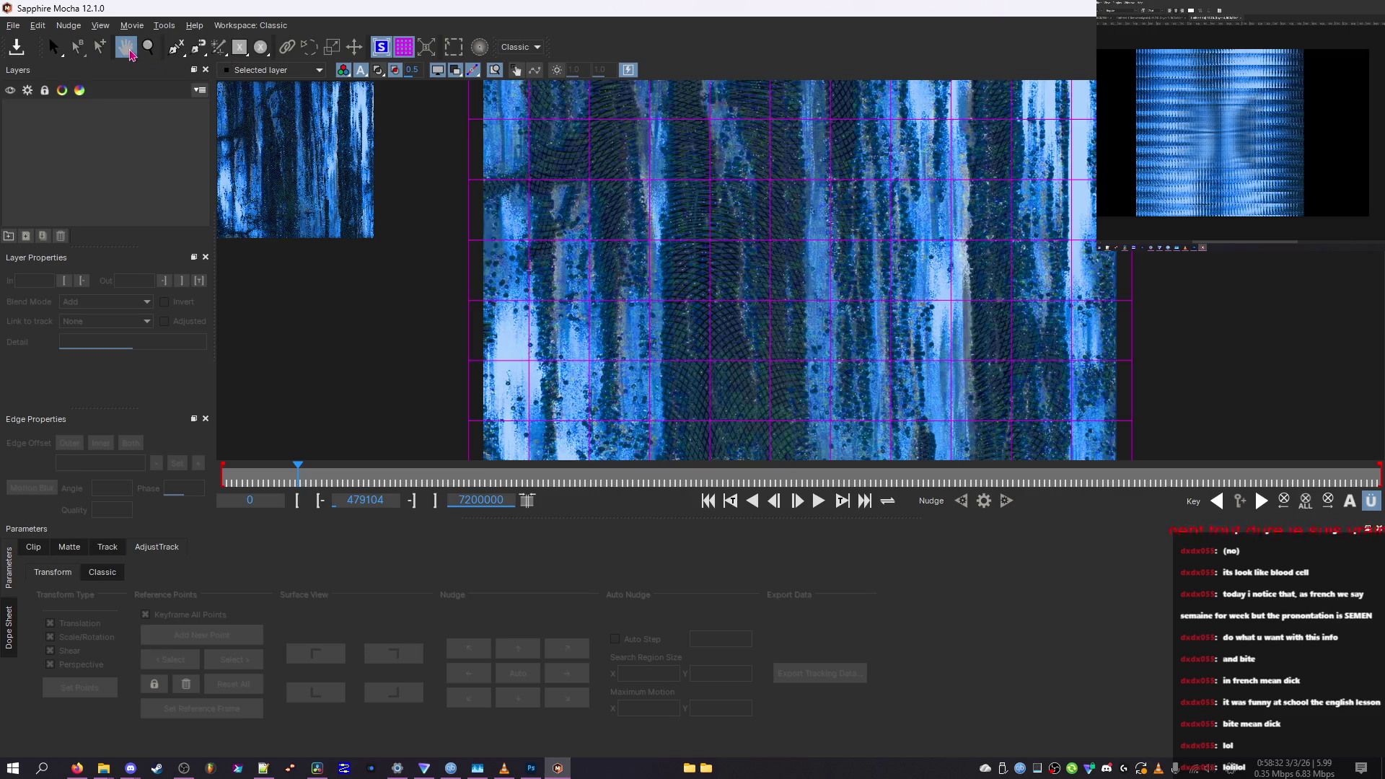
left_click(185, 52)
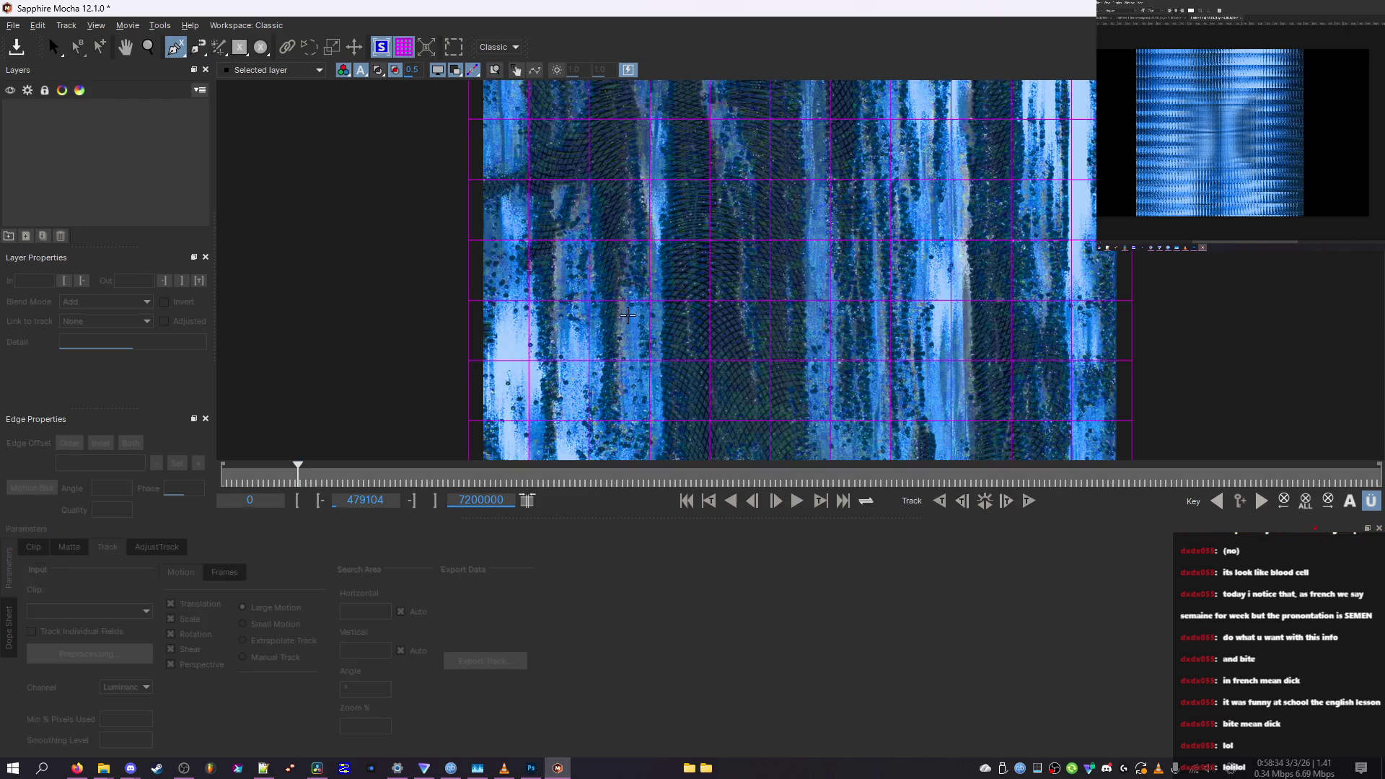
left_click(628, 319)
left_click(198, 47)
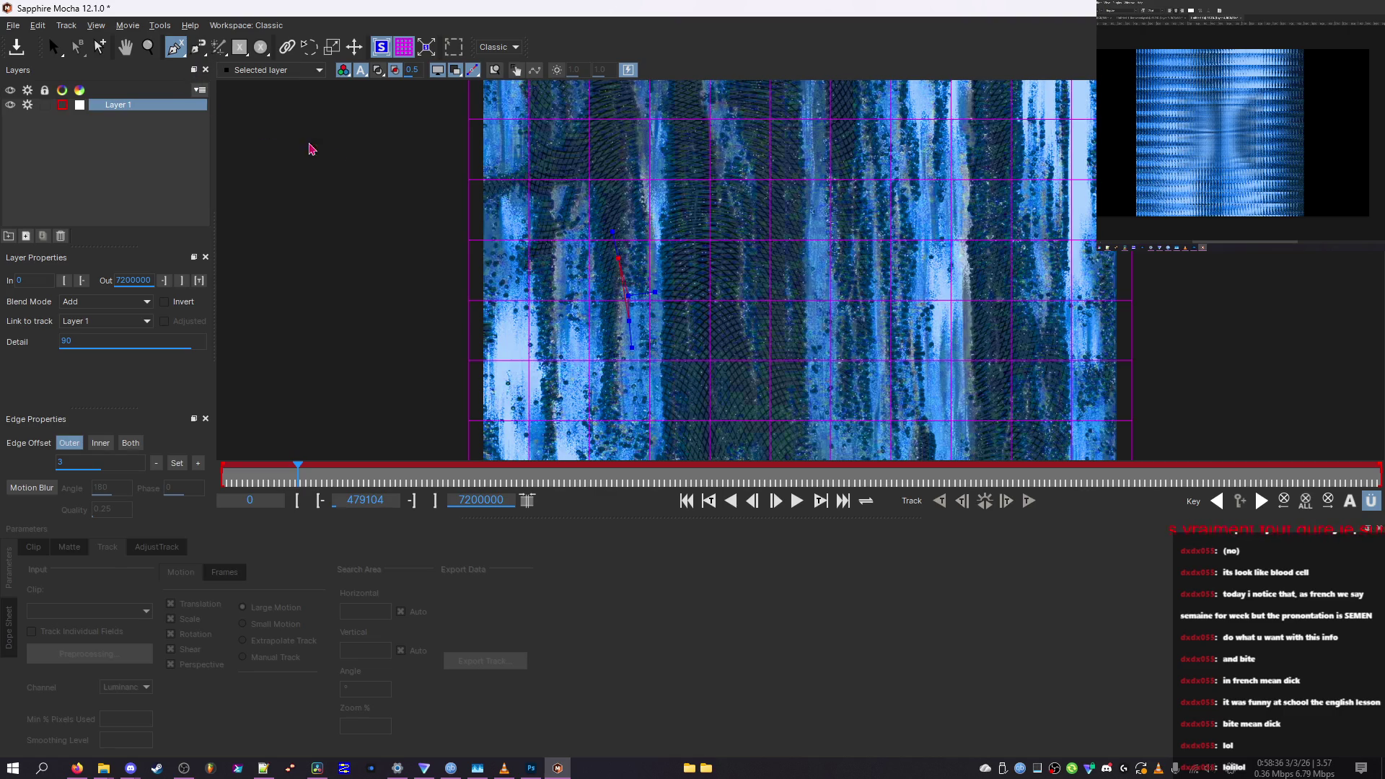
left_click(608, 239)
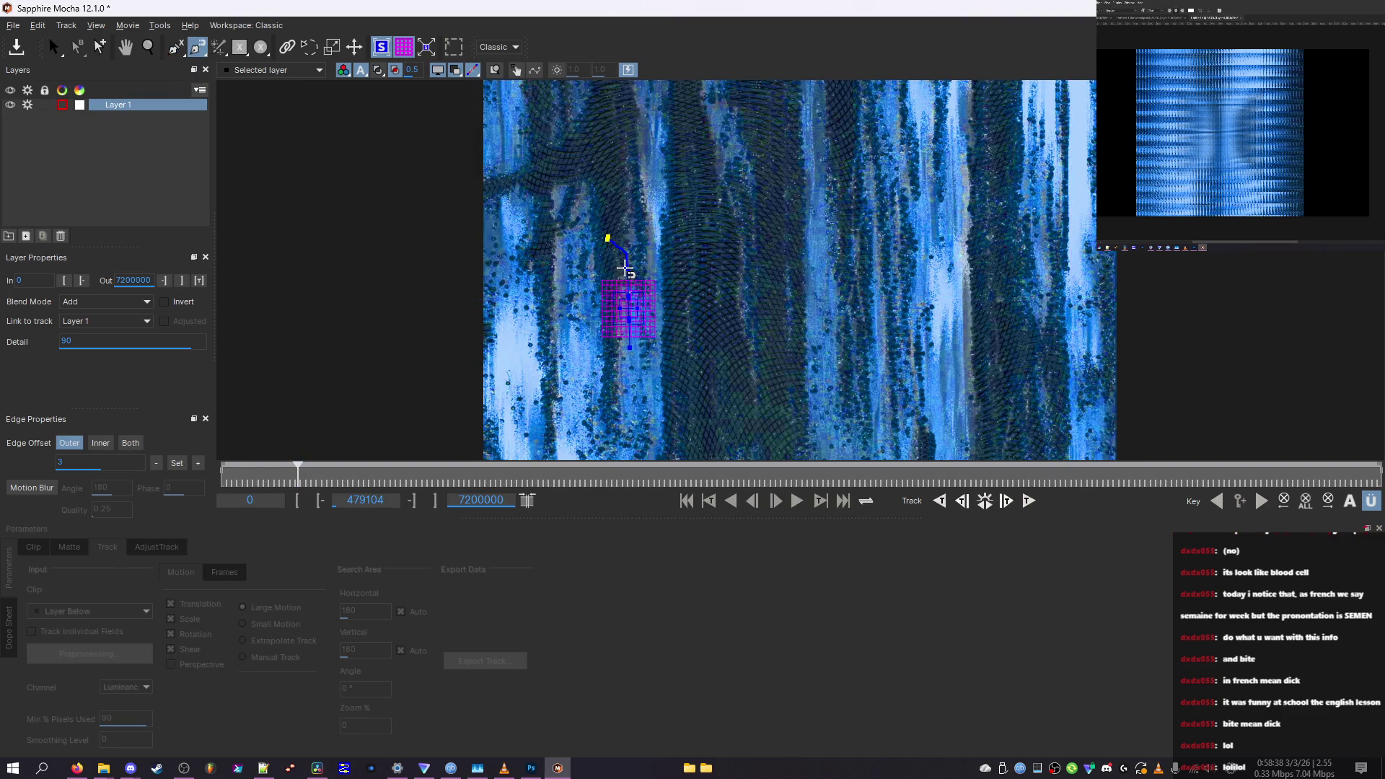
mouse_move(613, 241)
left_mouse_down()
mouse_move(772, 318)
mouse_move(837, 315)
left_mouse_up()
left_click_drag(1062, 256, 1005, 361)
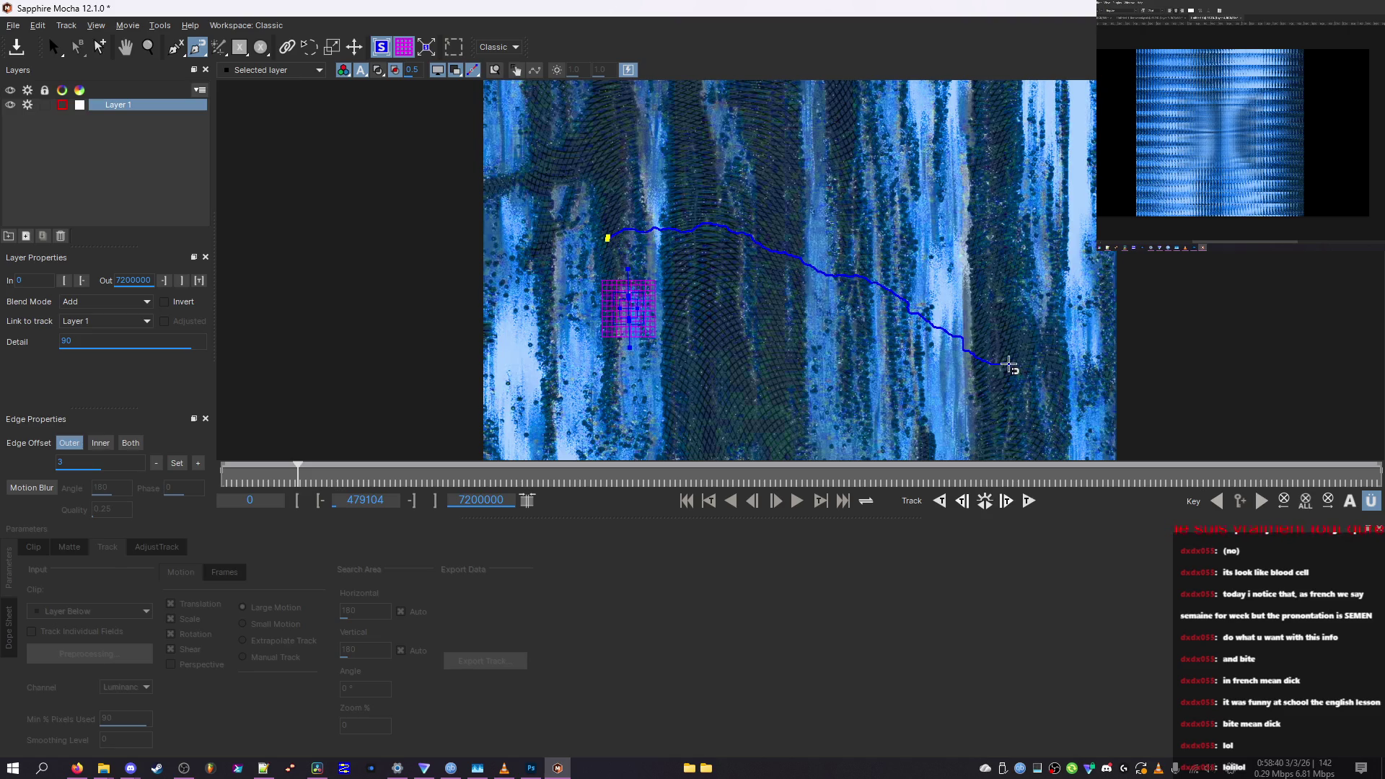
mouse_move(566, 169)
left_mouse_down()
mouse_move(649, 184)
mouse_move(722, 229)
left_mouse_up()
mouse_move(826, 380)
left_mouse_down()
mouse_move(546, 406)
mouse_move(649, 238)
mouse_move(906, 153)
mouse_move(389, 243)
left_mouse_up()
left_click(484, 772)
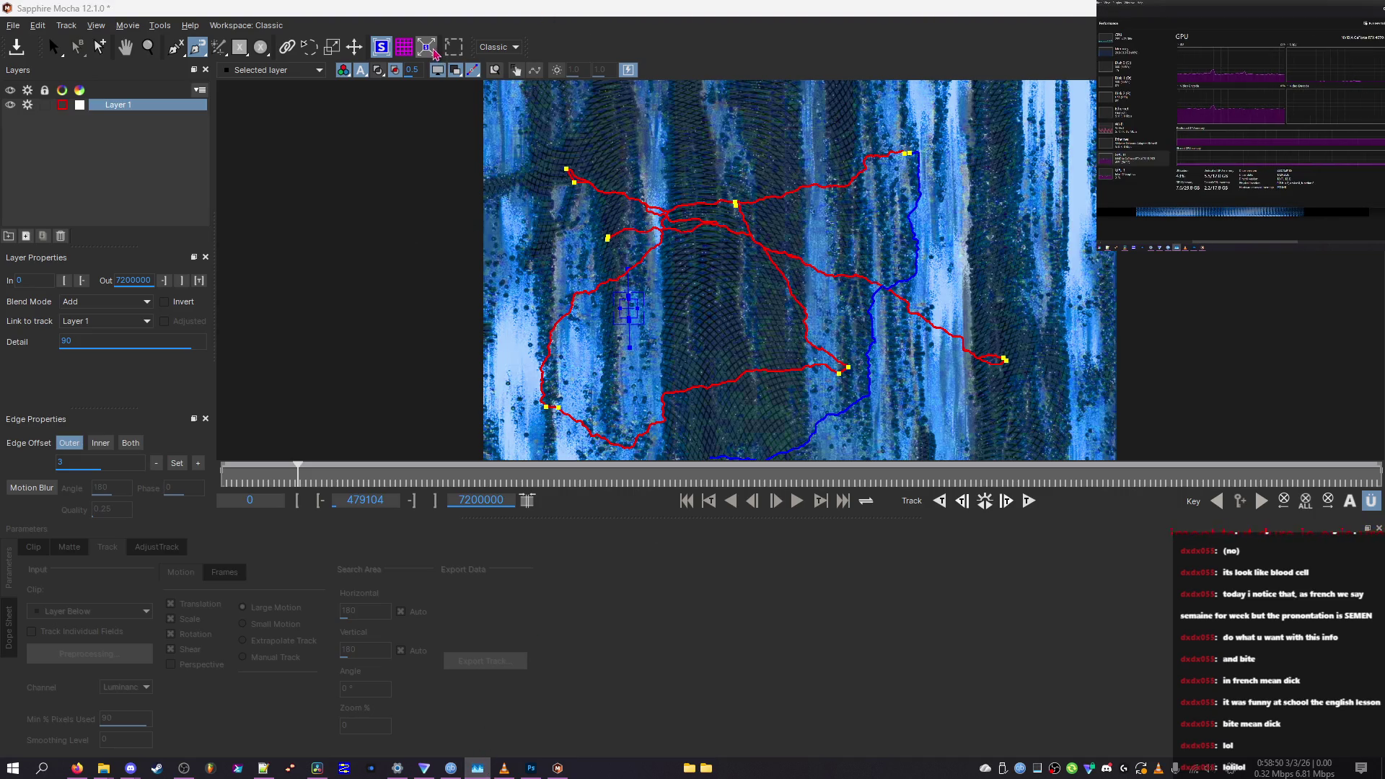
Keep the selected layer shown in the viewer and lower the matte overlay to 0.43
left_click(297, 71)
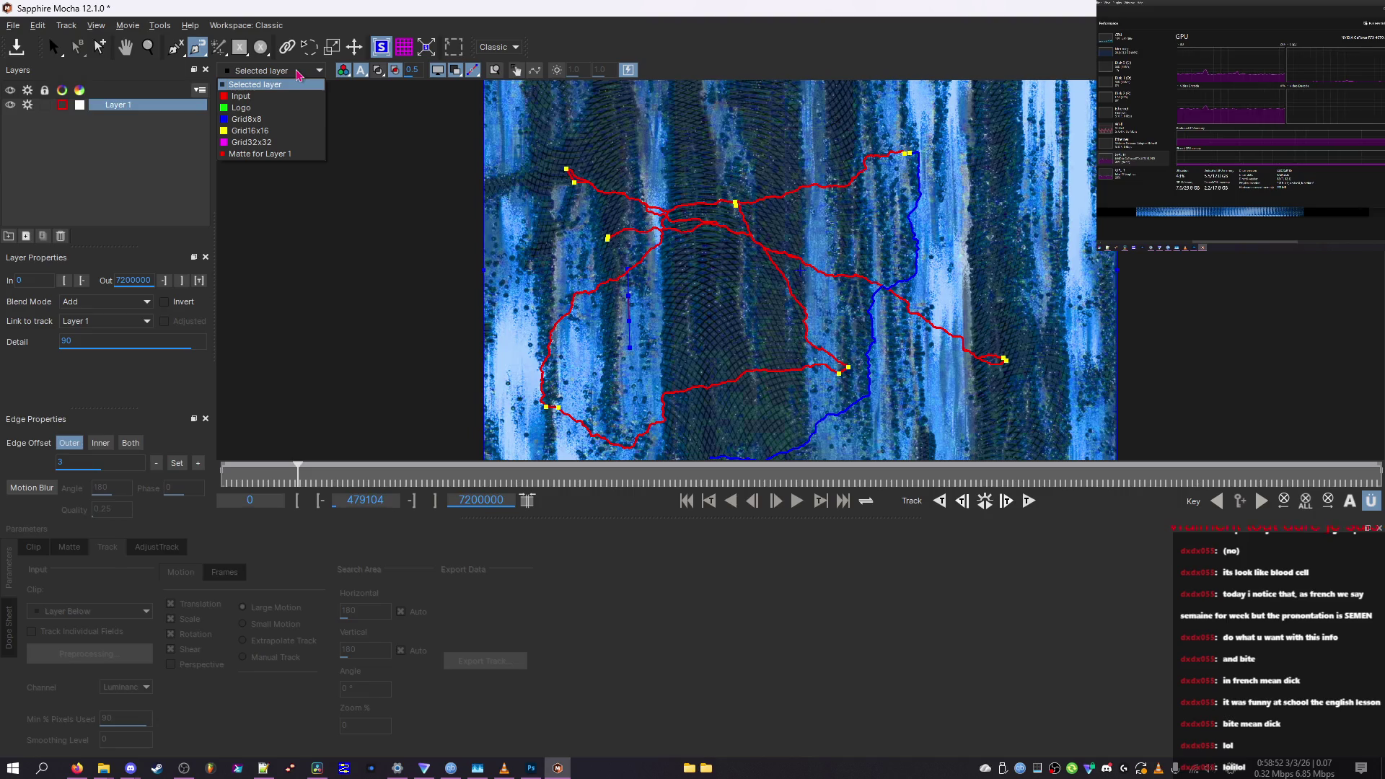
left_click(297, 74)
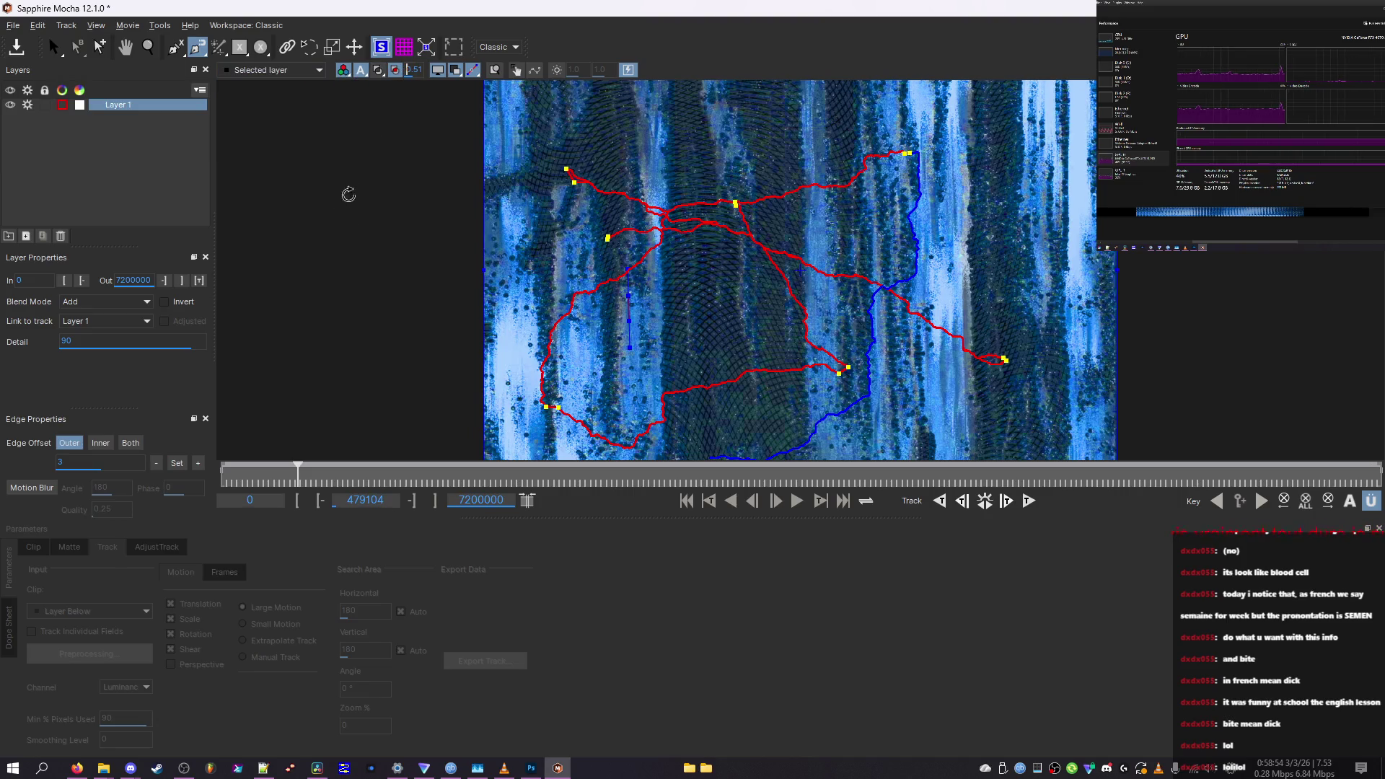
left_click_drag(415, 69, 408, 70)
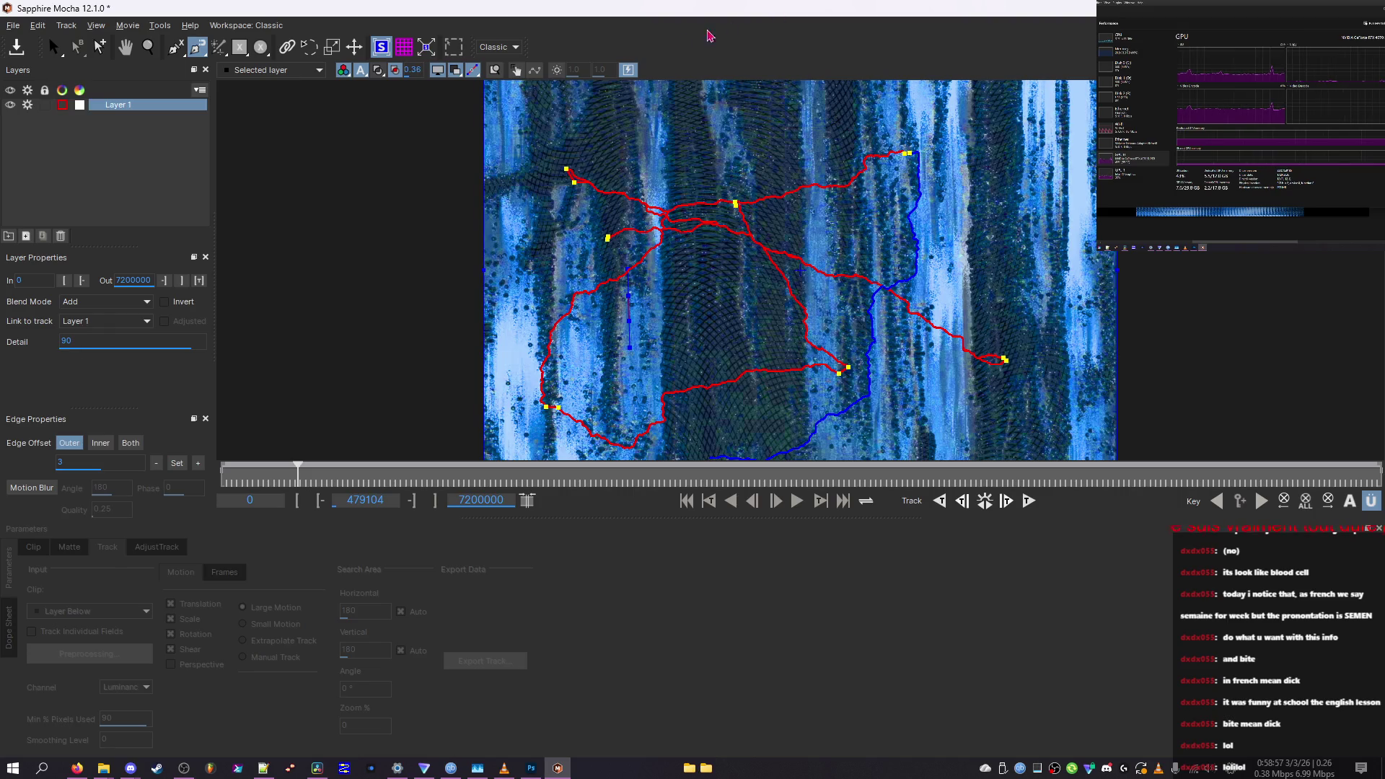
Enable Perspective and Large Motion tracking, extrapolated motion, and Min % Pixels Used about 88
left_click(332, 49)
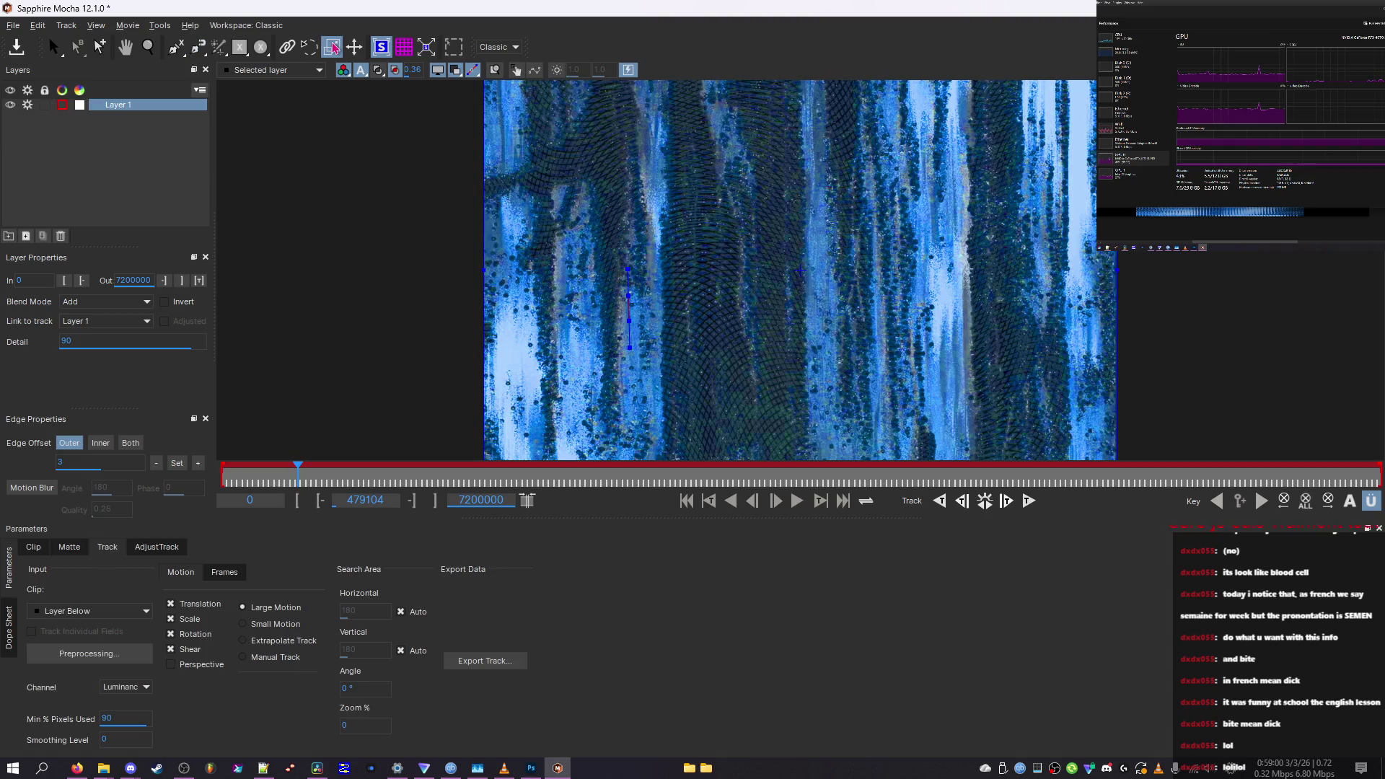
left_click(219, 665)
left_click(93, 611)
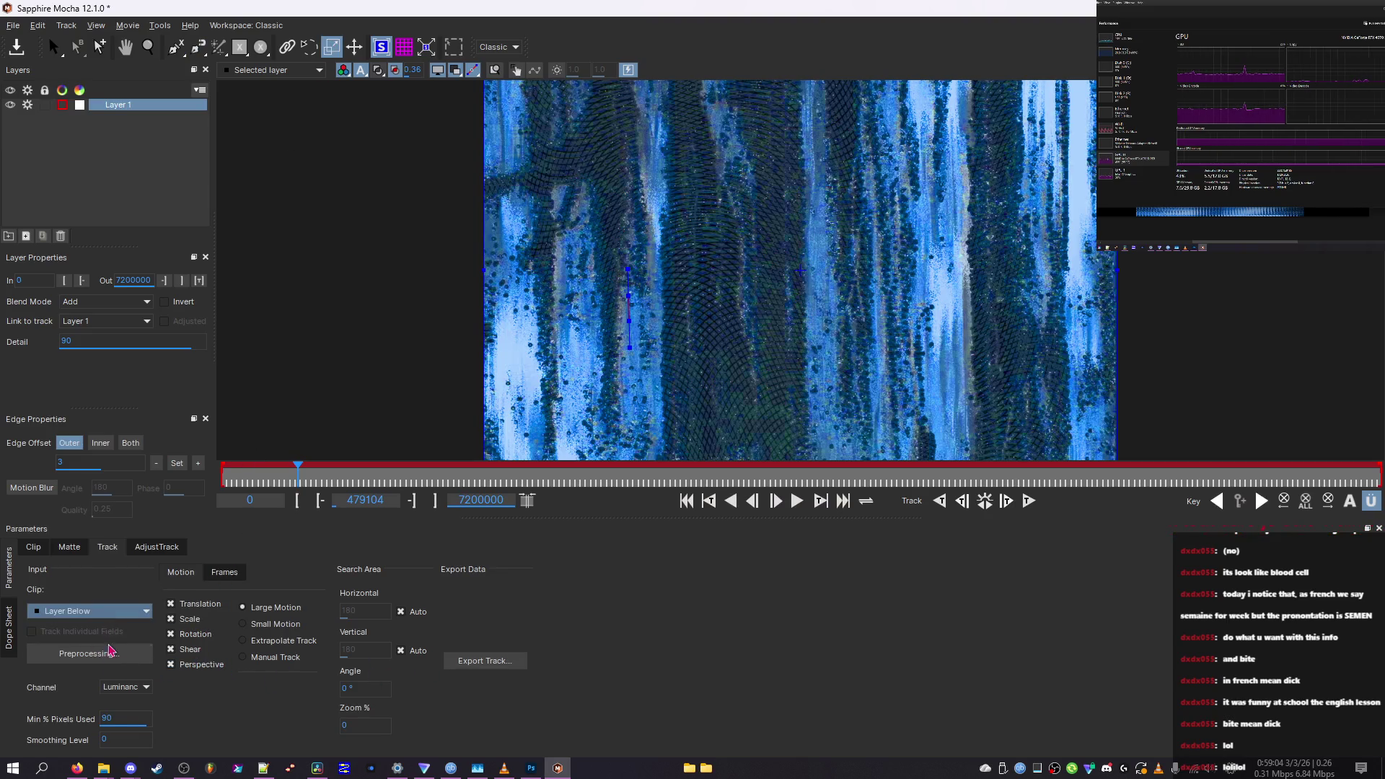
left_click_drag(119, 718, 278, 669)
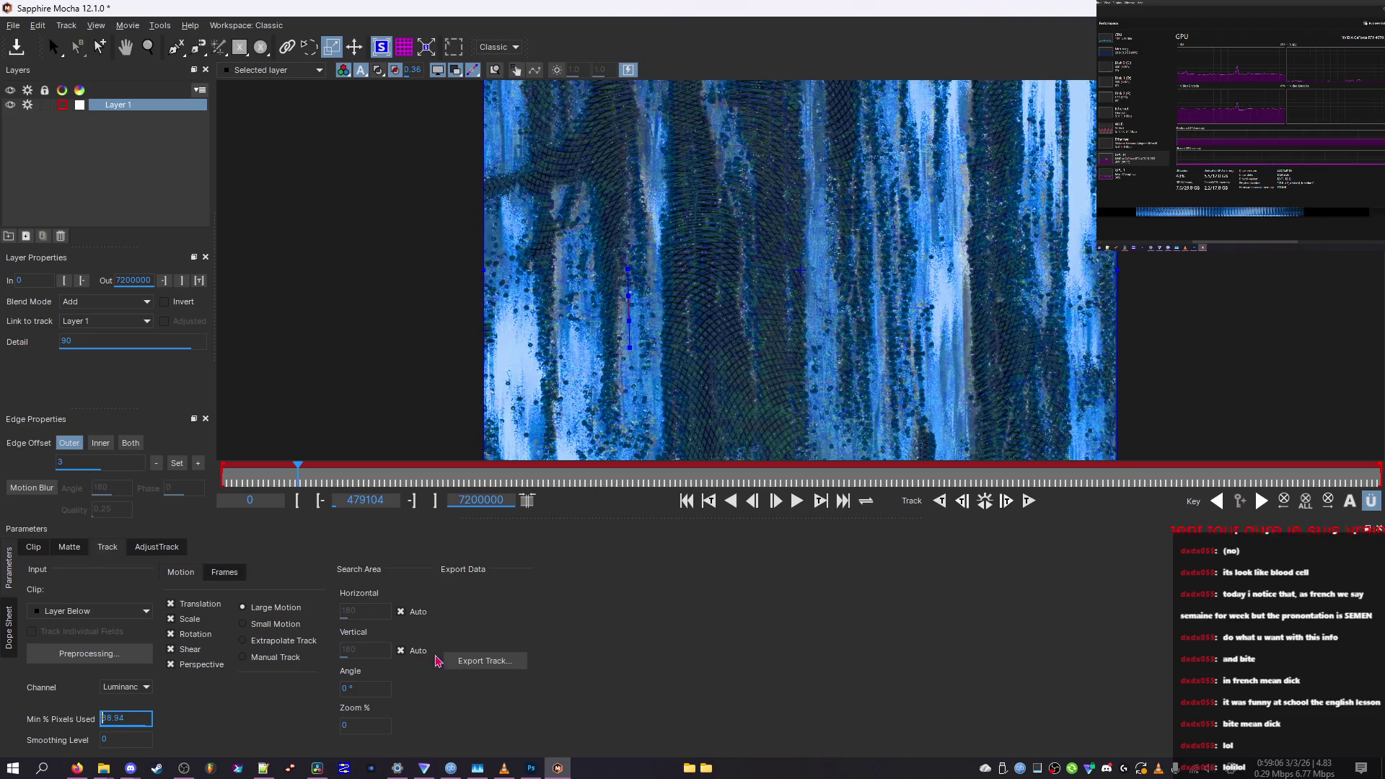
left_click(354, 689)
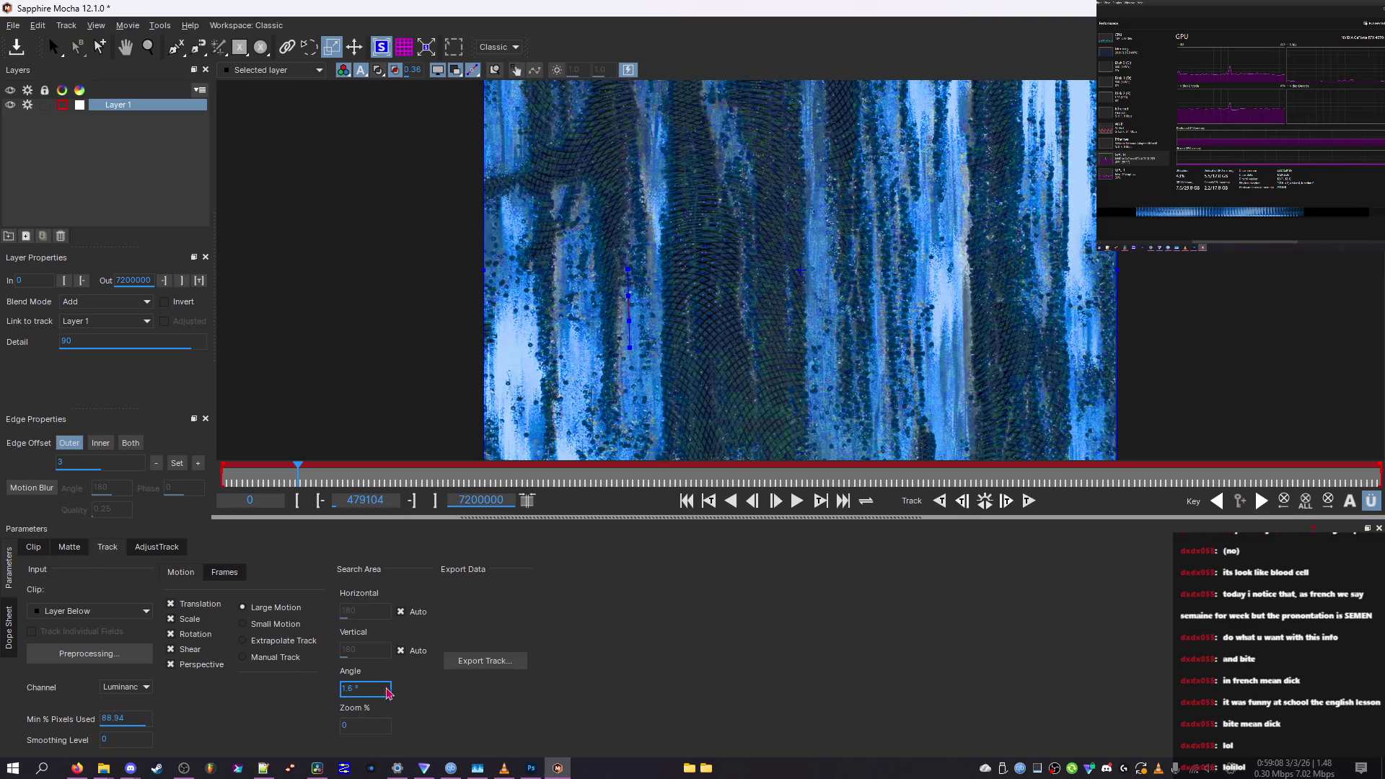
left_click(289, 641)
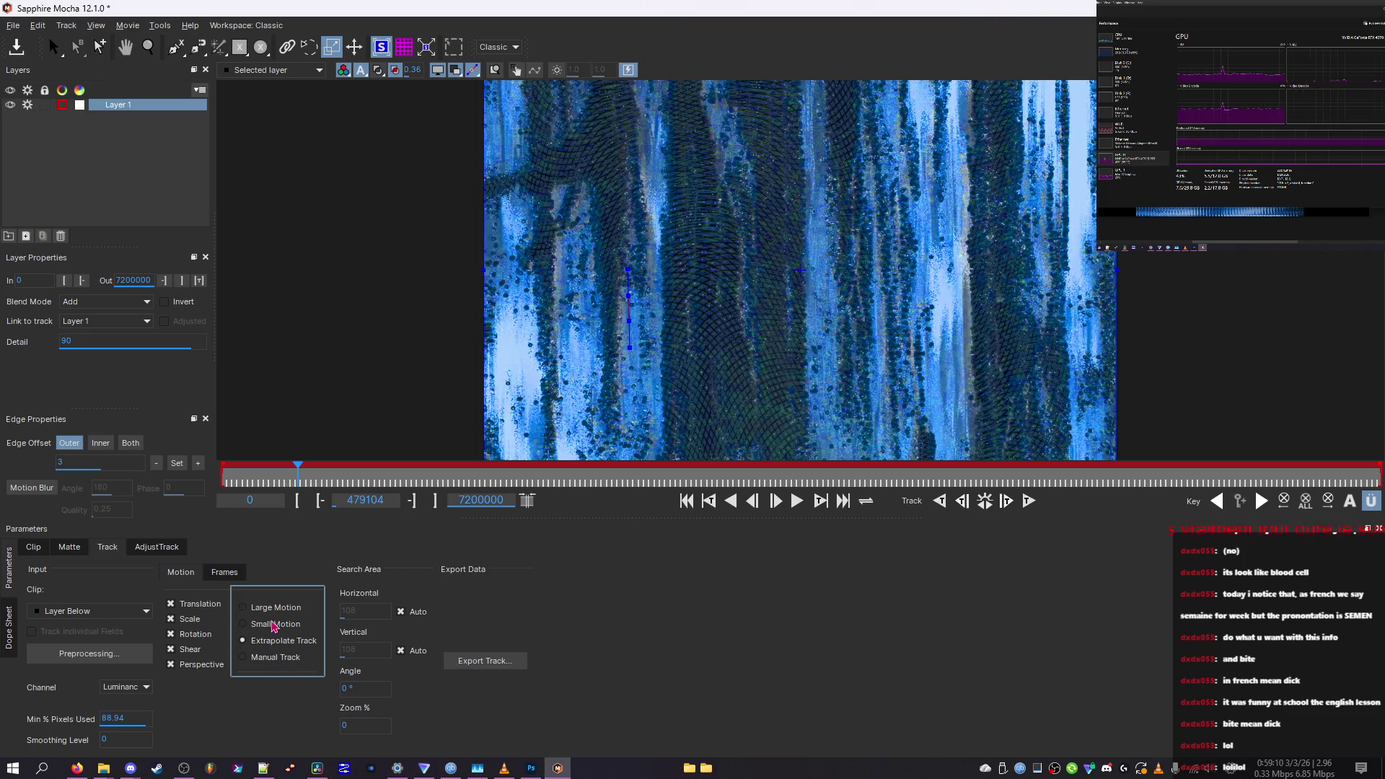
left_click(257, 608)
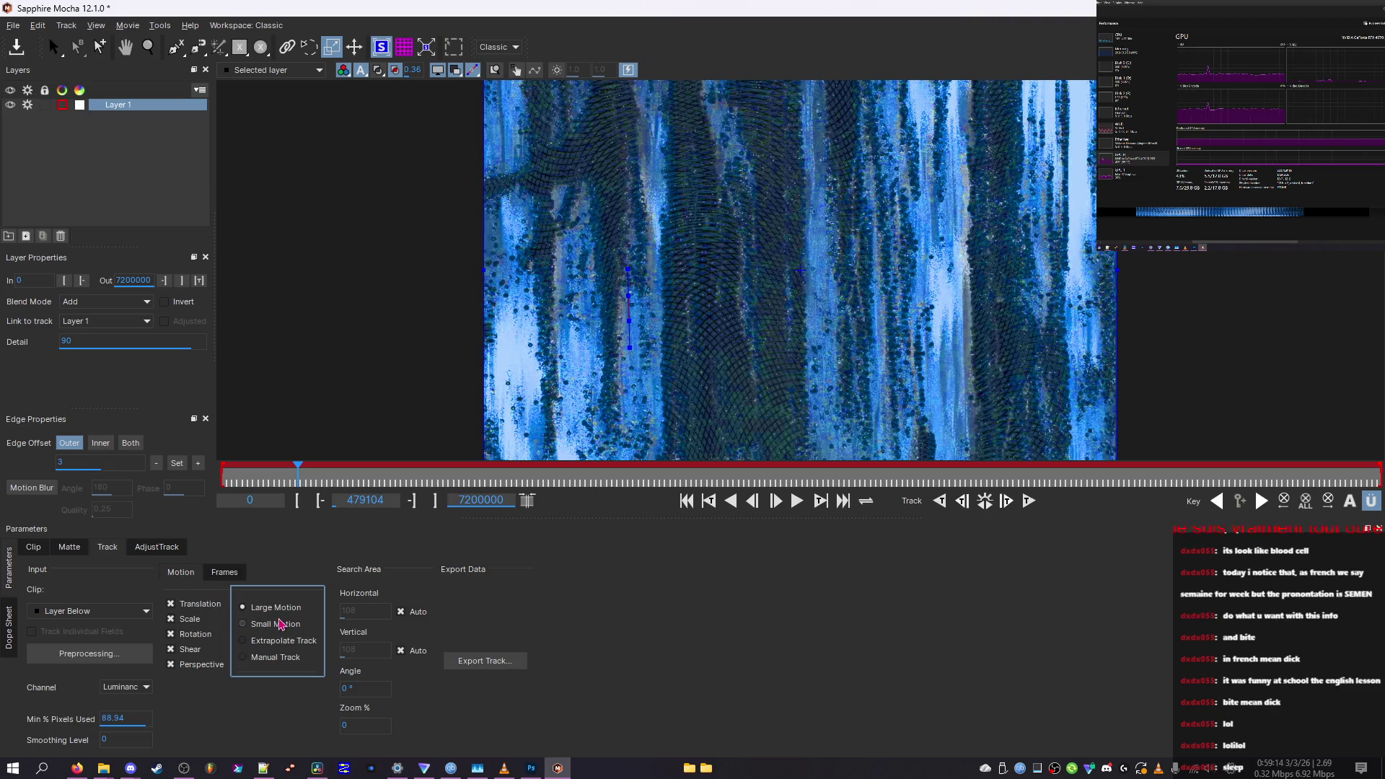
Track against the Input clip with Extrapolate Track, using the Auto preprocessing channel
left_click(269, 642)
left_click(94, 611)
left_click(83, 644)
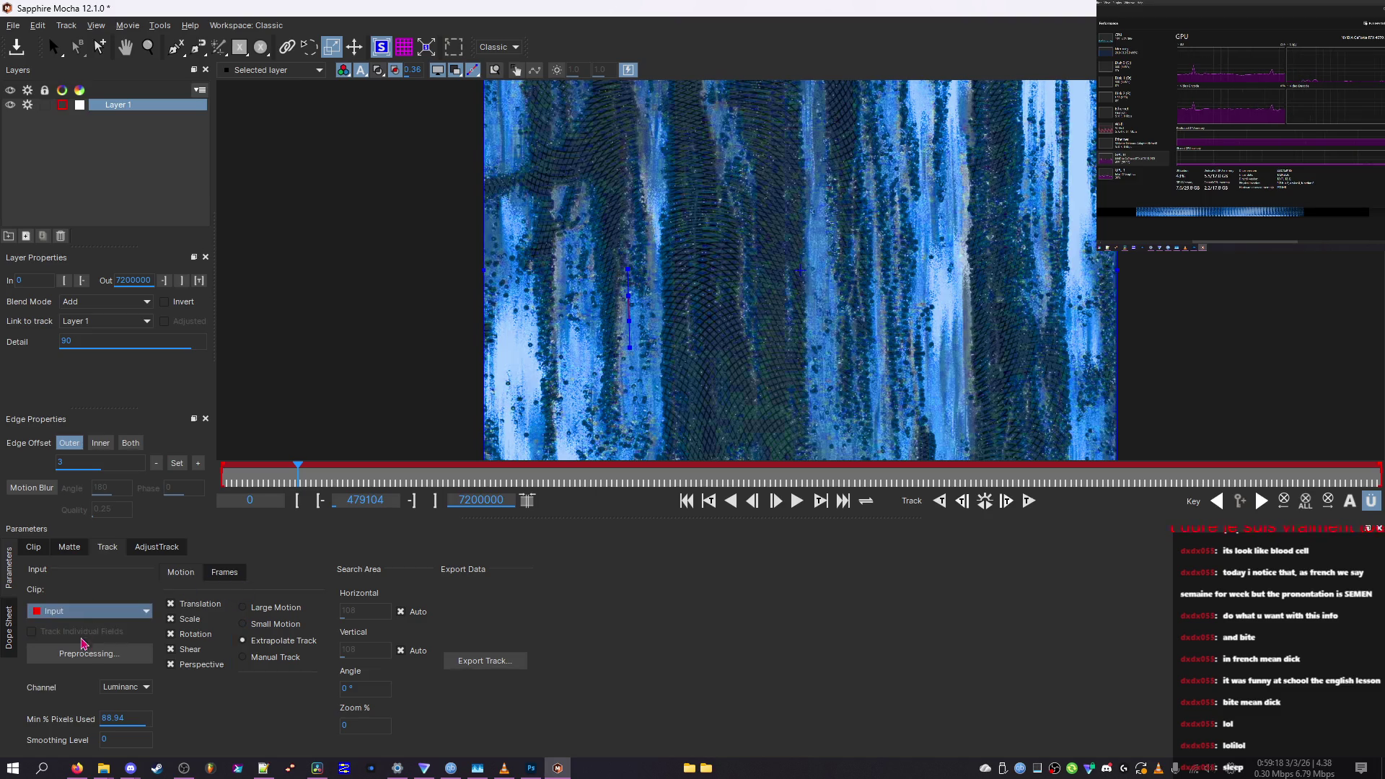
left_click(85, 653)
left_click(126, 687)
left_click(132, 700)
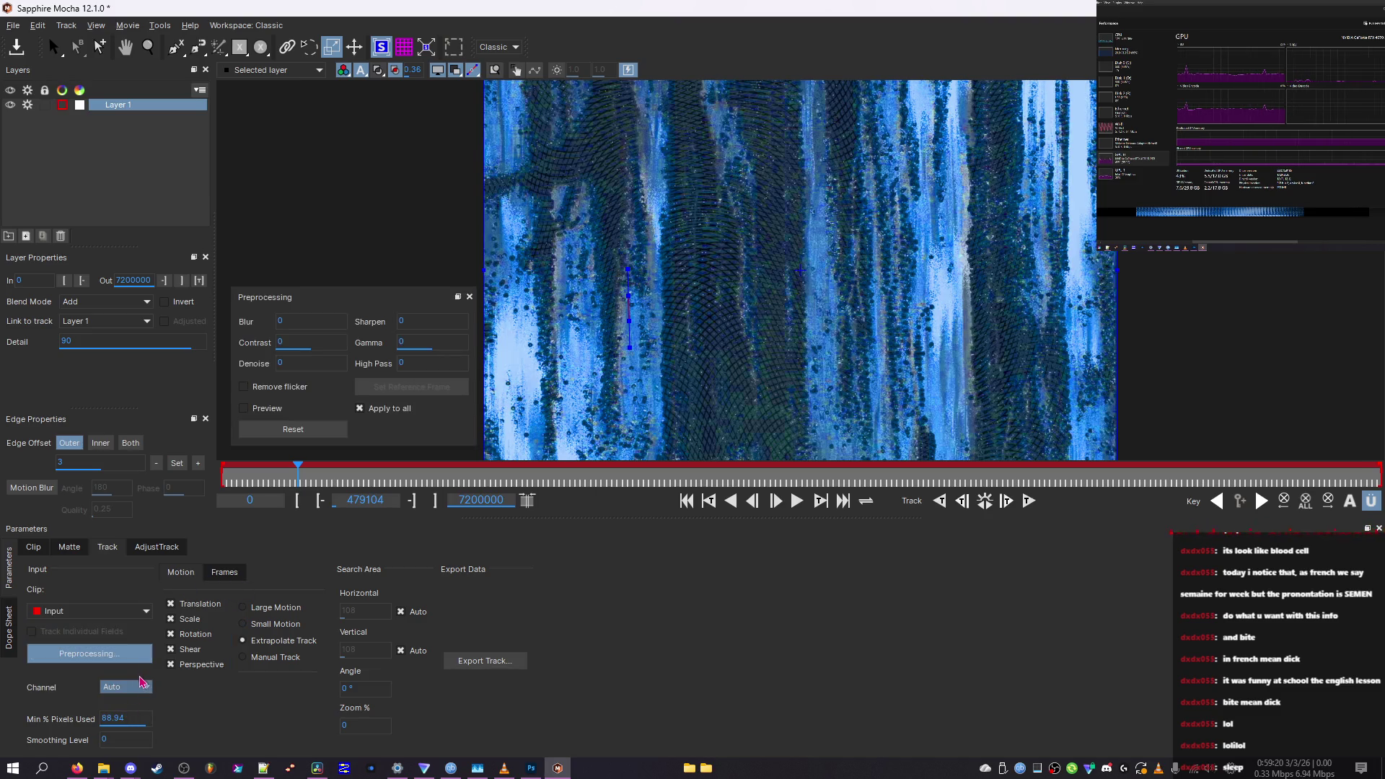
left_click(113, 645)
left_click(110, 650)
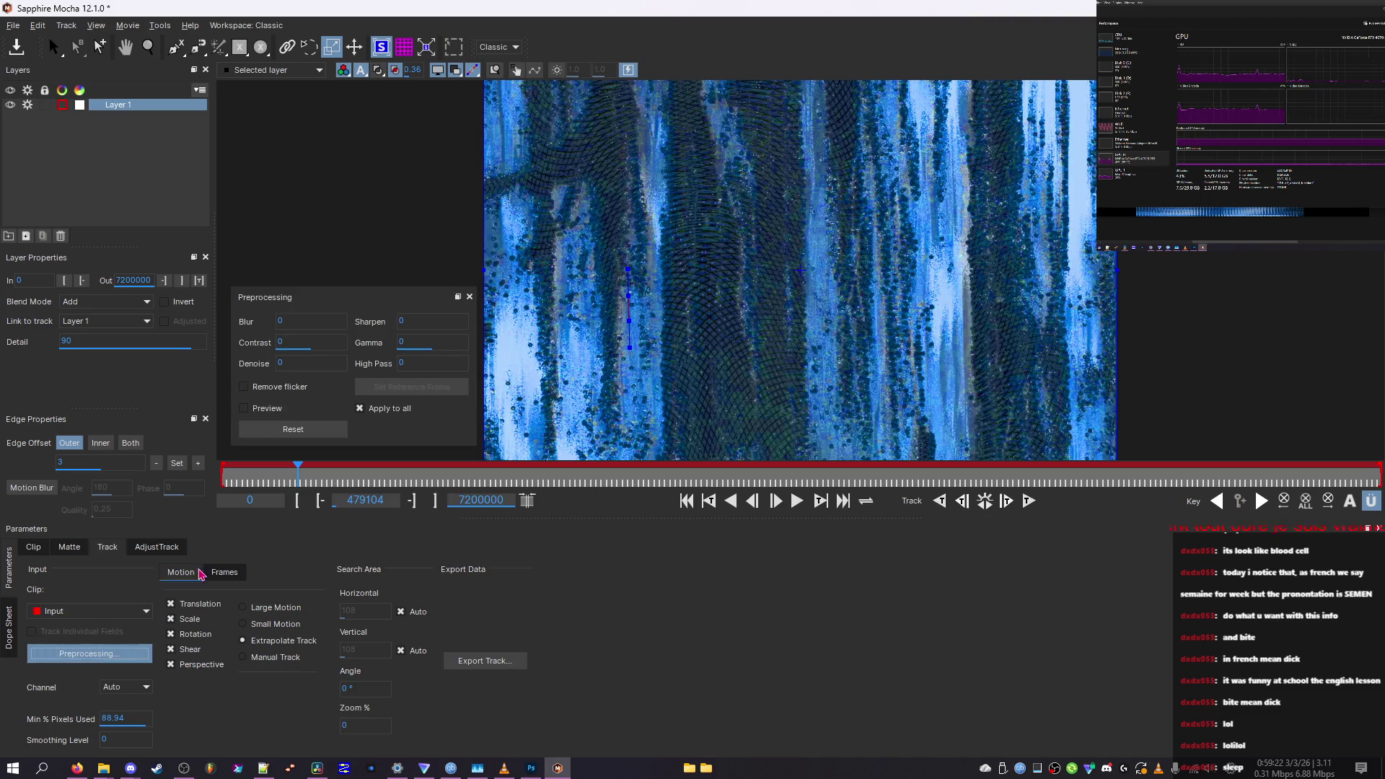
Turn on Remove flicker with Preview, then close Mocha and answer the save prompt
scroll(310, 344, "down", 2)
scroll(327, 321, "up", 9)
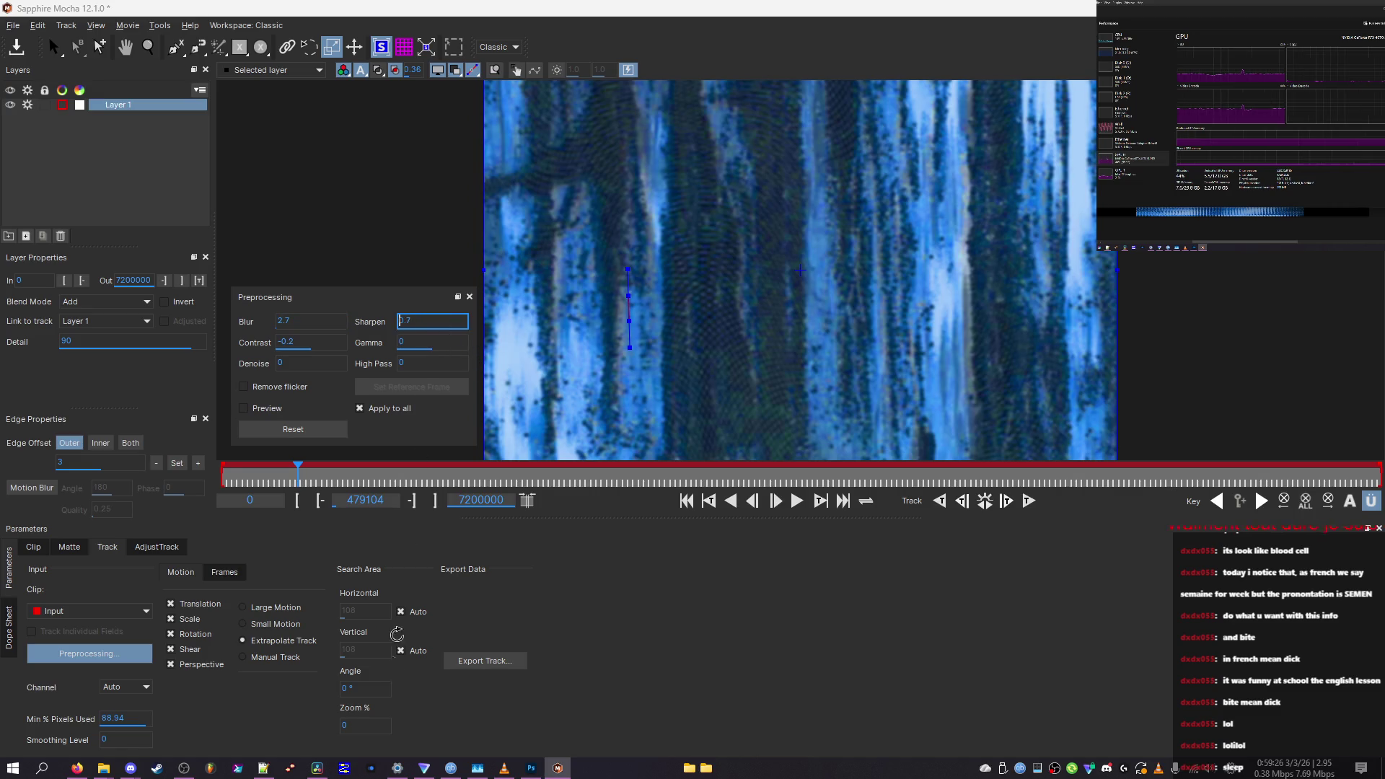
type("0")
left_click(269, 394)
left_click(267, 410)
key("alt+F4")
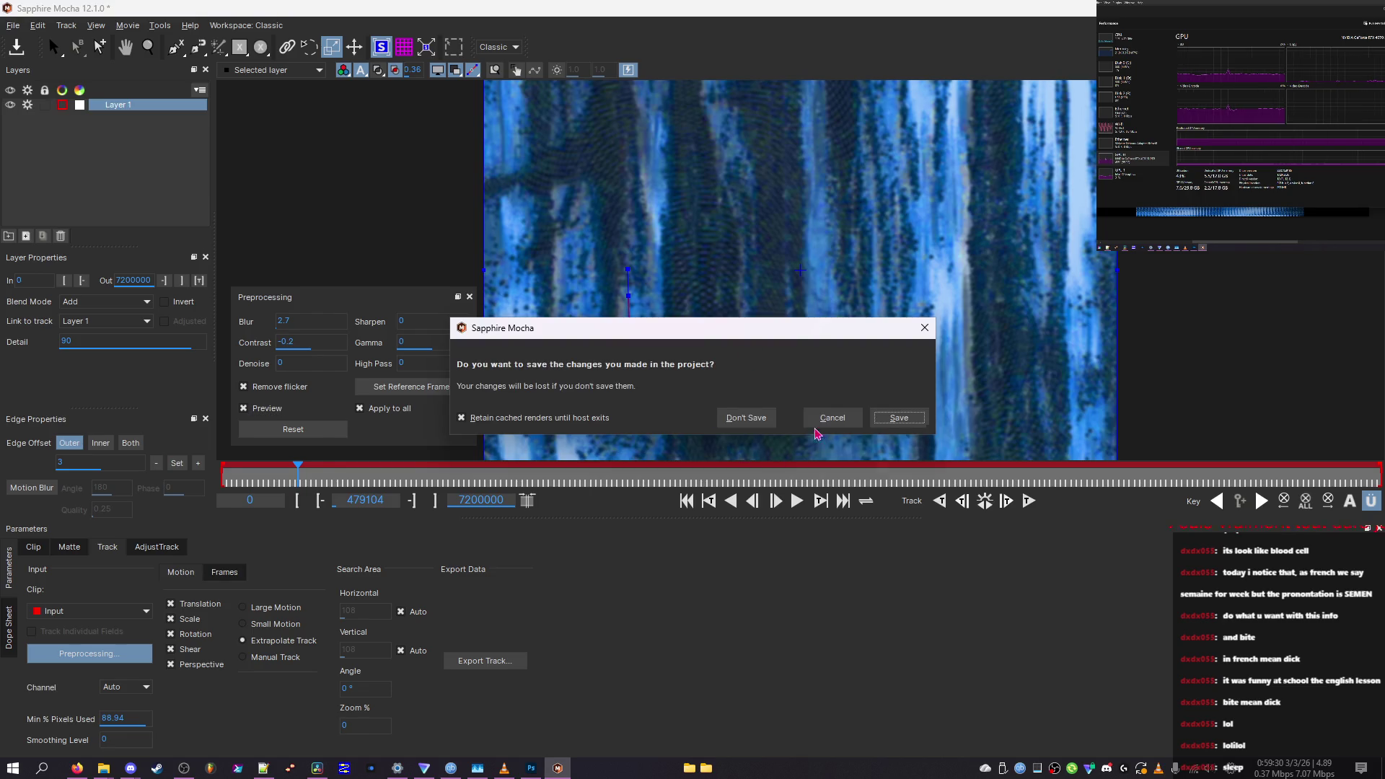
left_click(746, 418)
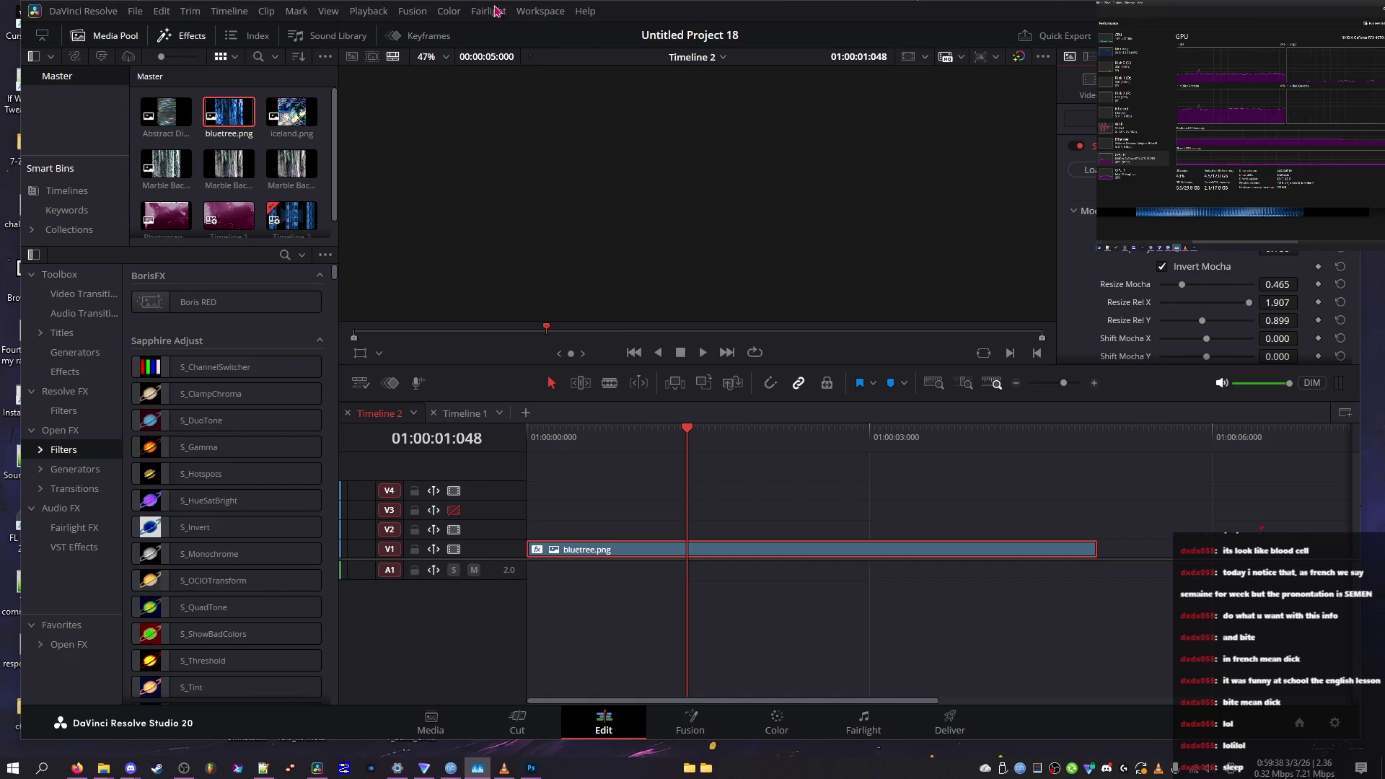
Re-enable the effect, select the bluetree.png clip, and move the playhead to the timeline start
scroll(1079, 149, "up", 3)
left_click(1079, 149)
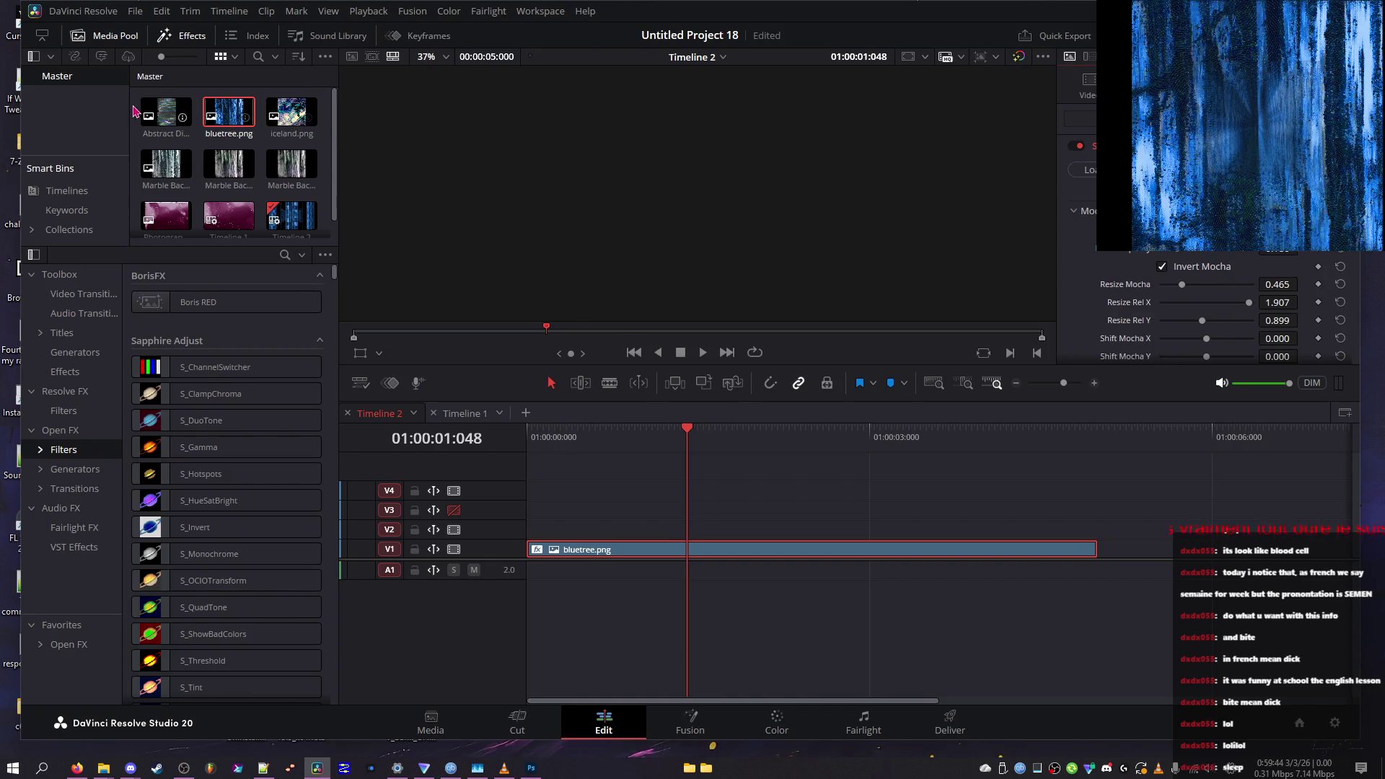
left_click(229, 112)
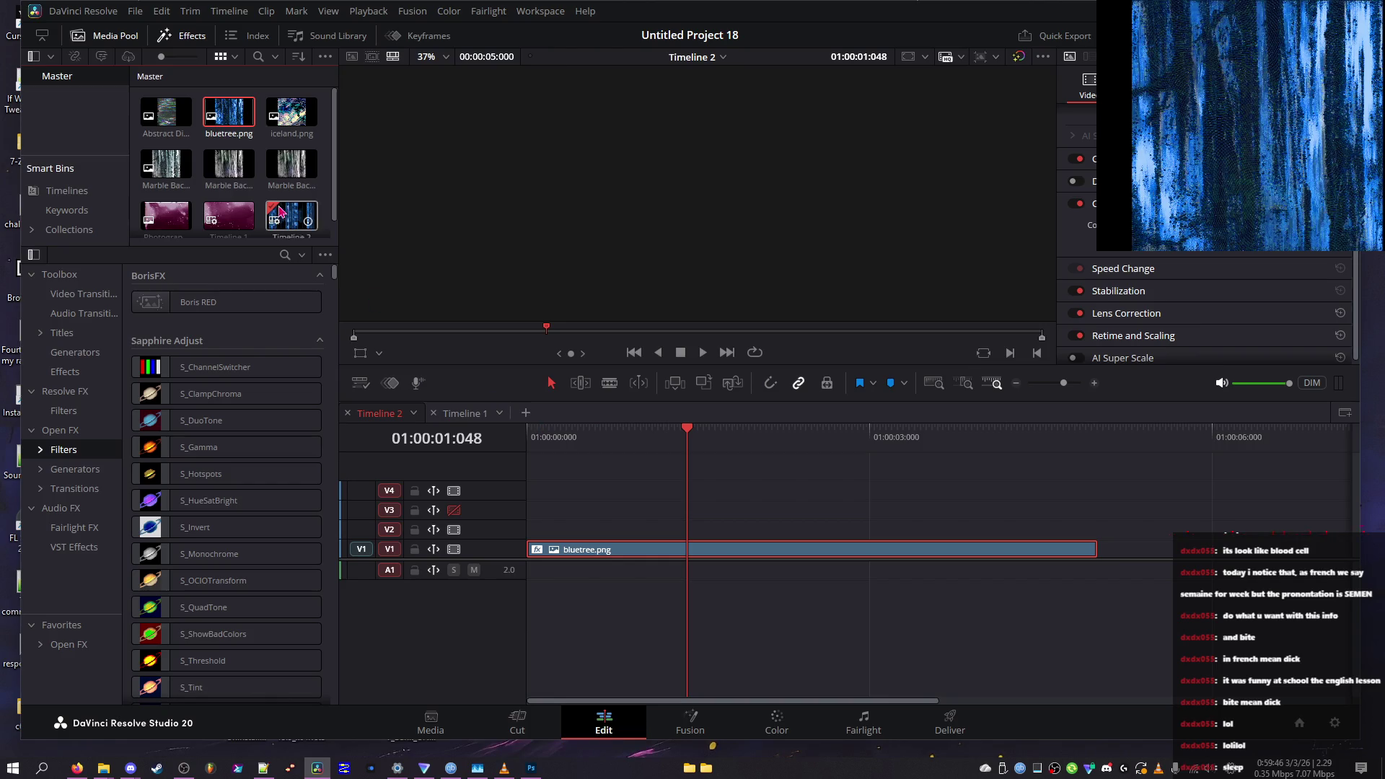
left_click_drag(538, 430, 527, 430)
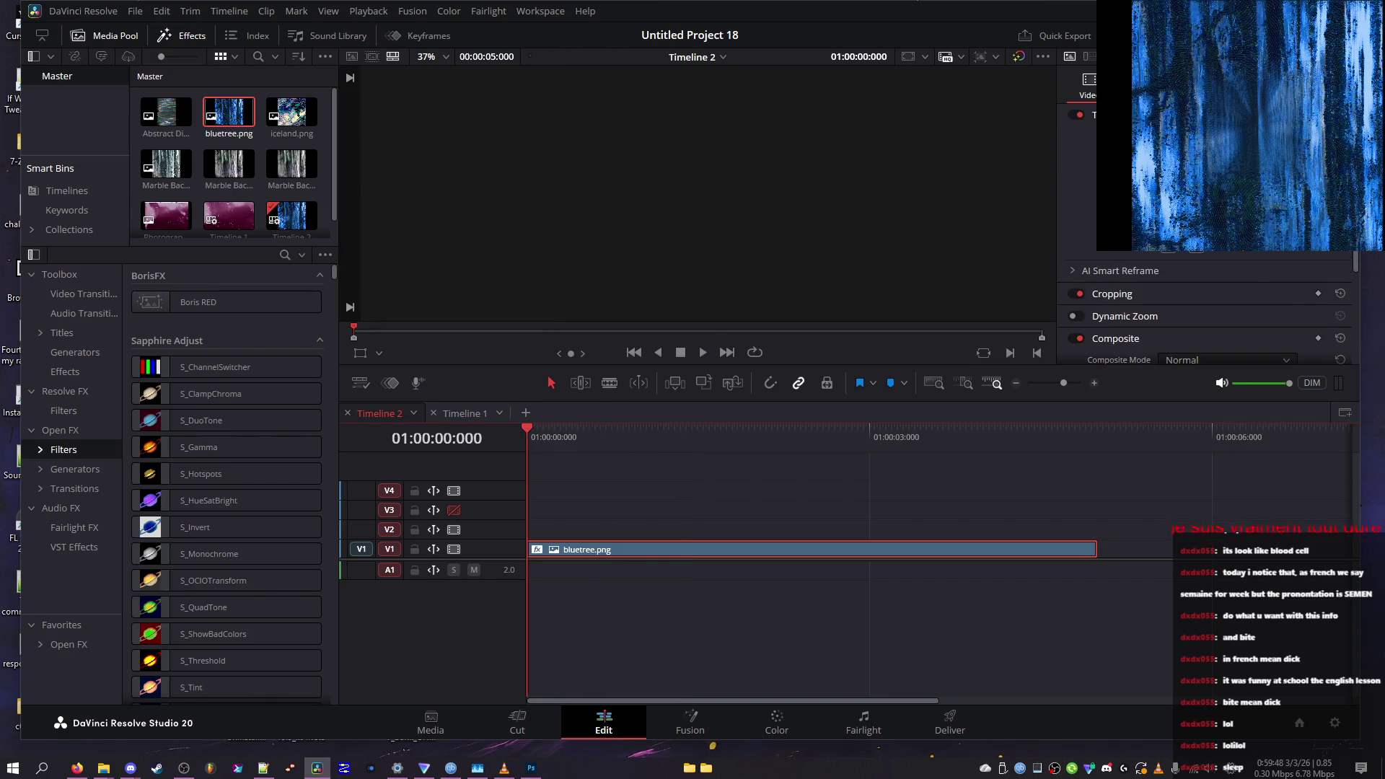
Compare S_WarpRepeat off and on with bluetree.png loaded in the viewer, then view Apply Mask choices
left_click(1082, 169)
left_click(1077, 353)
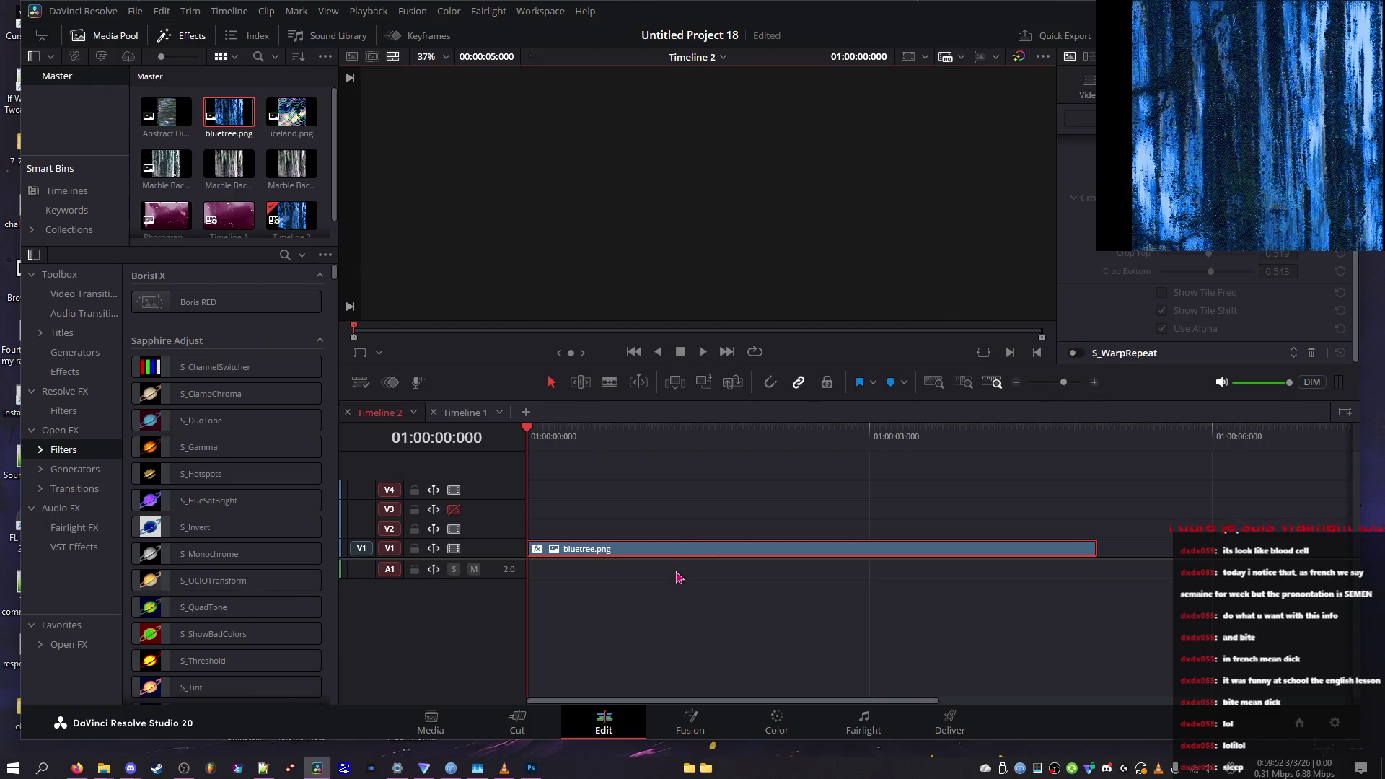
double_click(686, 552)
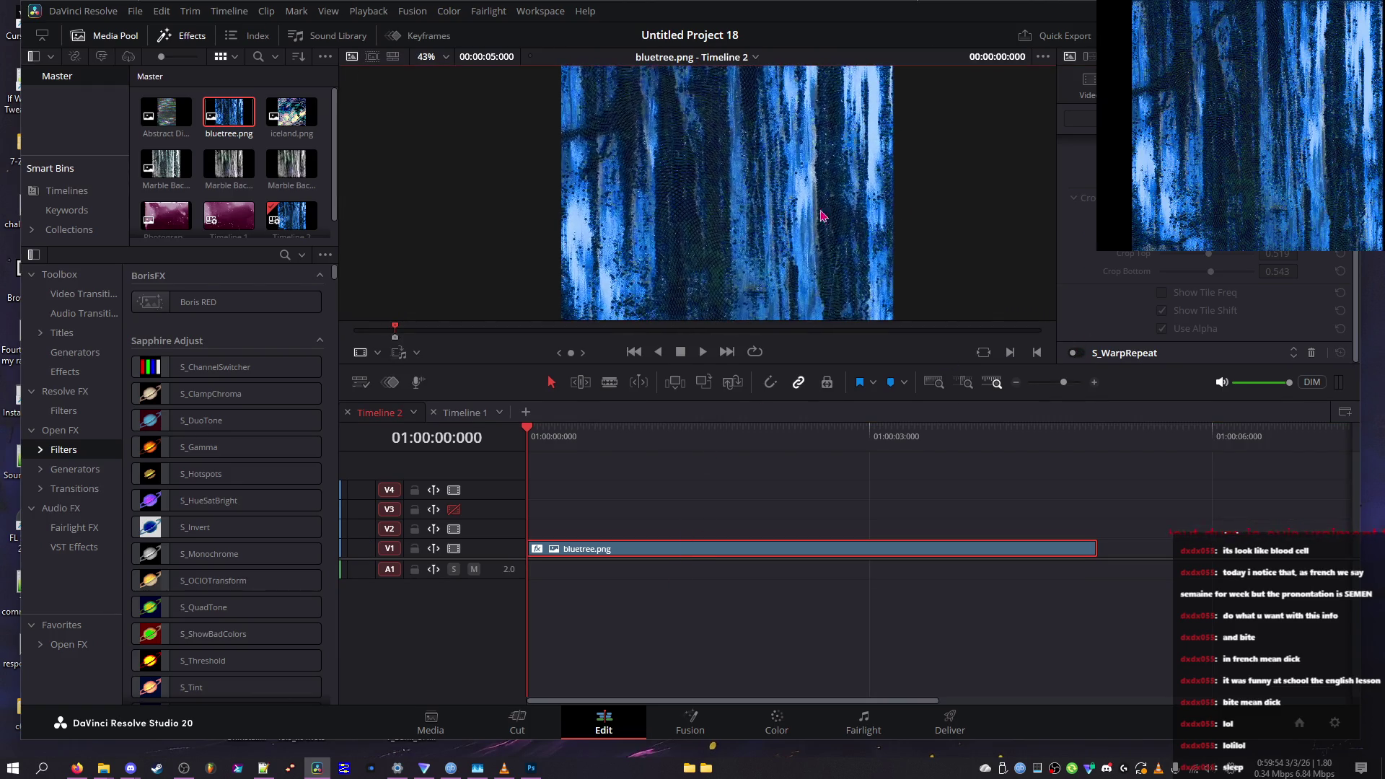
left_click(1075, 355)
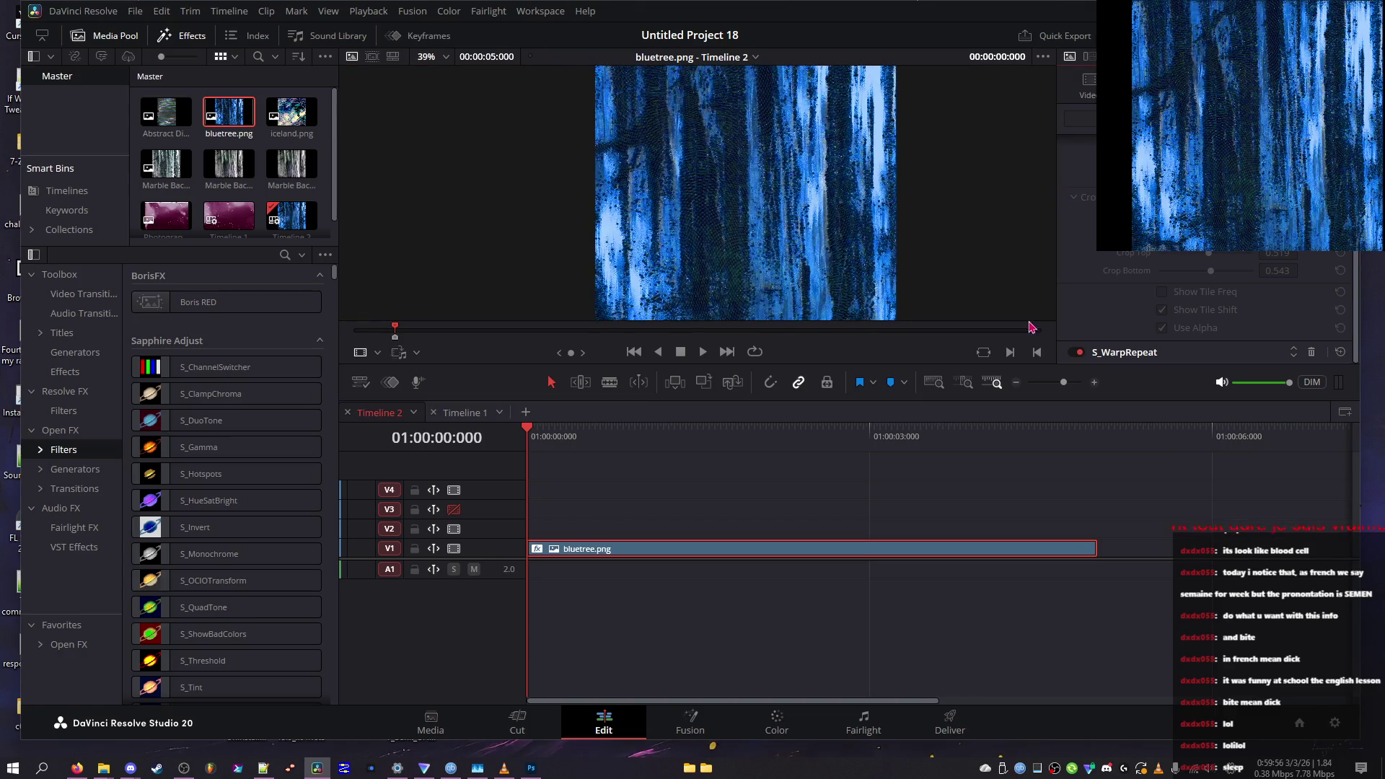
left_click(1097, 357)
Set Apply Mask to Pre-effect and From Z Dist to 2.10, previewing full screen
left_click(1195, 256)
left_click(1189, 273)
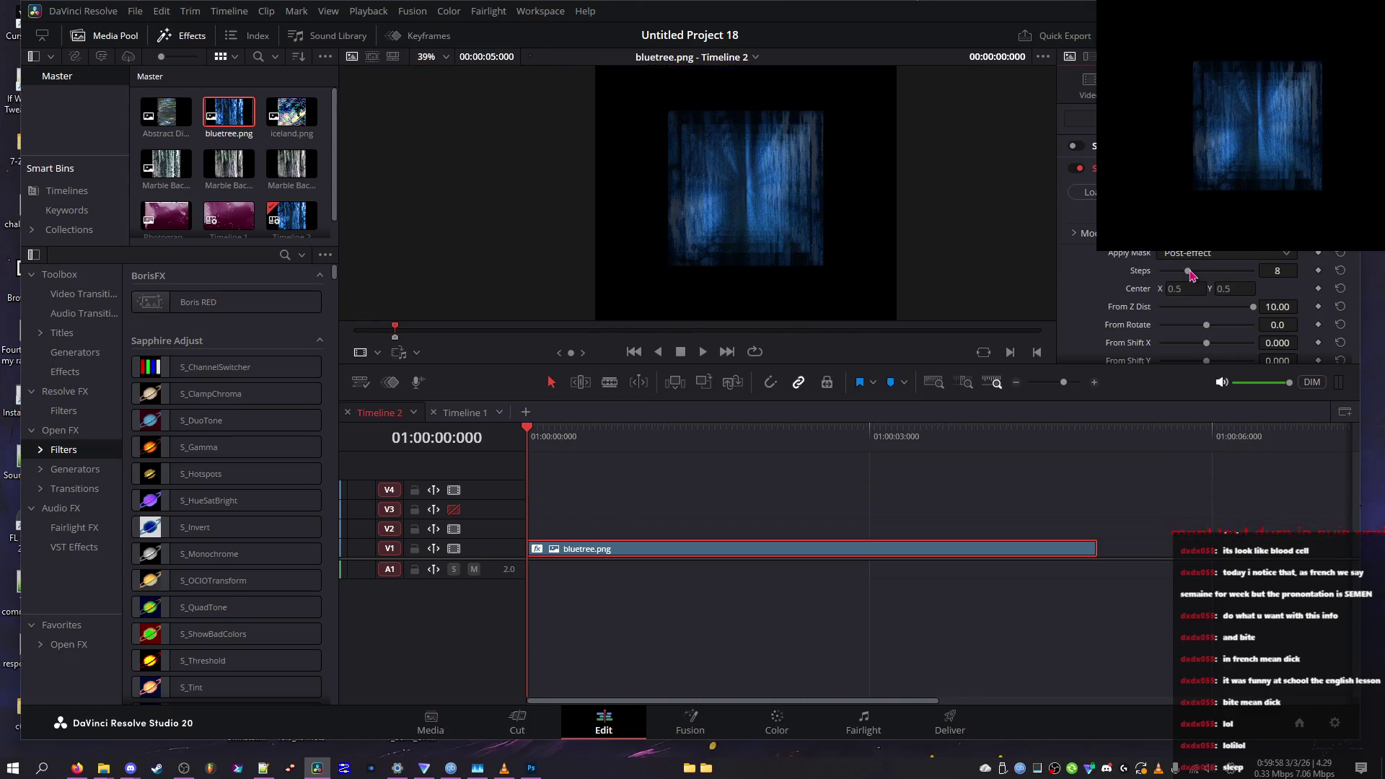
left_click_drag(1203, 278, 1067, 283)
mouse_move(1176, 309)
left_mouse_down()
mouse_move(1154, 307)
mouse_move(1181, 287)
mouse_move(1183, 309)
mouse_move(1012, 295)
left_mouse_up()
left_click(1201, 254)
left_click(1212, 286)
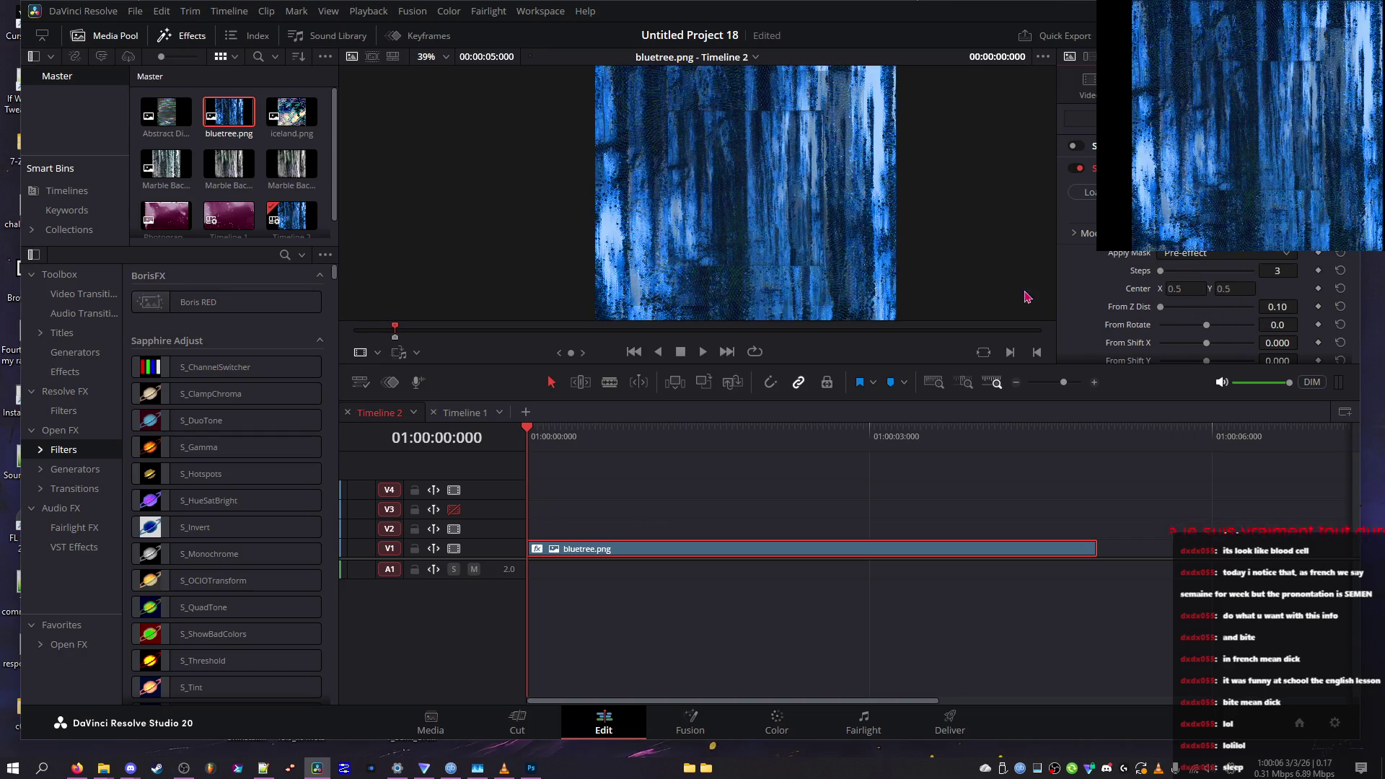
left_click(1197, 272)
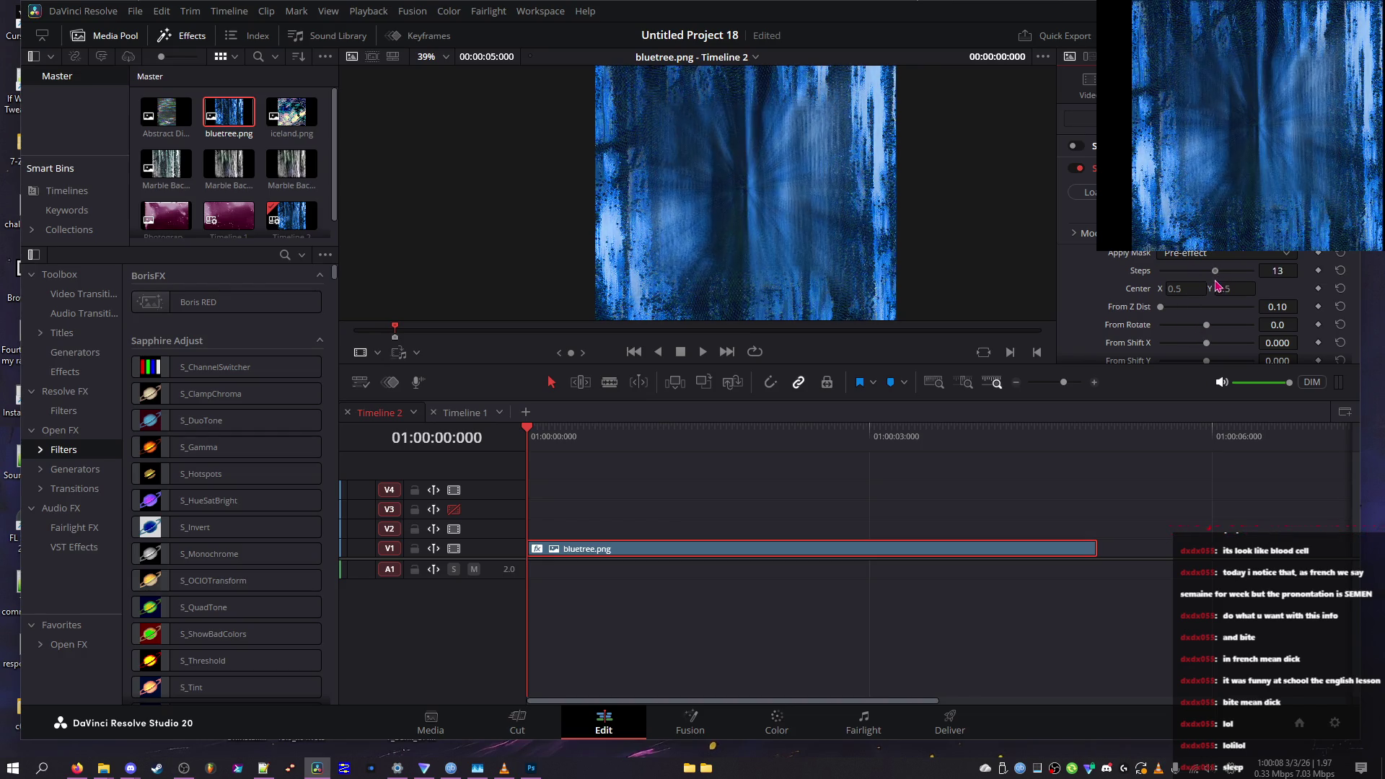
mouse_move(1186, 308)
left_mouse_down()
mouse_move(1183, 322)
mouse_move(1255, 345)
mouse_move(1202, 346)
mouse_move(1238, 360)
left_mouse_up()
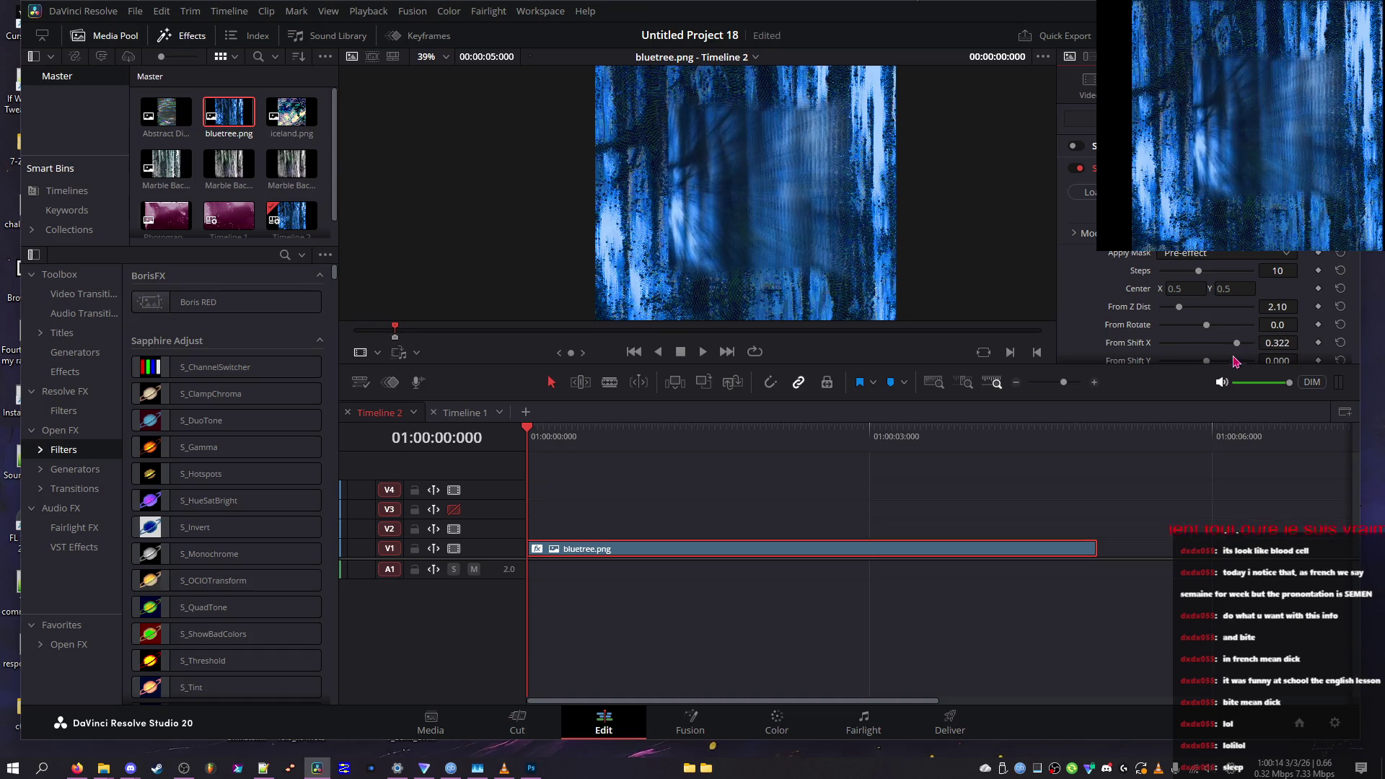
key("ctrl+f")
key("Escape")
Set Steps to 6, To Shift X -0.500, To Shift Y 0.500, and lower Exposure Bias
mouse_move(1193, 286)
left_mouse_down()
mouse_move(1242, 283)
mouse_move(1122, 283)
mouse_move(1175, 282)
left_mouse_up()
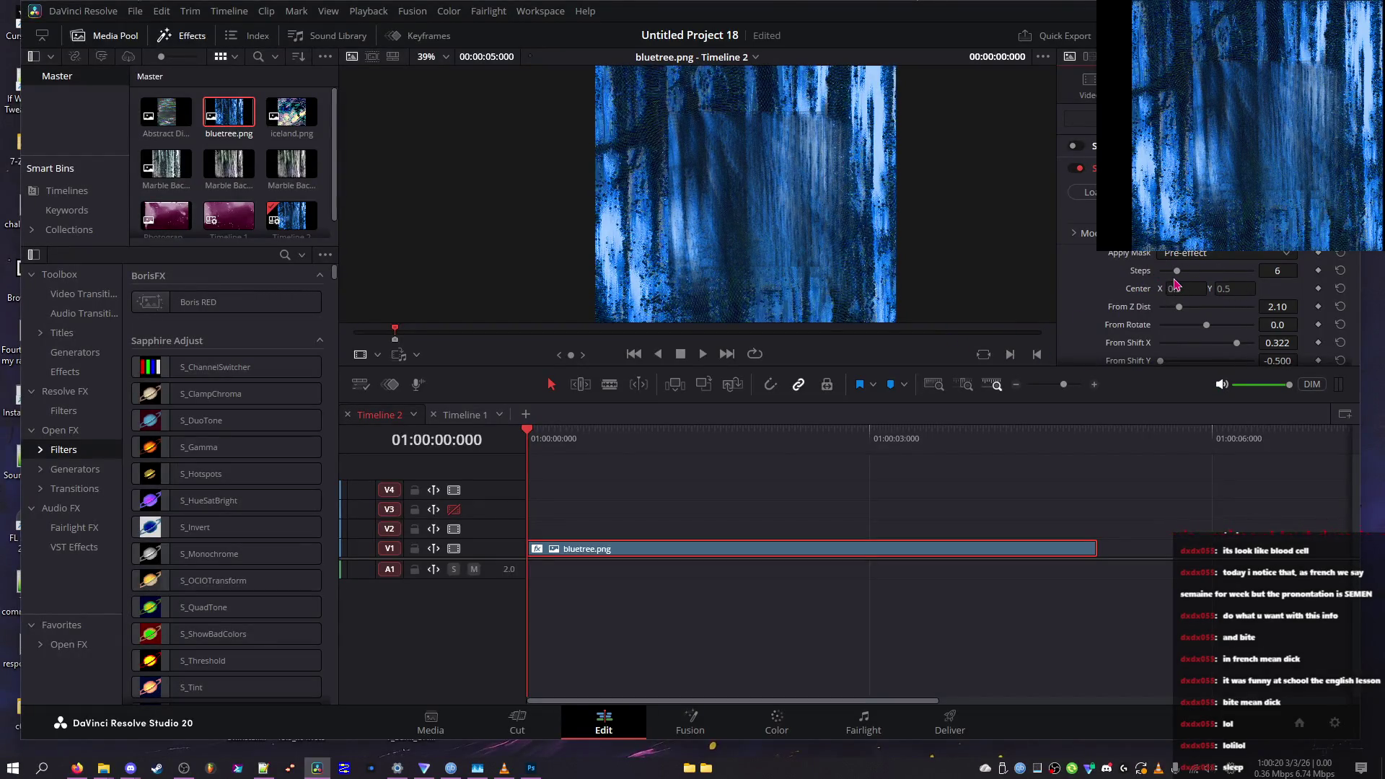
scroll(1137, 305, "down", 2)
mouse_move(1203, 349)
left_mouse_down()
mouse_move(1268, 367)
mouse_move(1226, 357)
left_mouse_up()
left_click(1341, 339)
scroll(1340, 342, "down", 2)
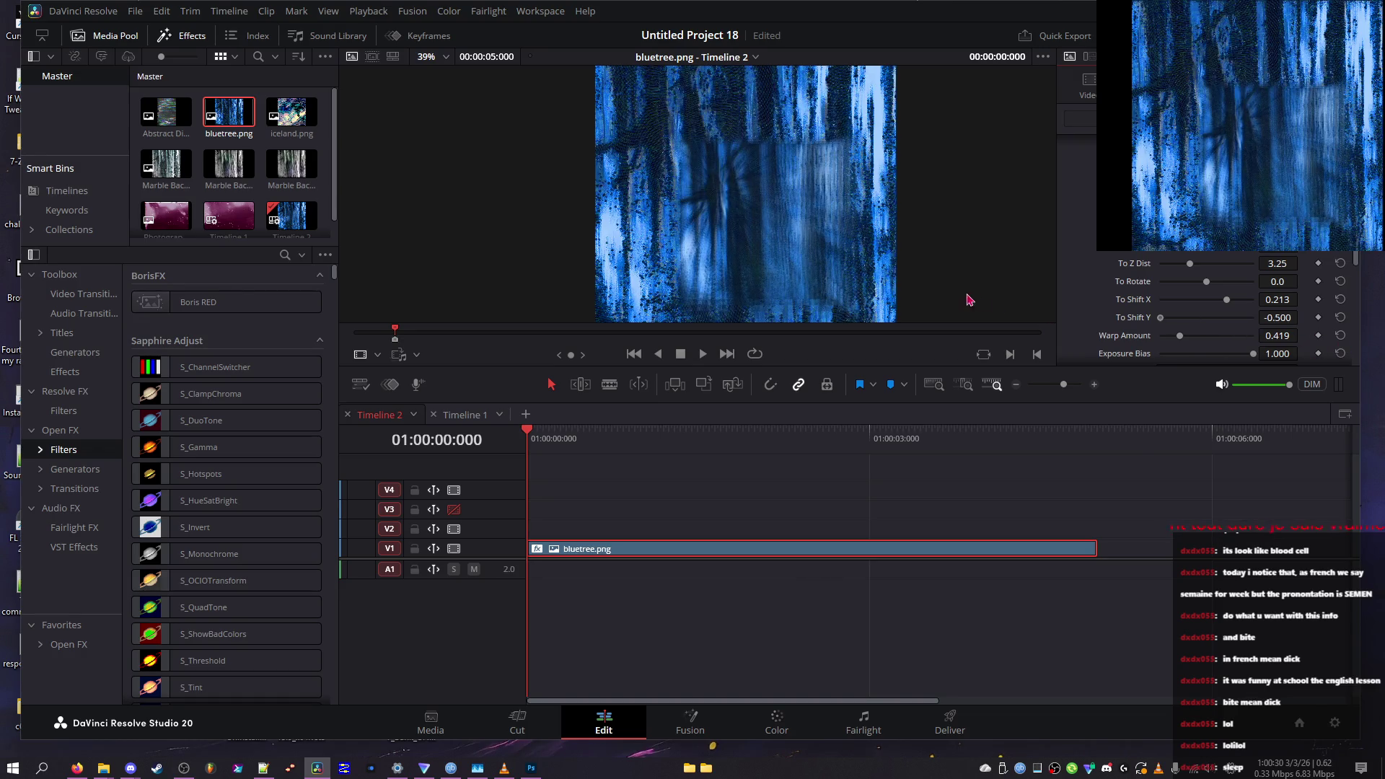
left_click_drag(1173, 328, 1342, 328)
left_click_drag(1226, 300, 1042, 298)
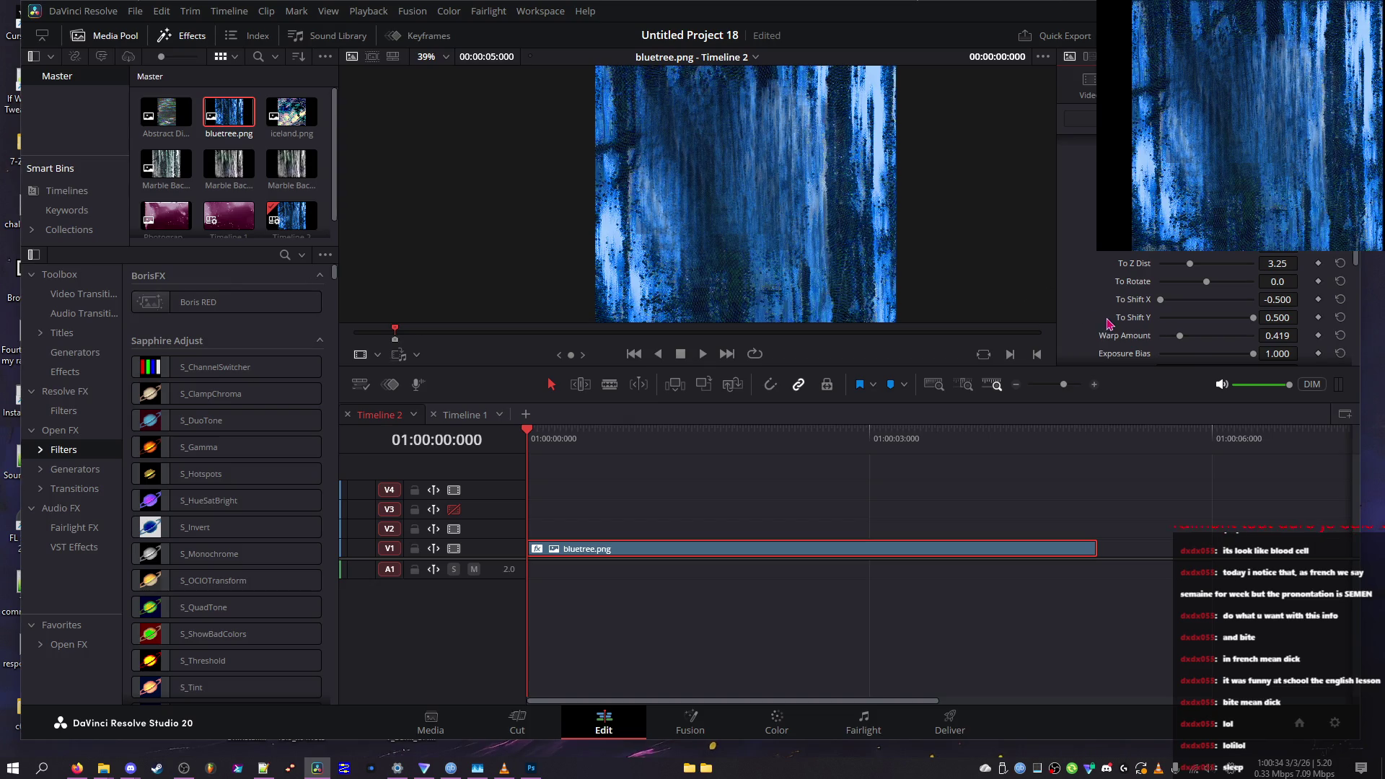
scroll(1110, 324, "down", 2)
mouse_move(1253, 296)
left_mouse_down()
mouse_move(1173, 303)
mouse_move(1232, 311)
mouse_move(1053, 296)
mouse_move(1114, 308)
left_mouse_up()
Set Wrap X to Tile, leaving vertical wrapping off after trying both
left_click(1184, 315)
left_click(1184, 352)
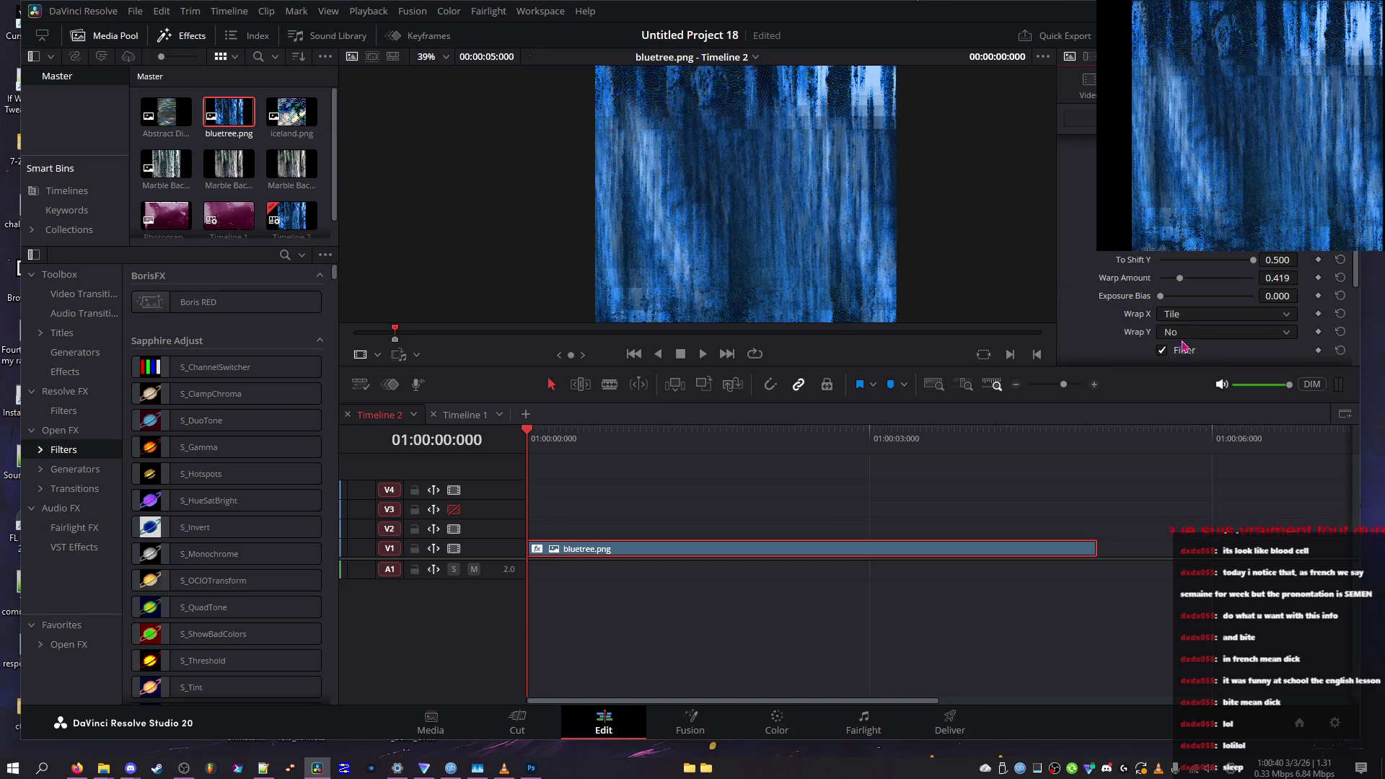
left_click(1190, 317)
left_click(1184, 334)
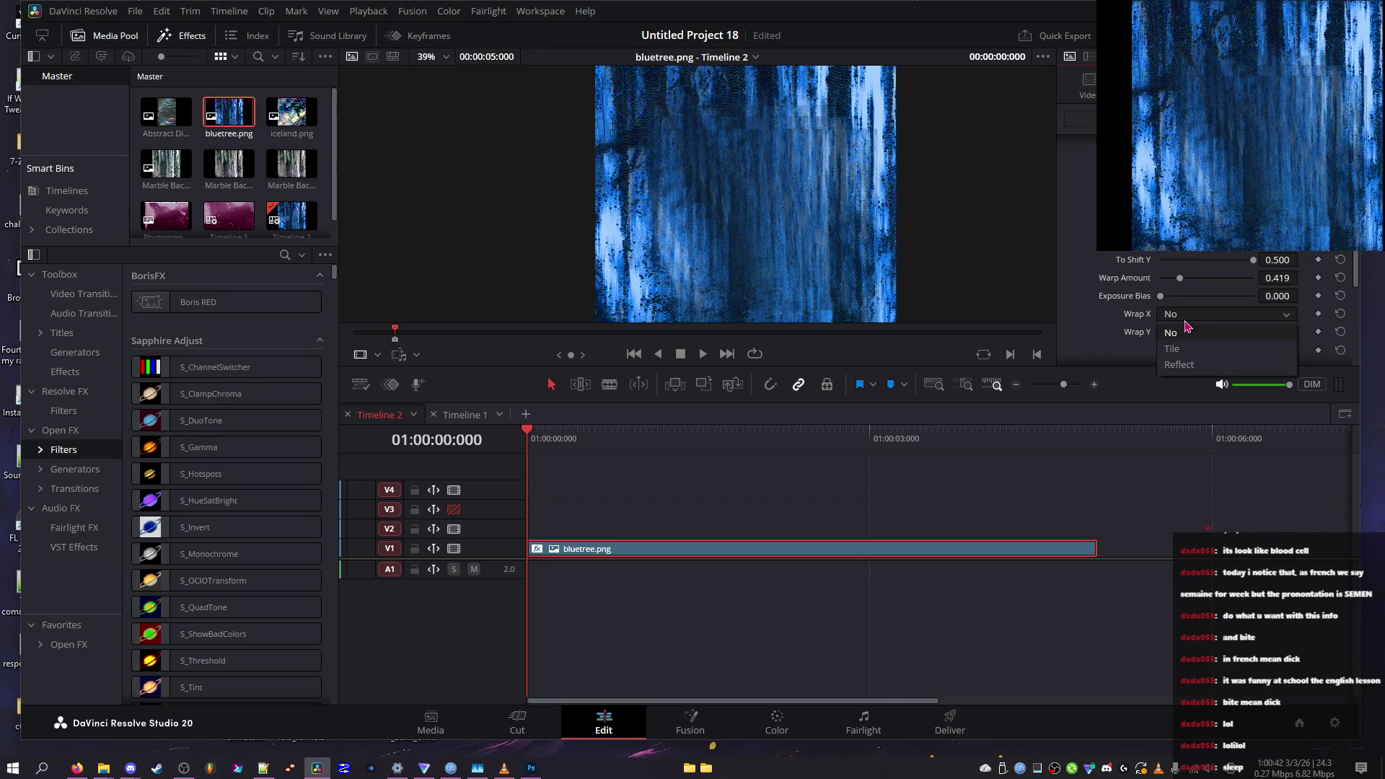
left_click(1177, 336)
left_click(1180, 364)
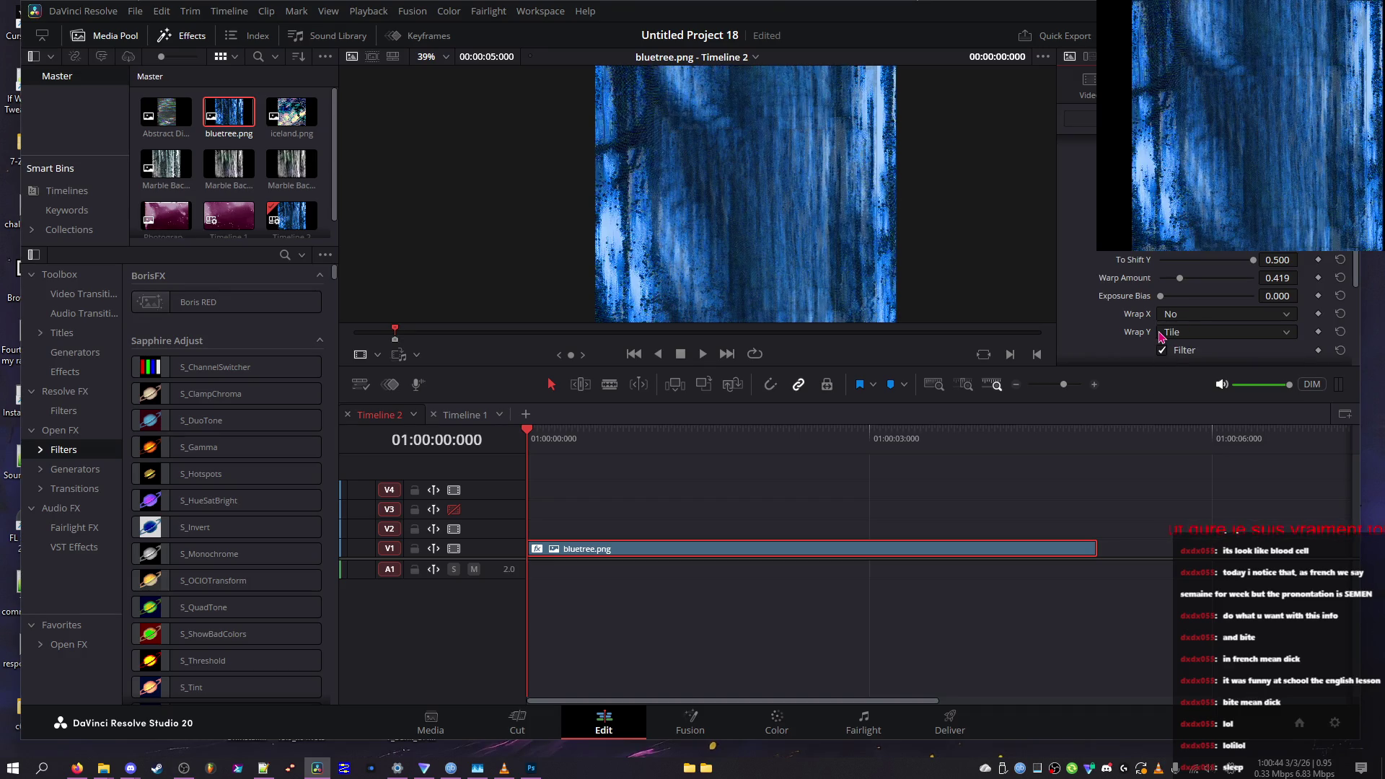
left_click(1177, 332)
left_click(1179, 351)
left_click(1179, 315)
left_click(1178, 355)
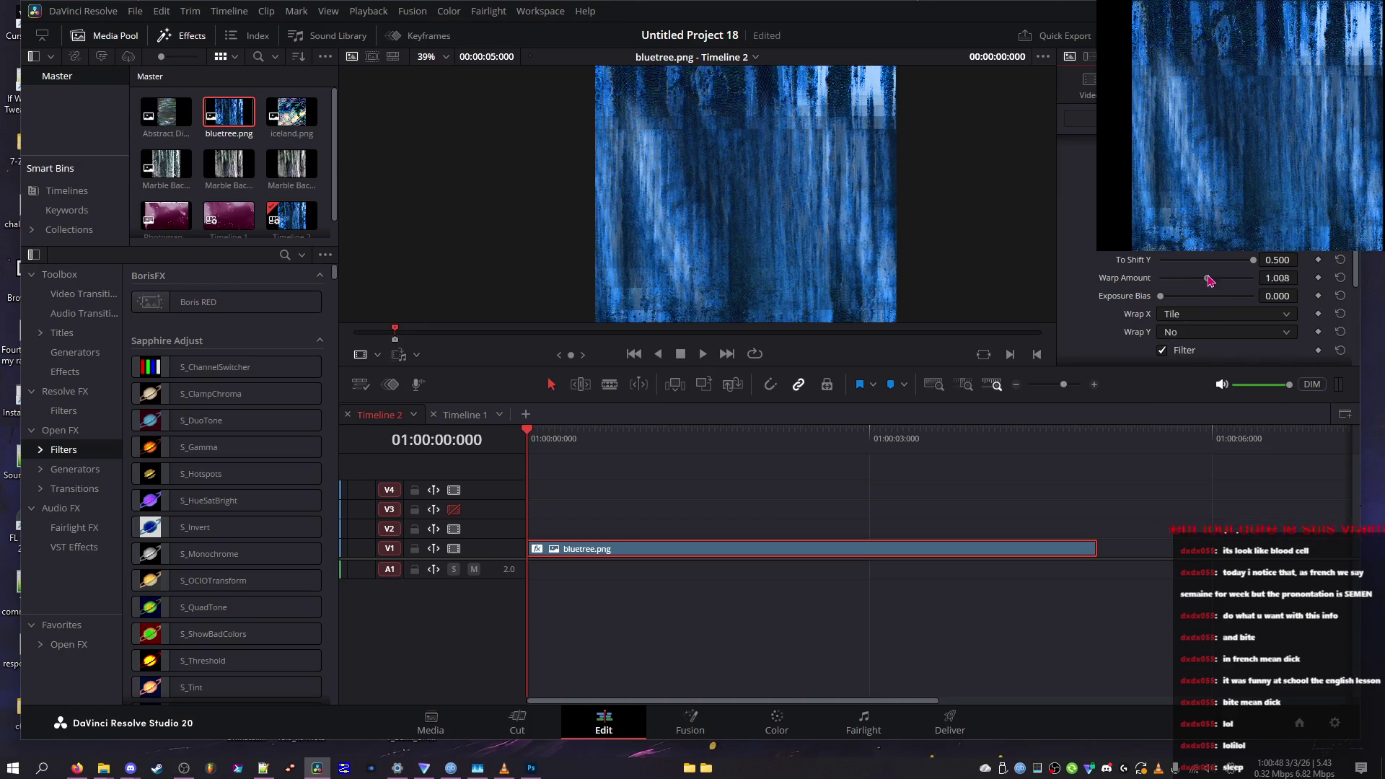
Test Warp Amount at 2.000 and zero, raise Exposure Bias to 1.000, reset To Shift Y to 0.000
left_click_drag(1212, 280, 1268, 295)
left_click_drag(1160, 295, 1285, 315)
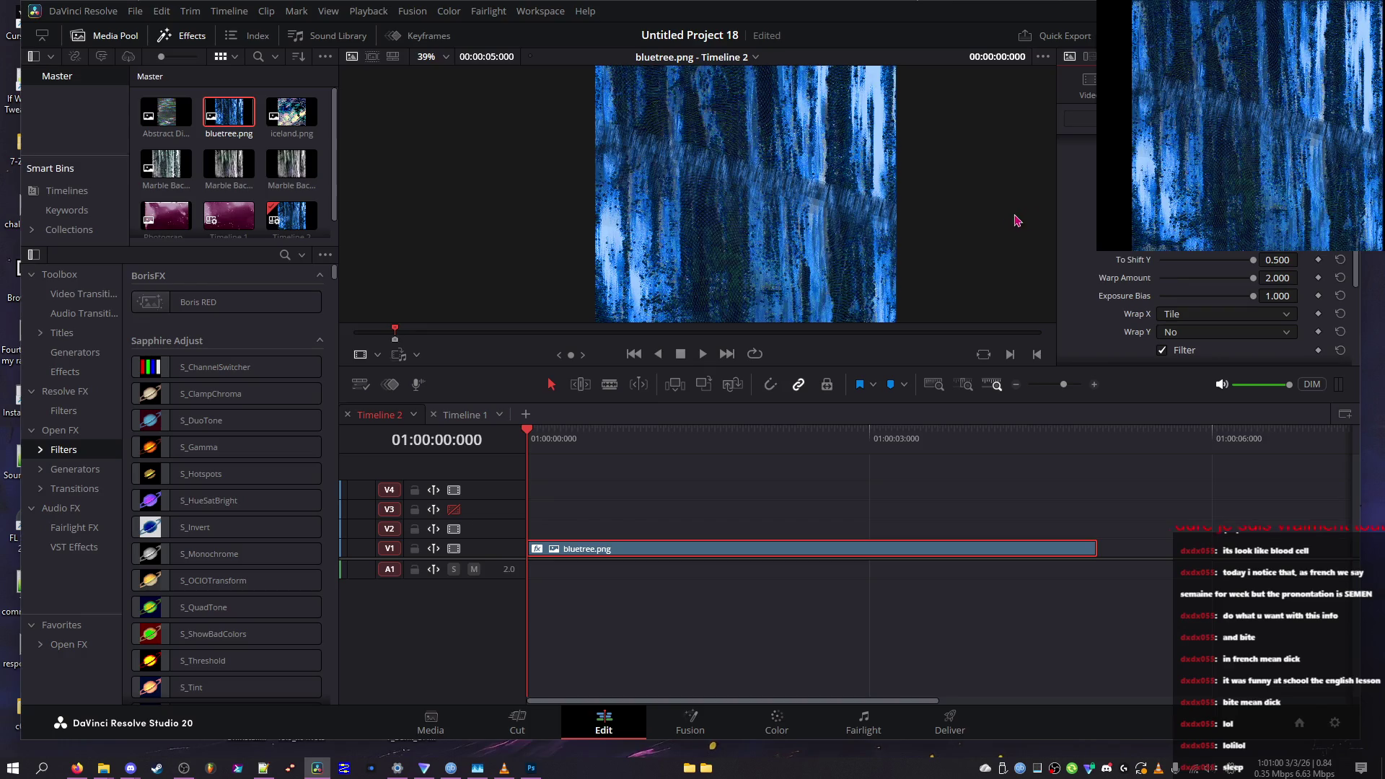
mouse_move(1183, 277)
left_mouse_down()
mouse_move(1161, 280)
mouse_move(1181, 279)
left_mouse_up()
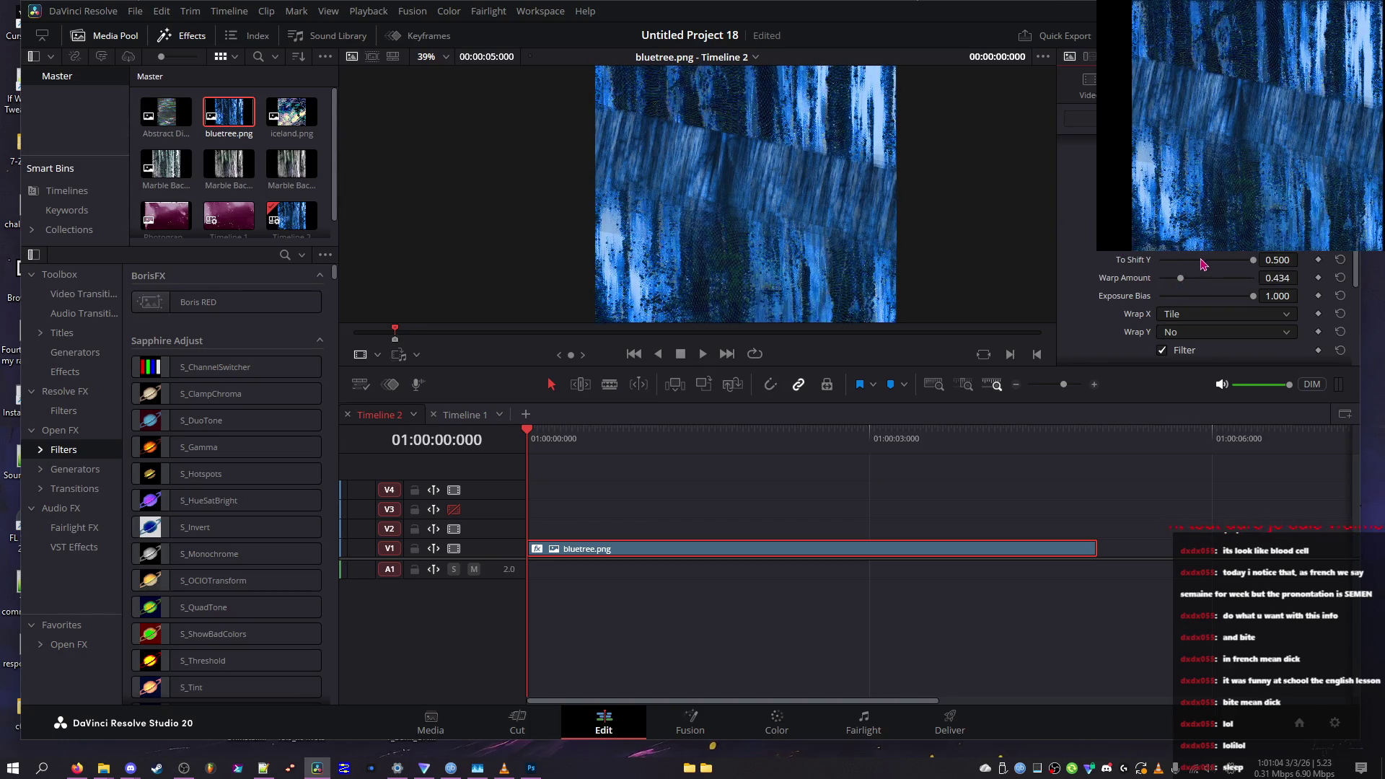
scroll(1320, 289, "down", 2)
scroll(1320, 289, "up", 2)
left_click(1341, 260)
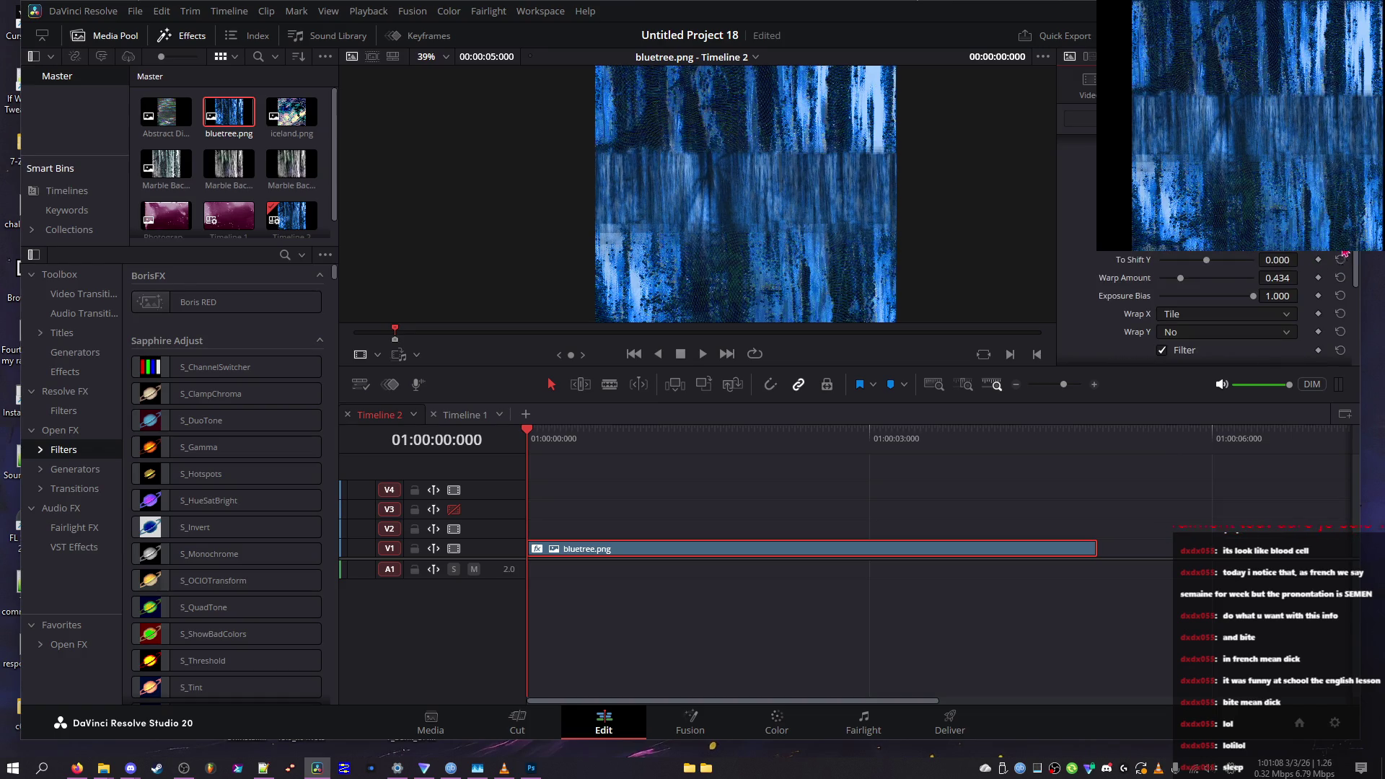
scroll(1226, 310, "up", 1)
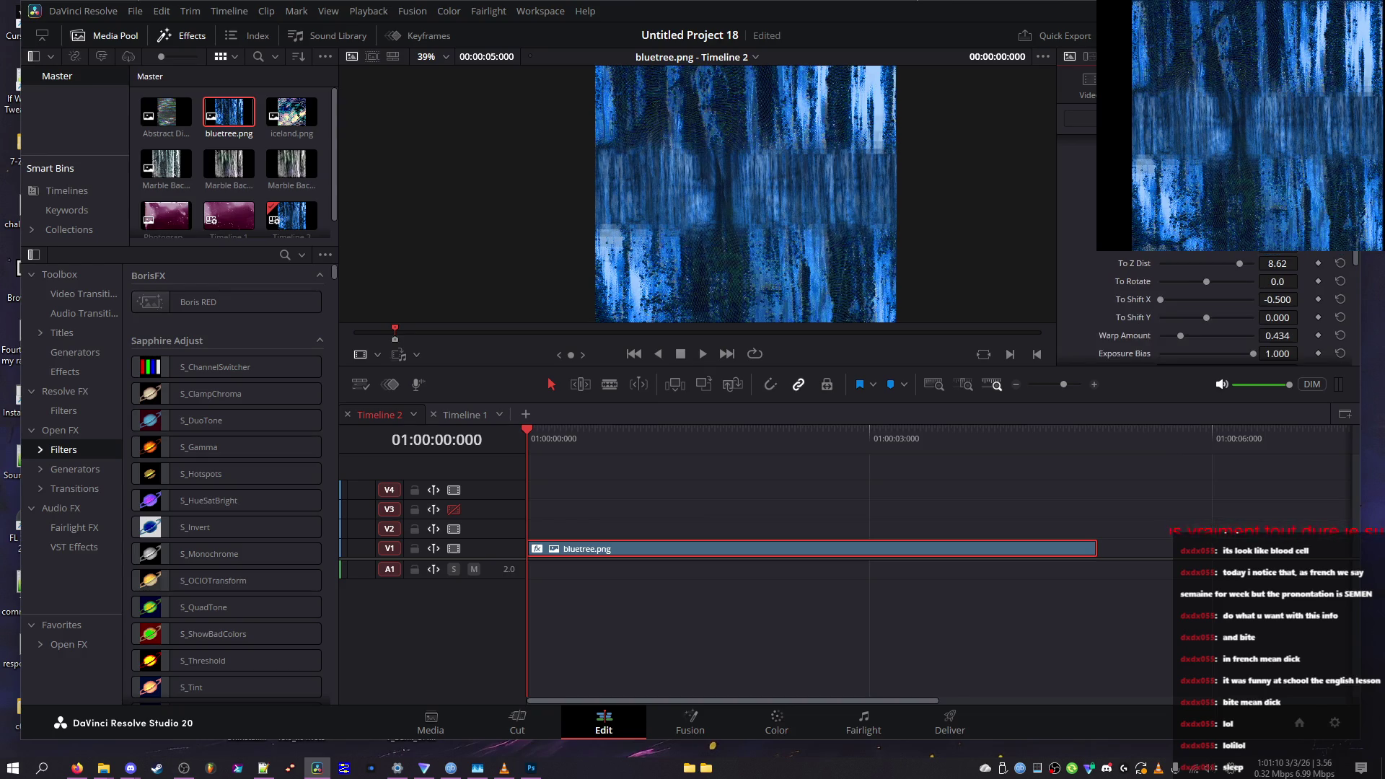
scroll(1227, 311, "down", 1)
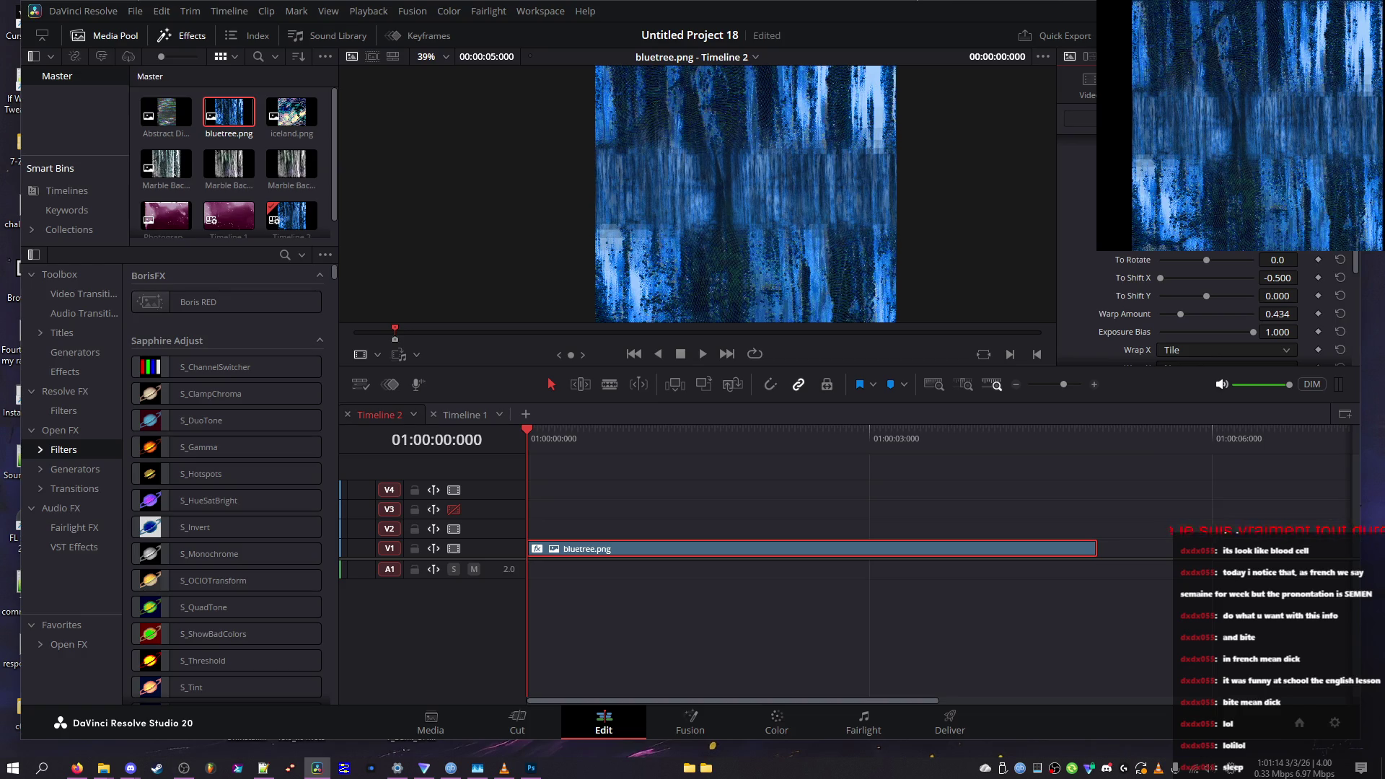
scroll(1094, 204, "down", 2)
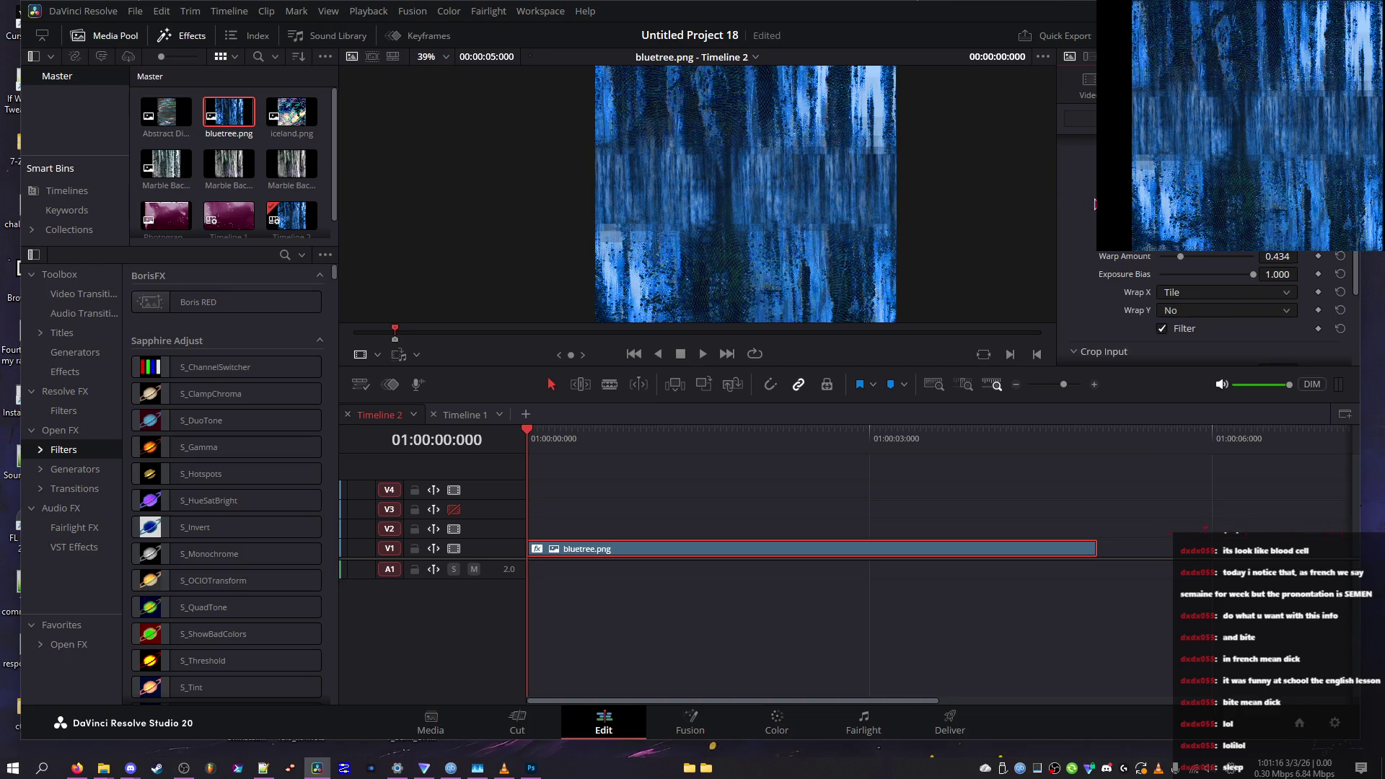
Lower Exposure Bias to 0.488 and return Warp Amount to its default 1.000 after trial values
mouse_move(1183, 259)
left_mouse_down()
mouse_move(1249, 267)
mouse_move(1021, 262)
left_mouse_up()
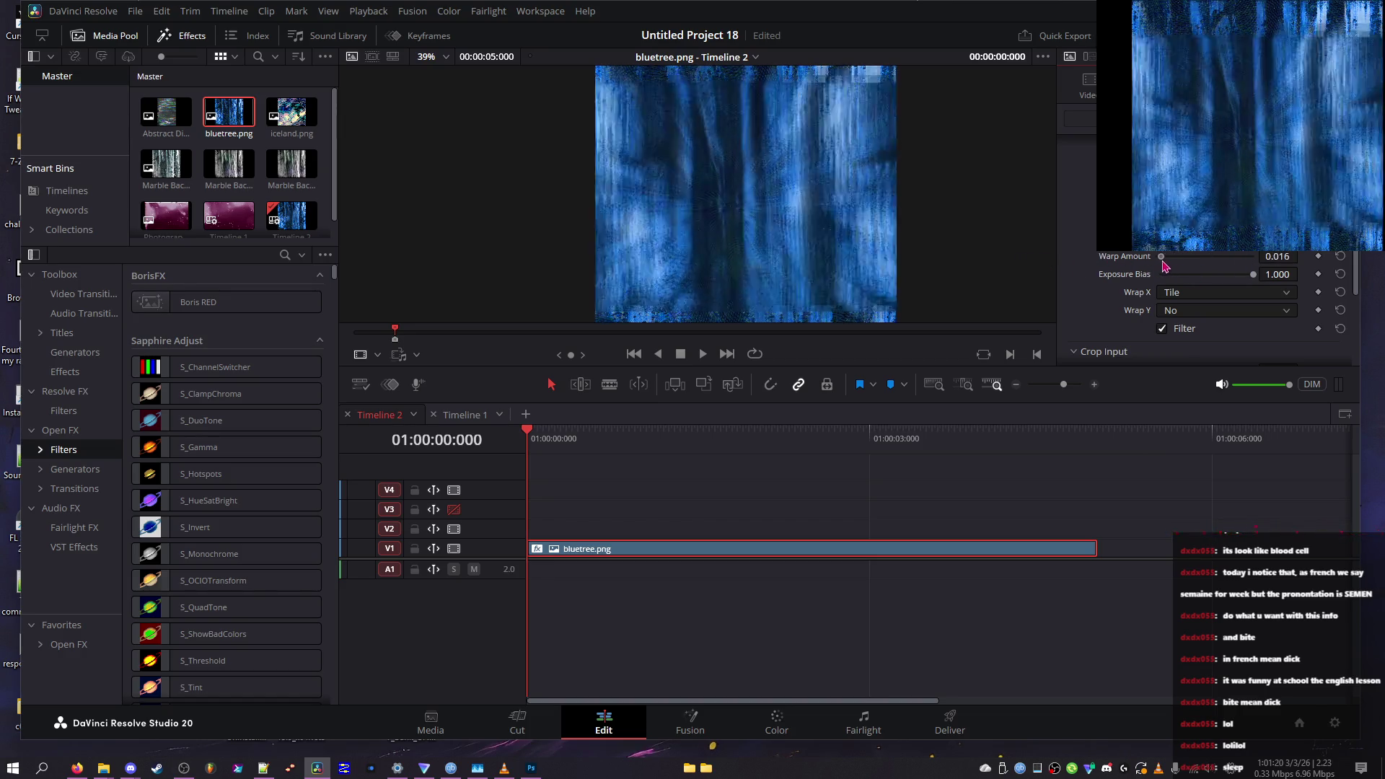
left_click(1204, 274)
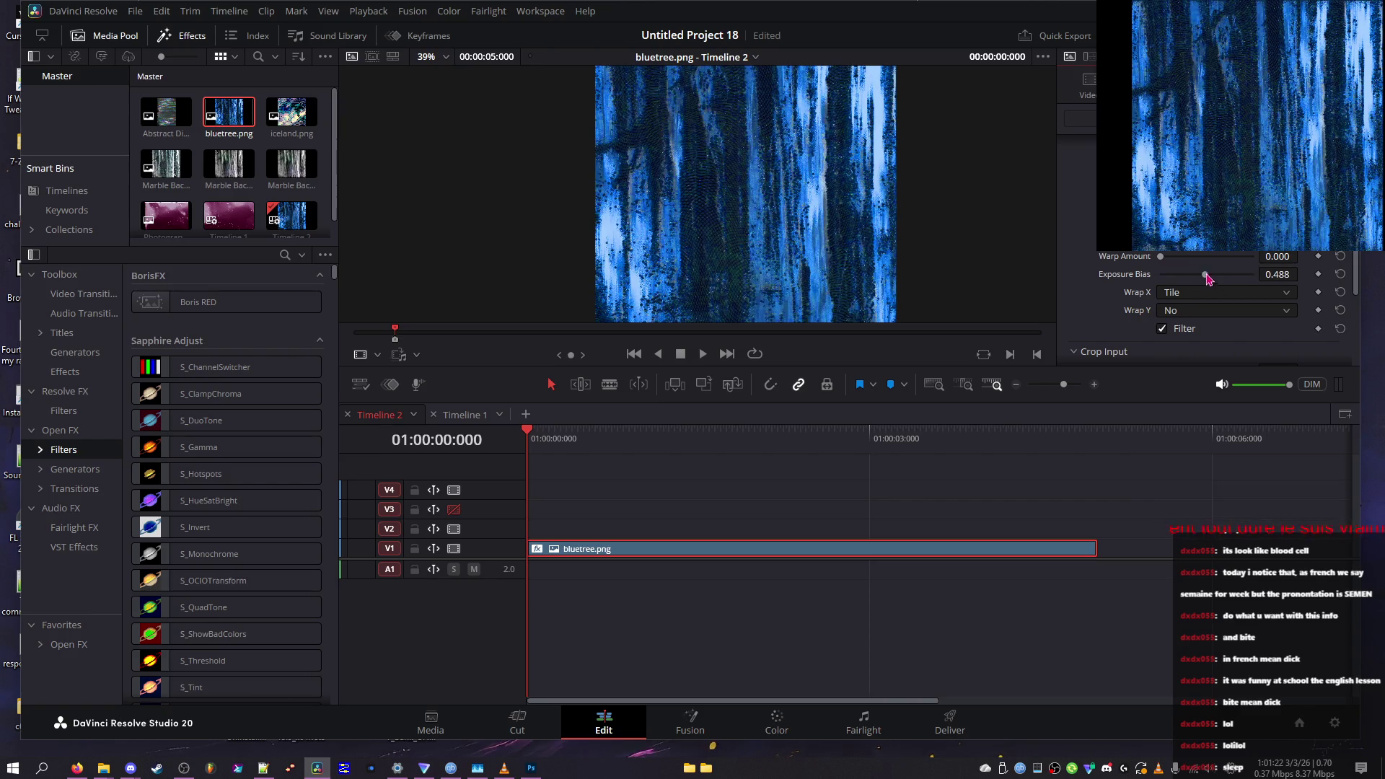
left_click_drag(1179, 258, 1234, 274)
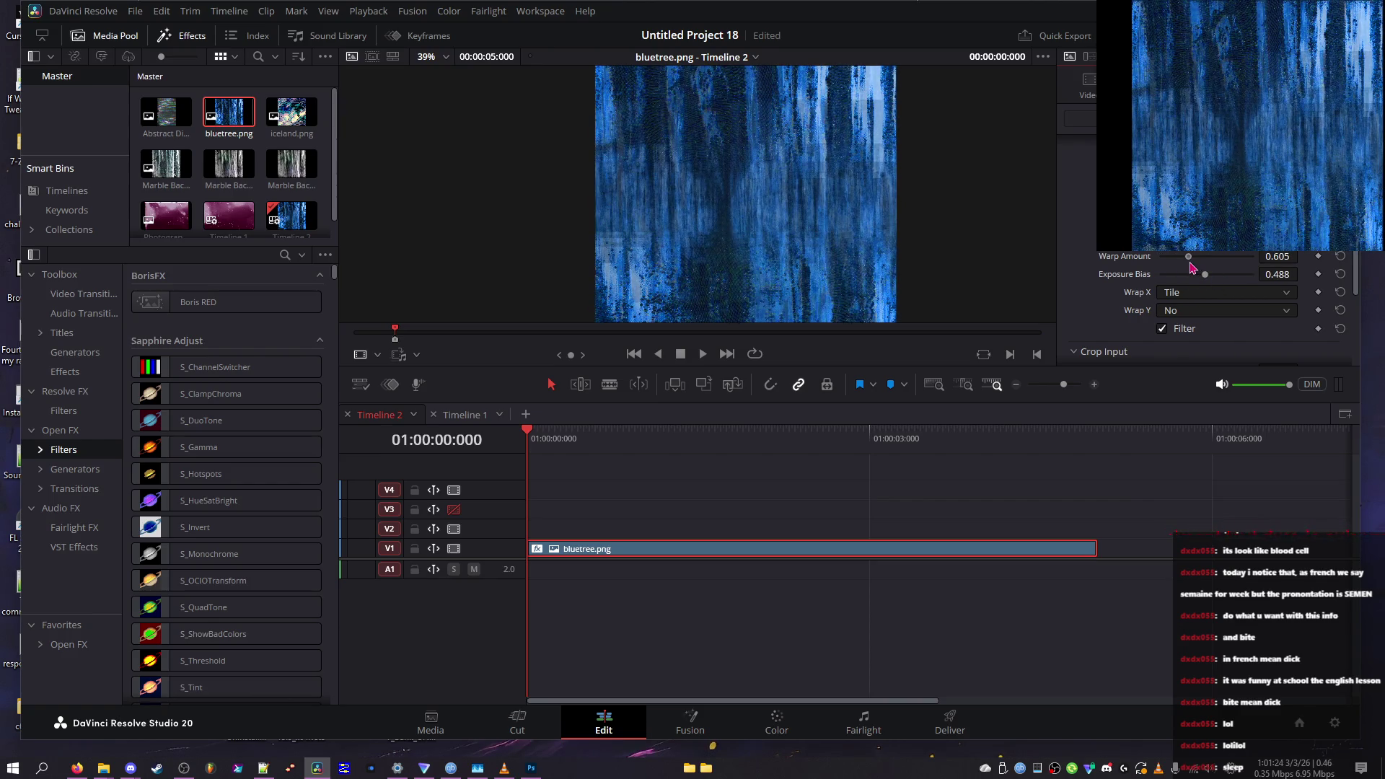
left_click_drag(1229, 258, 1177, 272)
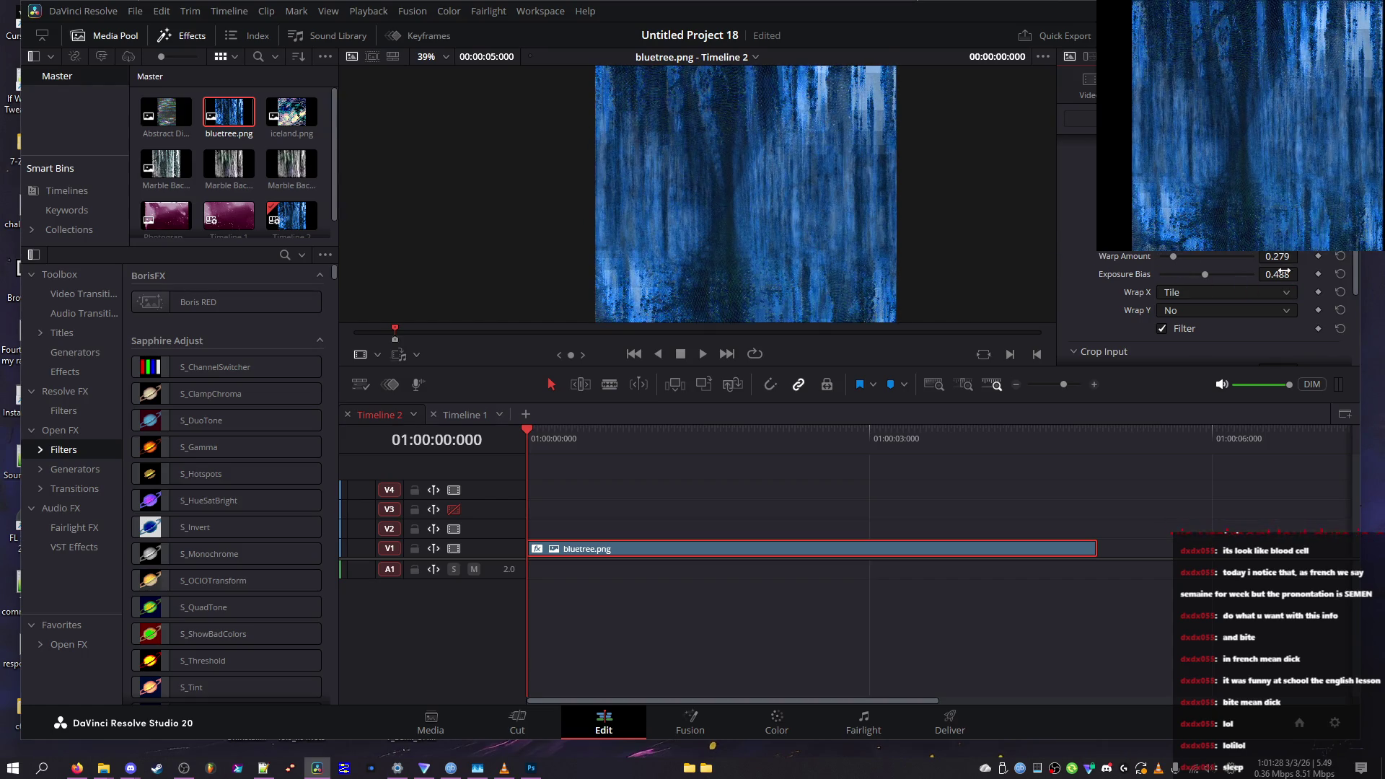
left_click(1341, 256)
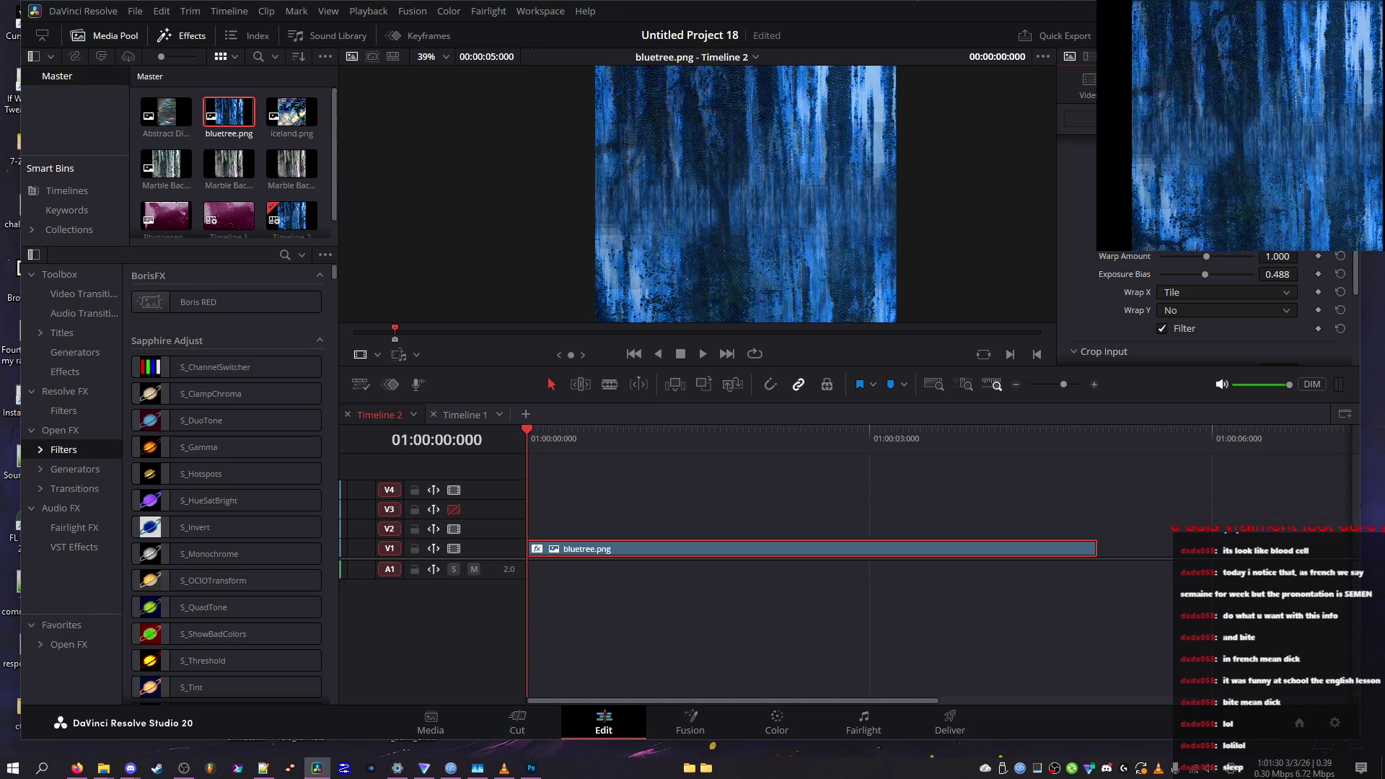
scroll(1135, 257, "down", 3)
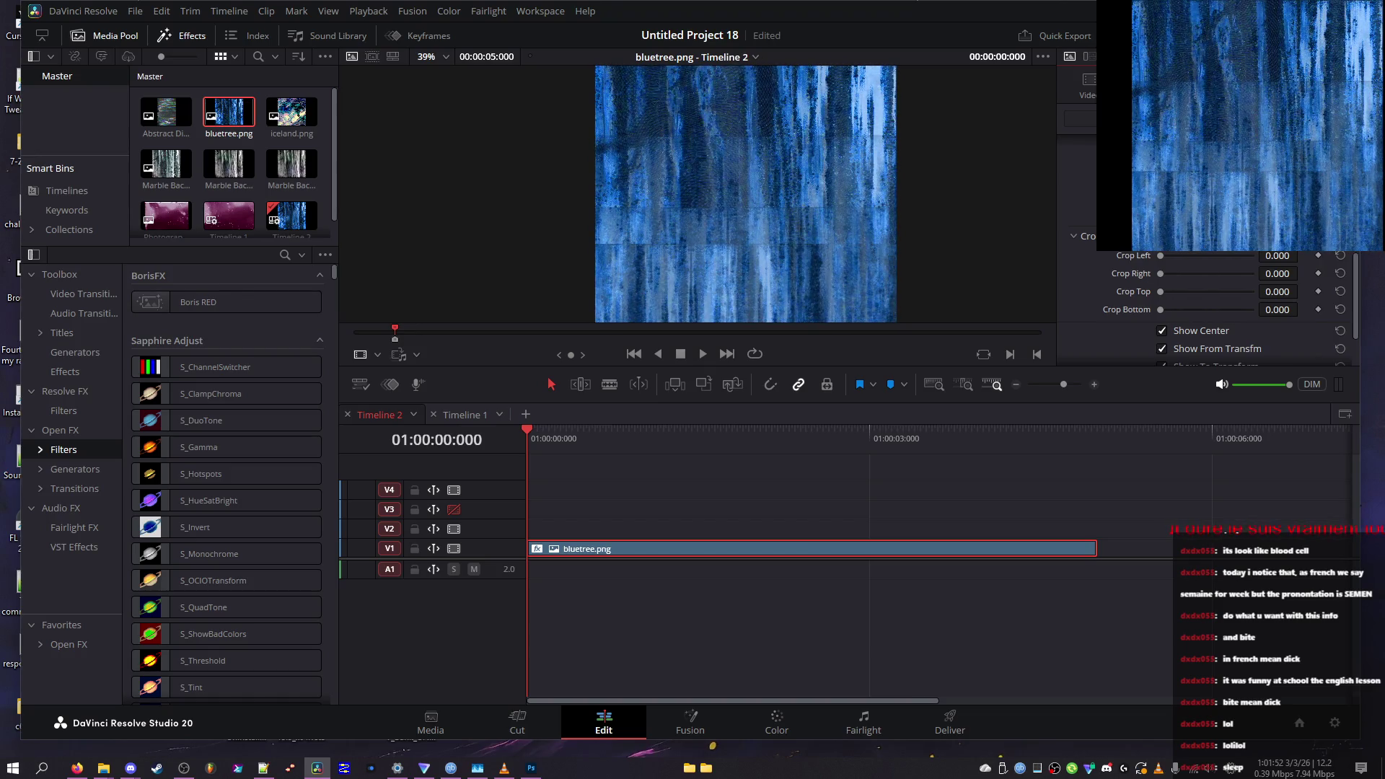
Browse the Sapphire Composite and Distort filters with previews and select S_InfiniteZoom
scroll(918, 256, "down", 3)
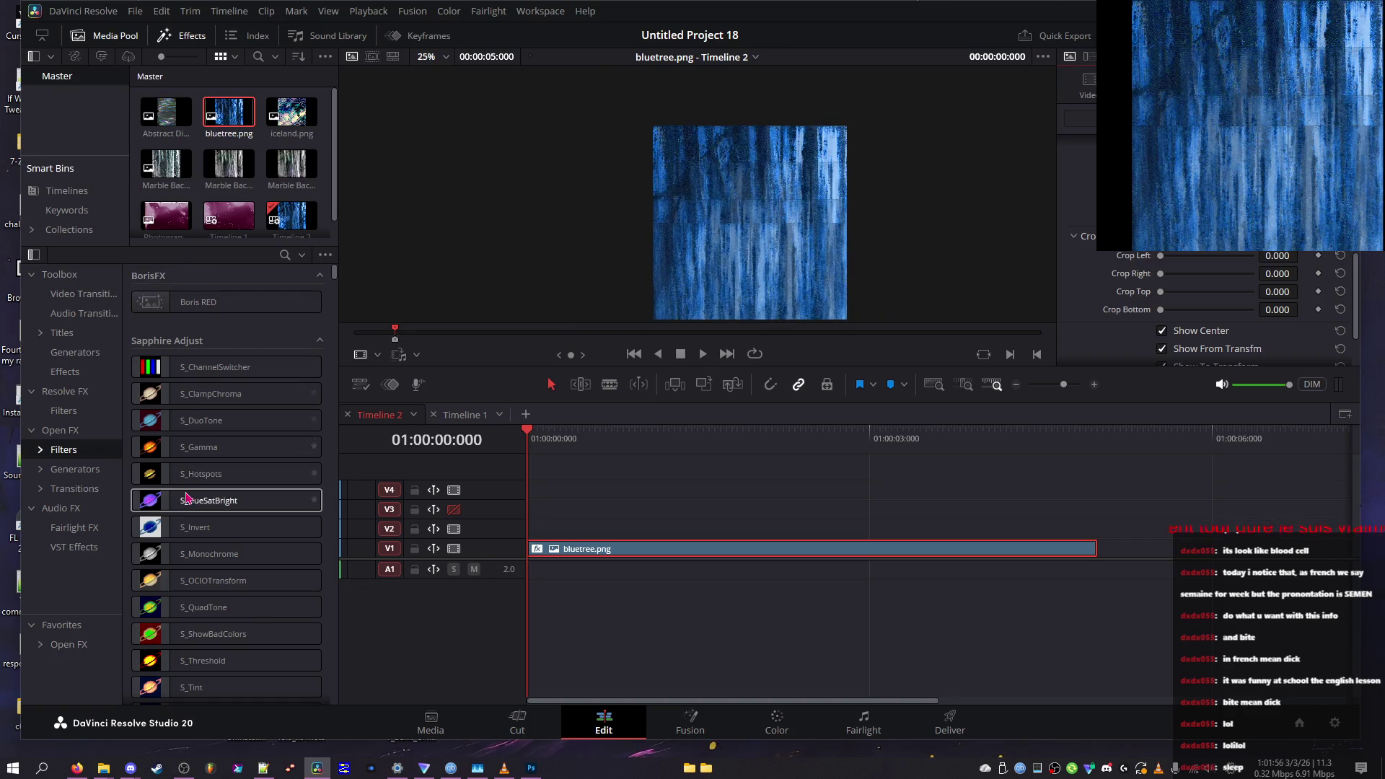
scroll(189, 473, "down", 3)
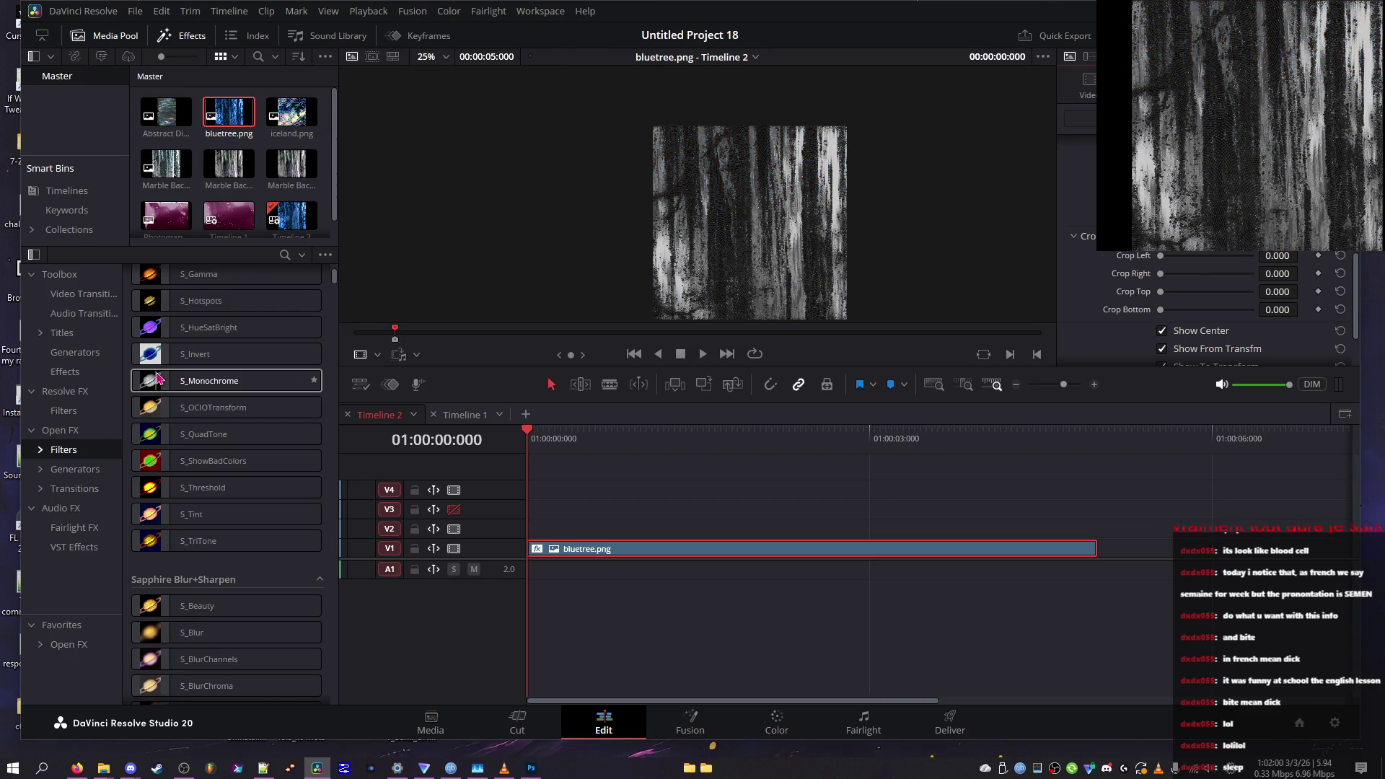
scroll(155, 422, "down", 3)
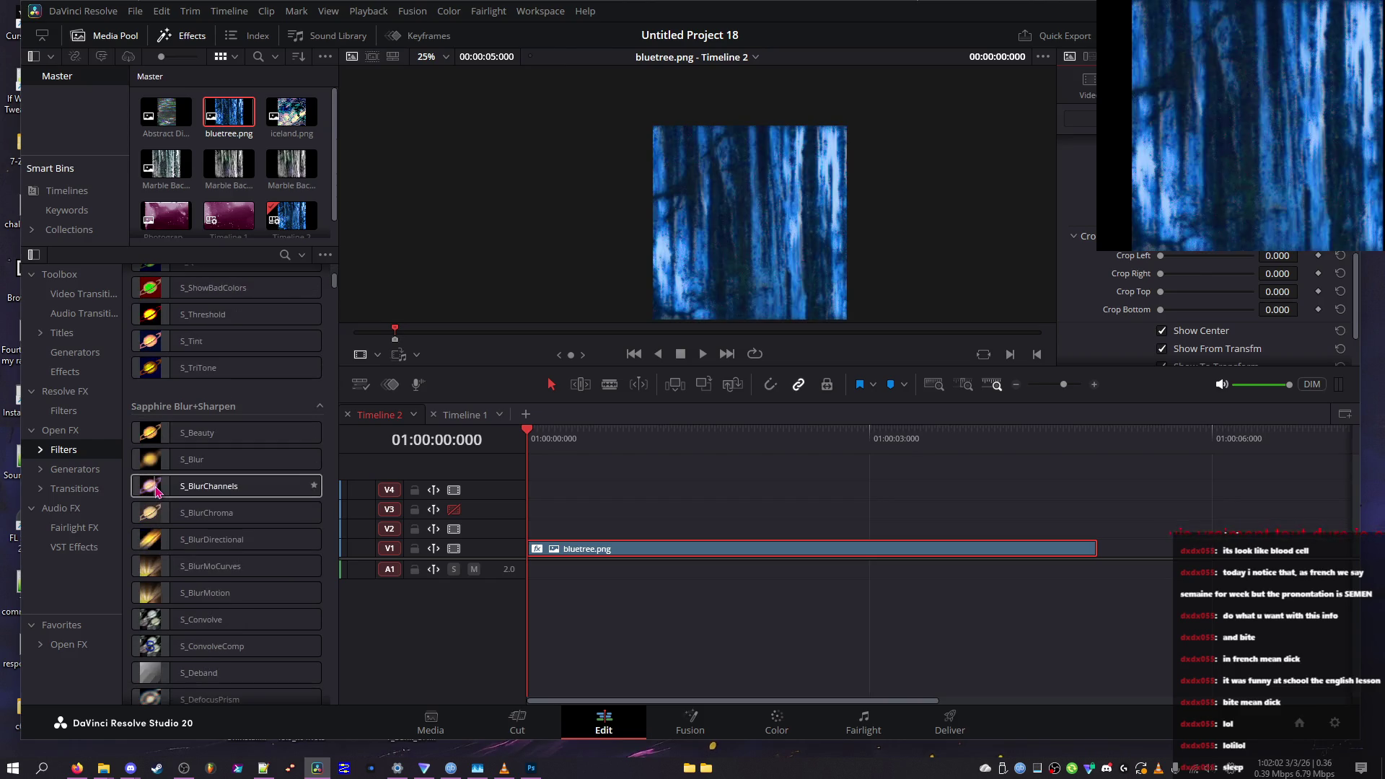
scroll(173, 512, "down", 3)
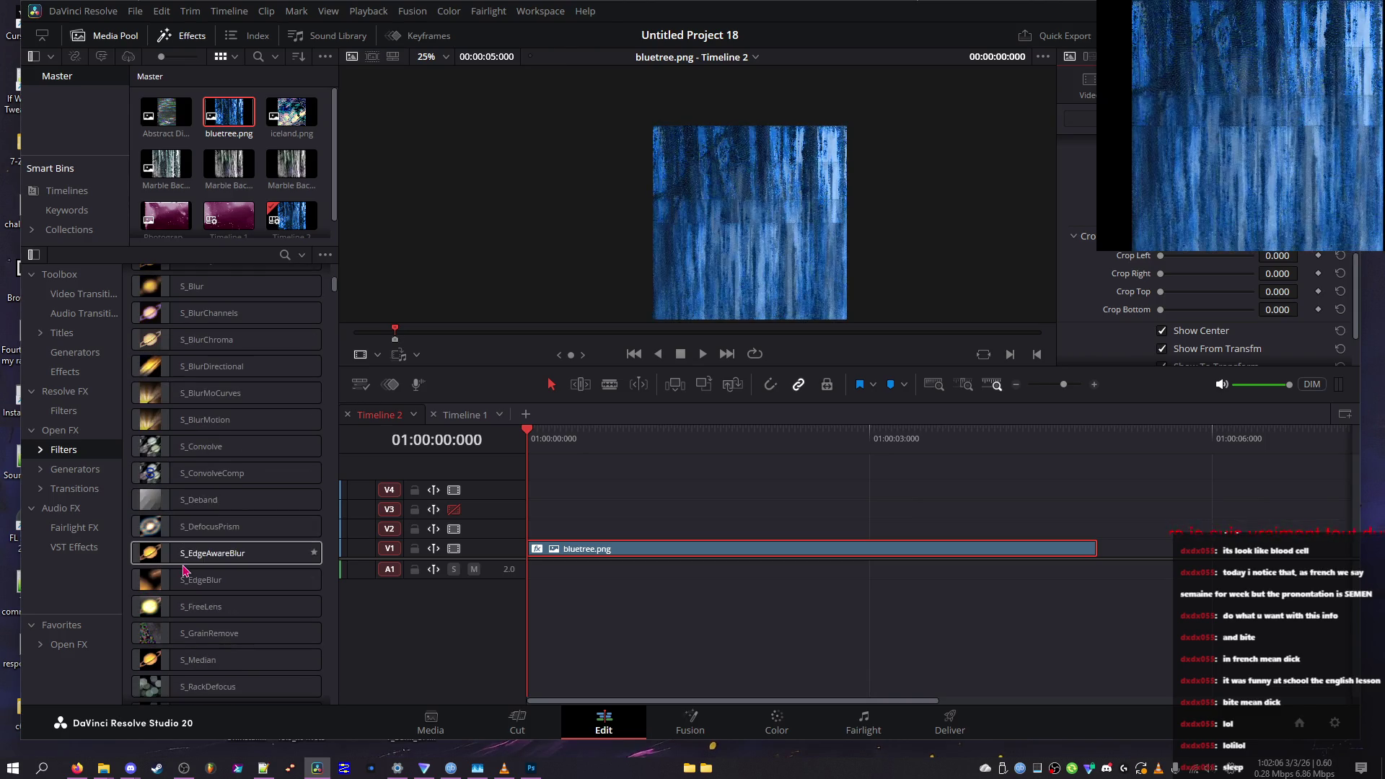
scroll(190, 556, "down", 3)
scroll(187, 563, "down", 2)
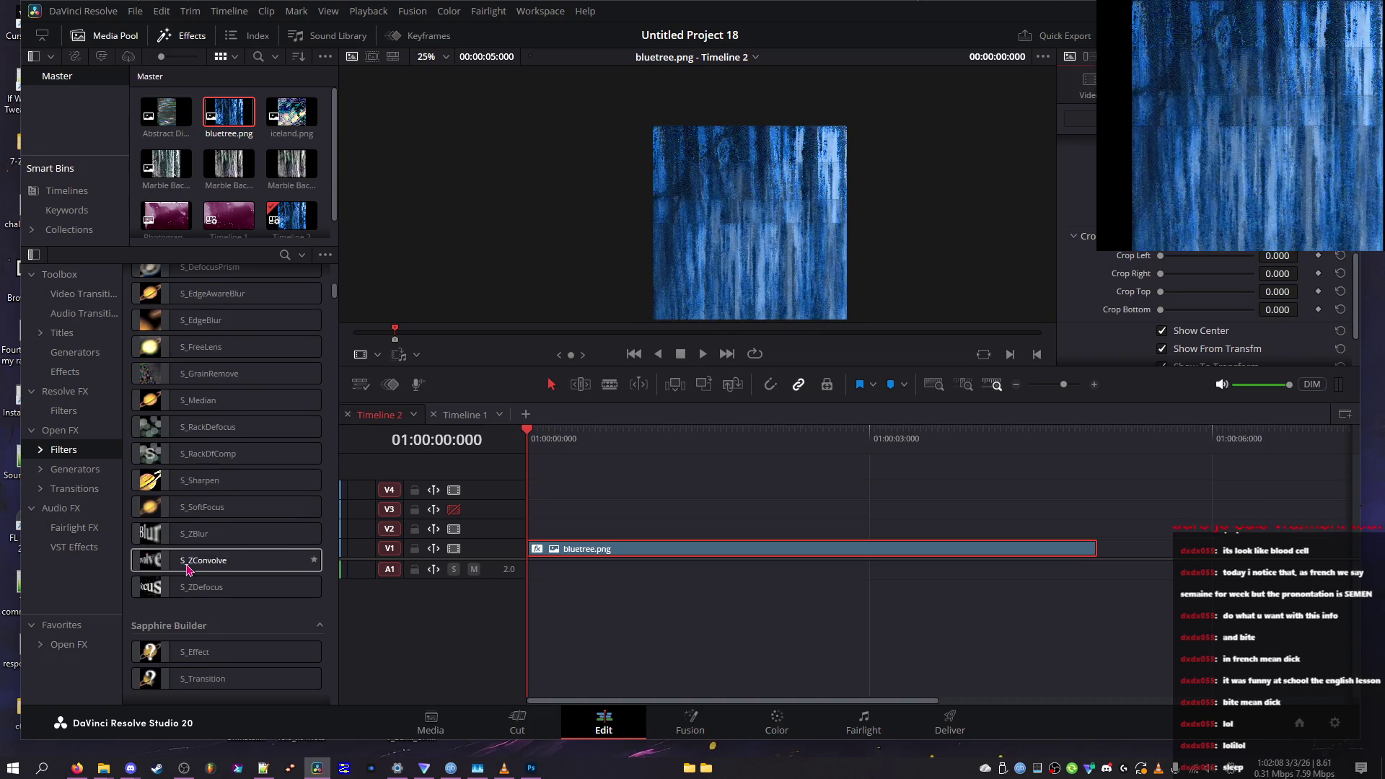
scroll(186, 570, "down", 3)
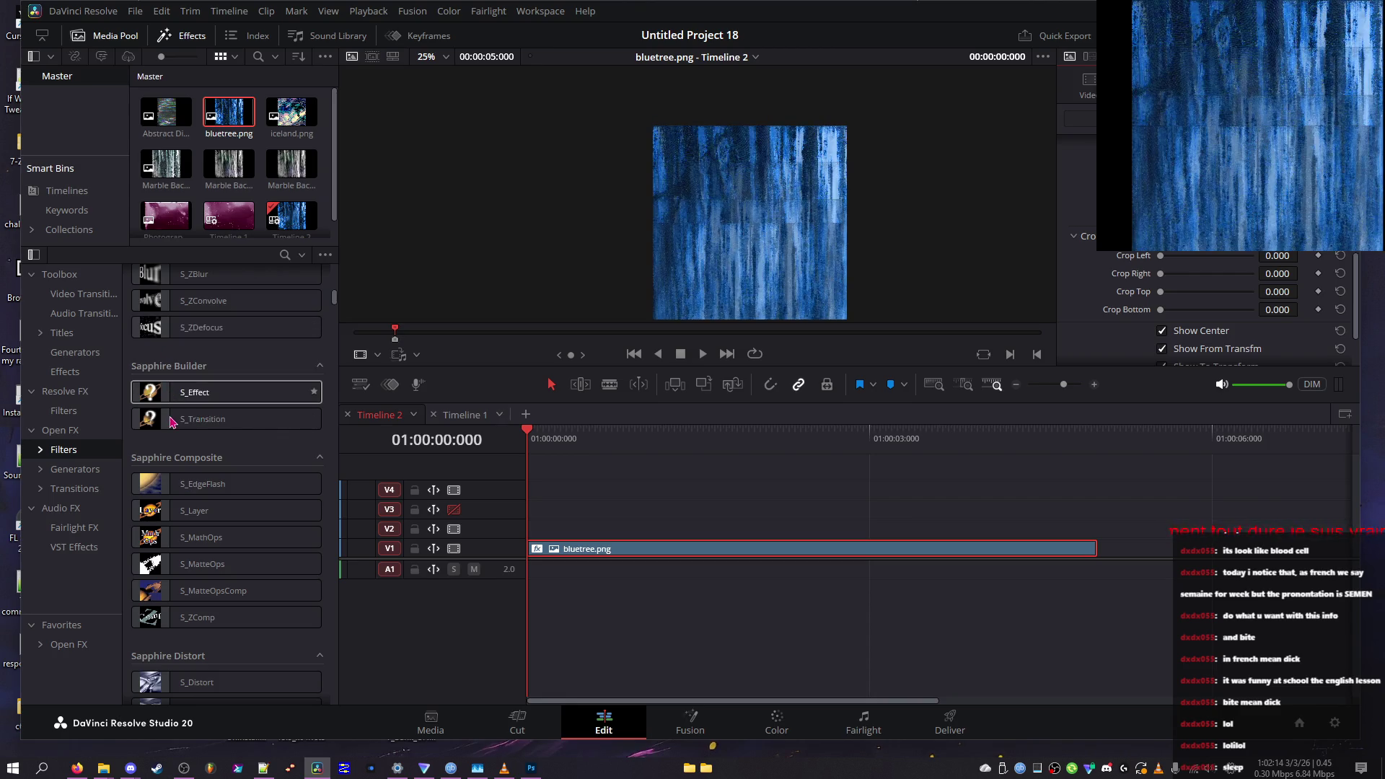
scroll(174, 399, "down", 3)
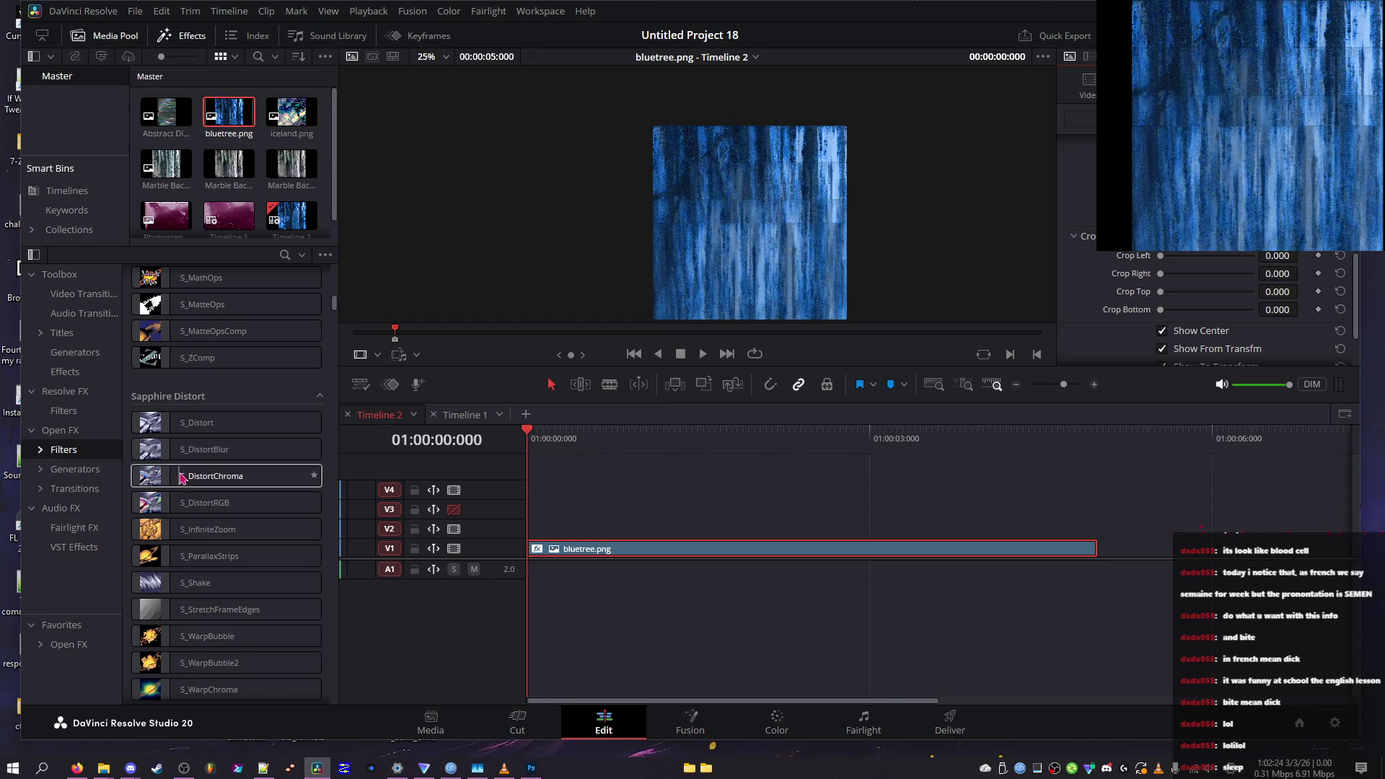
scroll(180, 446, "down", 3)
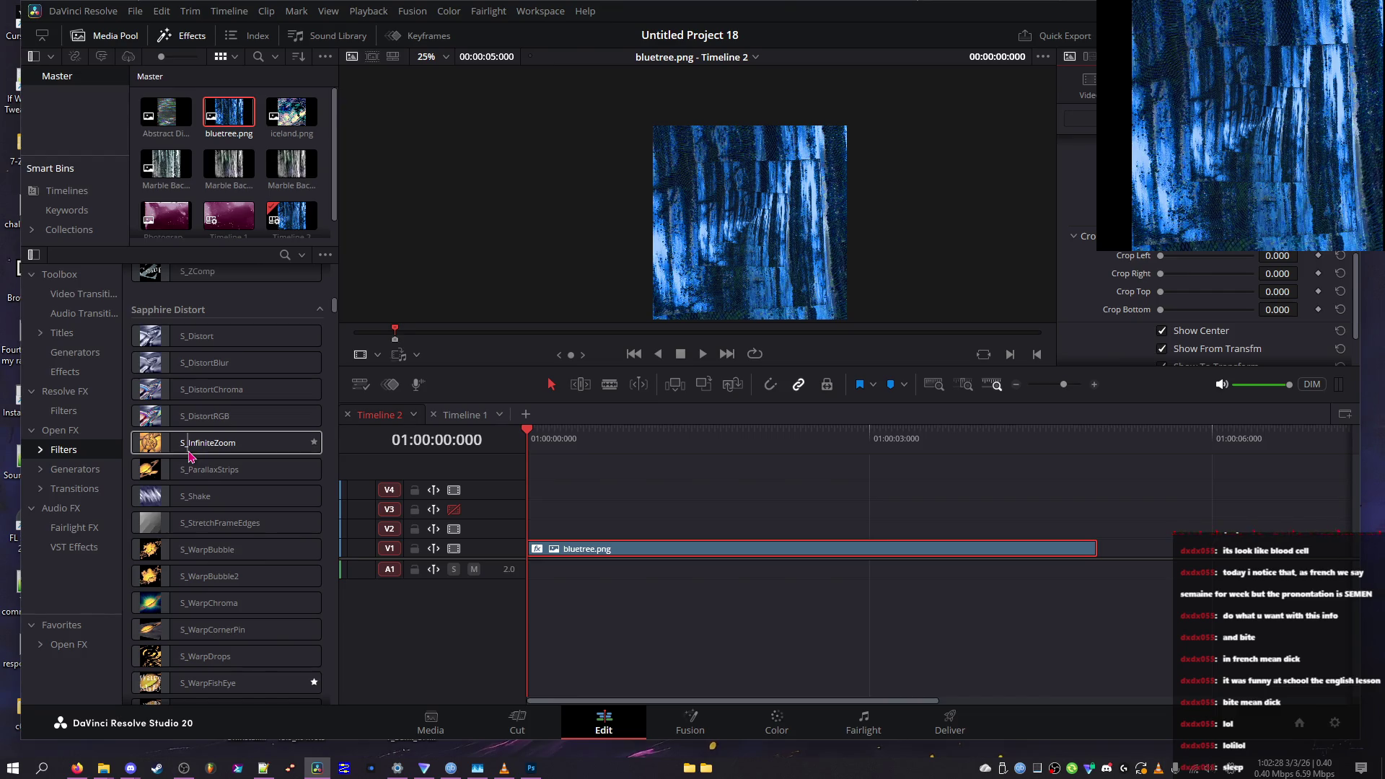
left_click(192, 449)
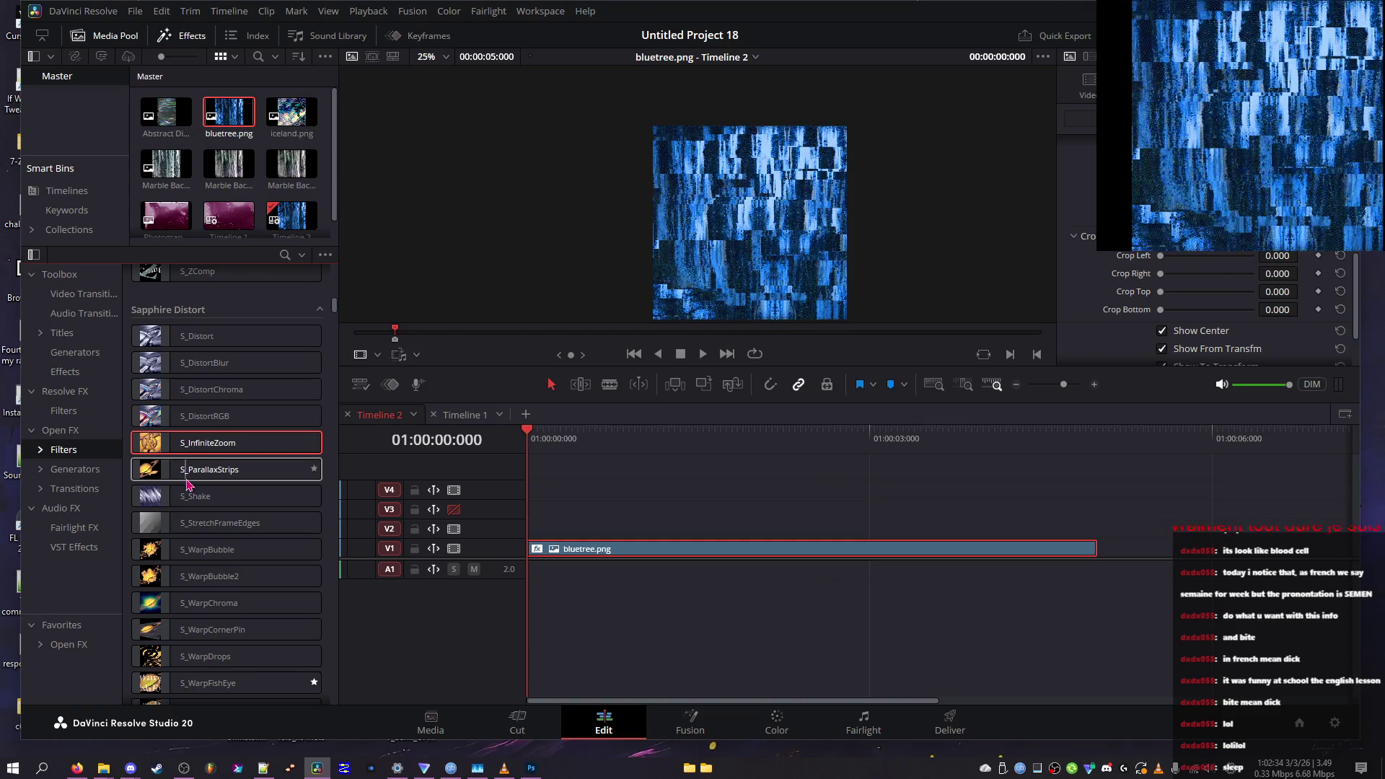
Apply S_InfiniteZoom to bluetree.png and switch Transparent Area to Inside
mouse_move(222, 446)
left_mouse_down()
mouse_move(564, 506)
mouse_move(584, 548)
left_mouse_up()
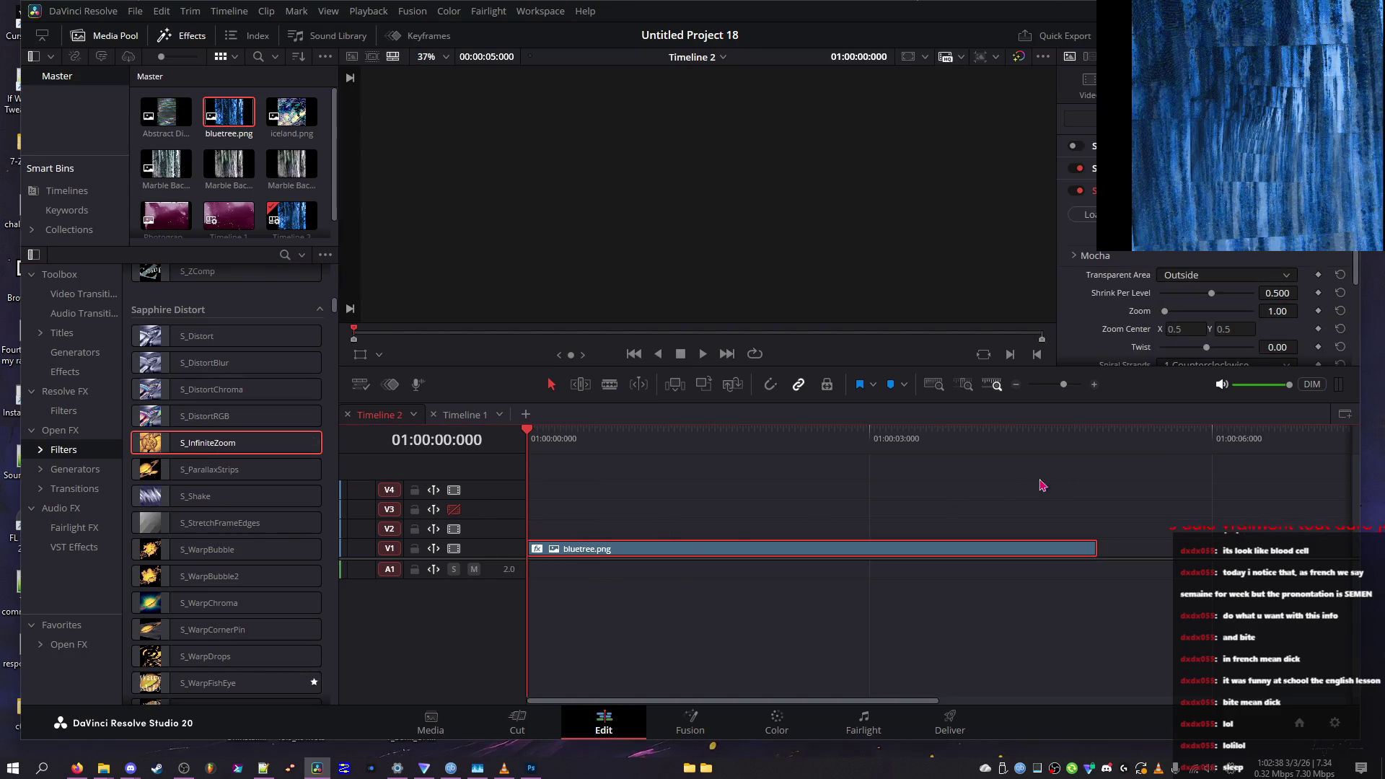
left_click(1184, 278)
left_click(1201, 294)
left_click(1201, 277)
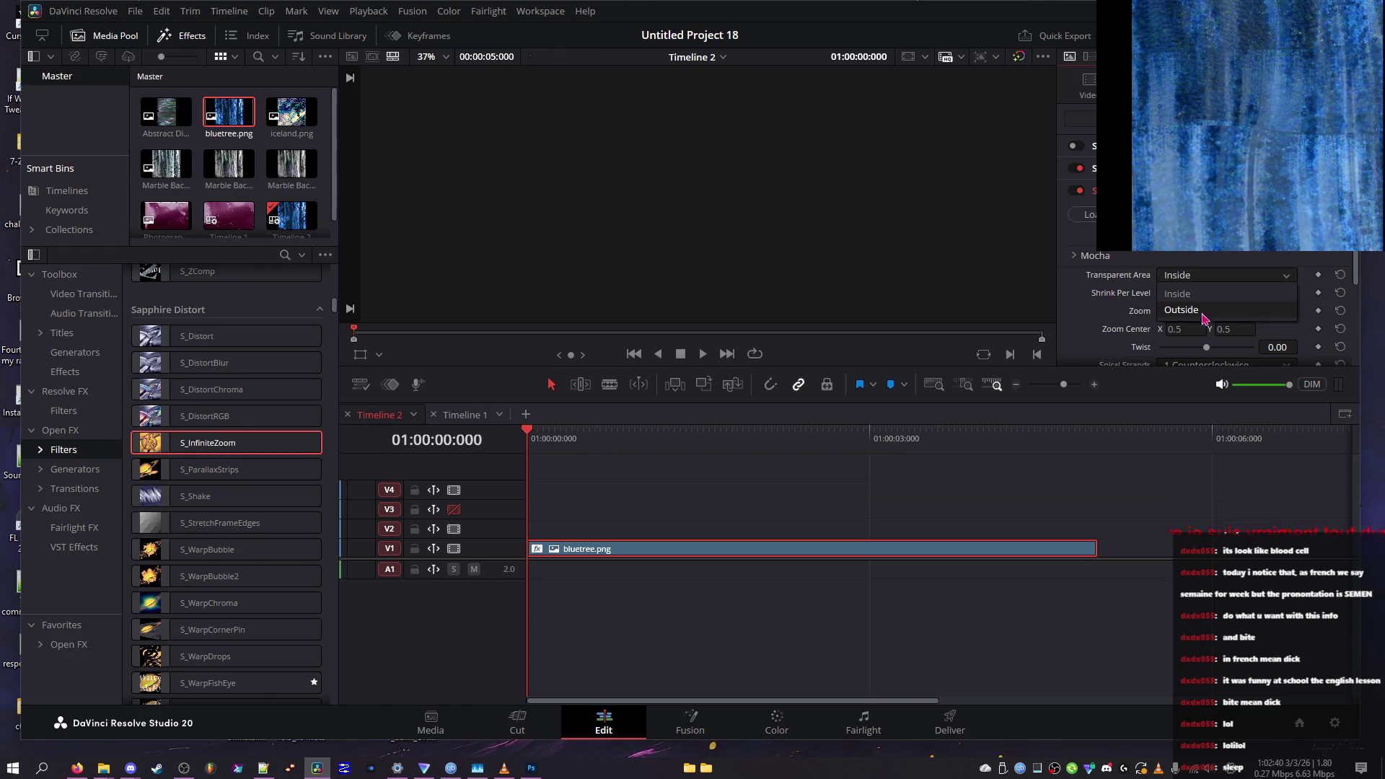
Return Transparent Area to Outside and reset Twist to 0.00 after testing twist and shrink values
left_click_drag(1207, 347, 1301, 364)
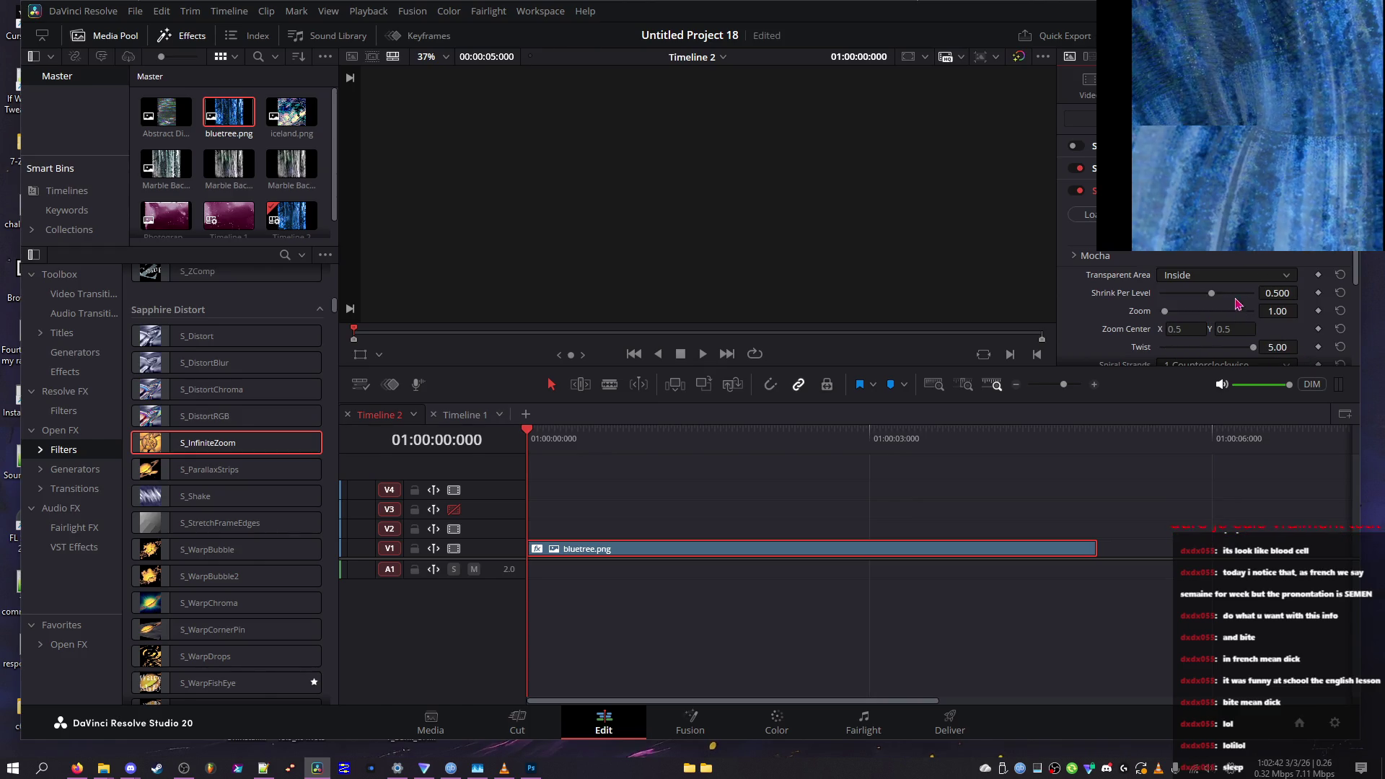
mouse_move(1211, 293)
left_mouse_down()
mouse_move(1233, 293)
mouse_move(1175, 294)
left_mouse_up()
left_click(1212, 275)
left_click(1209, 281)
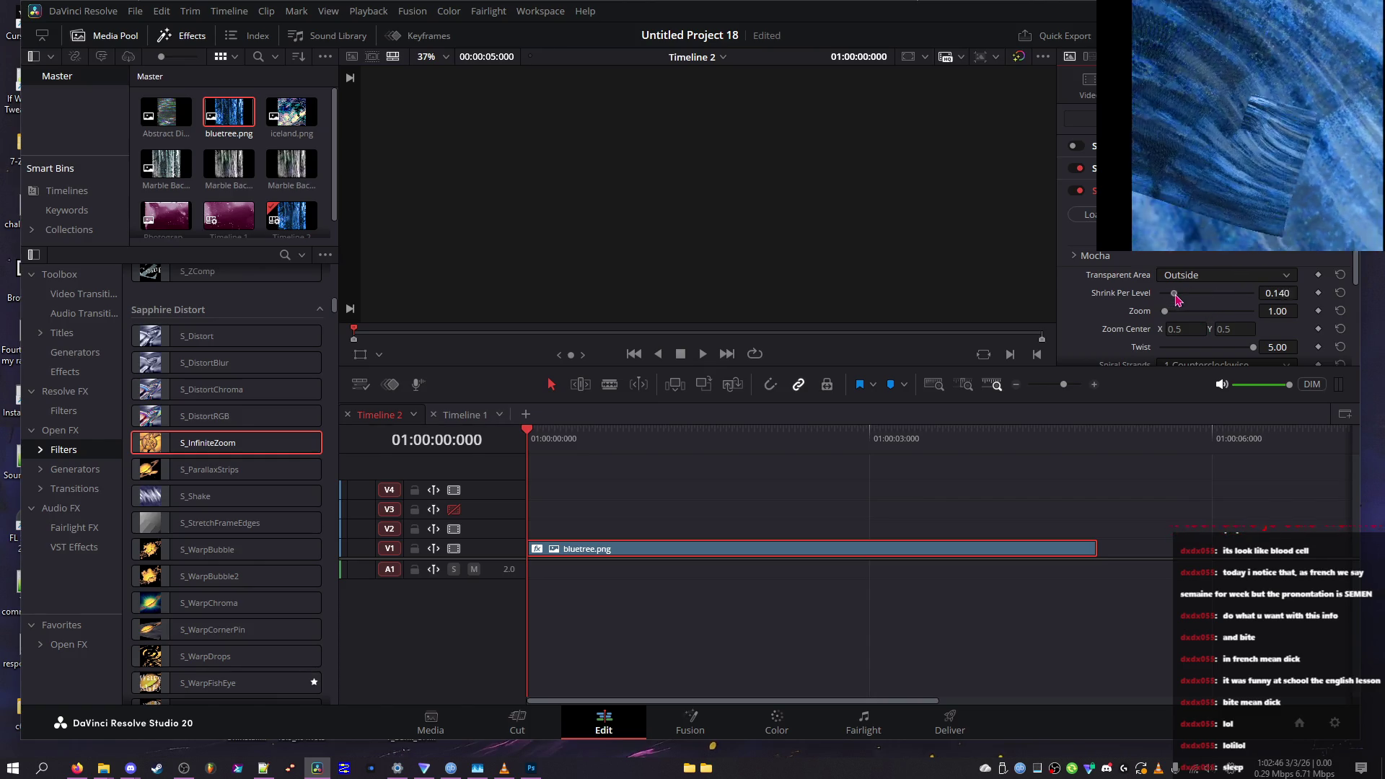
mouse_move(1194, 349)
left_mouse_down()
mouse_move(1163, 351)
mouse_move(1230, 353)
mouse_move(1218, 337)
mouse_move(1238, 318)
mouse_move(1200, 327)
mouse_move(1264, 303)
left_mouse_up()
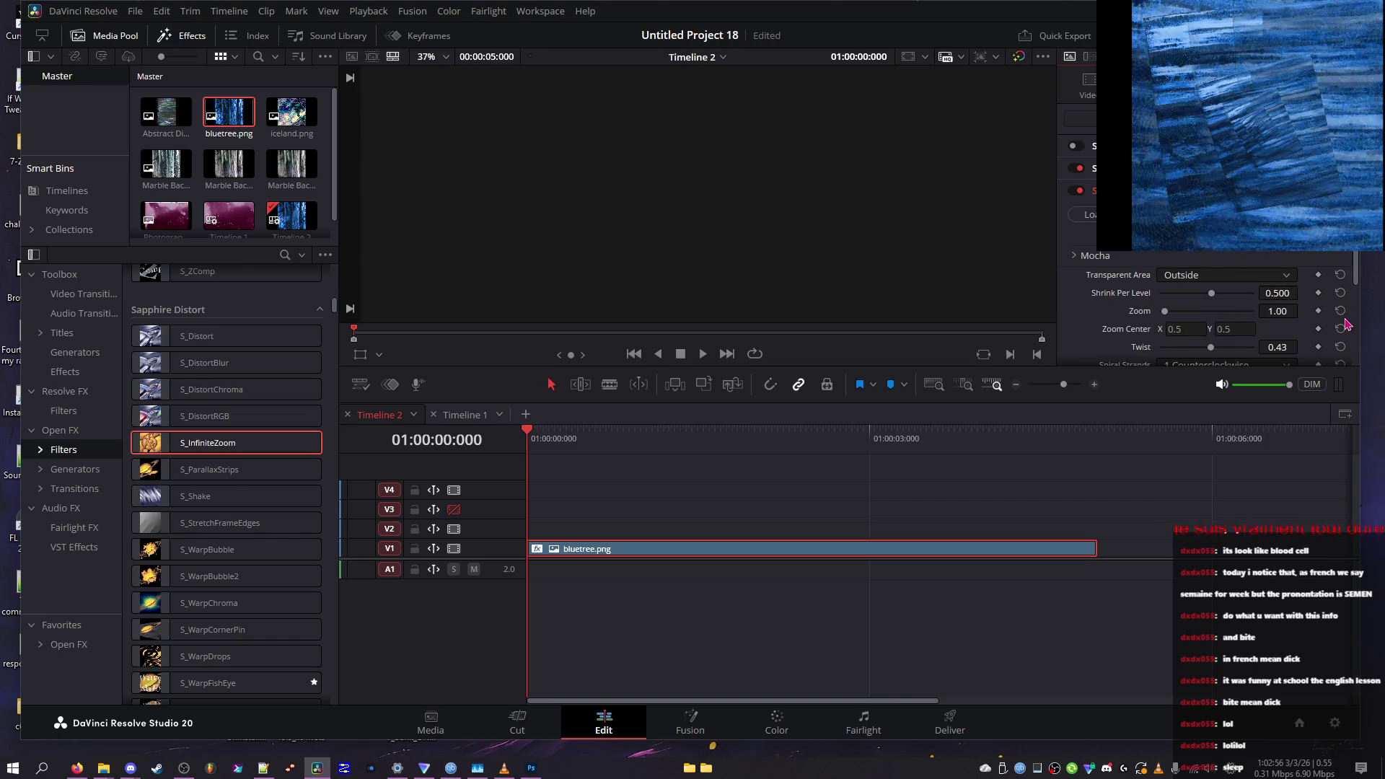
left_click(1340, 347)
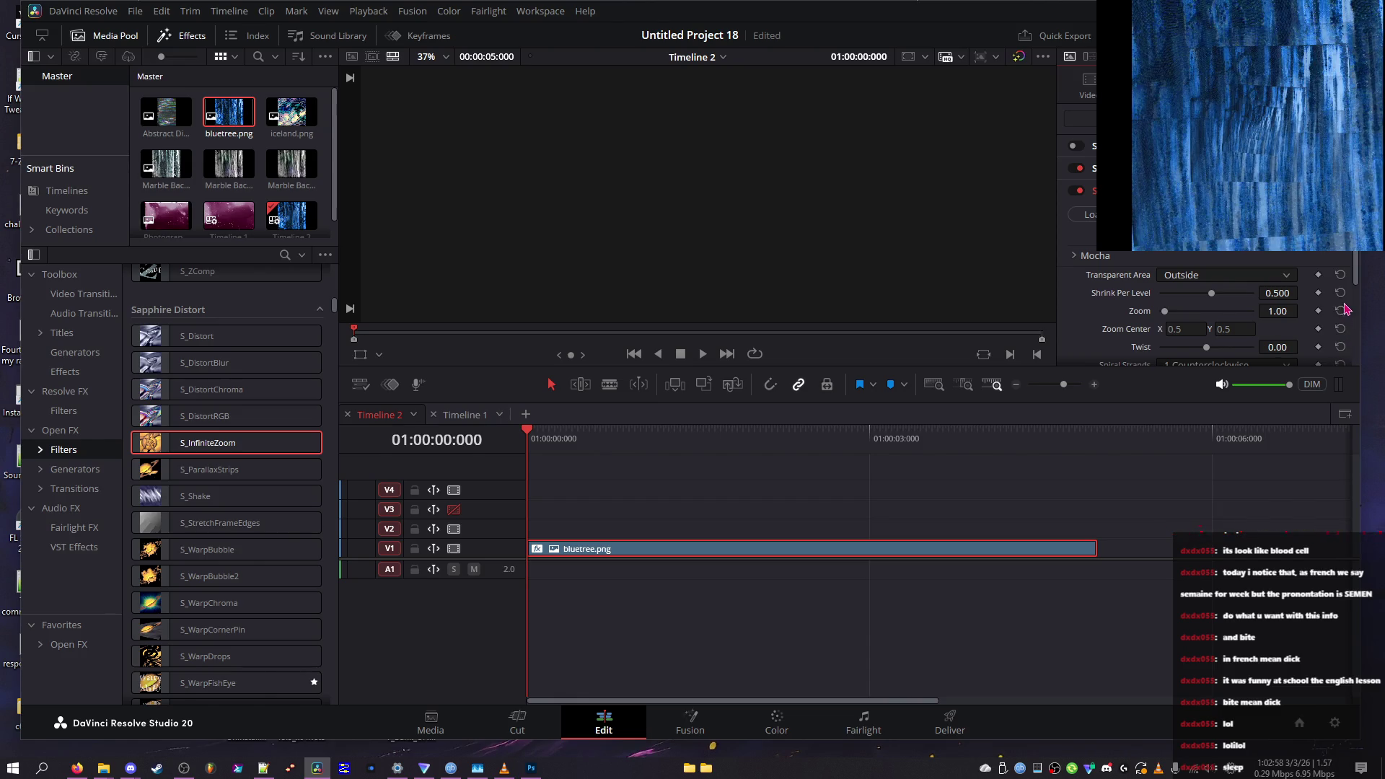
scroll(1346, 310, "down", 2)
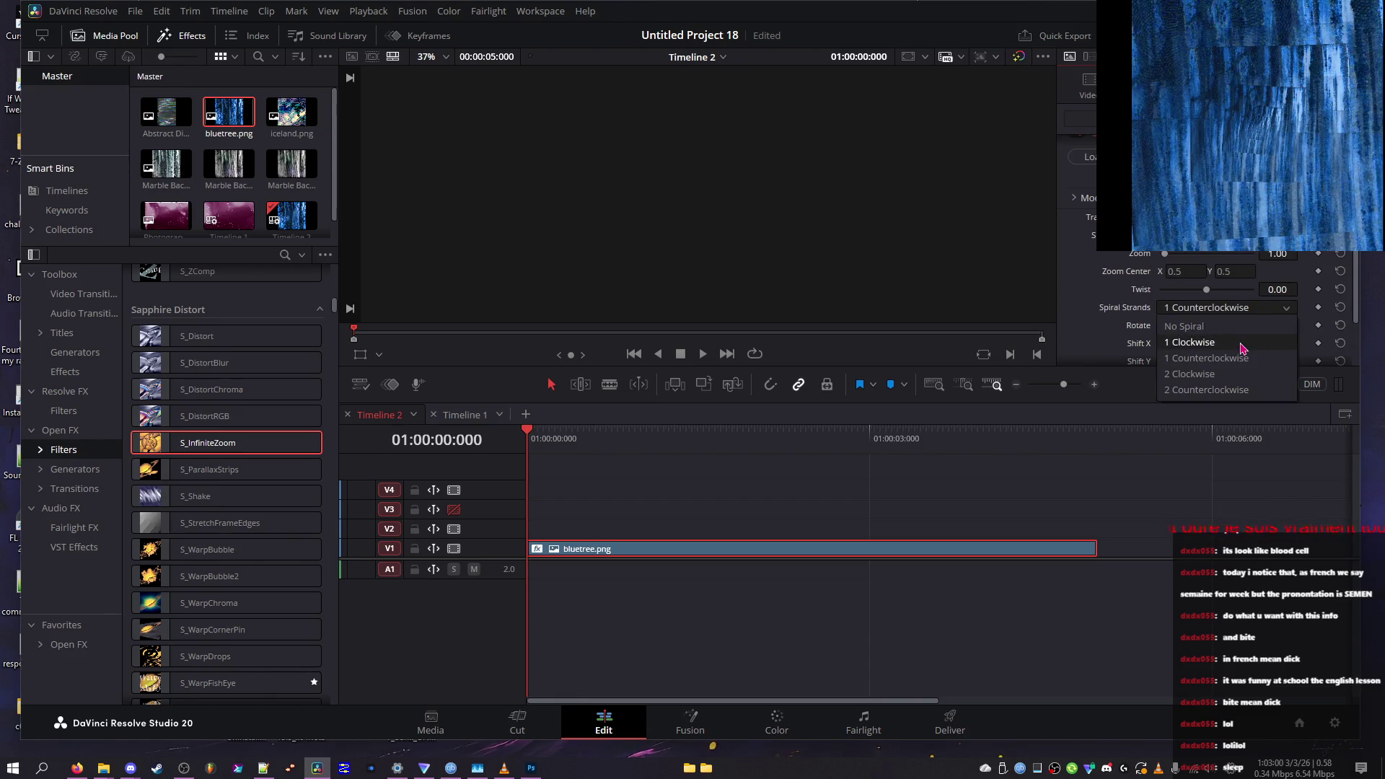
Set Spiral Strands to 1 Clockwise and rotate the zoomed image to 265.1
left_click(1183, 326)
left_click(1240, 310)
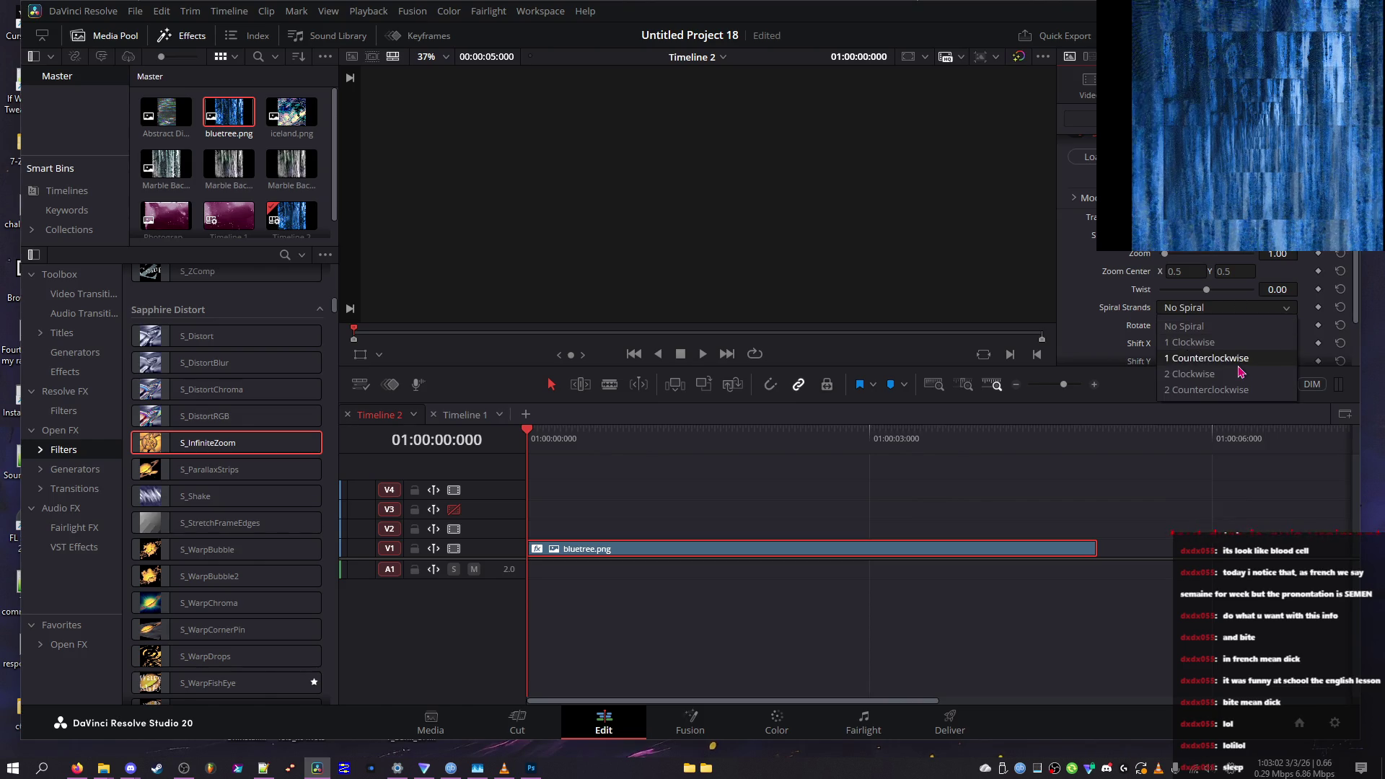
left_click(1236, 388)
left_click(1230, 307)
left_click(1224, 345)
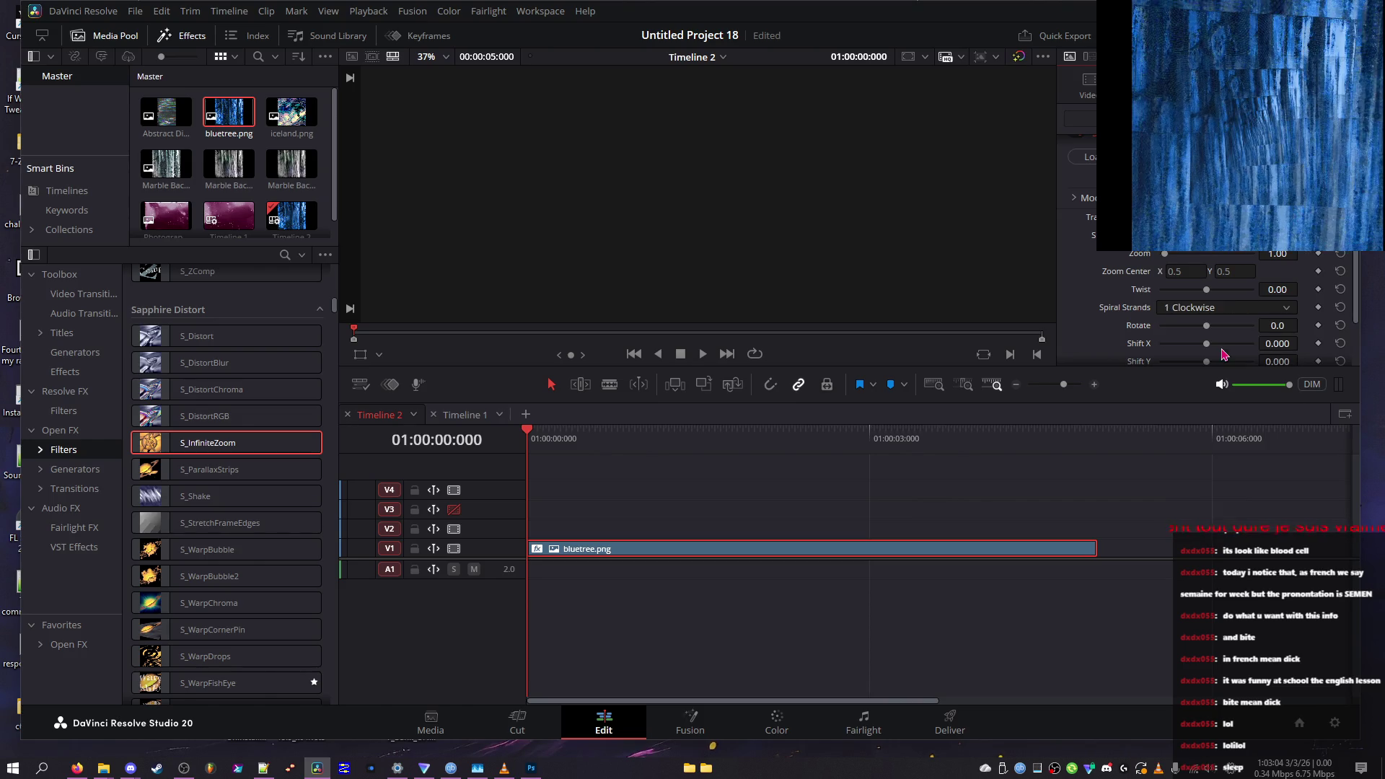
mouse_move(1223, 334)
left_mouse_down()
mouse_move(1266, 347)
mouse_move(1157, 347)
mouse_move(1281, 381)
mouse_move(1243, 388)
left_mouse_up()
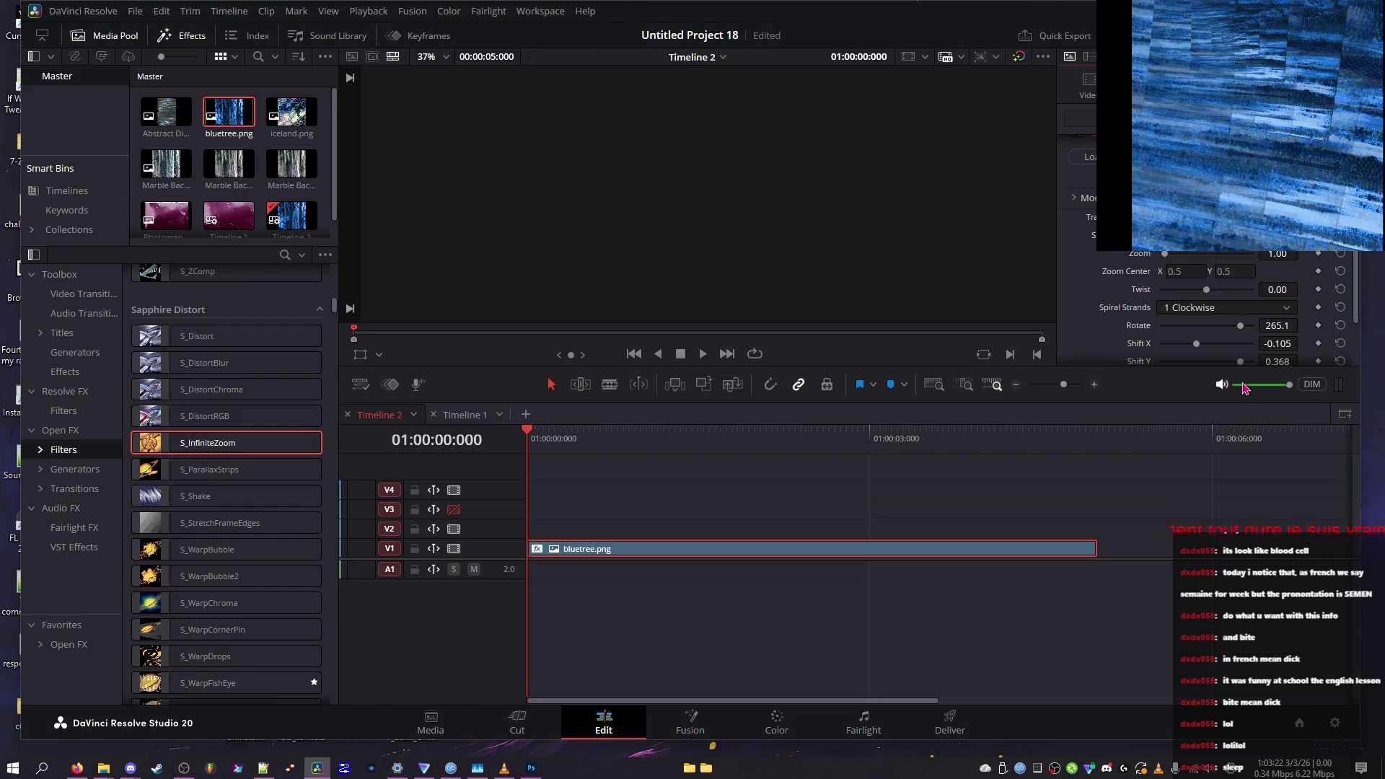
Try Shift Y, twist and rotation tweaks, undoing each to keep Rotate at 265.1
left_click(1177, 367)
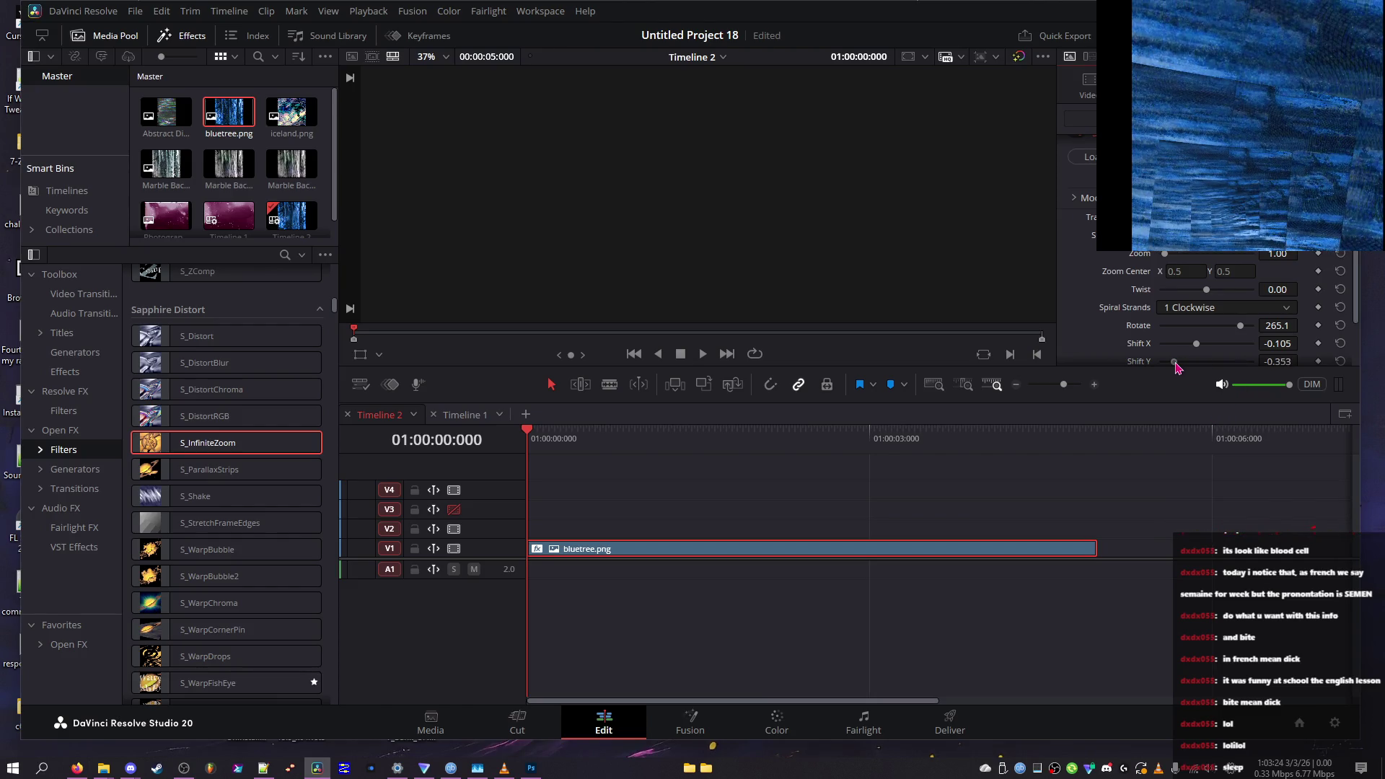
key("ctrl+z")
mouse_move(1206, 290)
left_mouse_down()
mouse_move(1177, 289)
mouse_move(1224, 301)
mouse_move(1210, 304)
left_mouse_up()
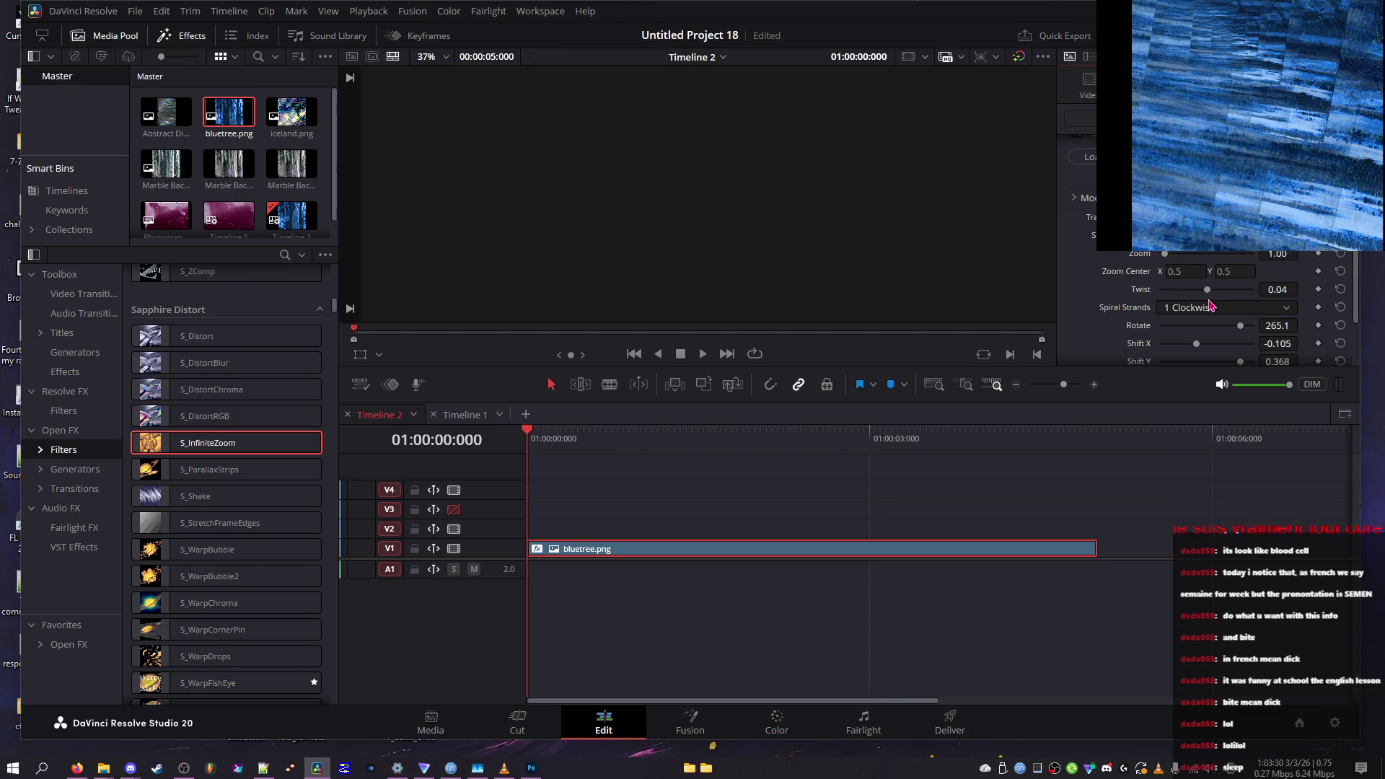
key("ctrl+z")
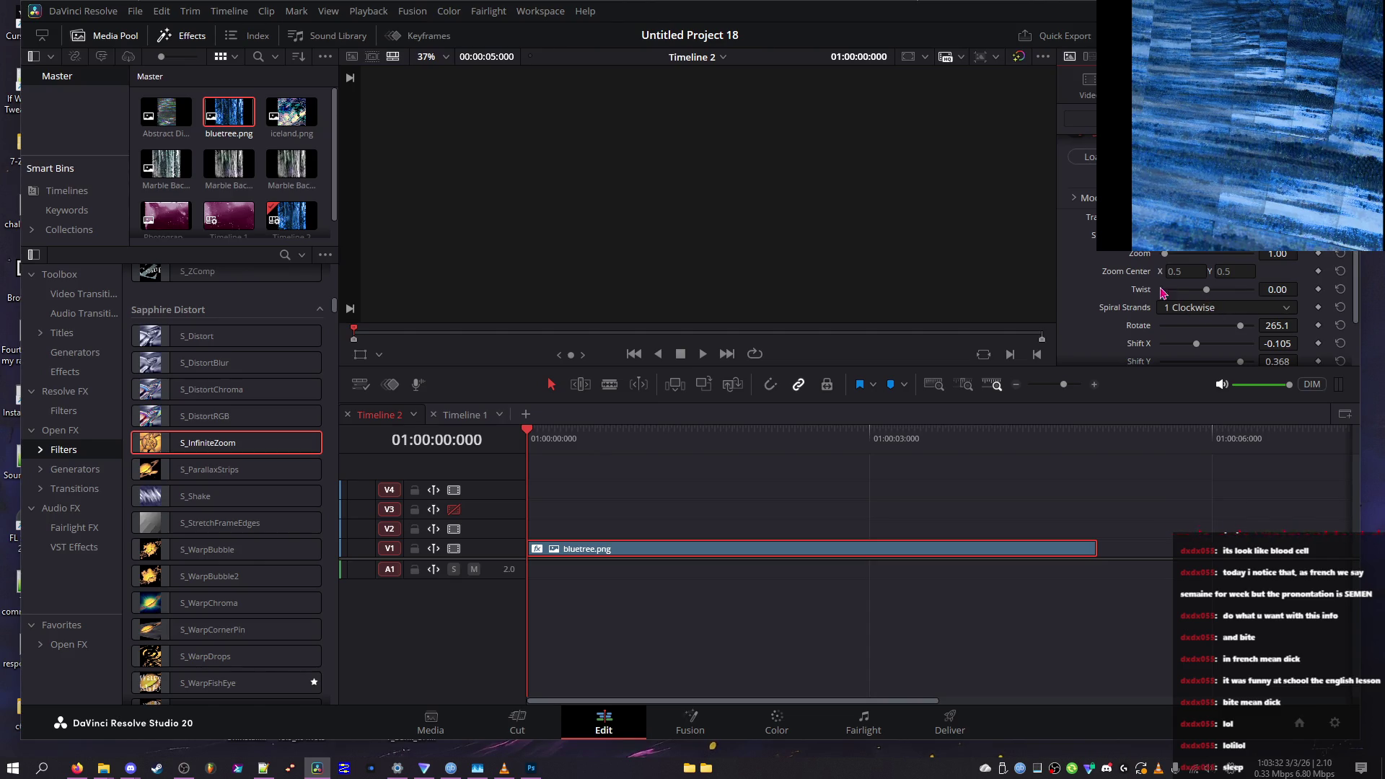
left_click_drag(1240, 326, 1241, 327)
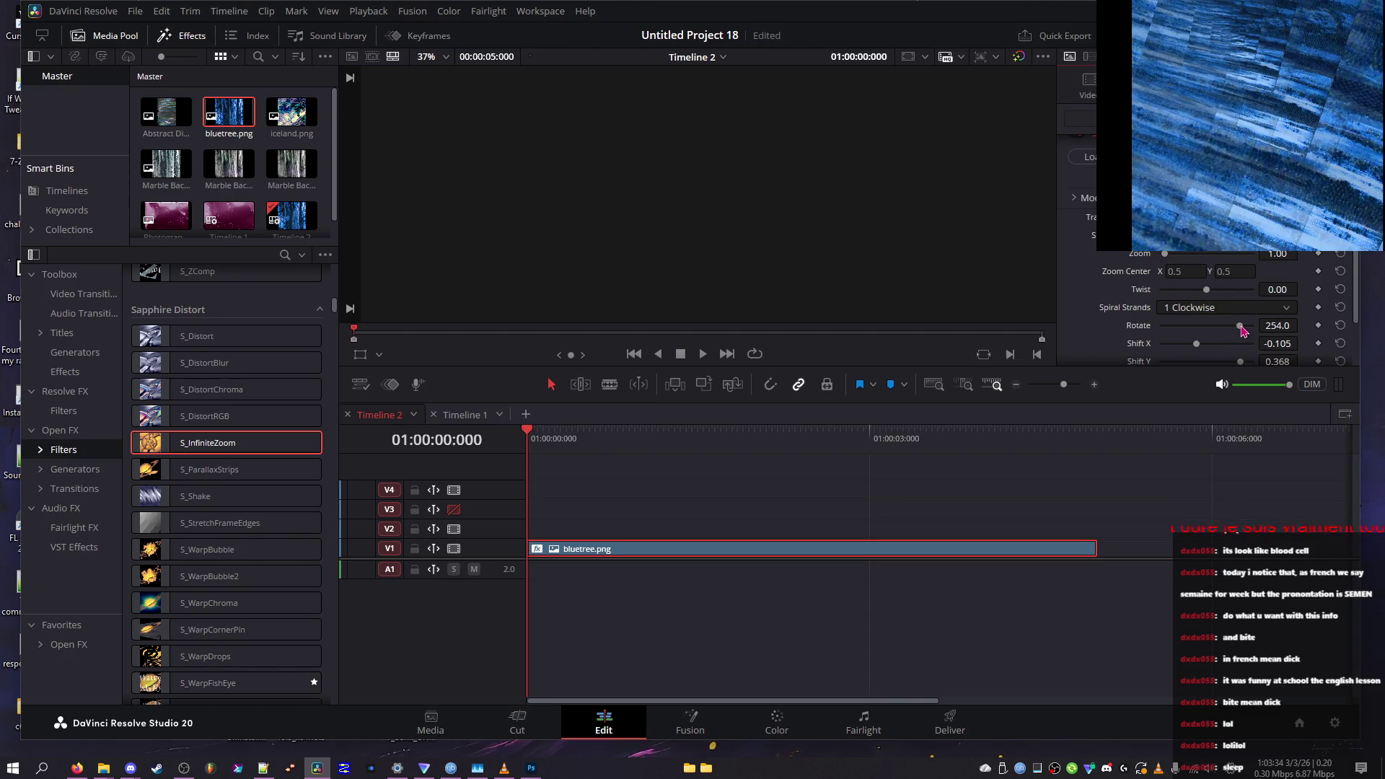
key("ctrl+z")
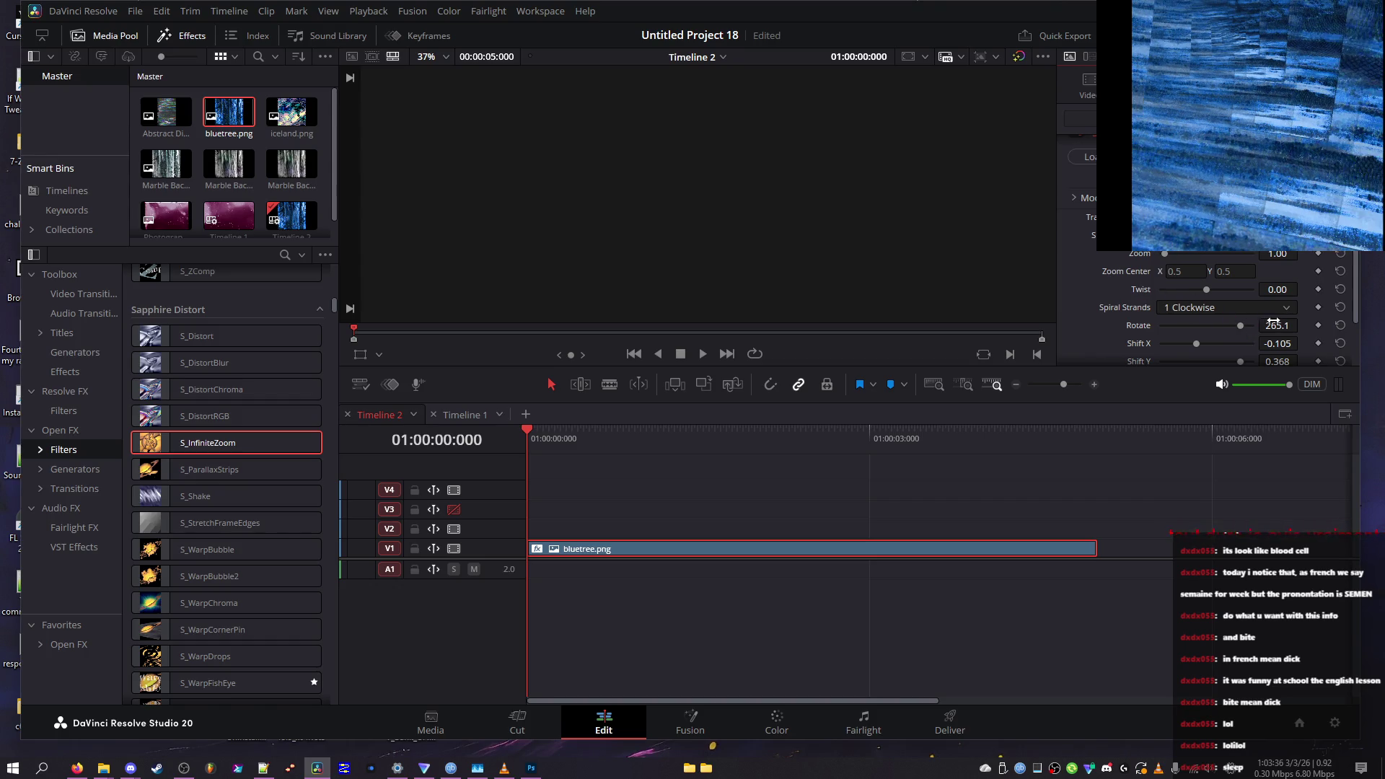
left_click_drag(1240, 326, 1239, 326)
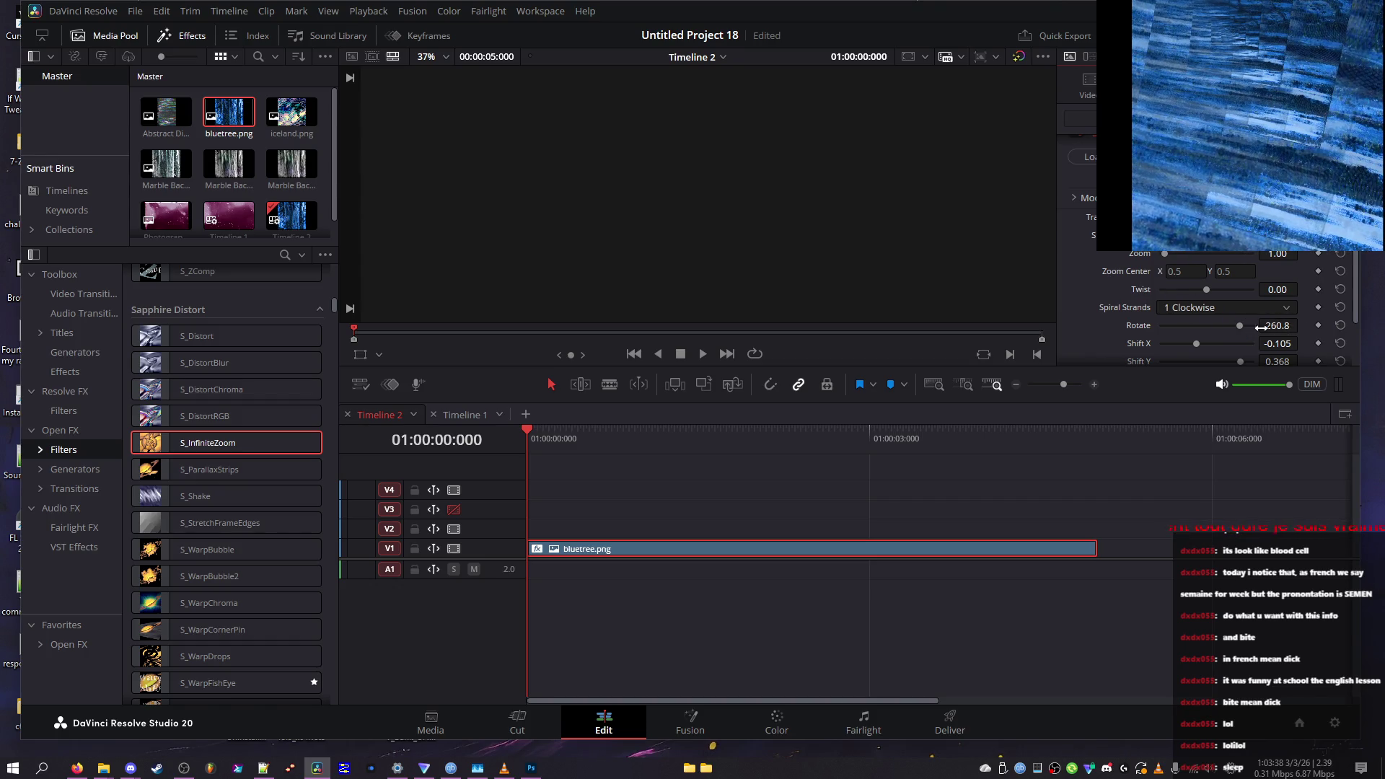
key("ctrl+z")
scroll(1101, 309, "down", 2)
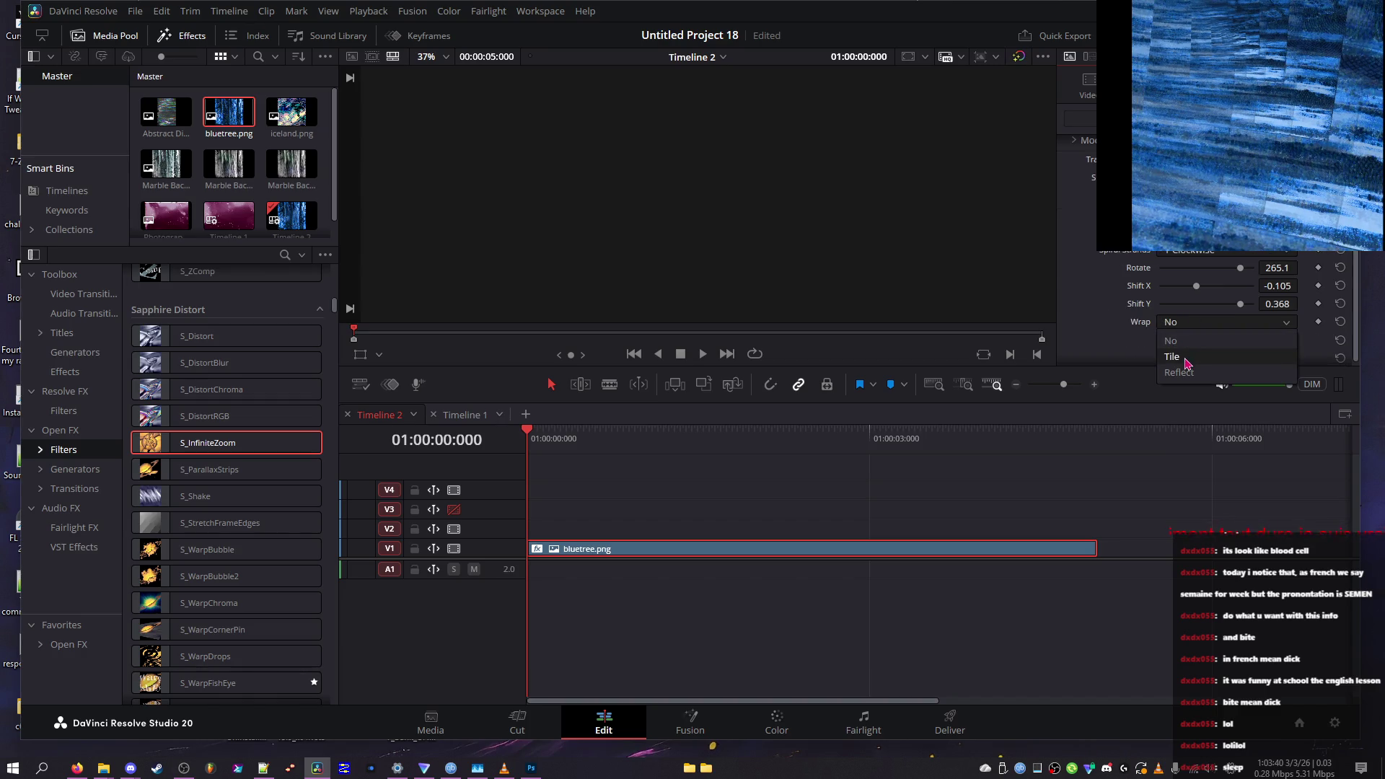
Try edge wrap modes, restore Shift Y to 0.368, and drag Rotate to a new angle
left_click(1197, 322)
left_click(1183, 336)
left_click(1201, 304)
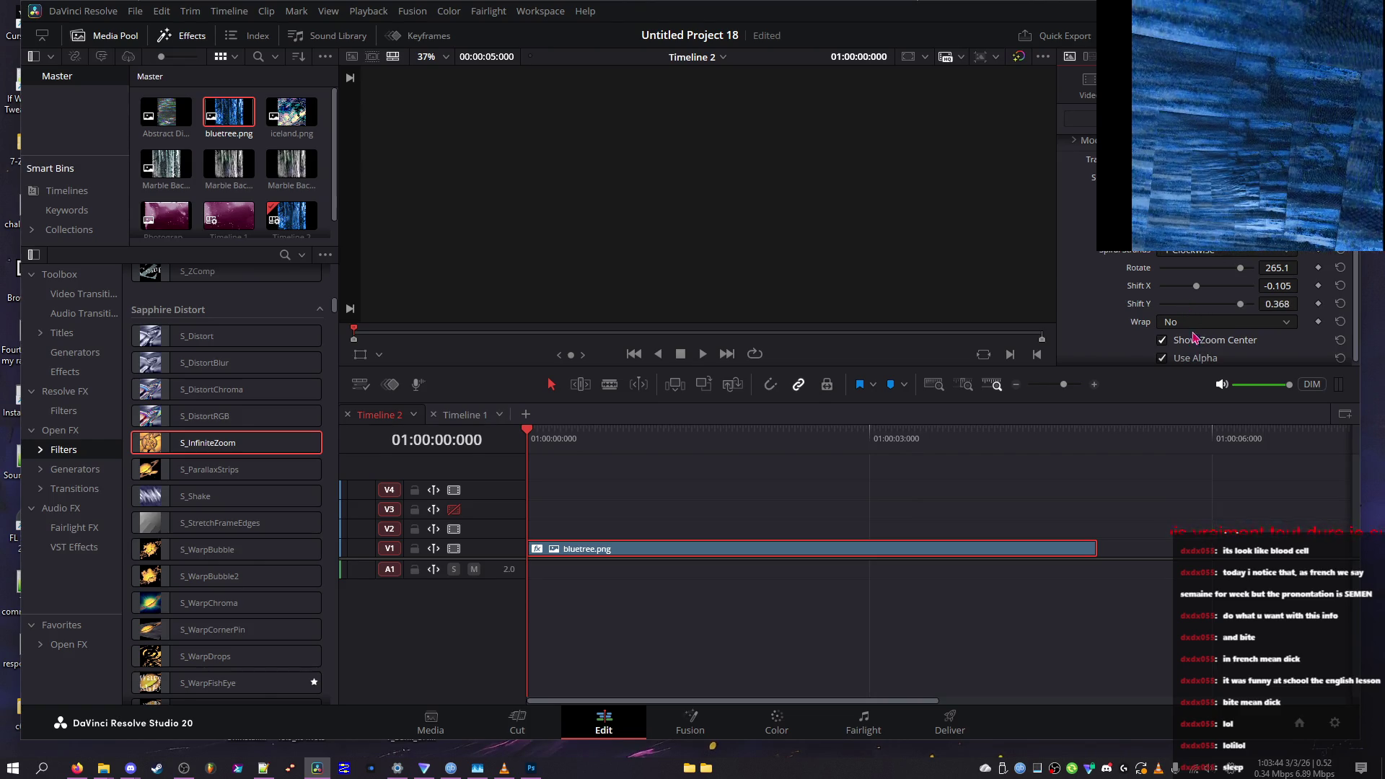
key("ctrl+z")
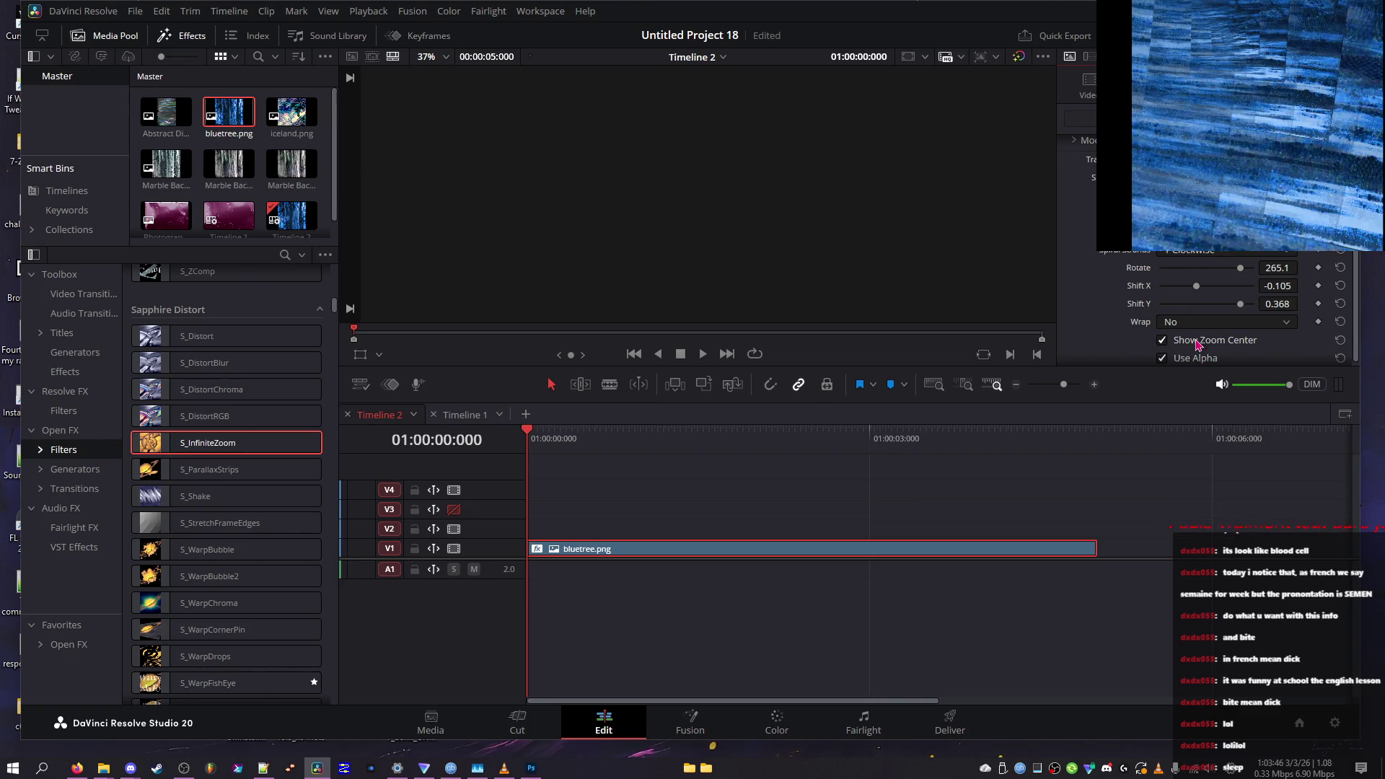
scroll(1167, 331, "down", 1)
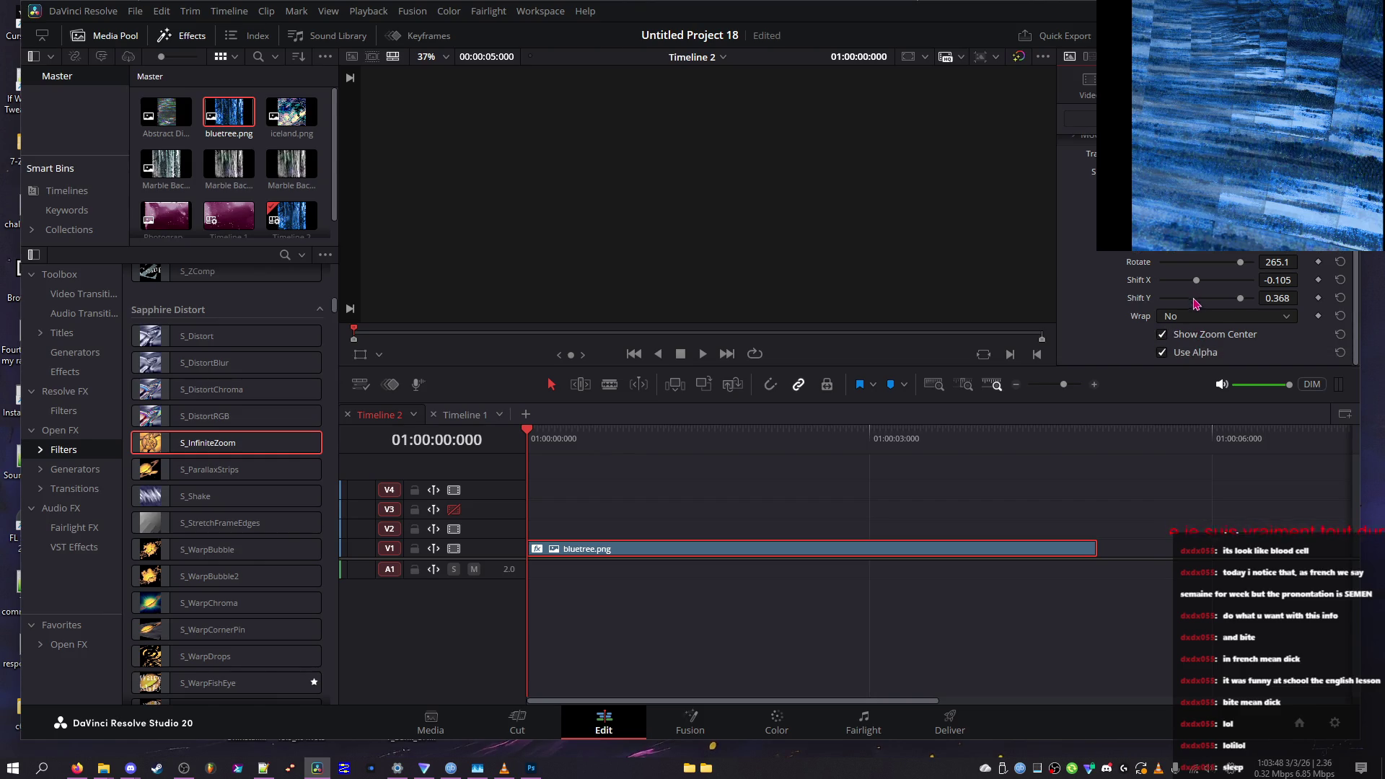
left_click_drag(1221, 272, 1171, 279)
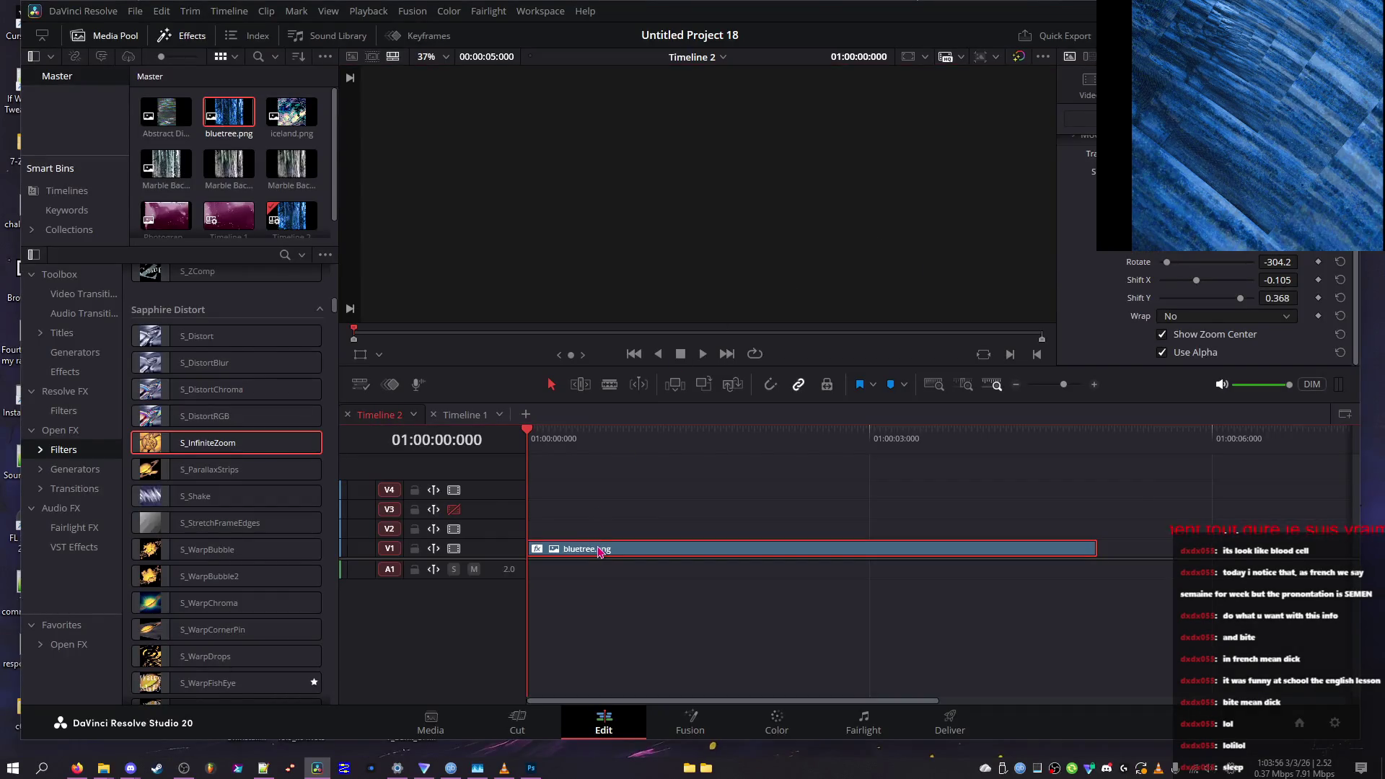
double_click(598, 551)
scroll(868, 277, "up", 1)
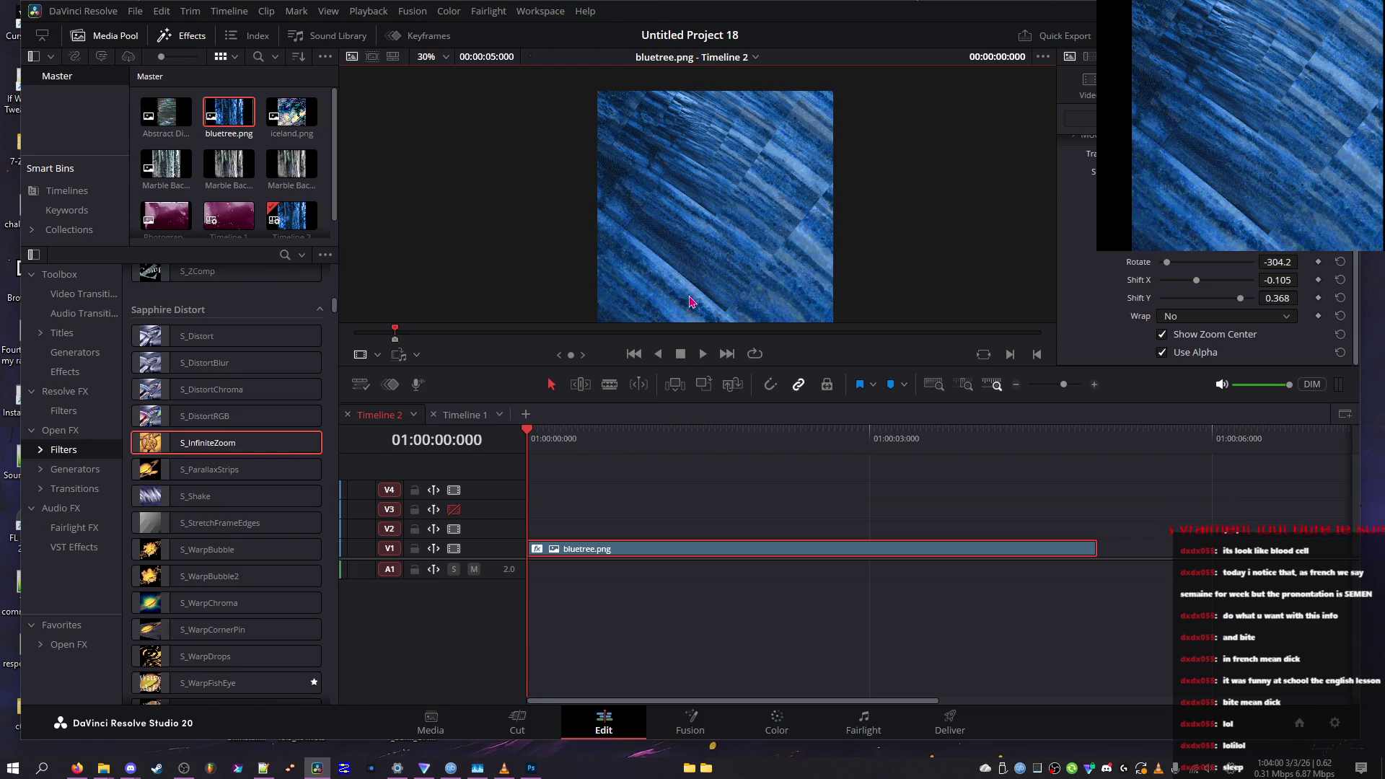
scroll(691, 300, "up", 1)
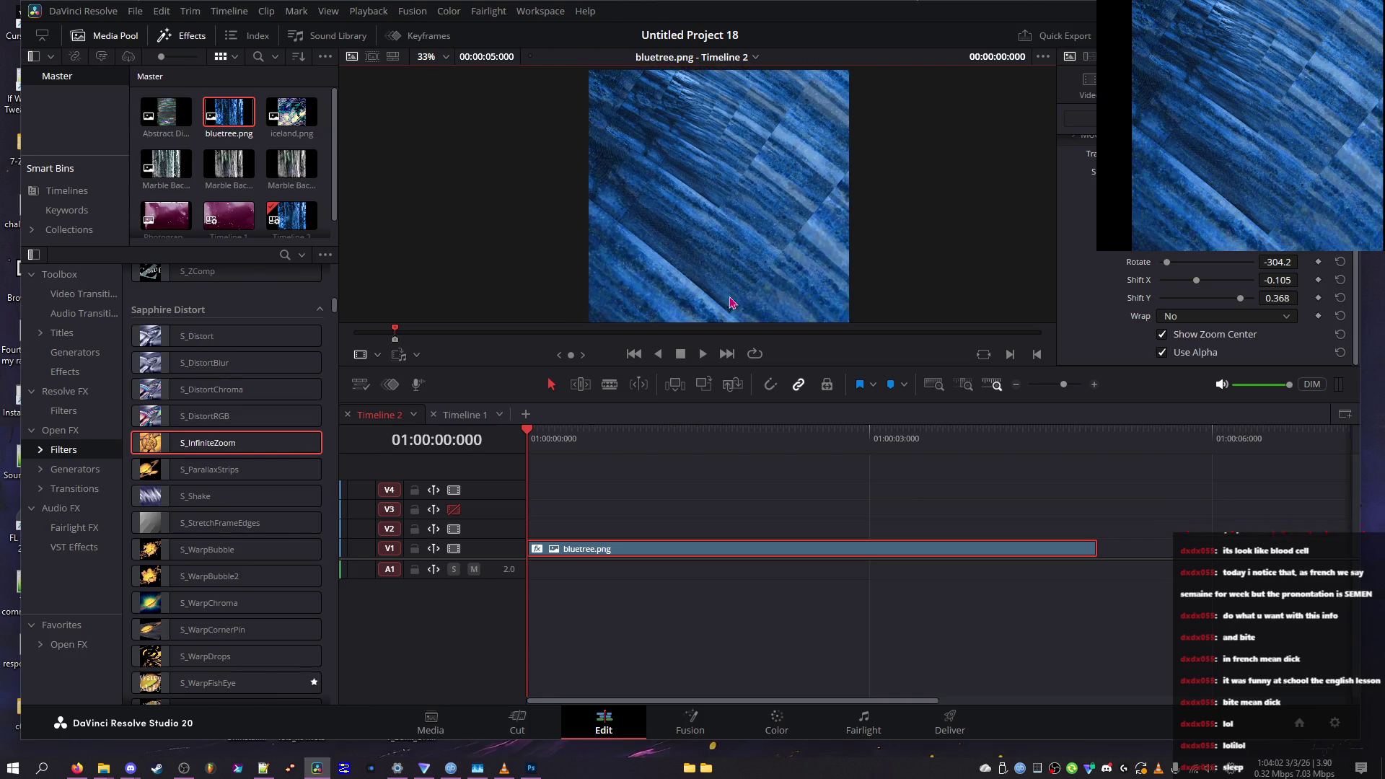
Reset Rotate, play and park the playhead at frame 070, then restore Rotate -304.2
left_click(1341, 262)
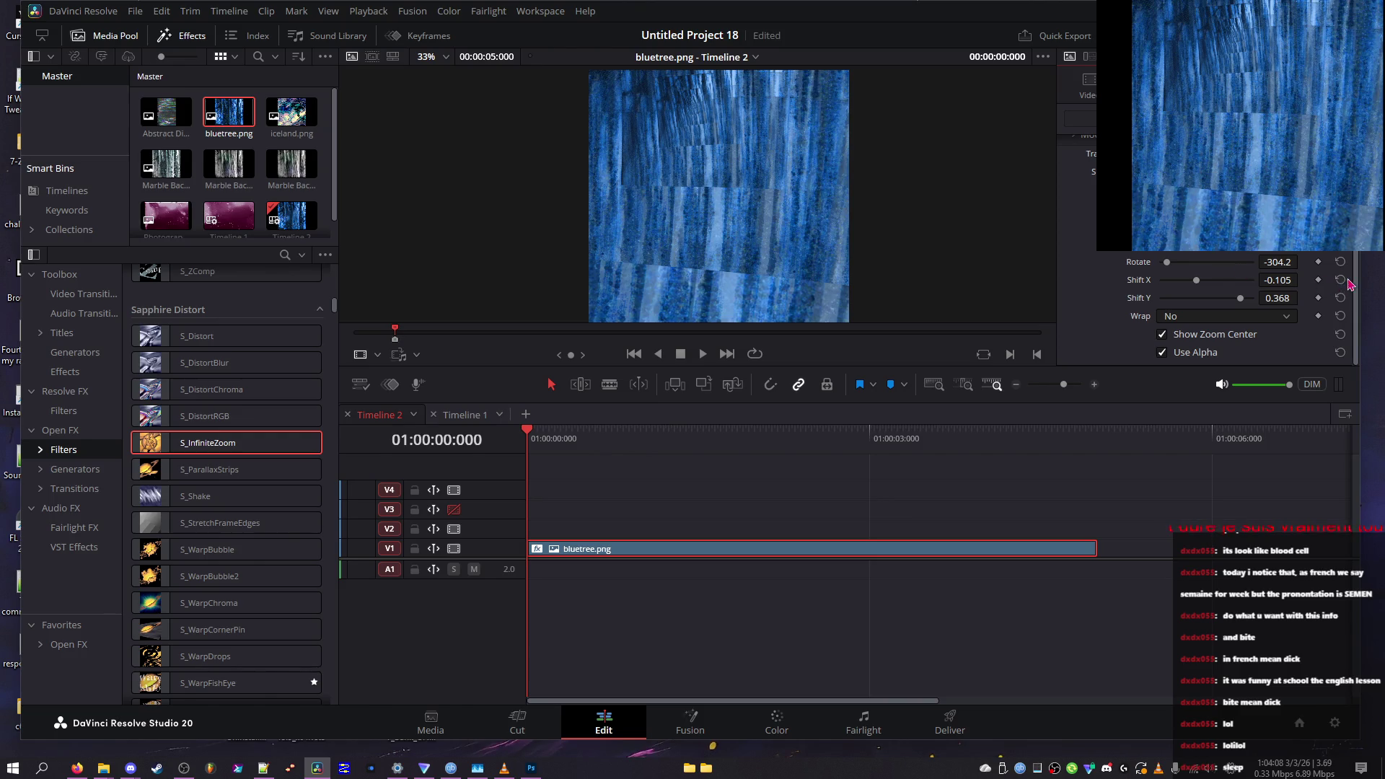
key("space")
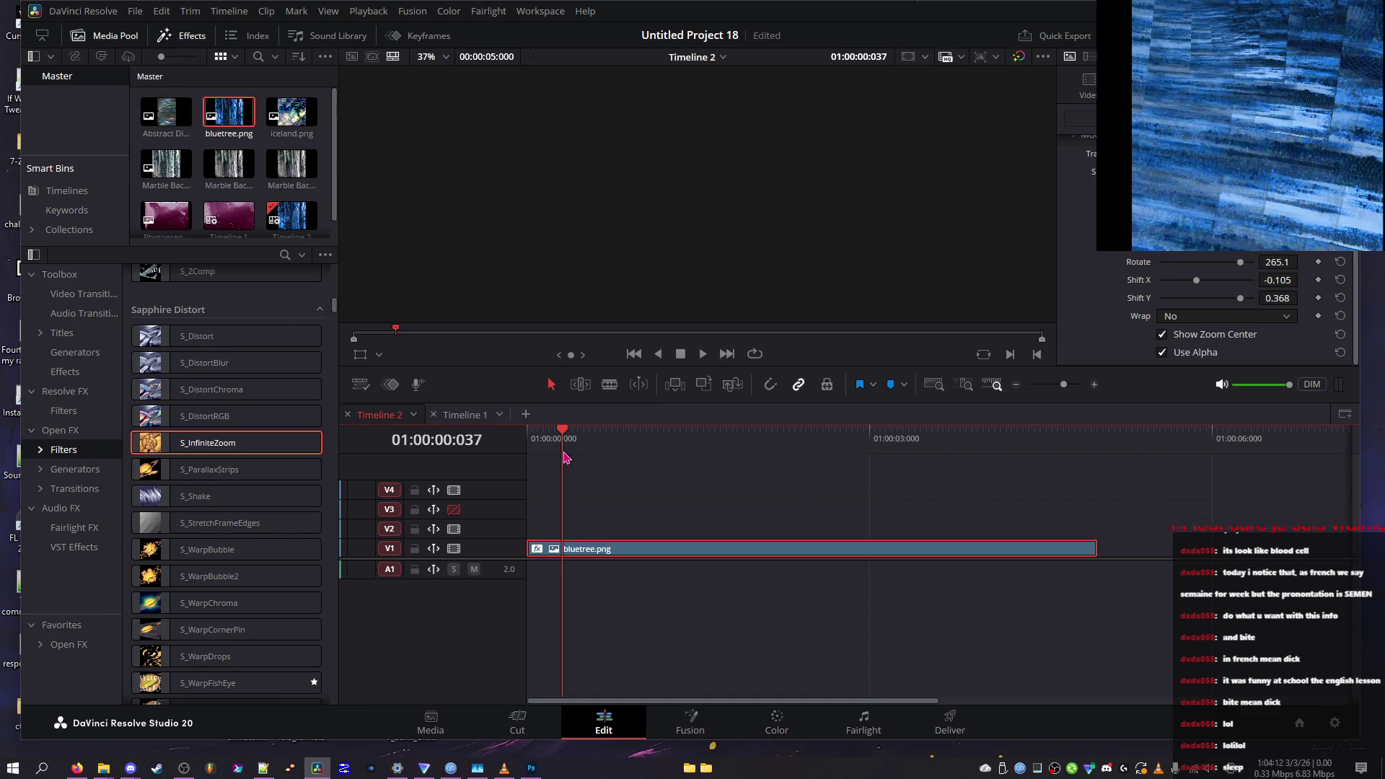
left_click_drag(625, 464, 468, 447)
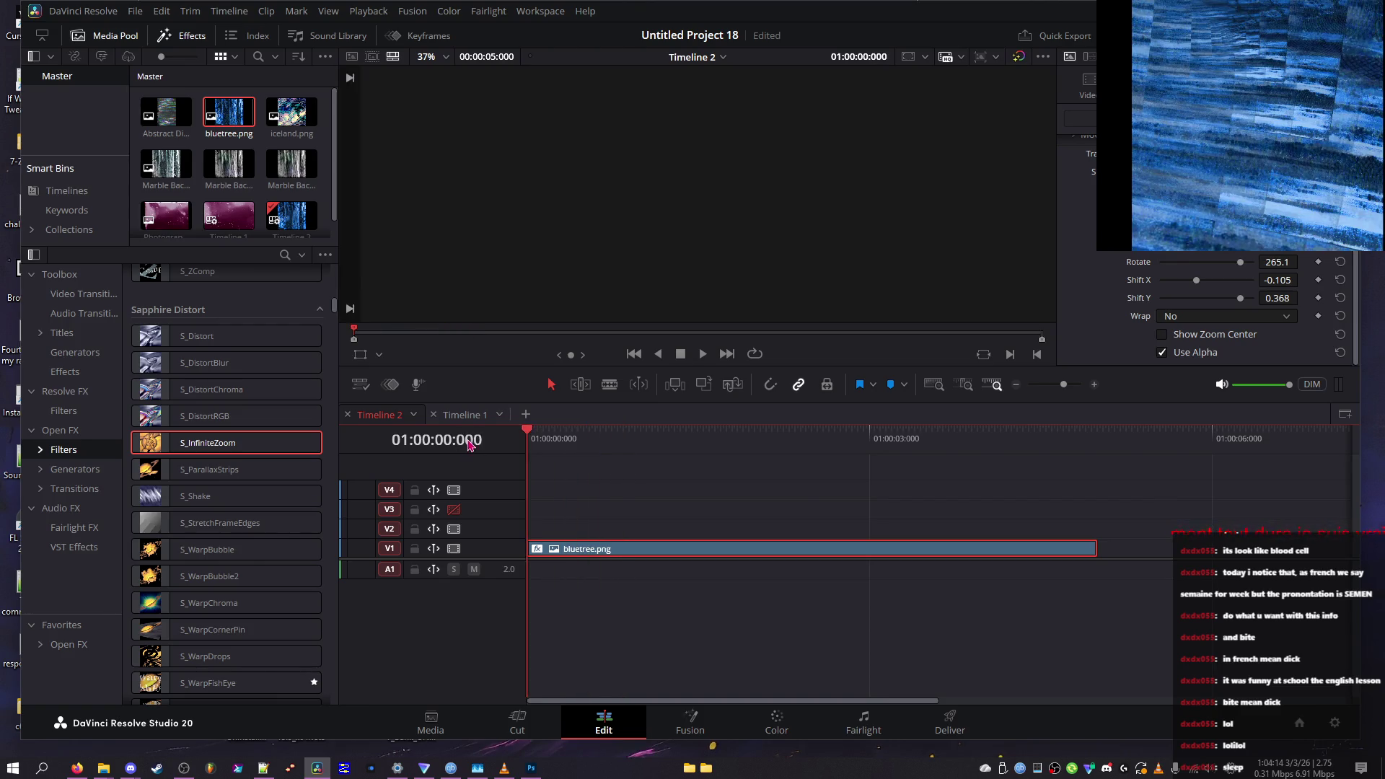
left_click_drag(625, 437, 593, 442)
left_click_drag(1278, 280, 1270, 283)
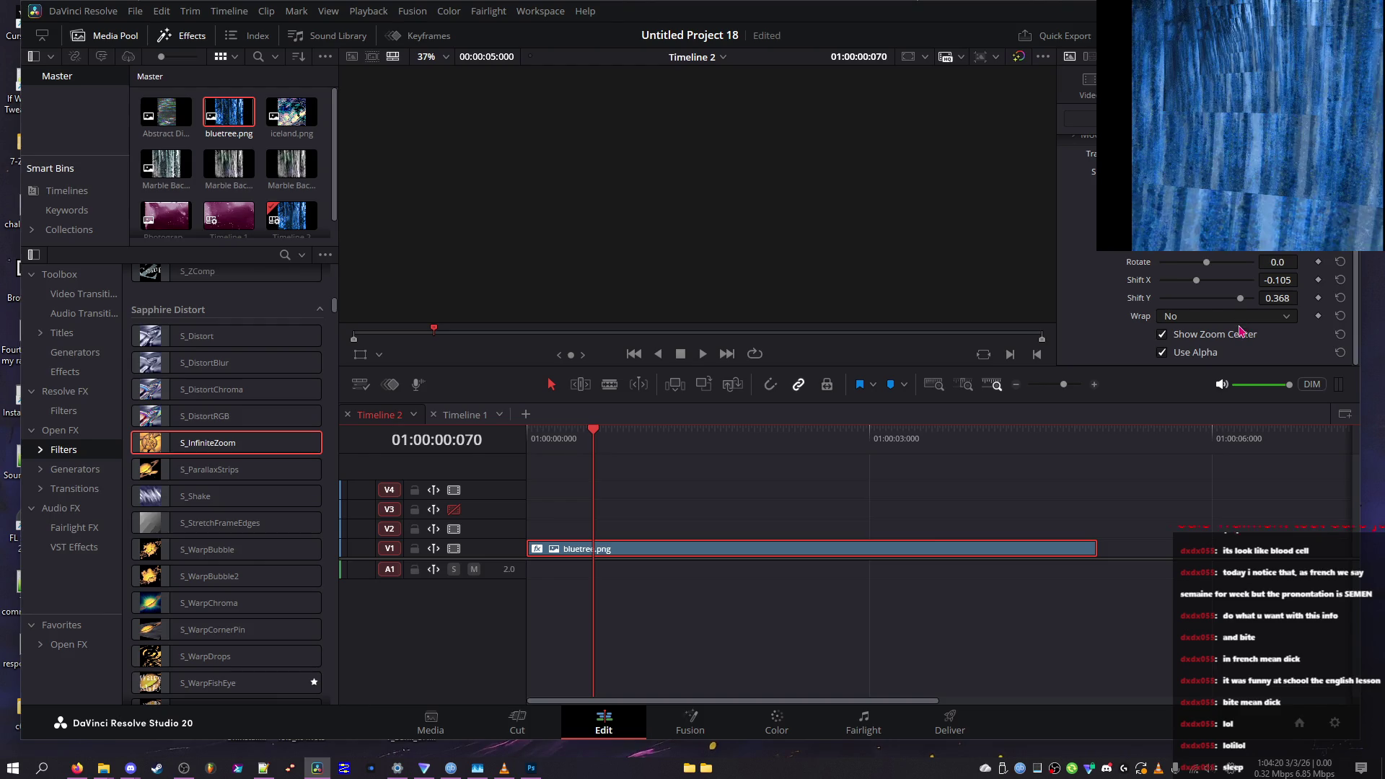
key("ctrl+shift+z")
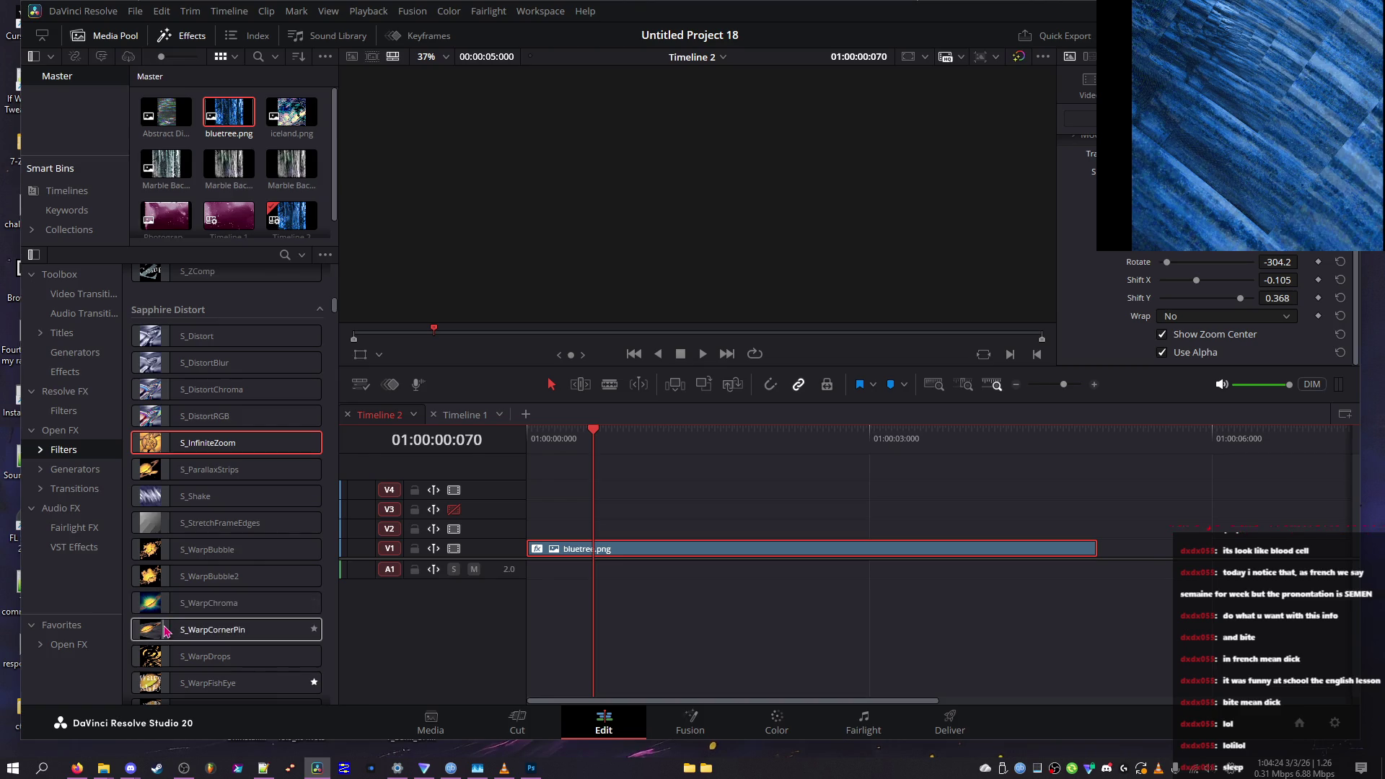
scroll(160, 634, "down", 4)
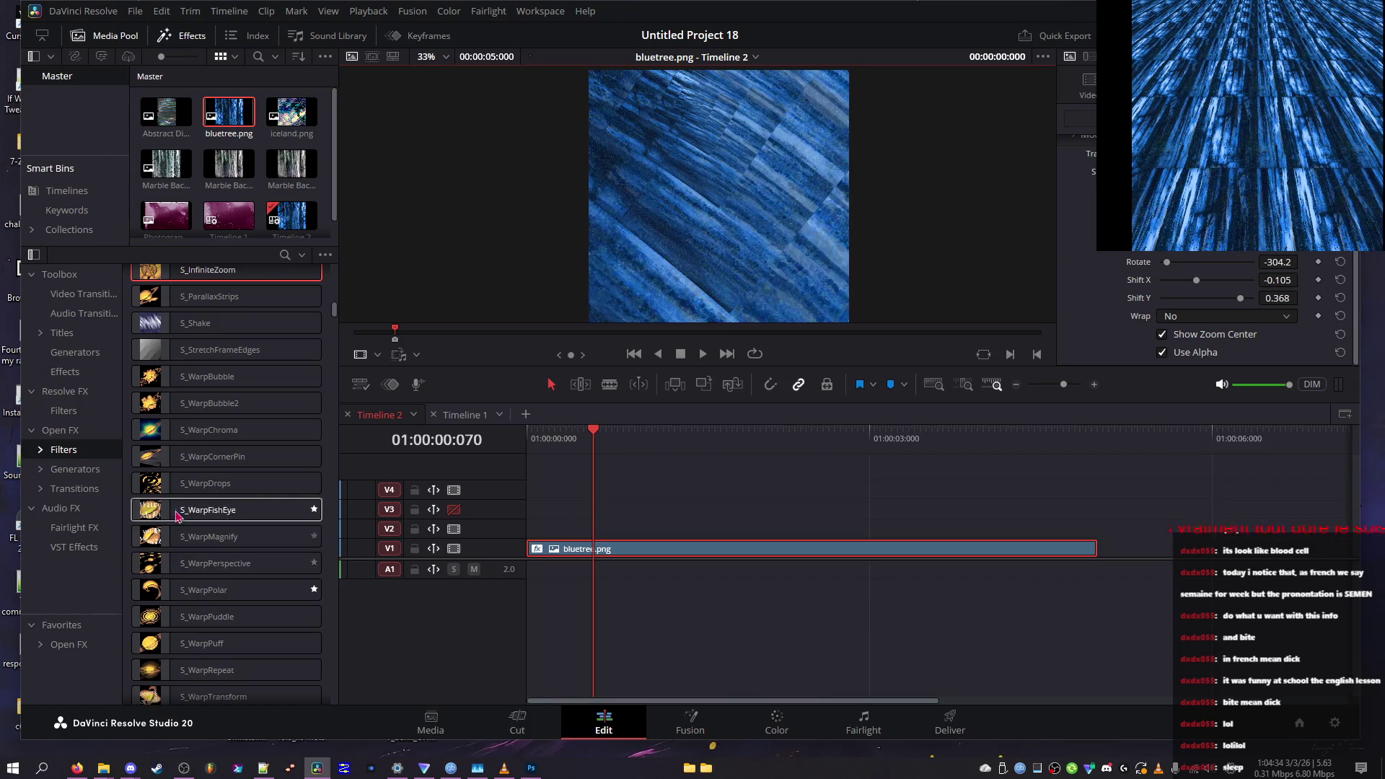
Scroll the Sapphire Distort list and double-click S_WarpVortex to show its parameters
scroll(176, 488, "down", 3)
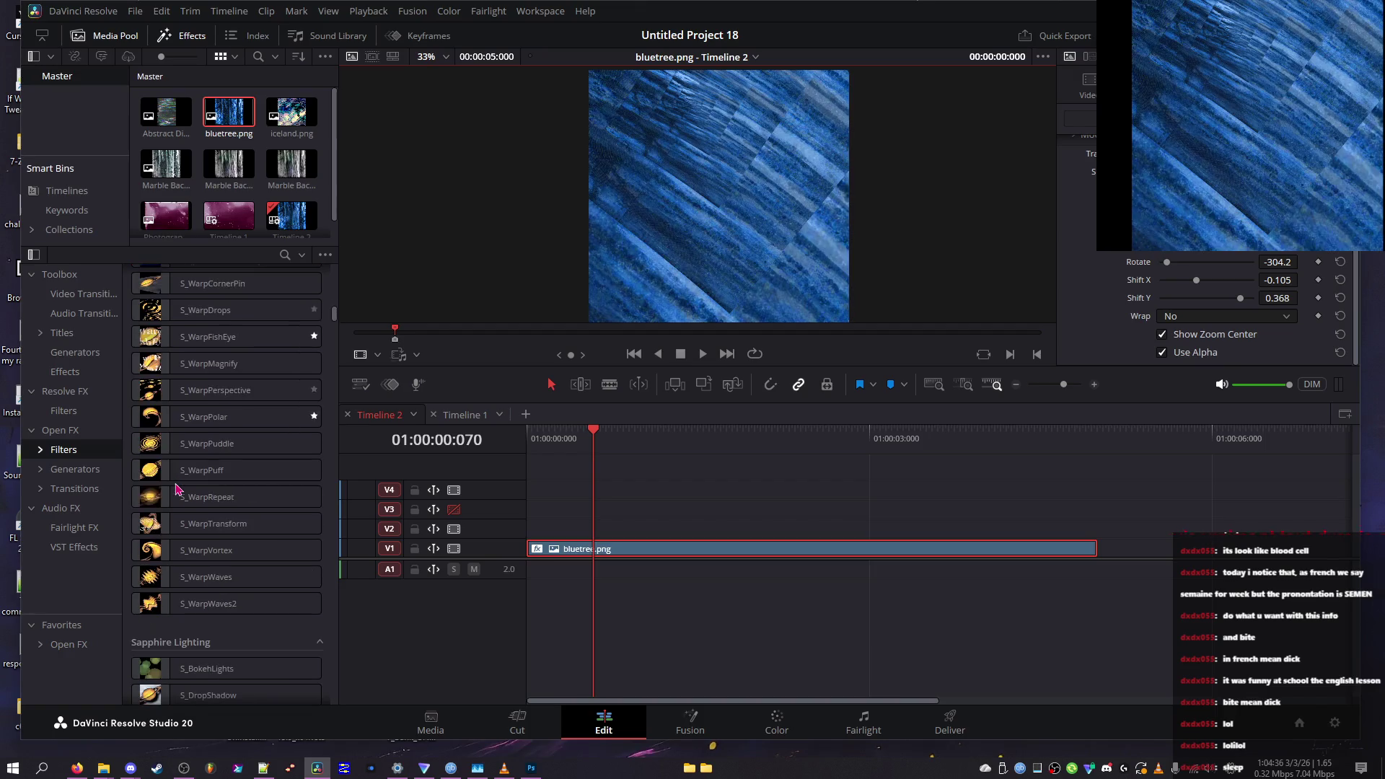
double_click(166, 557)
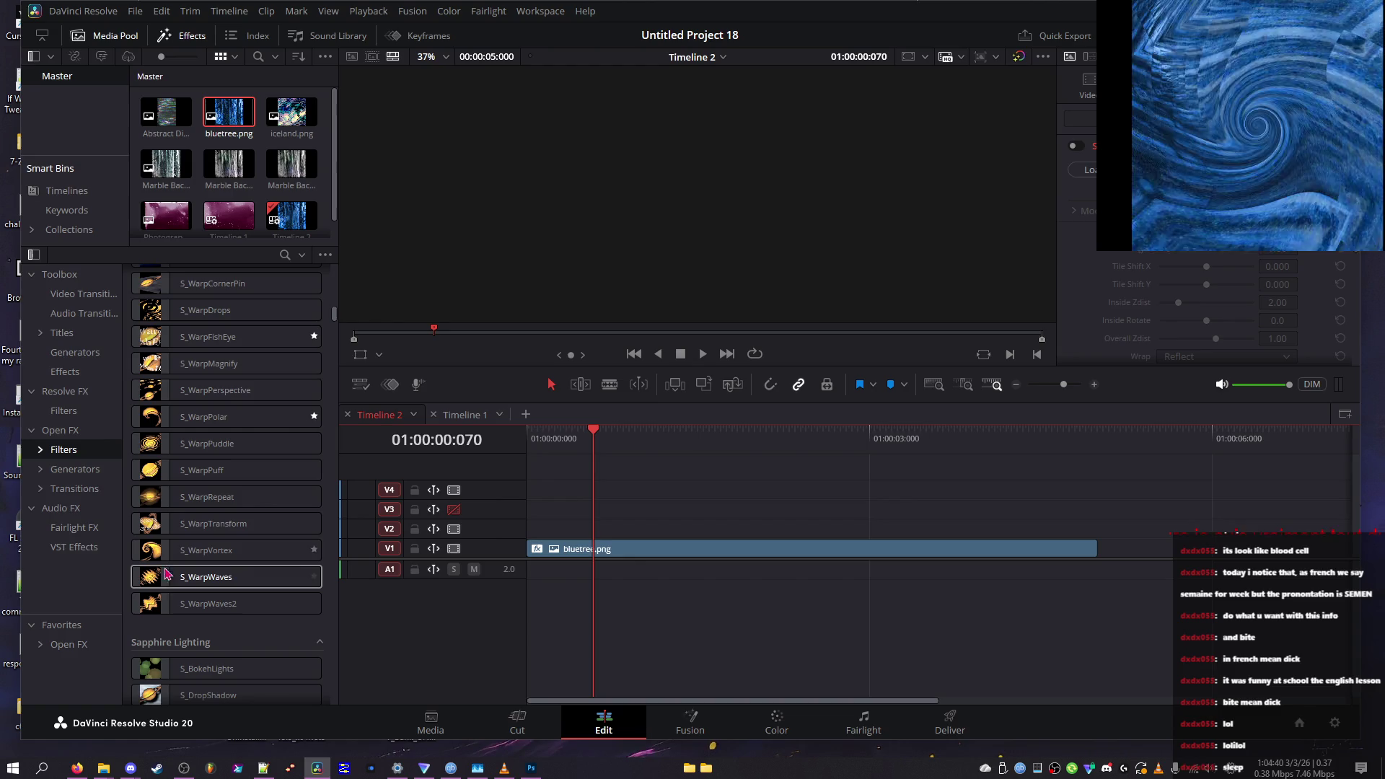
scroll(689, 211, "down", 2)
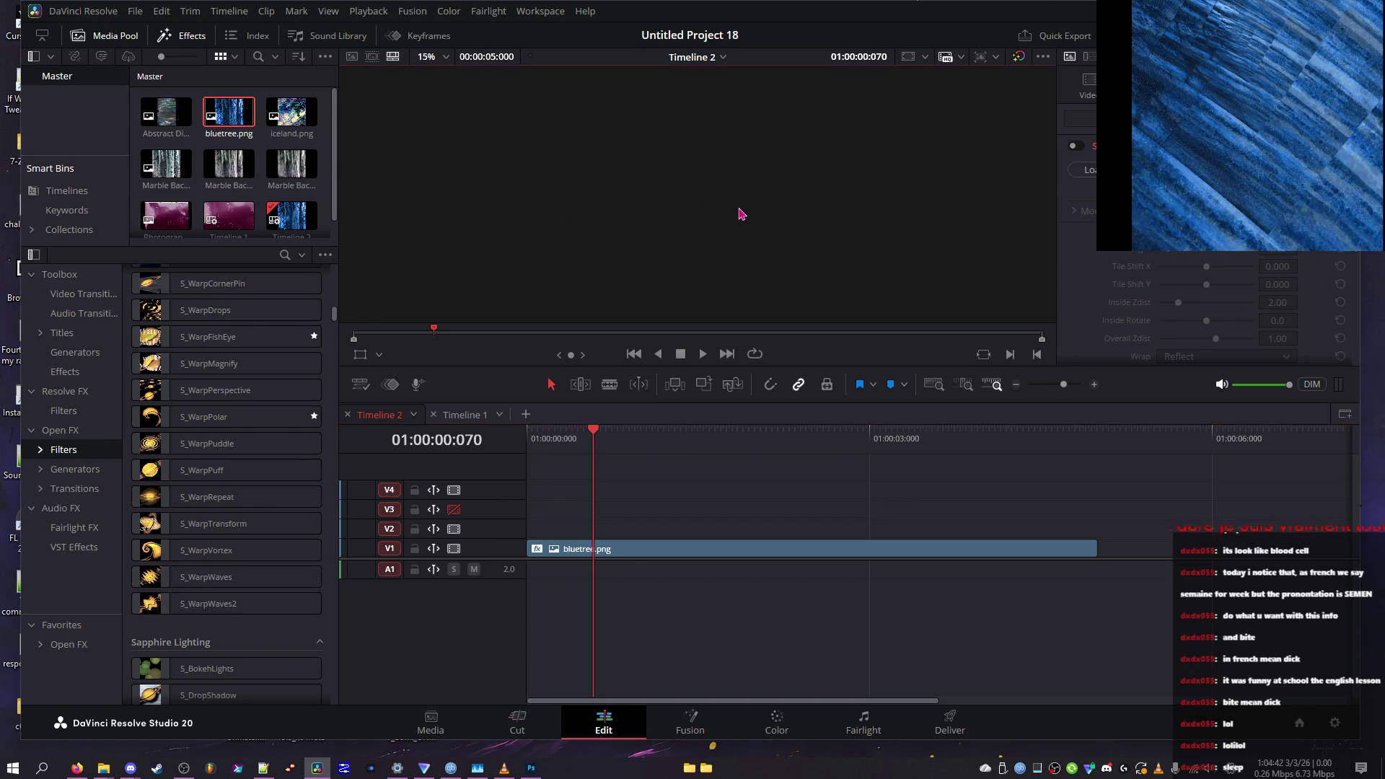
Set the viewer's proxy playback mode and choose Fit zoom so the streaked image reappears
left_click(946, 58)
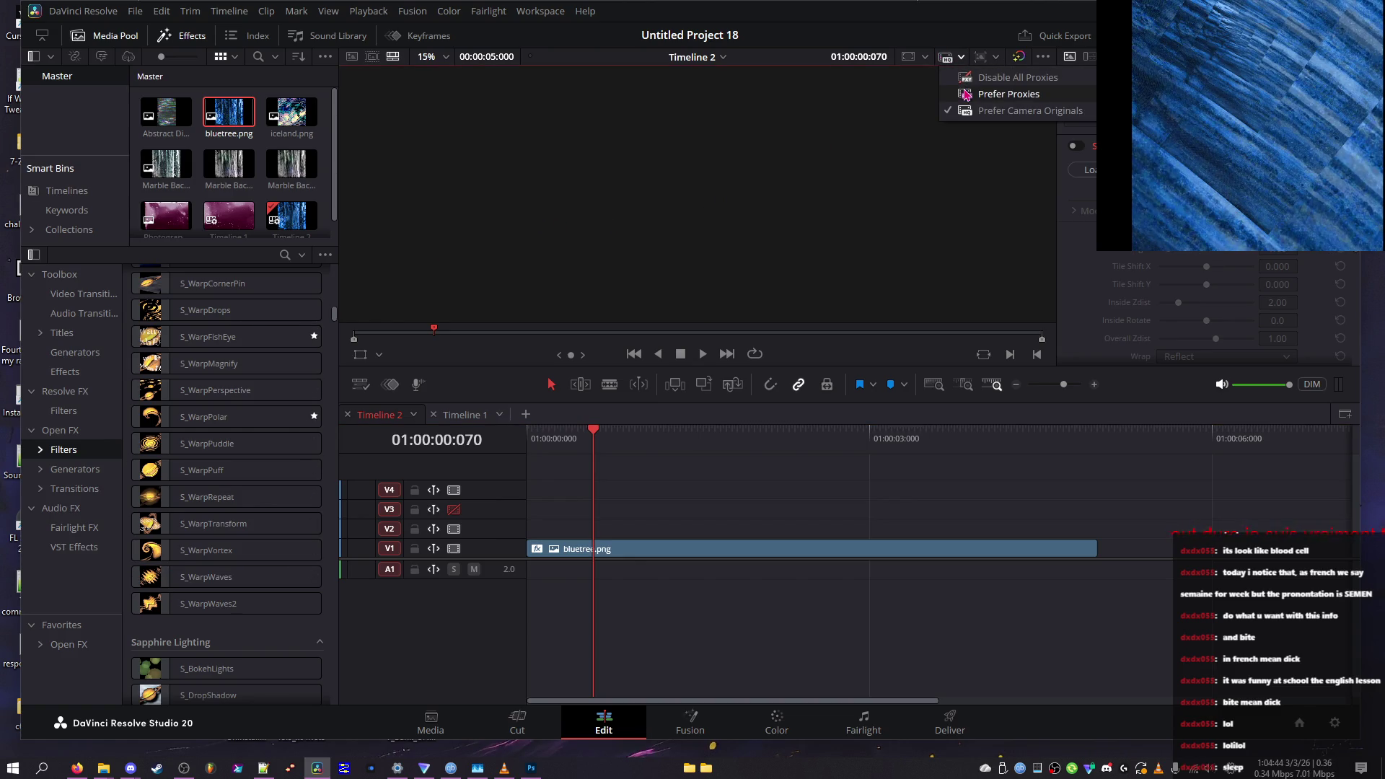
left_click(965, 94)
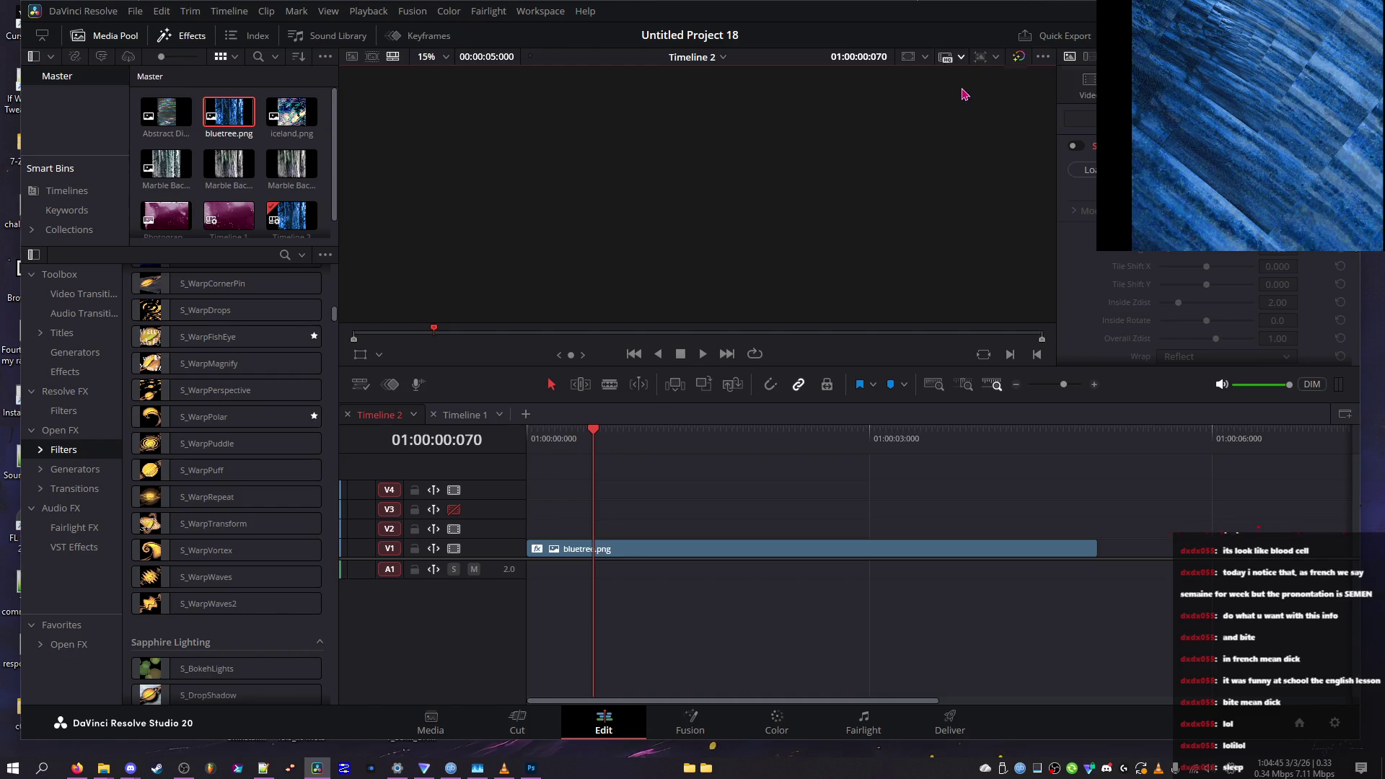
left_click(925, 58)
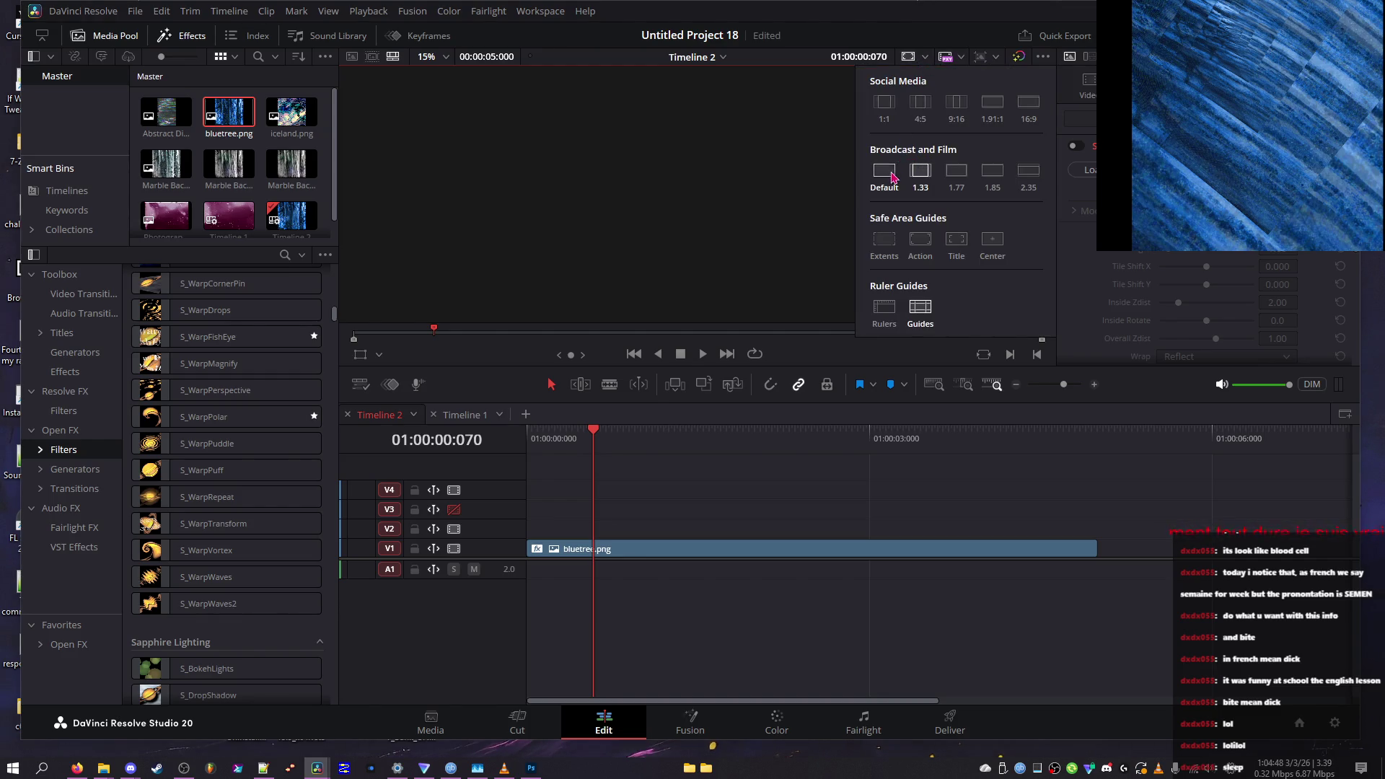
left_click(810, 182)
left_click(1043, 57)
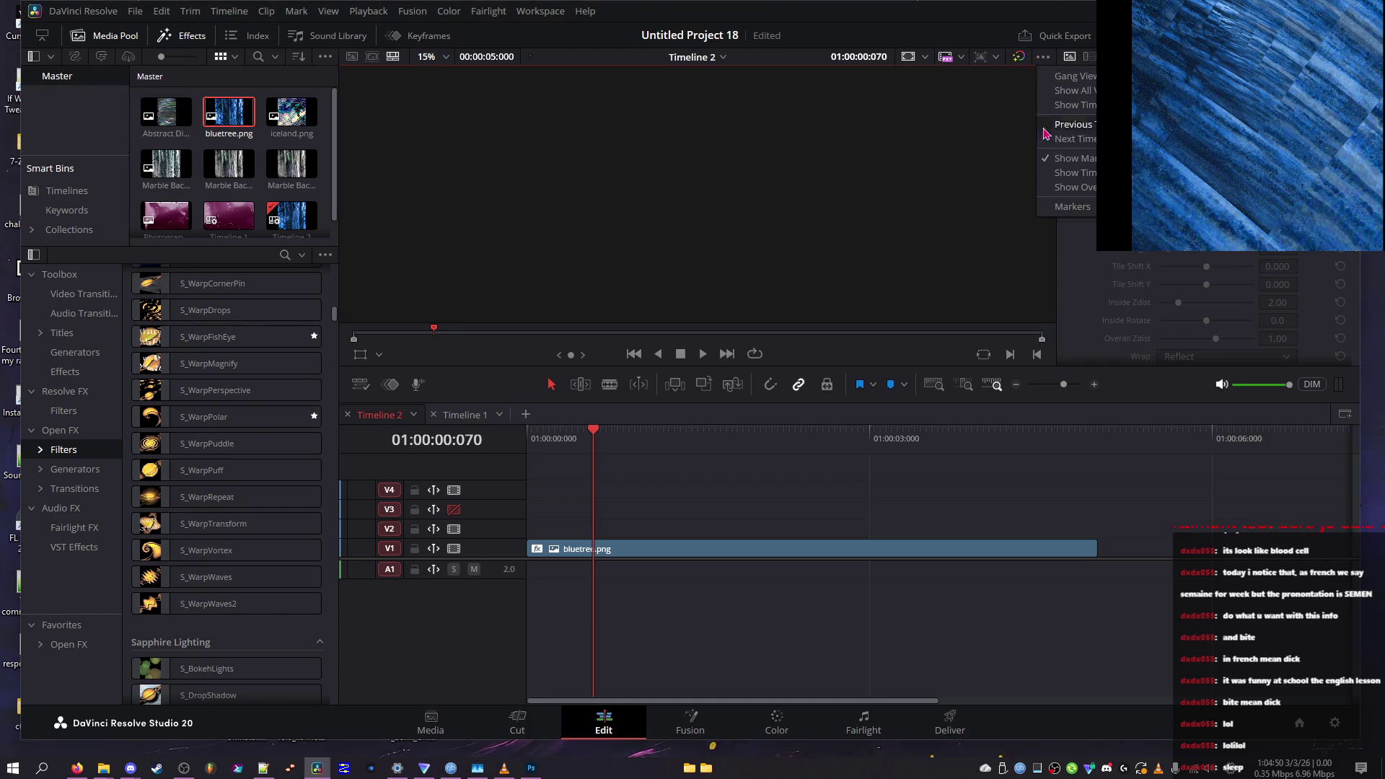
left_click(380, 355)
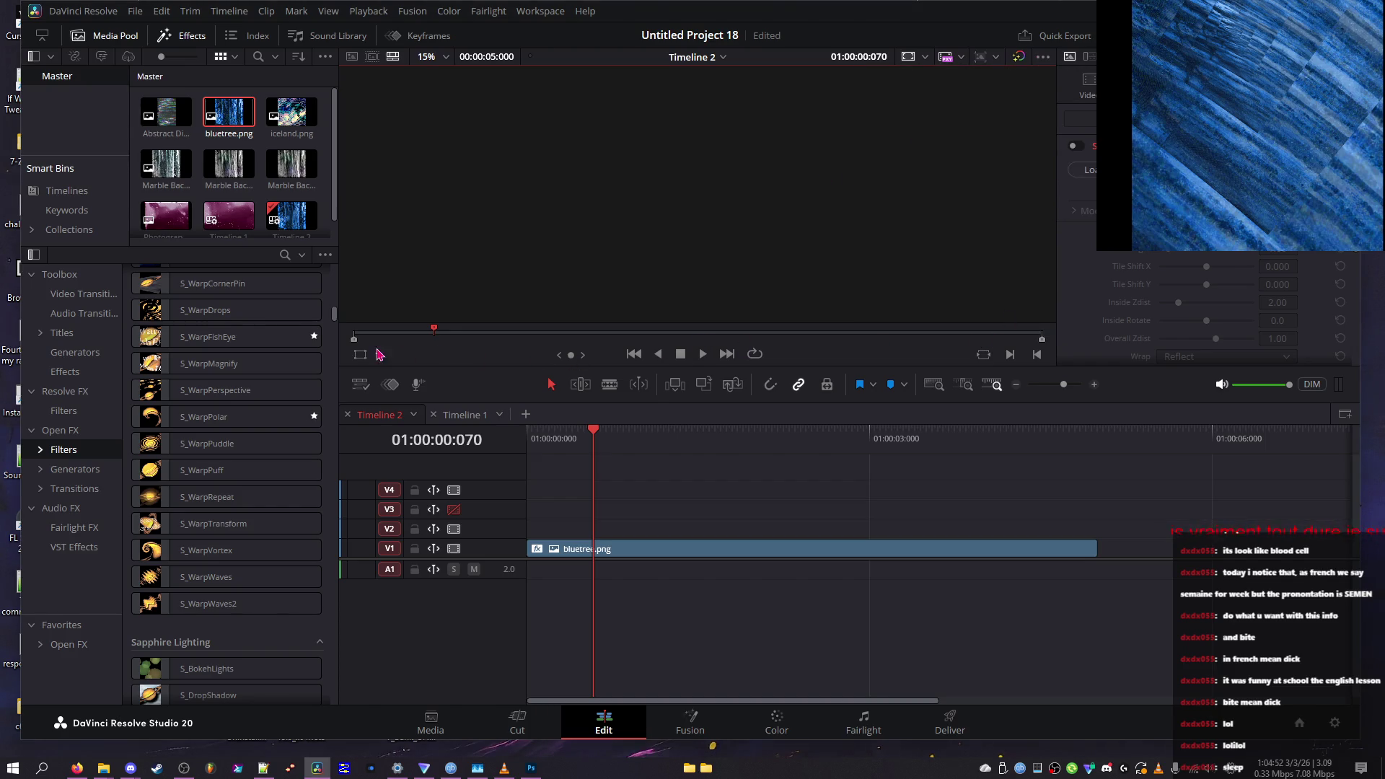
left_click(379, 354)
left_click(433, 57)
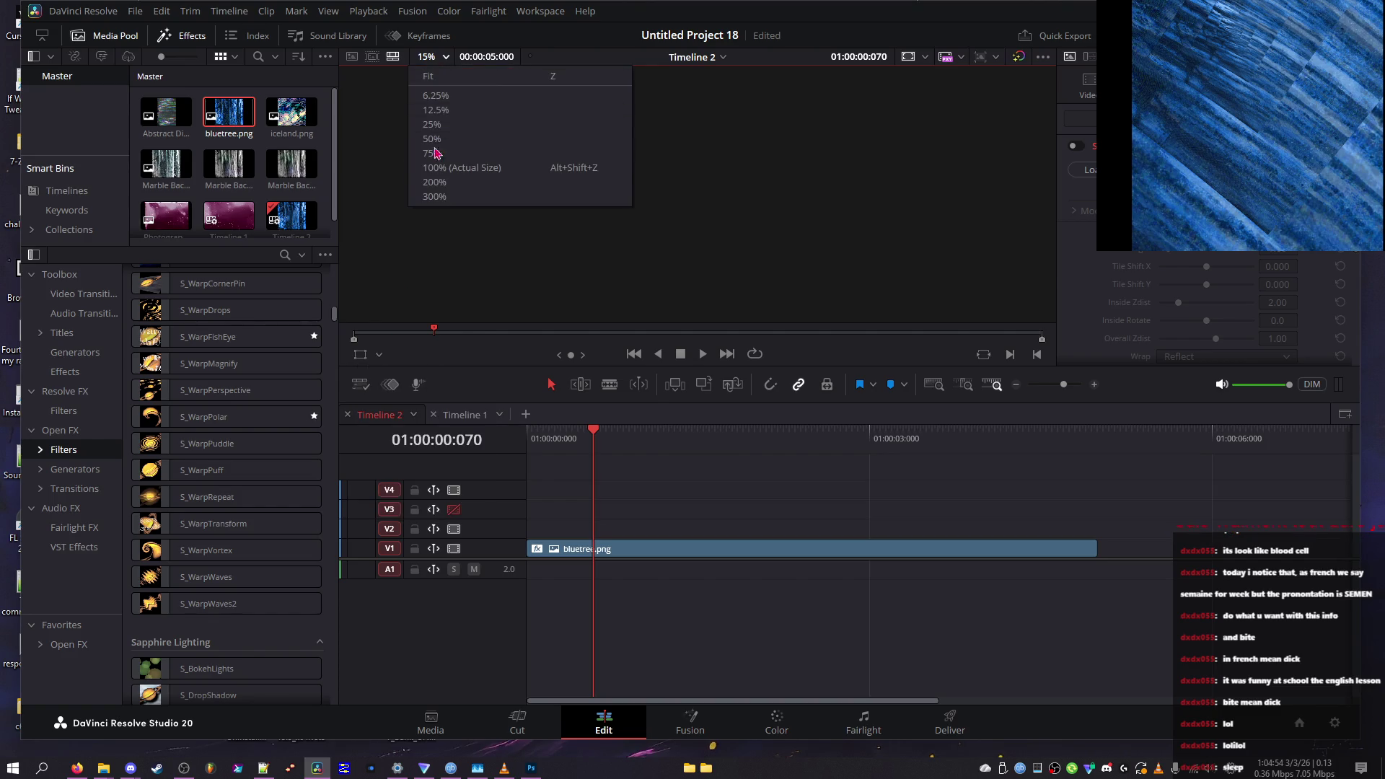
left_click(443, 173)
scroll(495, 193, "down", 3)
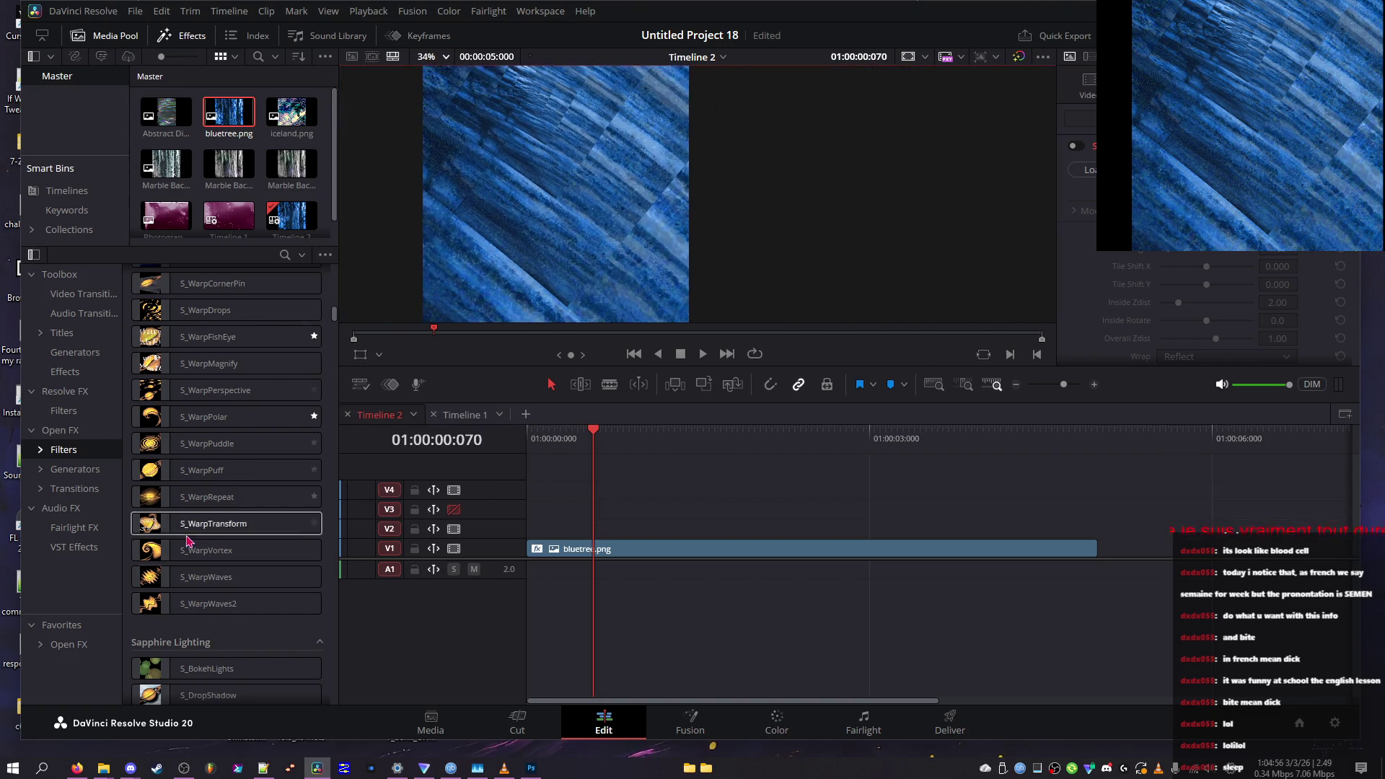
Maximize the Resolve window and enlarge the viewer by dragging its dividers
scroll(194, 569, "down", 3)
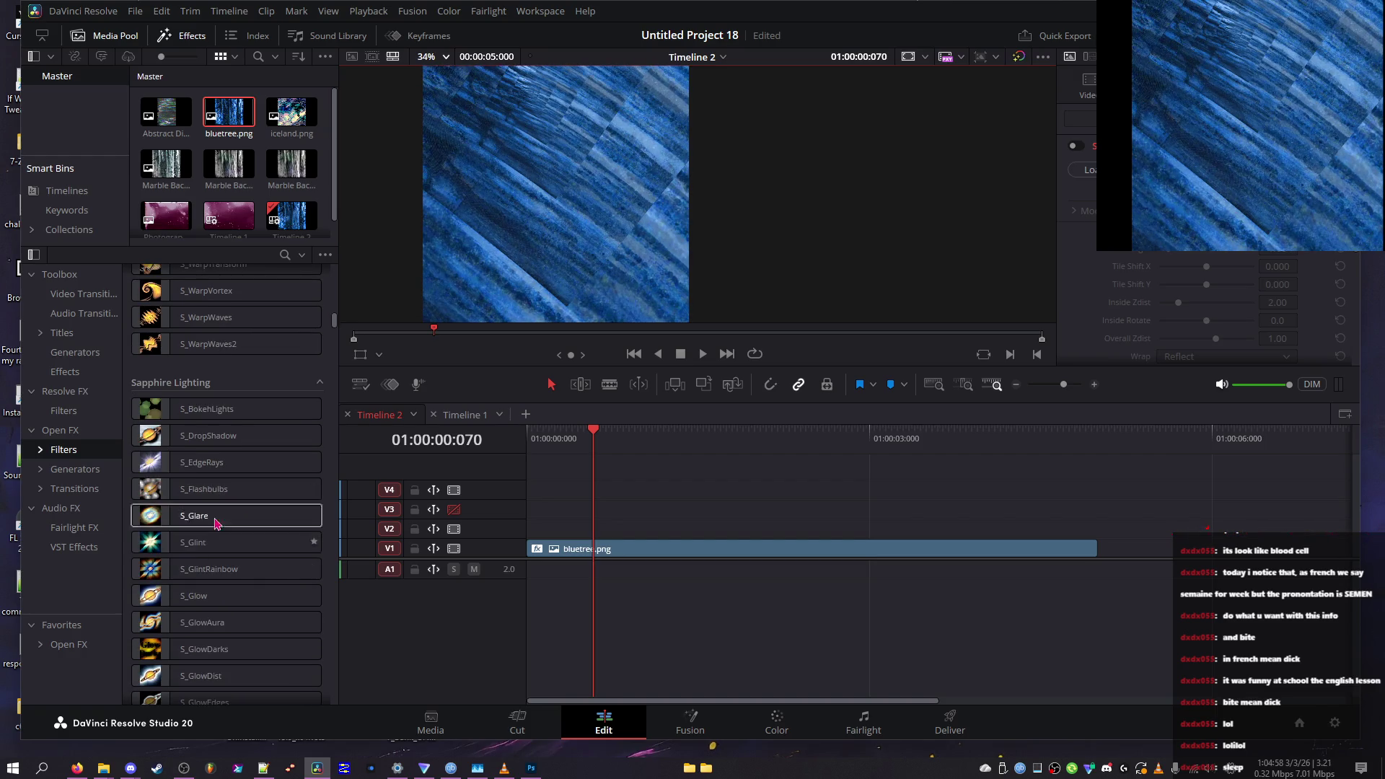
double_click(889, 22)
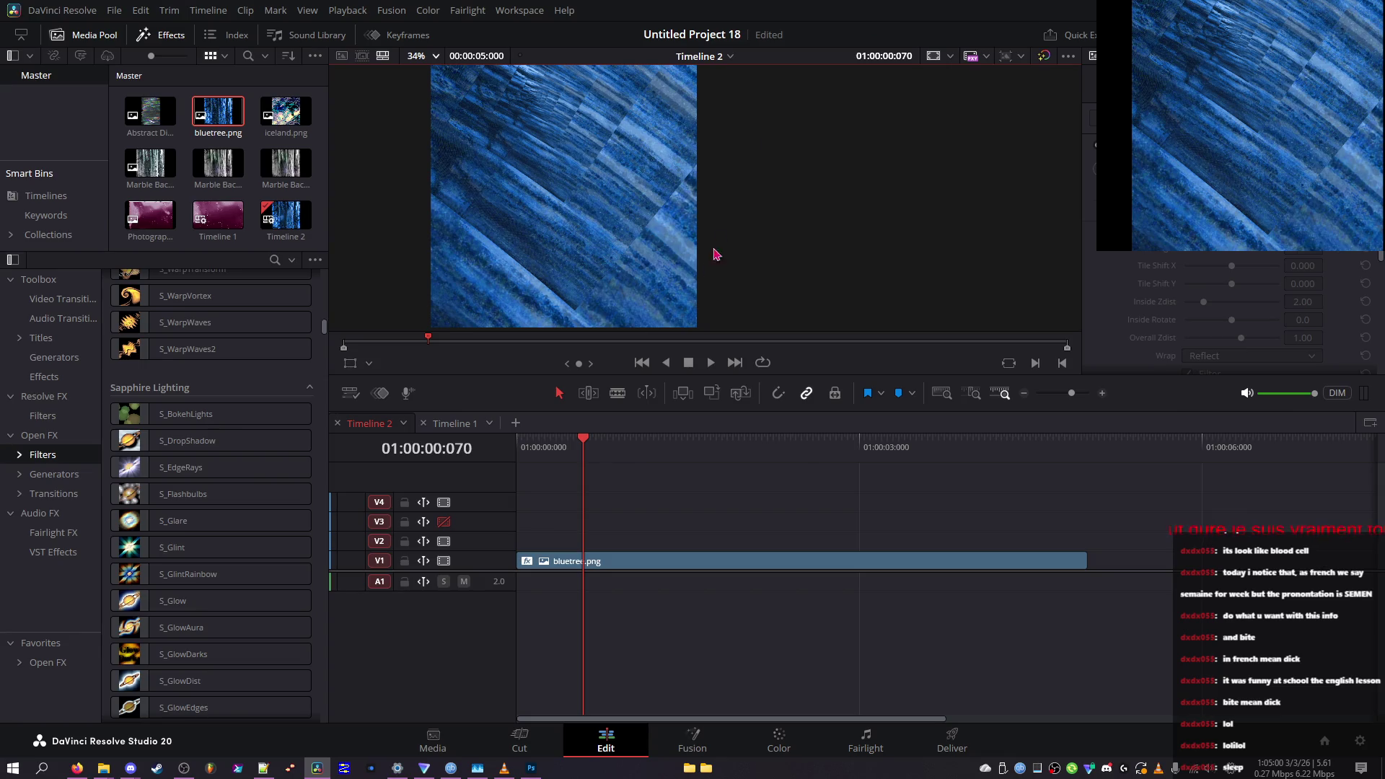
left_click_drag(994, 374, 993, 548)
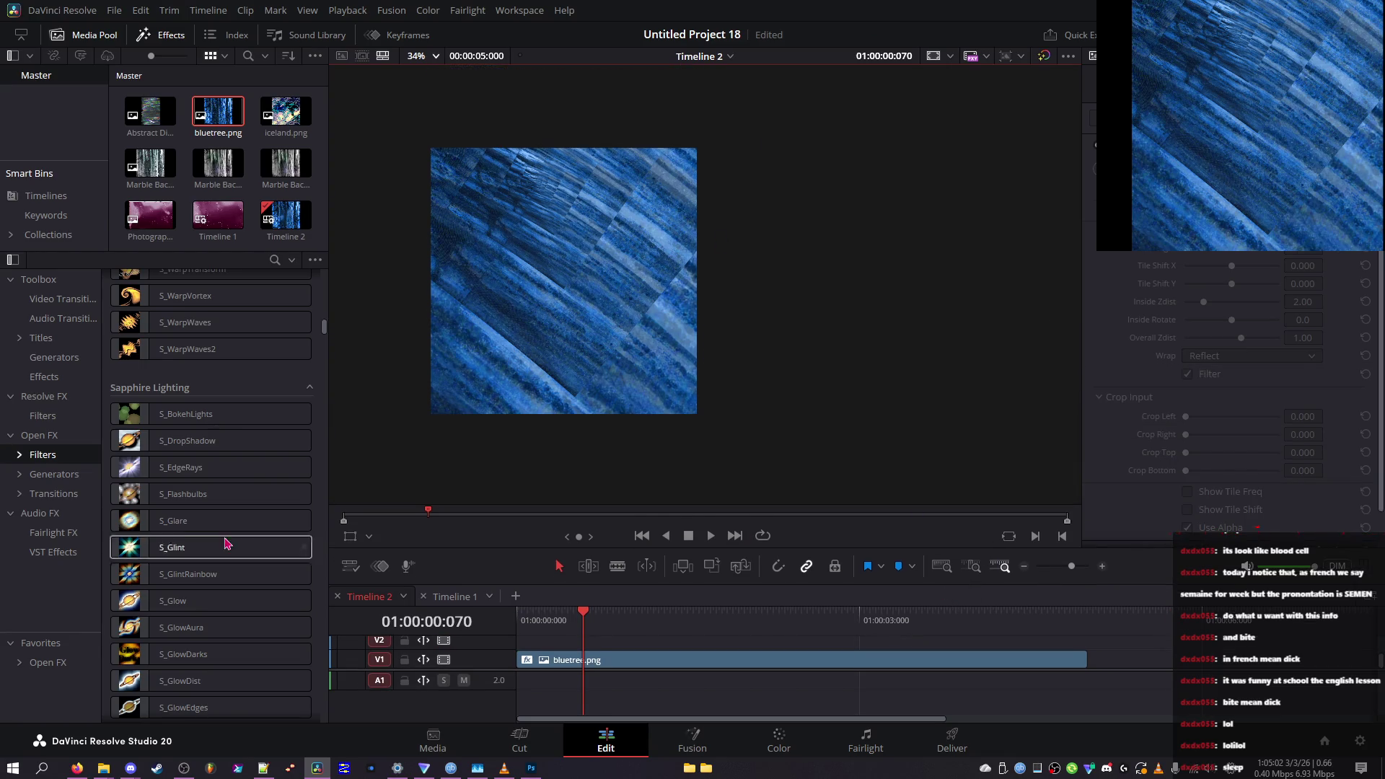
left_click_drag(326, 465, 318, 466)
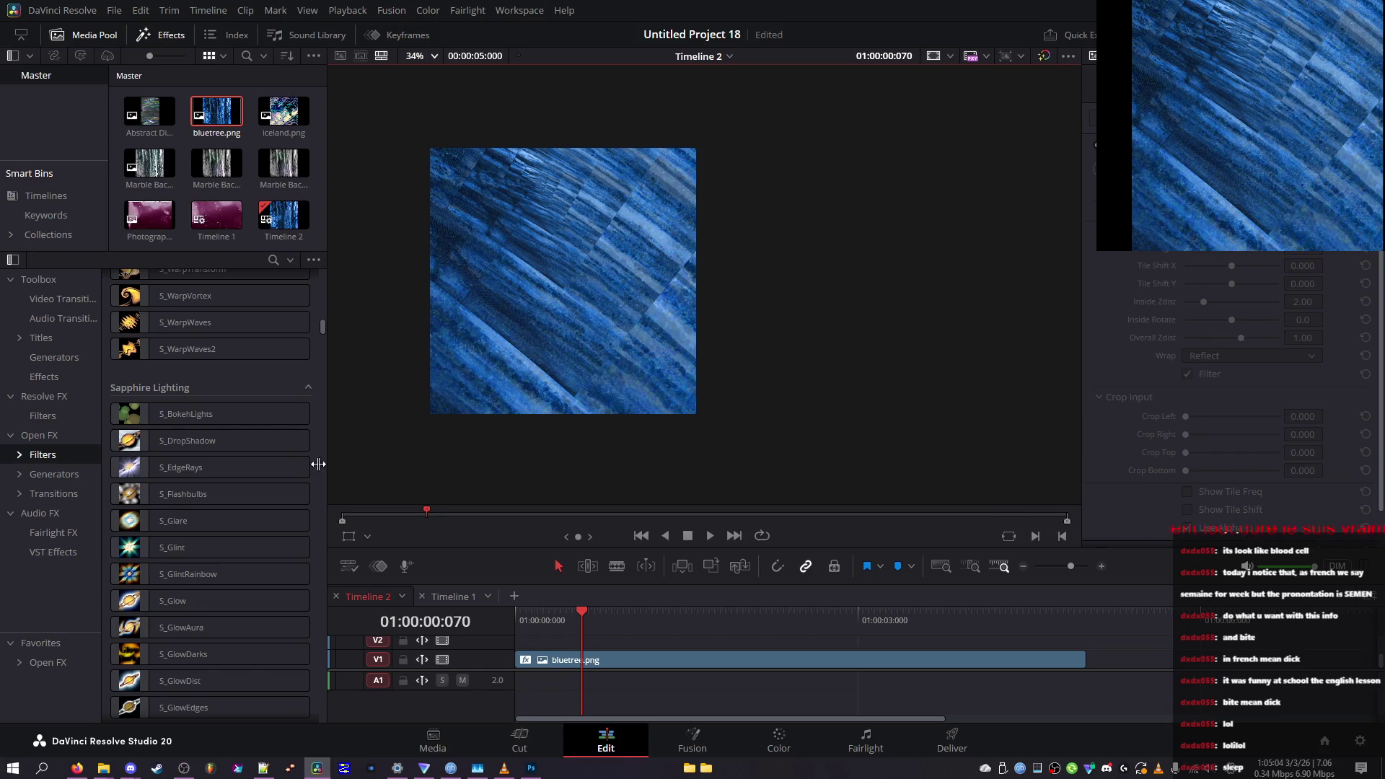
Scroll to Sapphire Lighting and drag S_GlintRainbow onto the bluetree.png clip
scroll(539, 379, "up", 2)
scroll(395, 144, "down", 2)
scroll(396, 130, "up", 3)
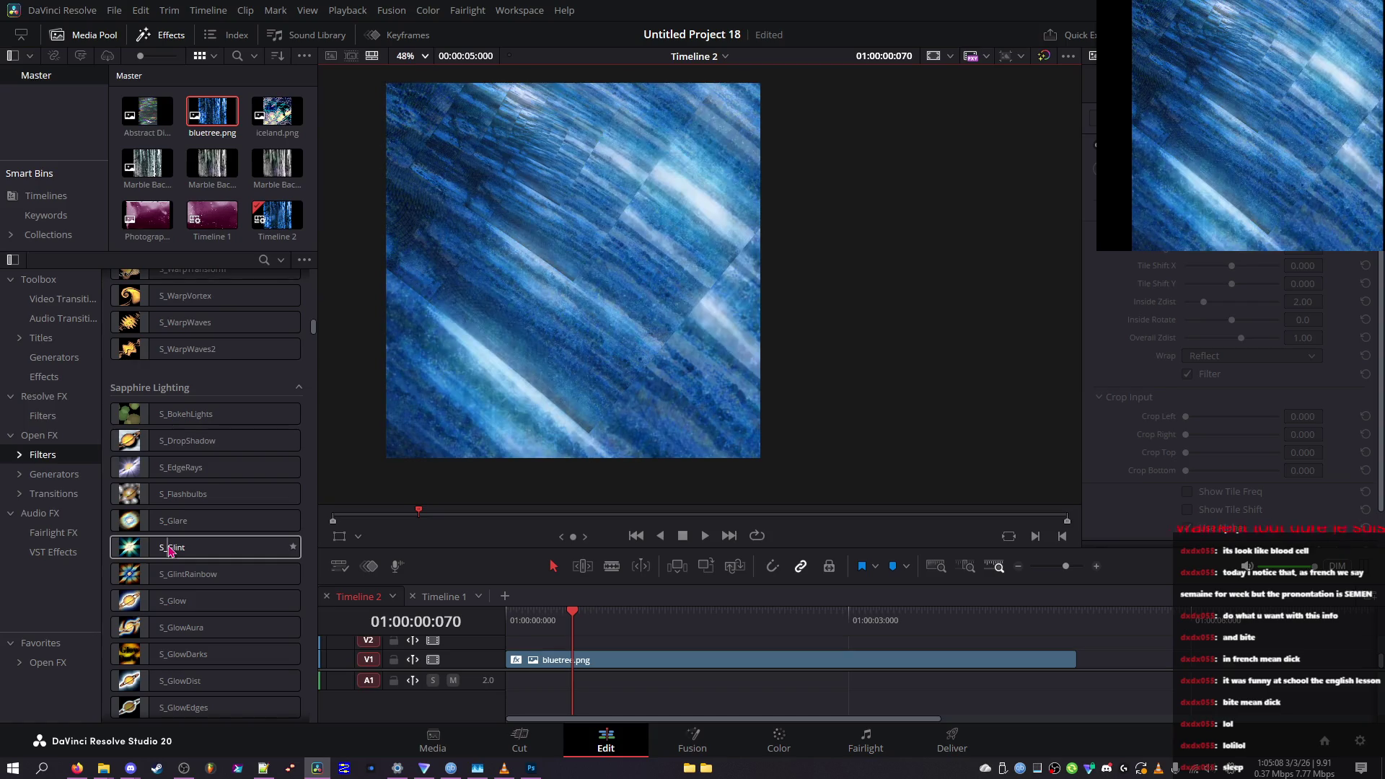
scroll(181, 519, "down", 3)
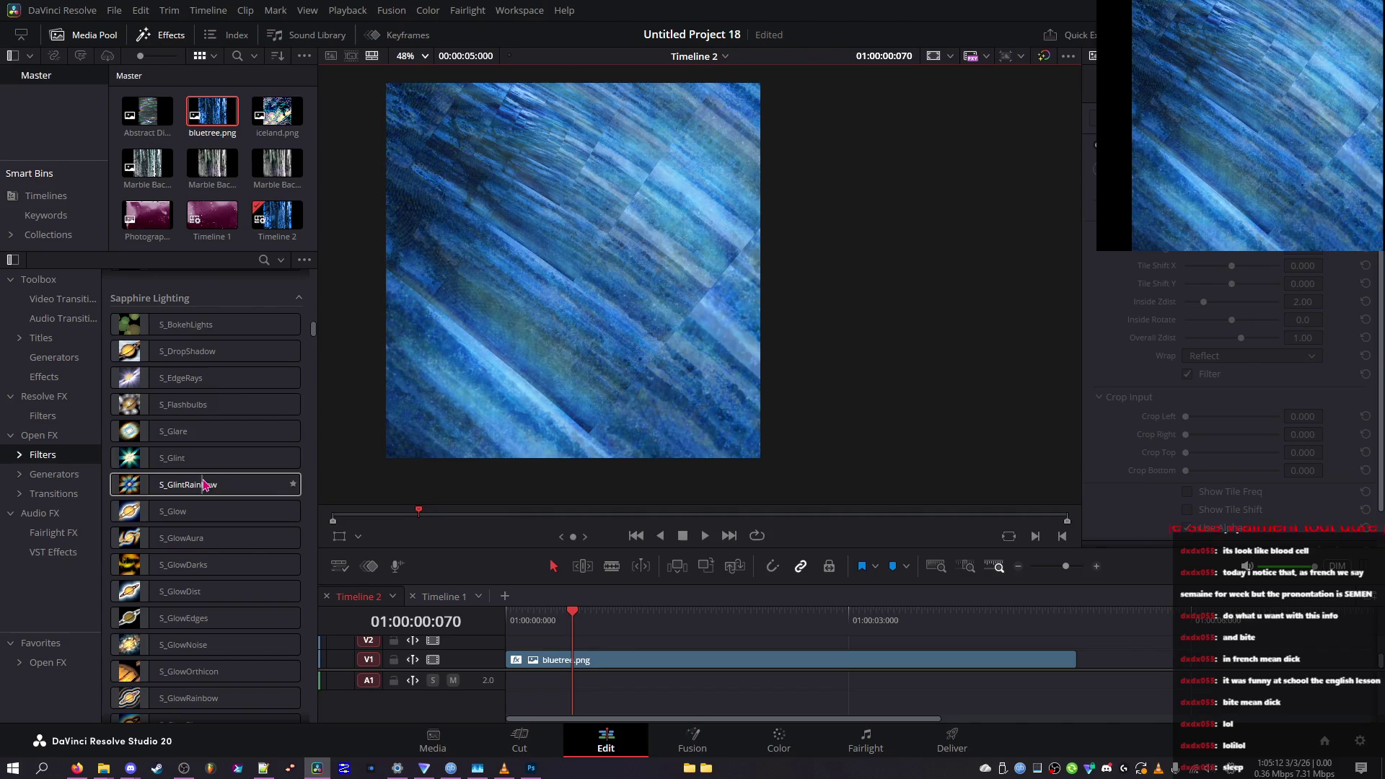
mouse_move(204, 484)
left_mouse_down()
mouse_move(572, 643)
mouse_move(581, 660)
left_mouse_up()
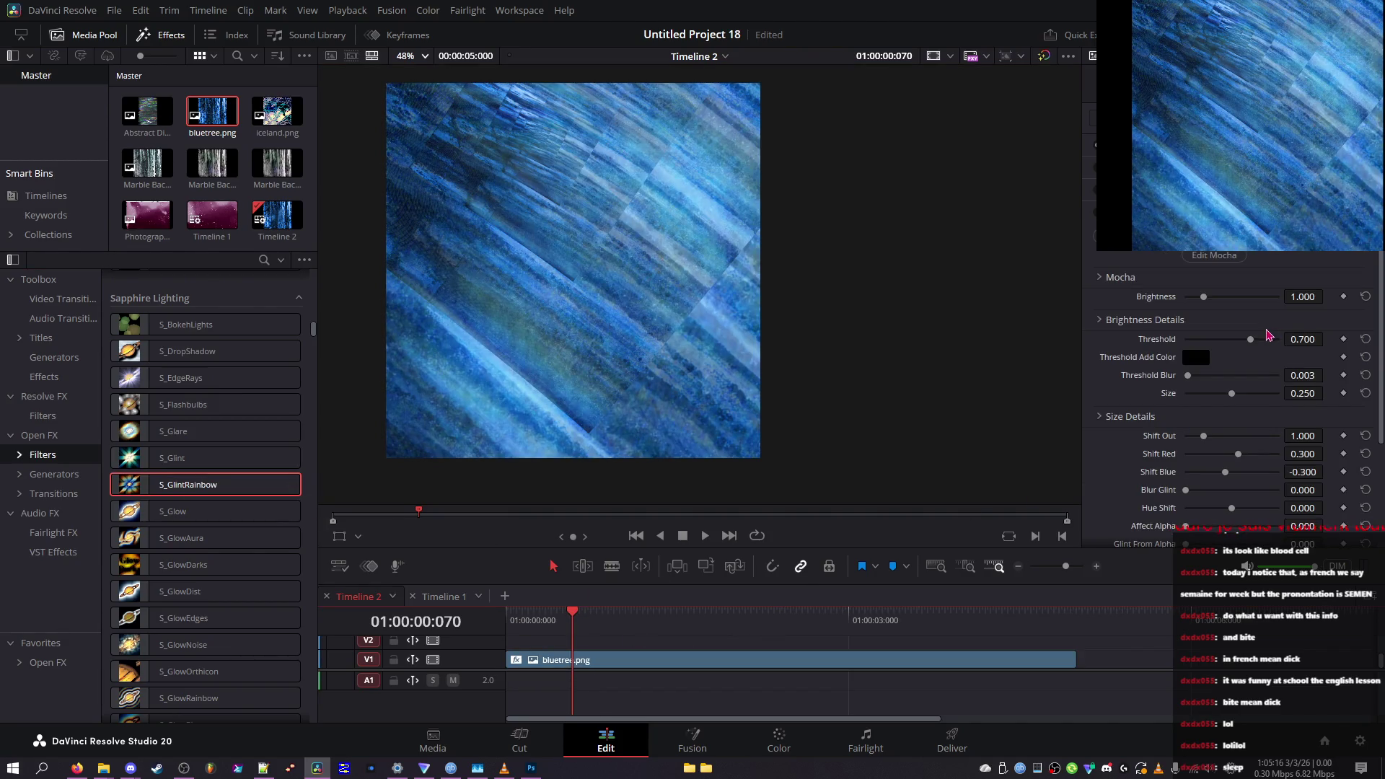
Test Threshold 0.527 and lower Shift Out values, then restore Shift Out 1.000 and Threshold 0.700
mouse_move(1251, 339)
left_mouse_down()
mouse_move(1201, 339)
mouse_move(1238, 342)
mouse_move(1191, 300)
mouse_move(1211, 302)
mouse_move(1198, 309)
left_mouse_up()
mouse_move(1223, 435)
left_mouse_down()
mouse_move(1278, 436)
mouse_move(1142, 432)
mouse_move(1205, 431)
mouse_move(1192, 433)
left_mouse_up()
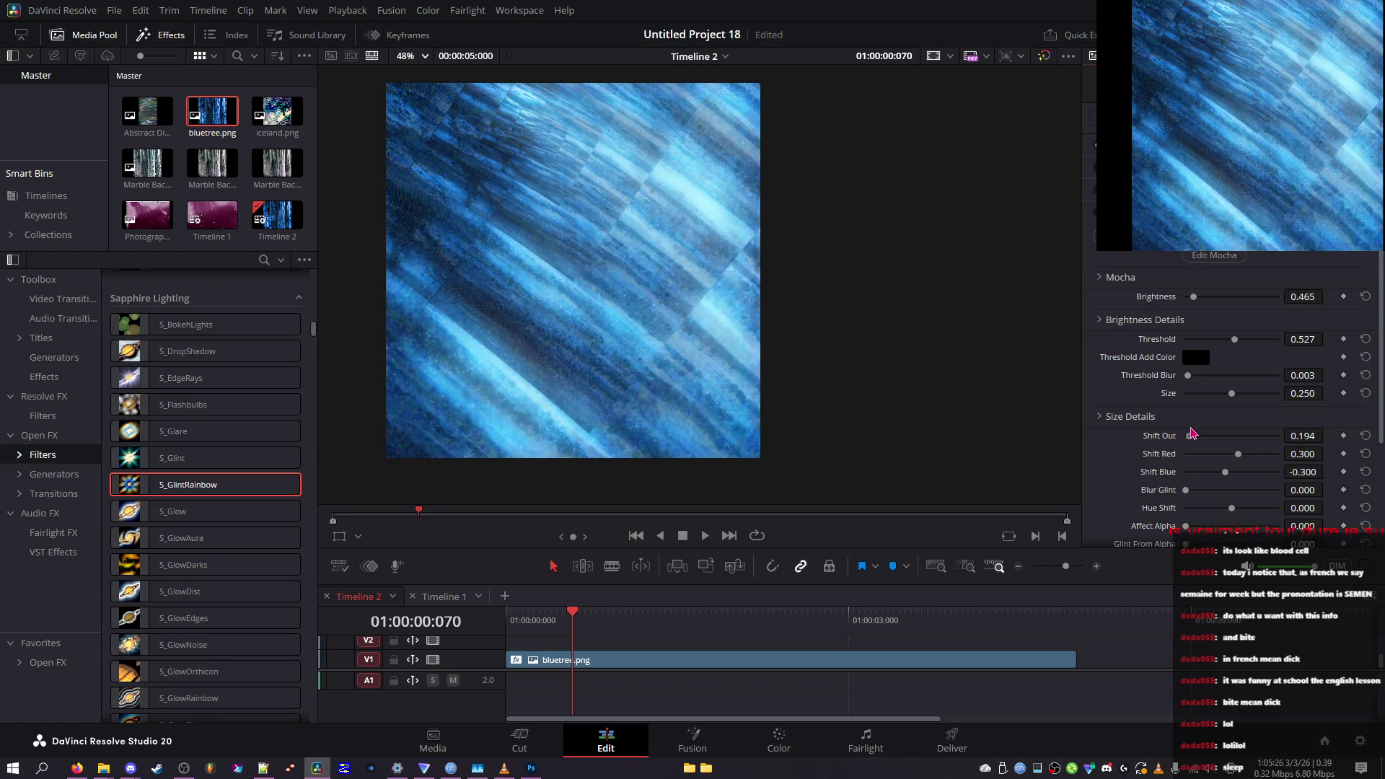
left_click(1365, 436)
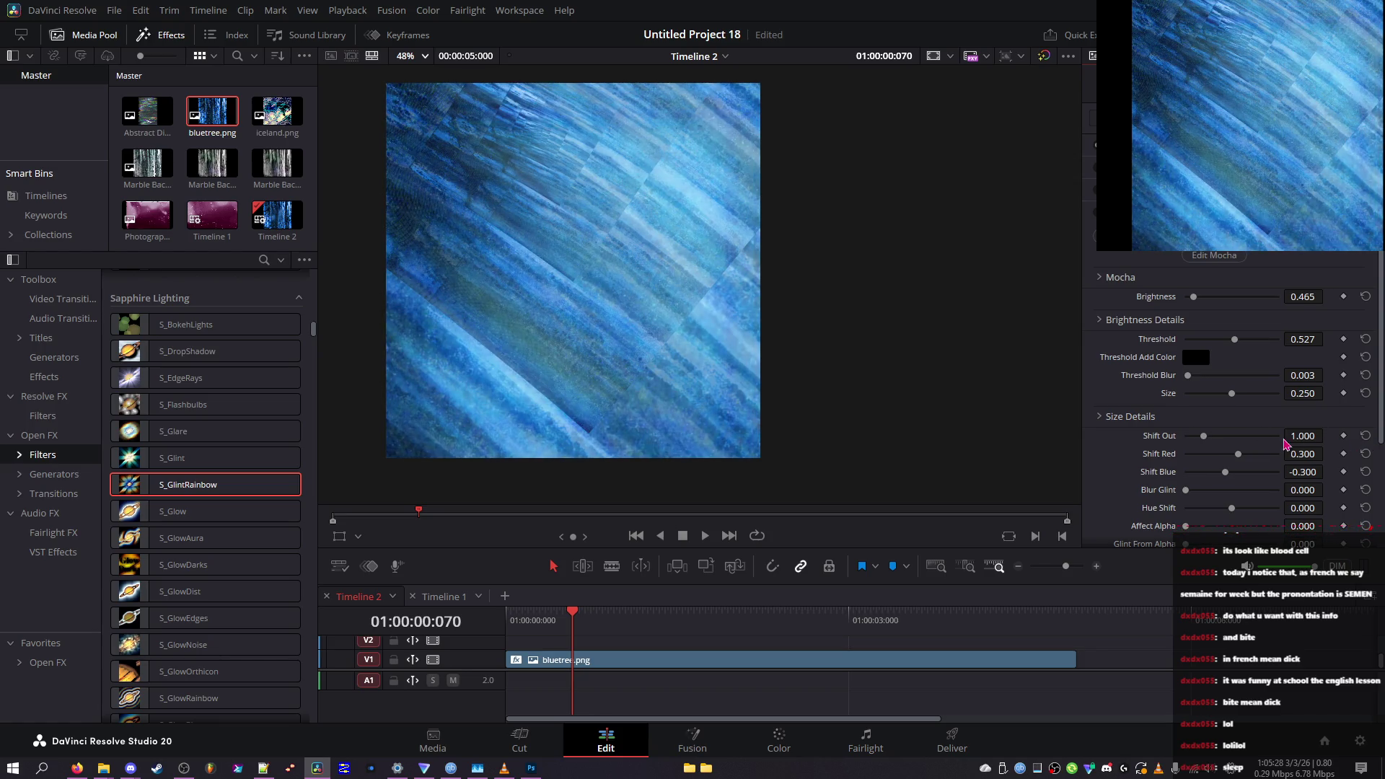
left_click_drag(1234, 437, 1189, 442)
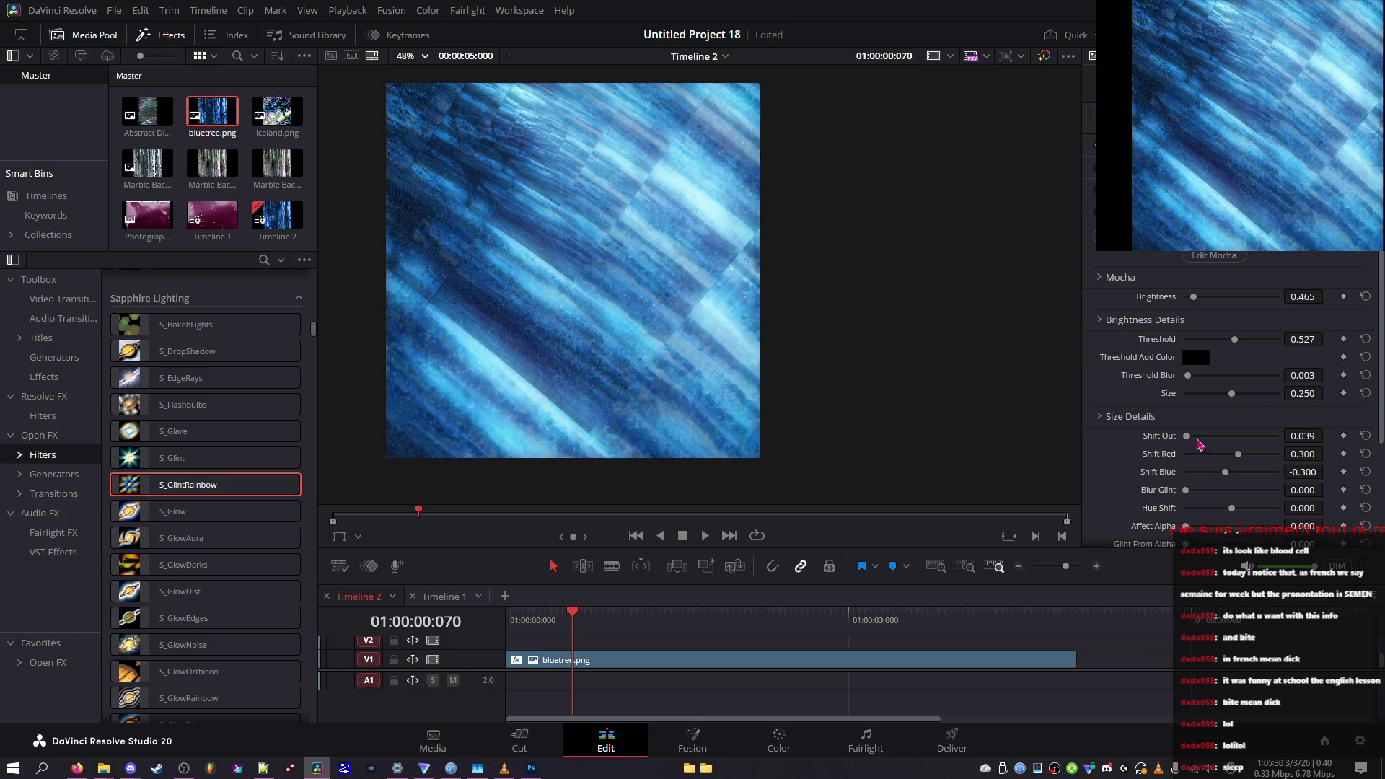
left_click(1366, 436)
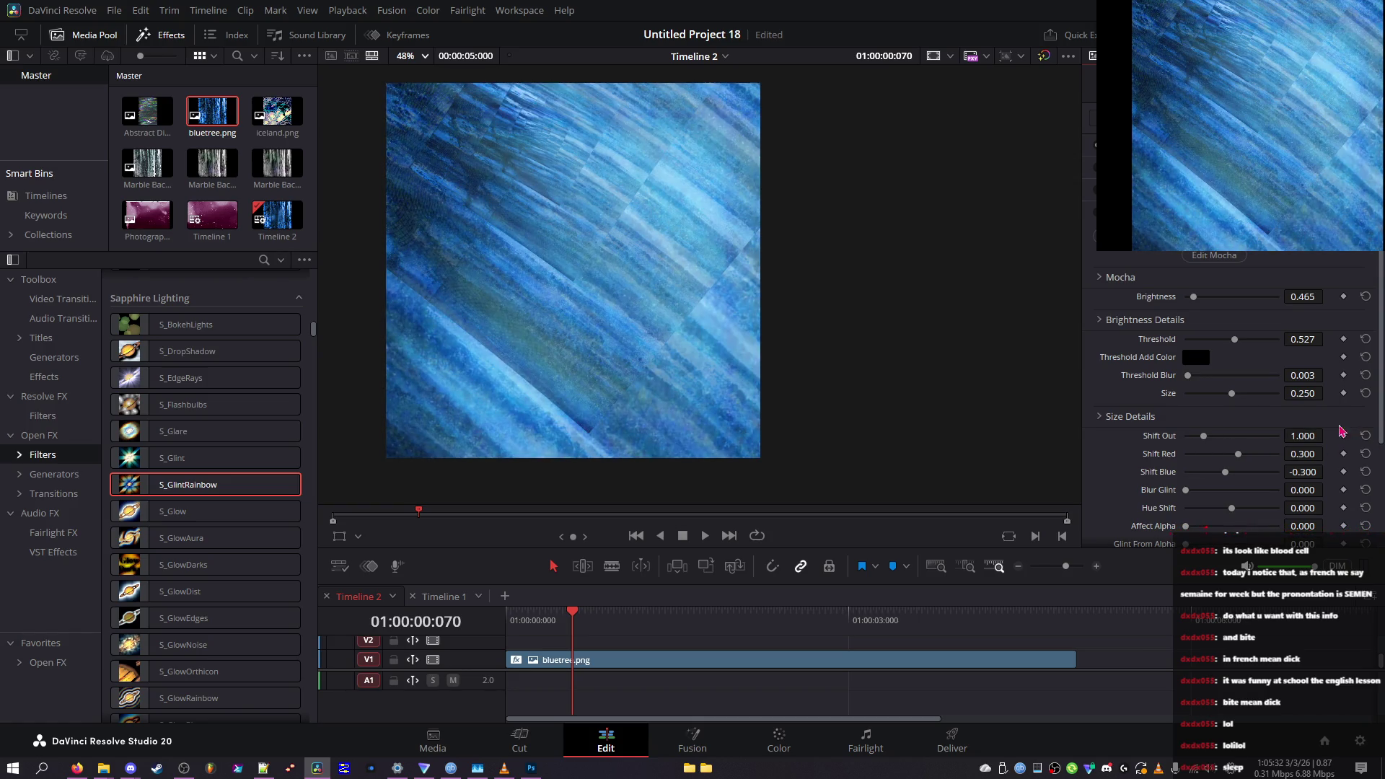
left_click(1365, 339)
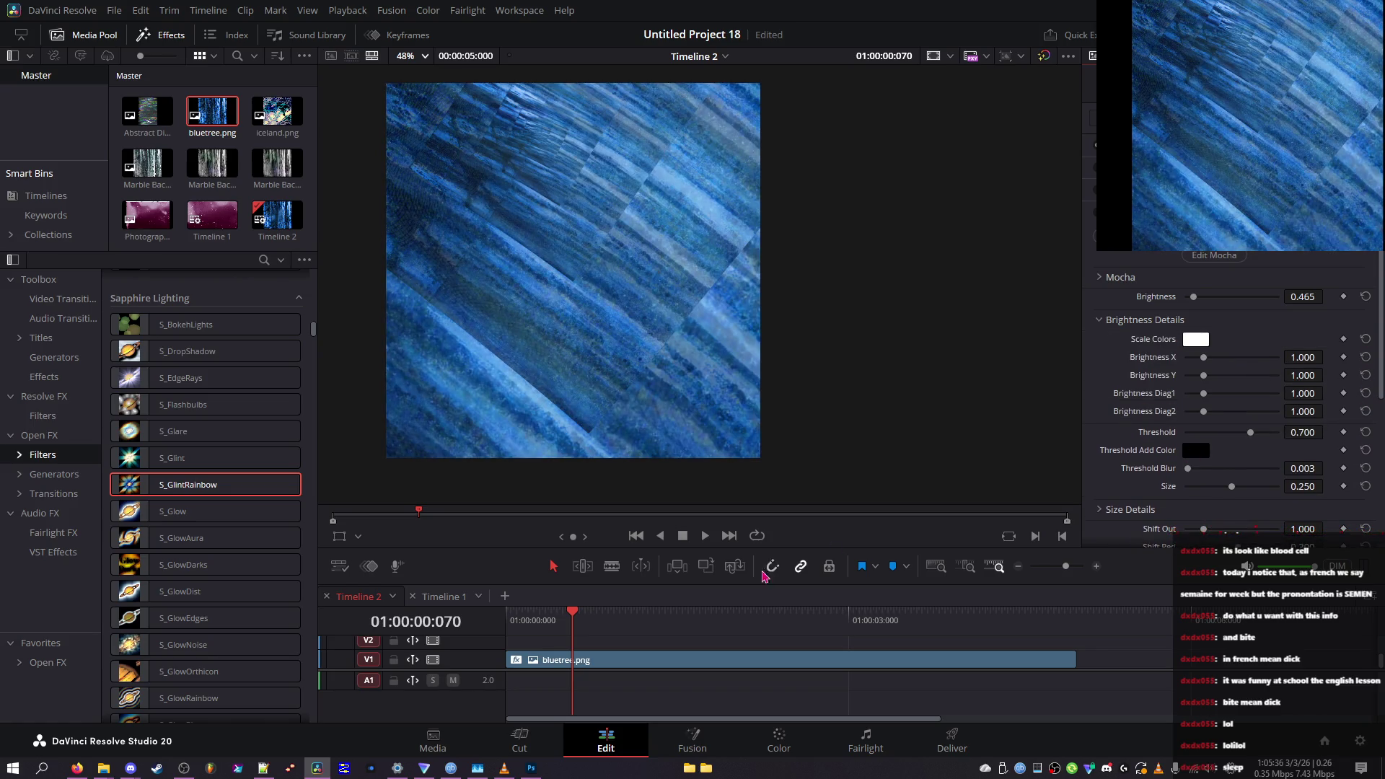
key("ctrl+z")
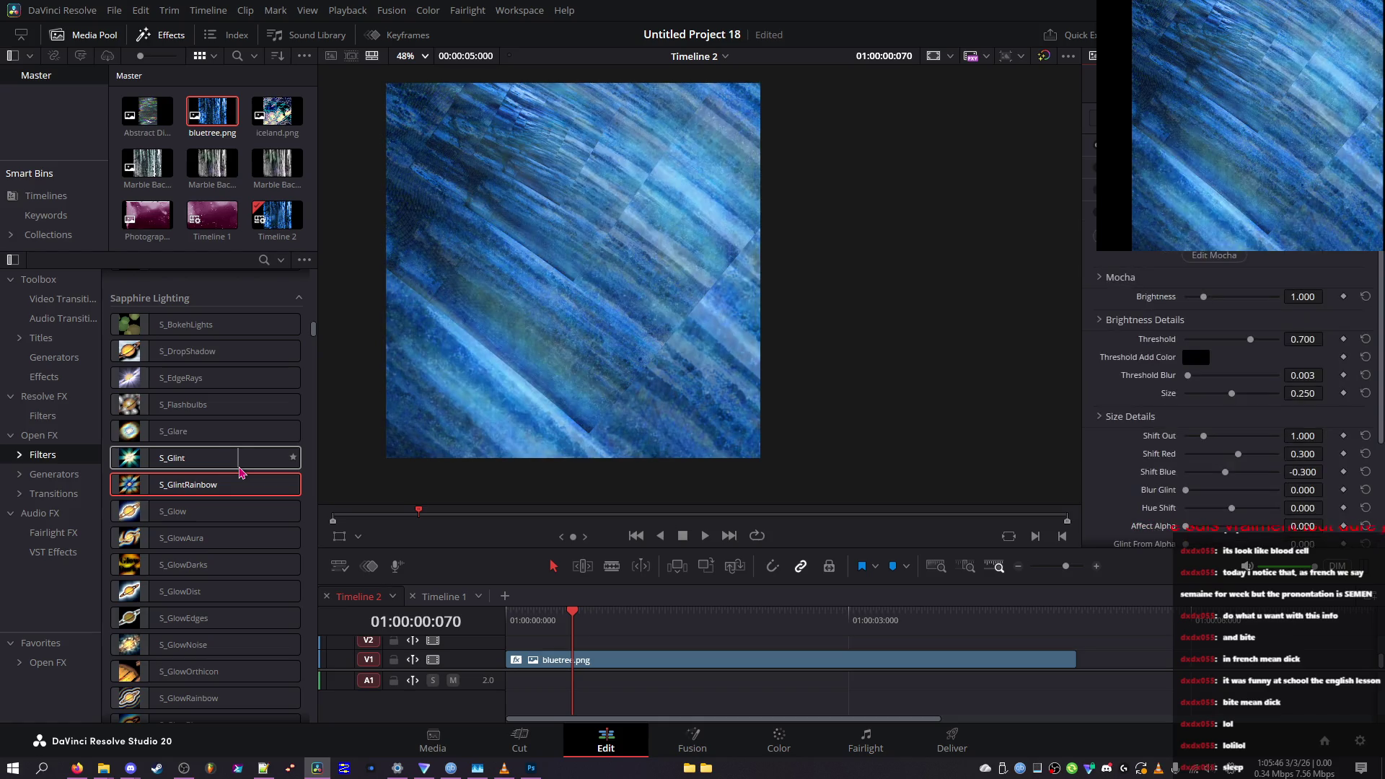
Scroll the Sapphire filters down to Sapphire Stylize and drop S_Brush onto bluetree.png
scroll(166, 482, "down", 5)
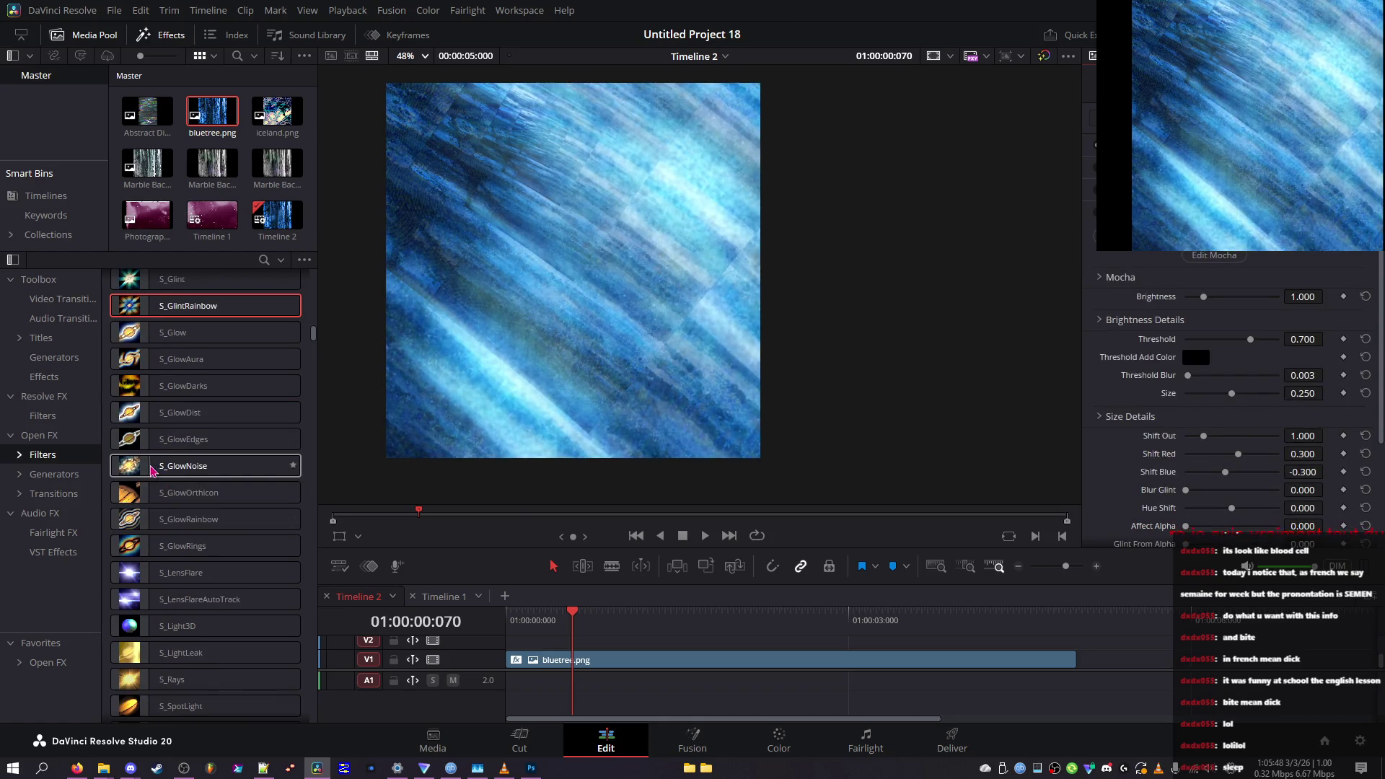
scroll(152, 480, "down", 5)
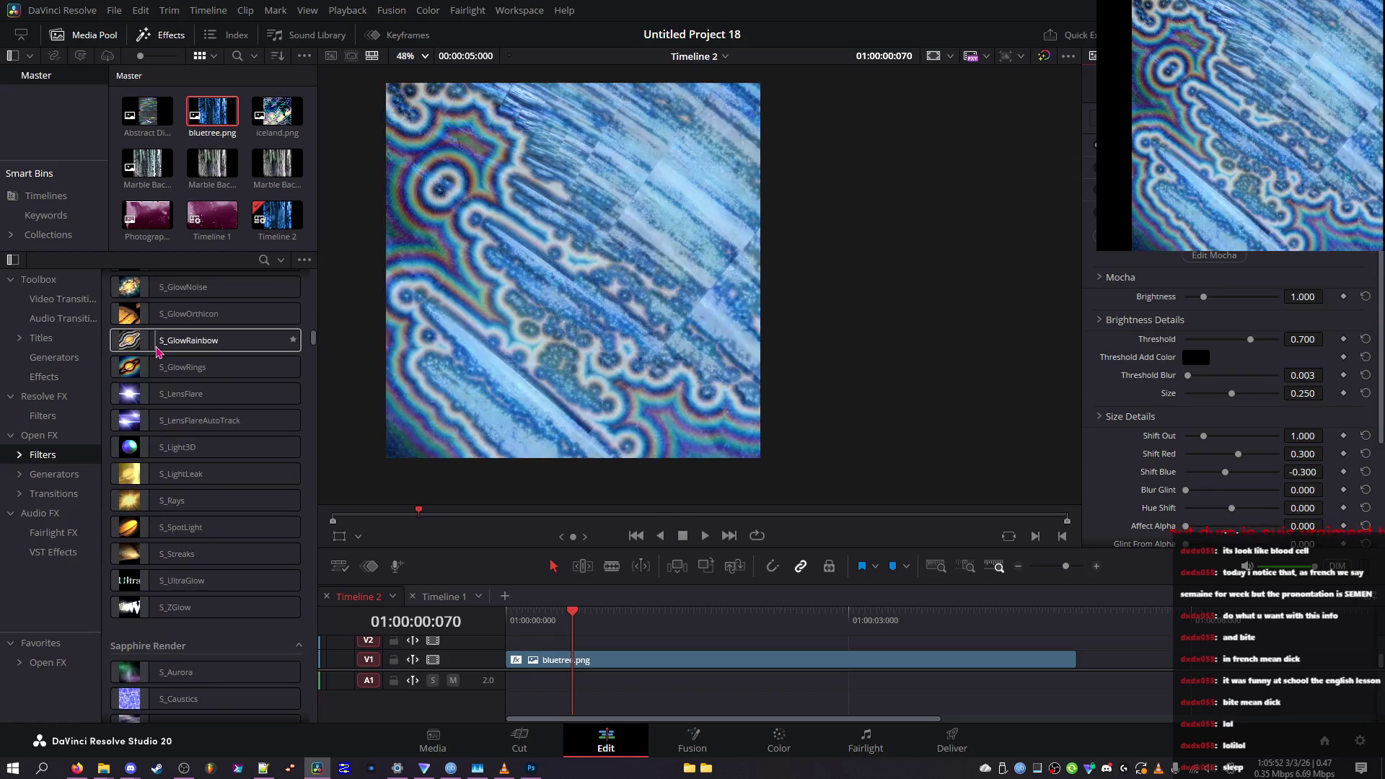
scroll(150, 388, "down", 3)
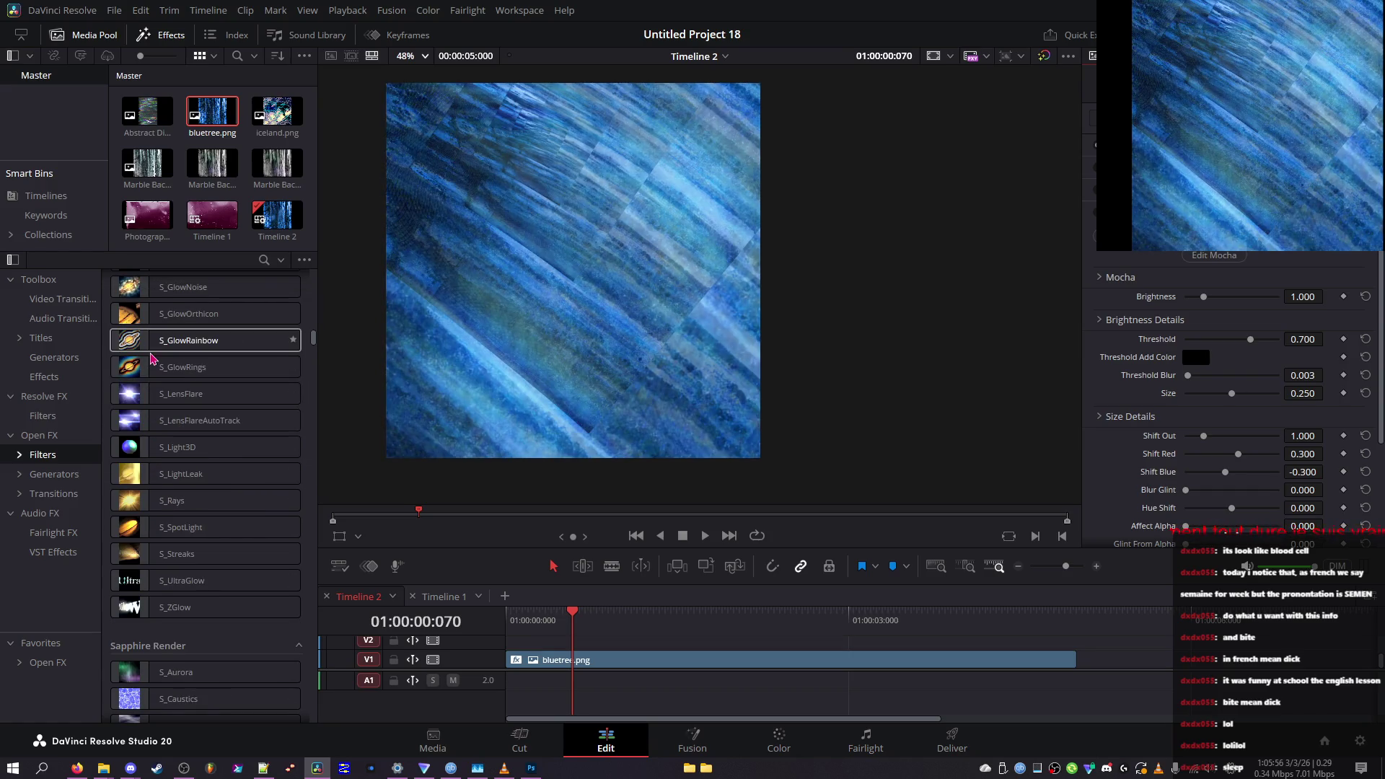
scroll(154, 375, "down", 7)
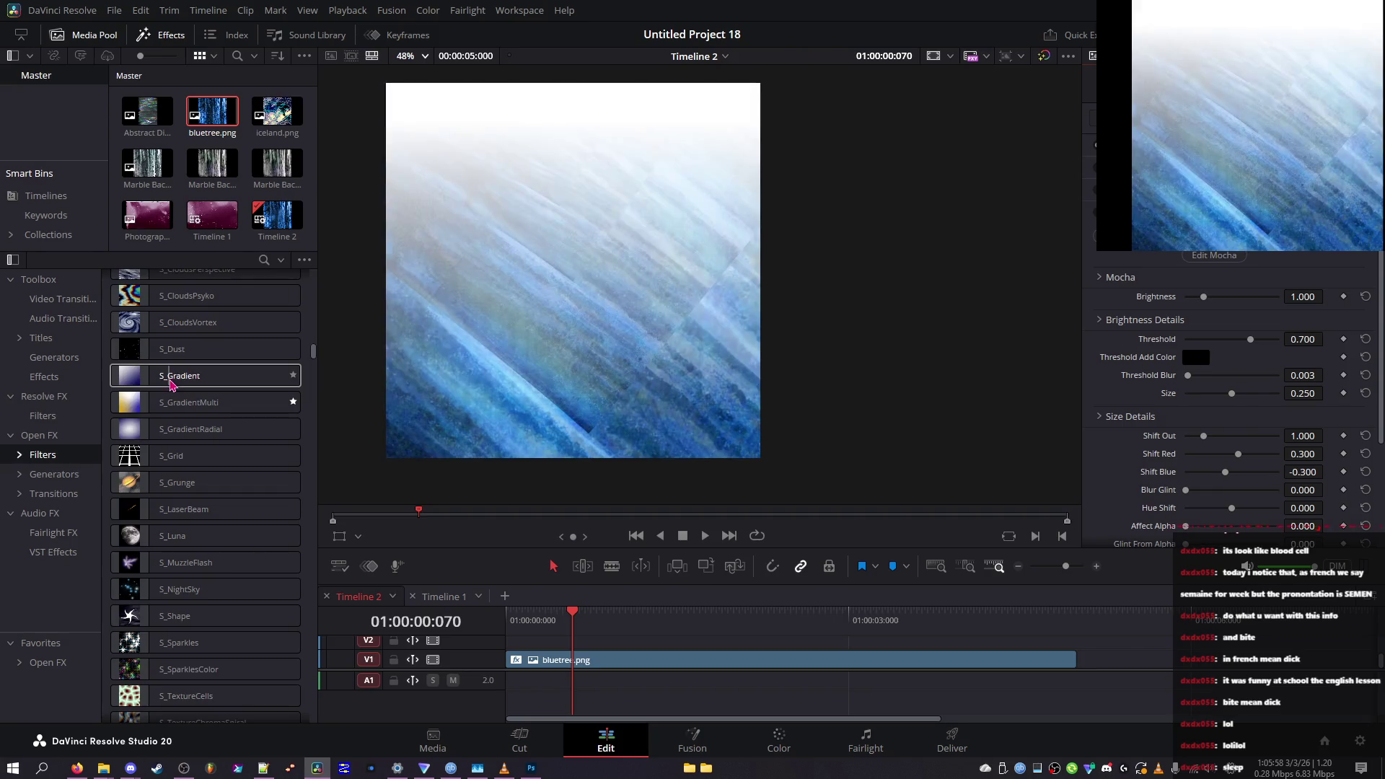
scroll(162, 382, "down", 8)
scroll(171, 388, "down", 3)
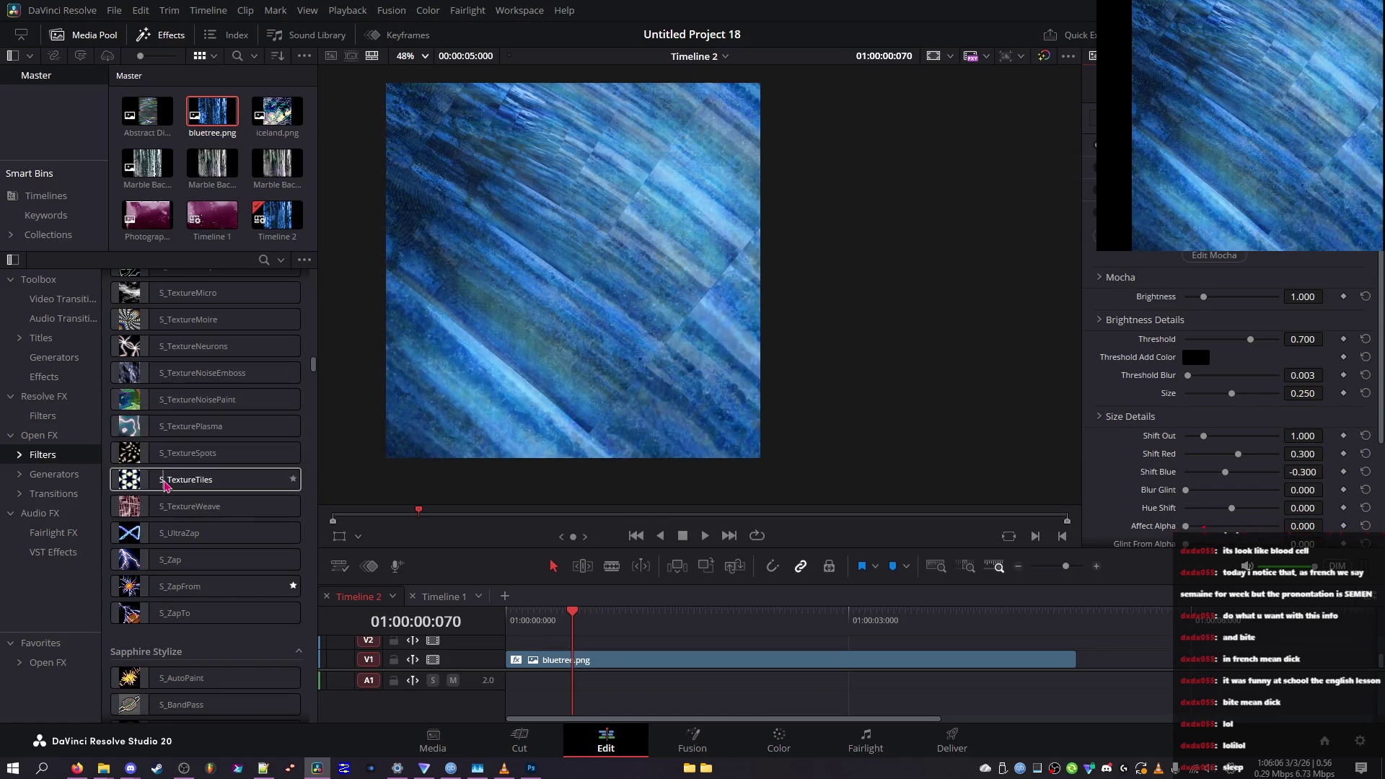
scroll(165, 486, "down", 3)
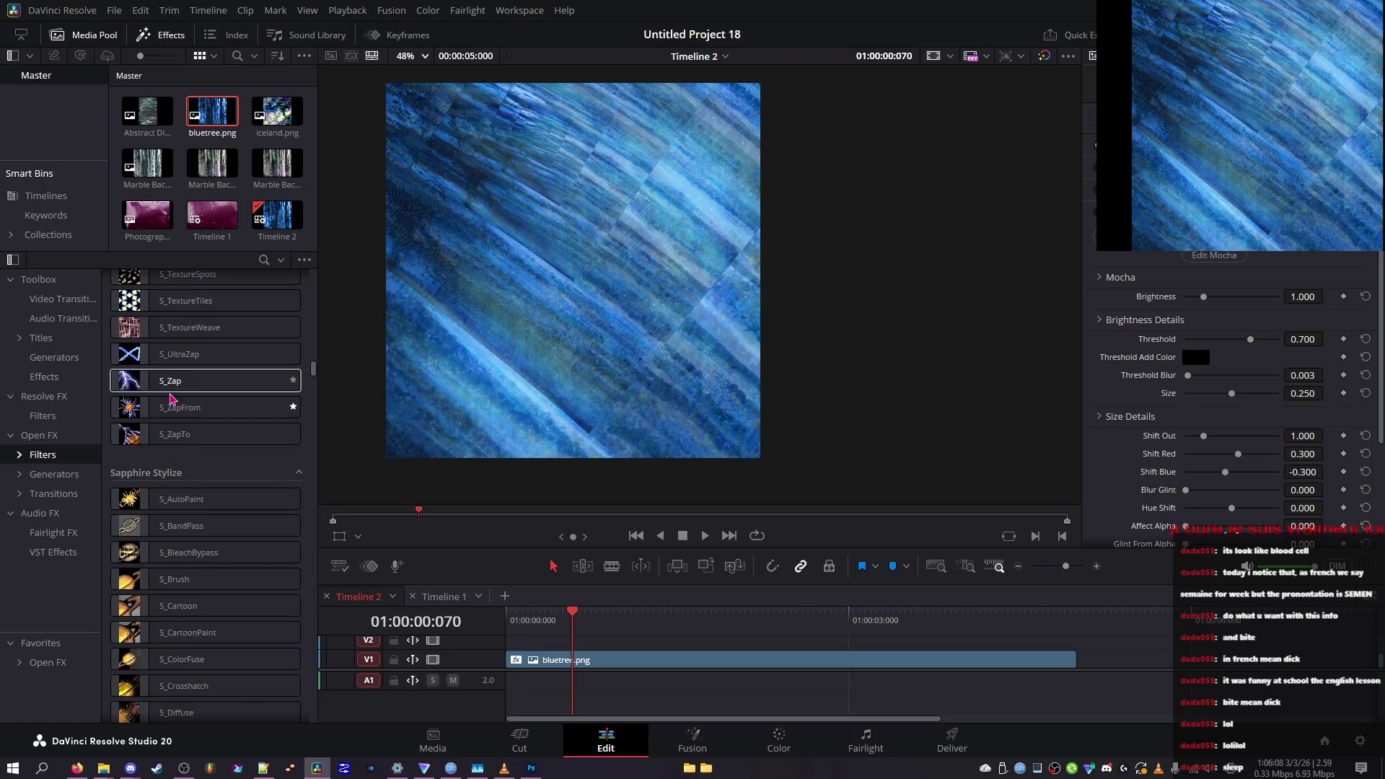
scroll(170, 404, "down", 2)
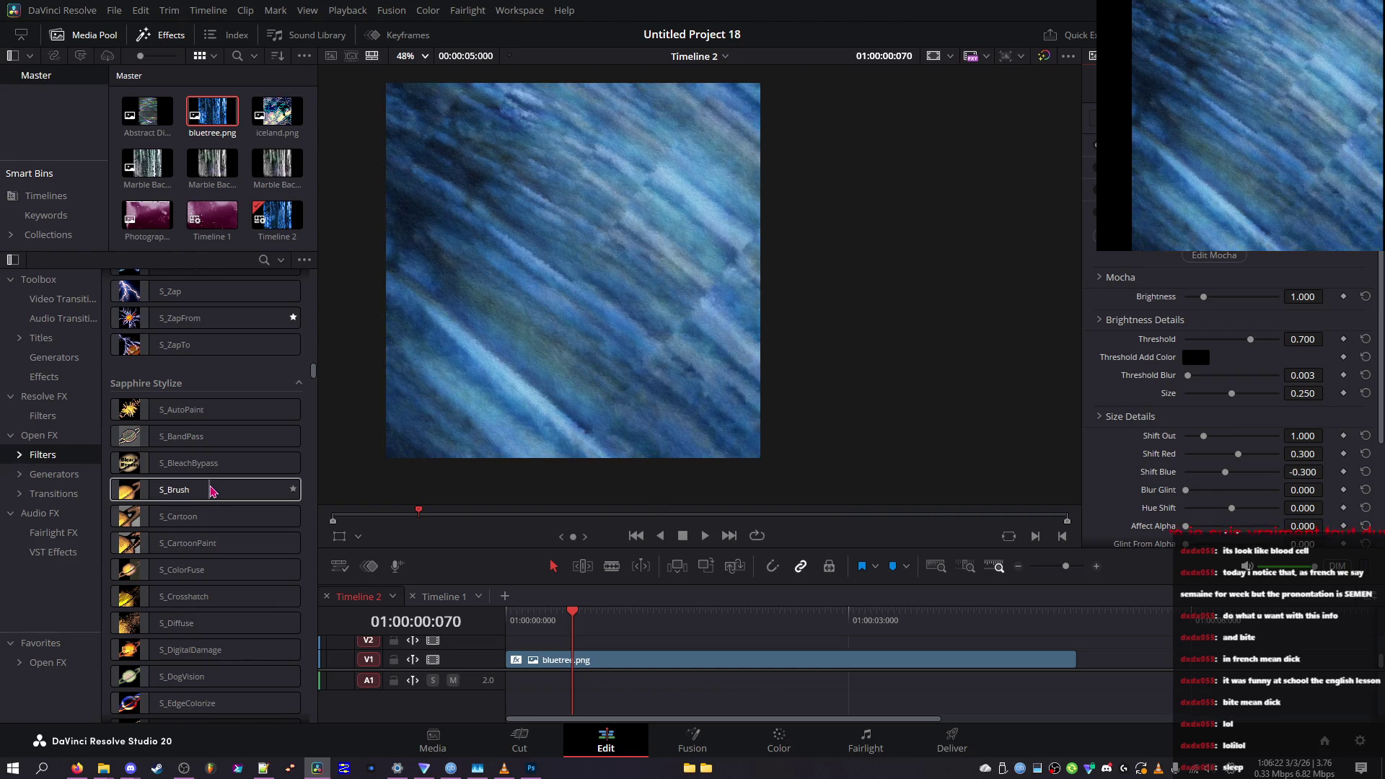
mouse_move(213, 491)
left_mouse_down()
mouse_move(296, 489)
mouse_move(495, 575)
mouse_move(557, 661)
left_mouse_up()
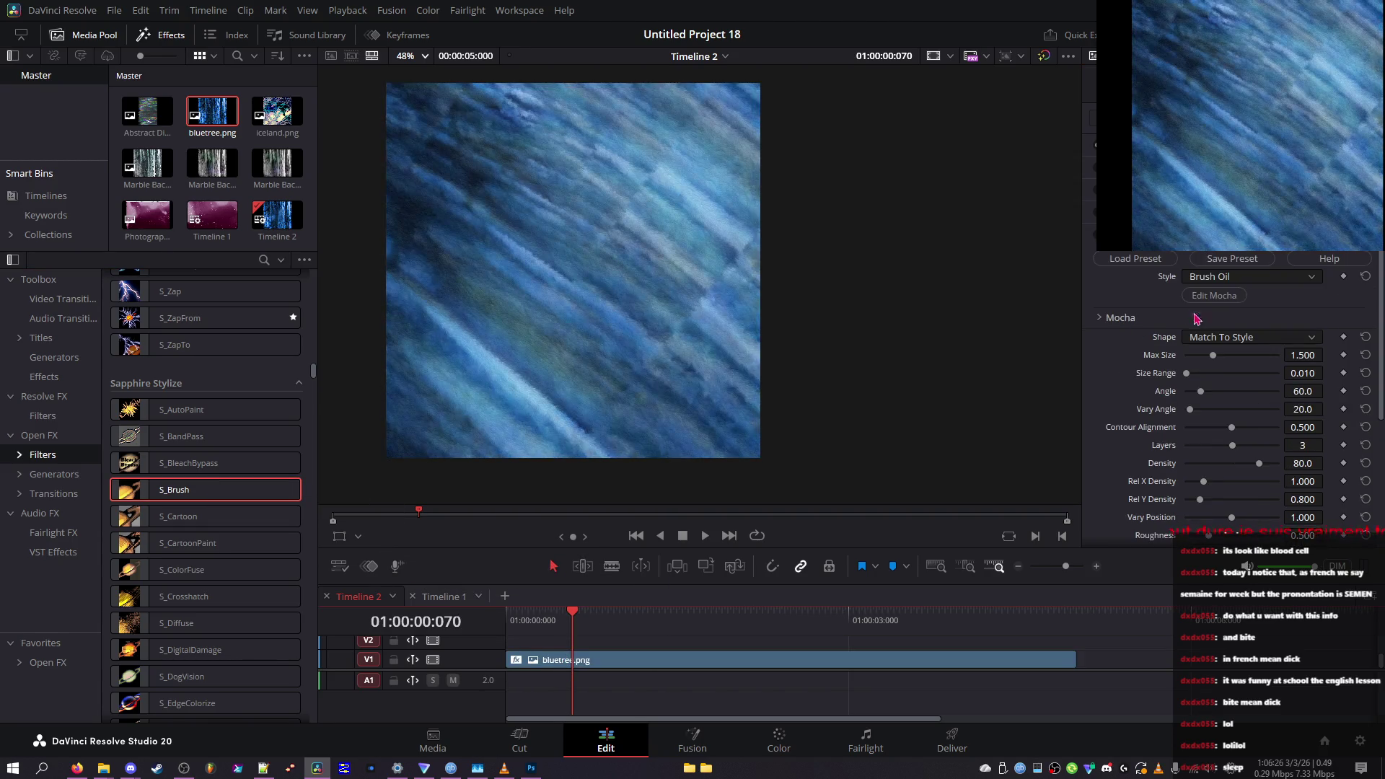
Try the Felt Tip brush shape with Max Size around 2.4
mouse_move(1230, 356)
left_mouse_down()
mouse_move(1152, 353)
mouse_move(1192, 357)
left_mouse_up()
left_click(1206, 336)
left_click(1235, 372)
scroll(1238, 337, "up", 3)
left_click(1232, 356)
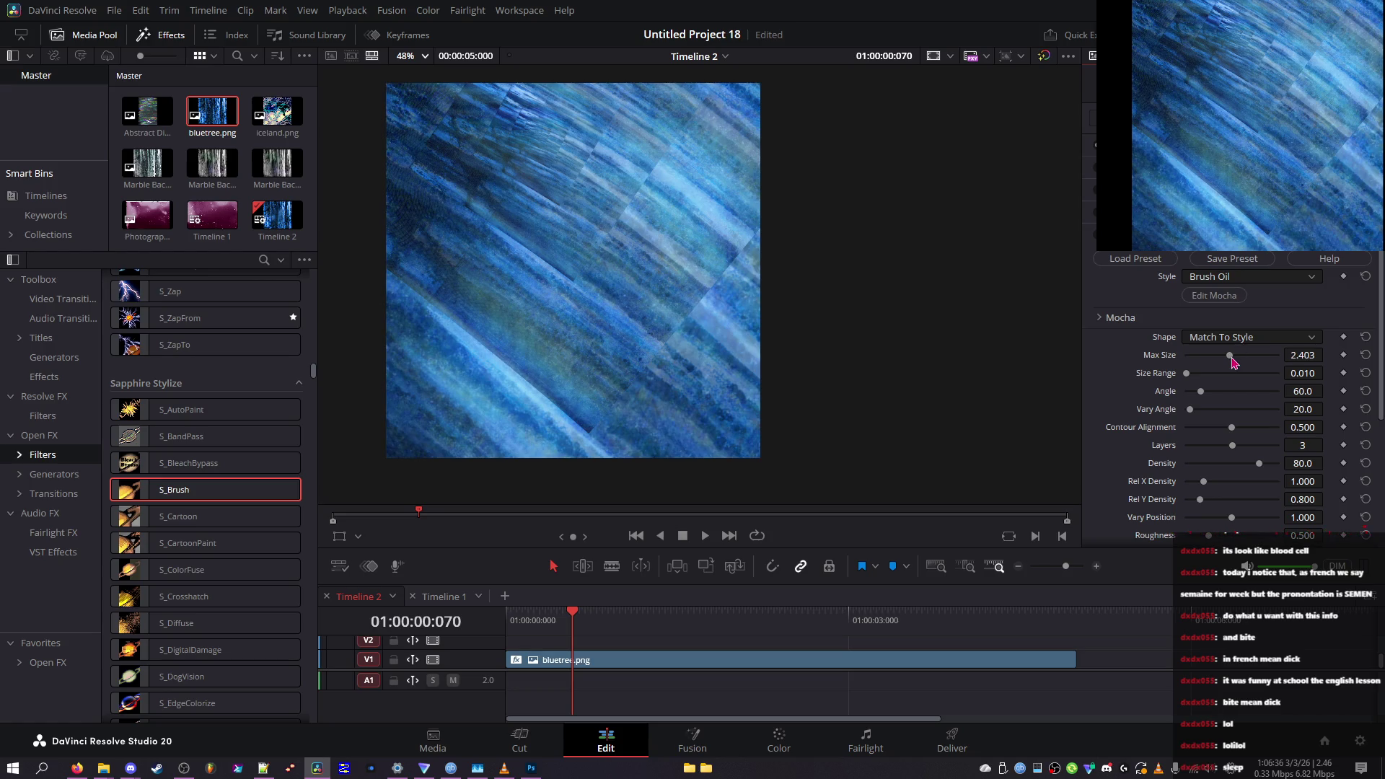
Switch the brush shape to Sponge and push Max Size to its 5.000 maximum
scroll(1238, 346, "down", 3)
scroll(1239, 349, "up", 3)
left_click(1238, 330)
left_click(1238, 366)
scroll(1240, 334, "down", 1)
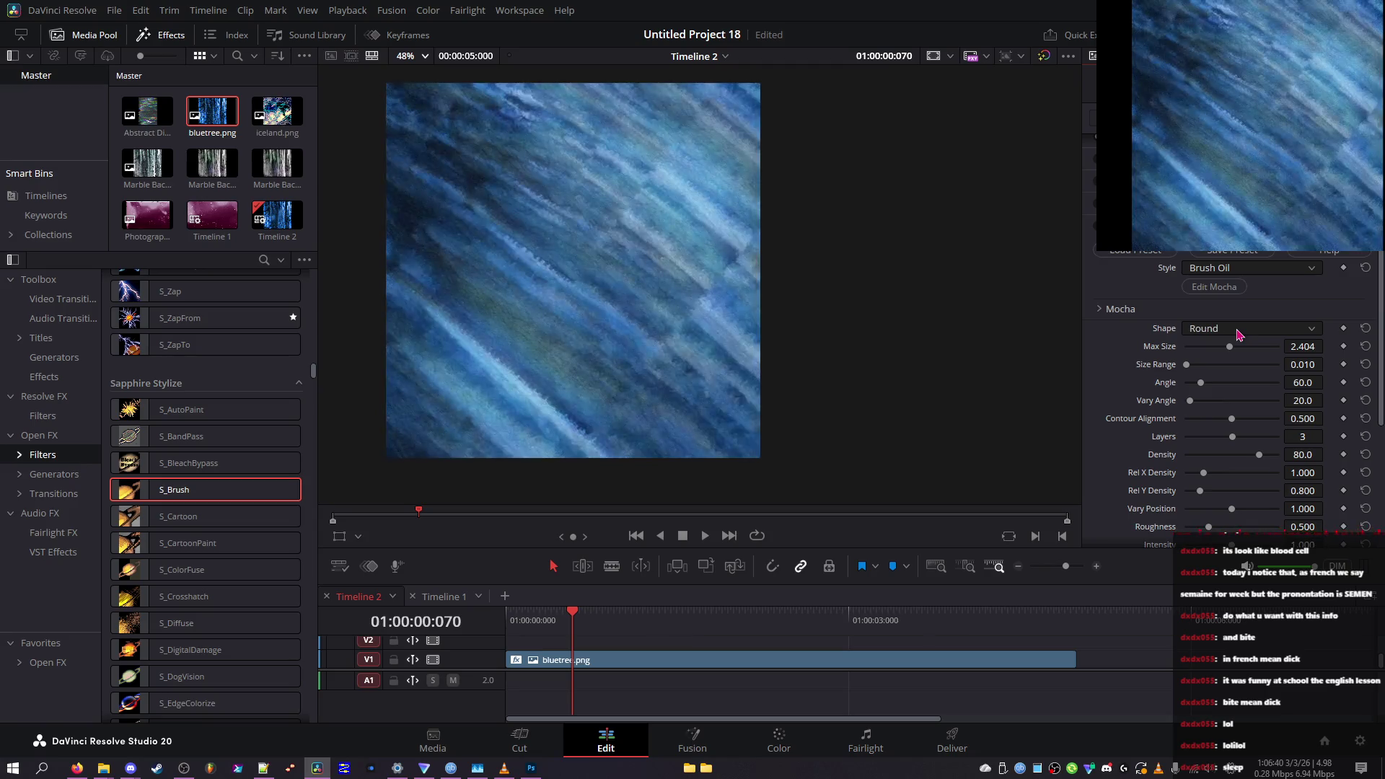
scroll(1239, 334, "down", 1)
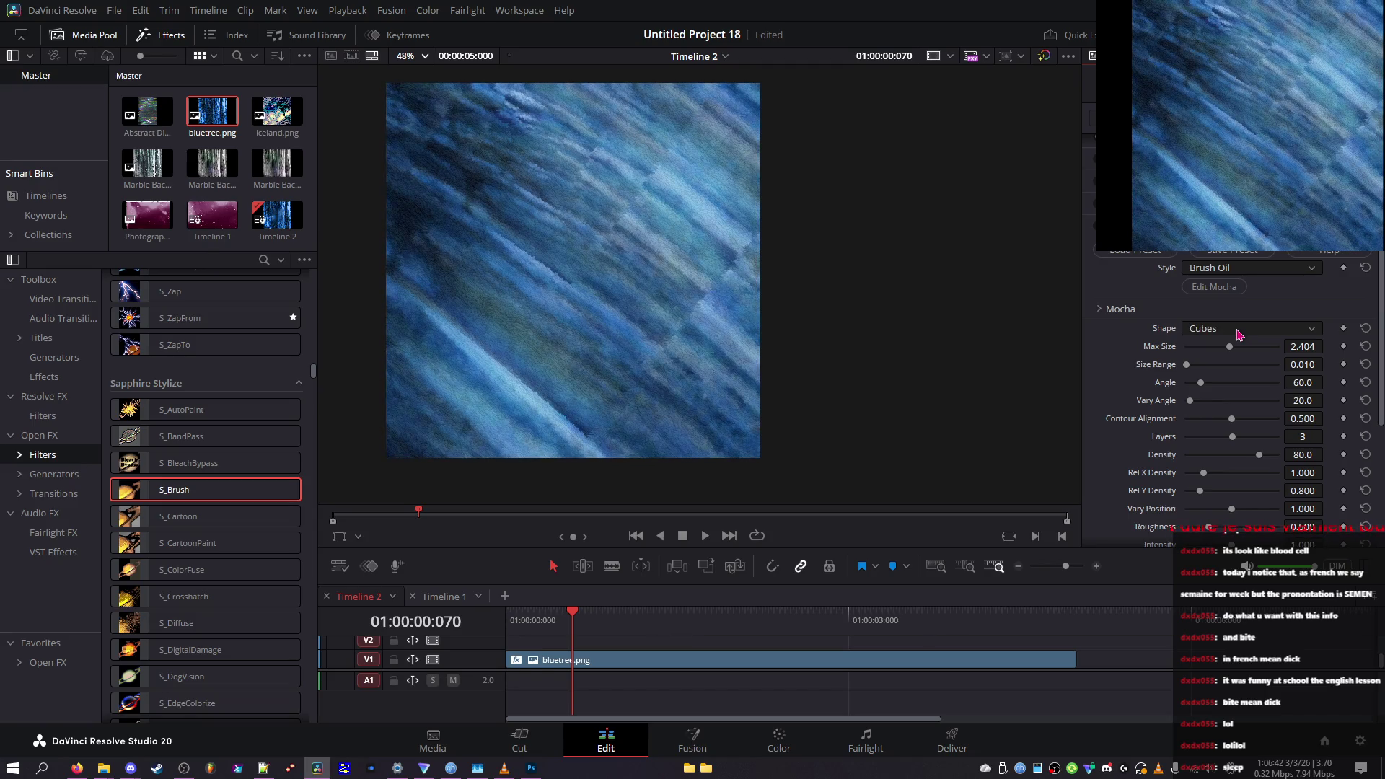
mouse_move(1230, 347)
left_mouse_down()
mouse_move(1278, 348)
mouse_move(1251, 370)
mouse_move(1287, 371)
mouse_move(1241, 388)
mouse_move(1119, 377)
left_mouse_up()
left_click(1226, 365)
Test Vary Angle and Contour Alignment, then restore their defaults of 20.0 and 0.500
mouse_move(1212, 403)
left_mouse_down()
mouse_move(1267, 410)
mouse_move(1116, 401)
left_mouse_up()
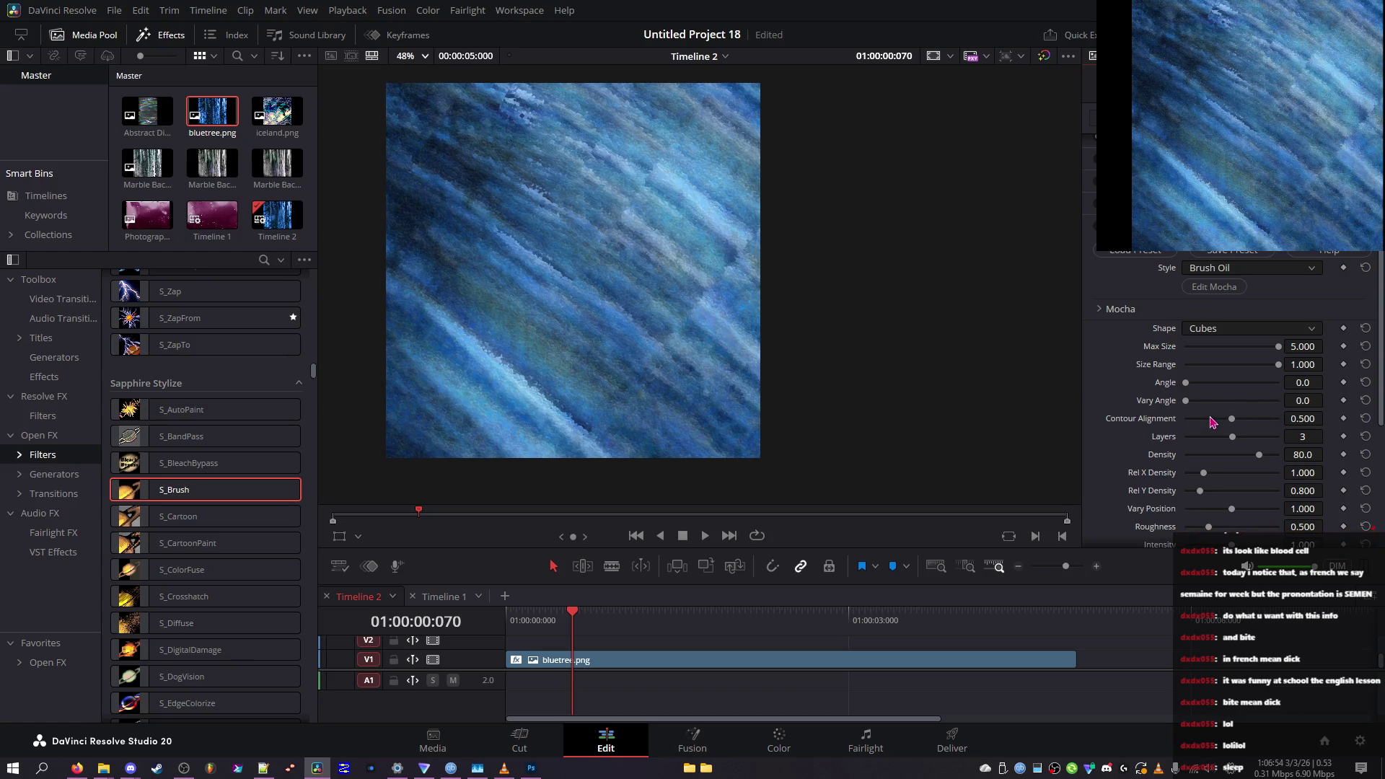
left_click_drag(1231, 419, 1346, 422)
left_click(1365, 418)
left_click(1366, 401)
Change layers, raise Rel X Density to 5.000, lower roughness and intensity, add slight deterioration
mouse_move(1270, 437)
left_mouse_down()
mouse_move(1282, 438)
mouse_move(1109, 440)
mouse_move(1230, 440)
mouse_move(1204, 444)
mouse_move(1211, 461)
mouse_move(1172, 463)
mouse_move(1354, 462)
left_mouse_up()
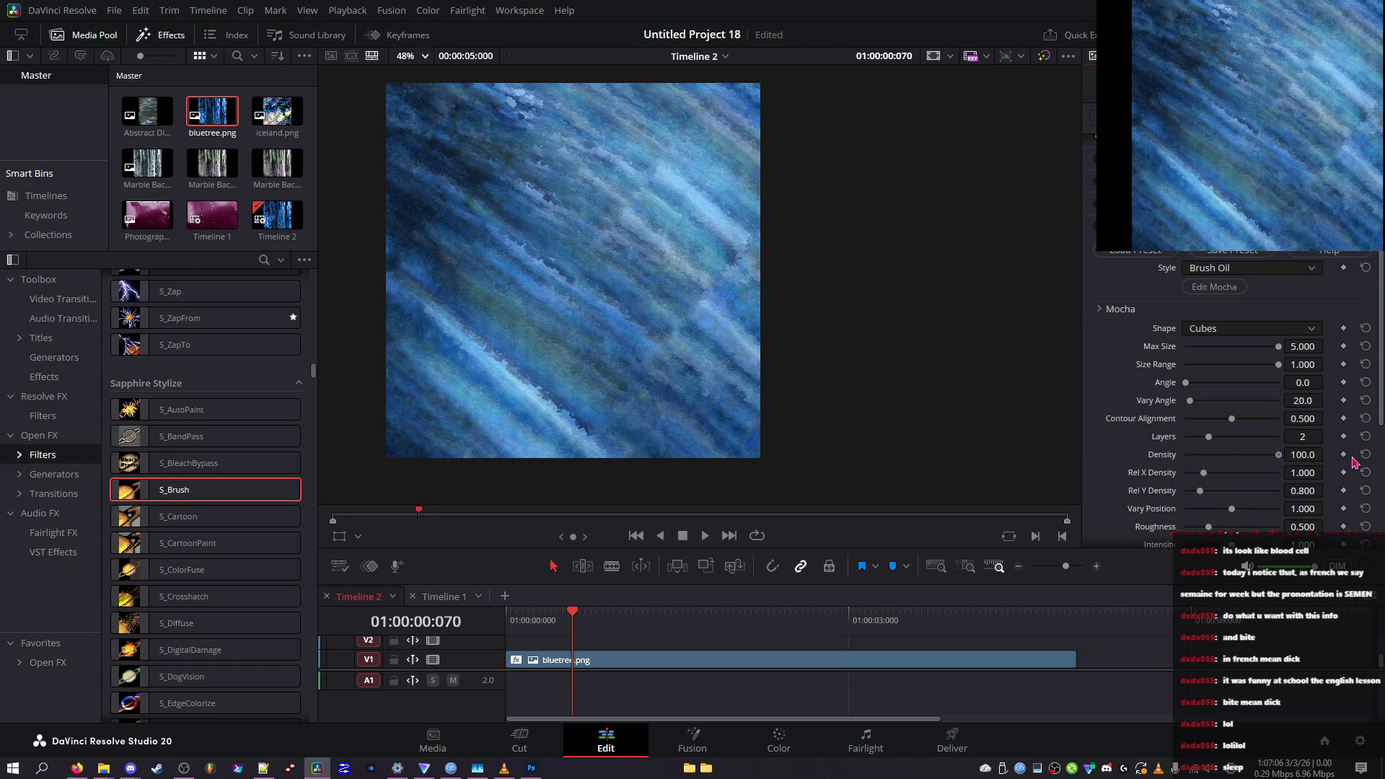
left_click_drag(1232, 476, 1328, 484)
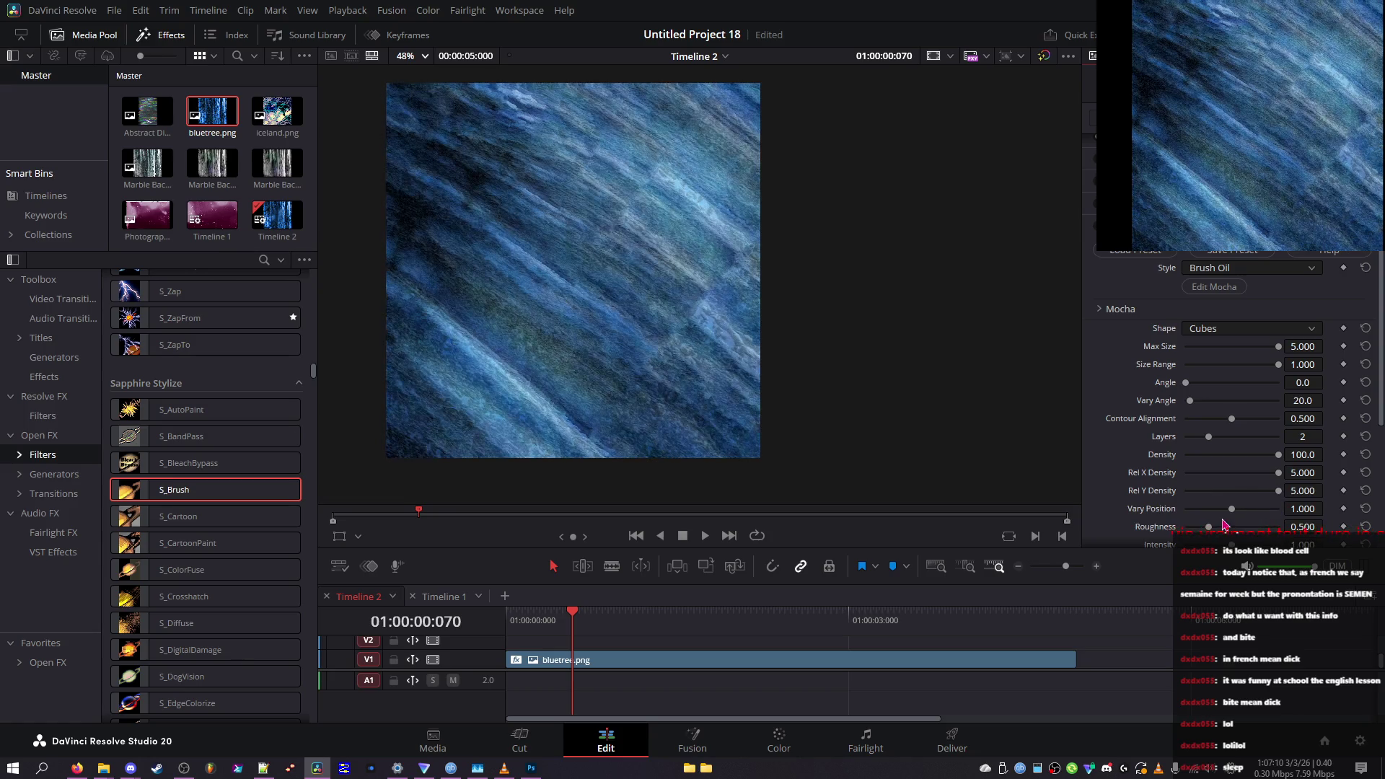
left_click_drag(1233, 510, 1233, 512)
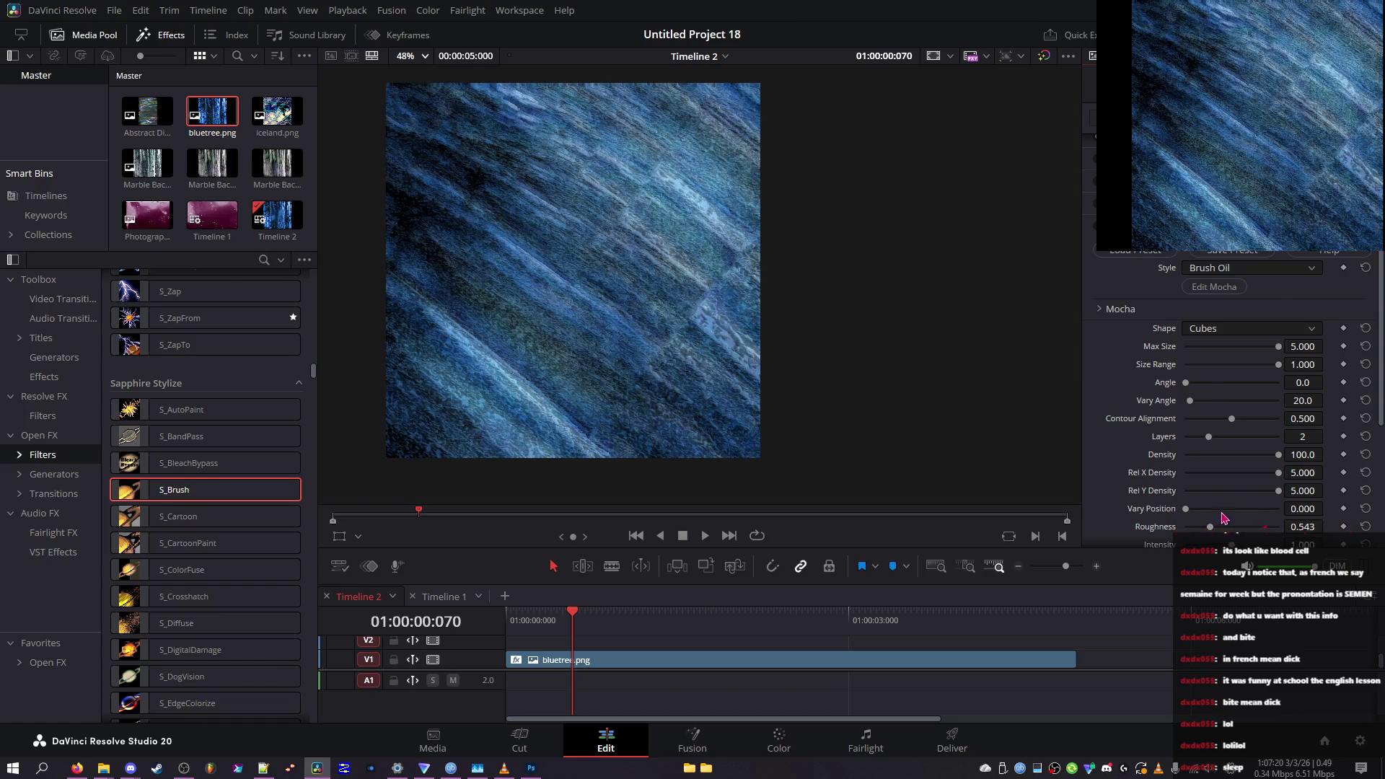
scroll(1223, 523, "down", 2)
mouse_move(1210, 469)
left_mouse_down()
mouse_move(1186, 498)
mouse_move(1308, 495)
left_mouse_up()
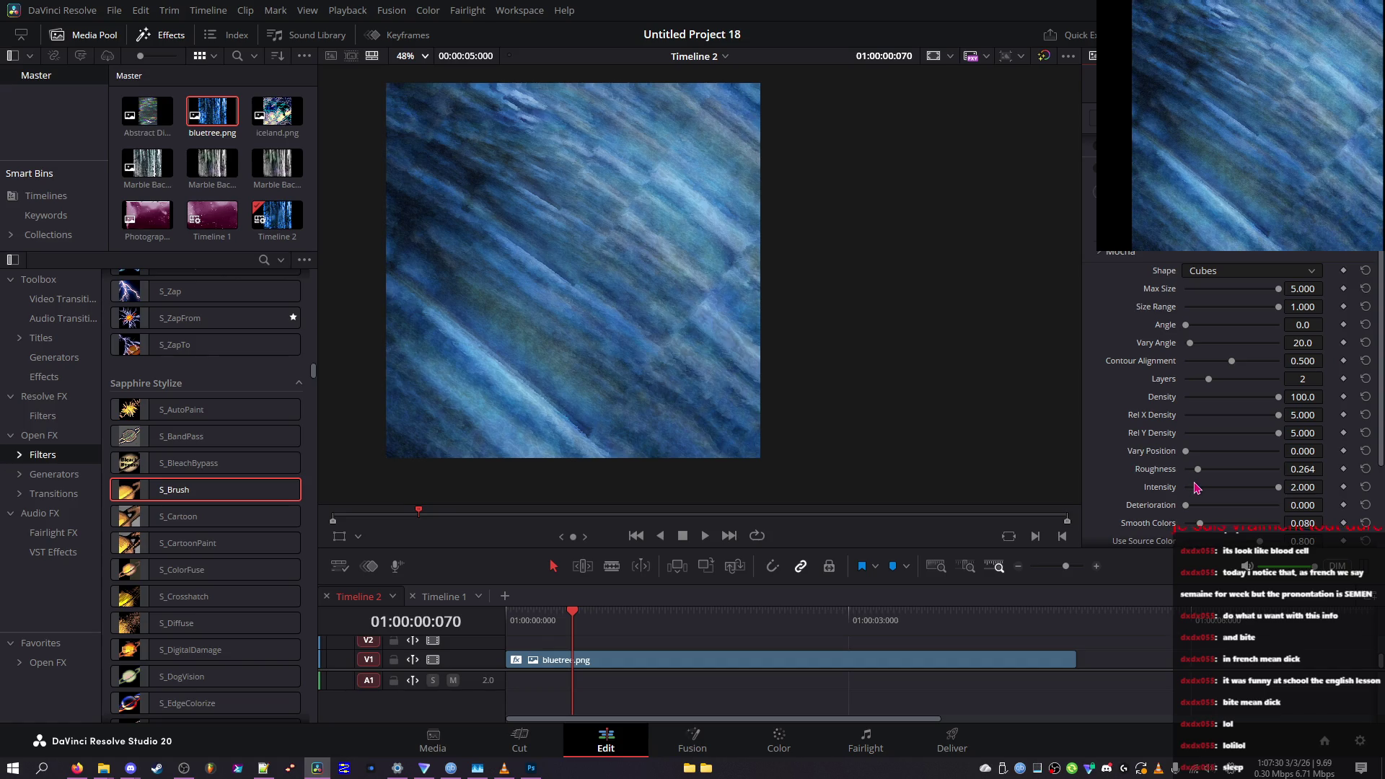
left_click_drag(1196, 488, 1197, 491)
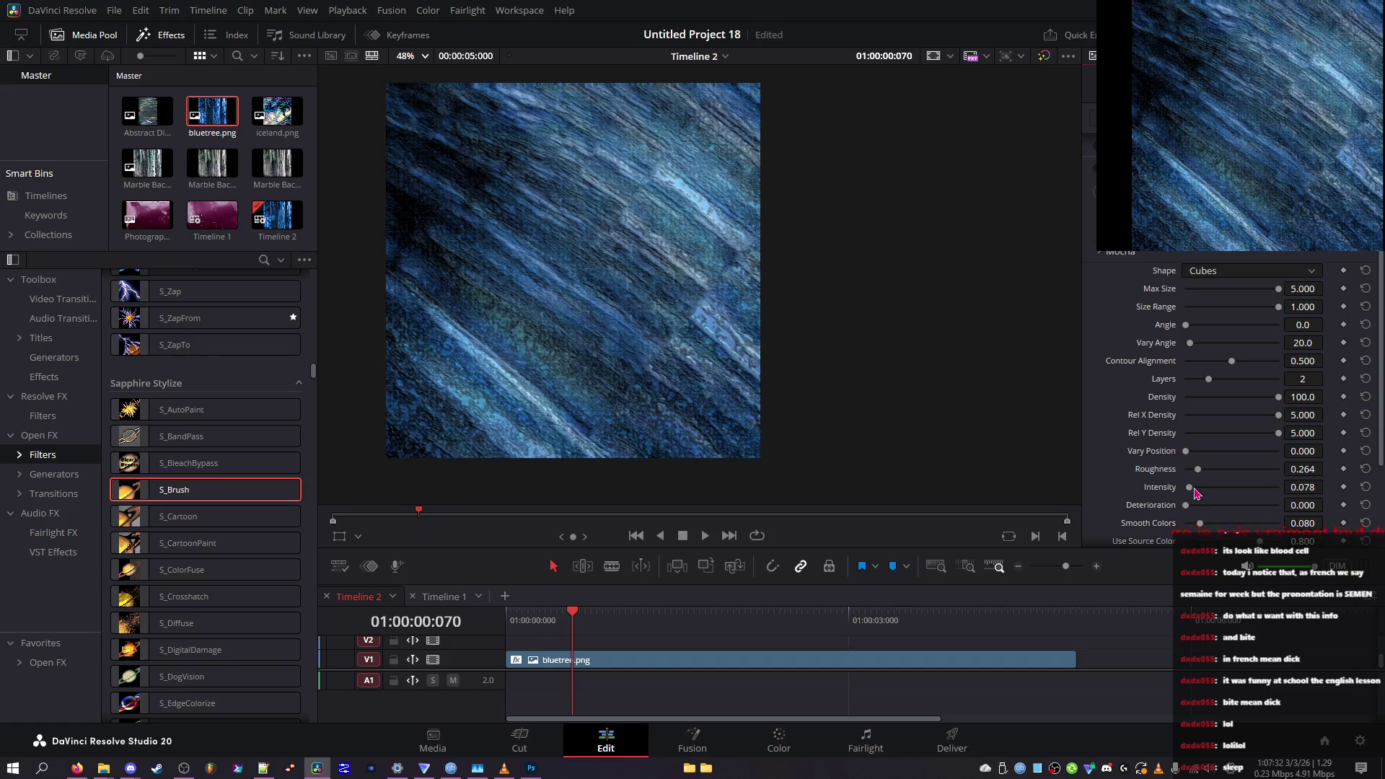
left_click_drag(1185, 505, 1281, 512)
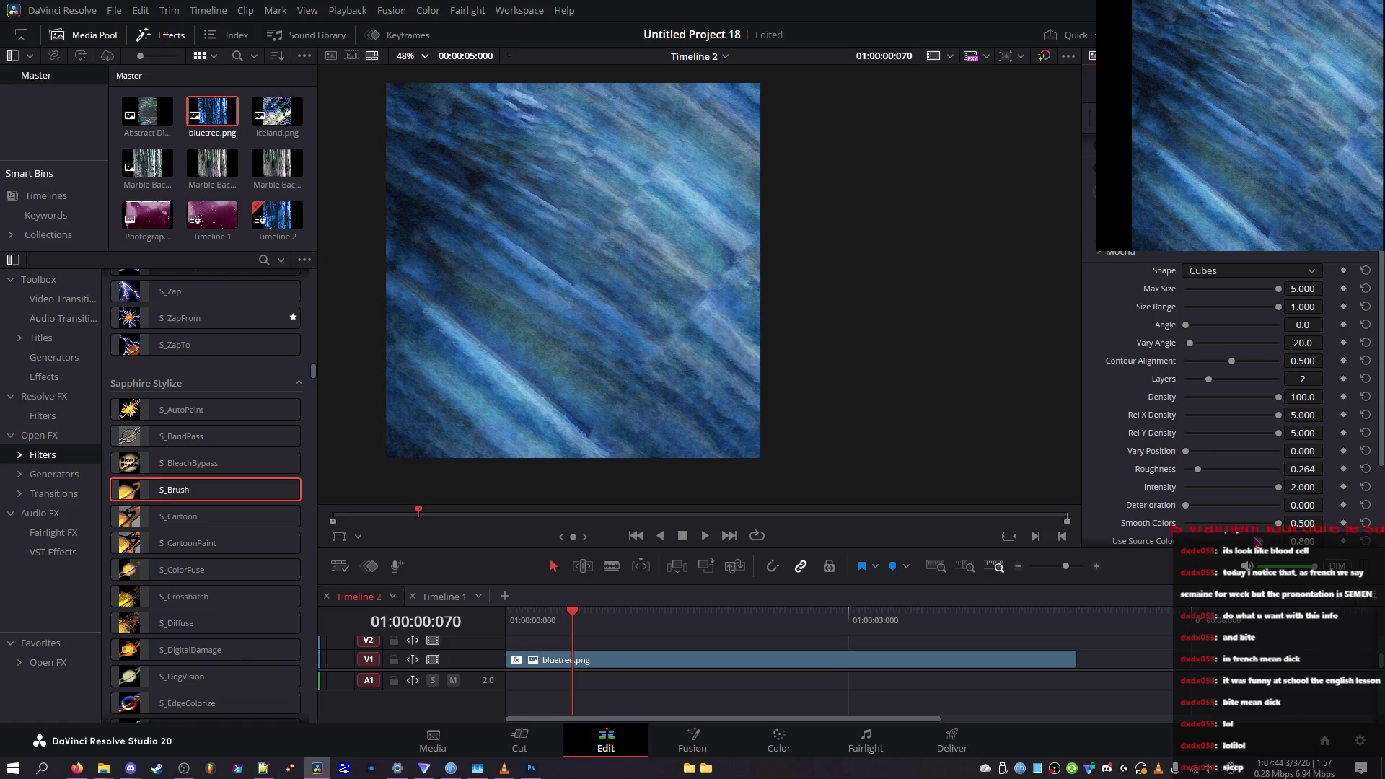
Set Bg Opacity to about 0.92, change the seed, and raise position variation to about 1
scroll(1246, 542, "down", 2)
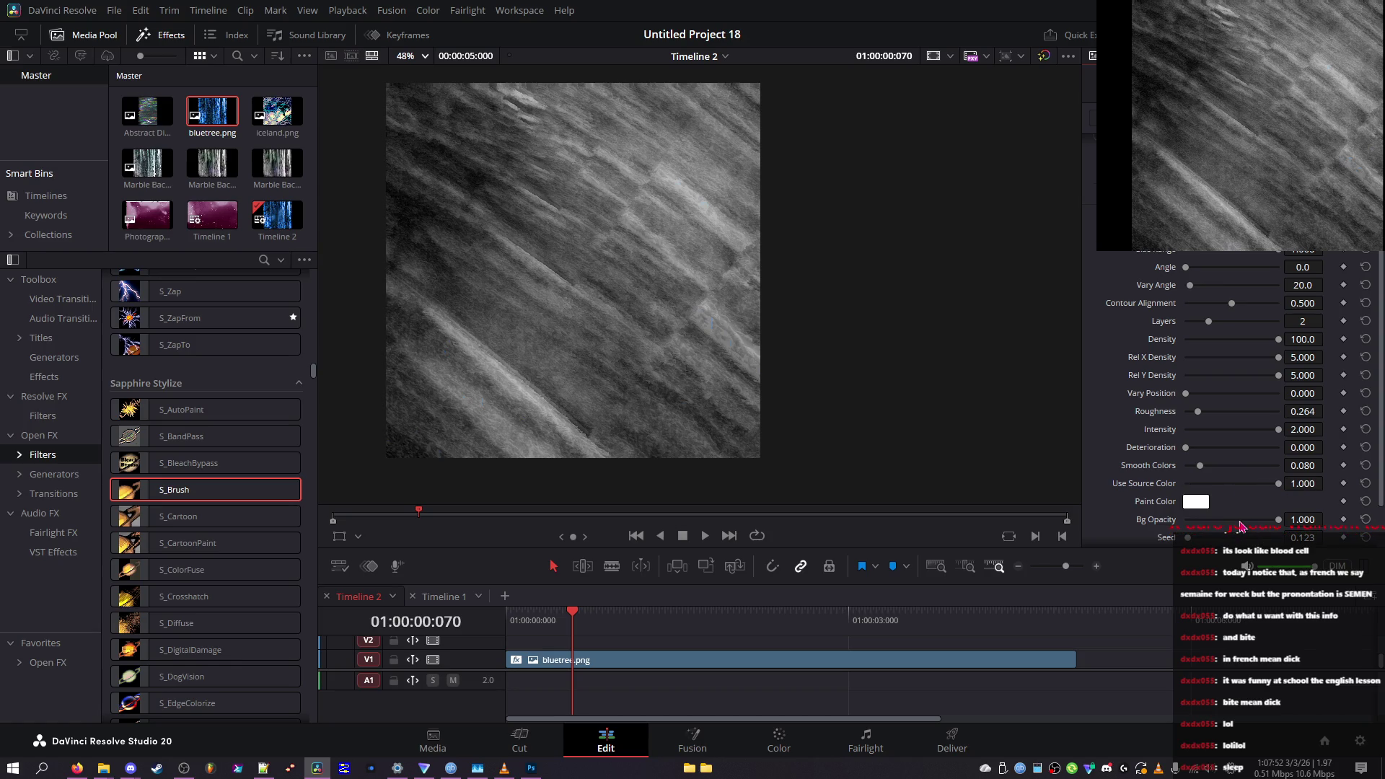
left_click_drag(1240, 523, 1149, 520)
left_click(1272, 520)
scroll(1226, 484, "down", 1)
left_click(1257, 480)
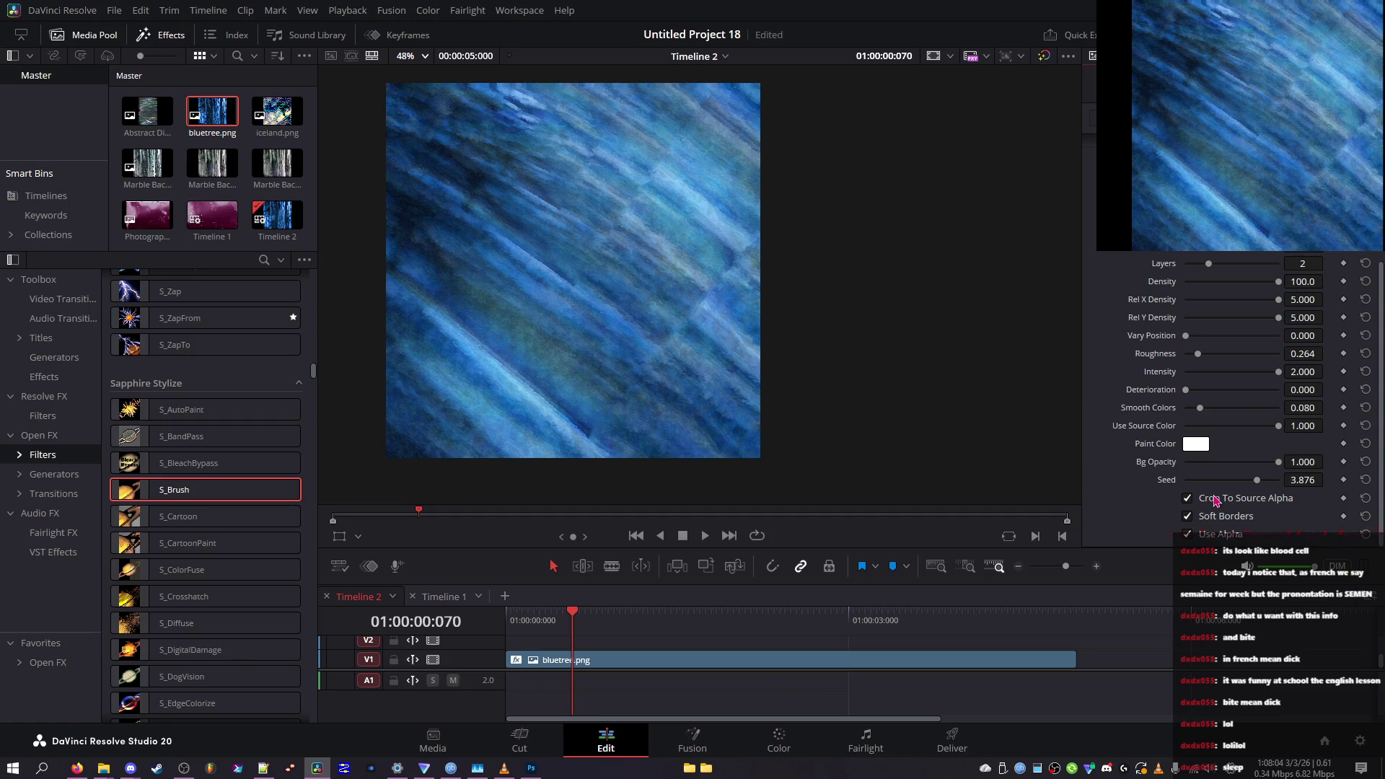
left_click_drag(1187, 336, 1235, 340)
scroll(1230, 342, "up", 5)
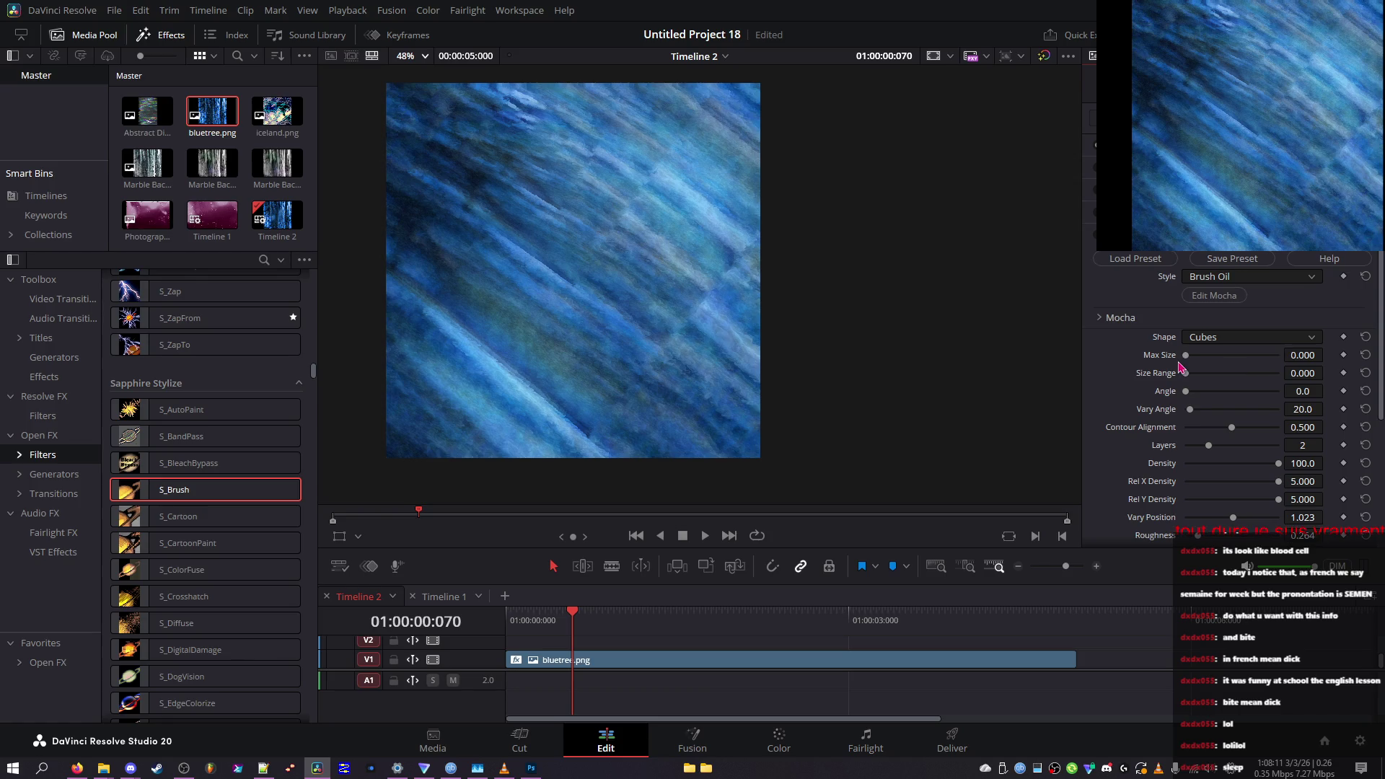
Keep the Cubes shape and turn the paint Intensity down to zero
left_click(1212, 342)
left_click(1218, 342)
scroll(1220, 345, "down", 1)
scroll(1212, 403, "down", 2)
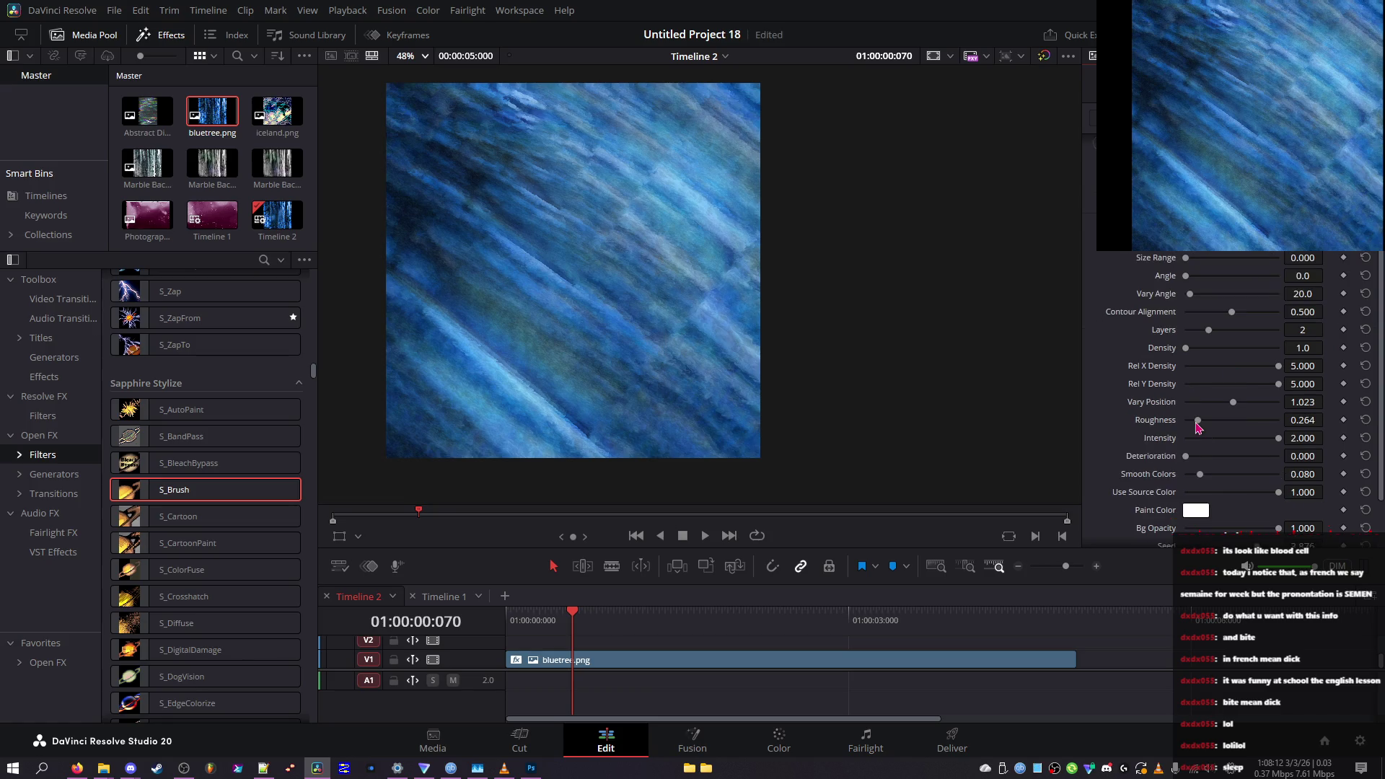
left_click(1209, 438)
left_click_drag(1210, 439, 1208, 439)
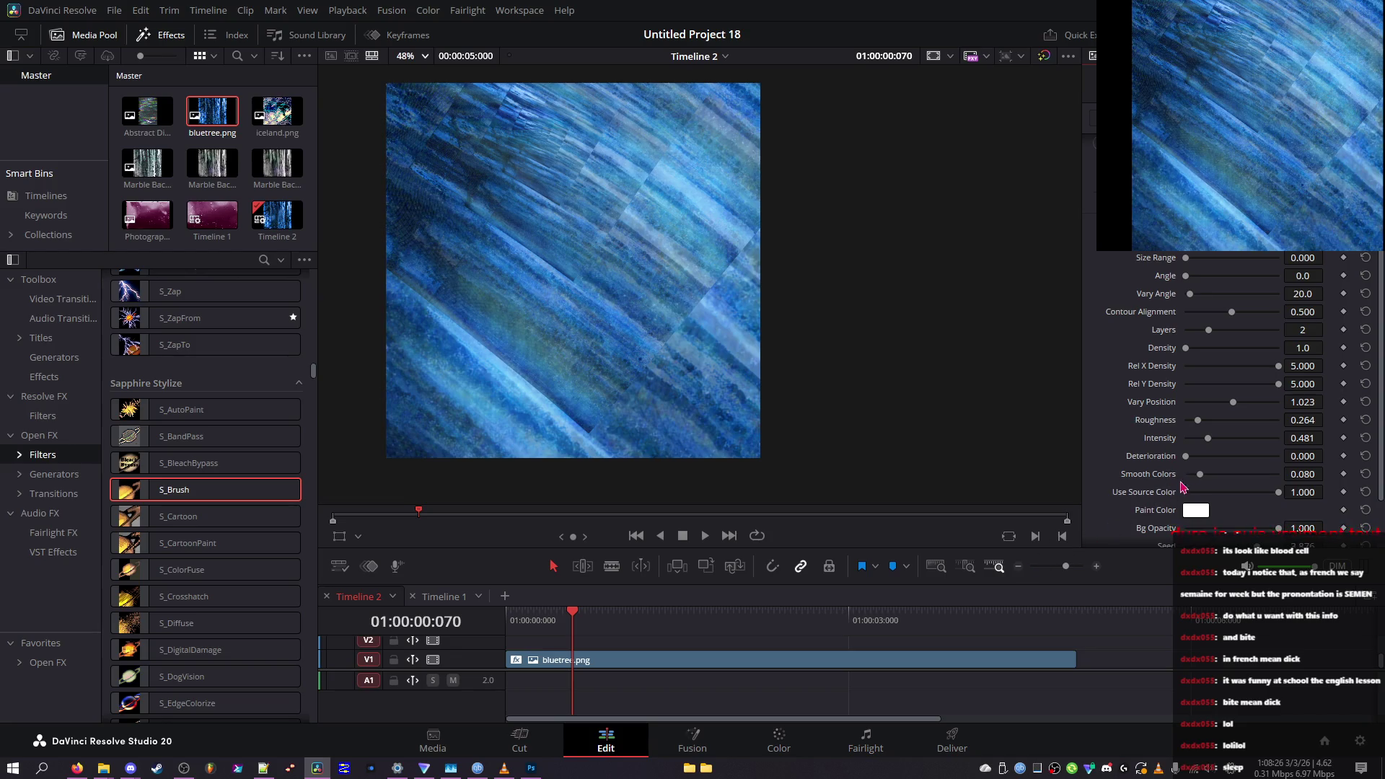
mouse_move(1211, 439)
left_mouse_down()
mouse_move(1189, 441)
mouse_move(1216, 470)
mouse_move(1280, 464)
mouse_move(1183, 482)
left_mouse_up()
Reset Rel X/Y Density, Vary Position, Roughness, Density 80.0, Layers 3 and Angle 60.0
scroll(1212, 477, "down", 2)
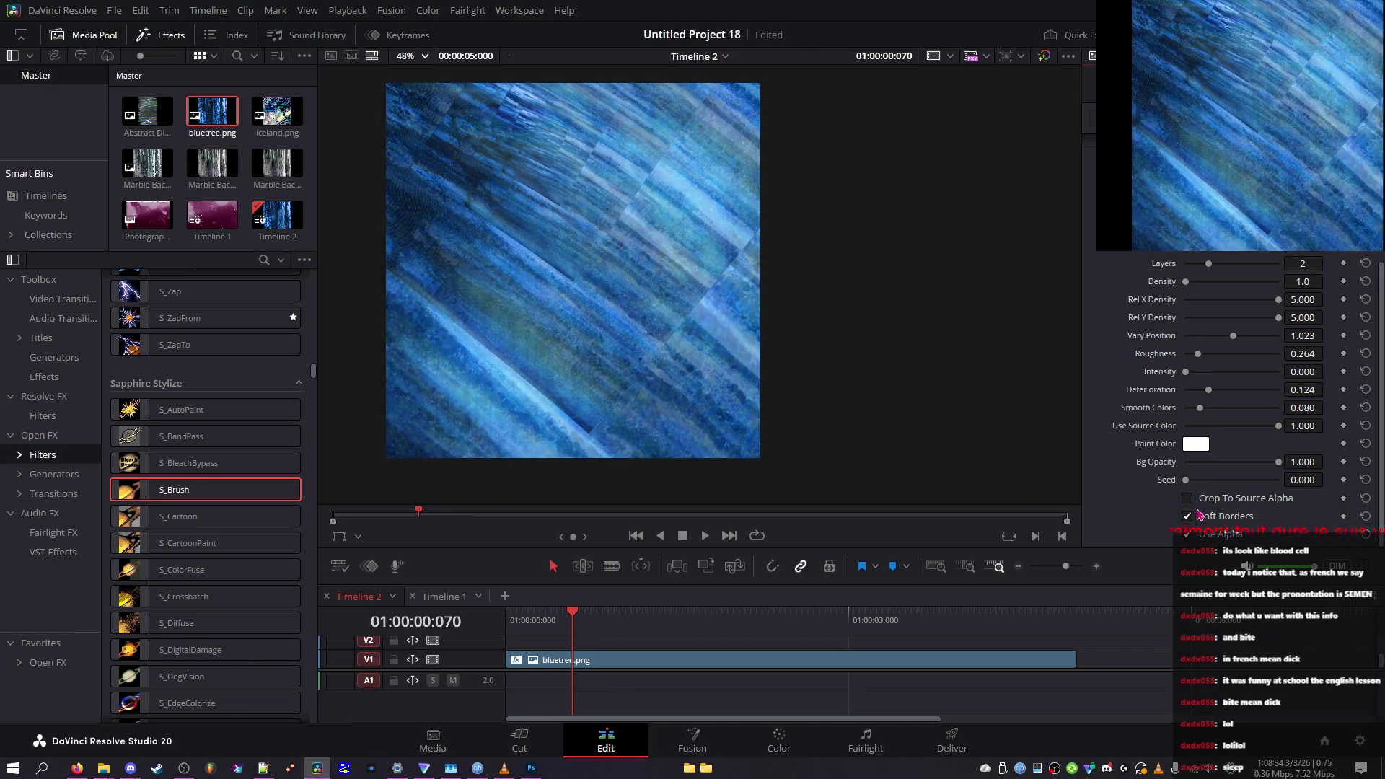
scroll(1193, 520, "up", 3)
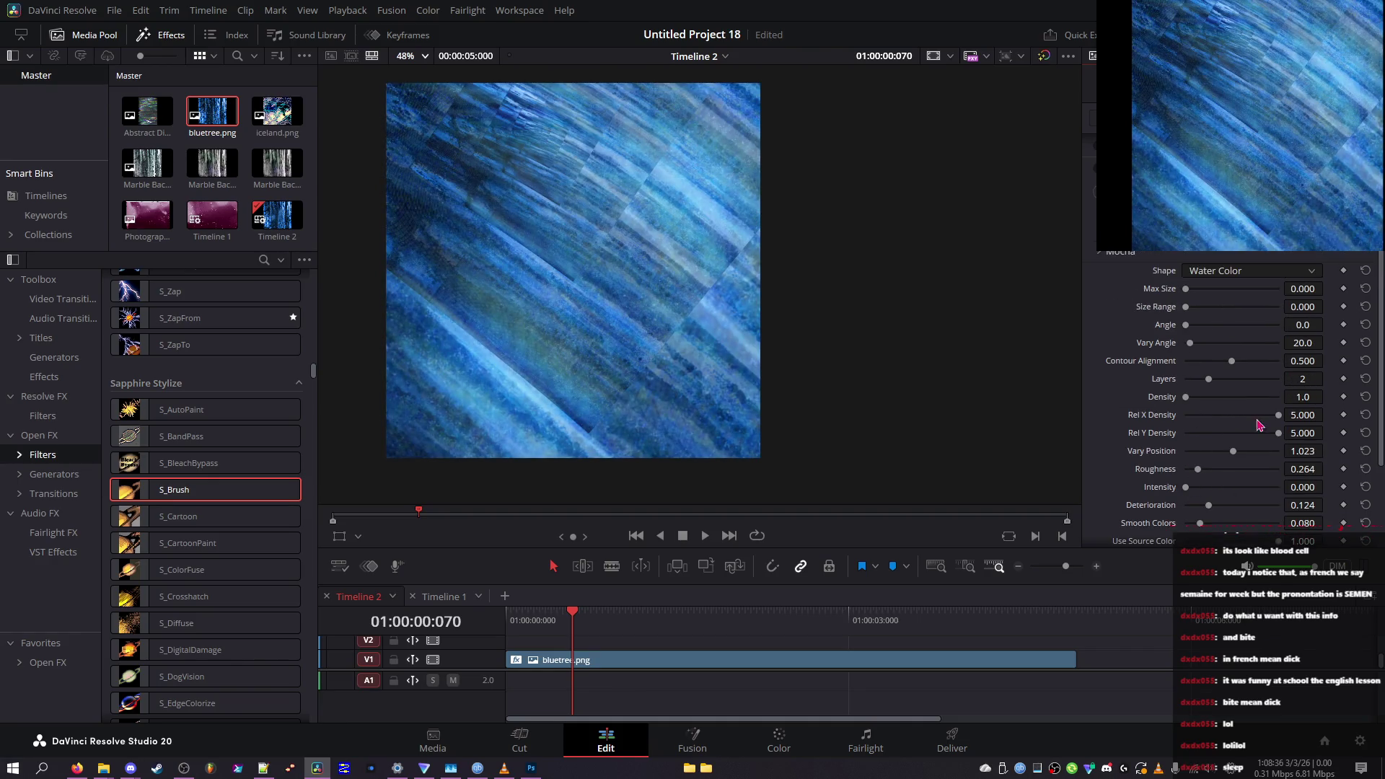
left_click(1366, 433)
left_click(1366, 415)
left_click(1366, 451)
left_click(1366, 469)
left_click(1365, 396)
left_click(1366, 379)
left_click(1366, 324)
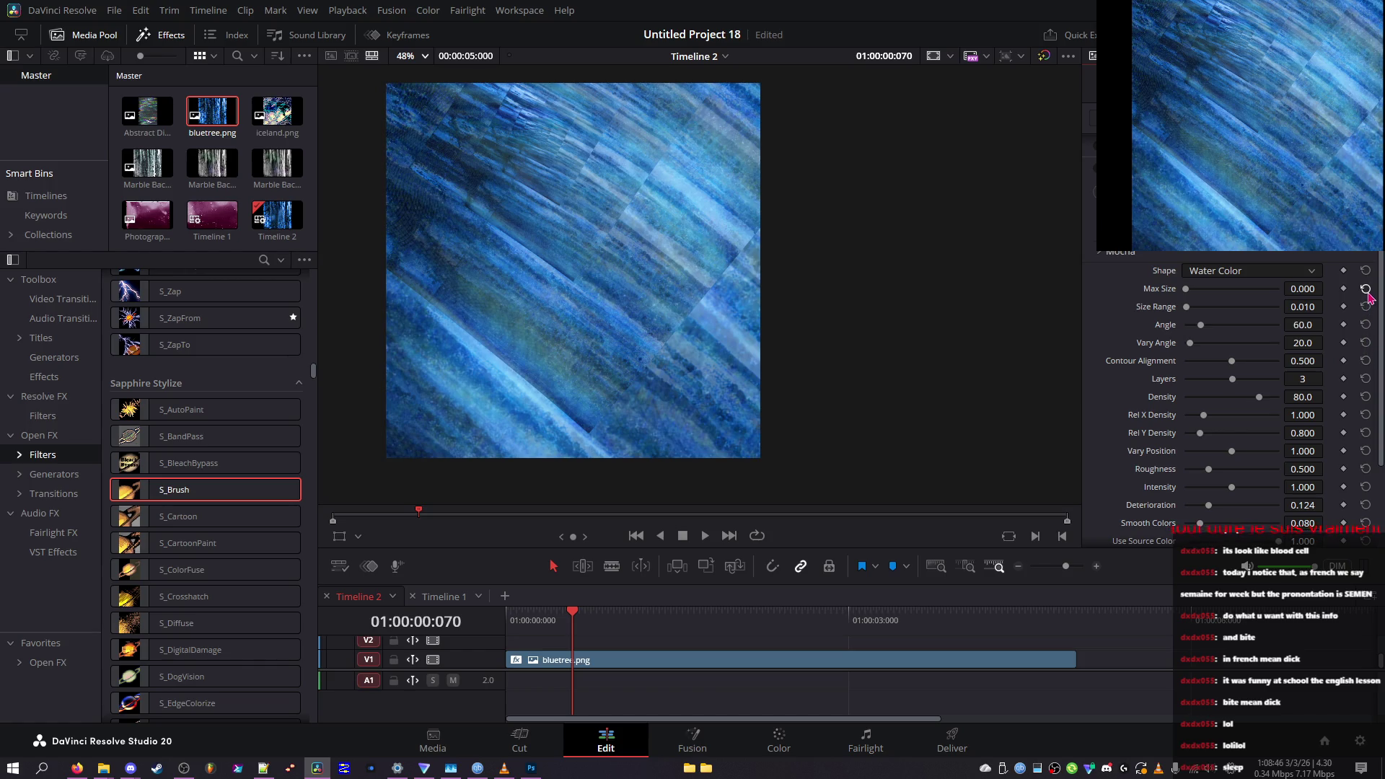
Restore Use Source Color to 0.800, toggle Crop To Source Alpha, and open the Paint Color picker
scroll(1369, 304, "down", 2)
scroll(1365, 304, "down", 2)
left_click(1366, 426)
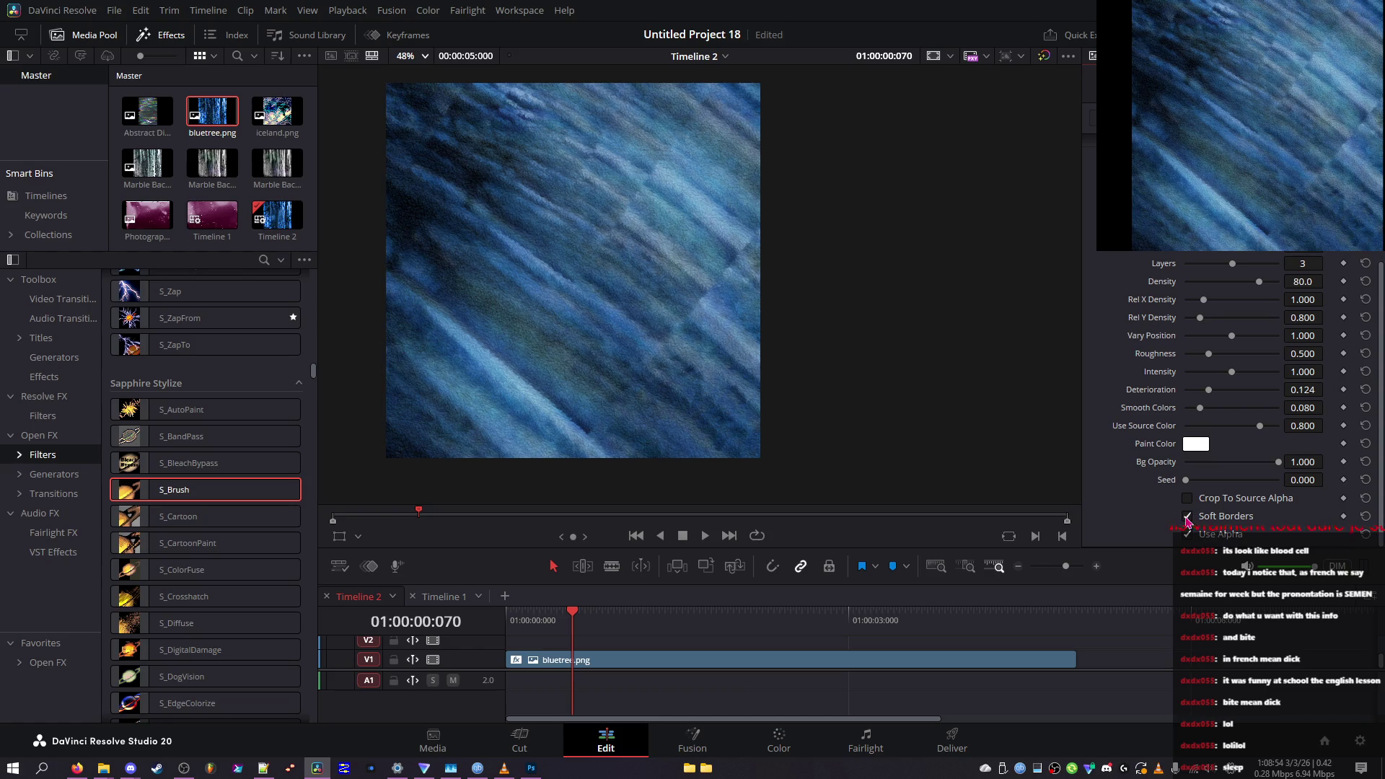
left_click(1188, 498)
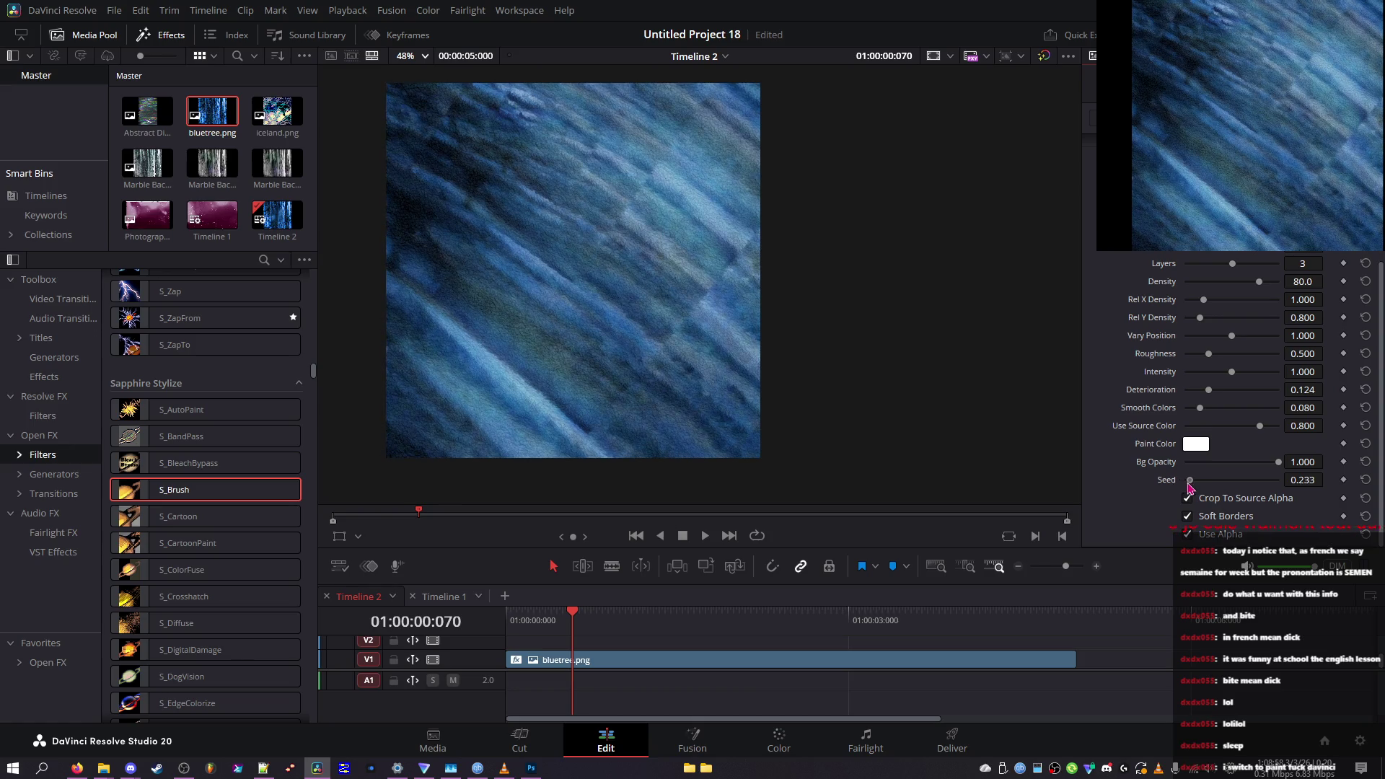
left_click(1195, 443)
Try red and cyan paint colours, then cancel to keep white paint
left_click(715, 352)
left_click_drag(712, 368, 772, 132)
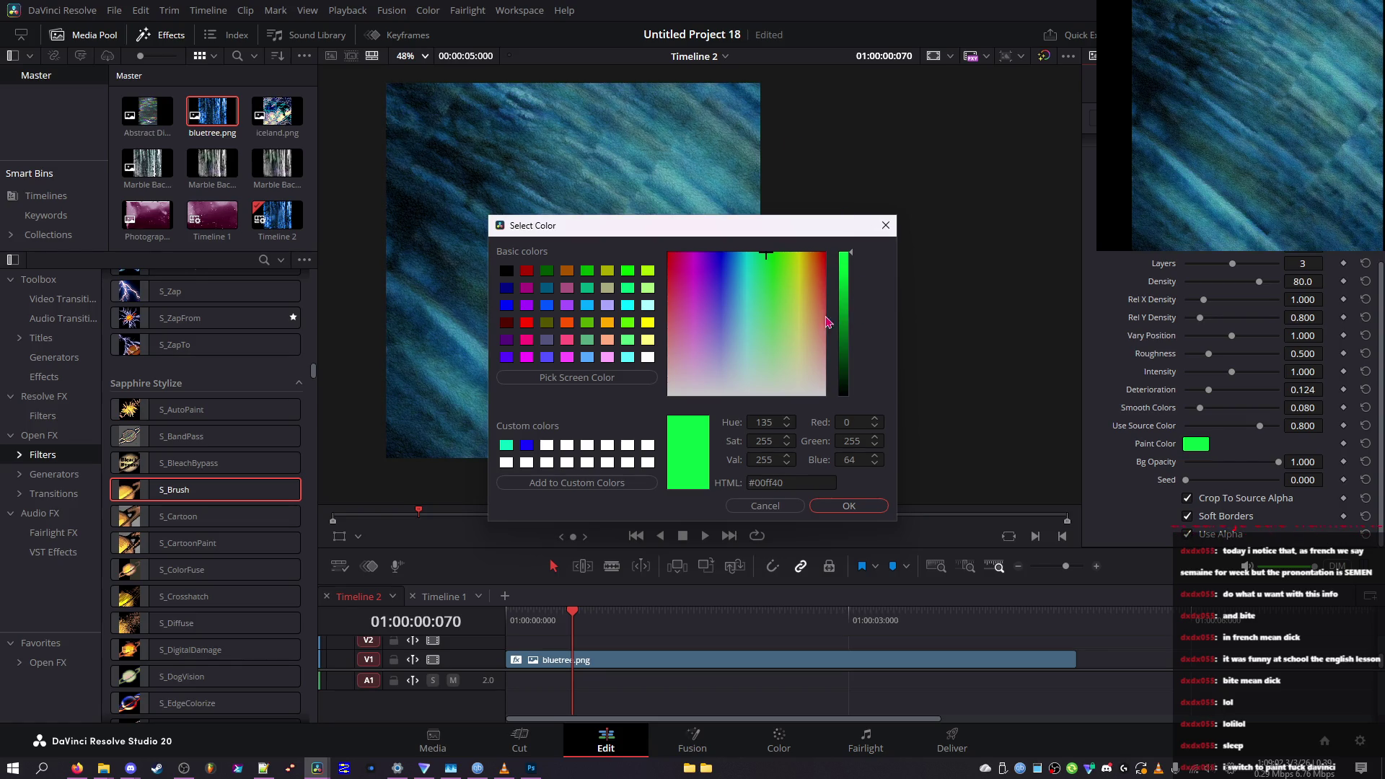
left_click_drag(824, 321, 887, 189)
left_click(777, 268)
left_click_drag(776, 269, 665, 253)
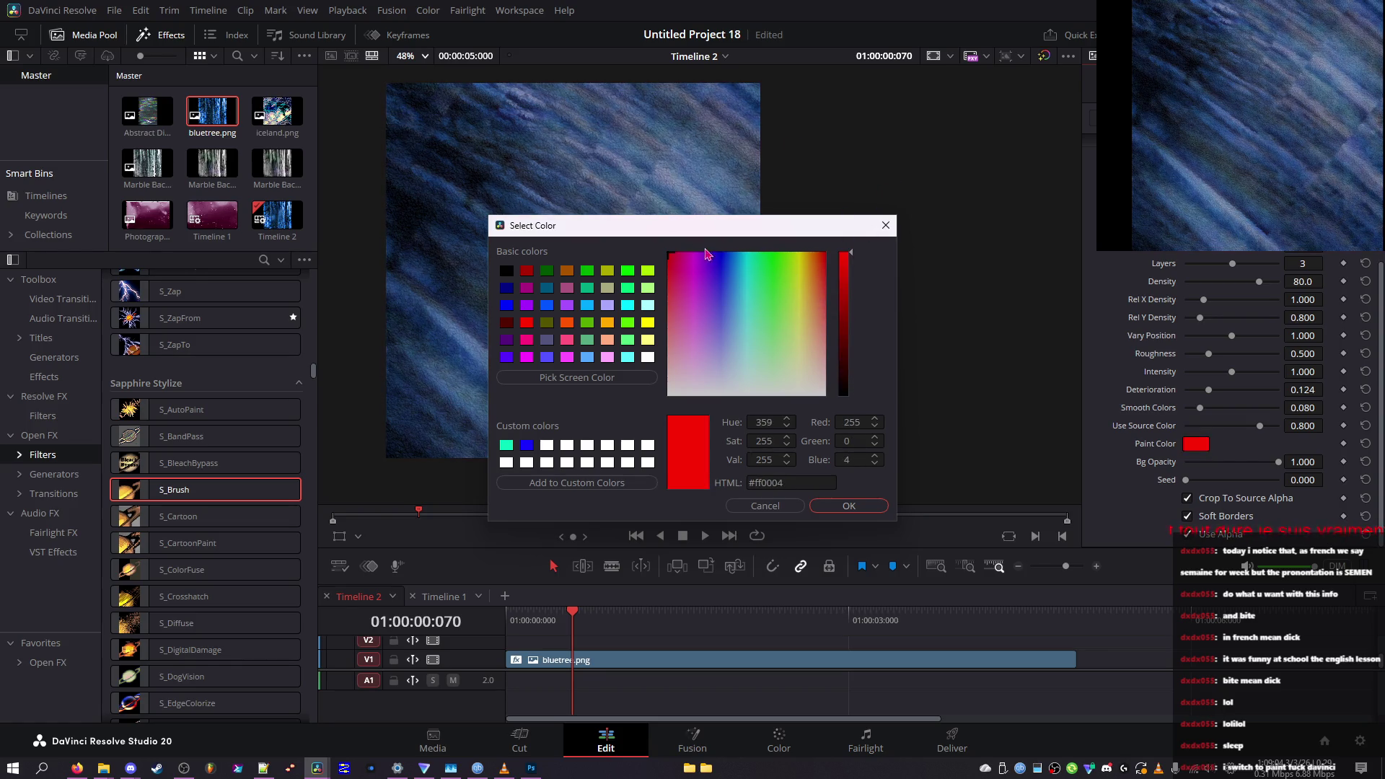
left_click(734, 311)
mouse_move(719, 371)
left_mouse_down()
mouse_move(744, 238)
mouse_move(747, 87)
left_mouse_up()
left_click(764, 506)
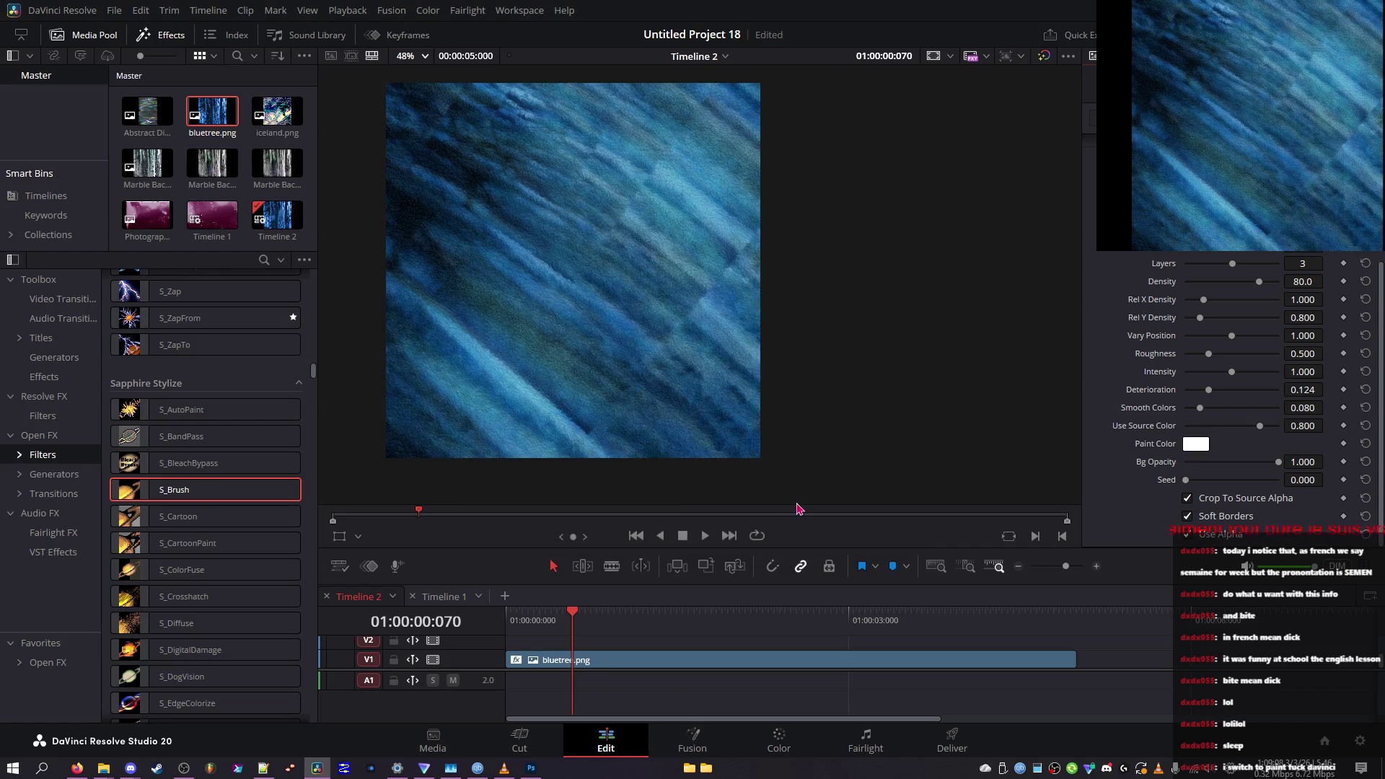
Set Roughness 0.543, Vary Position 0, Rel Y Density 5.000, Rel X Density 0 and Density 66.2
scroll(1204, 416, "up", 2)
mouse_move(1204, 417)
left_mouse_down()
mouse_move(1184, 415)
mouse_move(1340, 426)
left_mouse_up()
left_click(1210, 412)
left_click_drag(1231, 393, 1276, 393)
double_click(1275, 392)
left_click(1282, 375)
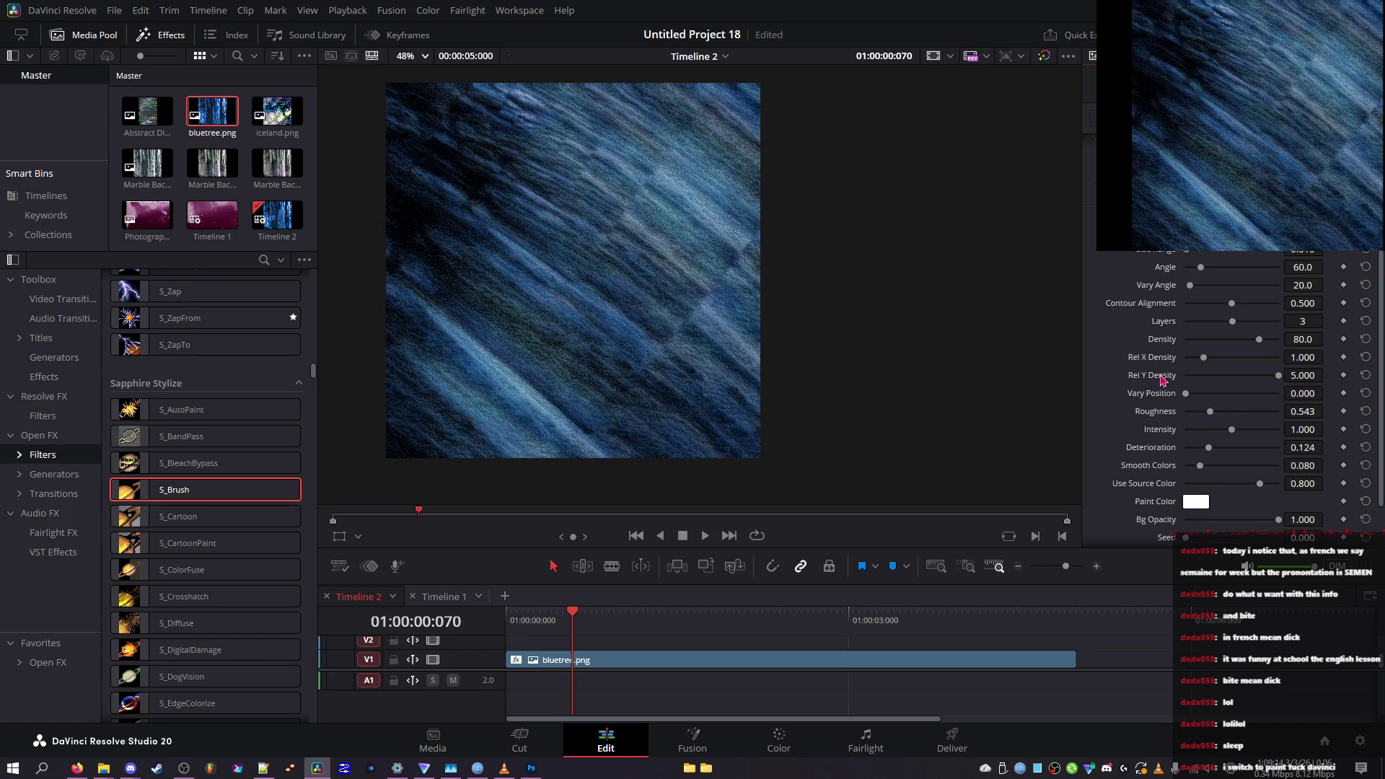
left_click_drag(1203, 357, 1143, 357)
left_click(1224, 339)
left_click(1246, 339)
Experiment with Rel X/Y Density, reset them, then lower to Rel X 0 and Rel Y 0.349
left_click(1213, 357)
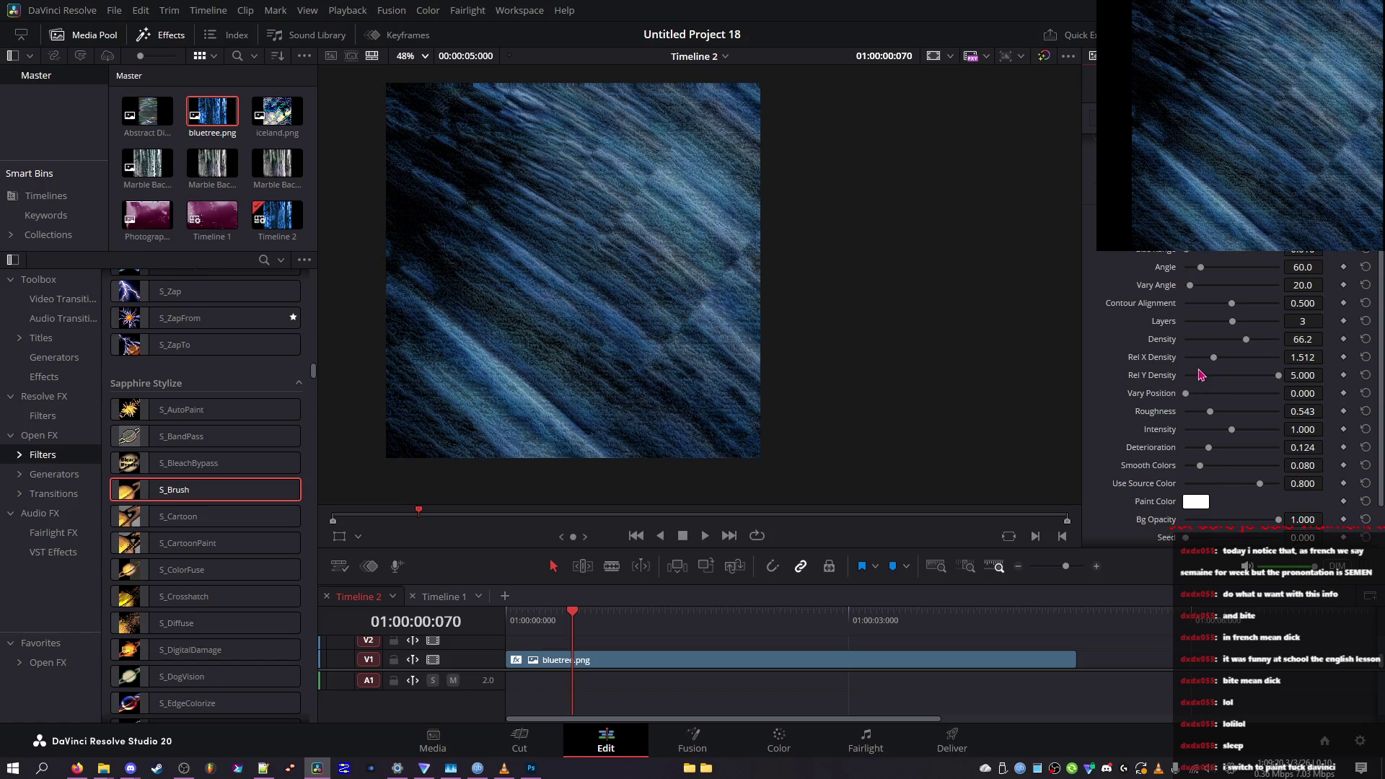
left_click(1197, 375)
left_click(1198, 357)
left_click(1227, 358)
left_click_drag(1228, 363, 1189, 365)
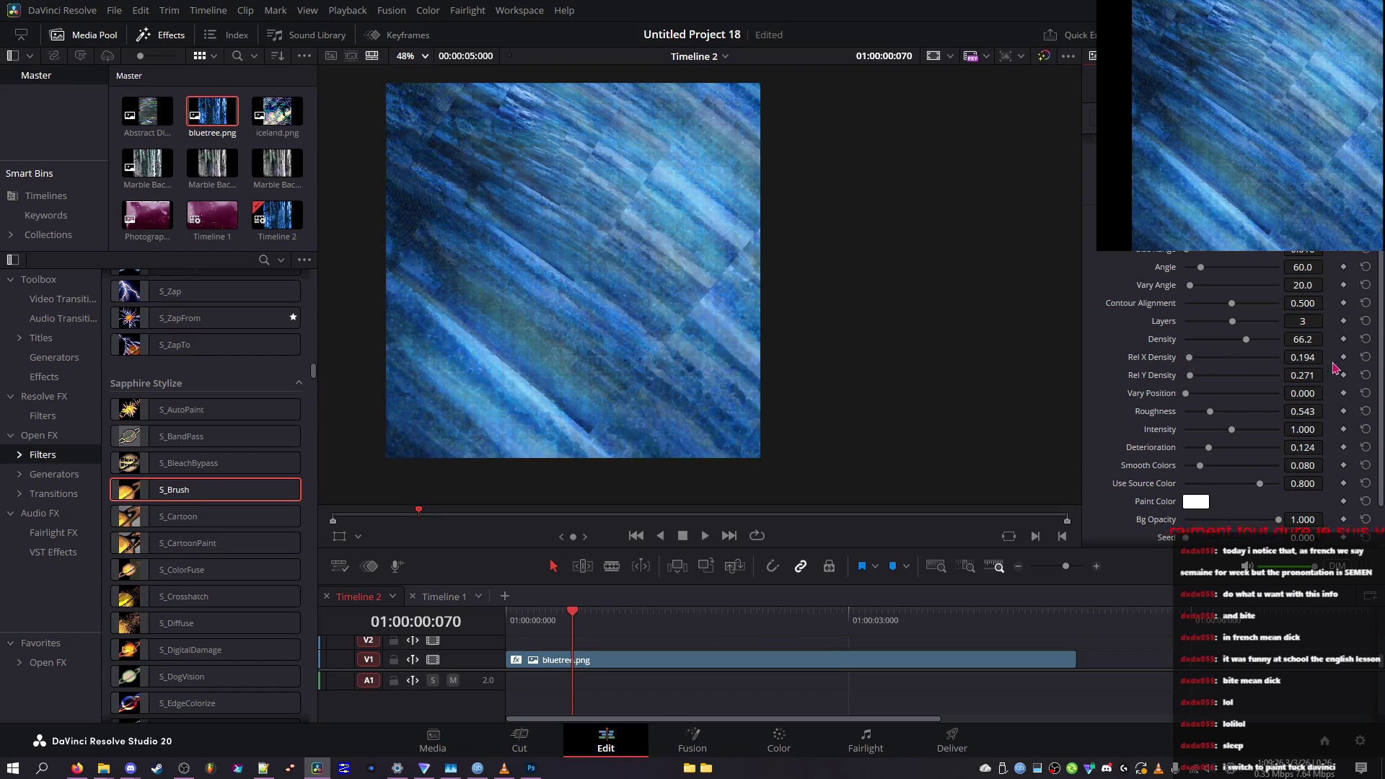
left_click(1367, 358)
left_click(1365, 375)
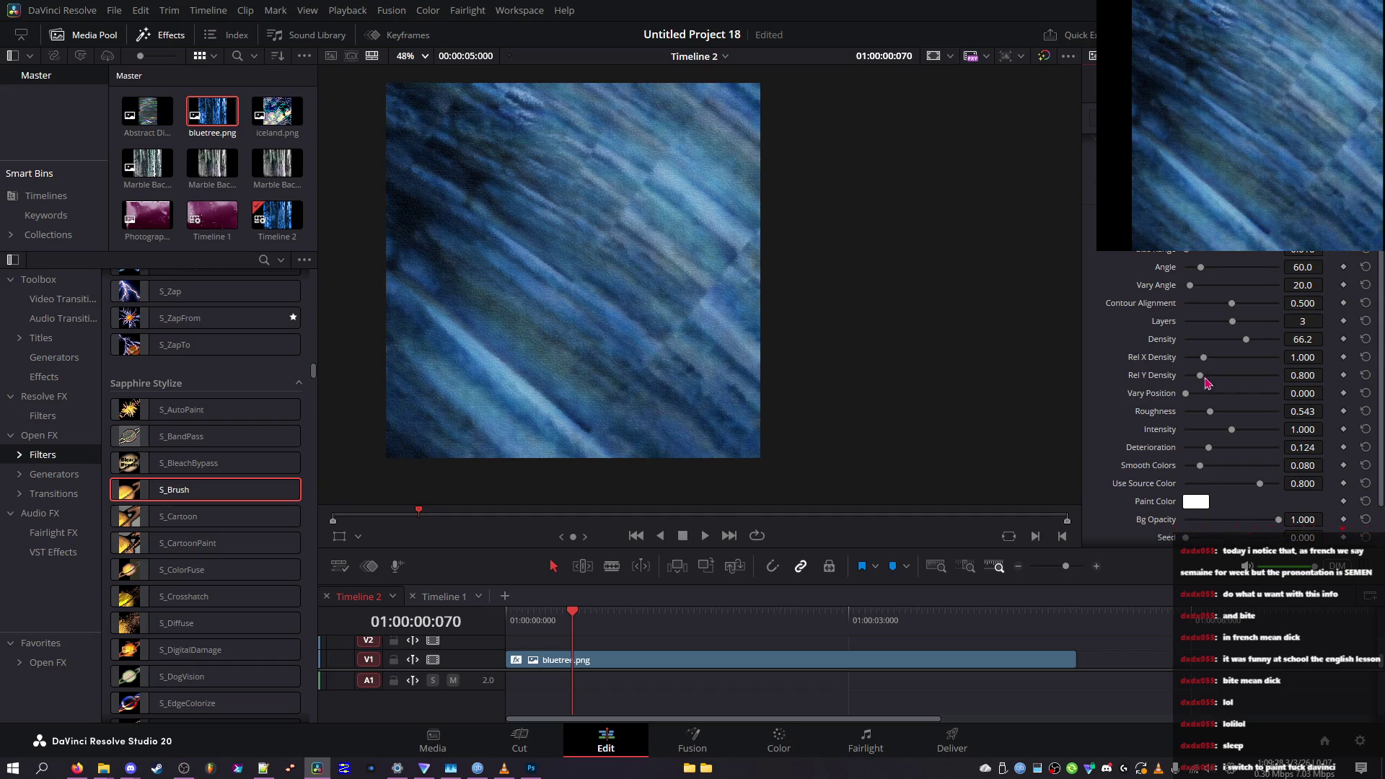
mouse_move(1199, 376)
left_mouse_down()
mouse_move(1197, 358)
mouse_move(1180, 367)
left_mouse_up()
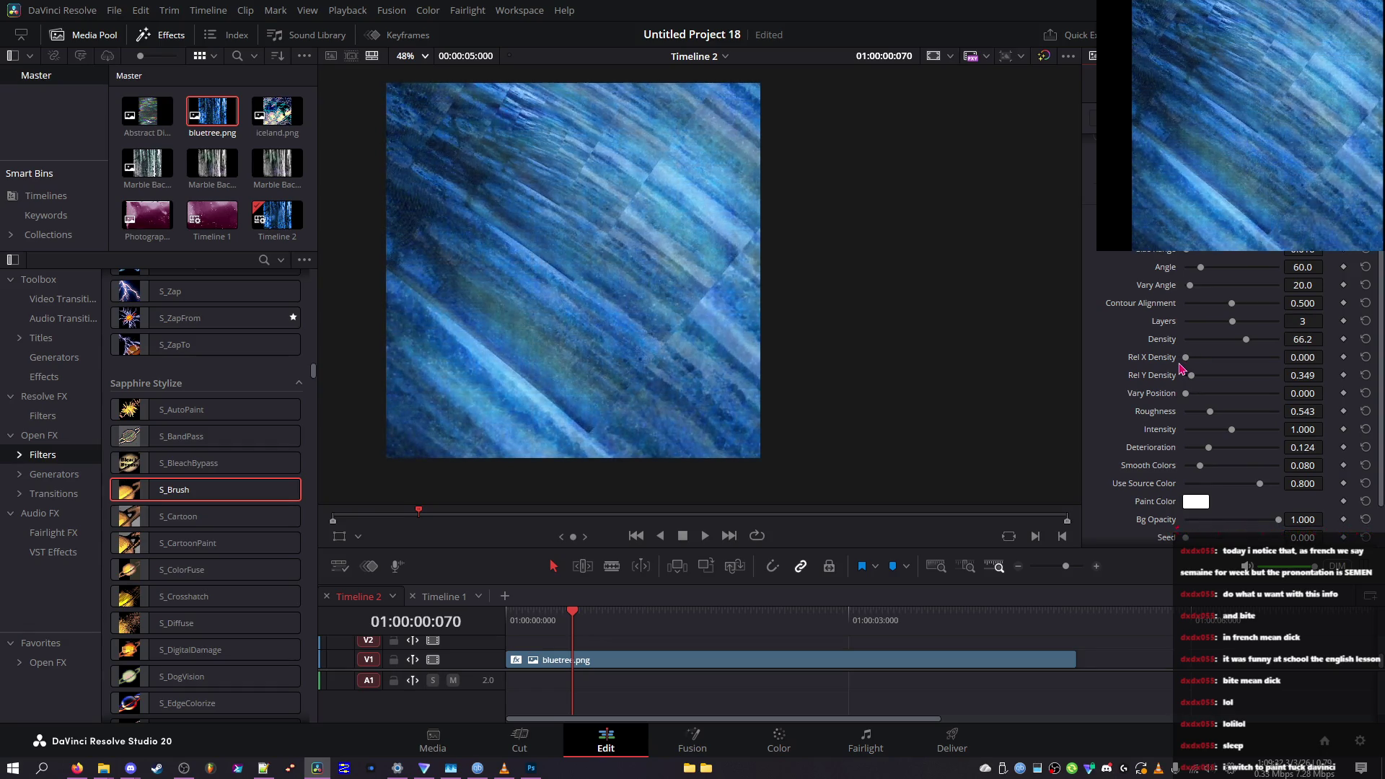
scroll(1180, 369, "up", 4)
Reset Rel X Density 1.000, Rel Y Density 0.800, Vary Position 1.000 and Roughness 0.500
left_click(1240, 329)
left_click(1240, 396)
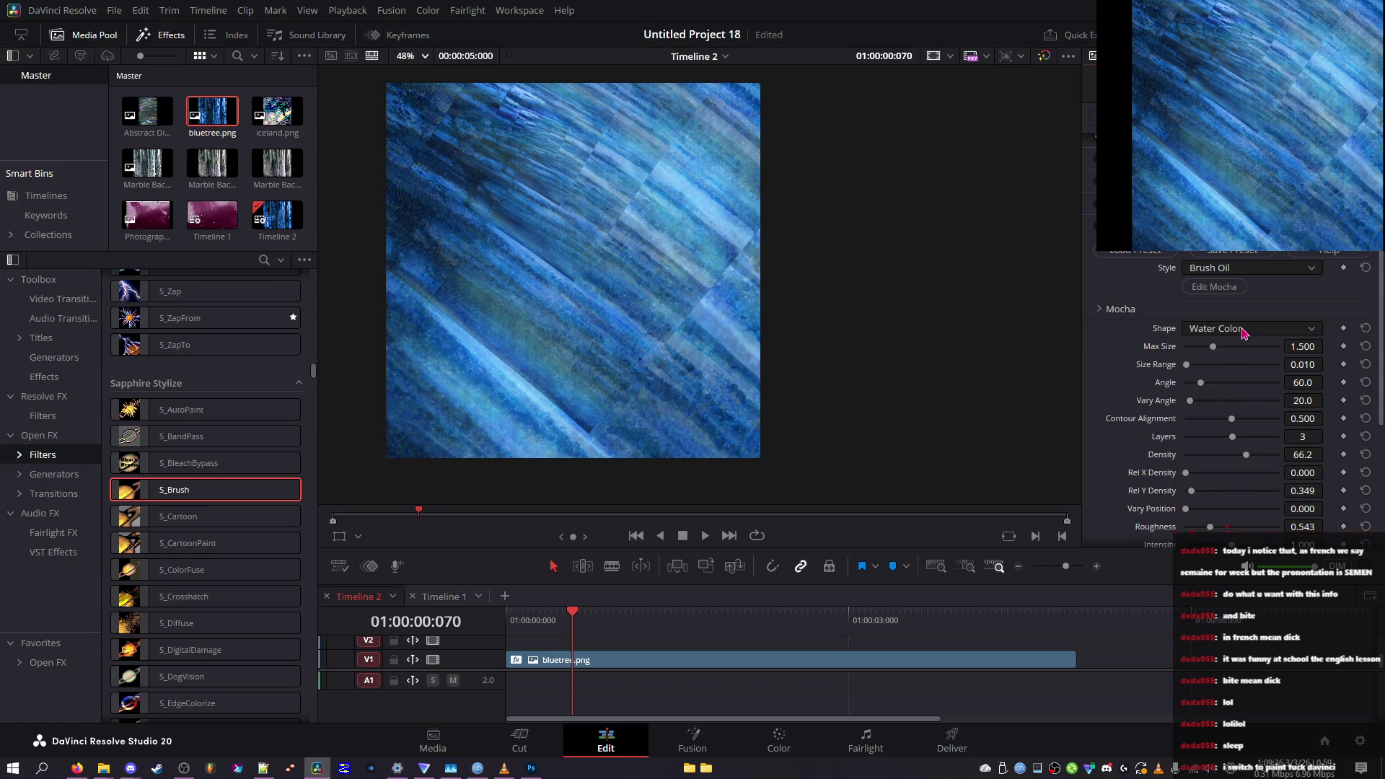
scroll(1242, 333, "down", 1)
scroll(1242, 334, "down", 1)
scroll(1227, 430, "down", 2)
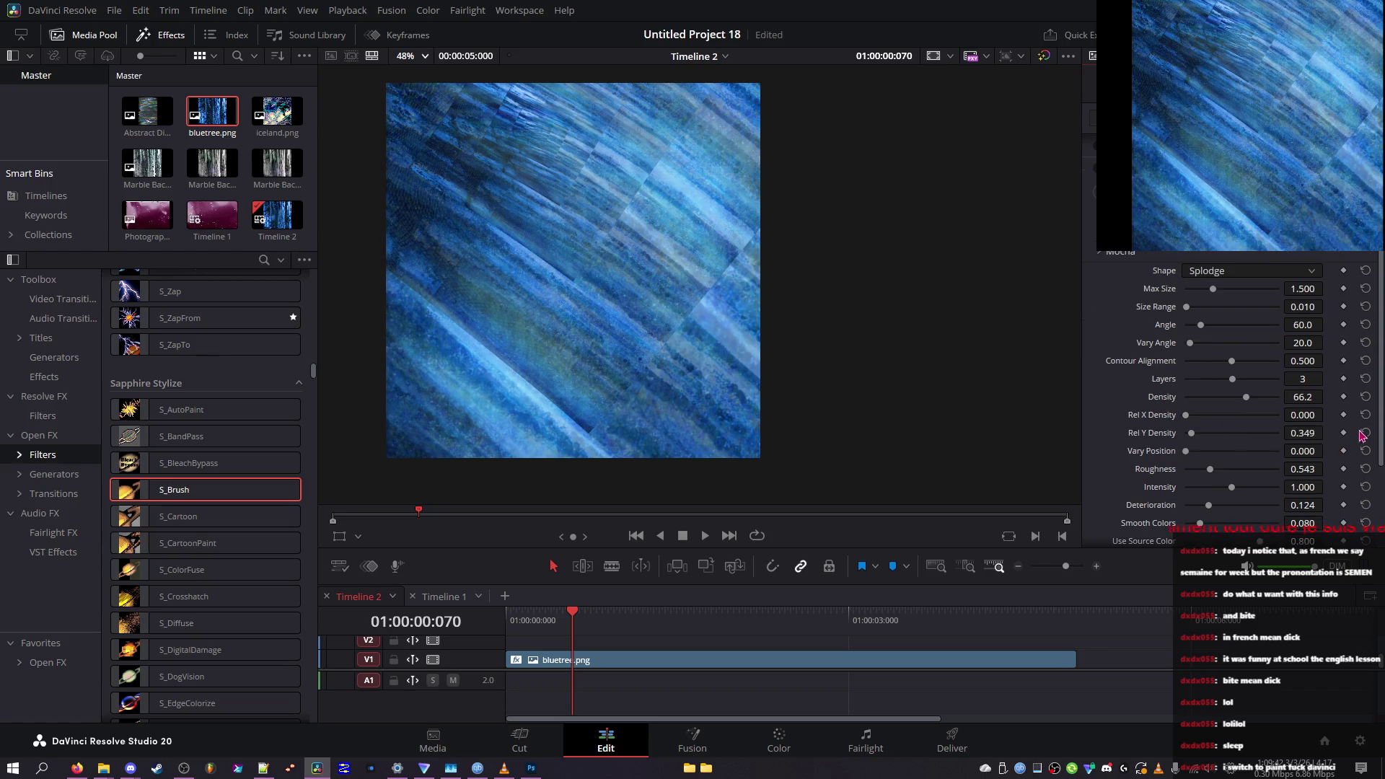
left_click(1366, 414)
left_click(1366, 433)
left_click(1365, 452)
left_click(1366, 469)
left_click(1366, 524)
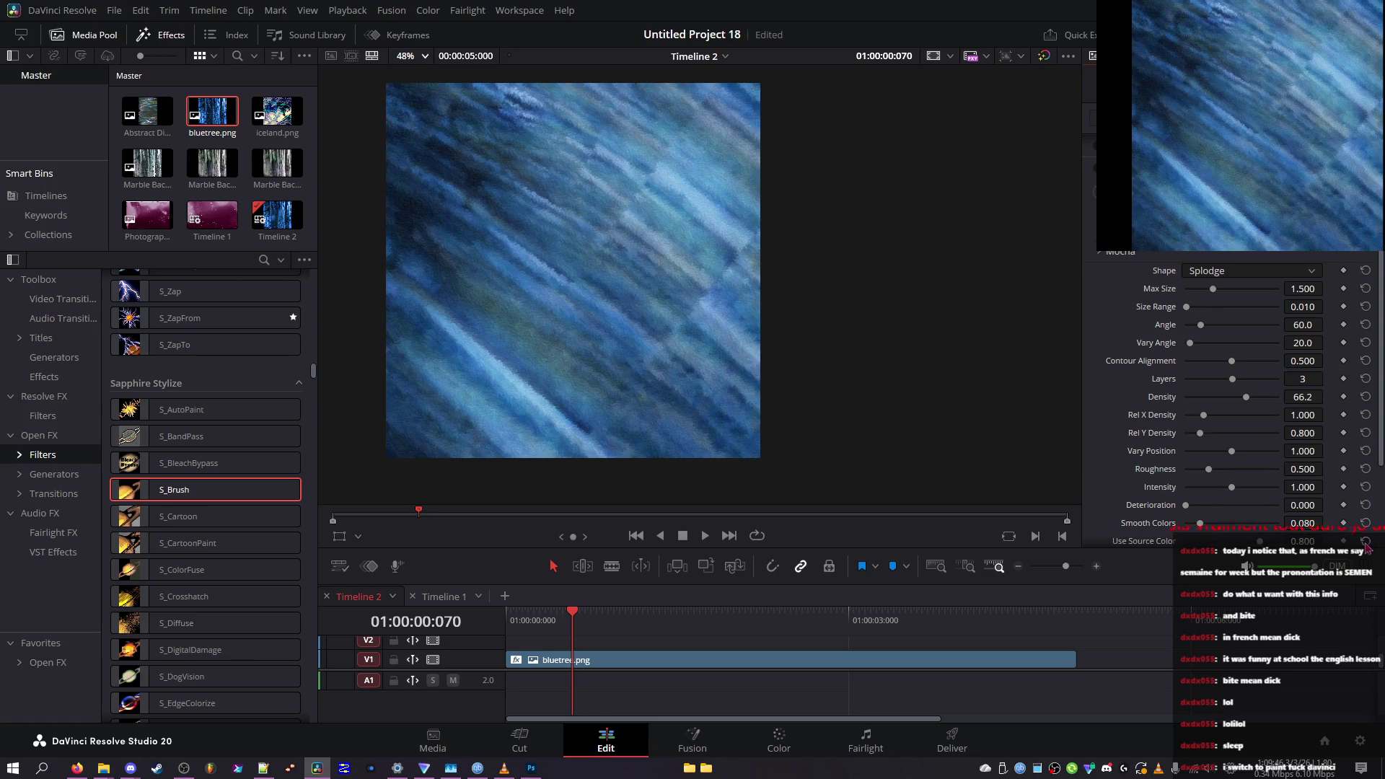
Cycle through the brush shapes on the Shape dropdown, ending on Splat
scroll(1374, 505, "up", 2)
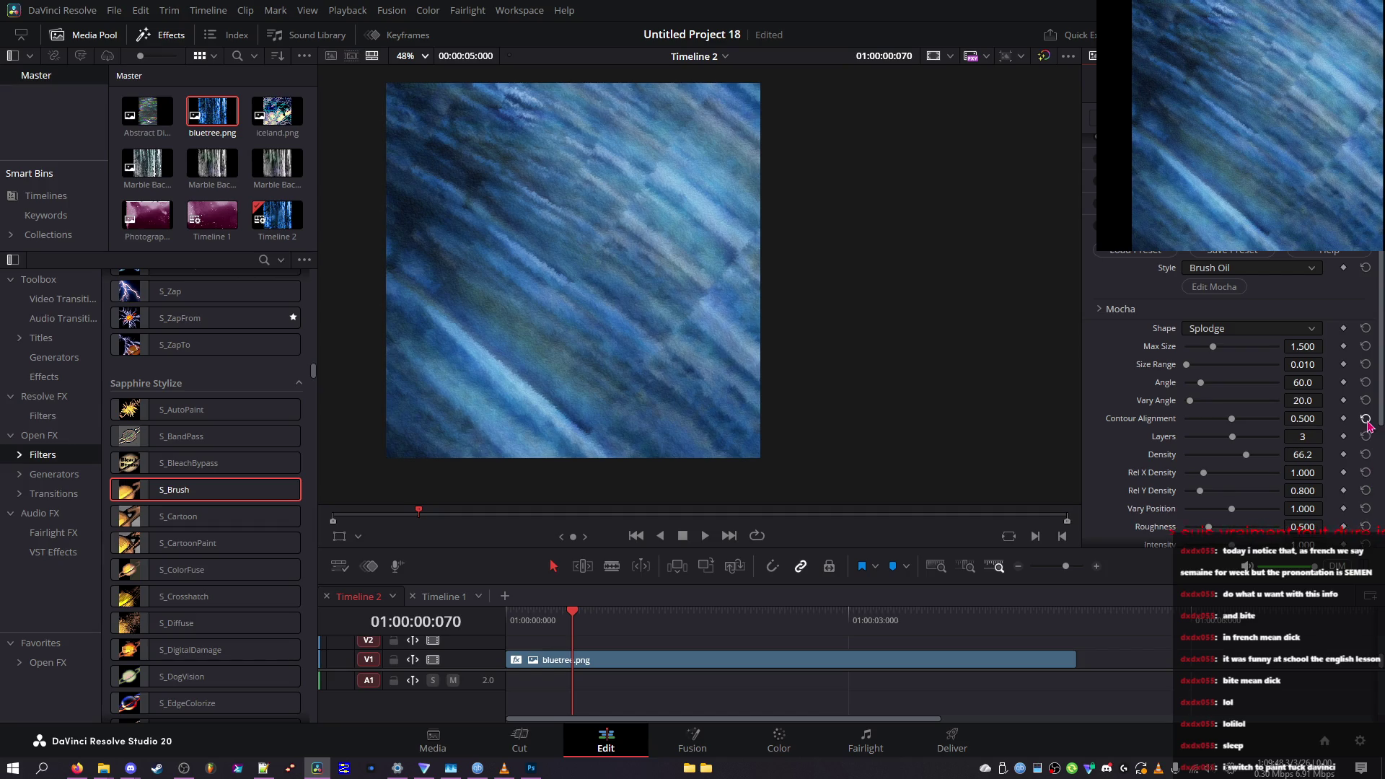
scroll(1252, 329, "up", 2)
scroll(1248, 329, "up", 1)
scroll(1248, 329, "down", 1)
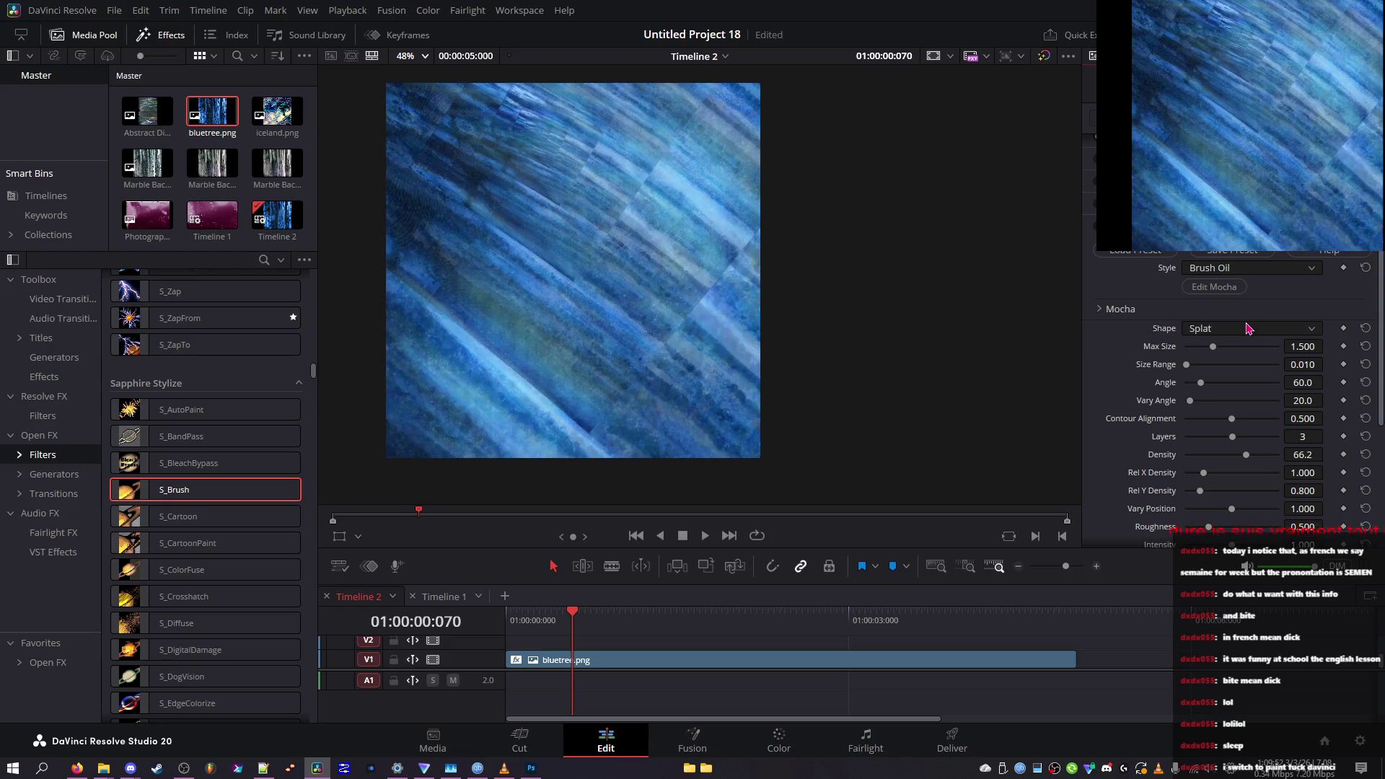
scroll(1249, 328, "down", 2)
scroll(1249, 328, "down", 1)
scroll(1248, 328, "down", 2)
scroll(1248, 328, "down", 2)
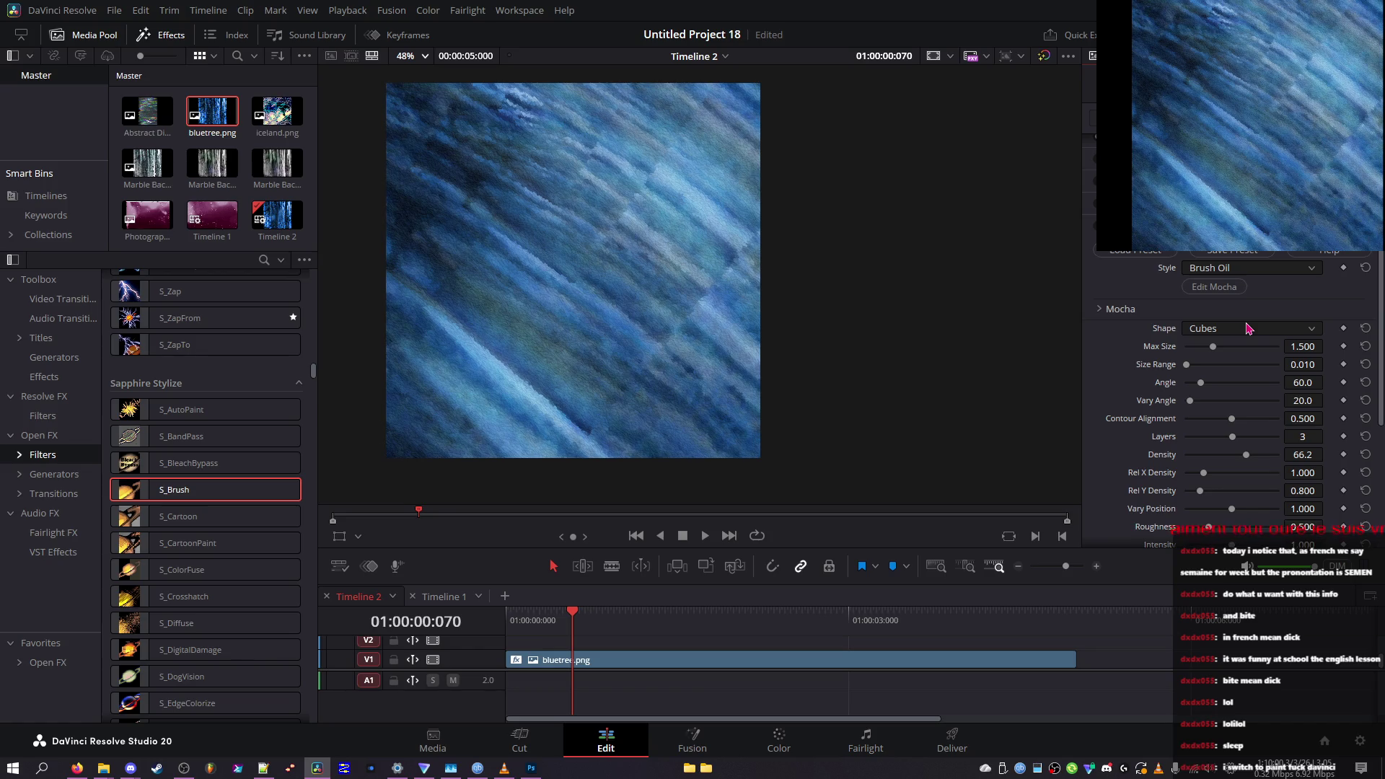
scroll(1248, 328, "down", 4)
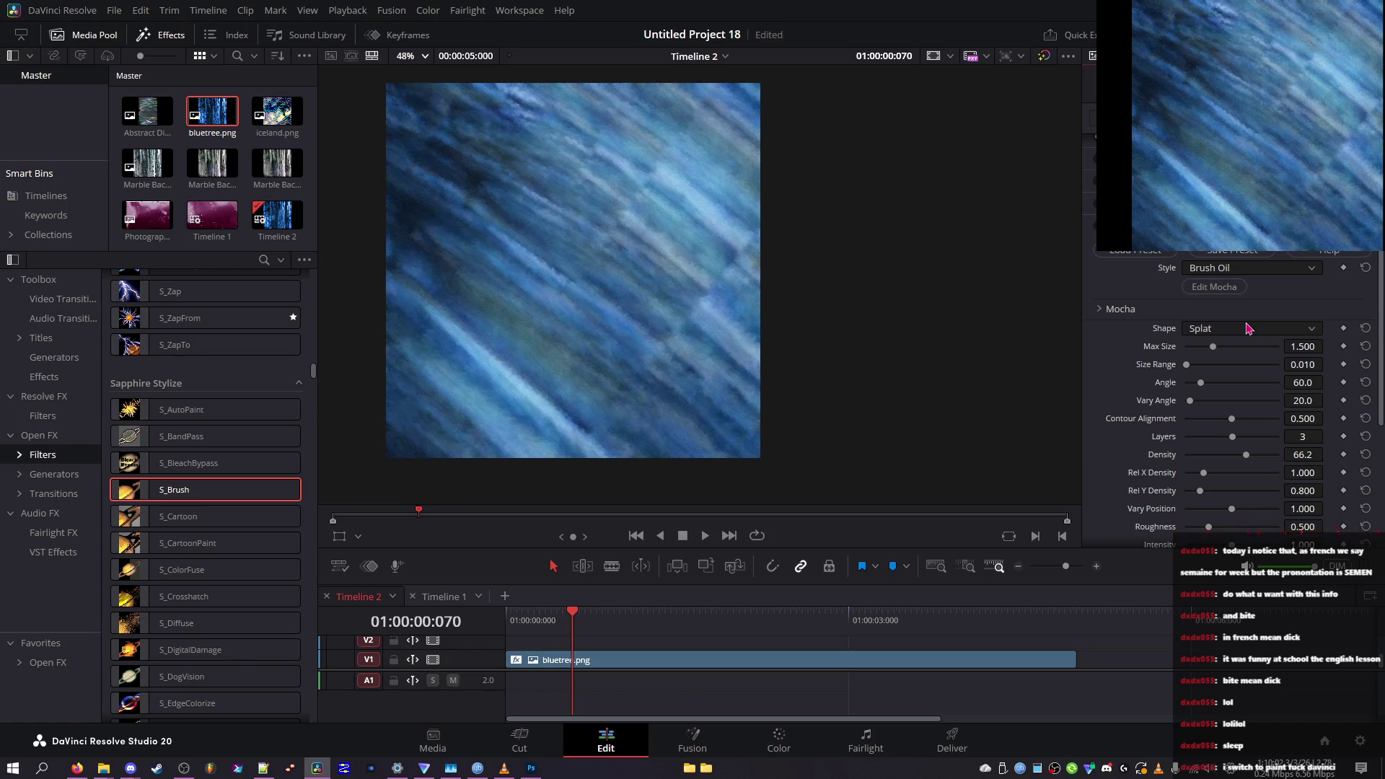
scroll(1249, 328, "down", 2)
scroll(1249, 328, "down", 2)
scroll(1249, 328, "down", 2)
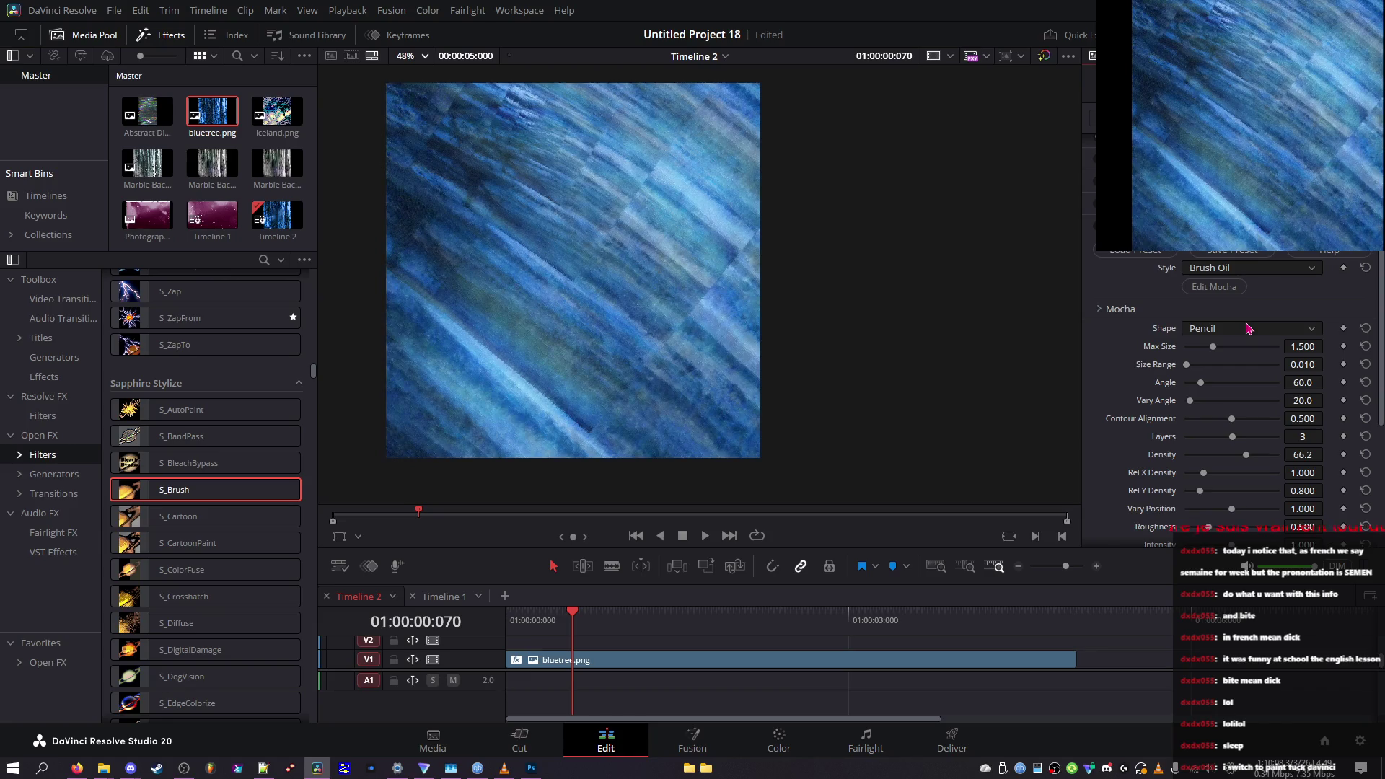
scroll(1249, 328, "down", 3)
scroll(1249, 329, "up", 3)
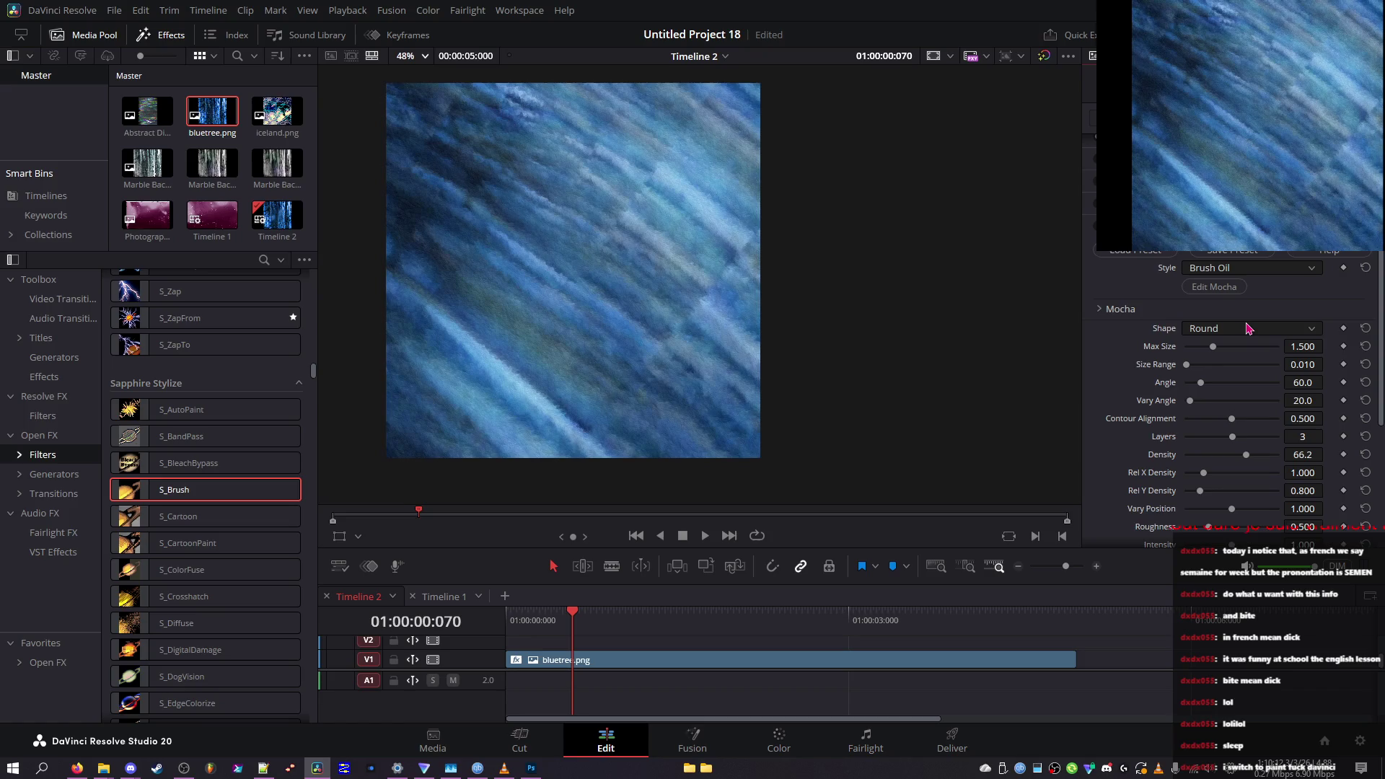
scroll(1249, 328, "down", 1)
scroll(1249, 328, "up", 1)
scroll(1249, 328, "down", 1)
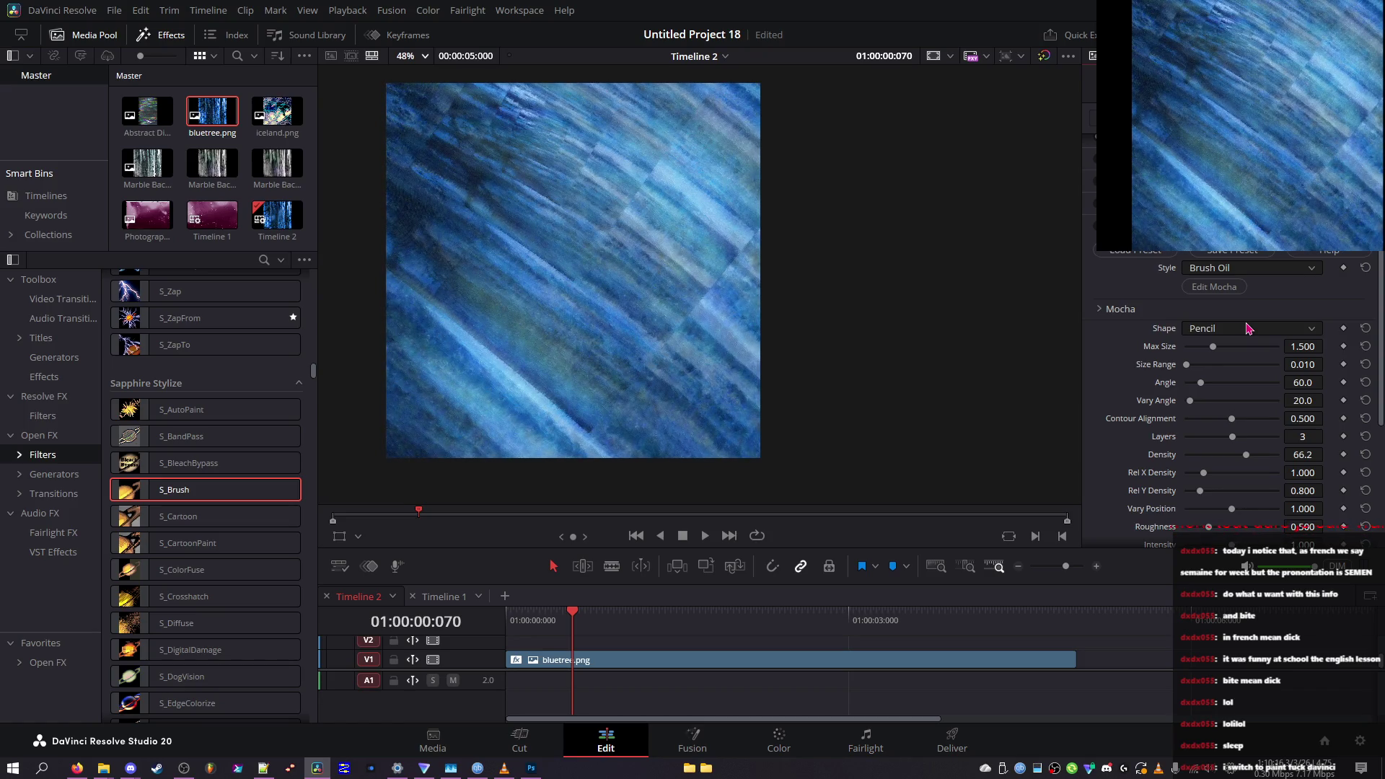
scroll(1249, 329, "down", 1)
scroll(1249, 328, "down", 1)
Save the project and widen the stroke Size Range to 1.000, viewing frame 44
mouse_move(1225, 349)
left_mouse_down()
mouse_move(1277, 349)
mouse_move(1174, 367)
mouse_move(1202, 350)
mouse_move(1229, 370)
left_mouse_up()
key("ctrl+s")
left_click_drag(1261, 364, 1290, 368)
left_click(548, 615)
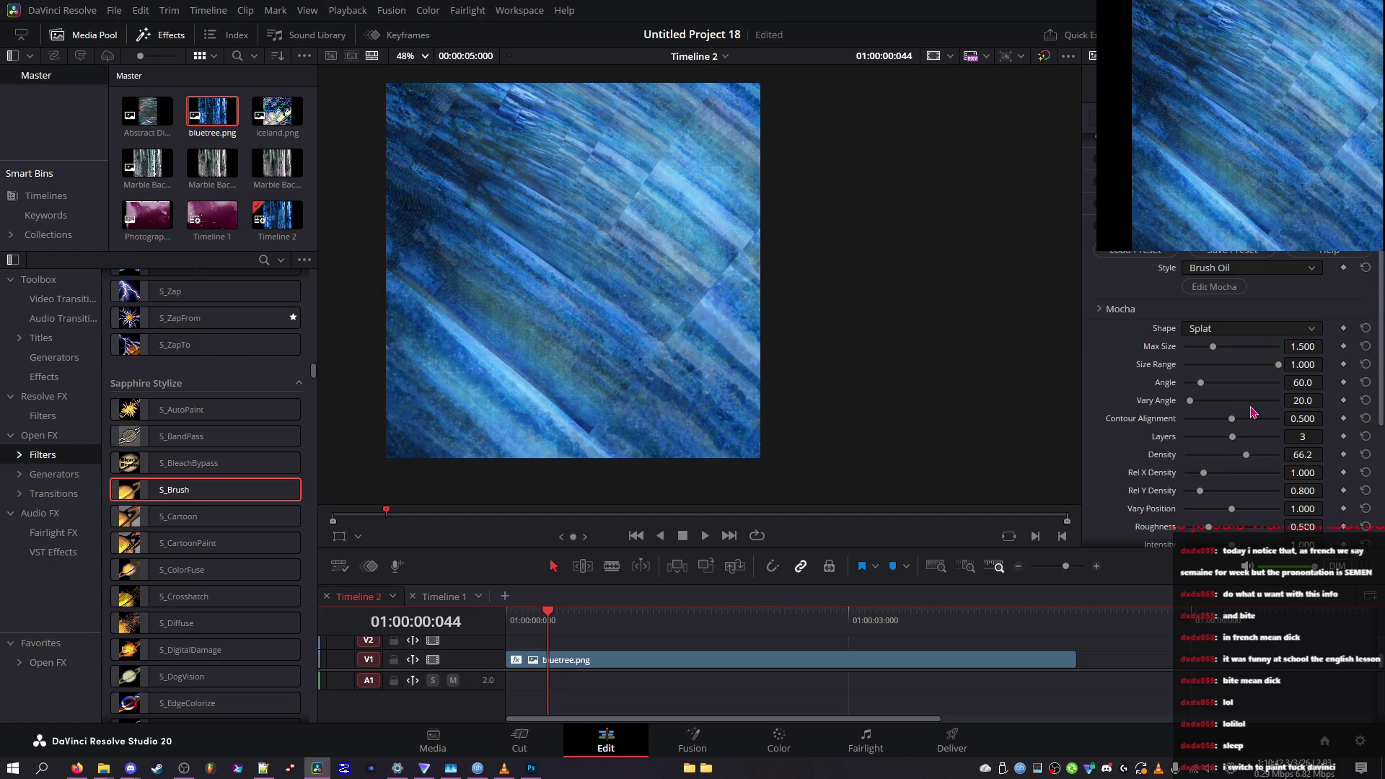
Test Contour Alignment and Layers, then restore Contour Alignment 0.500, Density 80.0 and Layers 3
mouse_move(1277, 418)
left_mouse_down()
mouse_move(1357, 427)
mouse_move(1277, 440)
mouse_move(1230, 424)
mouse_move(1123, 427)
left_mouse_up()
left_click(1366, 418)
mouse_move(1232, 436)
left_mouse_down()
mouse_move(1285, 443)
mouse_move(1195, 442)
left_mouse_up()
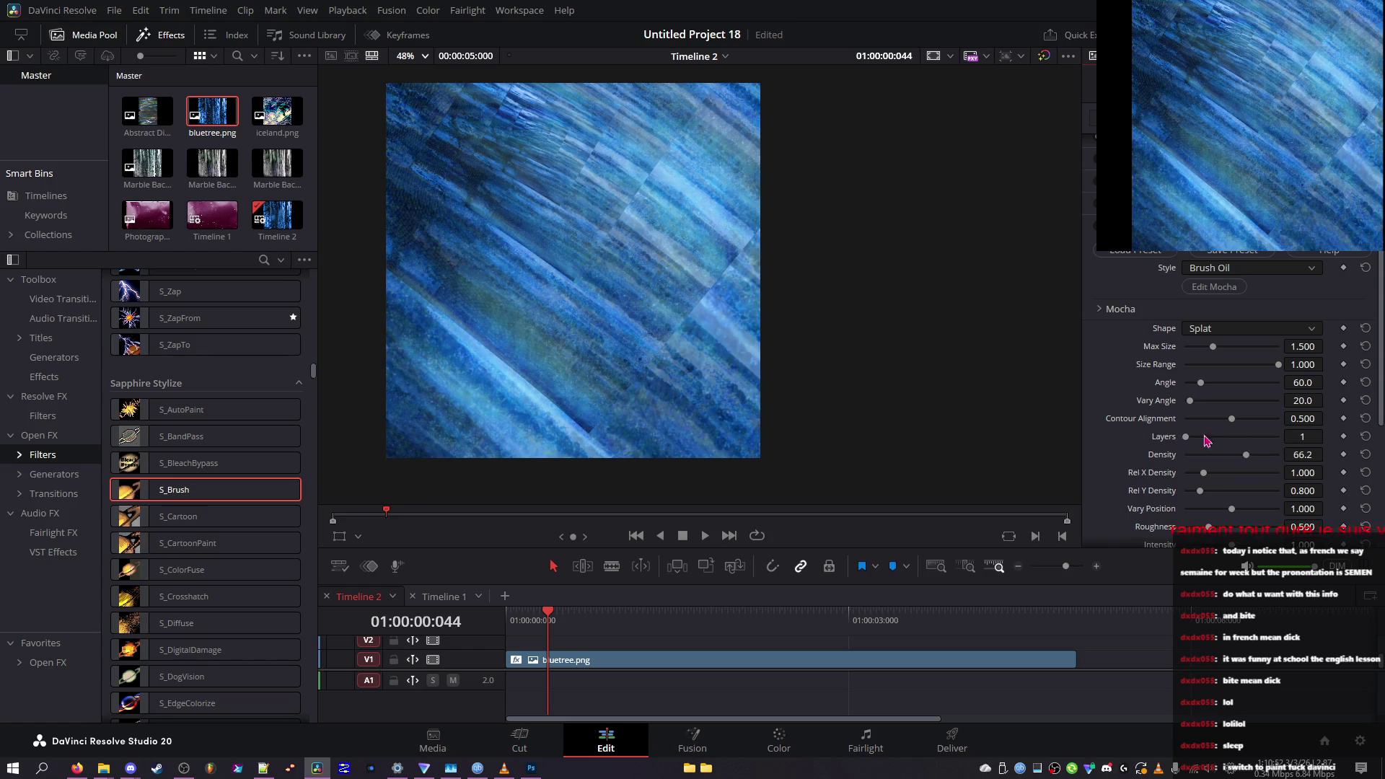
left_click(1366, 454)
left_click(1366, 436)
scroll(1371, 464, "down", 2)
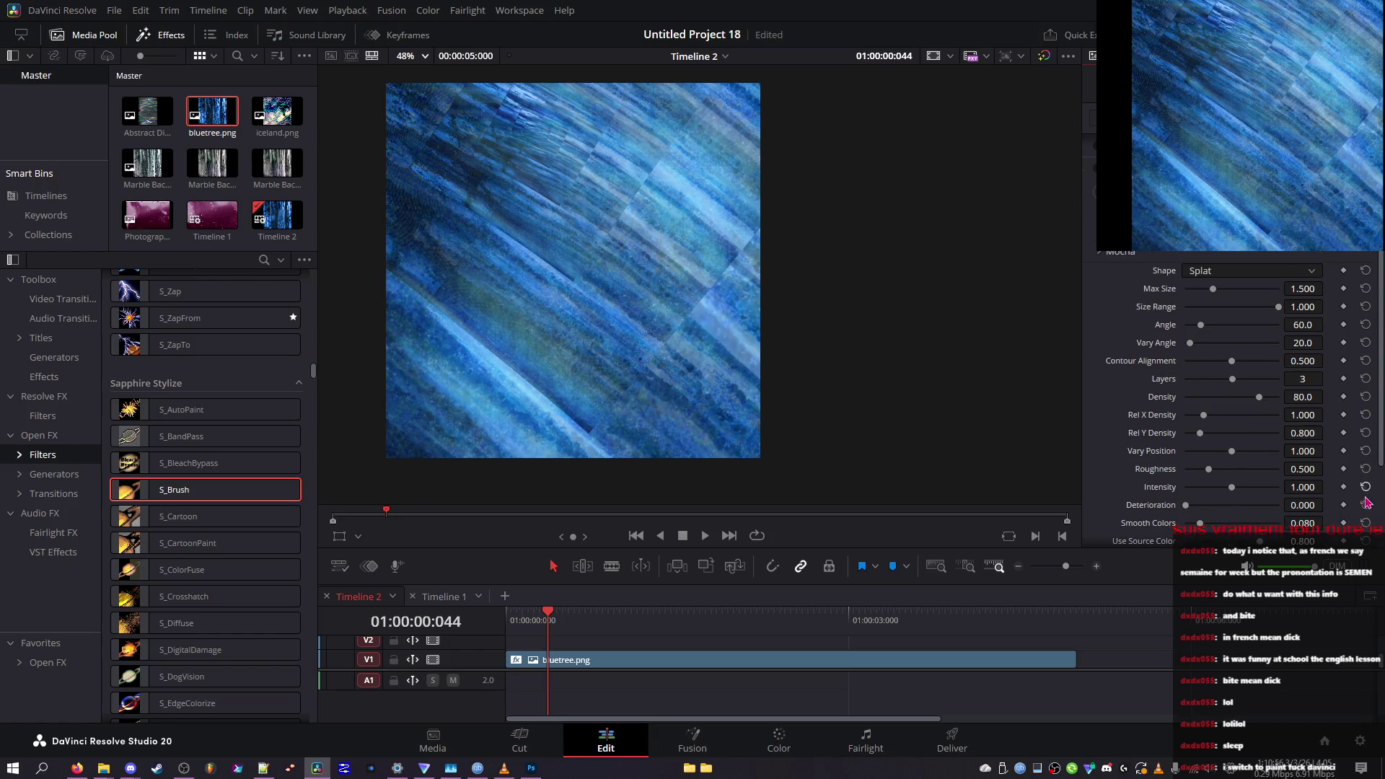
scroll(1367, 535, "down", 4)
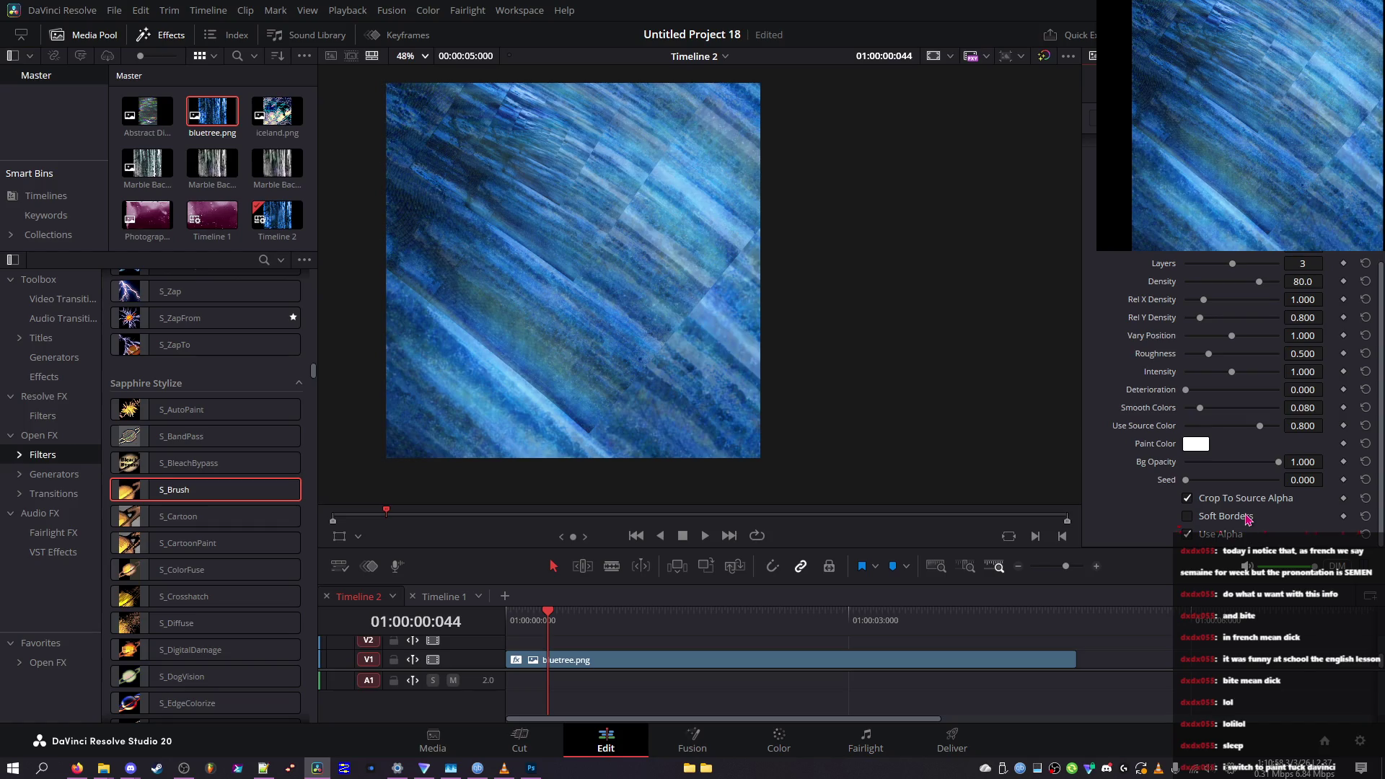